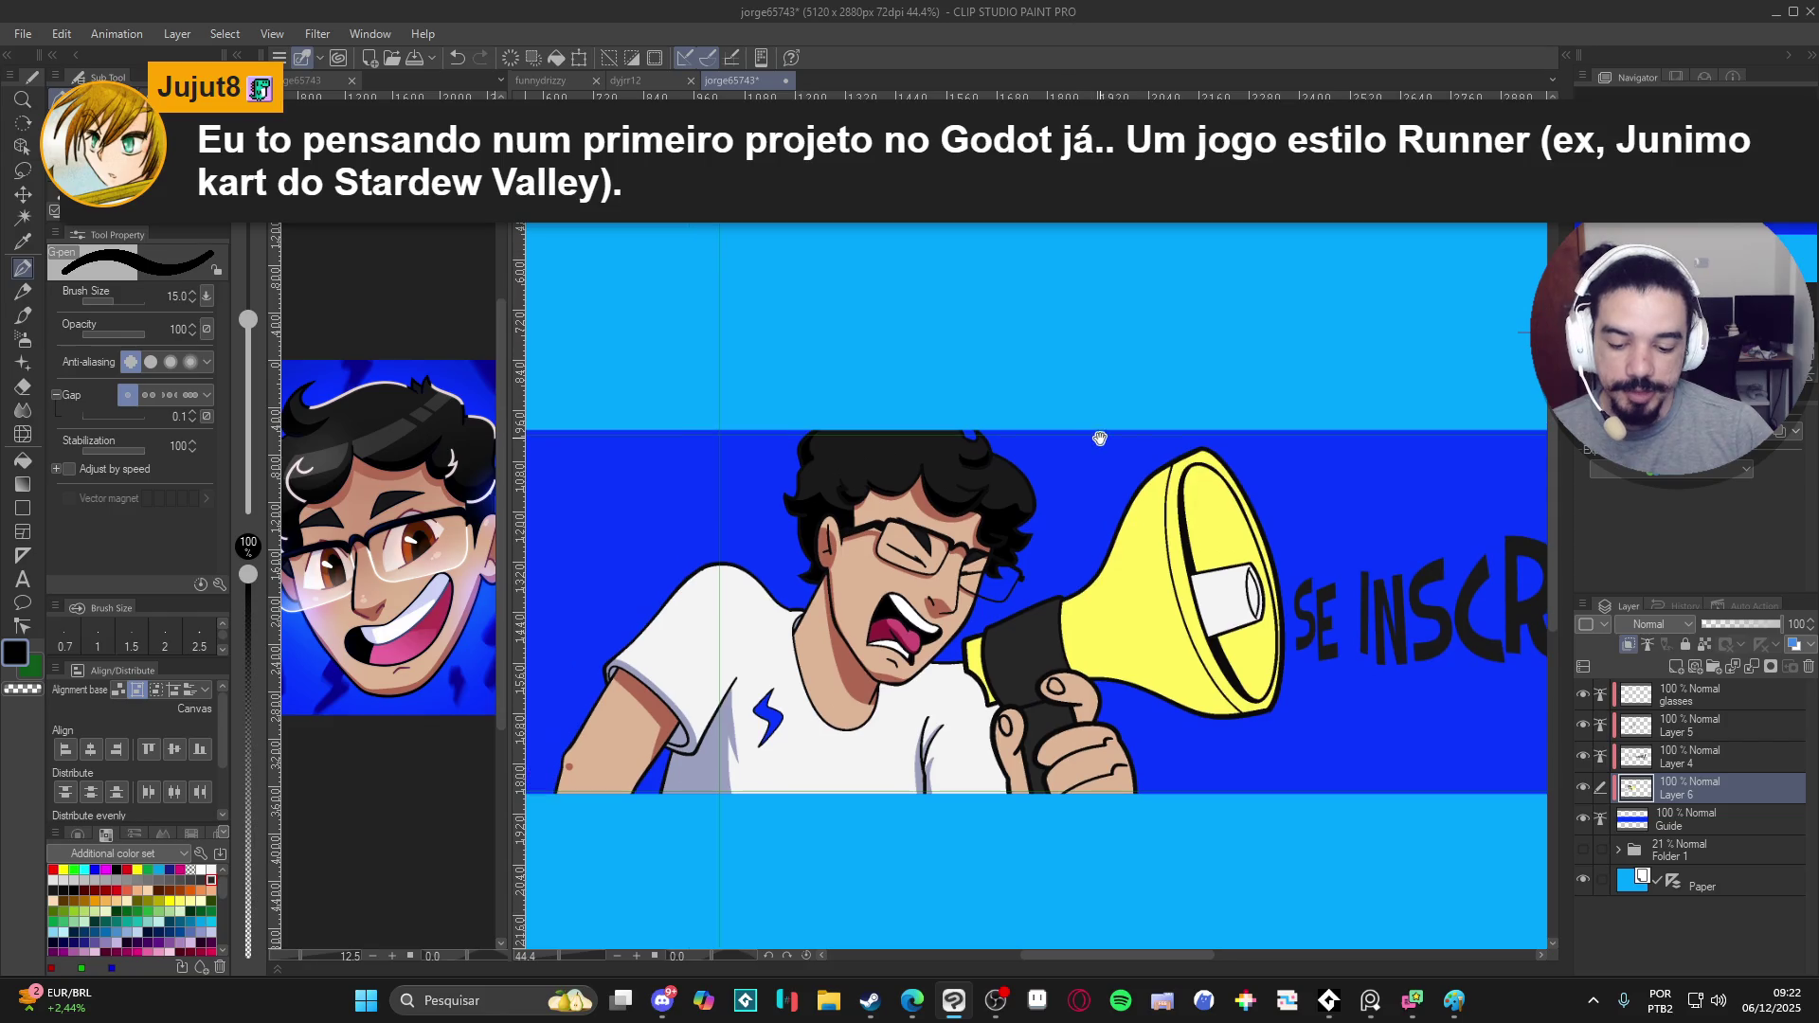
- Fill the small area inside the sleeve cuff with the darker shade using the Fill tool
left_click_drag(1083, 804, 1019, 722)
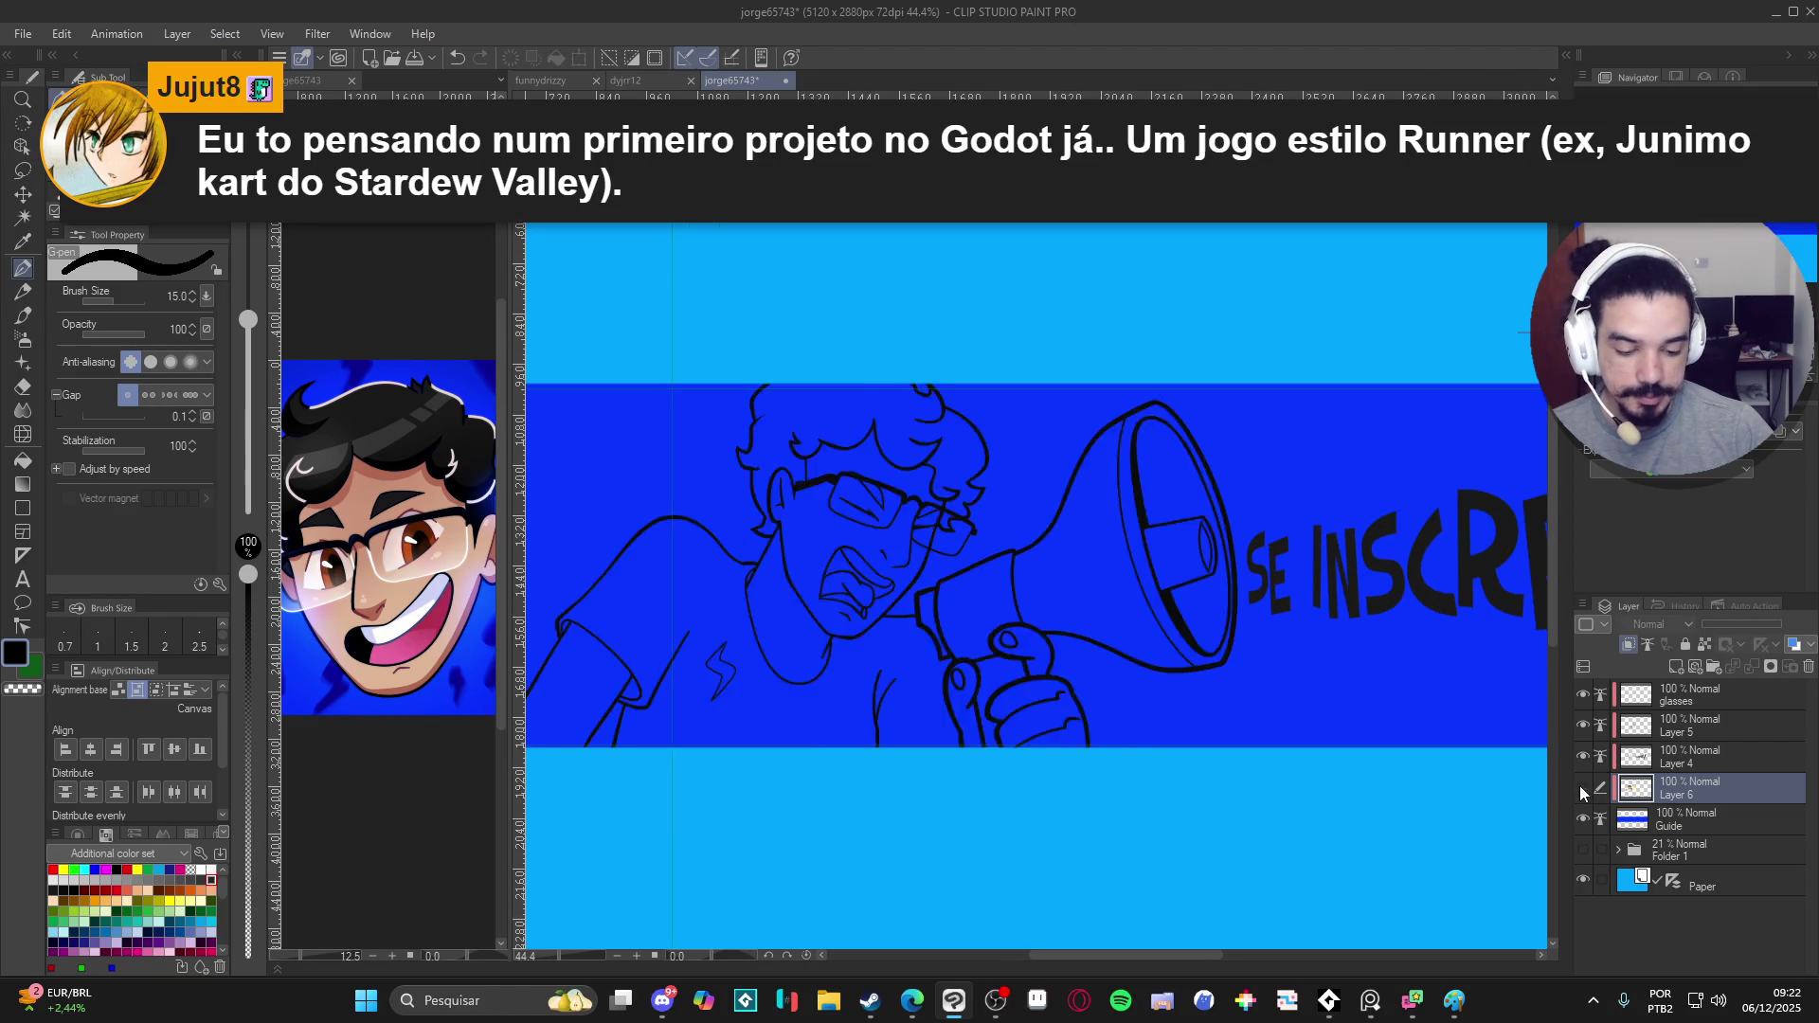
key("g")
scroll(597, 597, "up", 1)
scroll(581, 538, "up", 1)
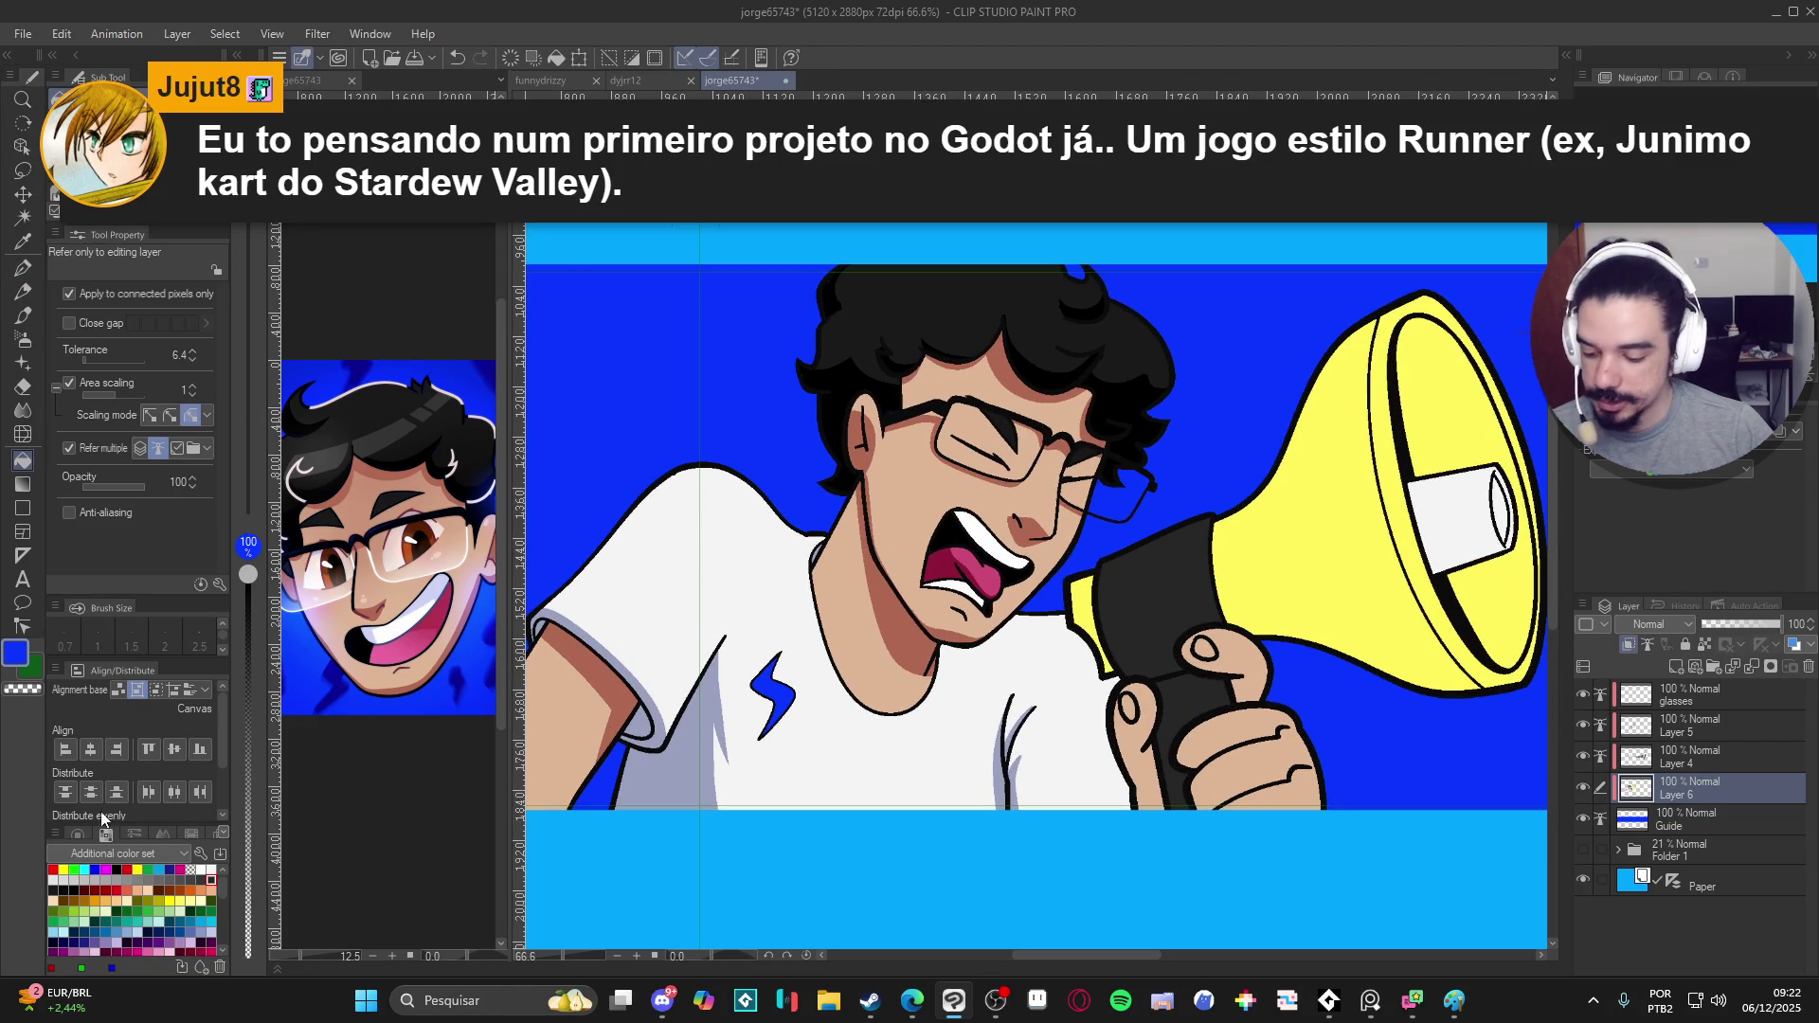
key("g")
key("g")
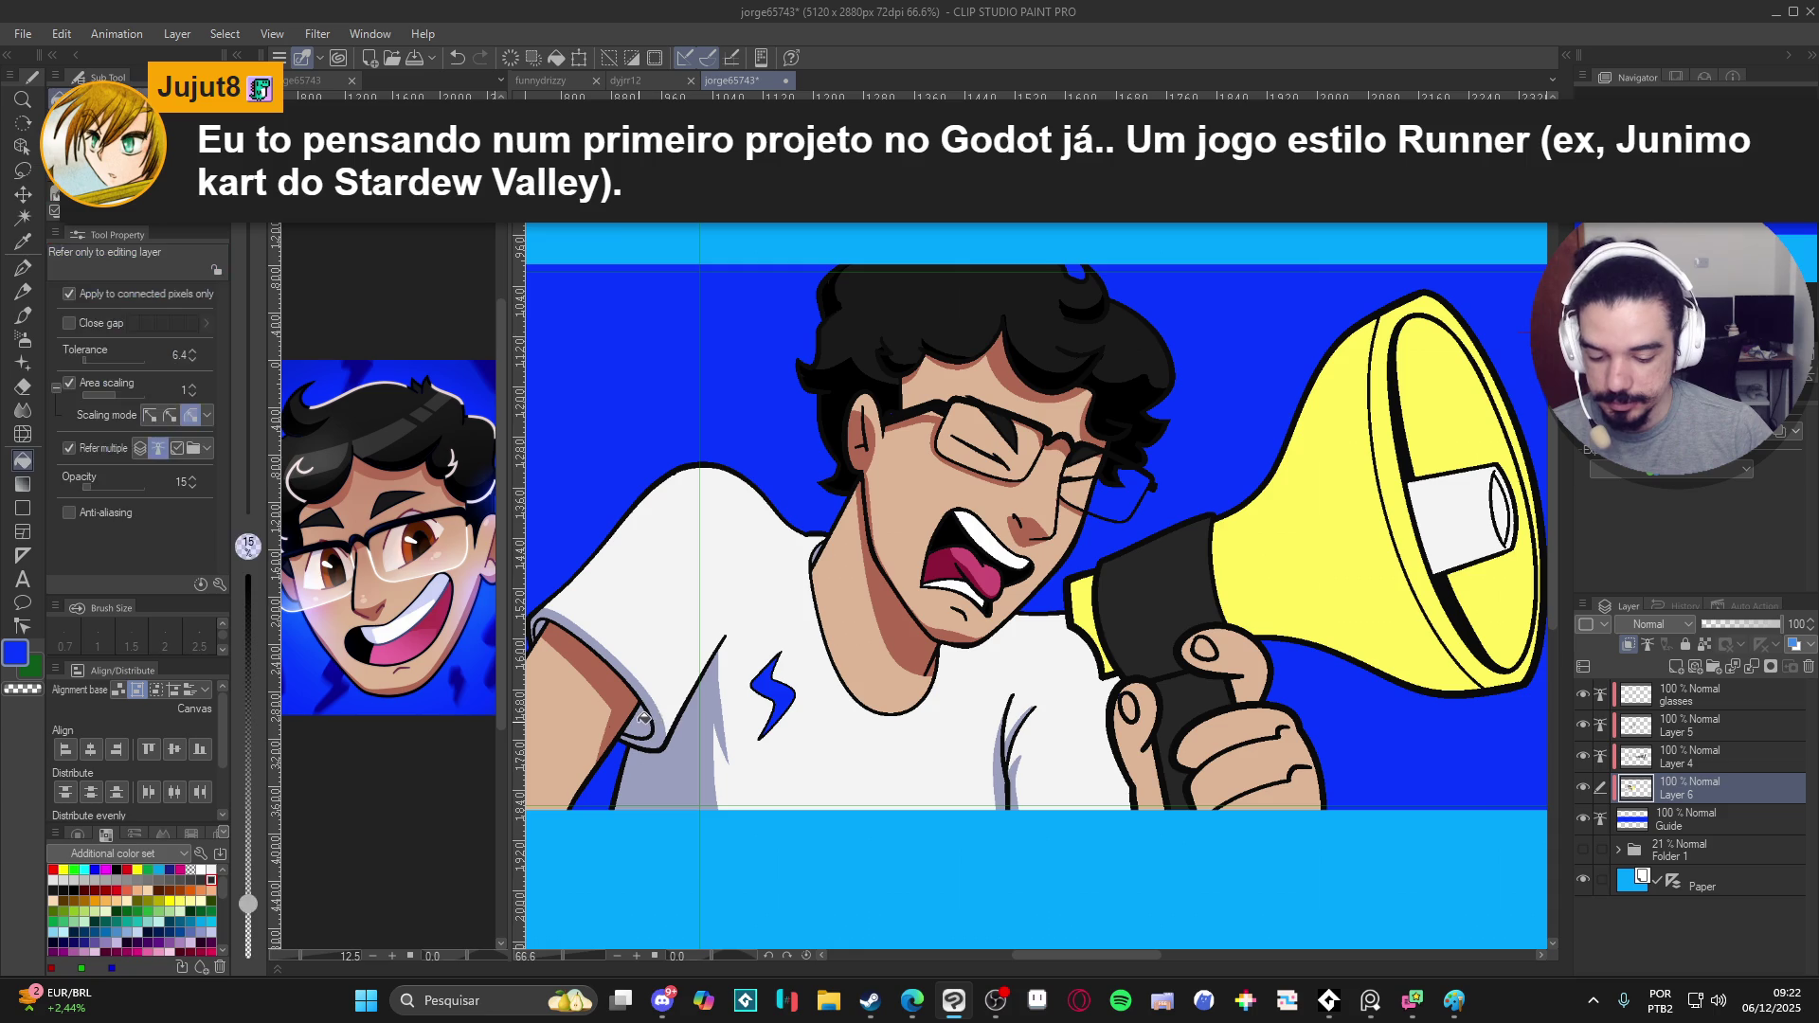
left_click(647, 720)
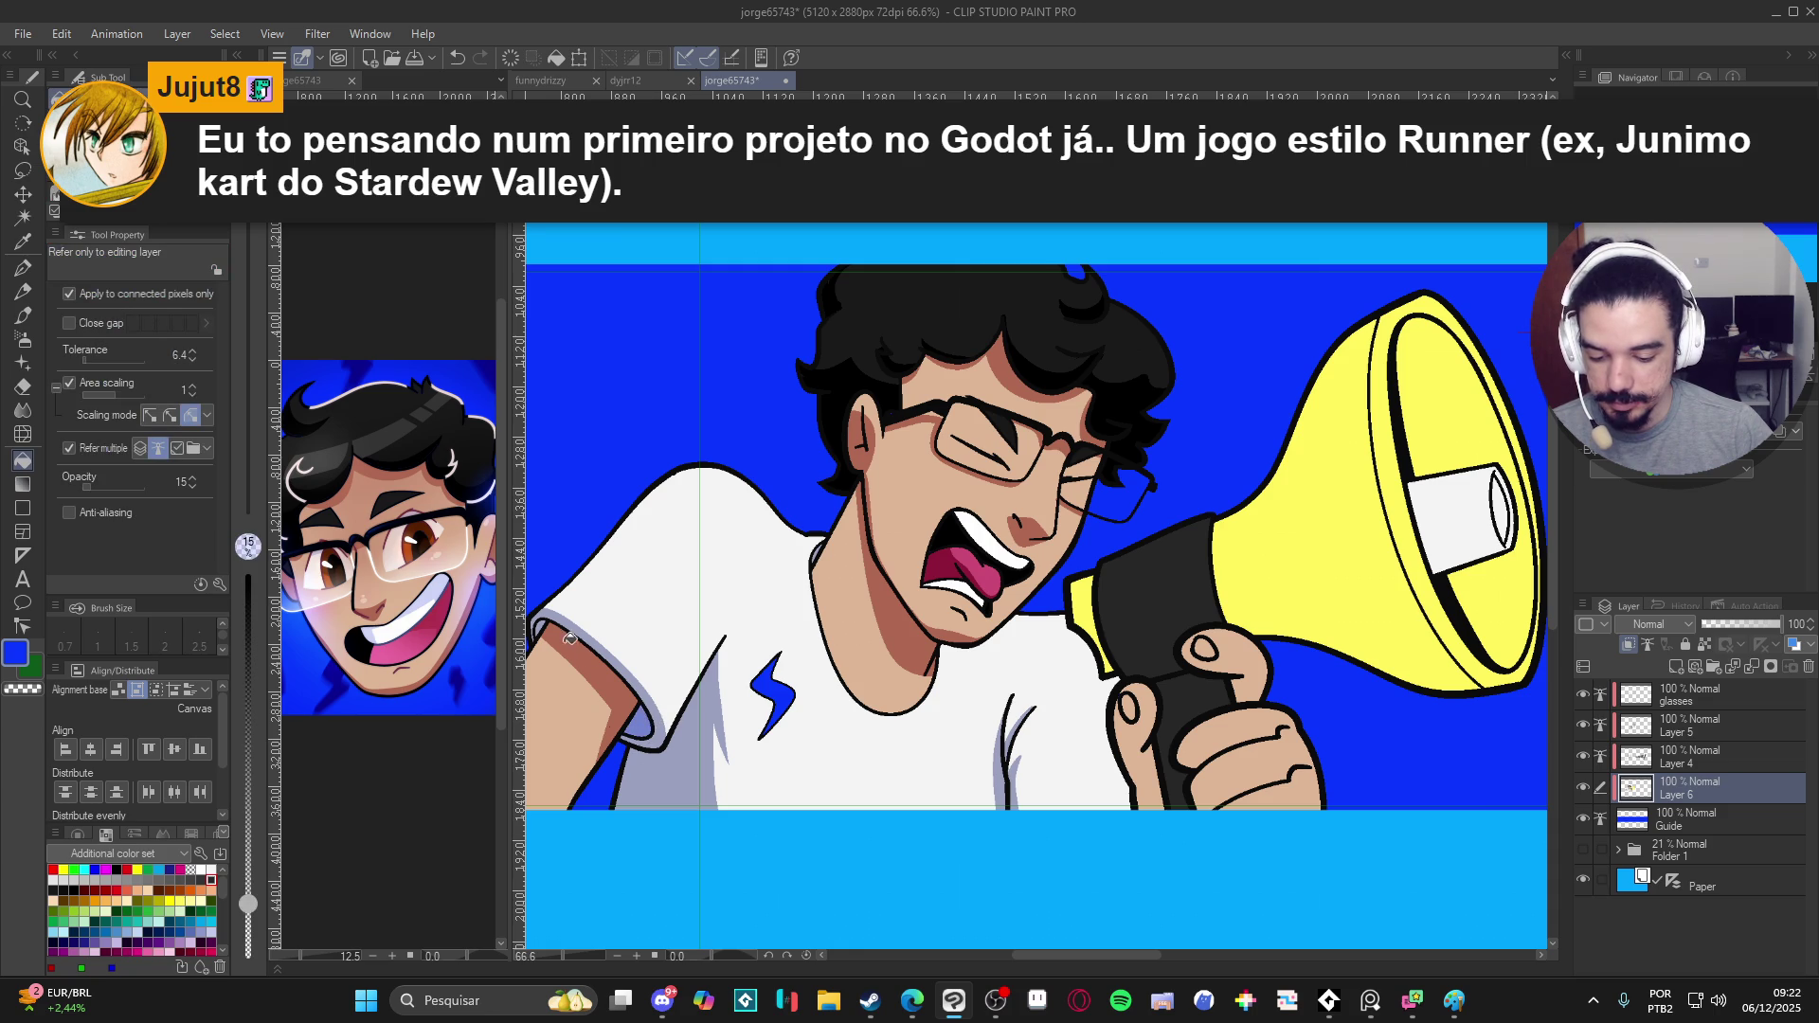
scroll(710, 683, "down", 2)
scroll(989, 701, "up", 1)
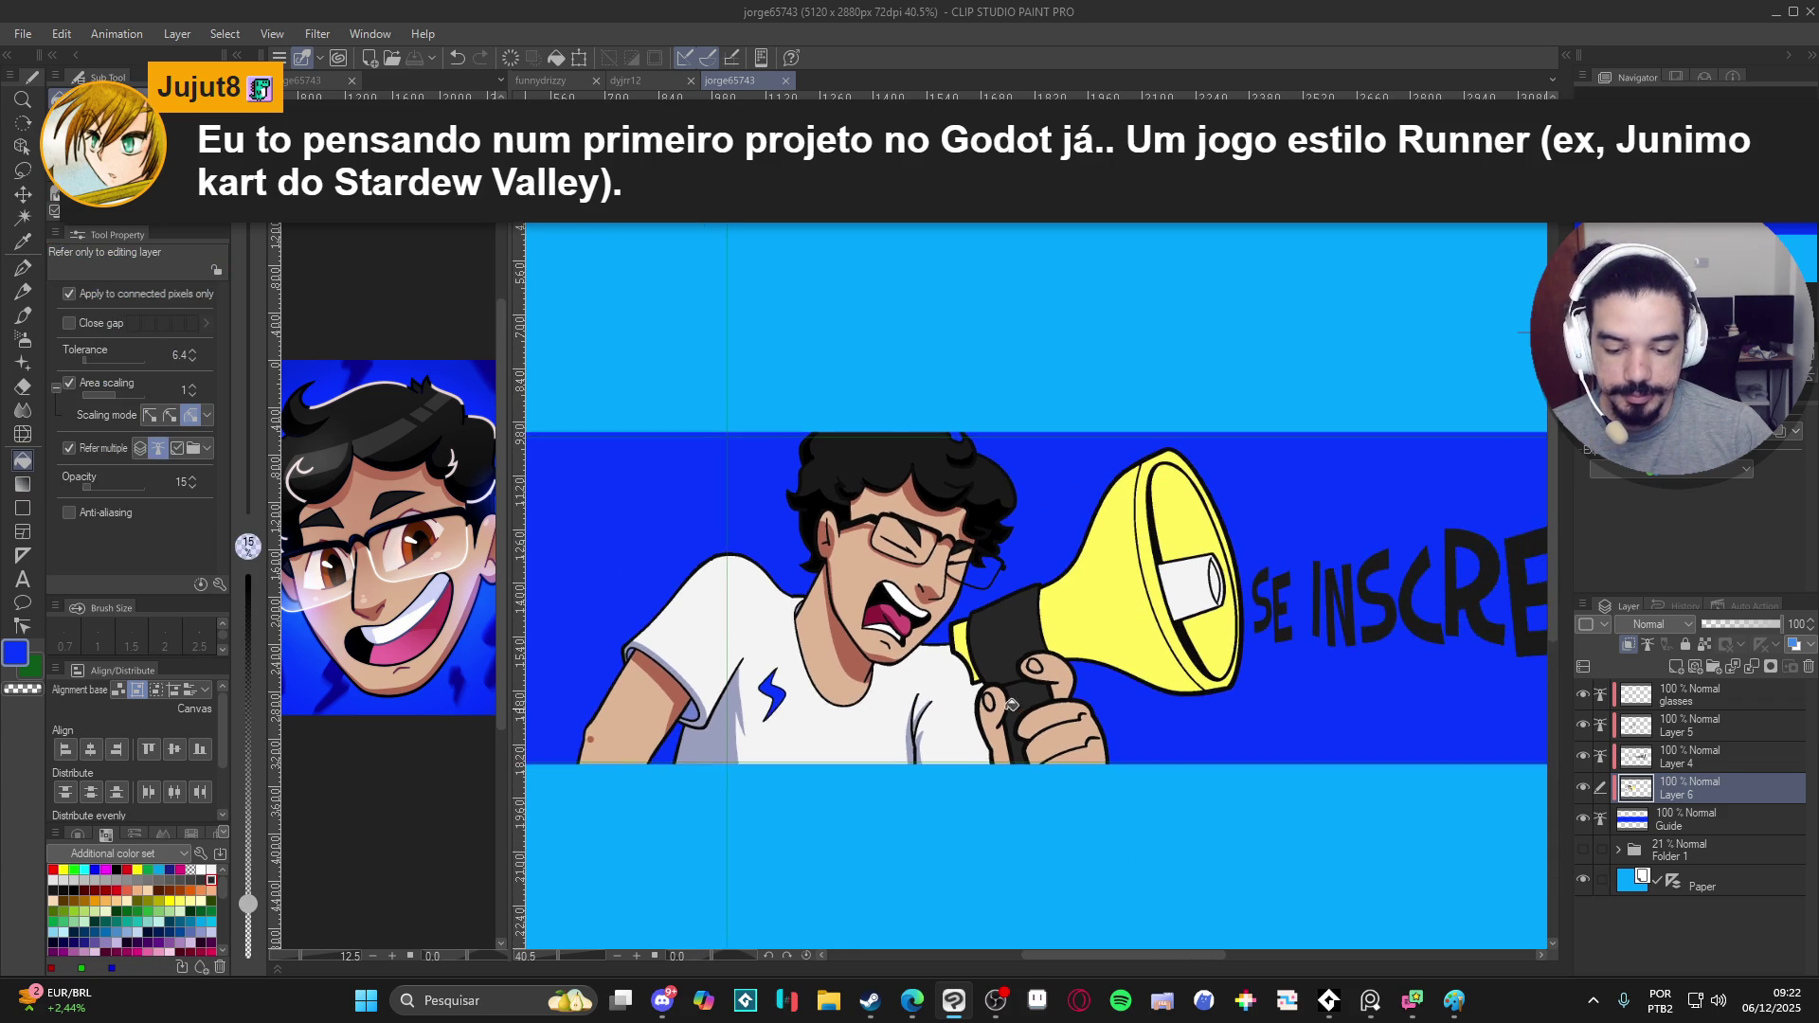
left_click_drag(989, 705, 1030, 702)
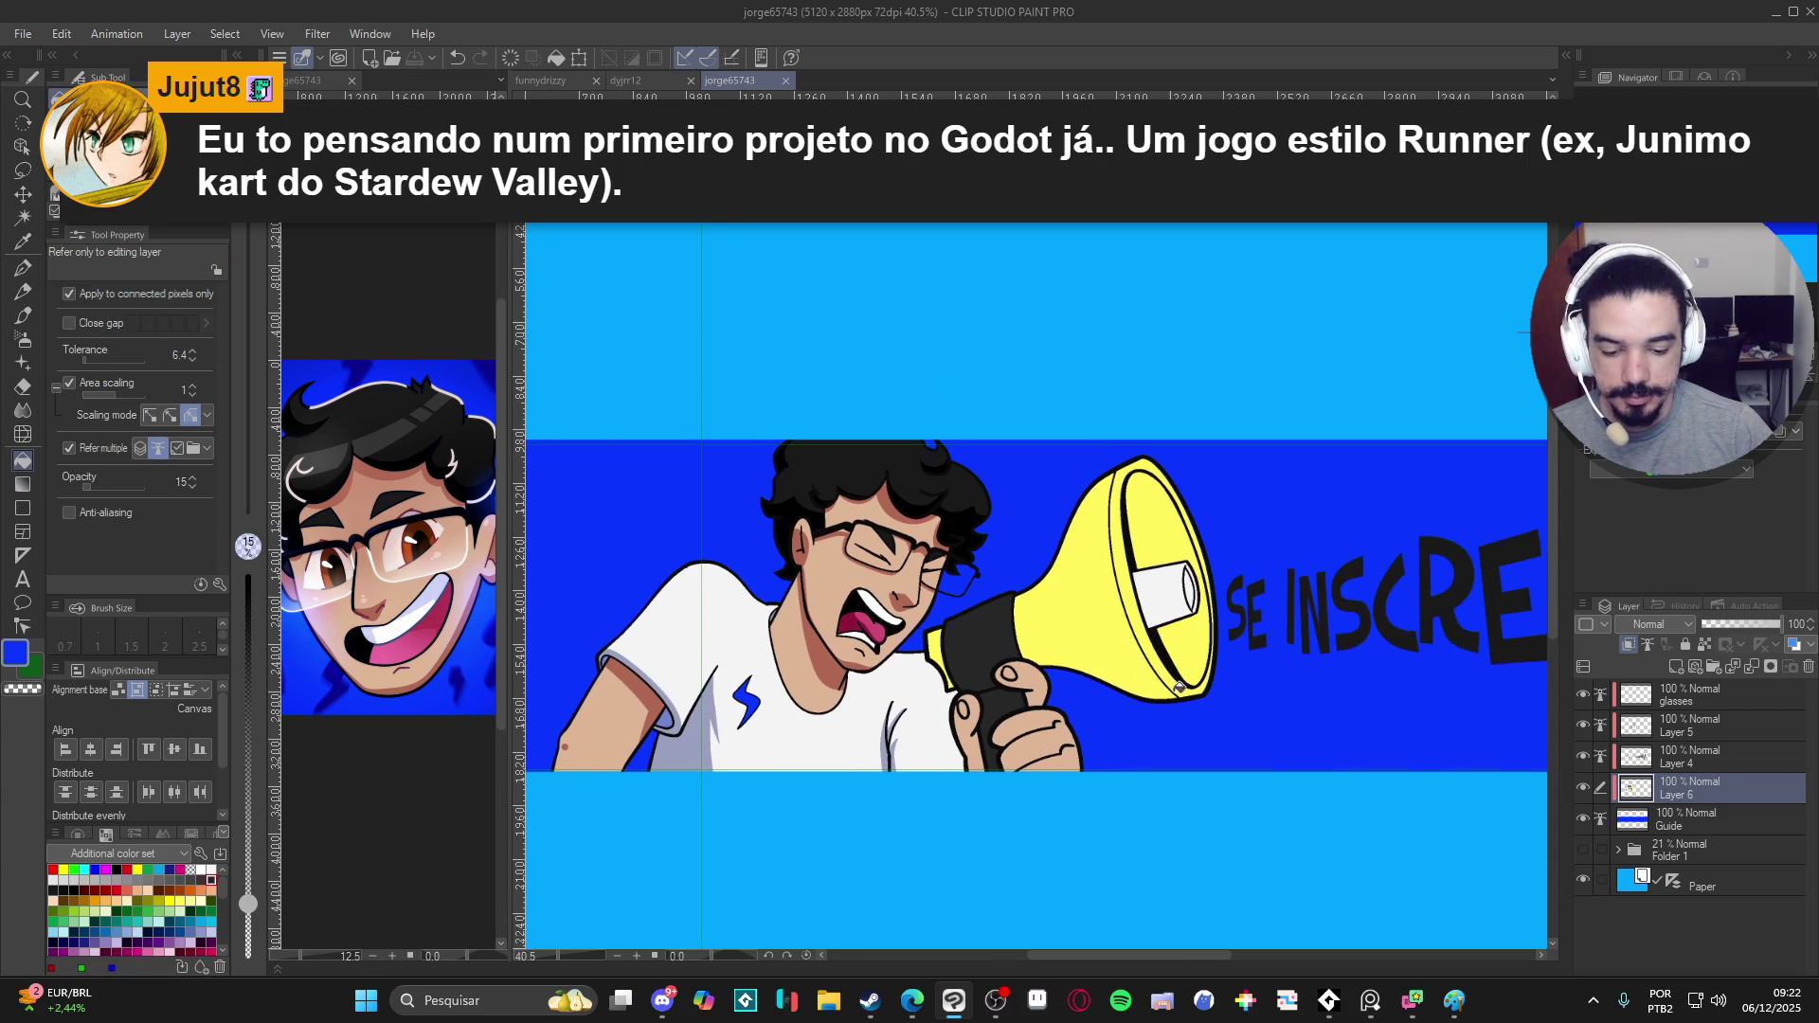
left_click_drag(1163, 679, 1188, 700)
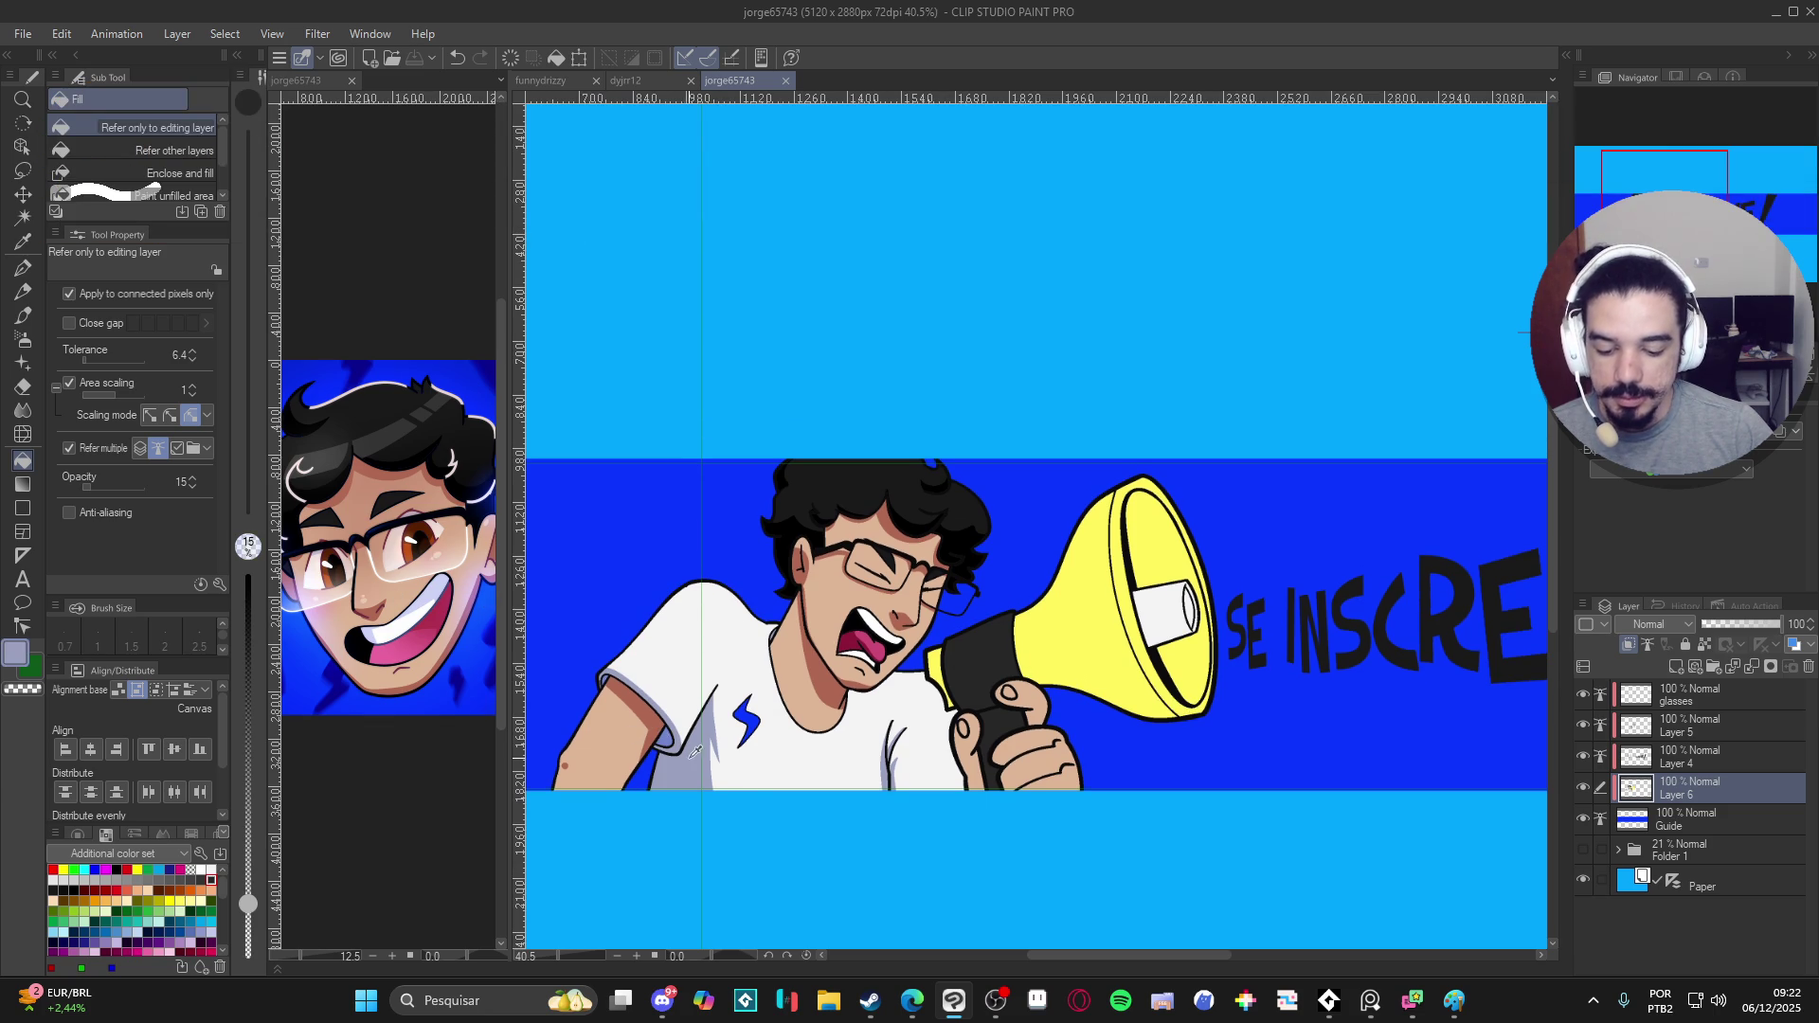
scroll(892, 639, "up", 1)
key("w")
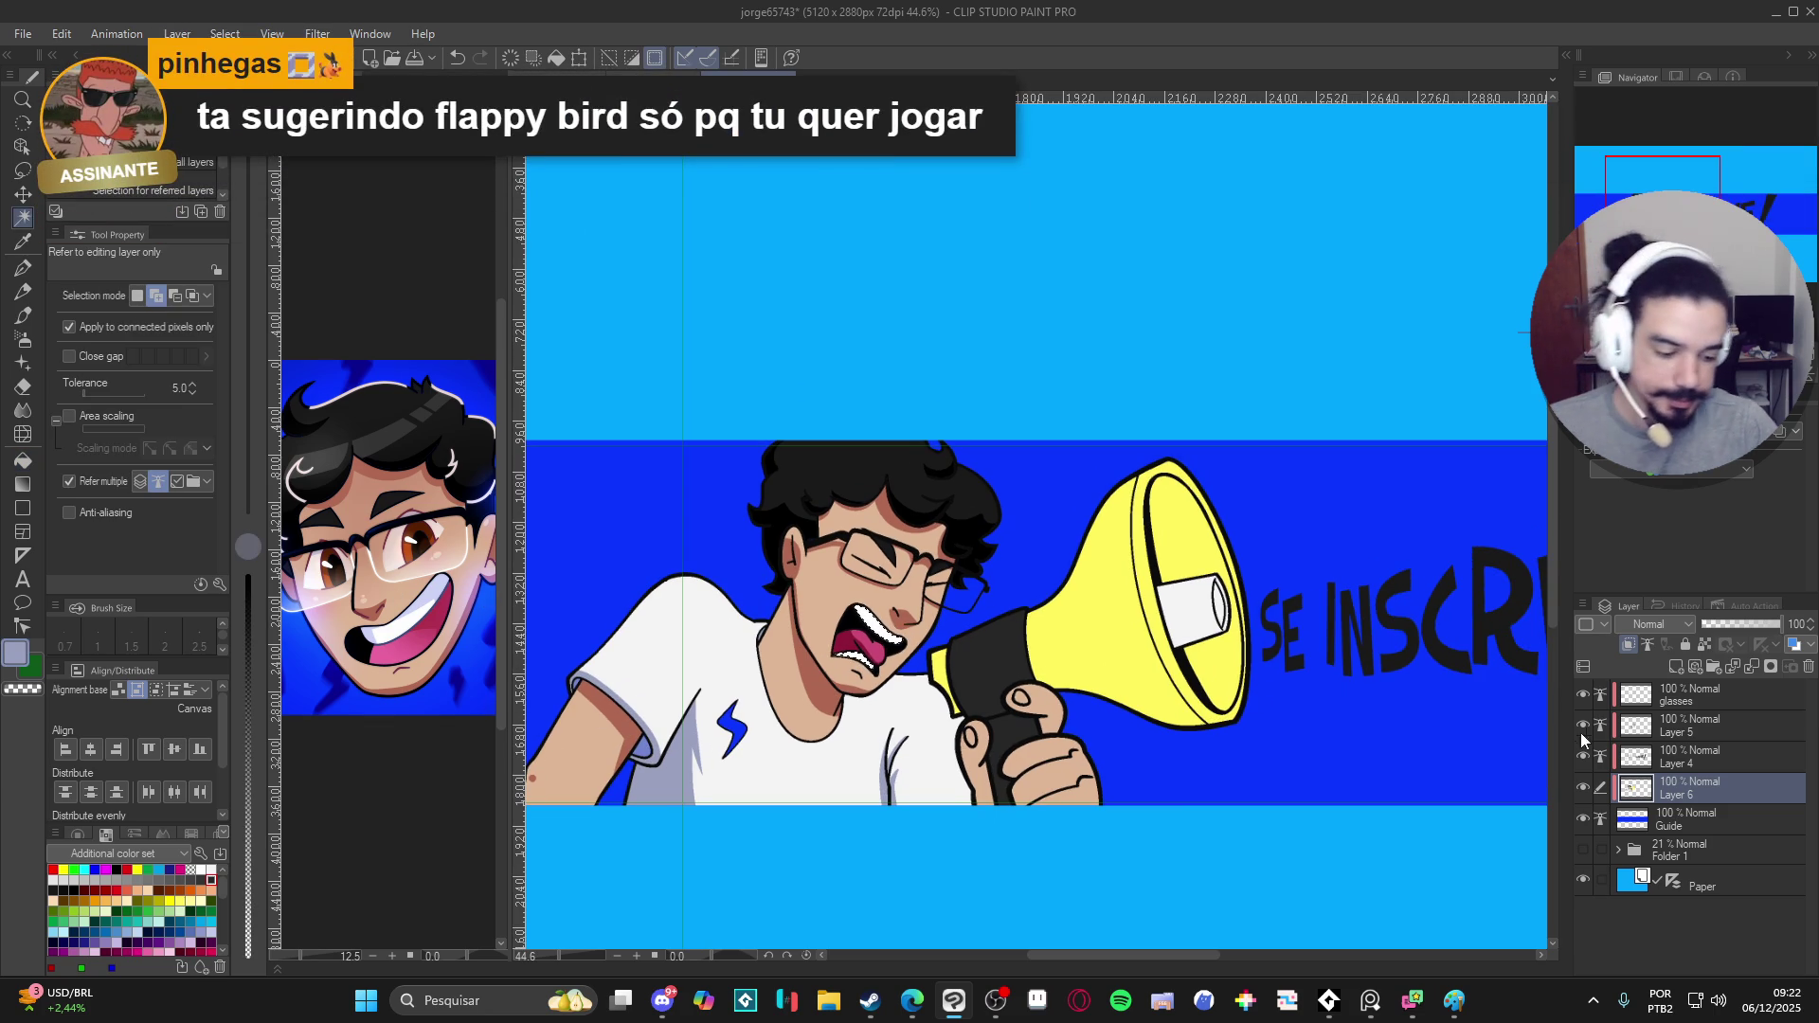
key("p")
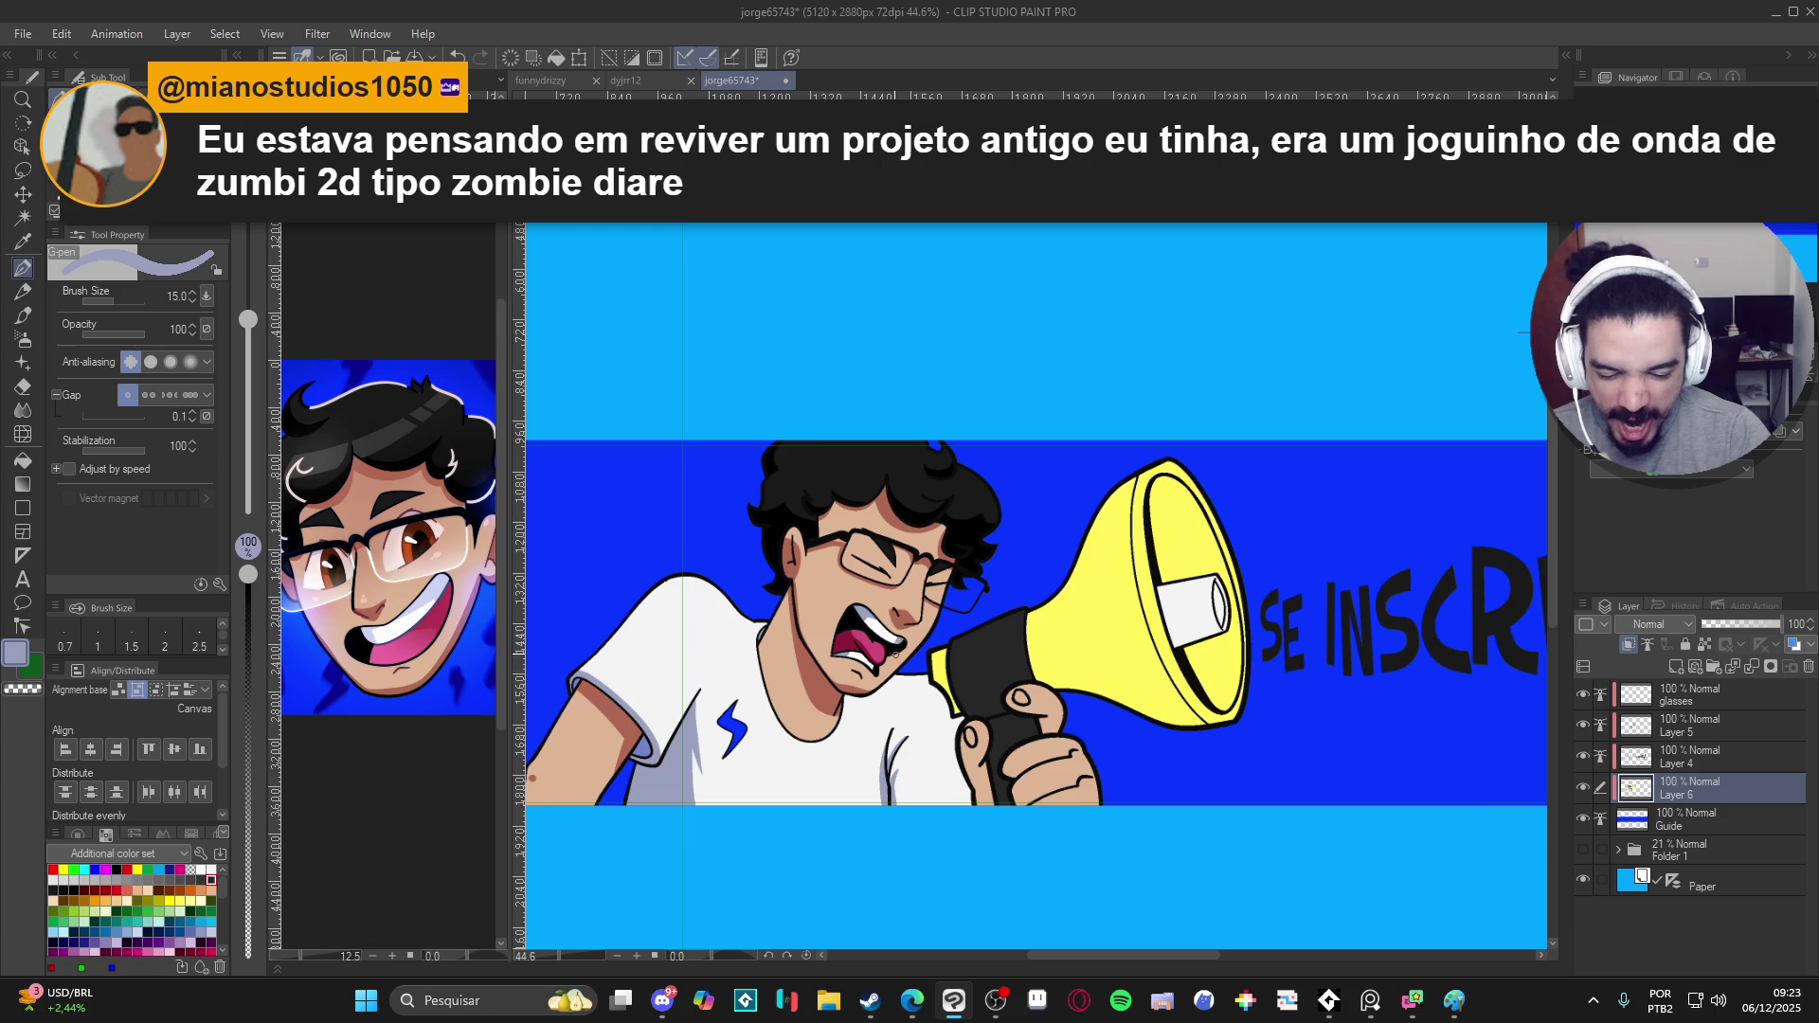
left_click(898, 630, "alt")
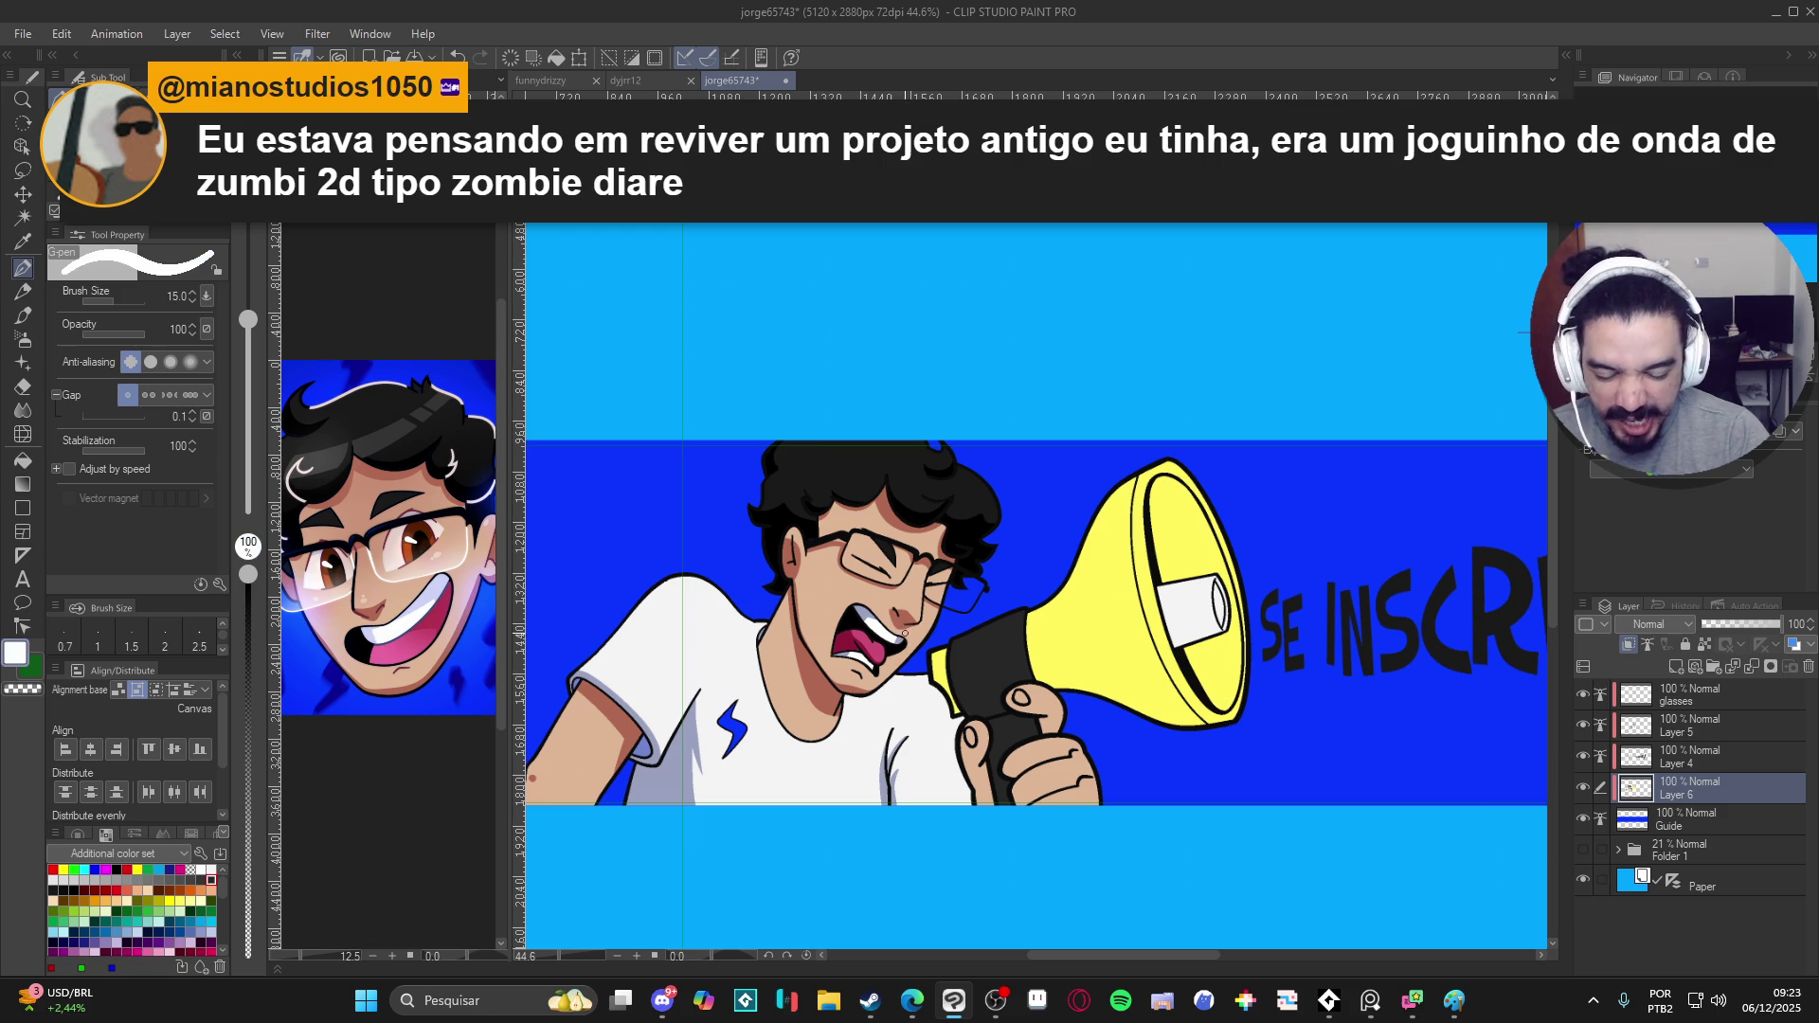
left_click(872, 609, "alt")
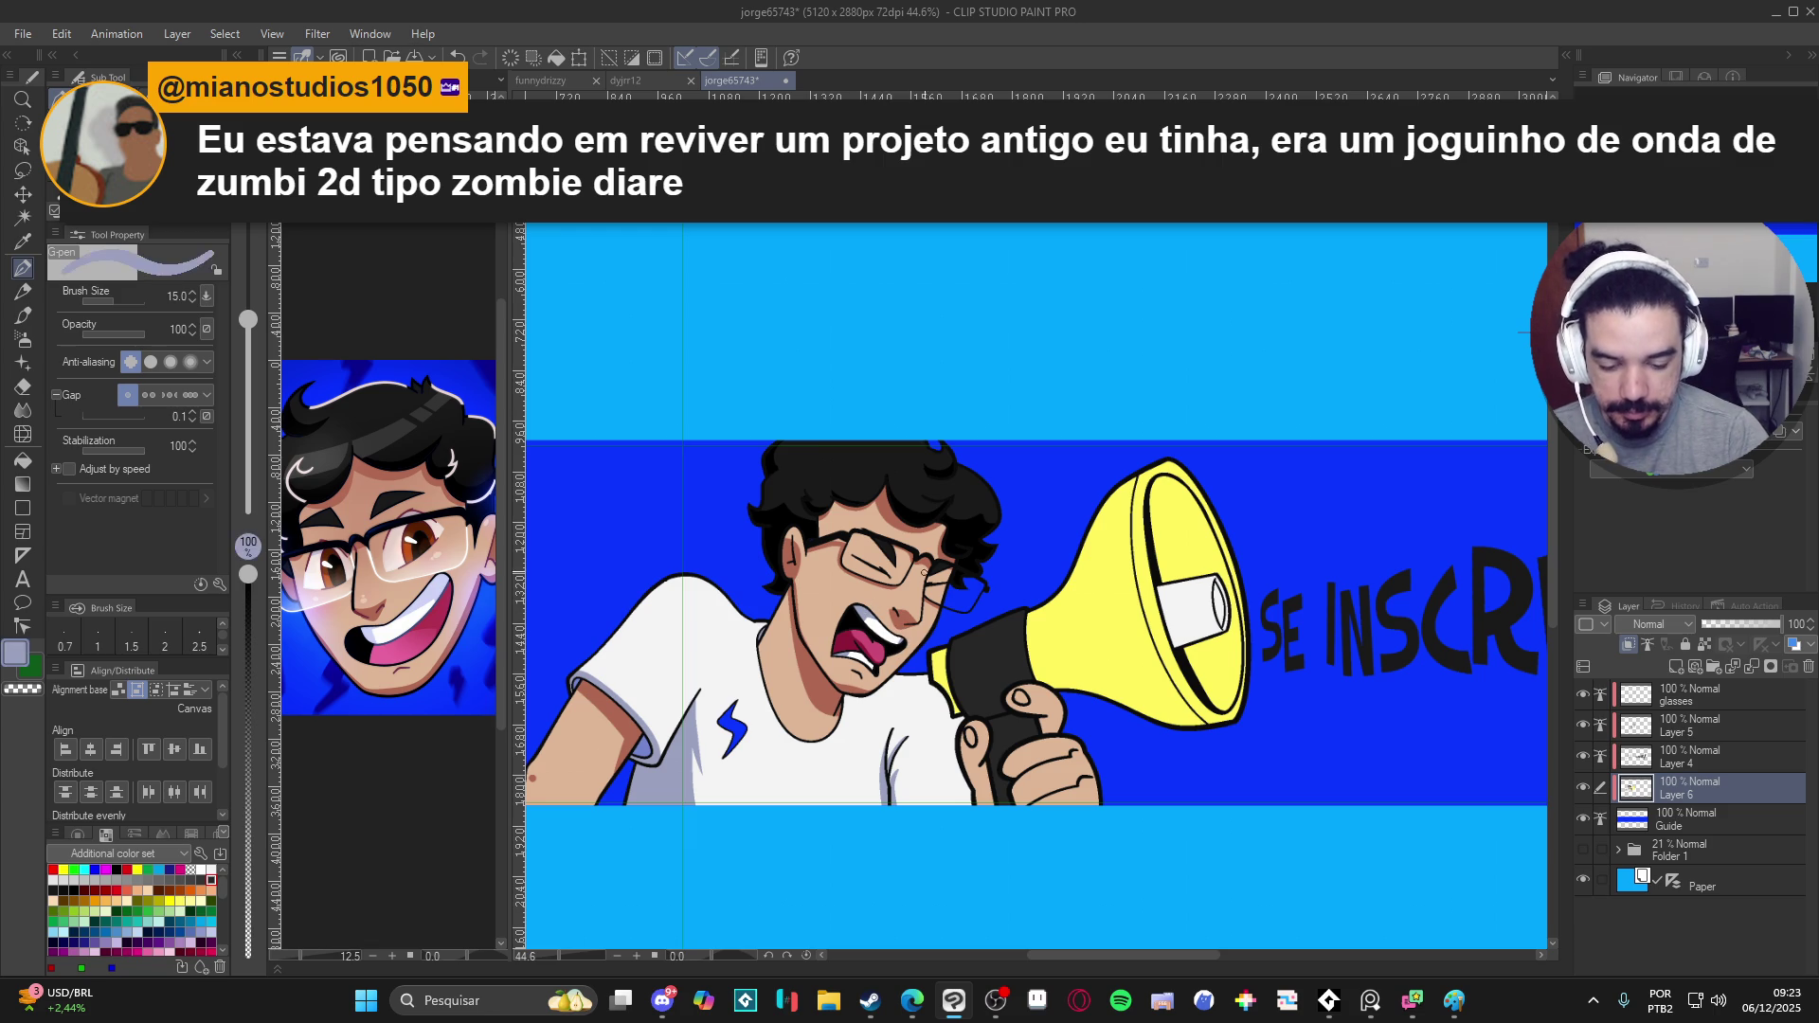
scroll(1000, 587, "down", 2)
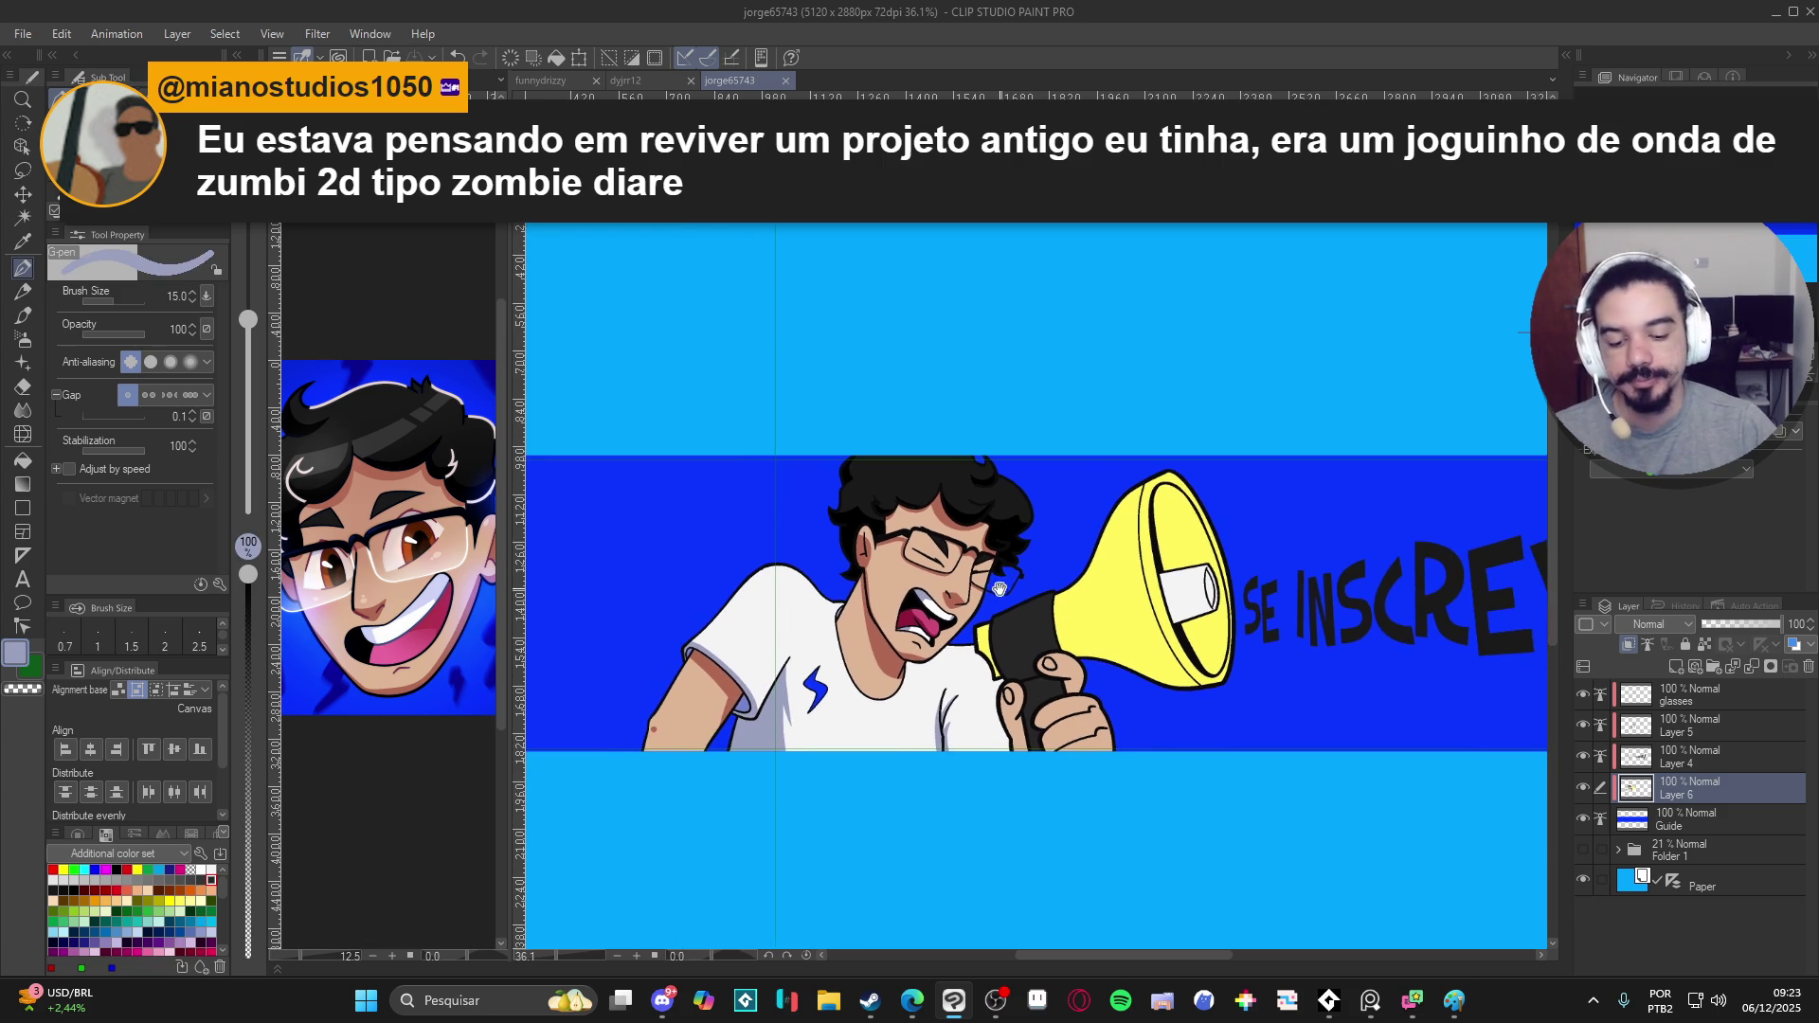
- Make Layer 5 active and eyedrop the dark red from the reference face illustration
left_click_drag(1193, 728, 1109, 717)
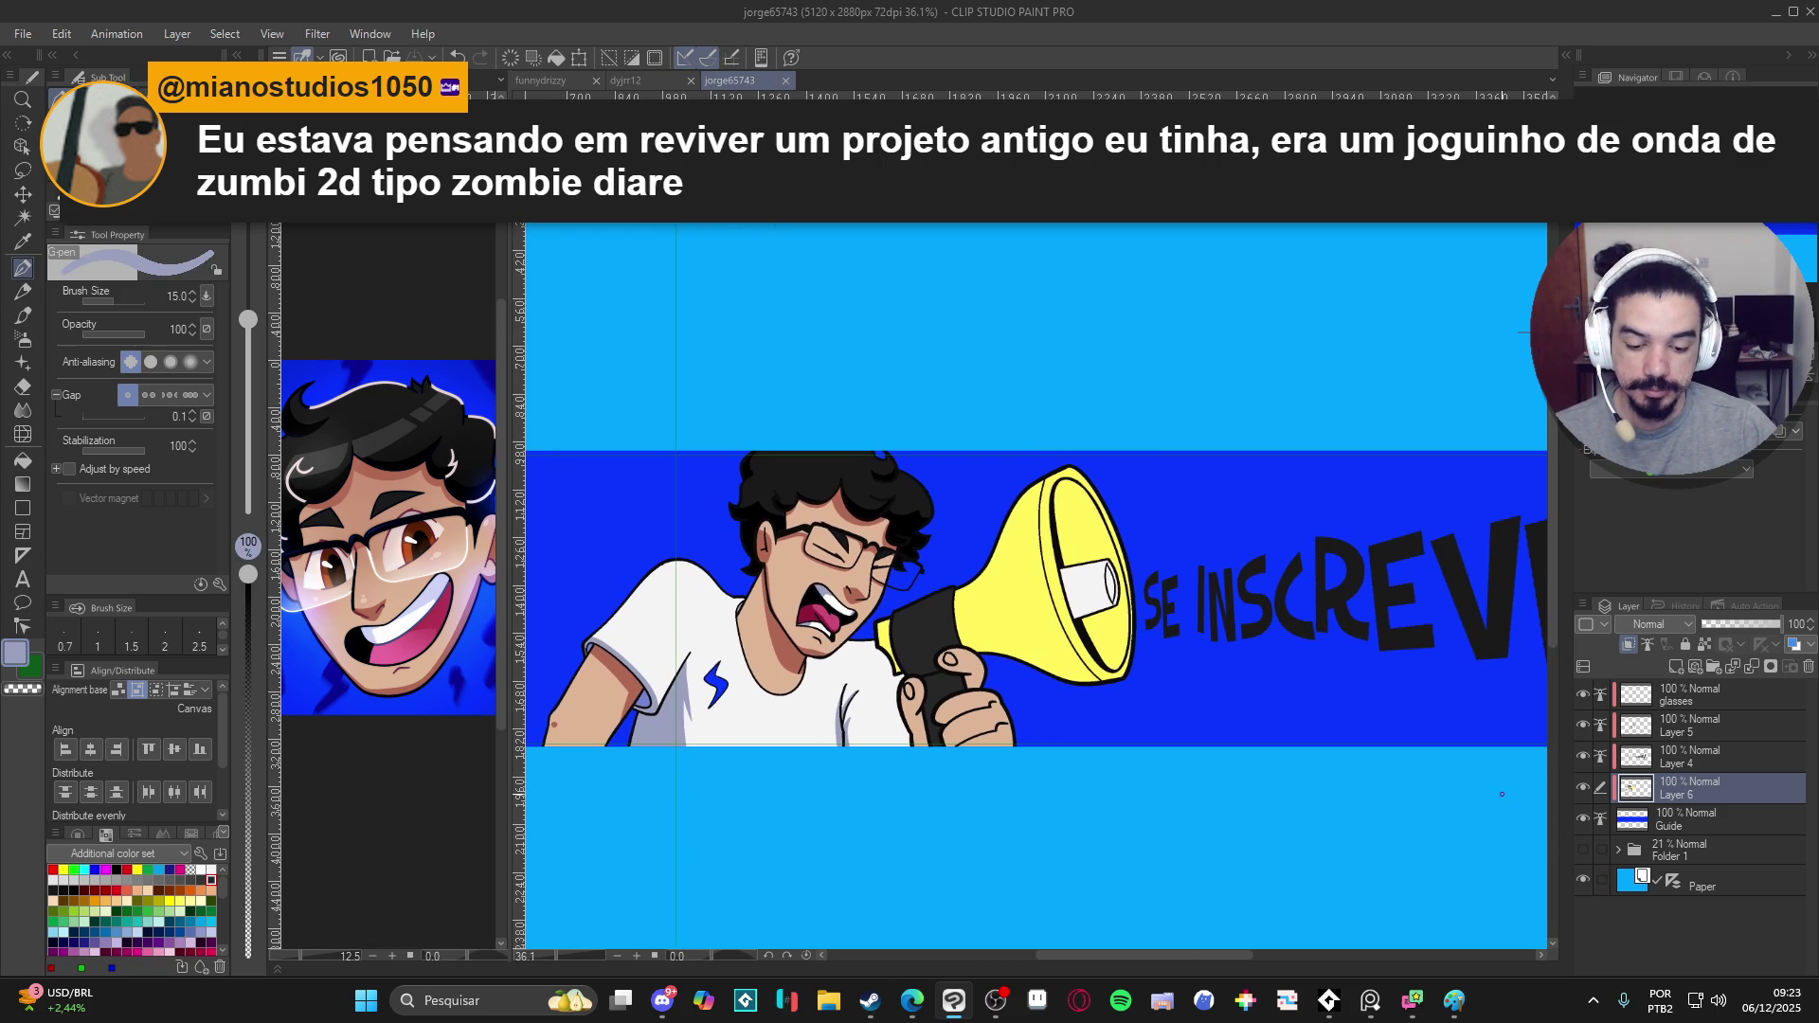
left_click(1583, 788)
left_click(1583, 787)
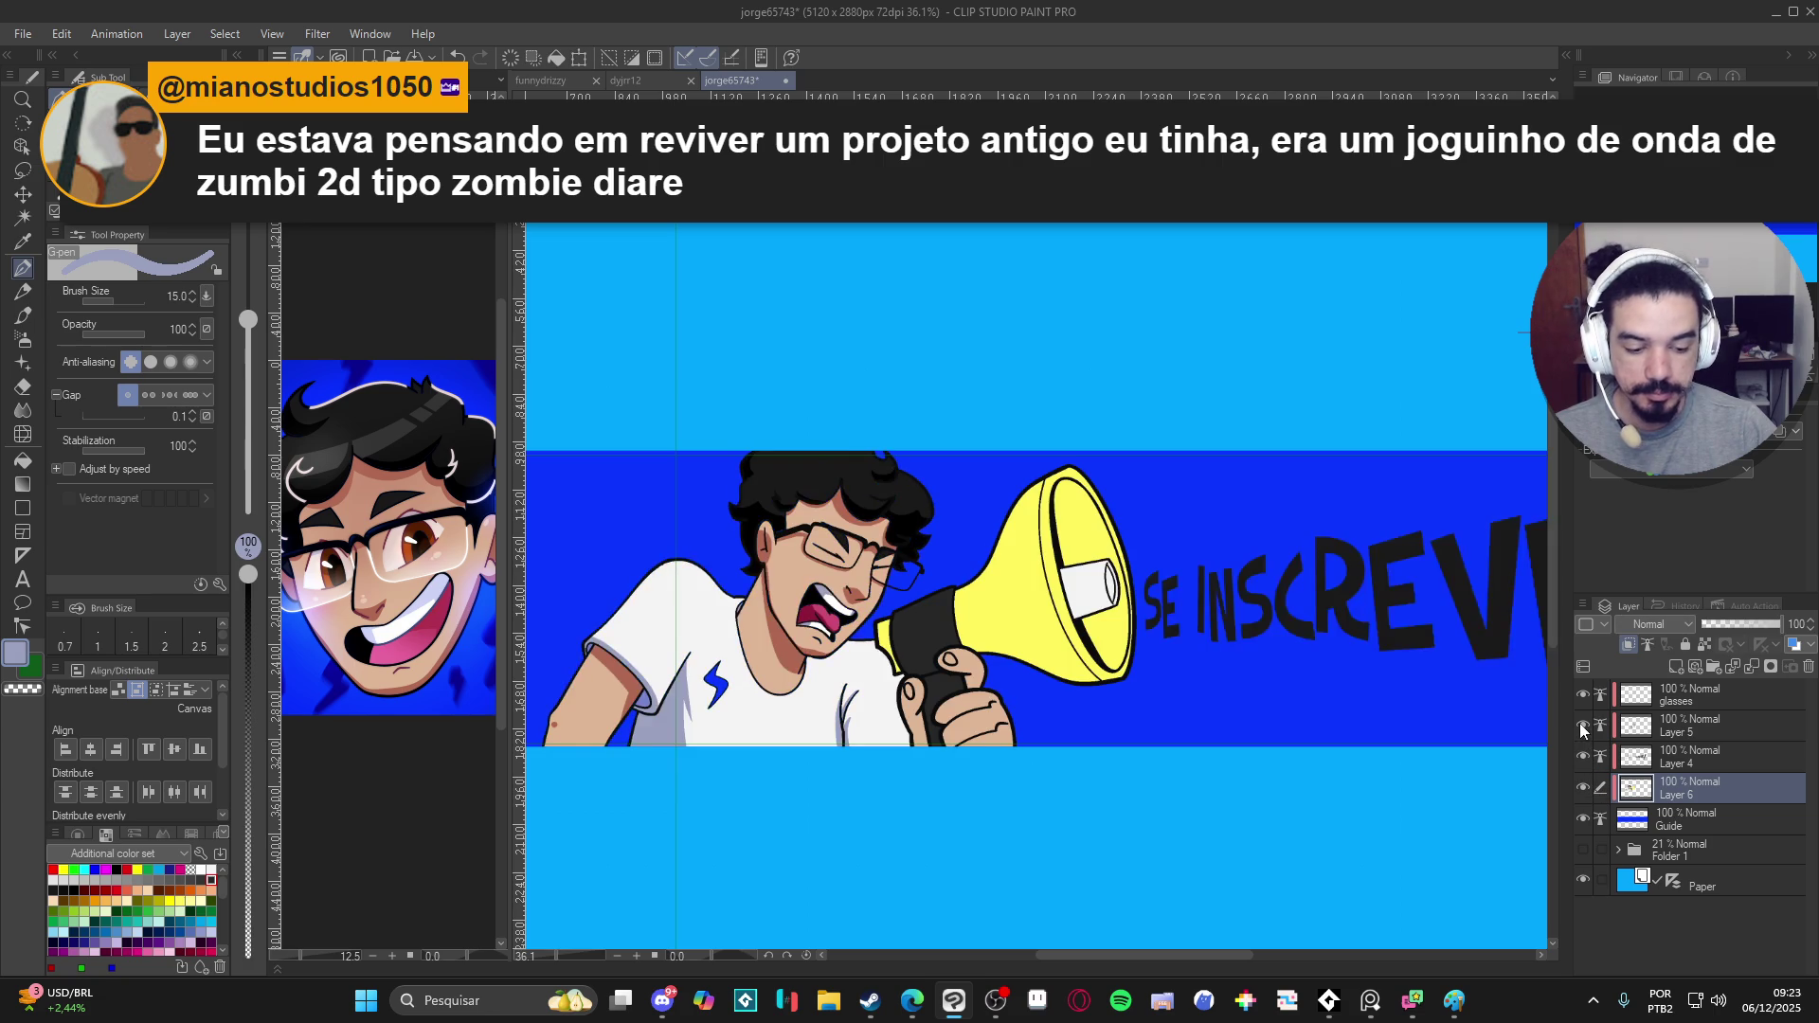
left_click(1657, 728)
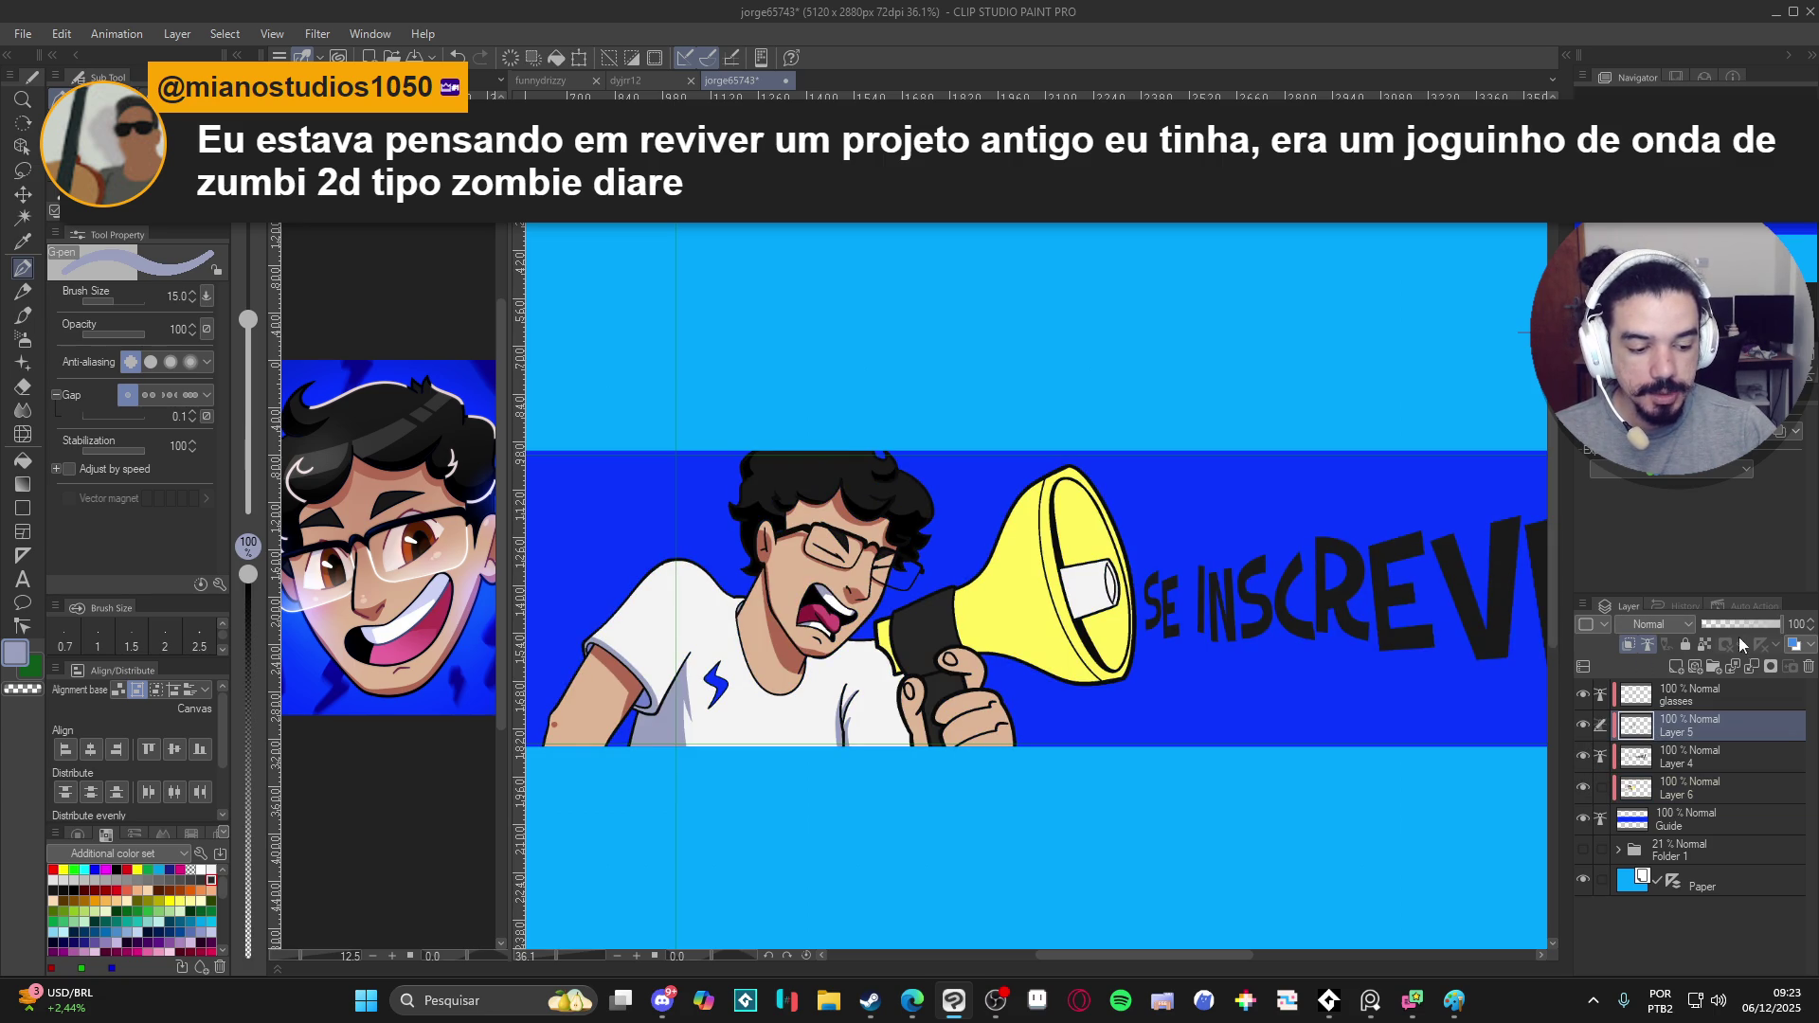
scroll(923, 685, "up", 1)
scroll(924, 683, "up", 1)
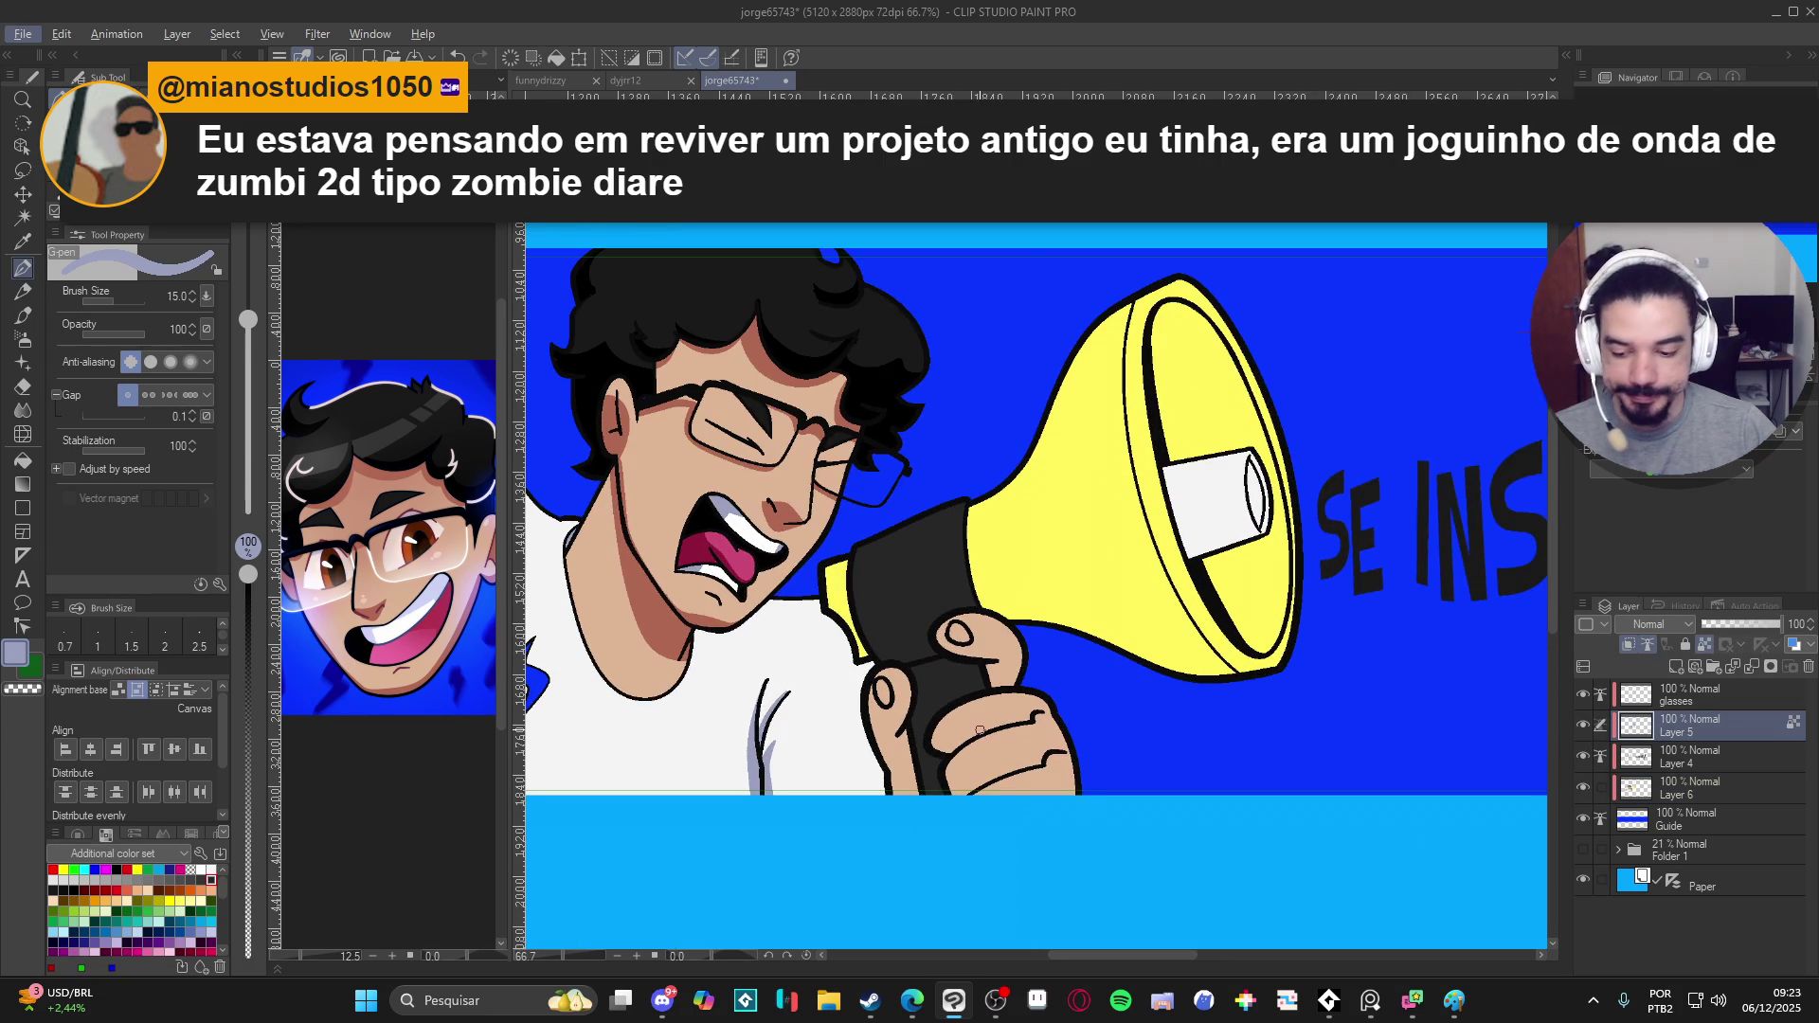
left_click(427, 564)
scroll(376, 564, "up", 1)
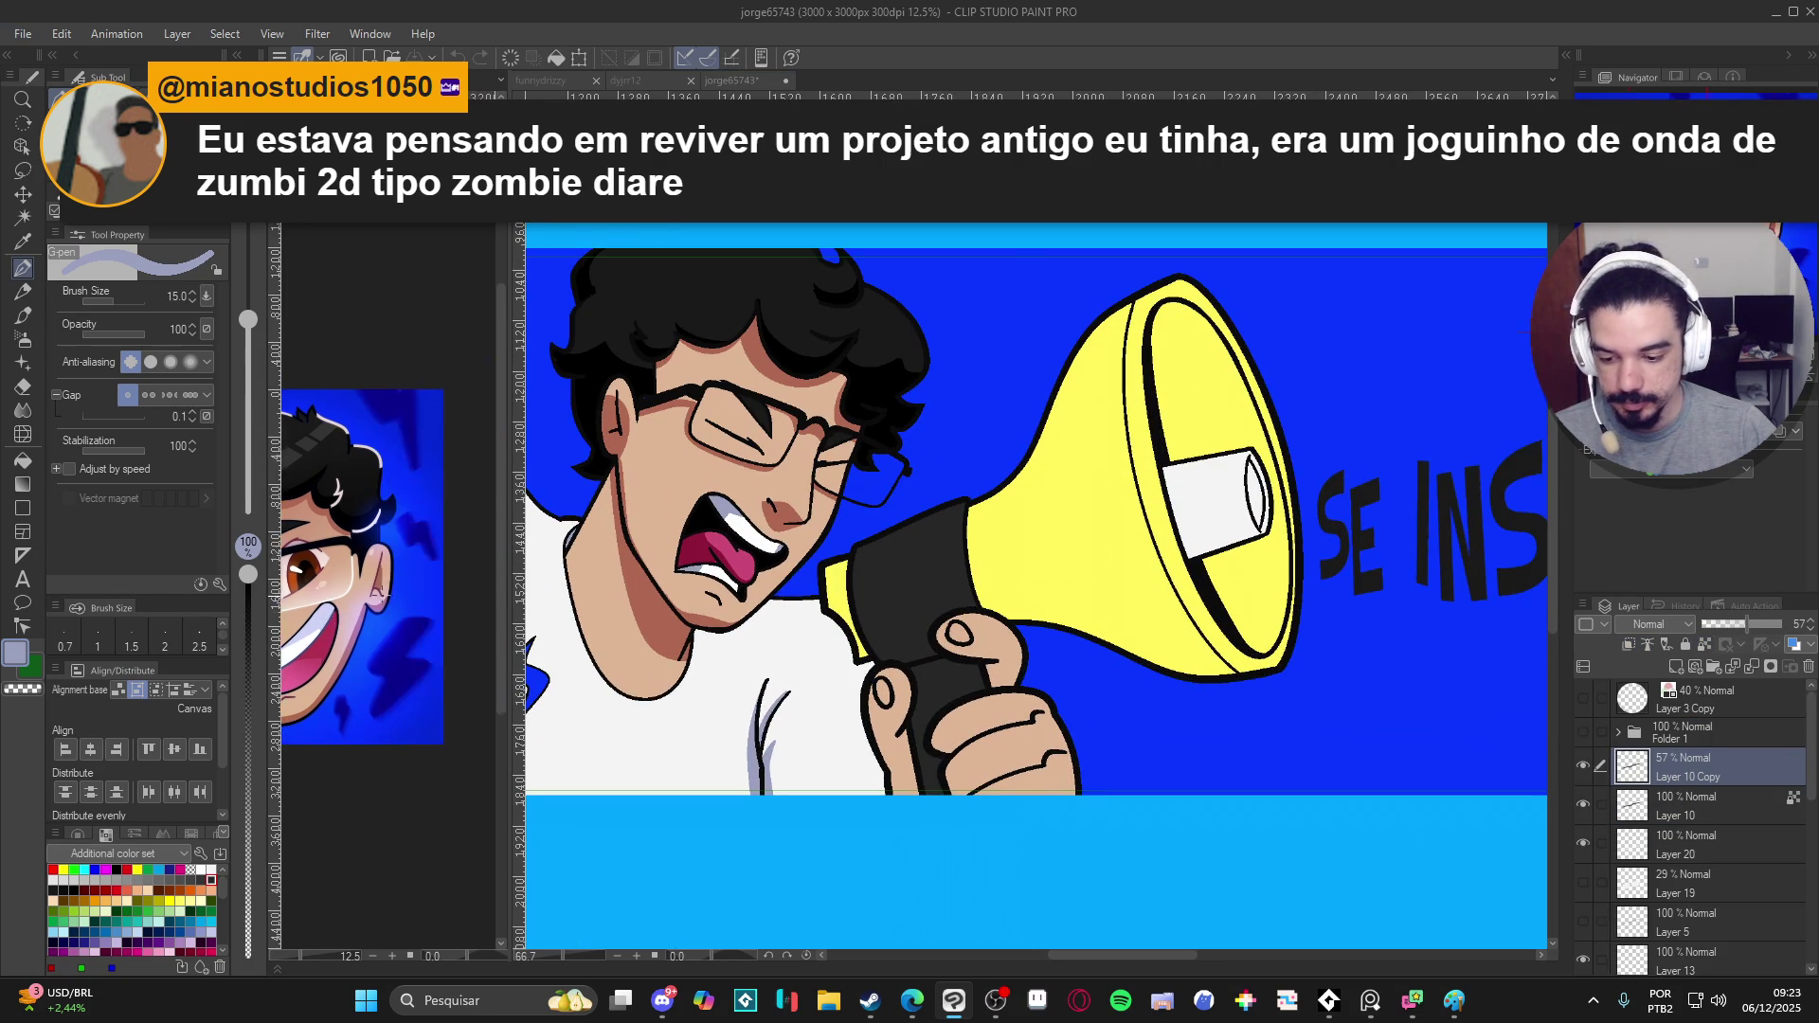
scroll(376, 563, "up", 1)
scroll(375, 565, "up", 2)
scroll(375, 564, "up", 2)
scroll(376, 564, "up", 2)
scroll(375, 563, "up", 2)
scroll(370, 563, "up", 2)
left_click(352, 561, "alt")
scroll(353, 562, "down", 3)
scroll(355, 563, "down", 3)
scroll(369, 565, "down", 3)
scroll(401, 568, "down", 2)
- Back on the banner, toggle the line art visibility to compare and enlarge the brush
left_click(1124, 733)
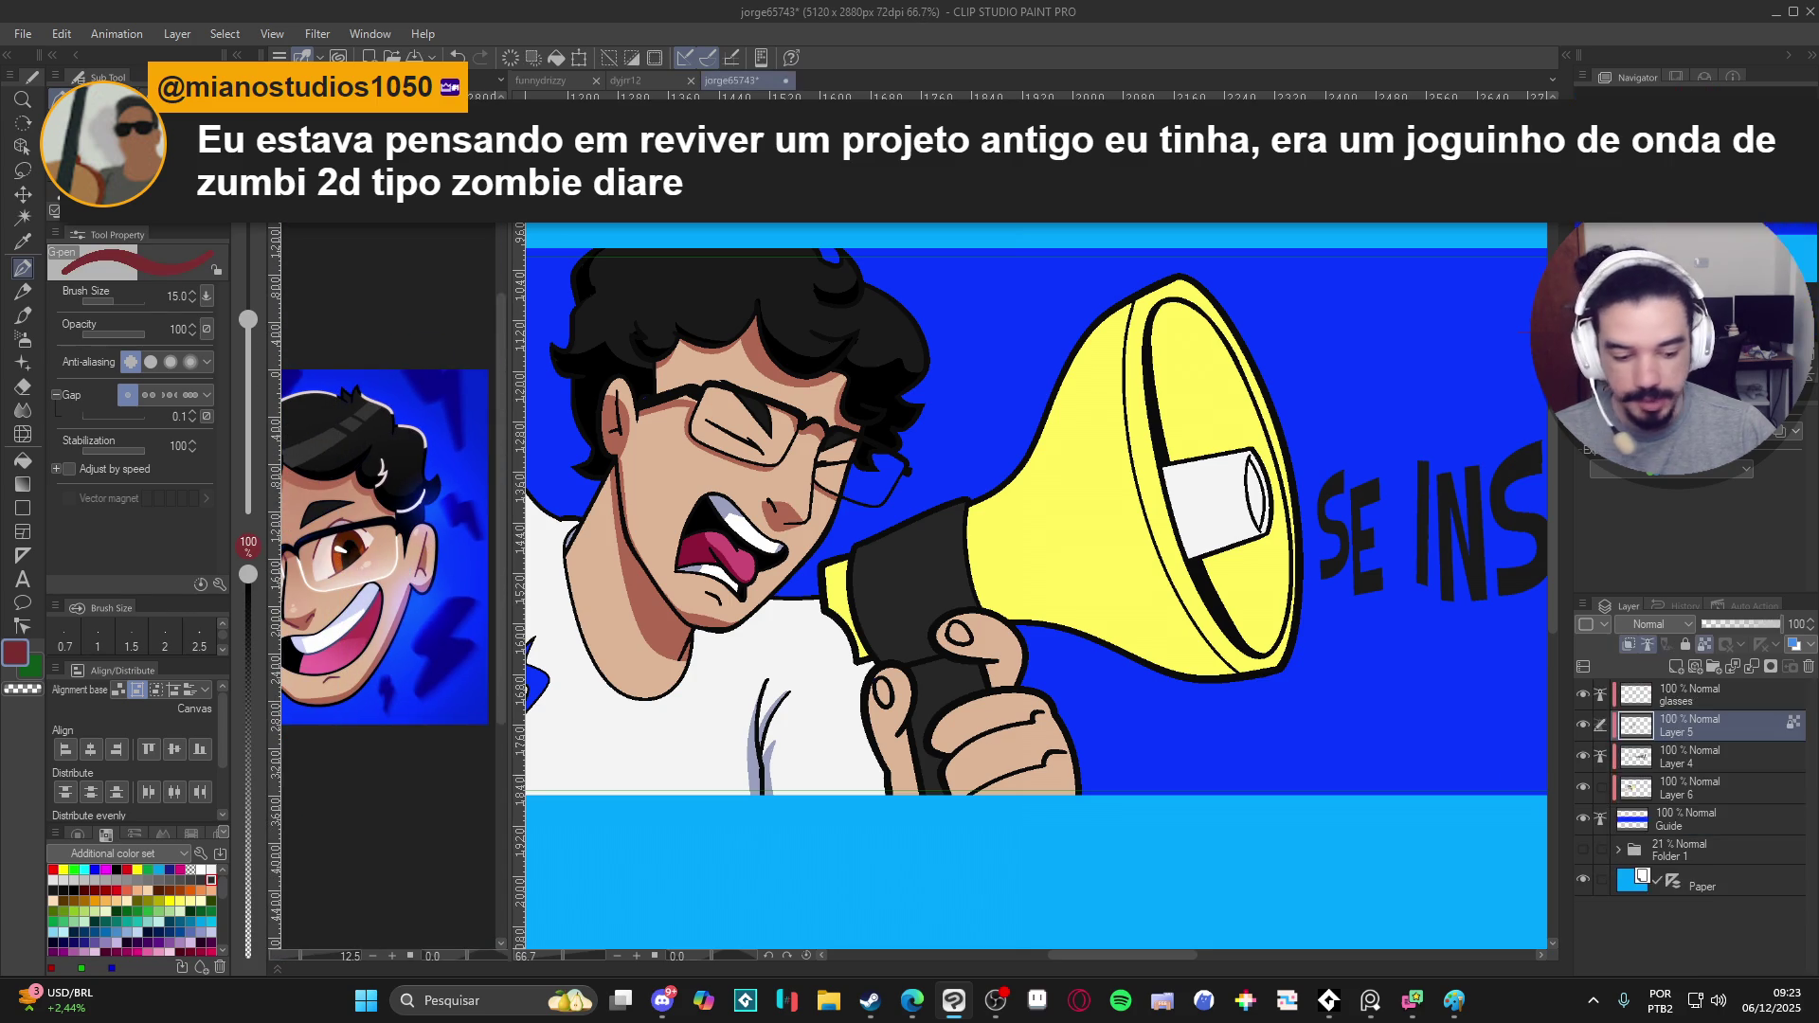
left_click(1583, 725)
left_click(1583, 725)
left_click(1581, 728)
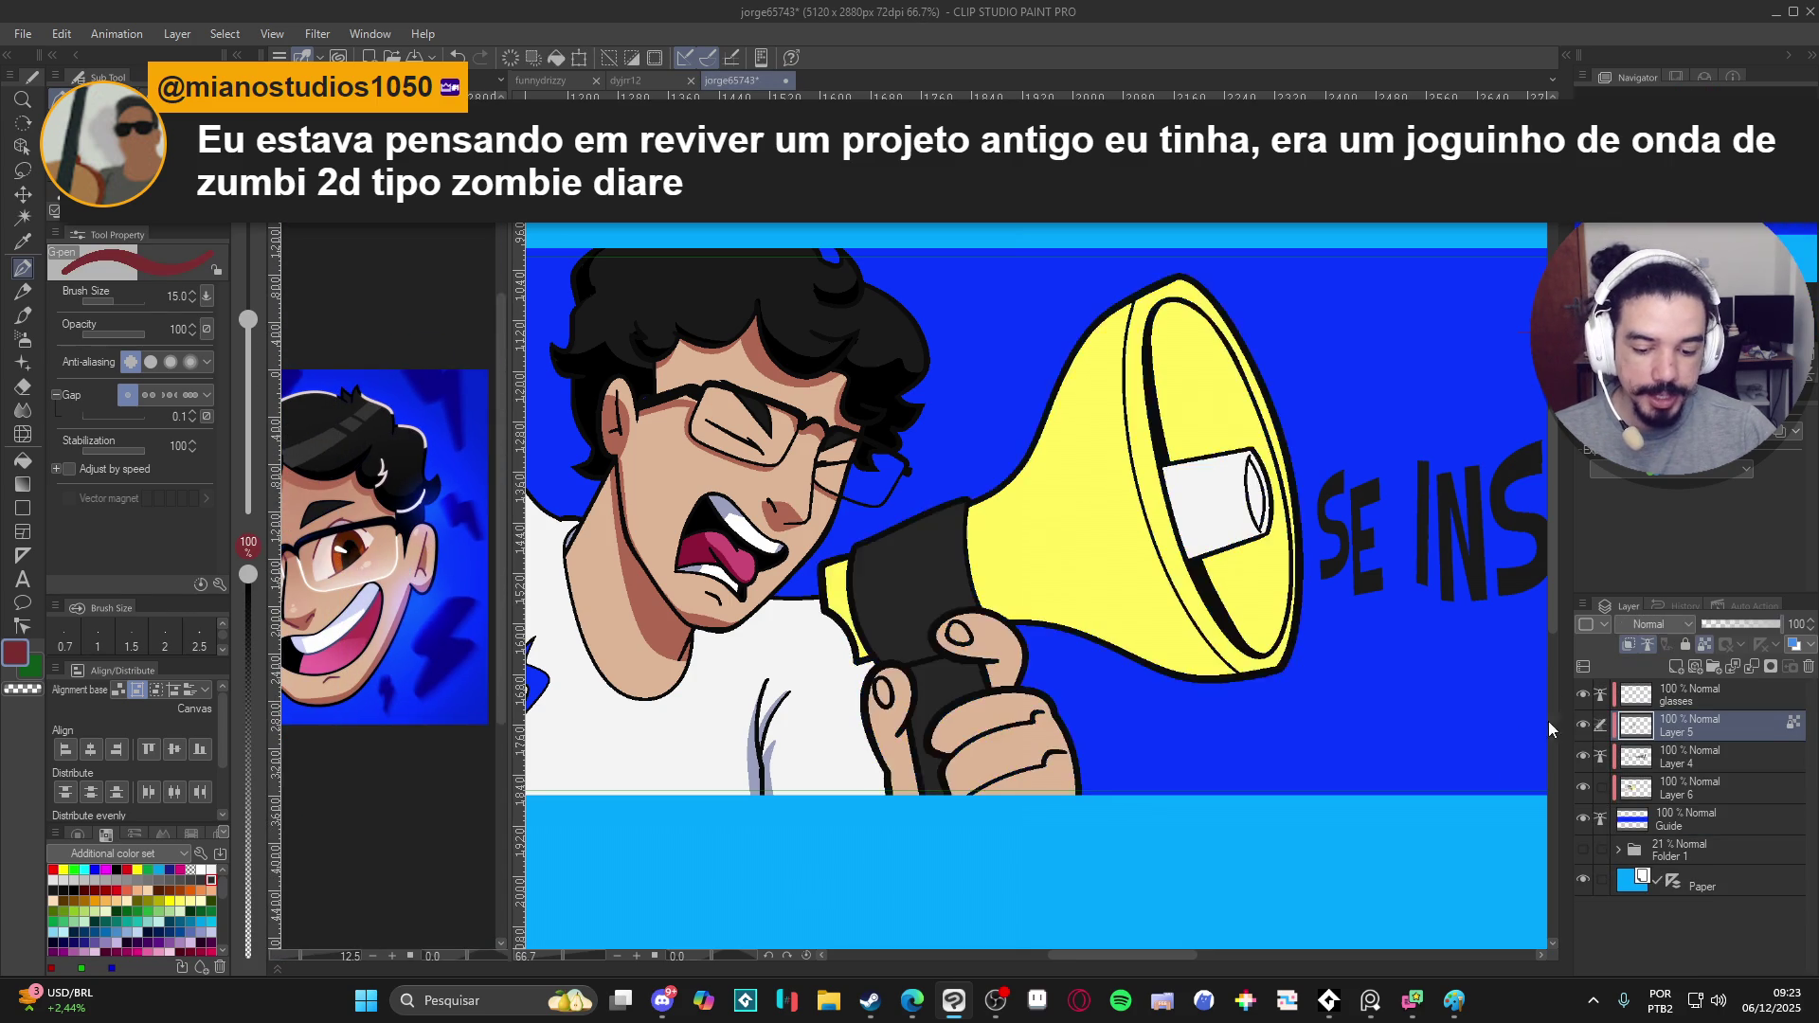
key("bracketright")
key("bracketright")
key("bracketright")
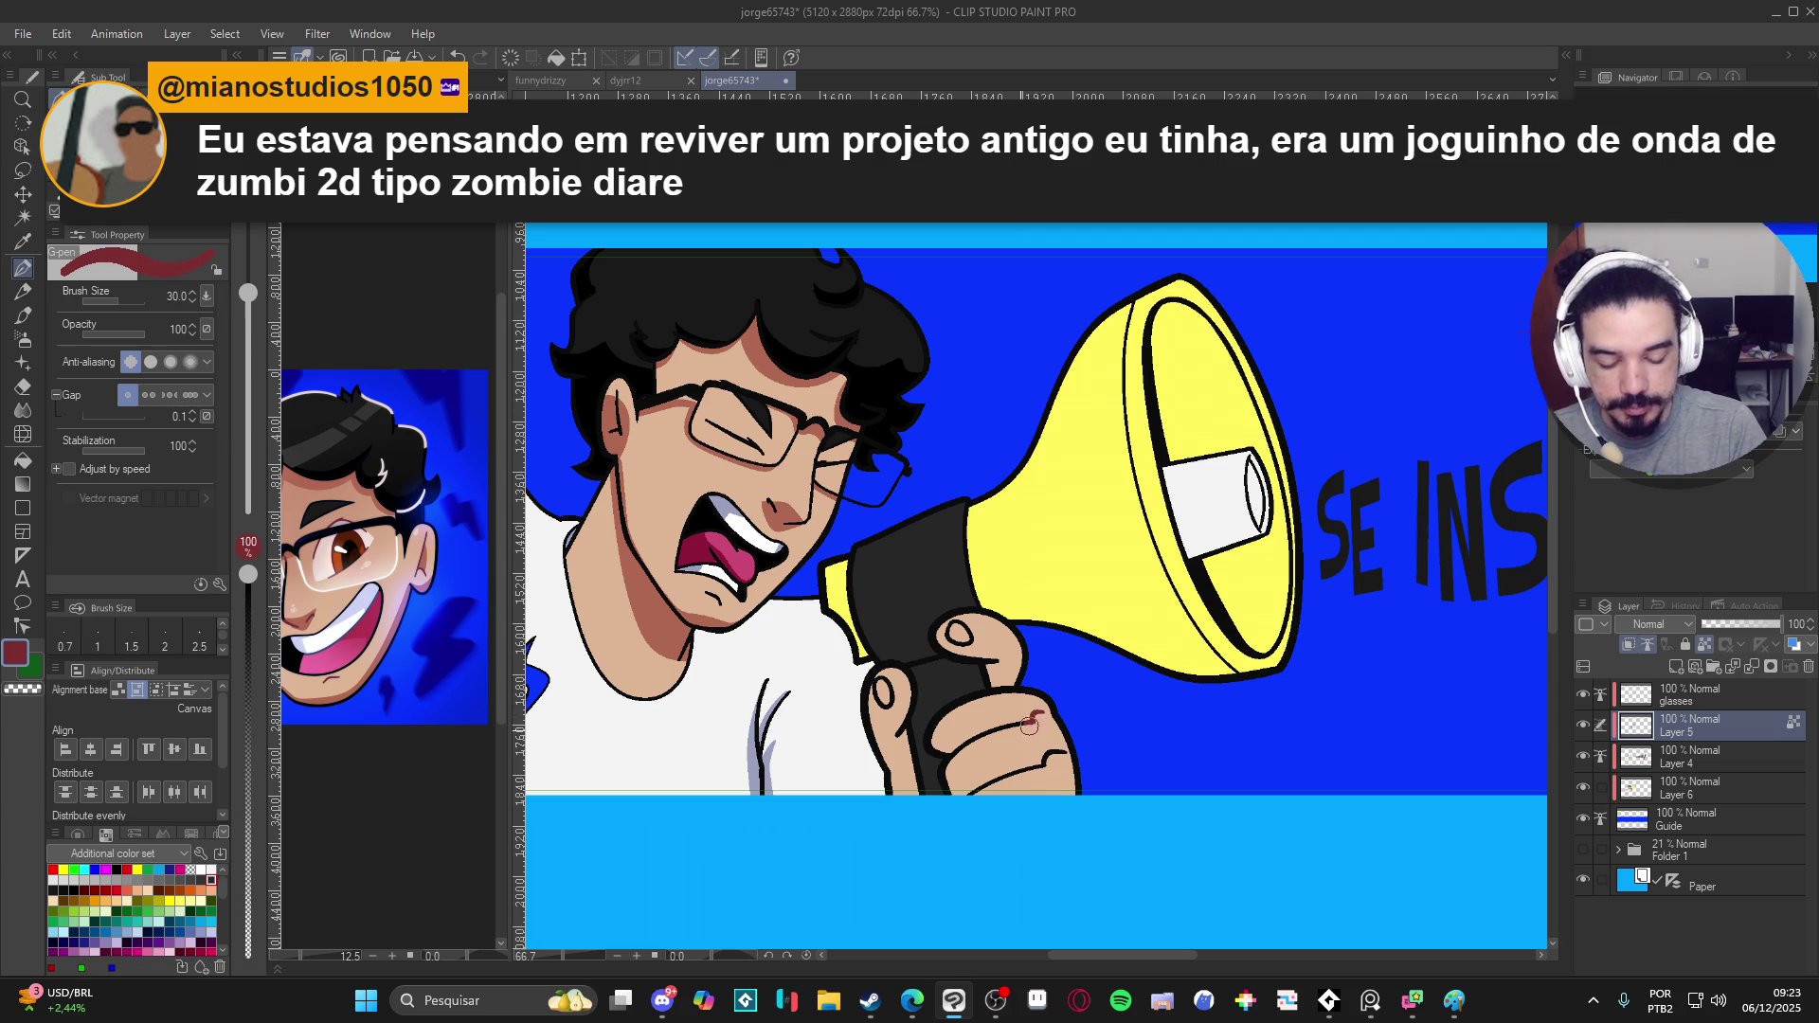
- Draw a dark red crease stroke across the hand's fingers and shrink the brush
mouse_move(1035, 718)
left_mouse_down()
mouse_move(950, 753)
mouse_move(1069, 768)
left_mouse_up()
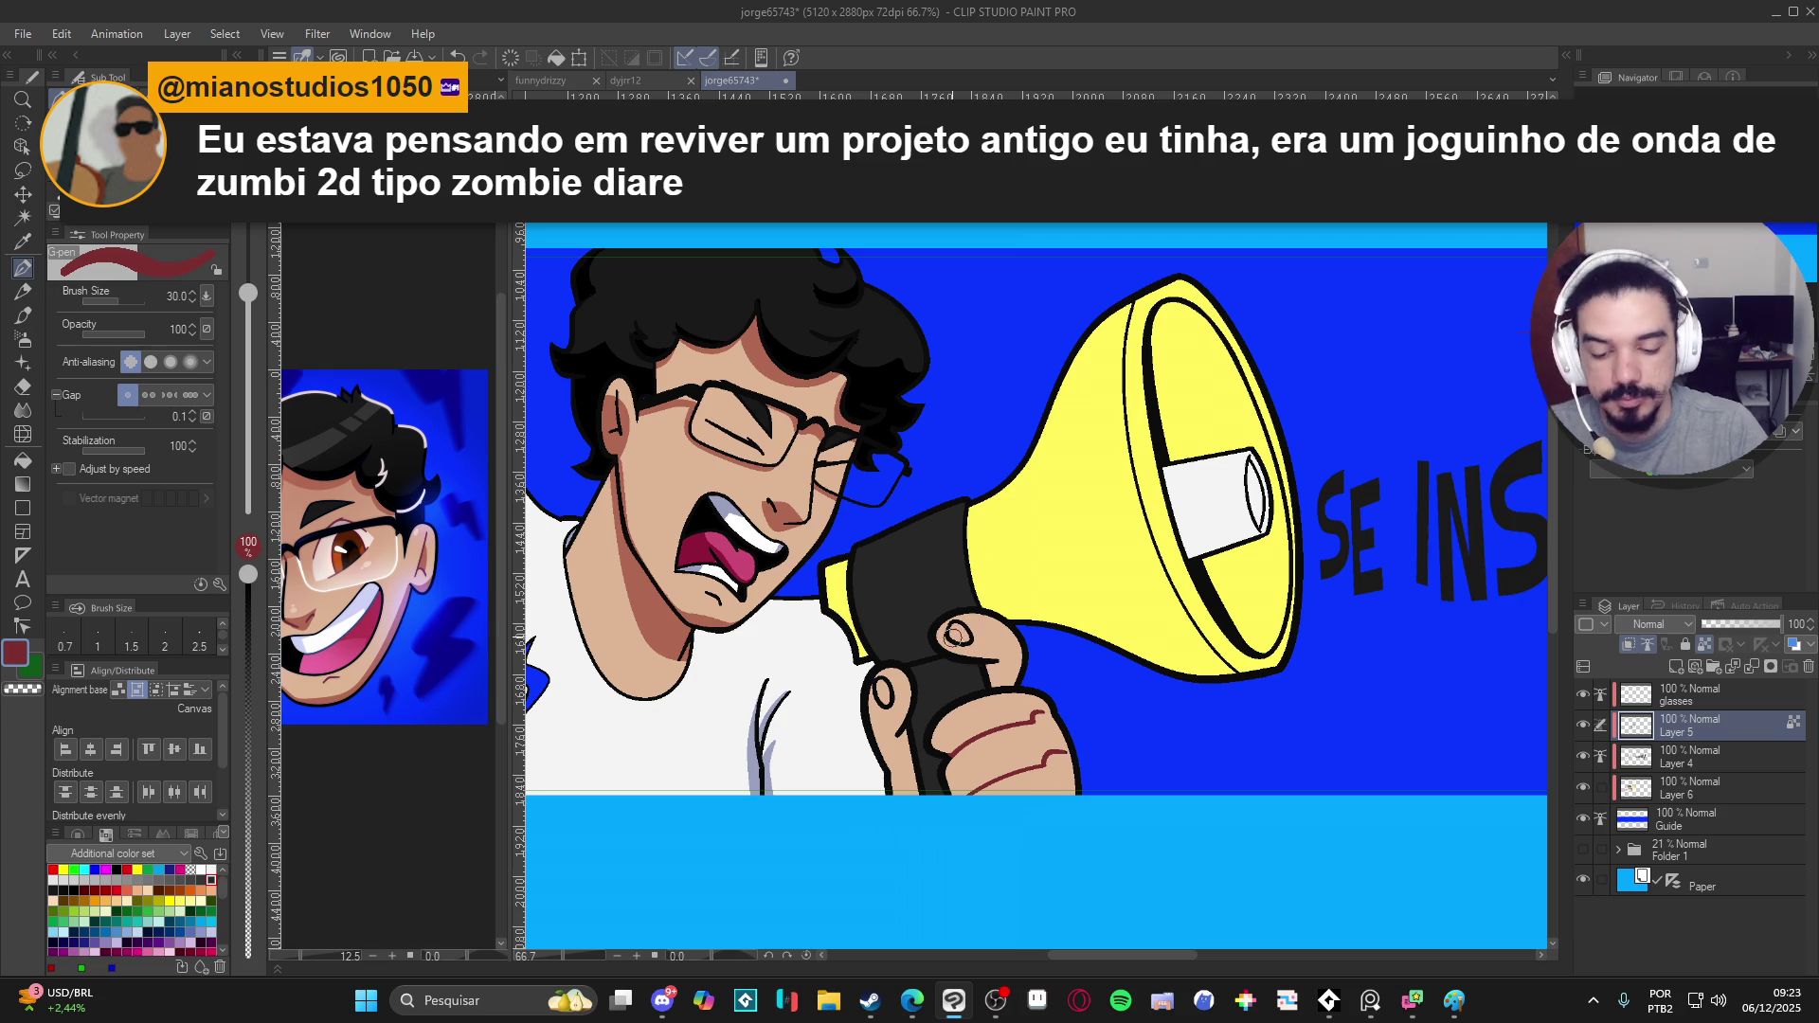
key("bracketleft")
key("bracketleft")
key("bracketleft")
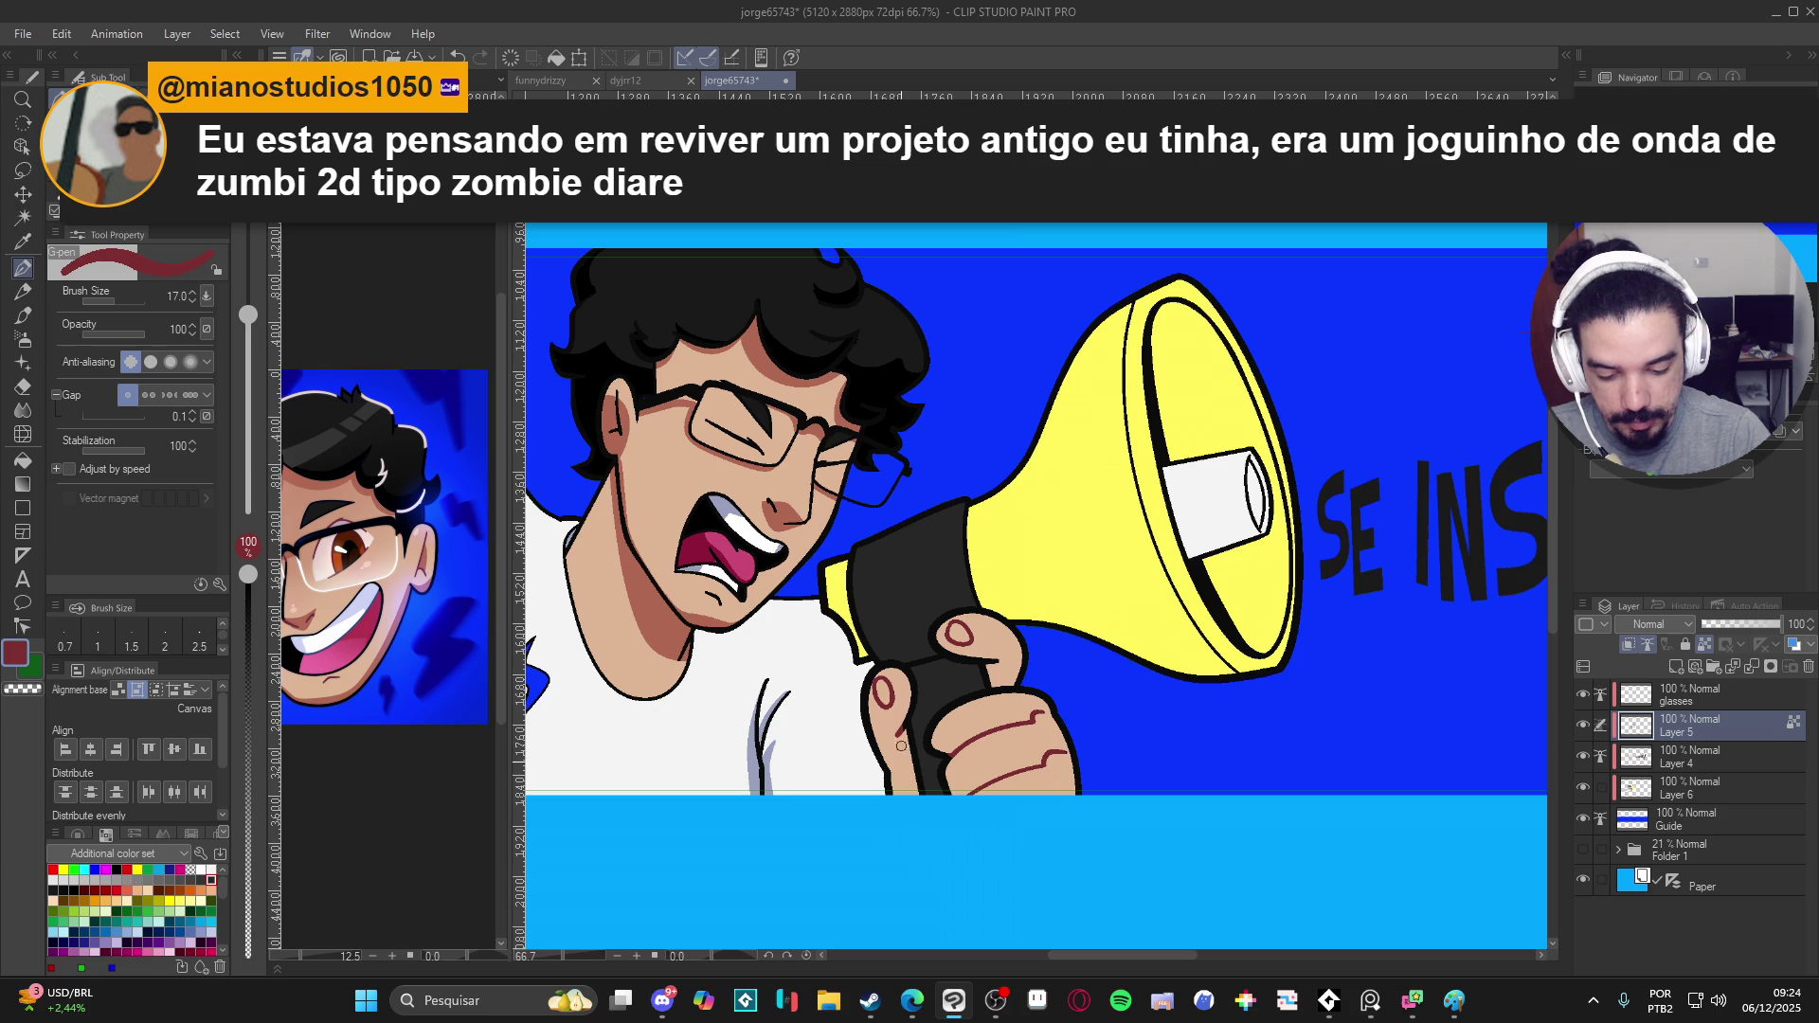
left_click_drag(901, 732, 944, 732)
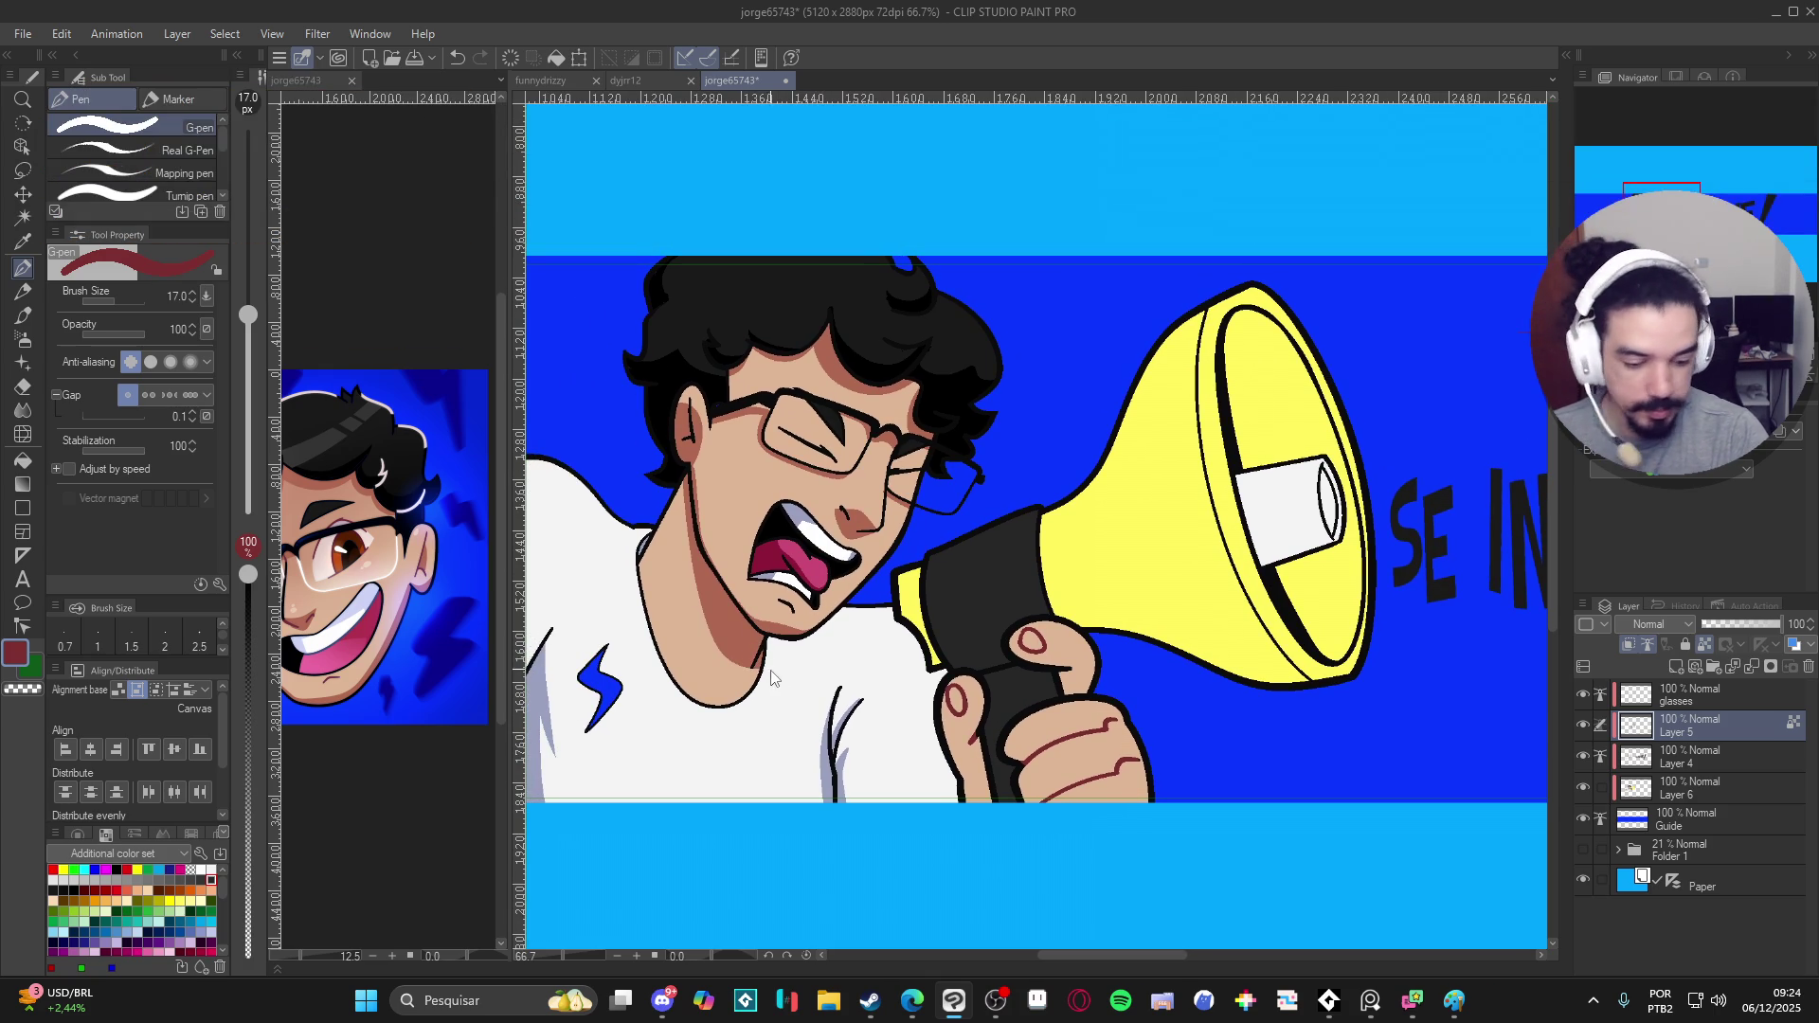
- Toggle the glasses line art to check, then make Layer 6 active with black as colour
left_click(1583, 696)
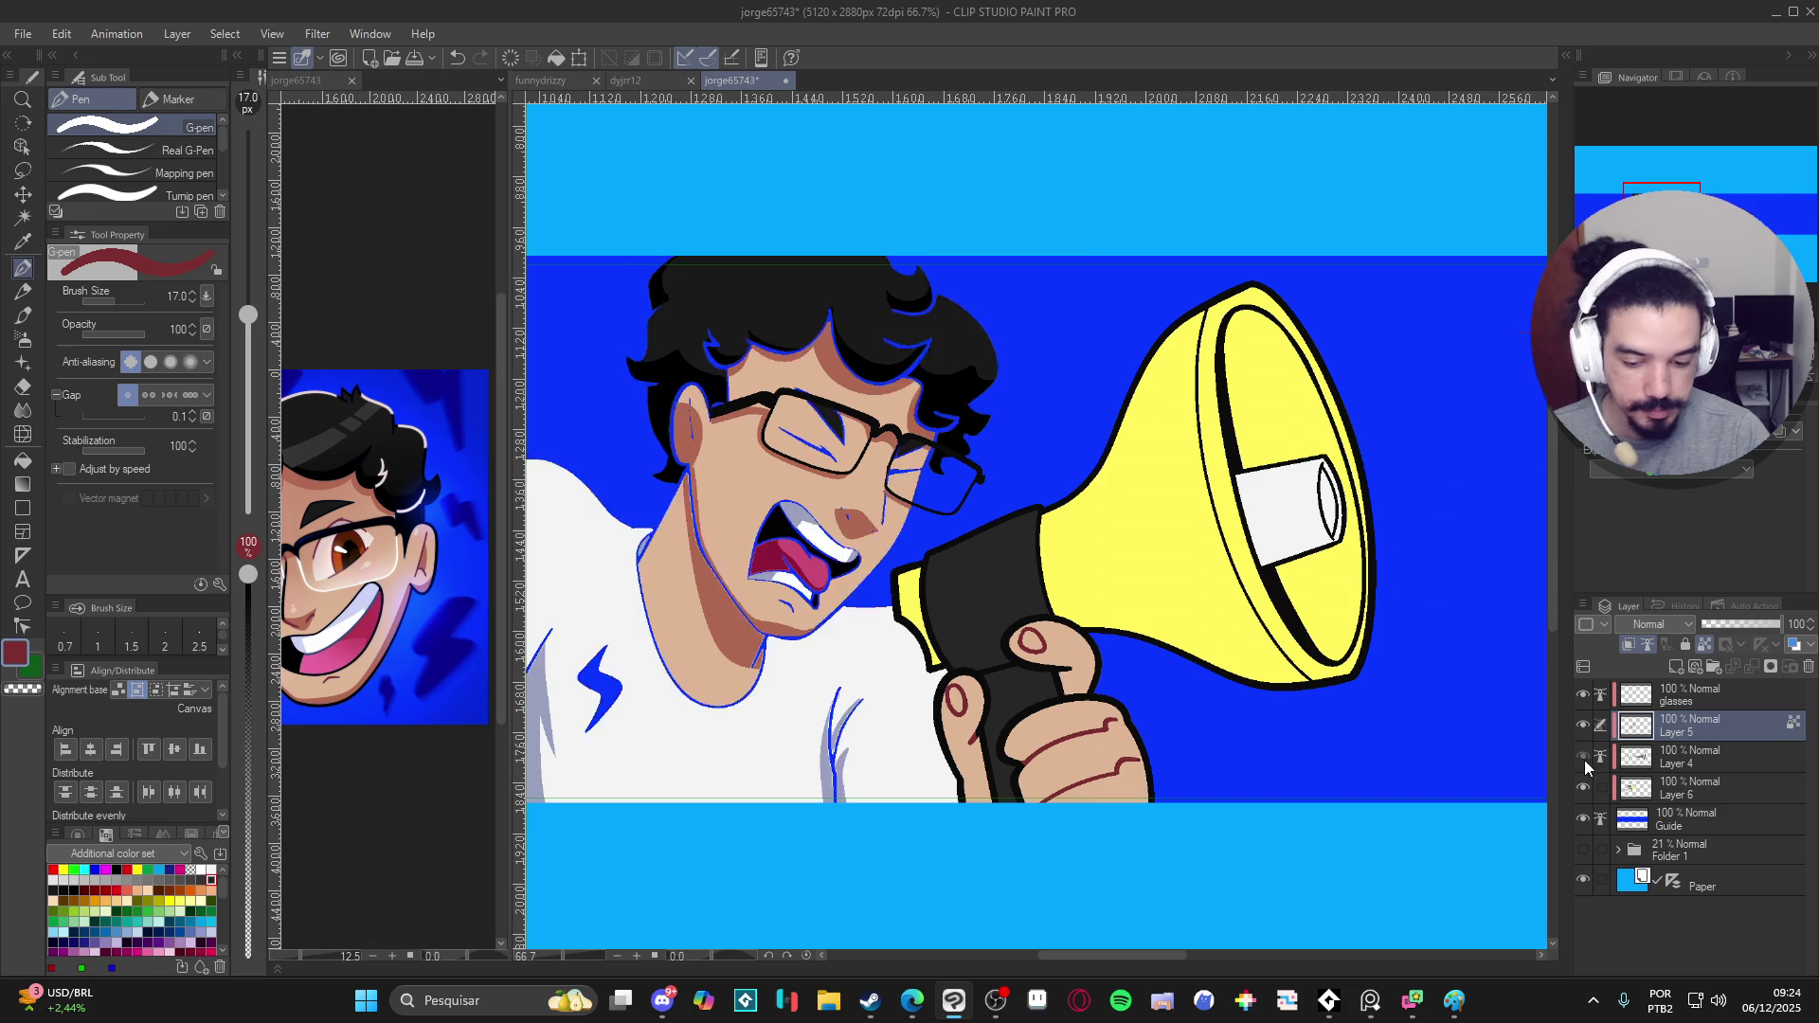
left_click(1691, 756)
scroll(1016, 651, "up", 1)
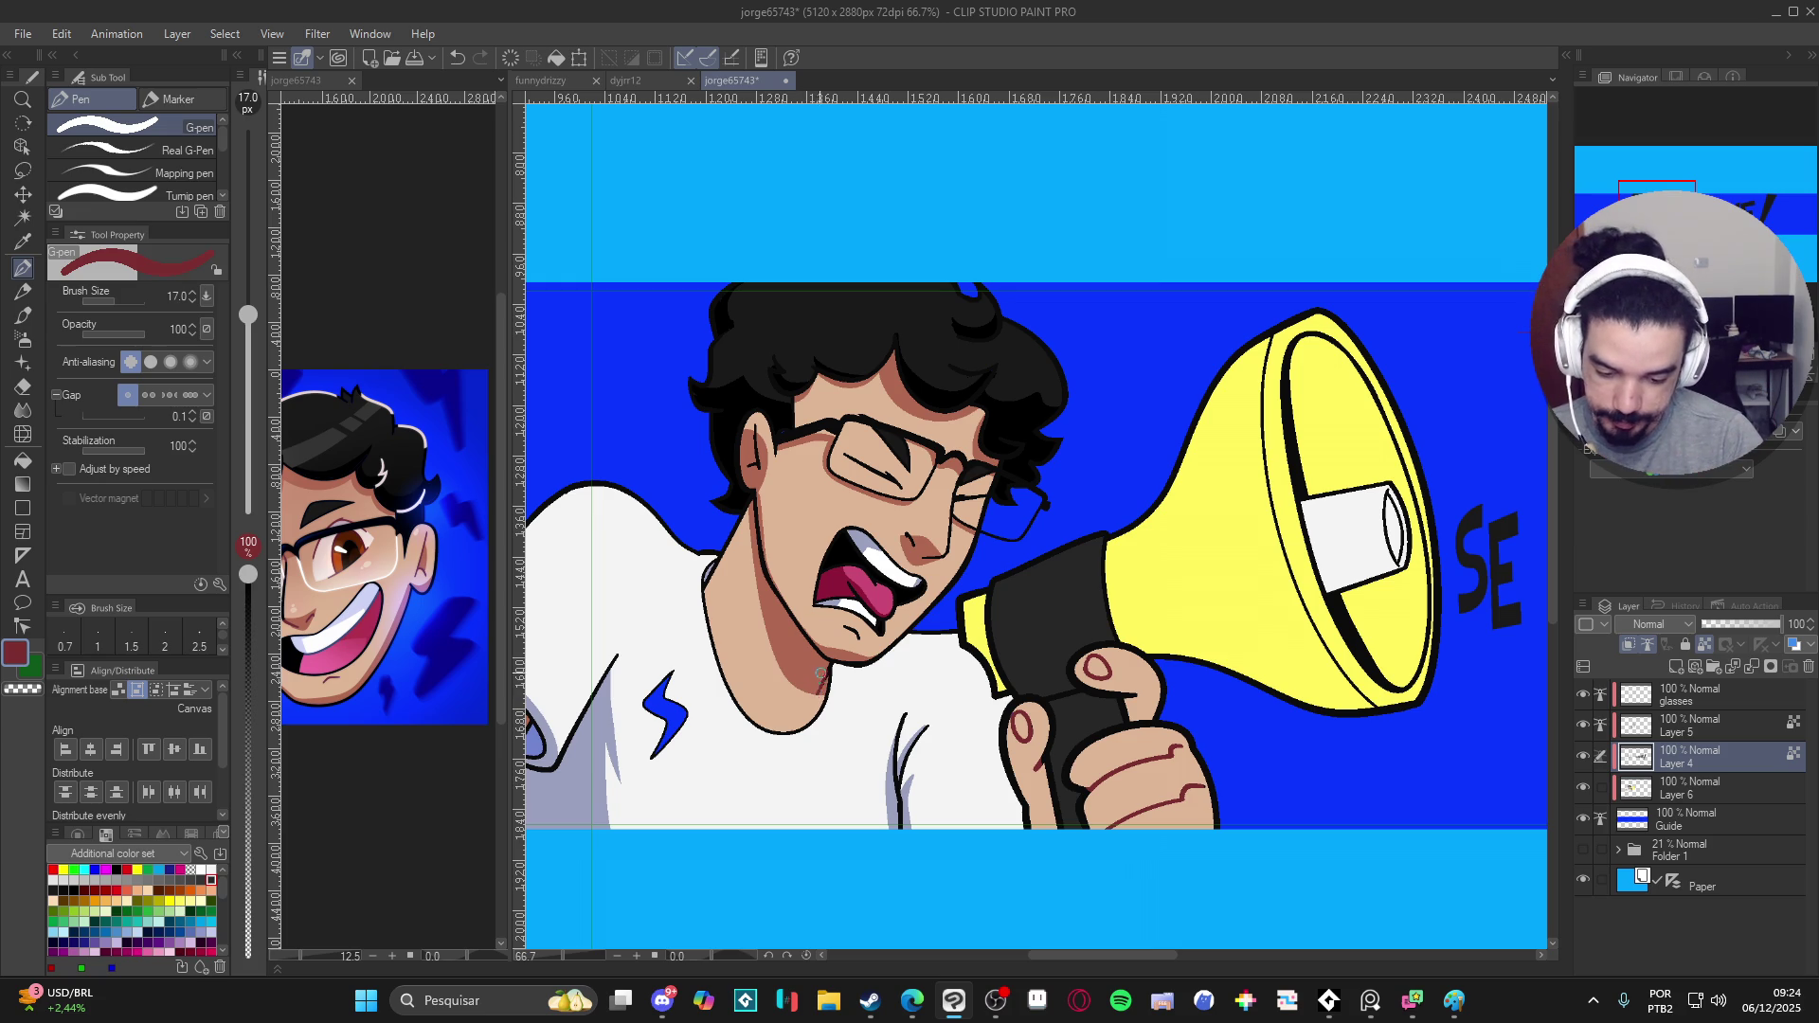
scroll(765, 599, "up", 1)
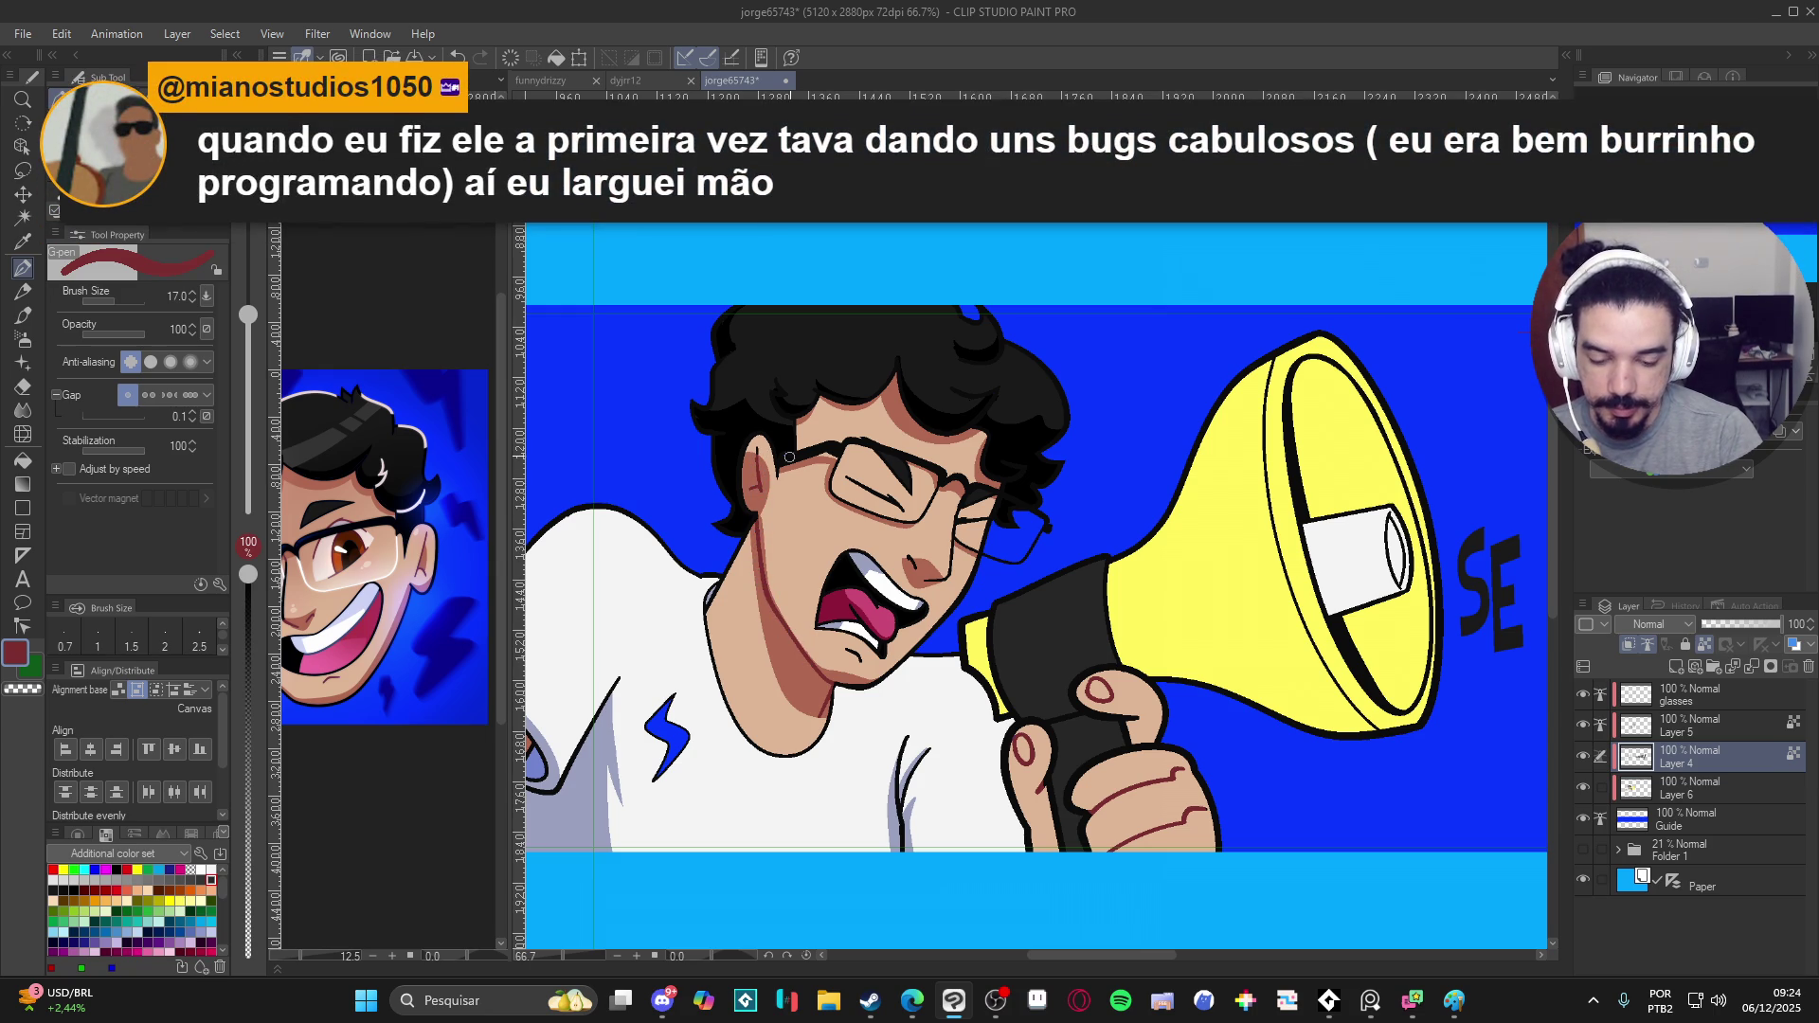
scroll(949, 581, "up", 1)
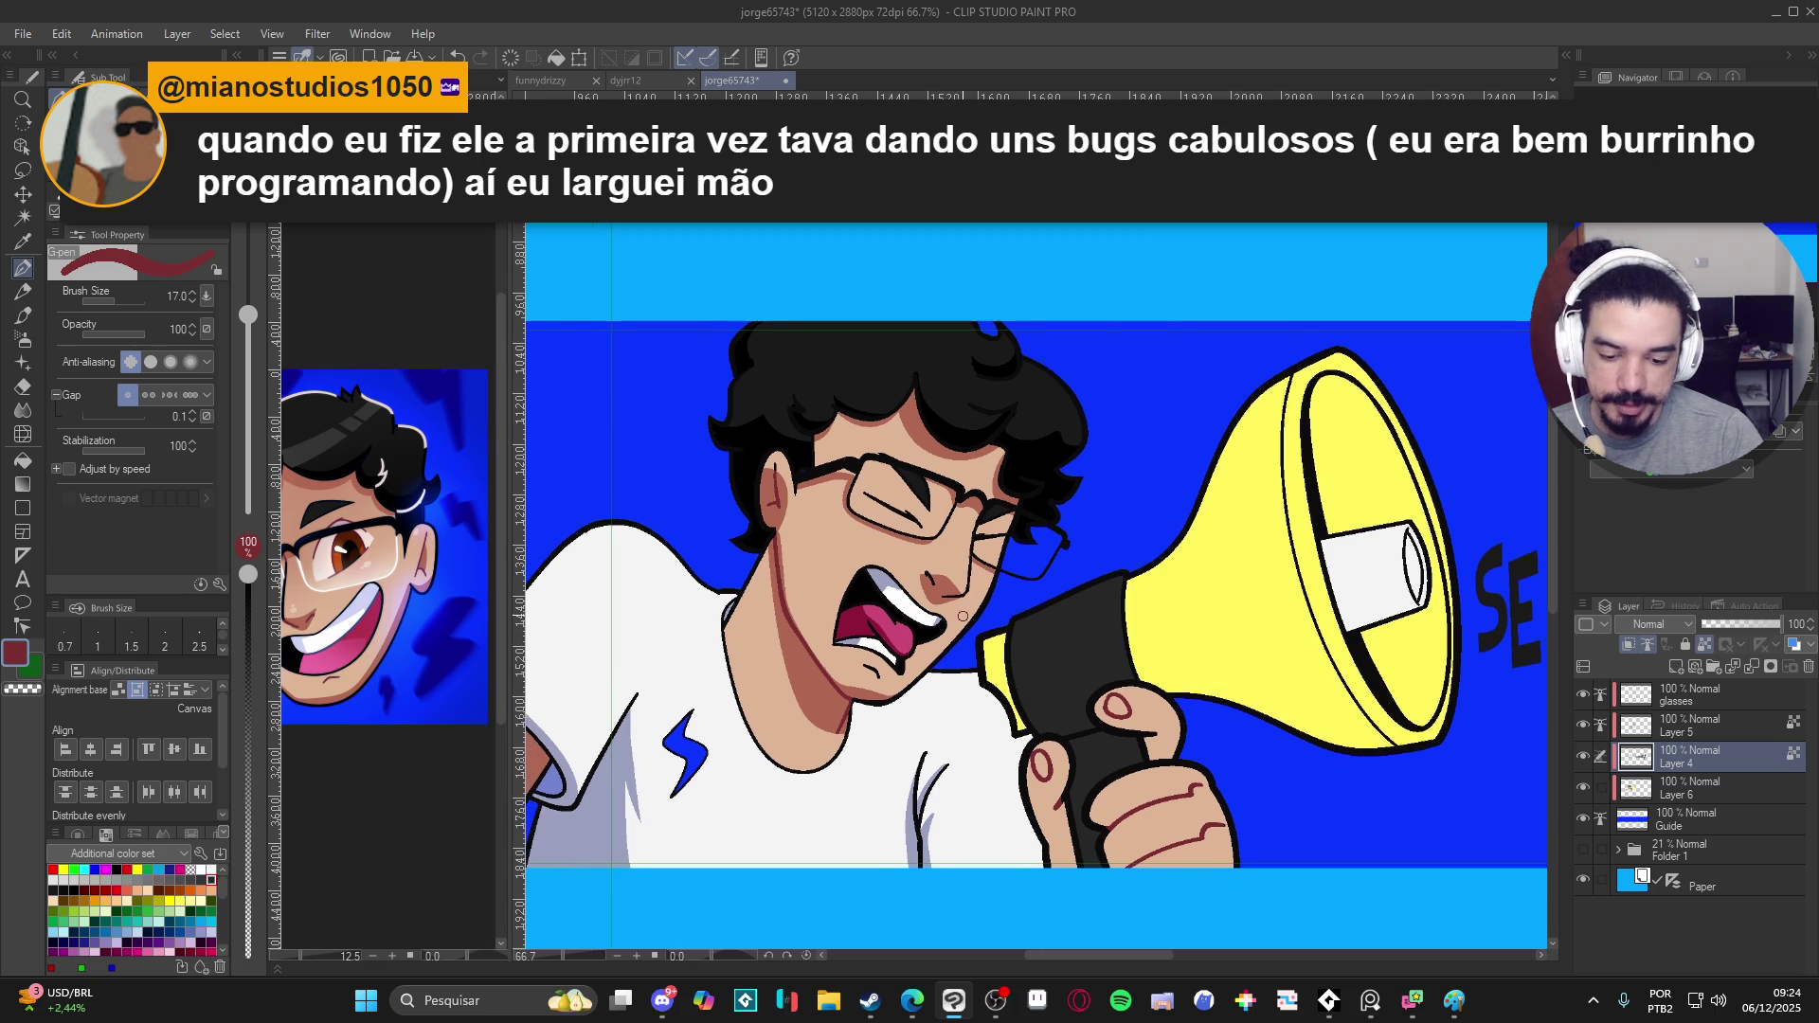
scroll(955, 598, "up", 1)
scroll(958, 613, "up", 1)
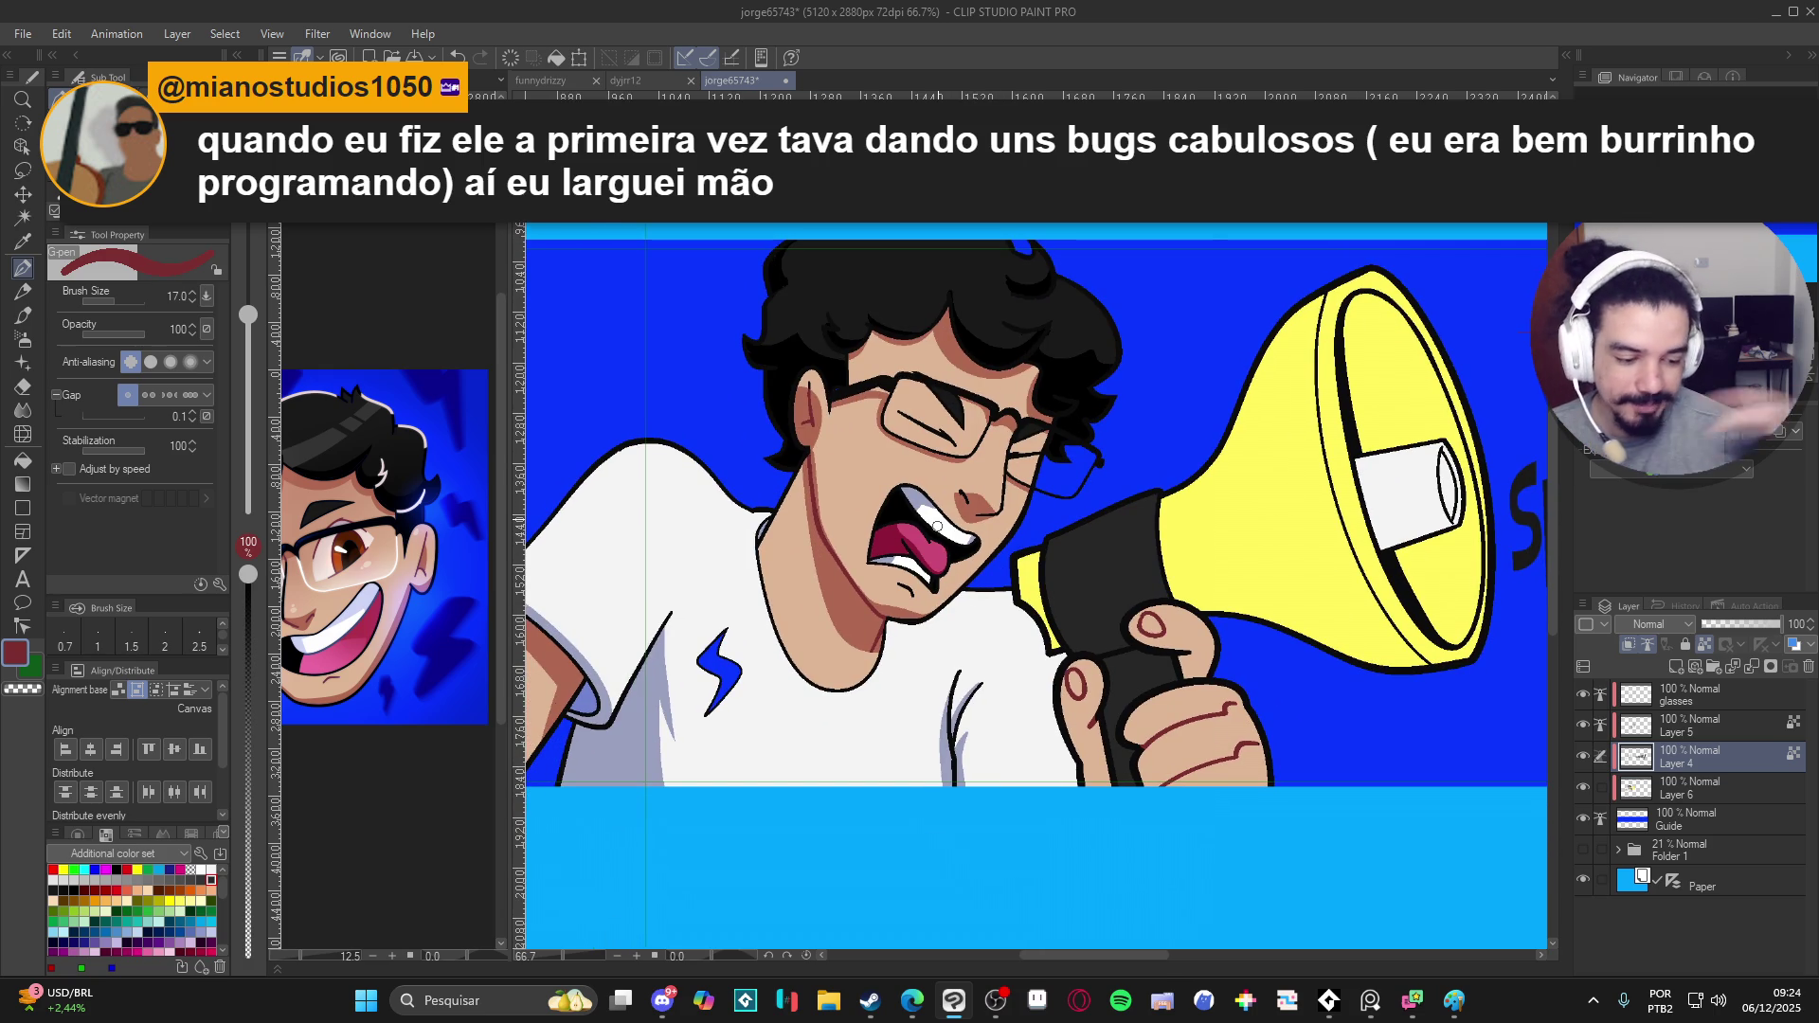
left_click(1648, 803)
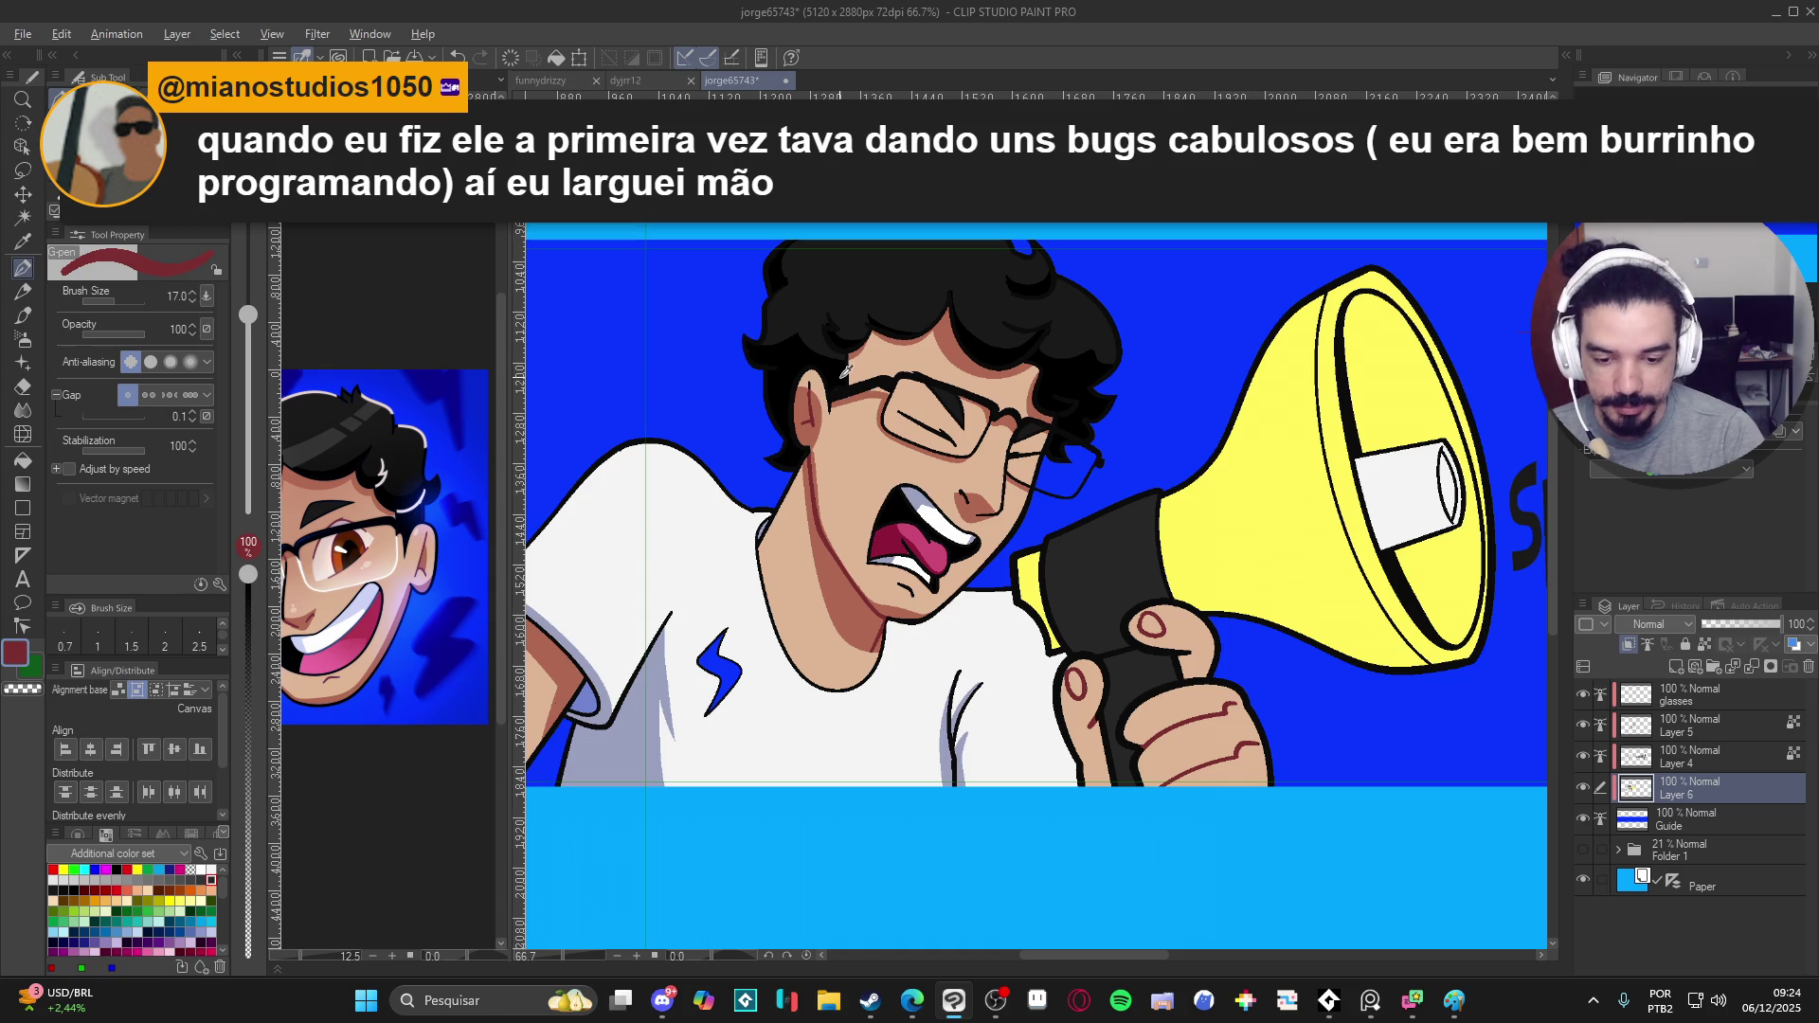
key("x")
left_click_drag(1218, 492, 1180, 550)
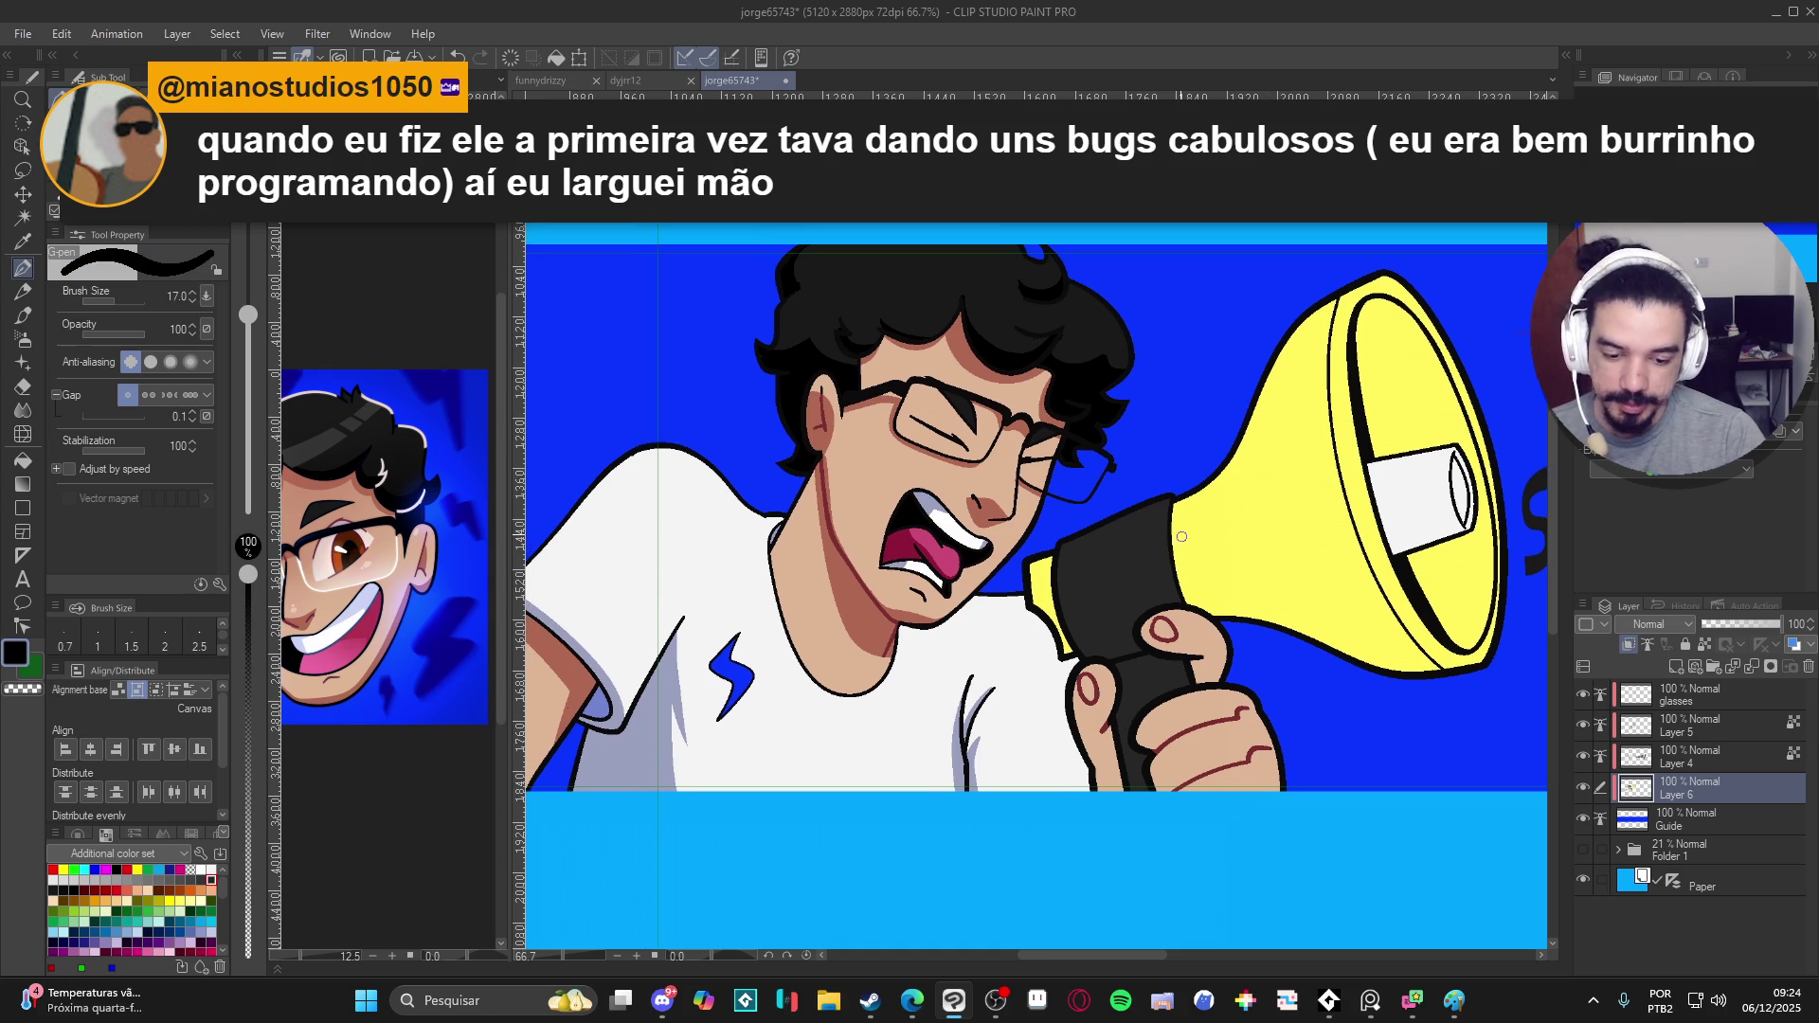
scroll(1209, 629, "down", 1)
scroll(1210, 630, "down", 1)
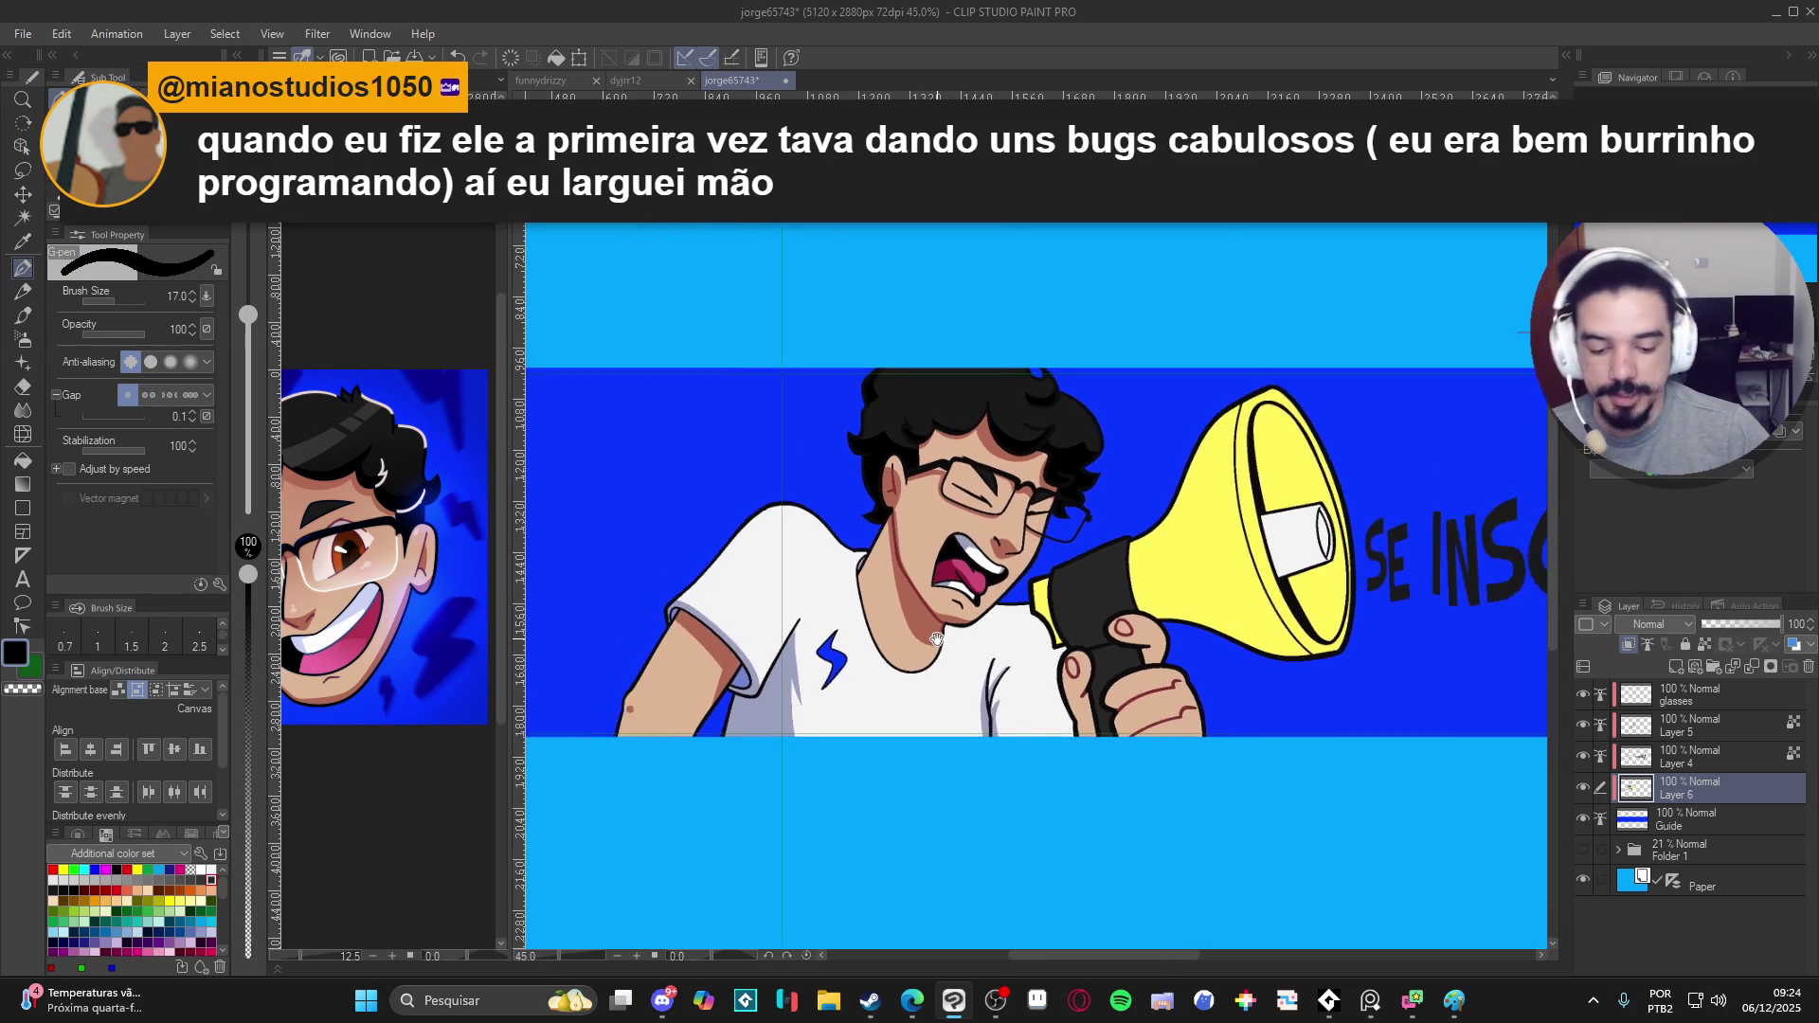
scroll(1208, 630, "down", 1)
- Compare the line art without colours, activate Layer 4 and sample the shirt's grey-blue shadow
left_click(1583, 786)
left_click(1586, 758)
left_click(1594, 765)
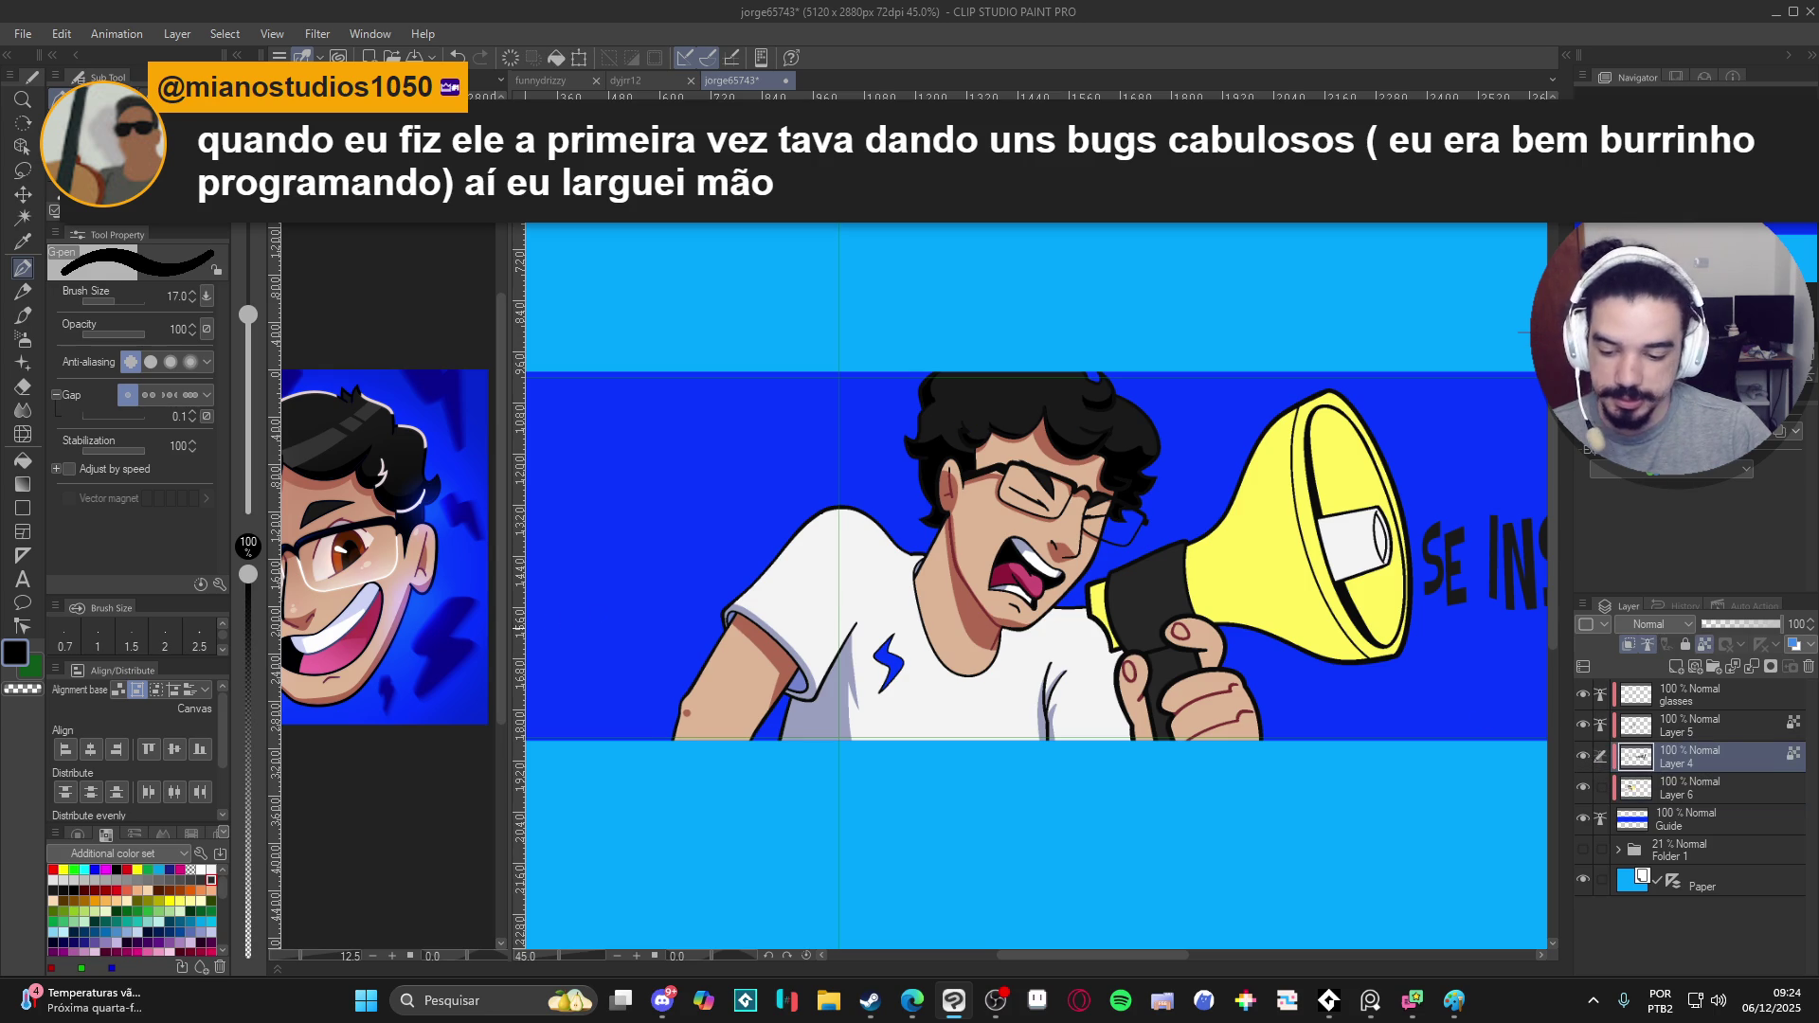
scroll(868, 675, "up", 3)
left_click(830, 669, "alt")
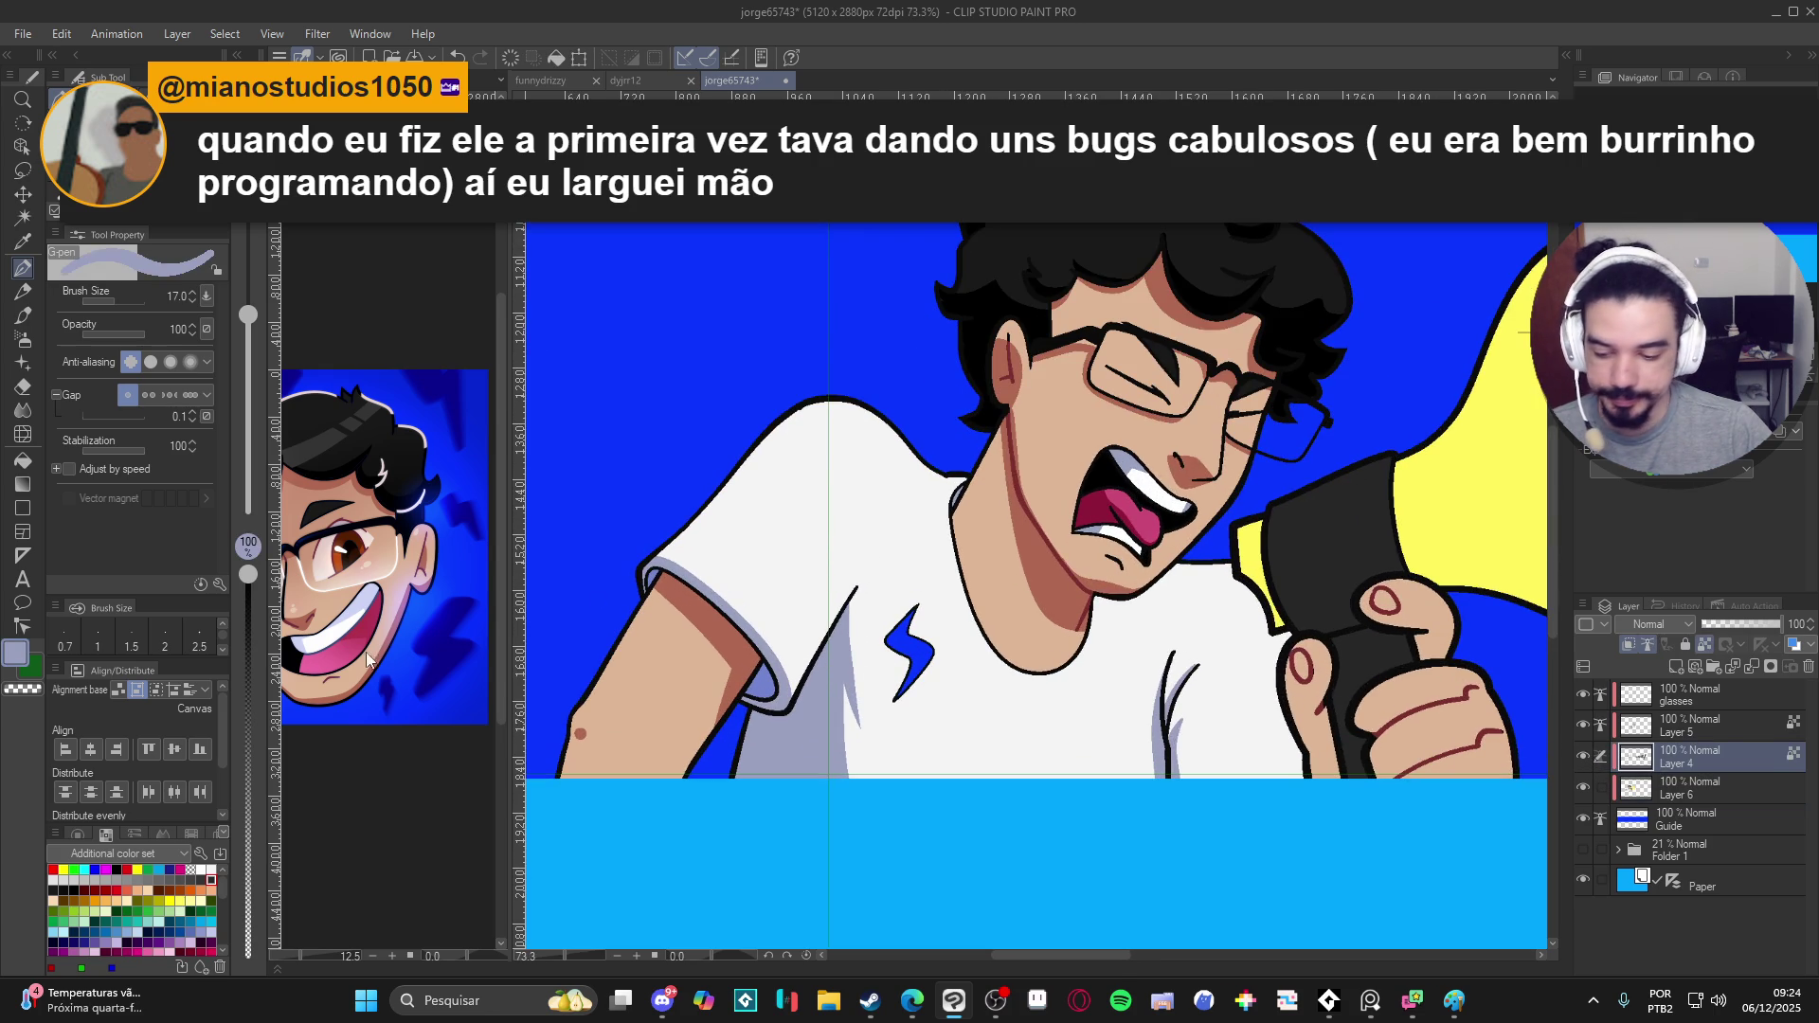
- Darken the grey-blue in Color Settings and paint a shading stroke along the shirt
left_click(22, 655)
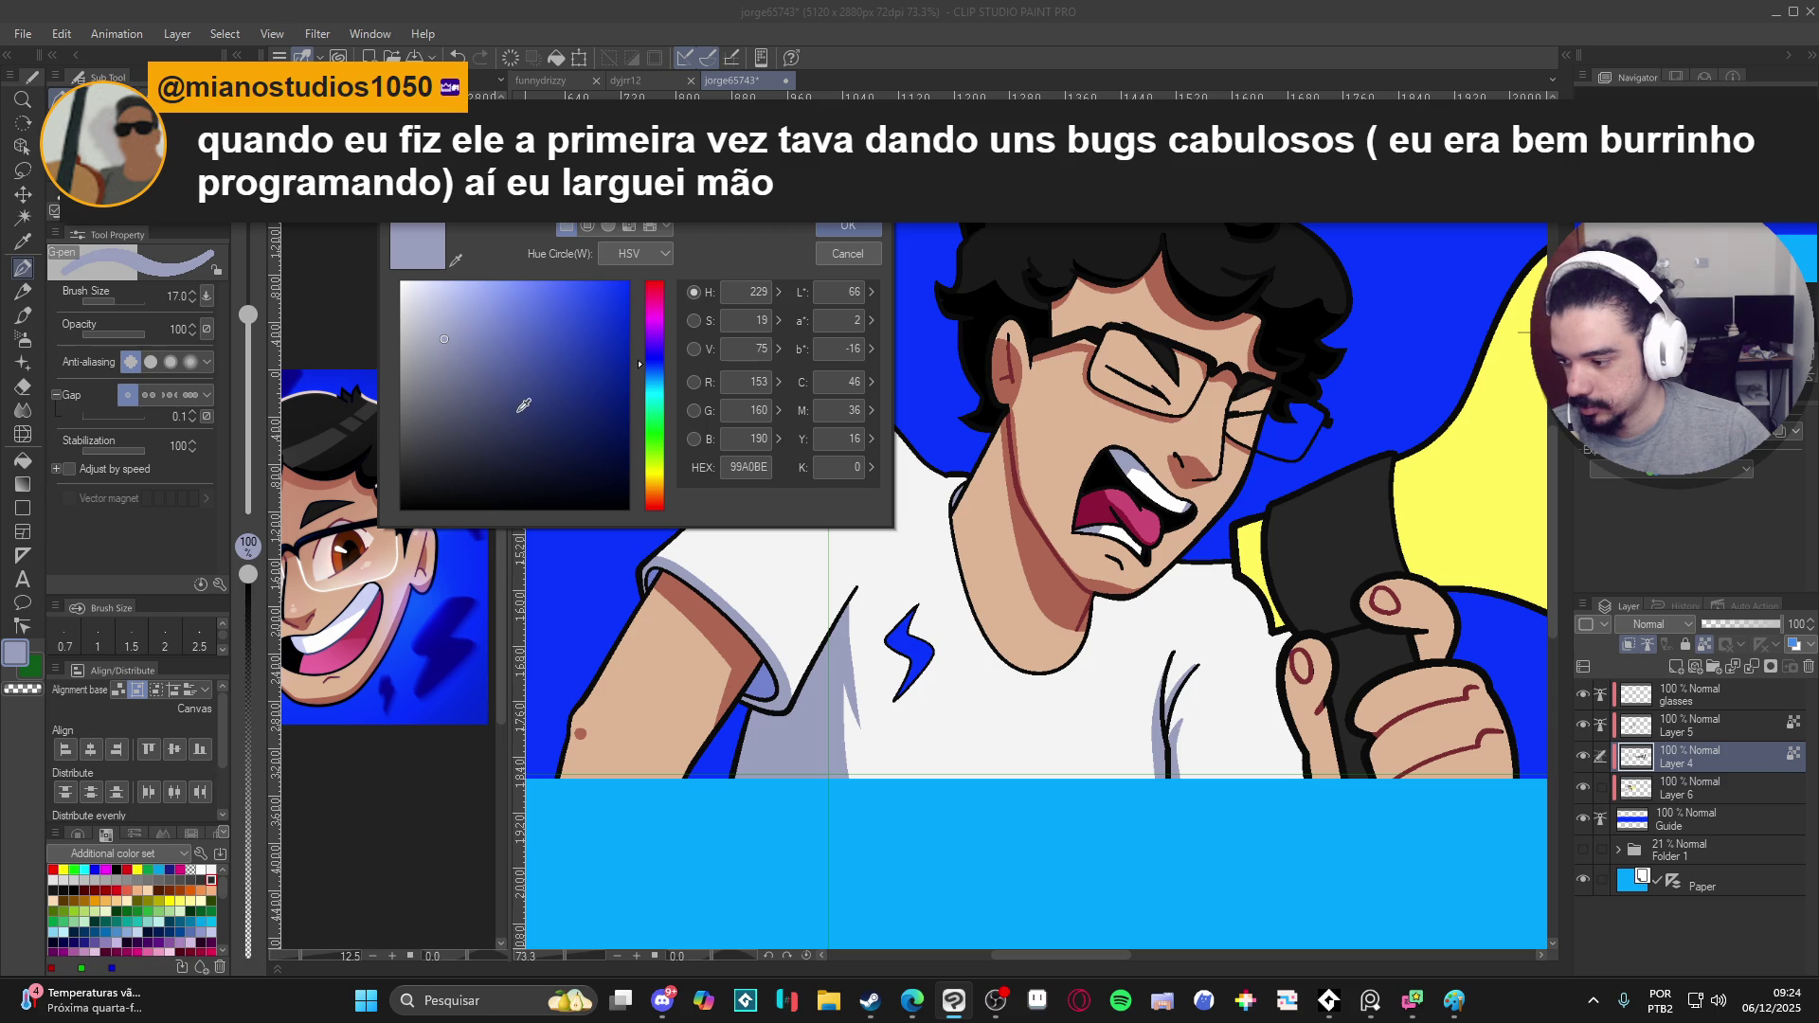
left_click_drag(463, 356, 480, 388)
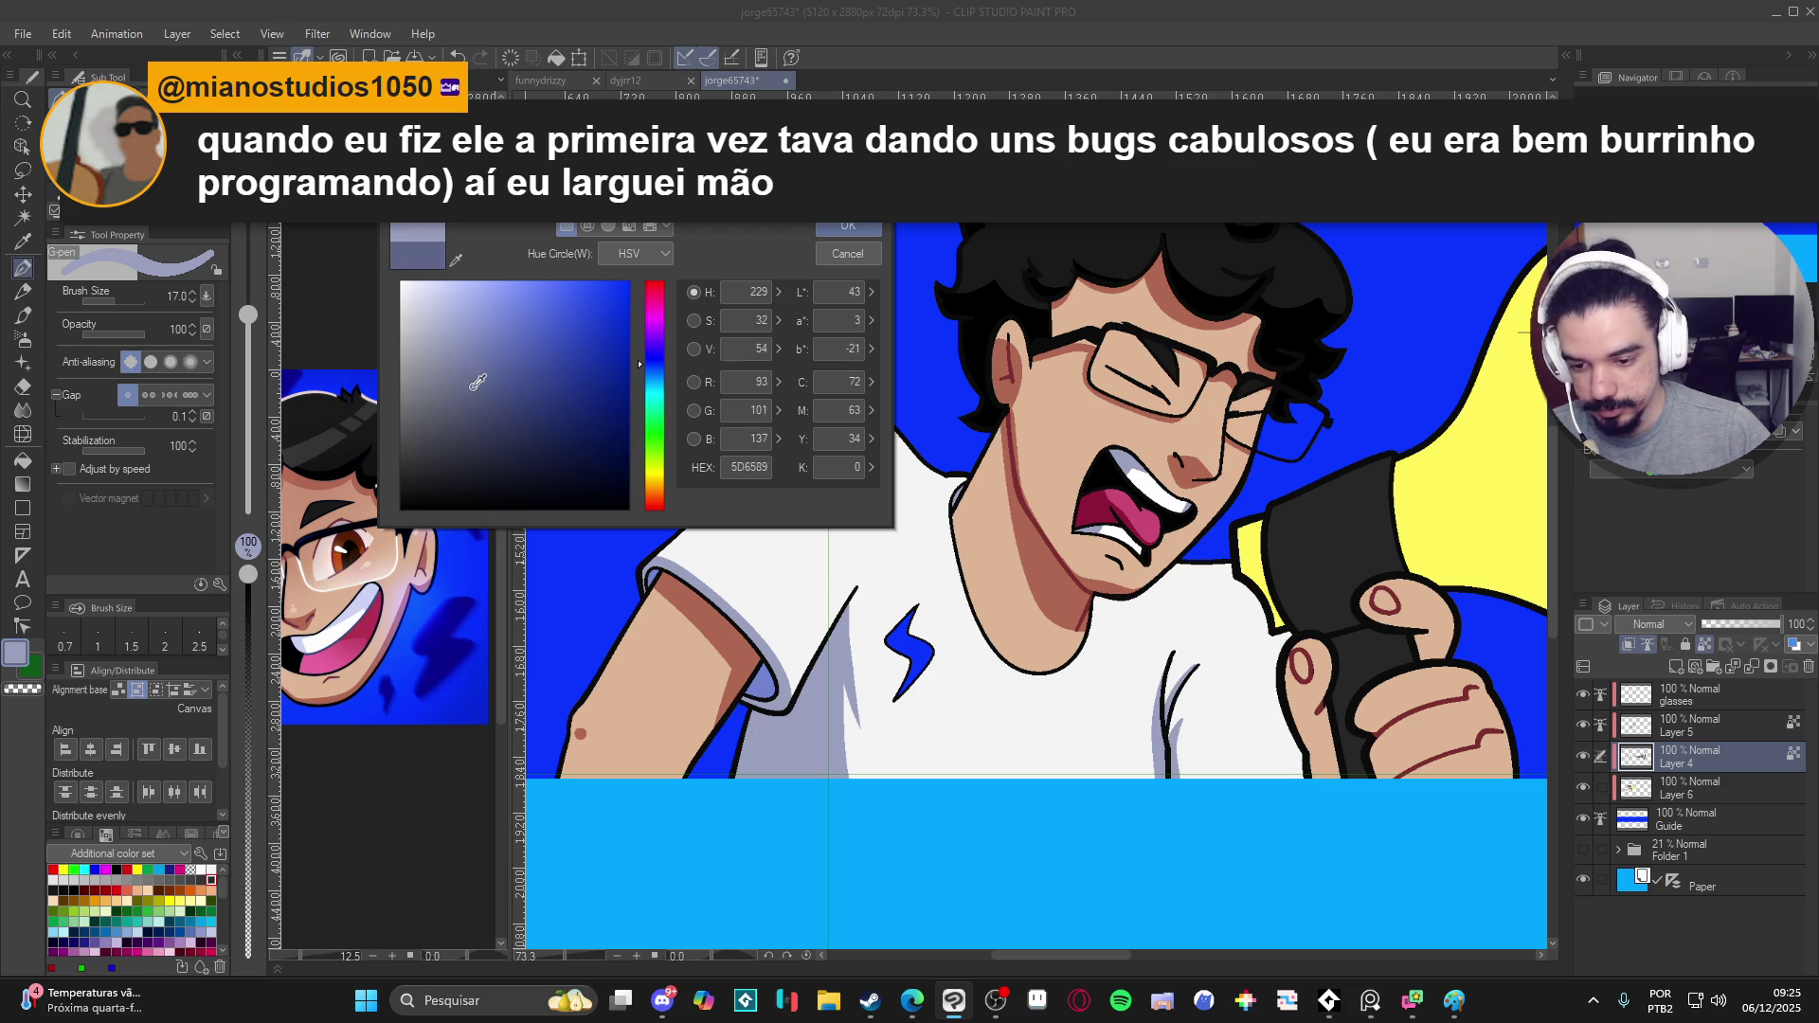
left_click(848, 230)
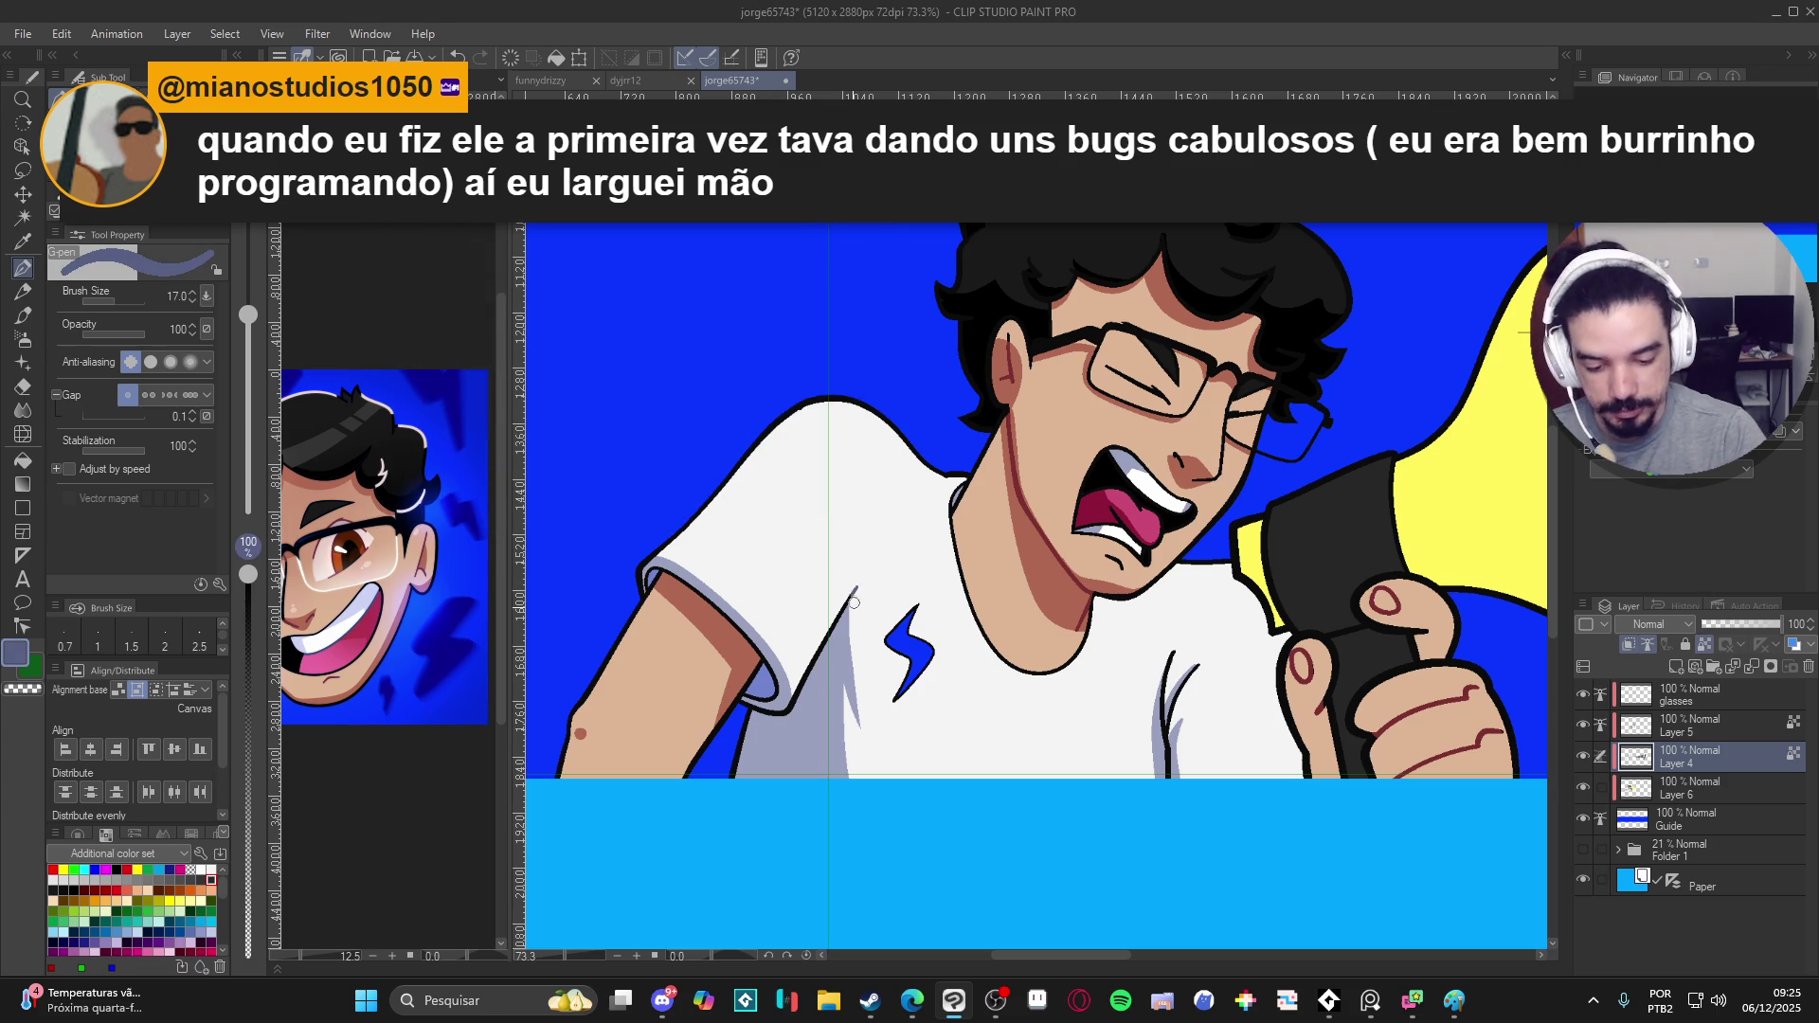
left_click_drag(853, 595, 852, 591)
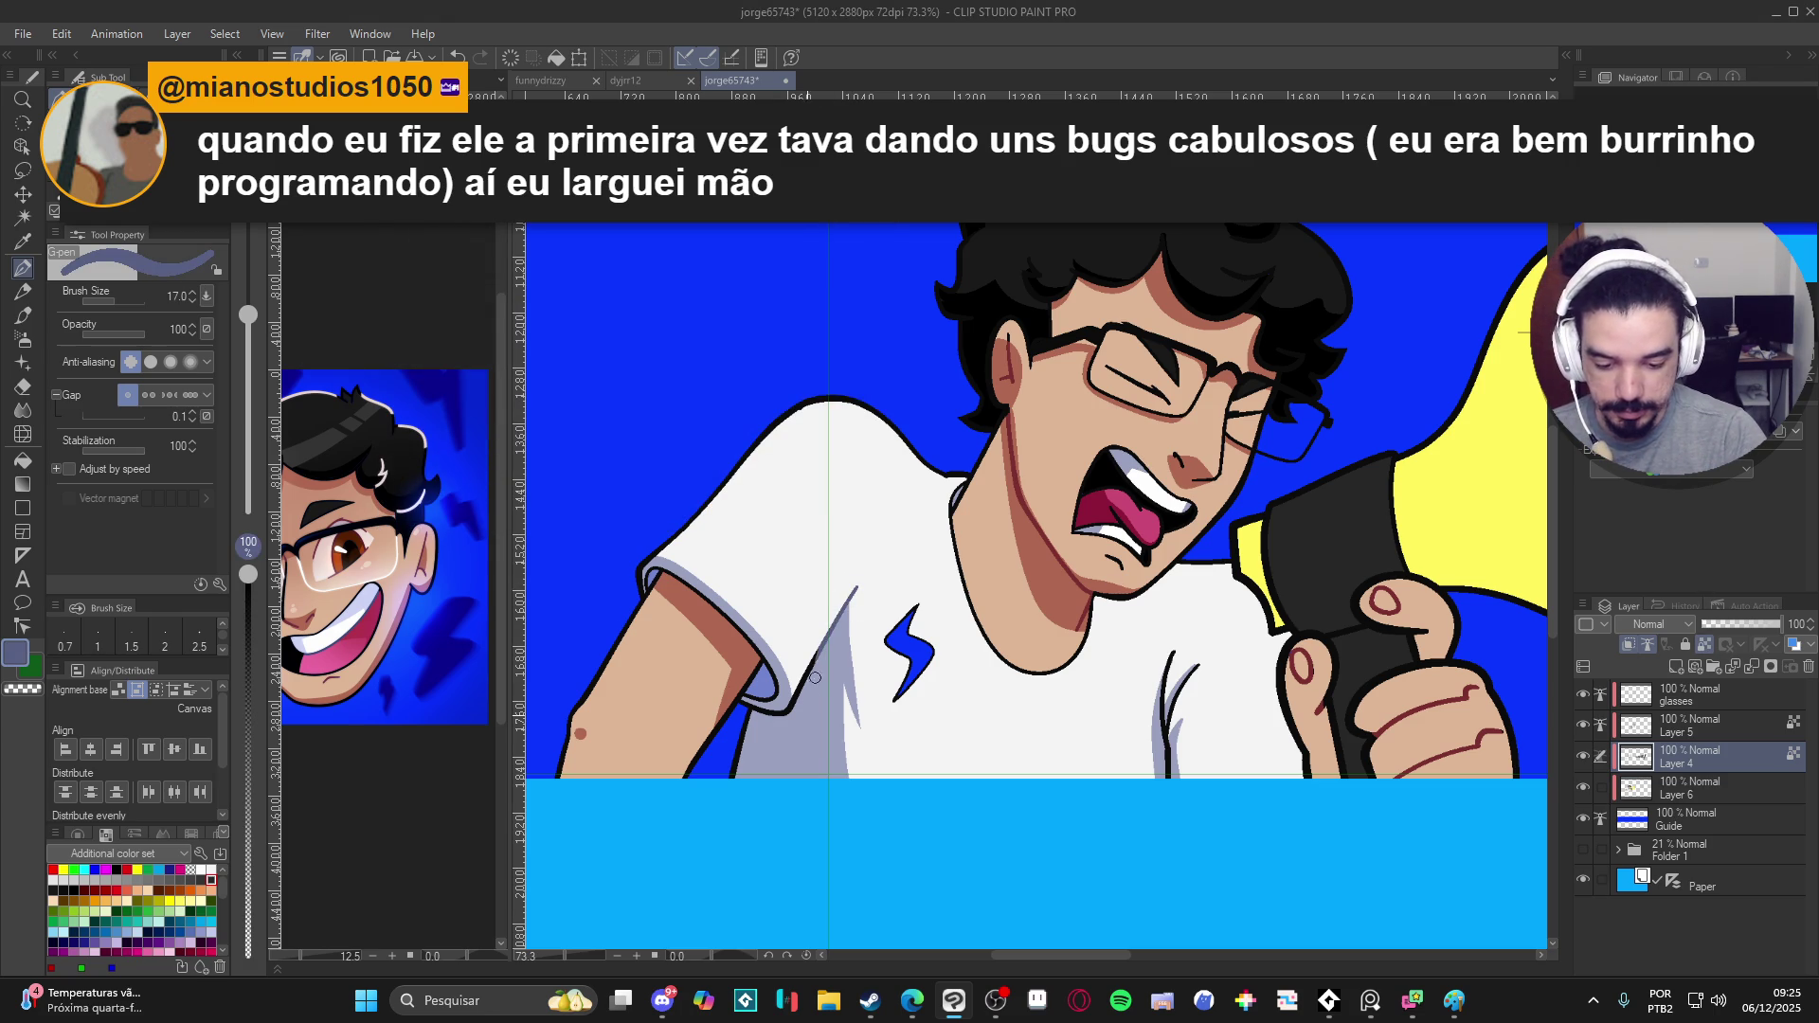
left_click_drag(995, 608, 1024, 629)
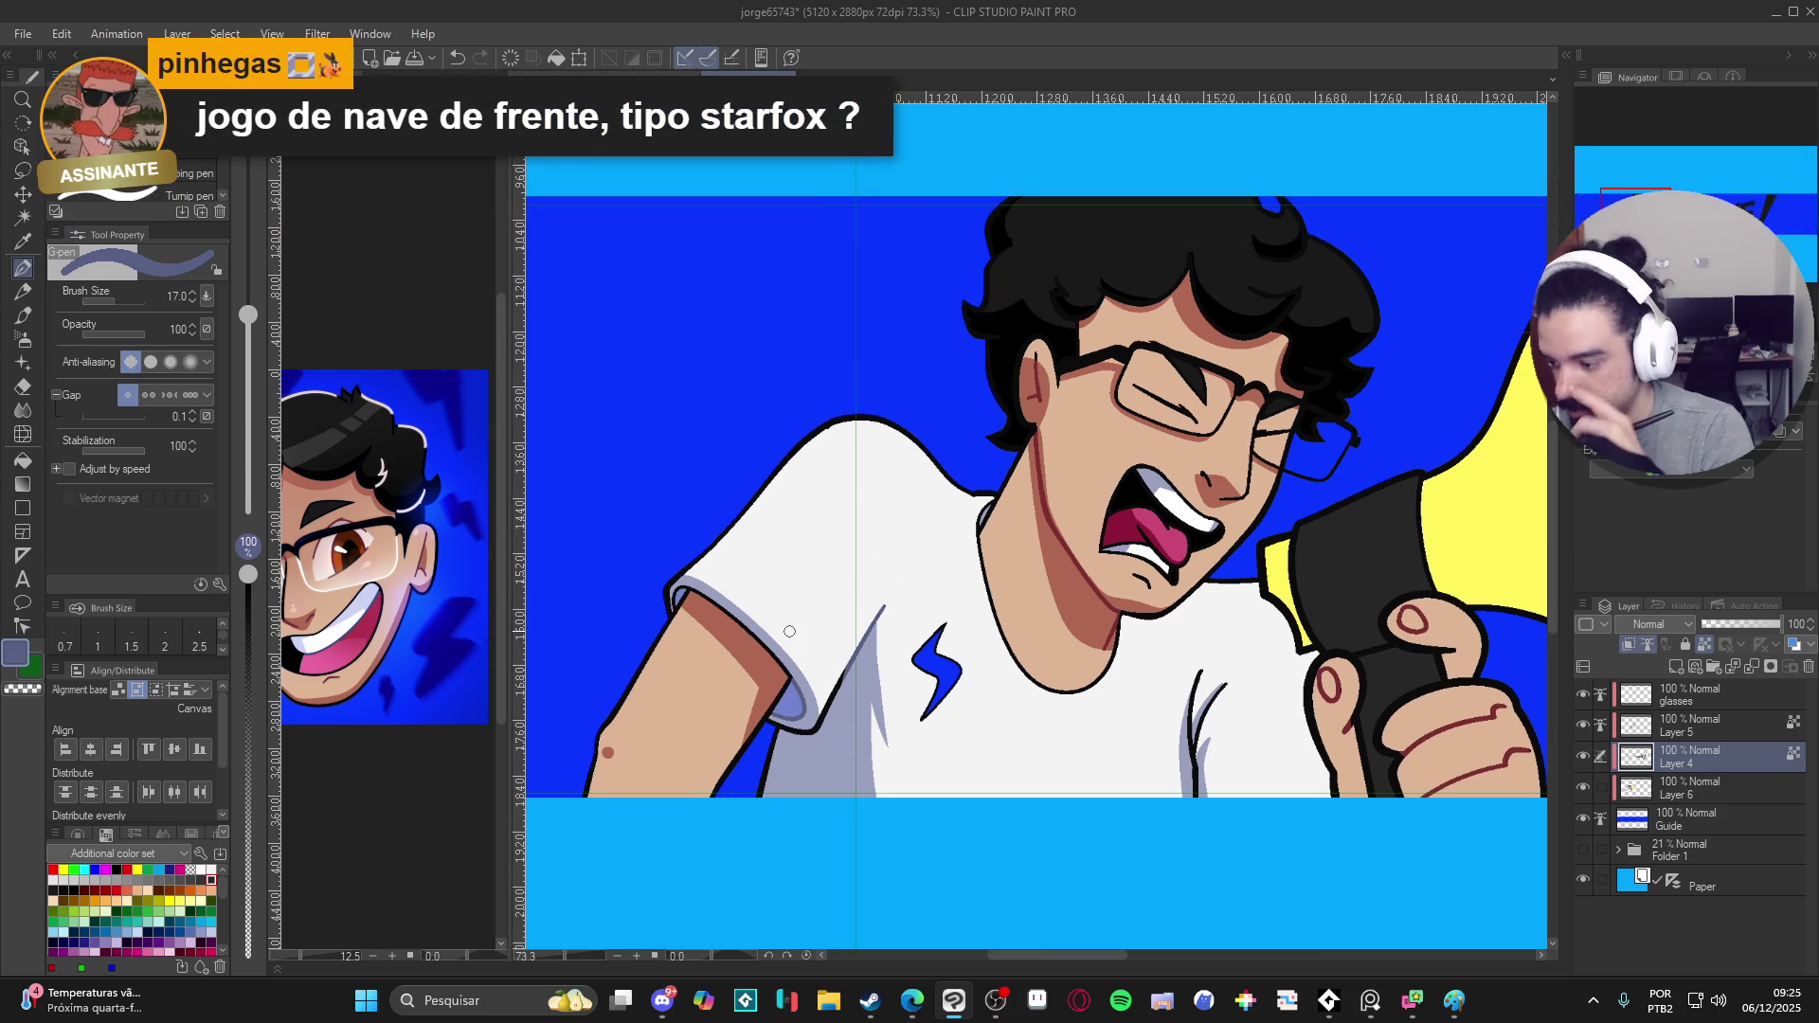
- Darken the colour further to a dark blue-grey and move to the glasses layer
left_click(16, 653)
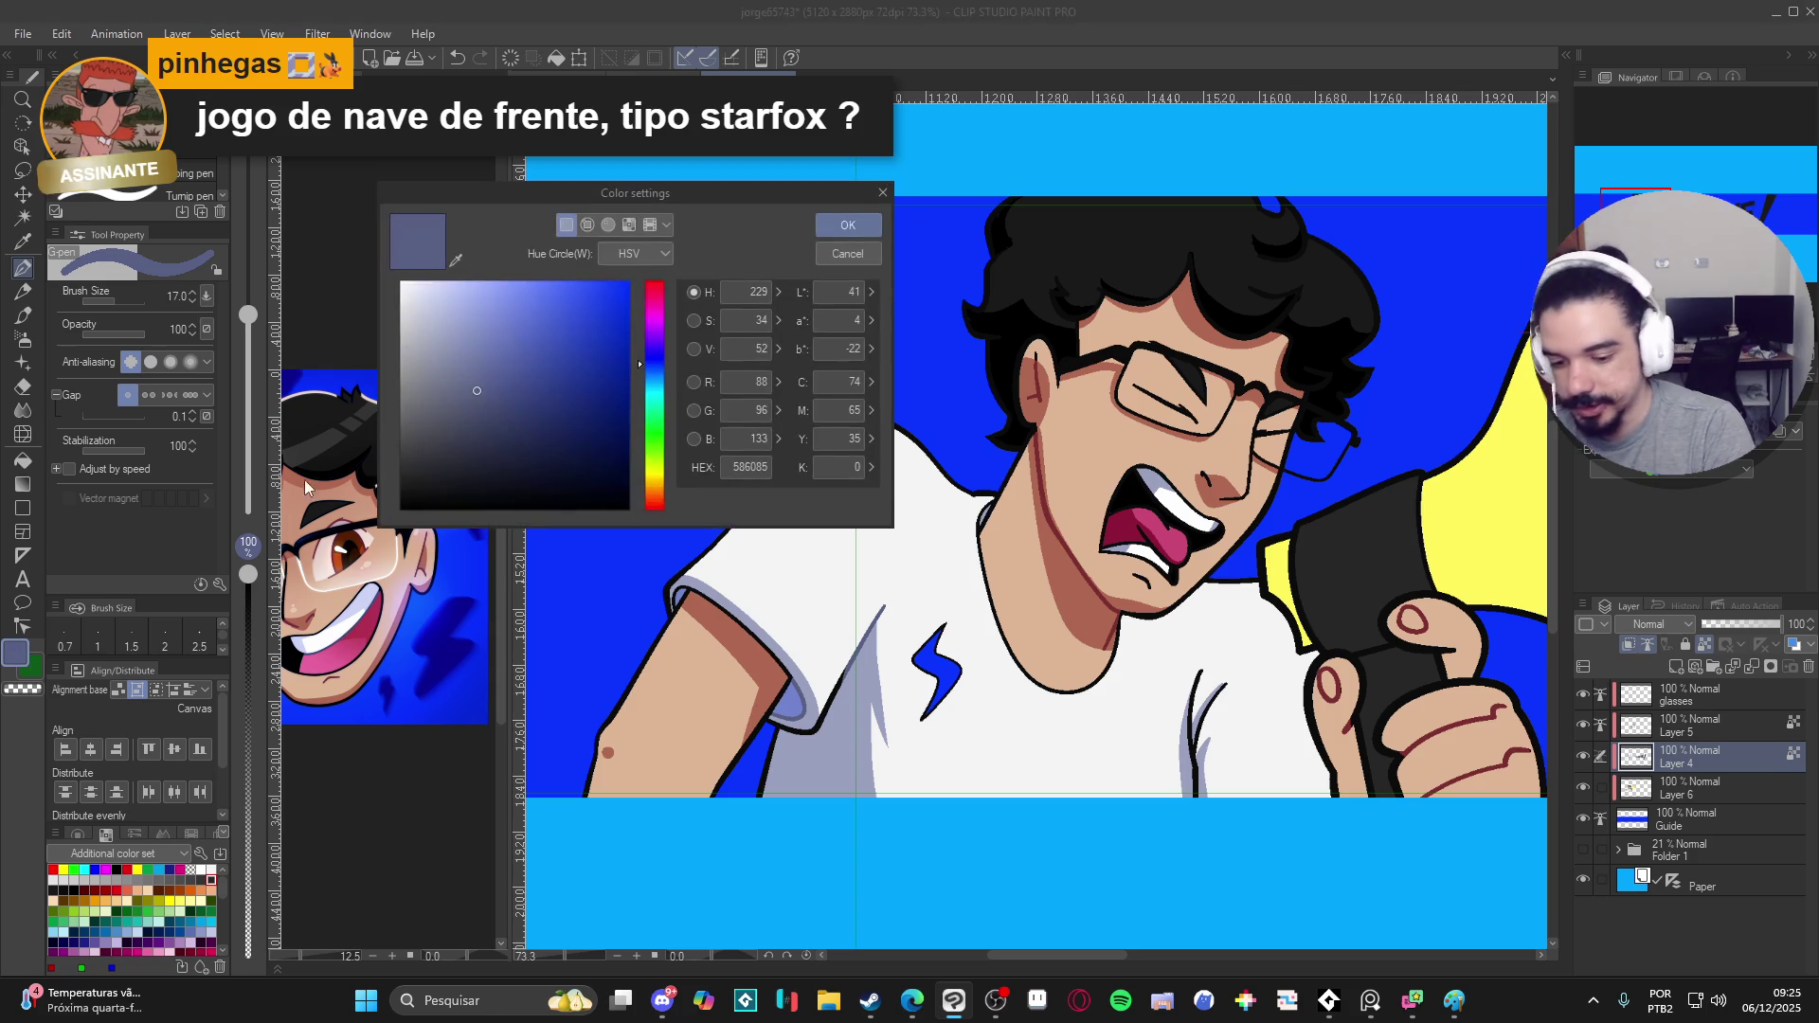
left_click_drag(490, 393, 511, 412)
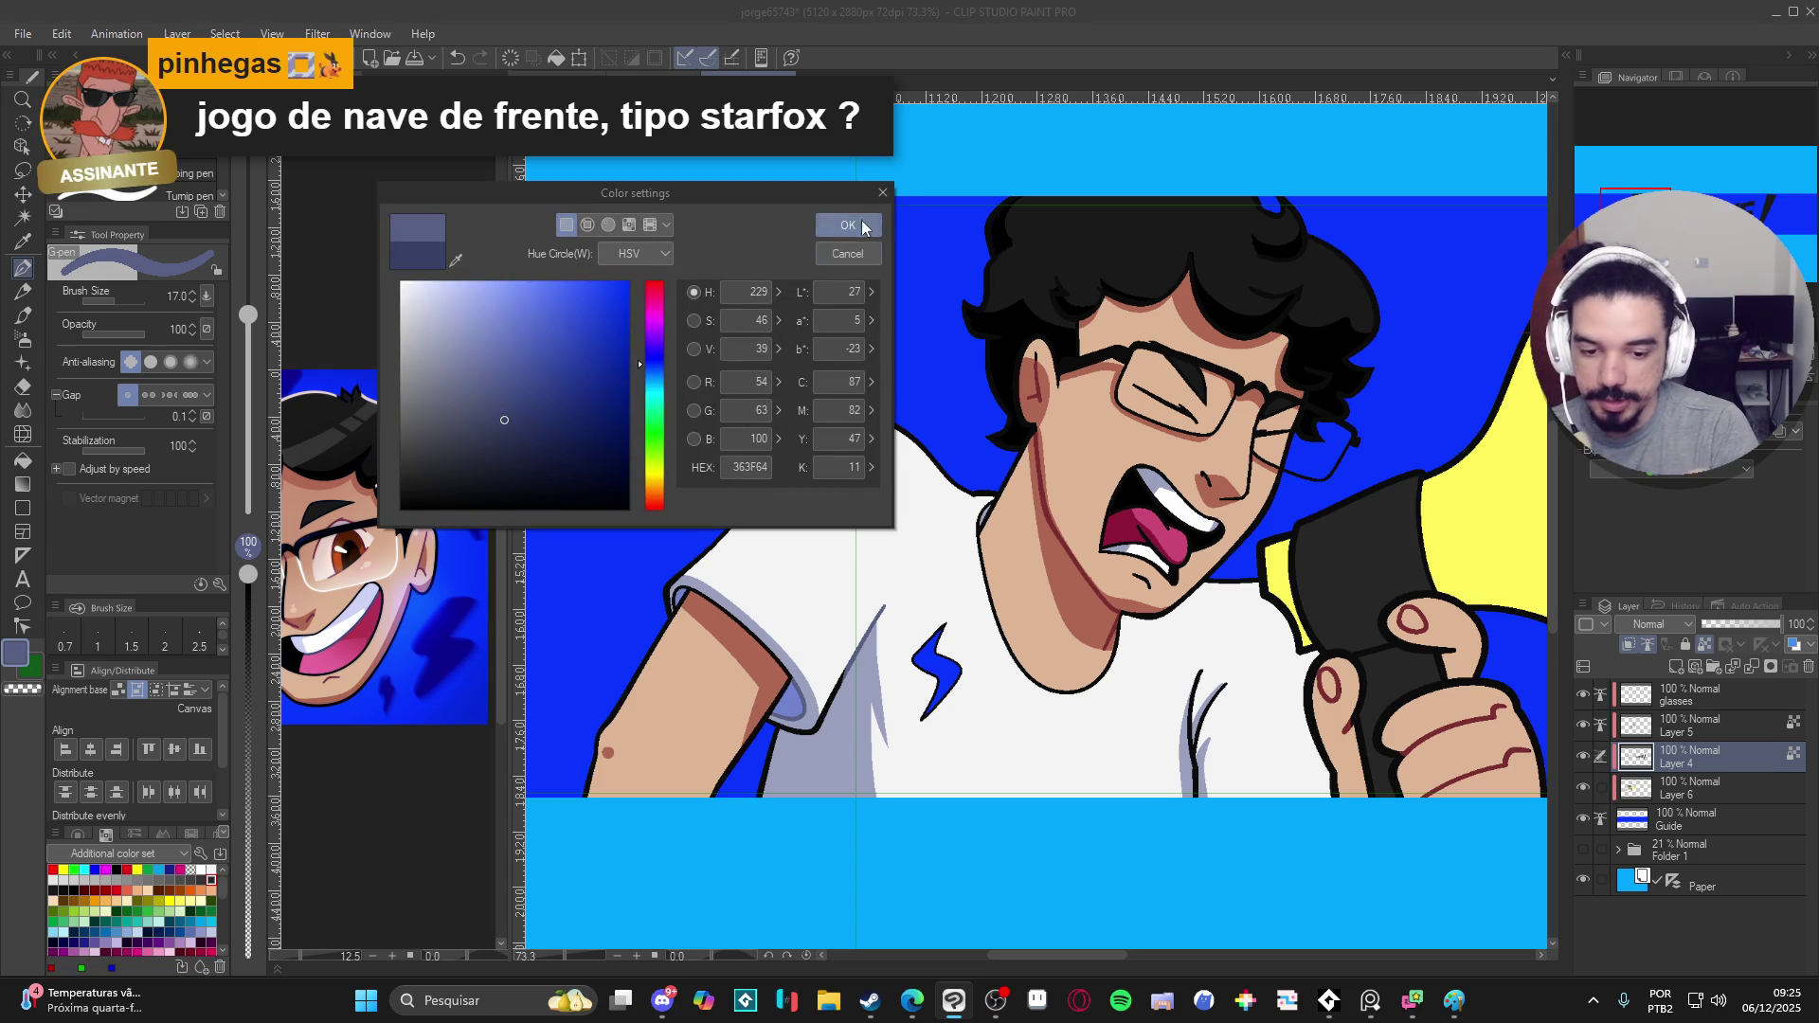
left_click(848, 224)
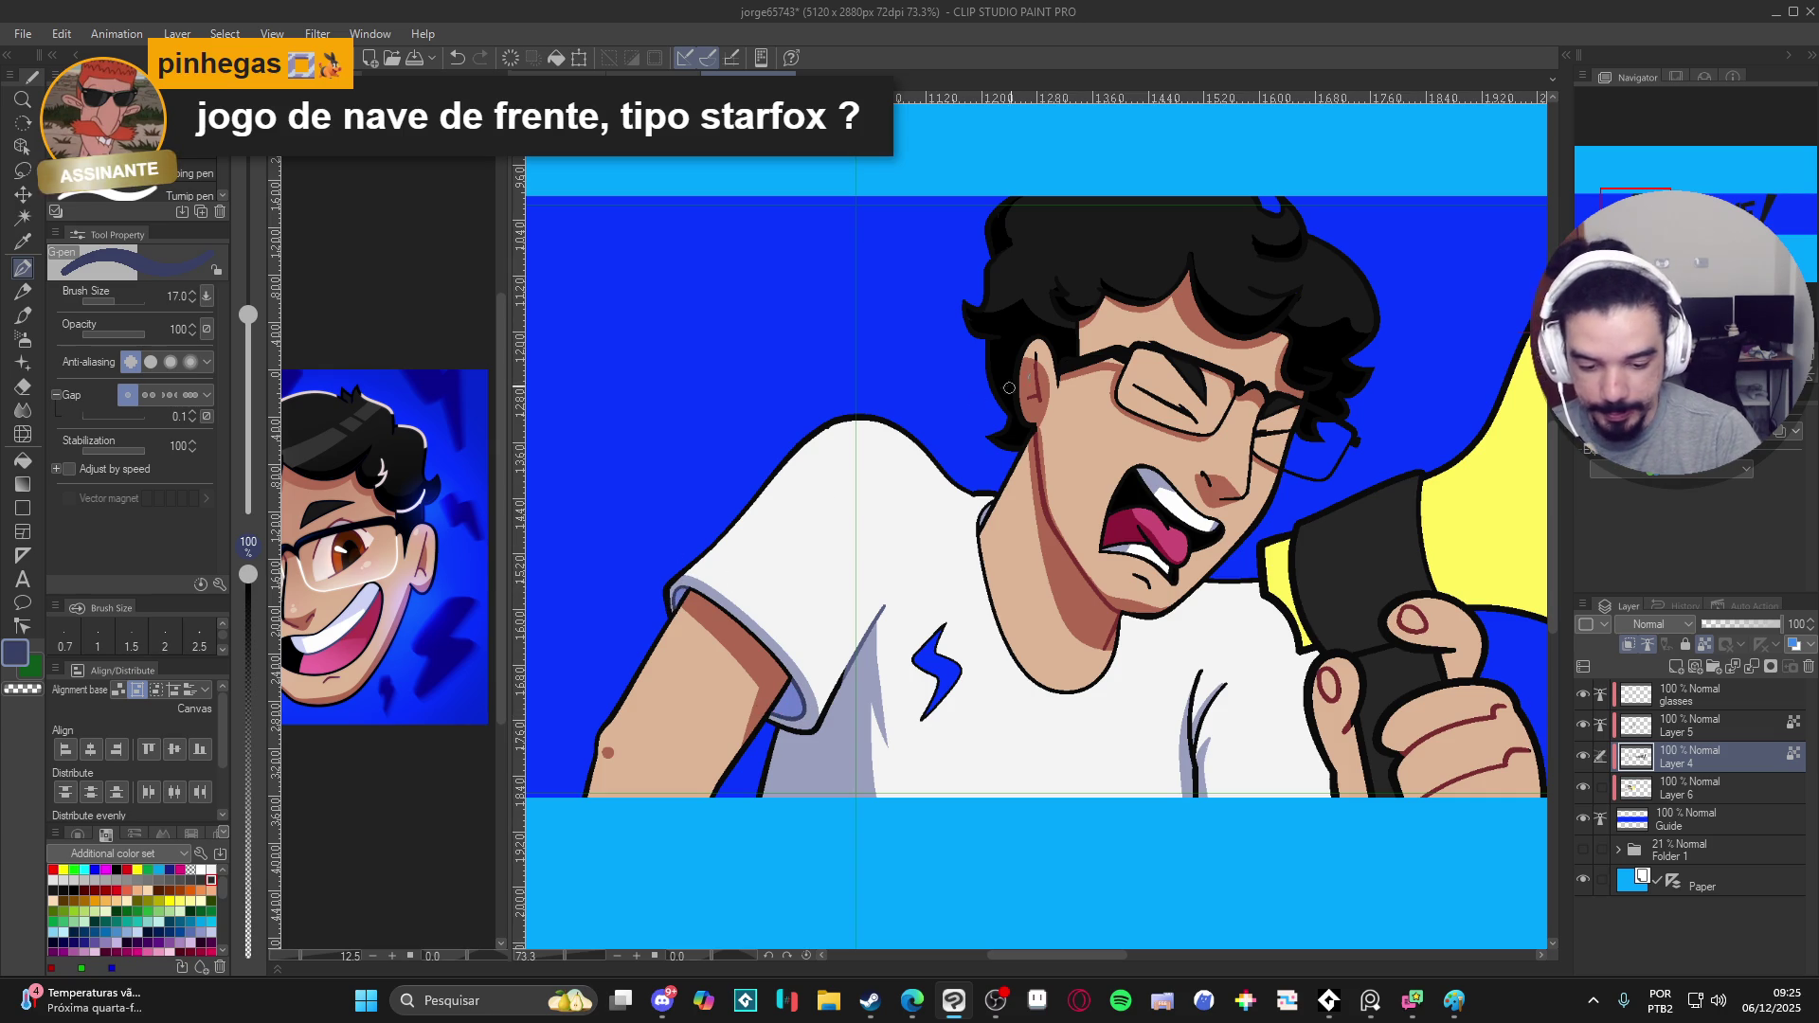
left_click_drag(746, 526, 576, 356)
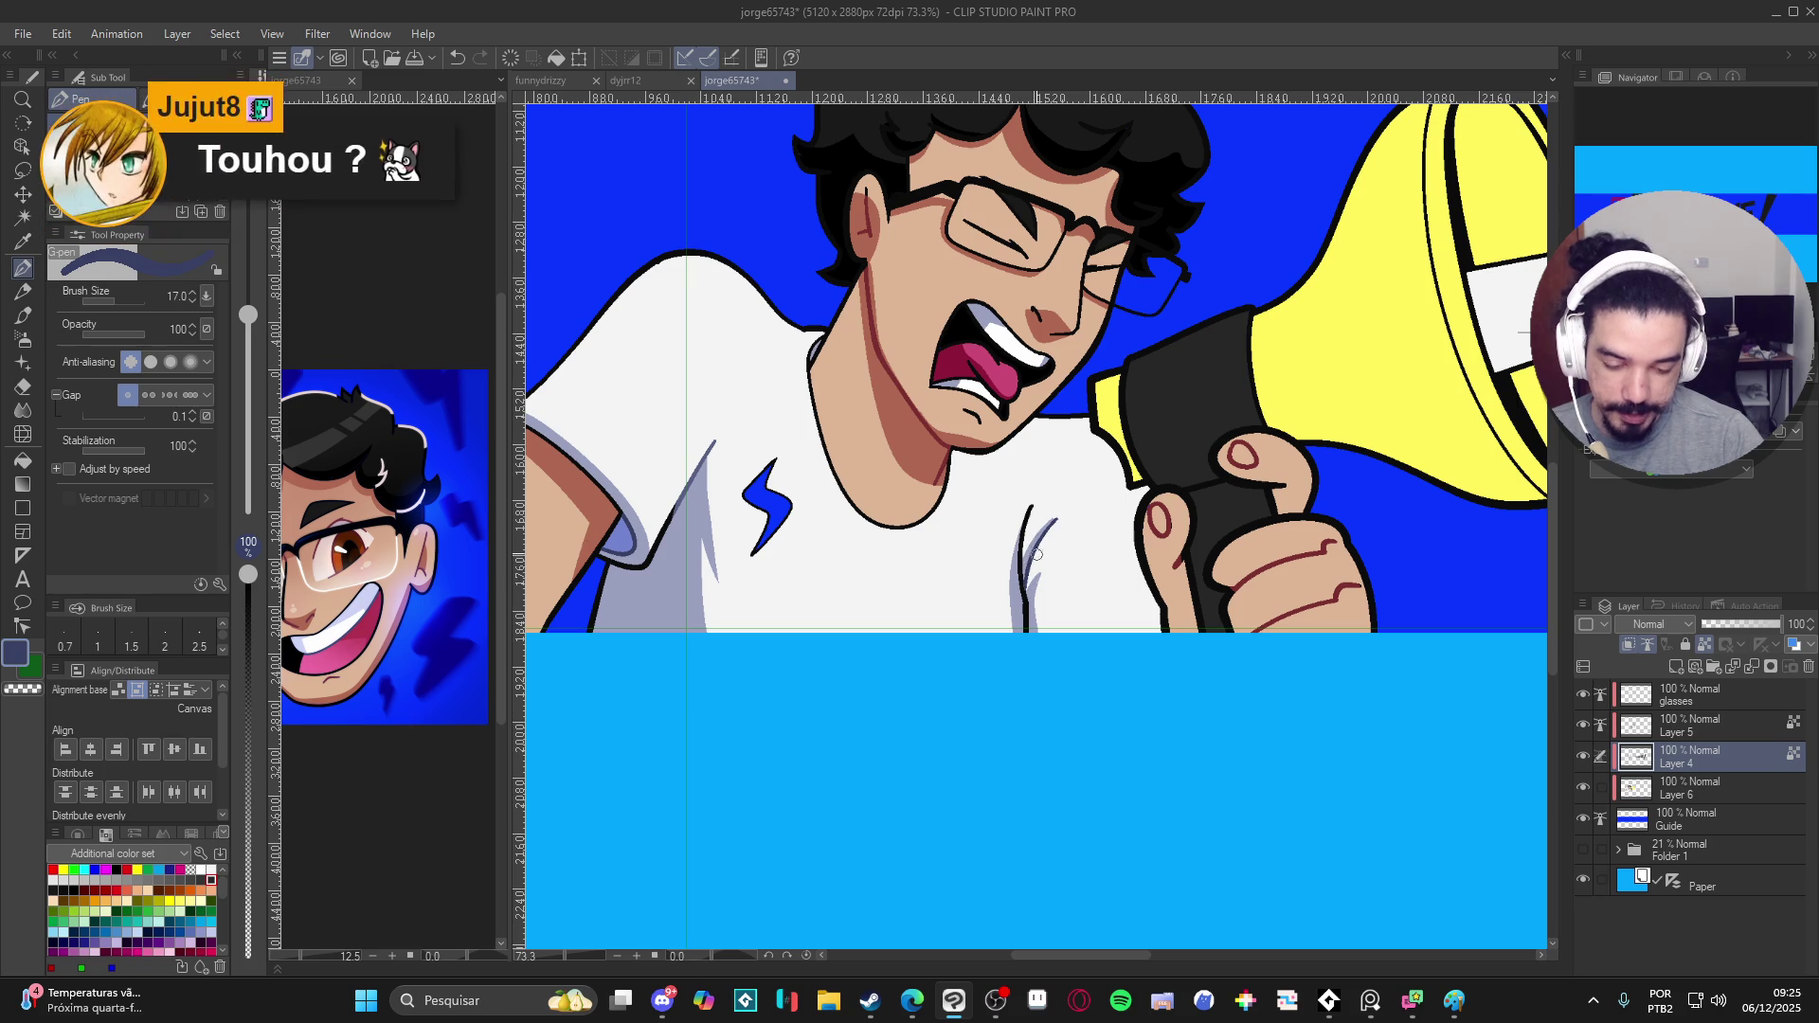
scroll(1030, 512, "down", 1)
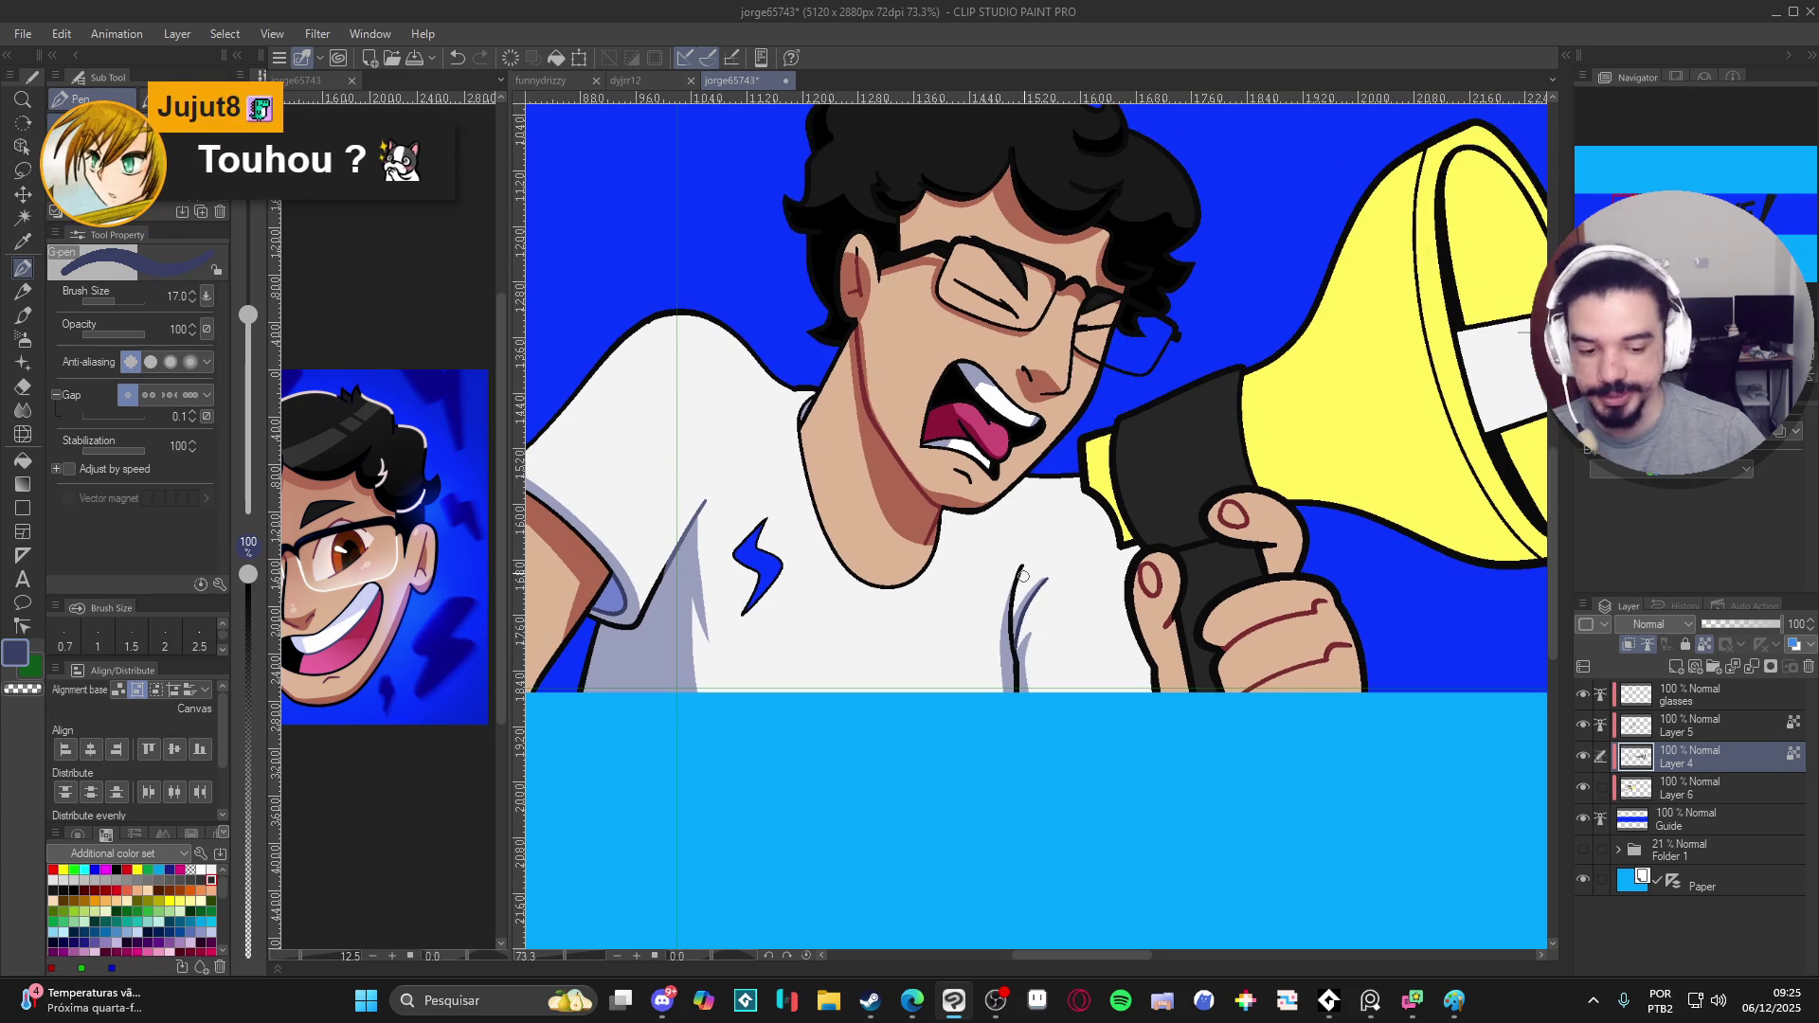
scroll(807, 622, "down", 1)
left_click_drag(807, 623, 770, 746)
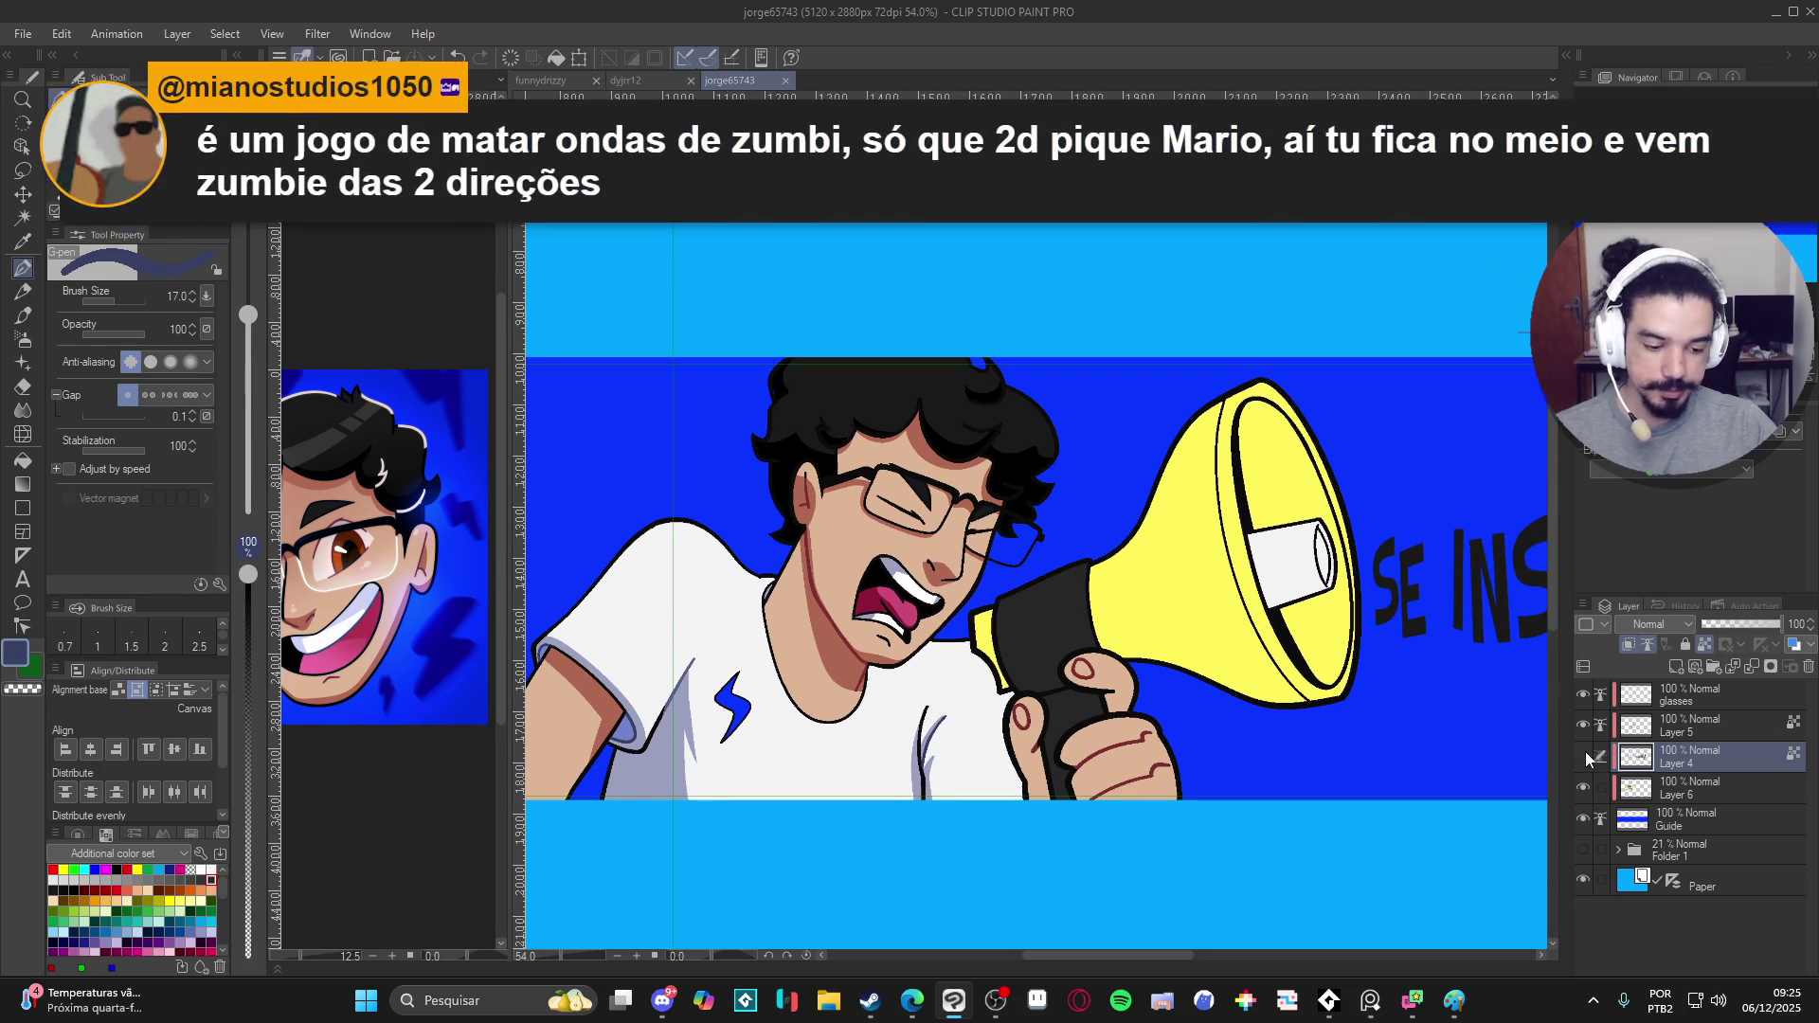
left_click(1648, 697)
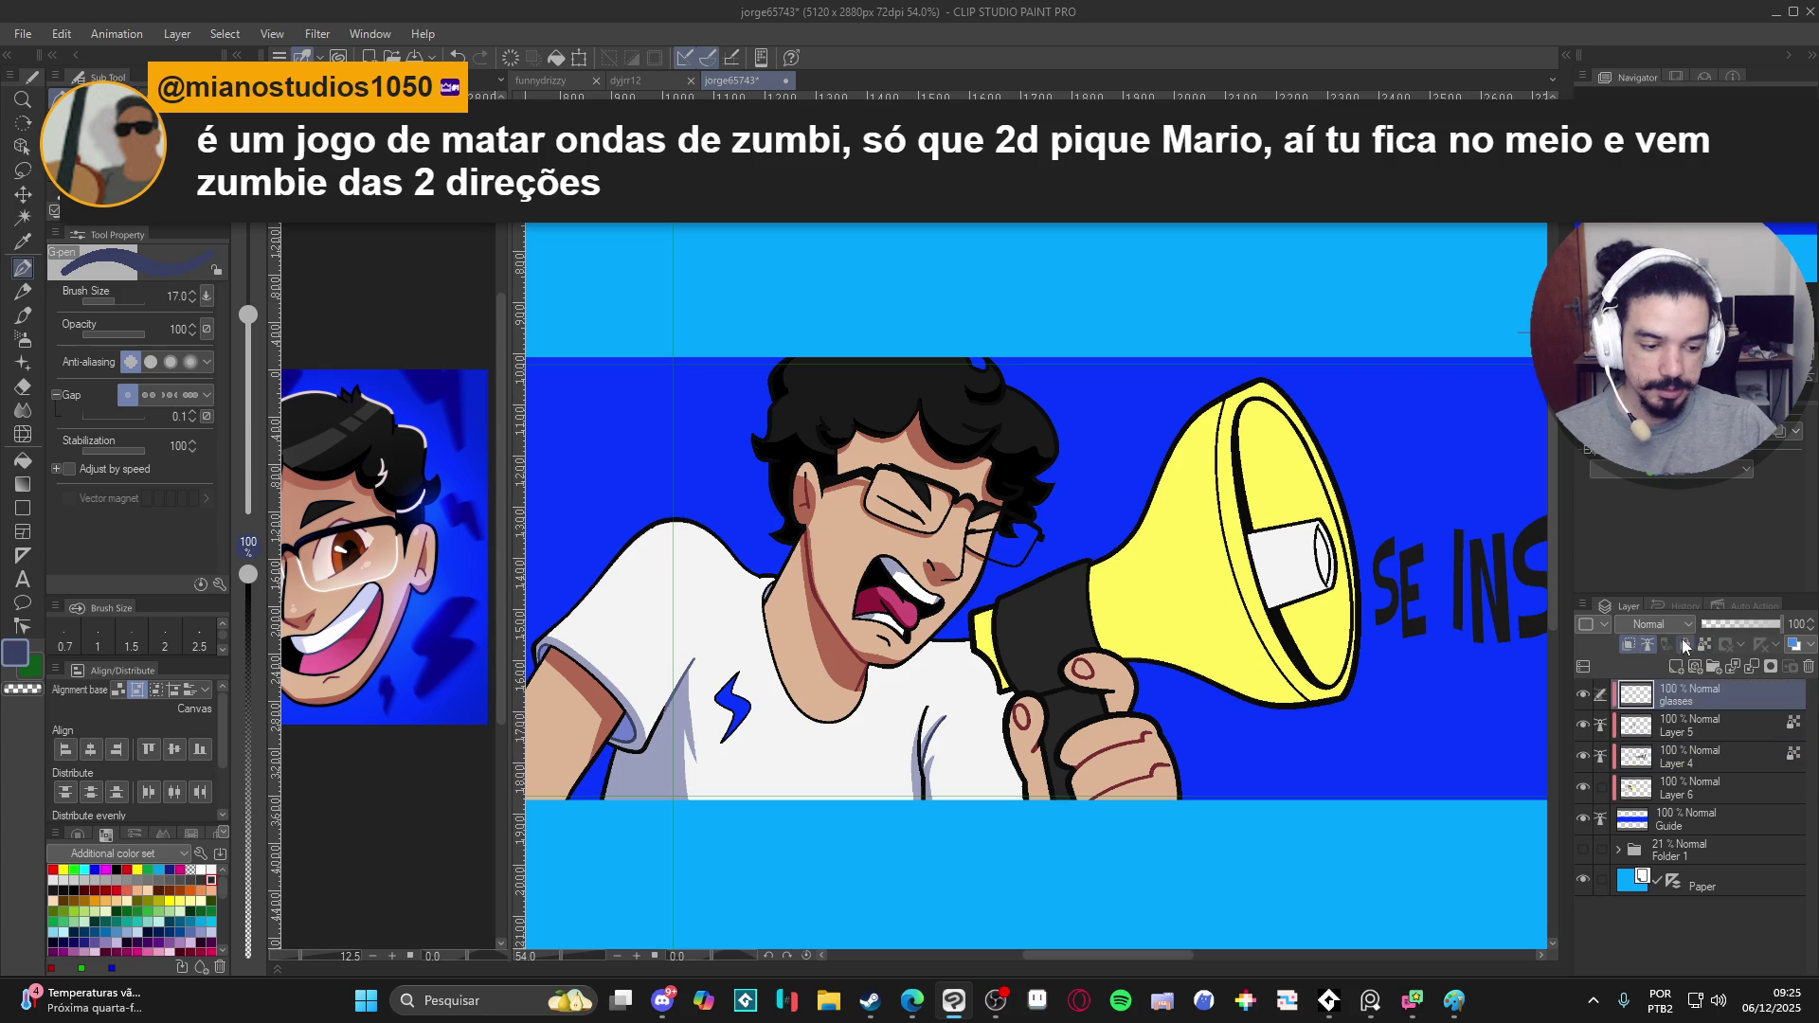
scroll(1325, 603, "up", 1)
scroll(1325, 602, "up", 1)
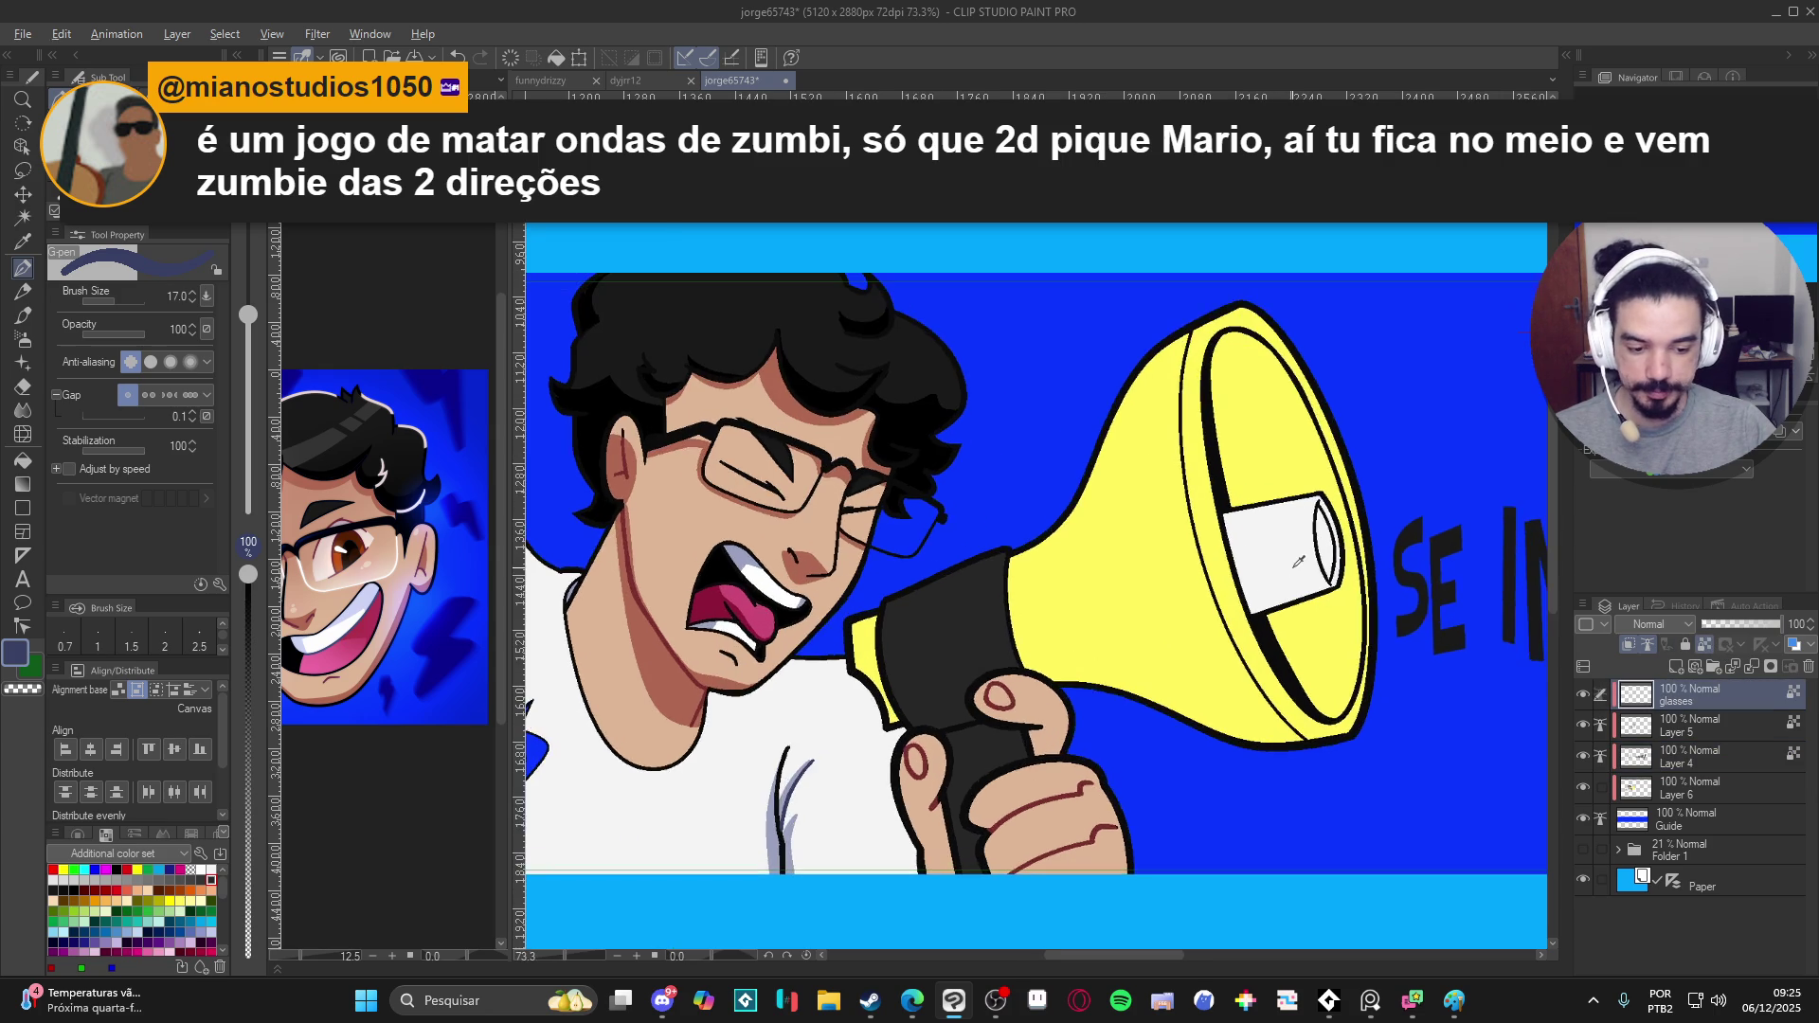
- Paint a white highlight along the glasses frame and check the reference portrait
key("x")
scroll(678, 550, "up", 1)
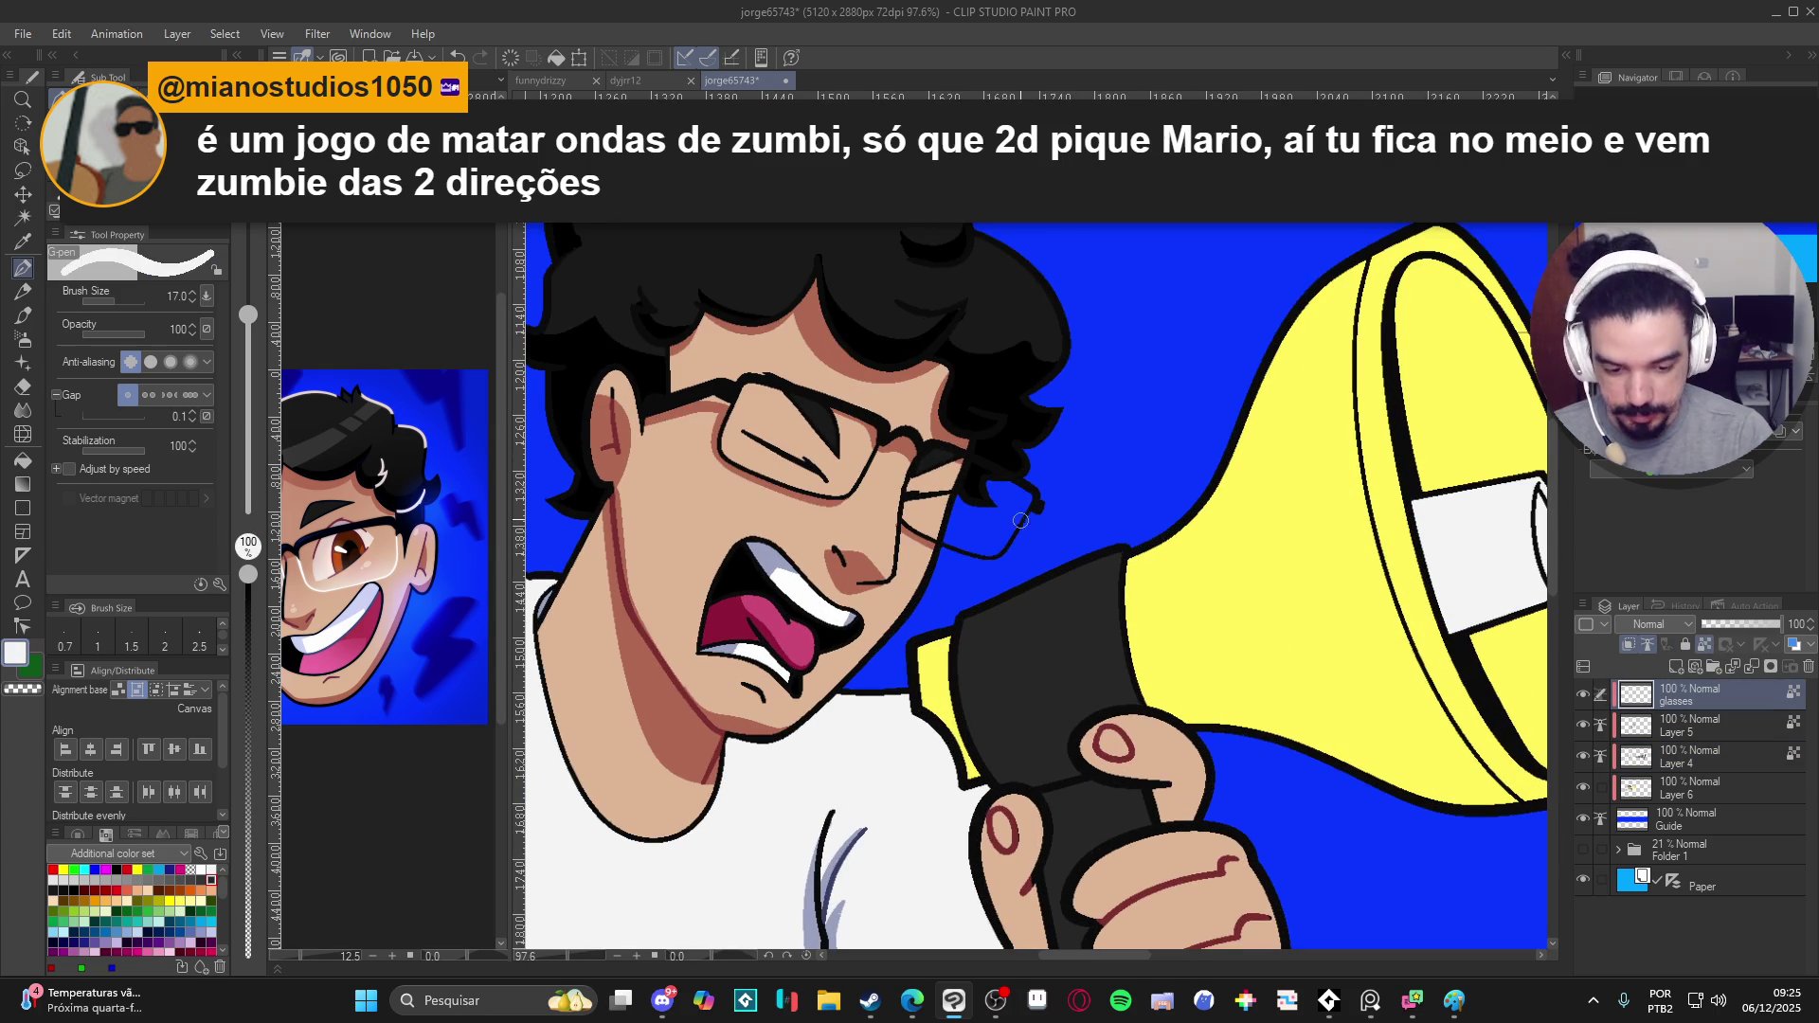
mouse_move(1033, 515)
left_mouse_down()
mouse_move(995, 555)
mouse_move(904, 520)
mouse_move(890, 546)
mouse_move(856, 540)
mouse_move(742, 484)
mouse_move(756, 456)
left_mouse_up()
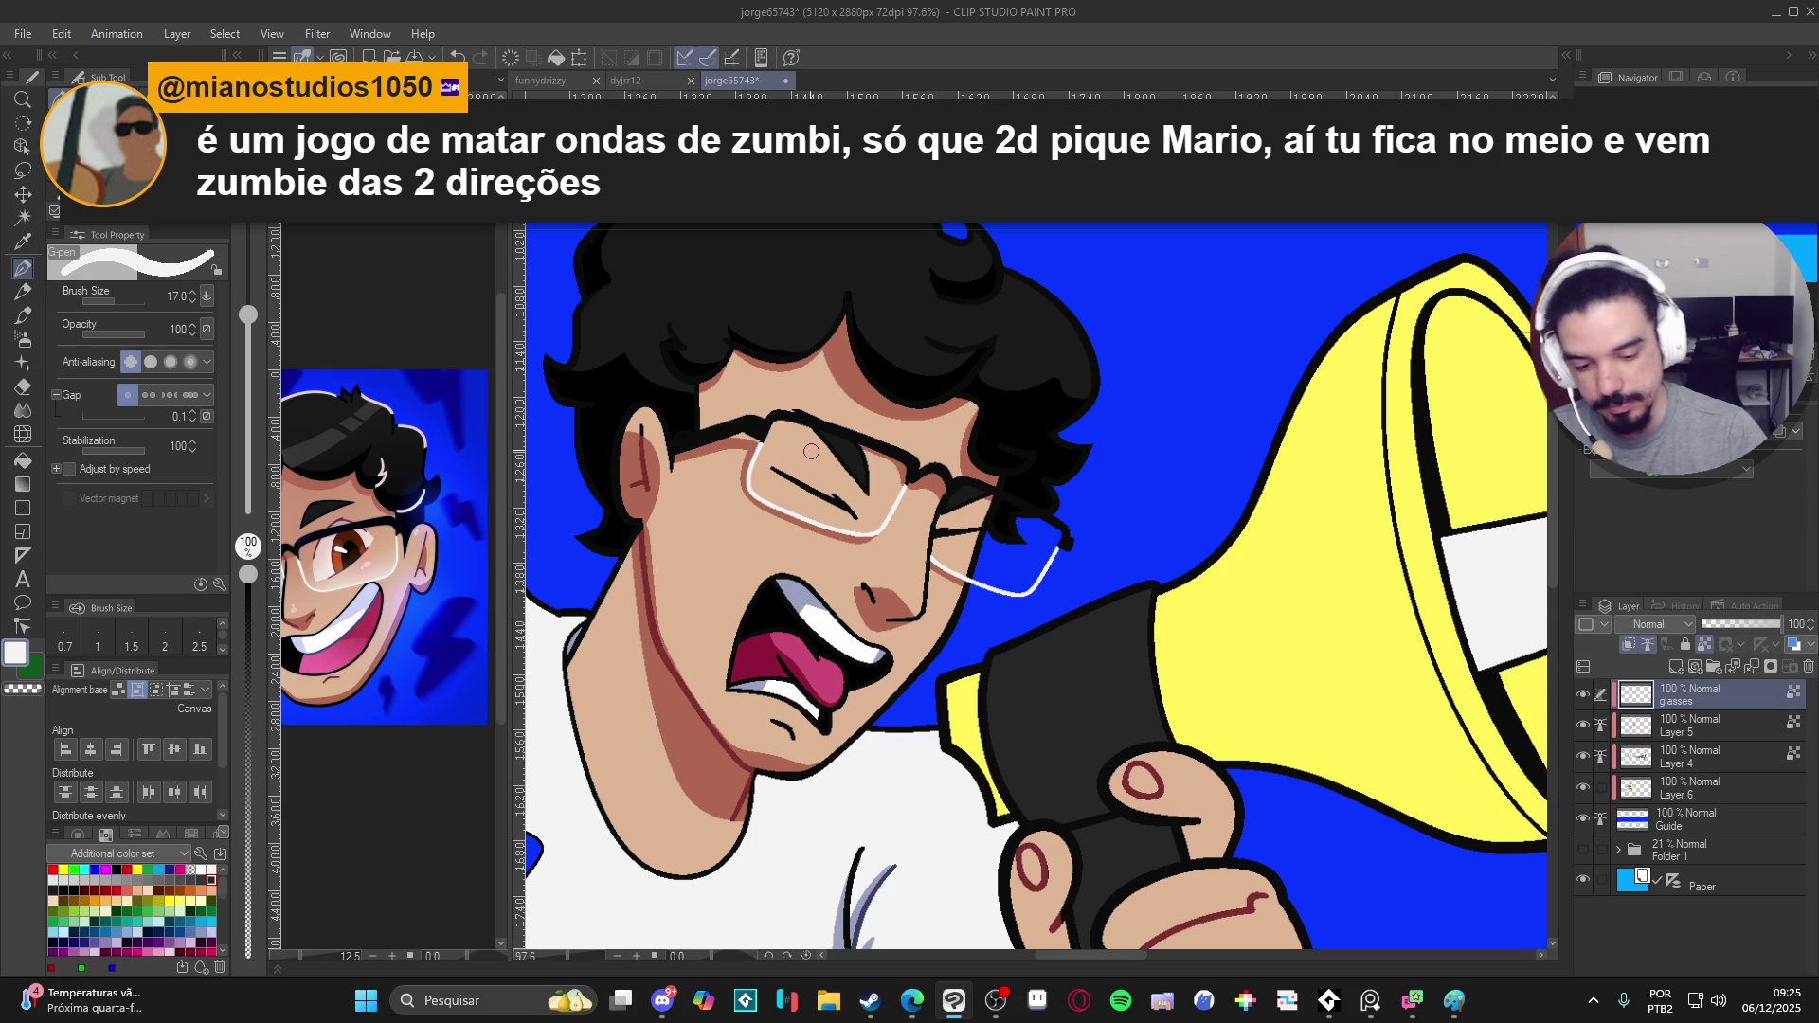
scroll(741, 523, "down", 1)
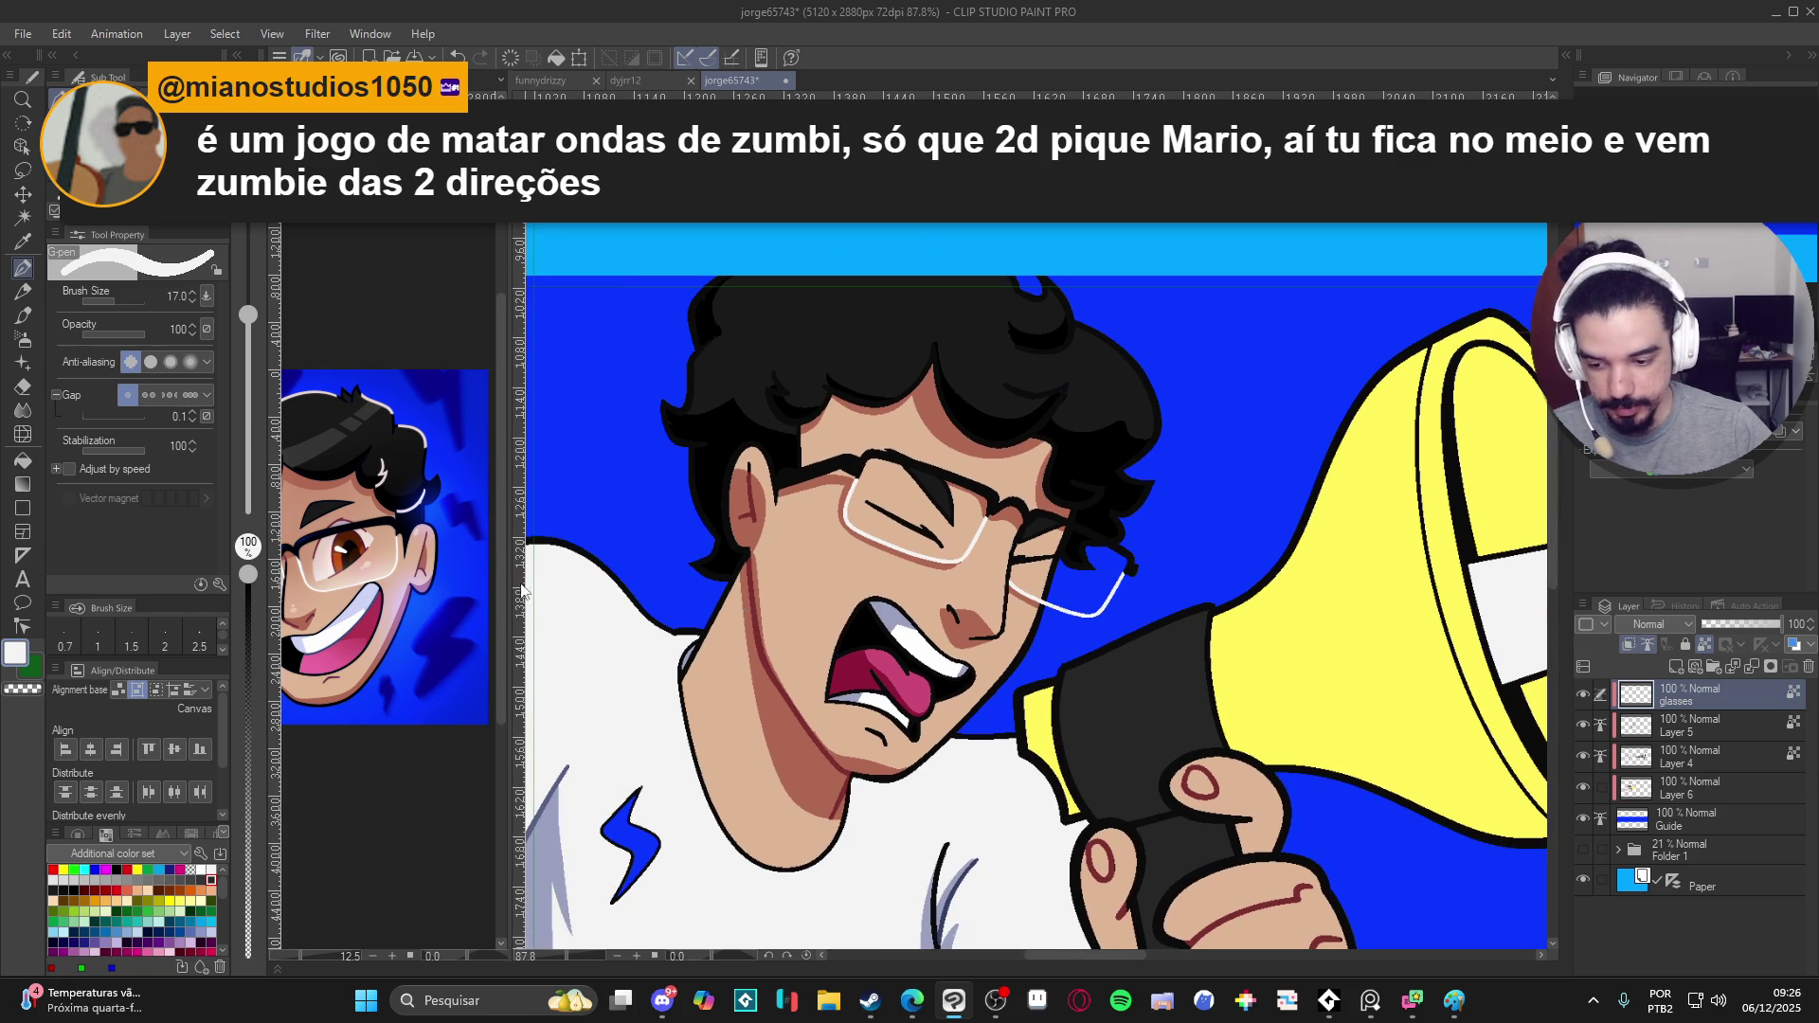
left_click(362, 545)
scroll(353, 534, "up", 3)
left_click_drag(353, 533, 408, 554)
- Return to the banner and switch the active layer through Layer 5 to Layer 4
left_click(829, 746, "alt")
scroll(922, 637, "down", 2)
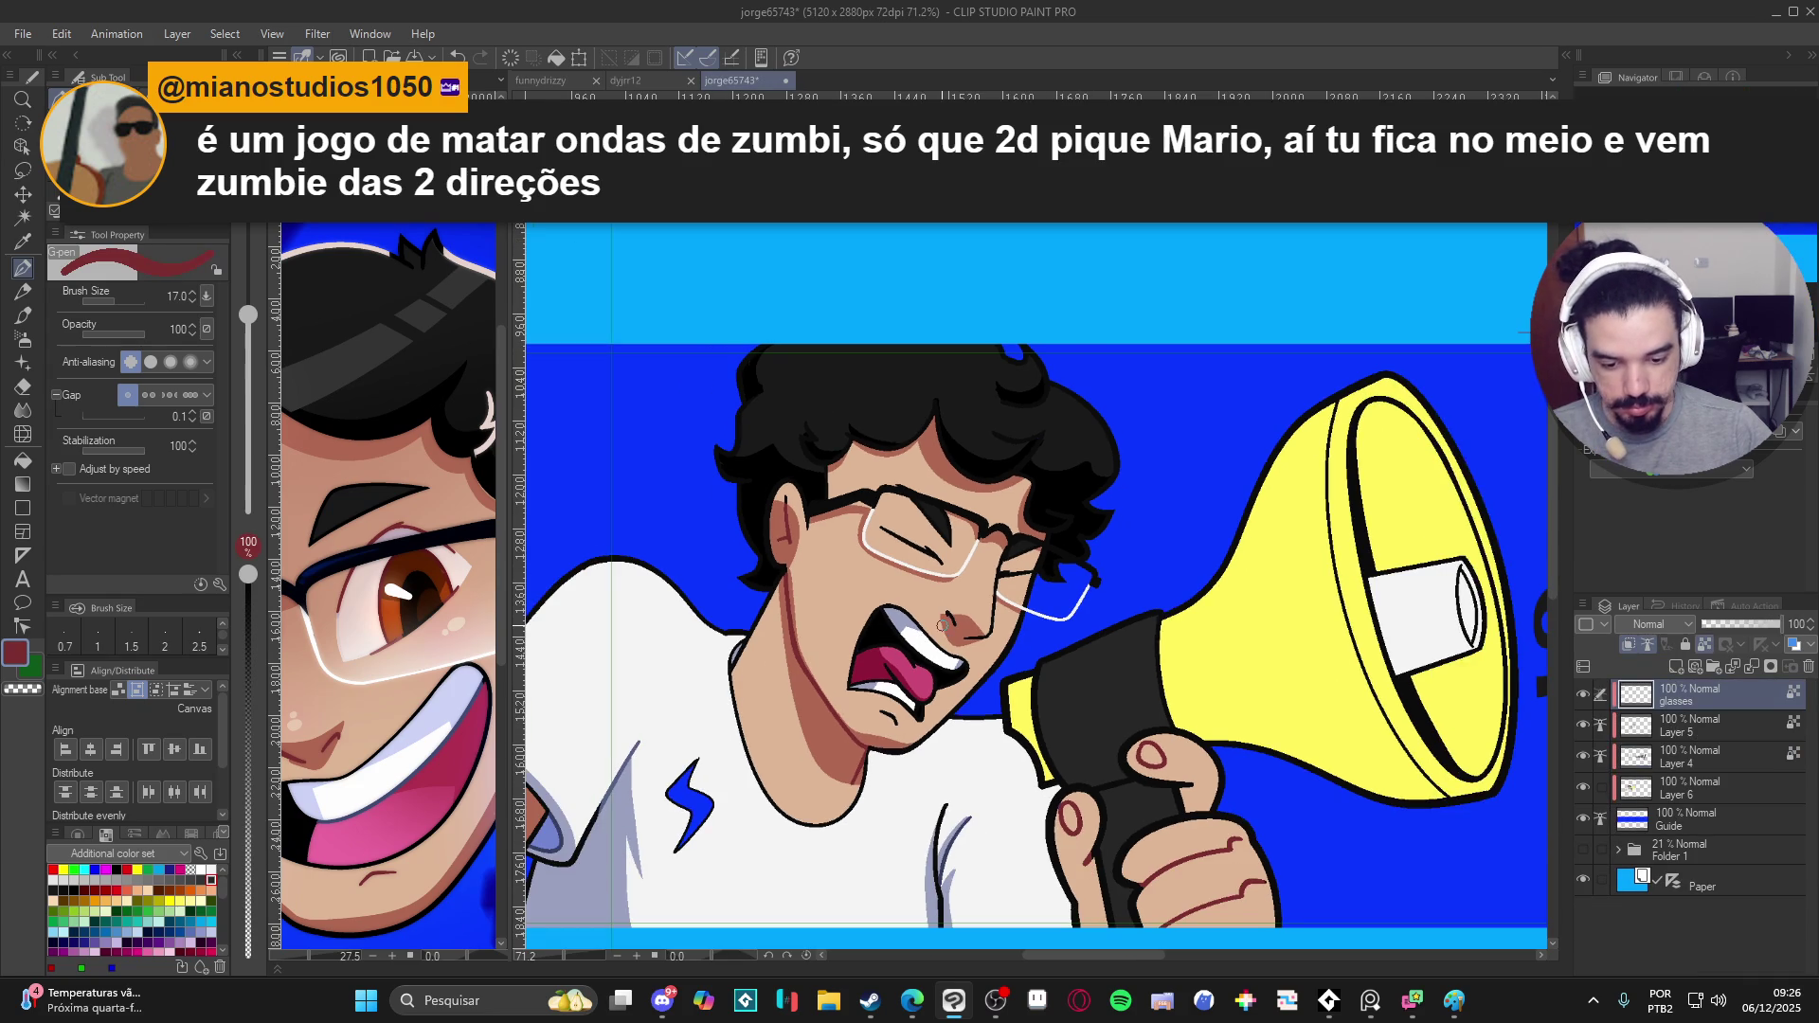
scroll(941, 624, "down", 2)
scroll(882, 673, "up", 2)
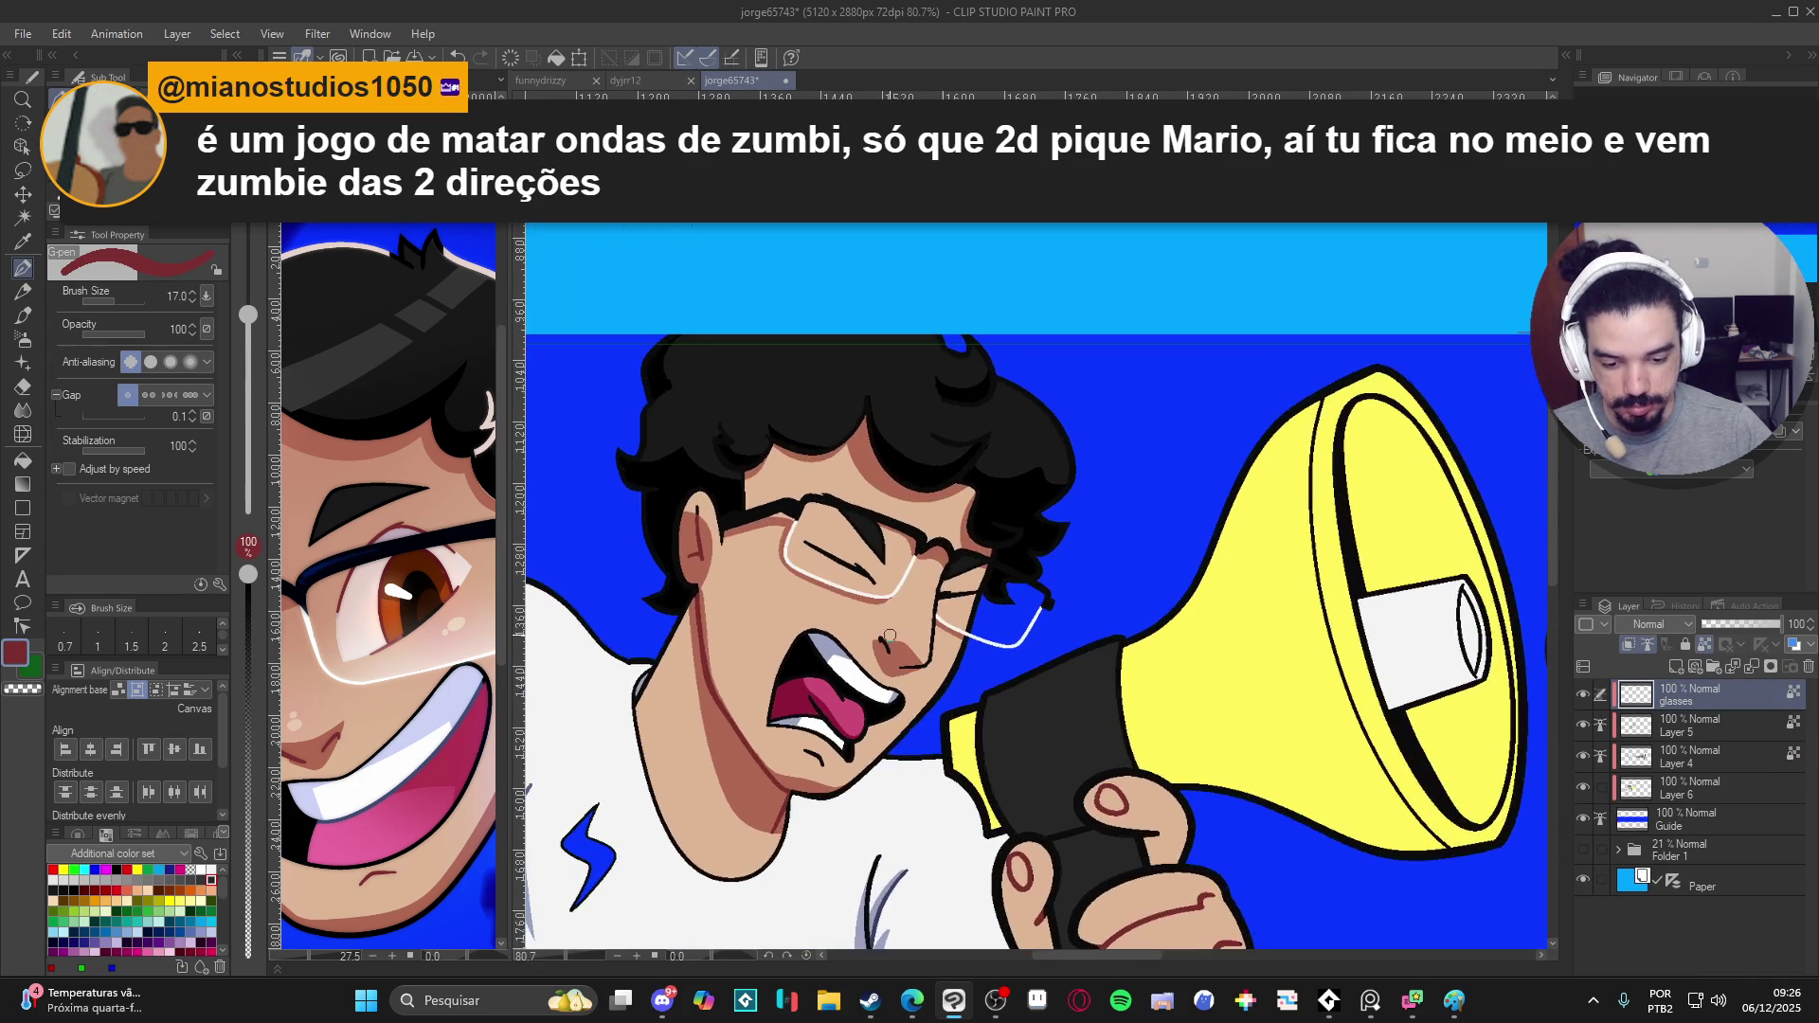
left_click(1671, 728)
left_click(1678, 757)
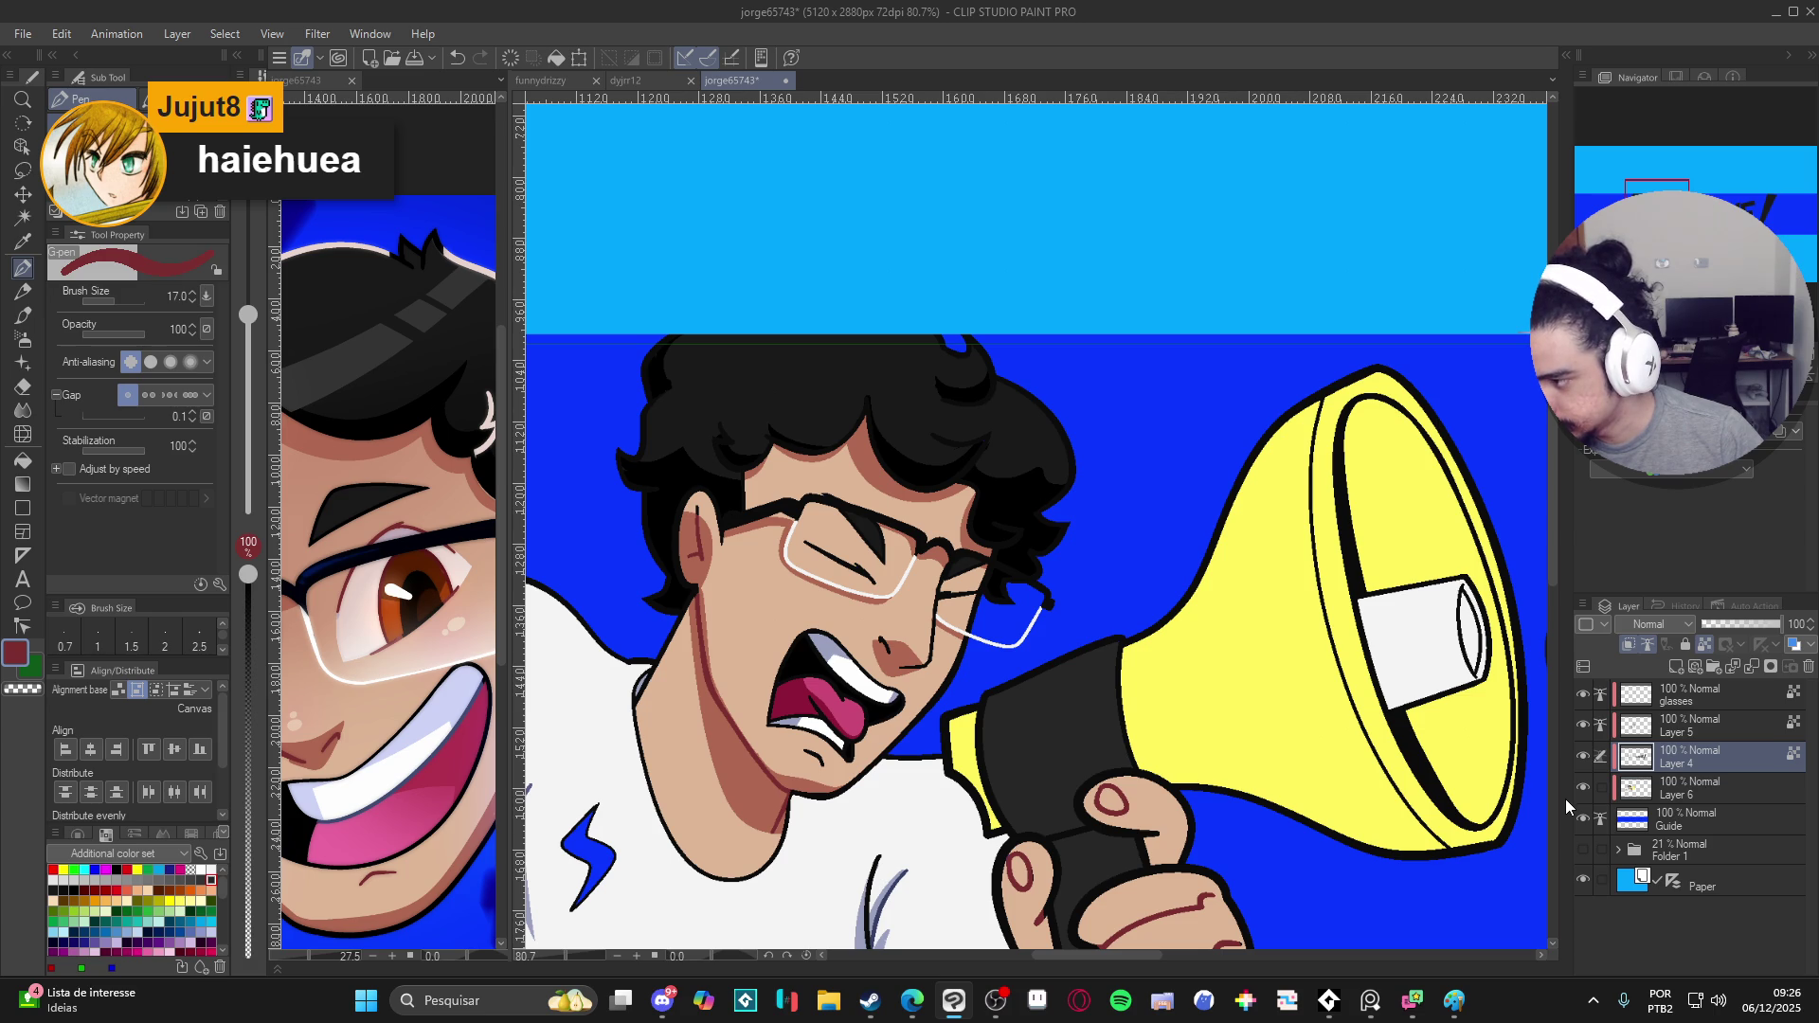
- Undo the black closed-eye stroke under the glasses, toggling Layer 4 to compare
left_click(1584, 757)
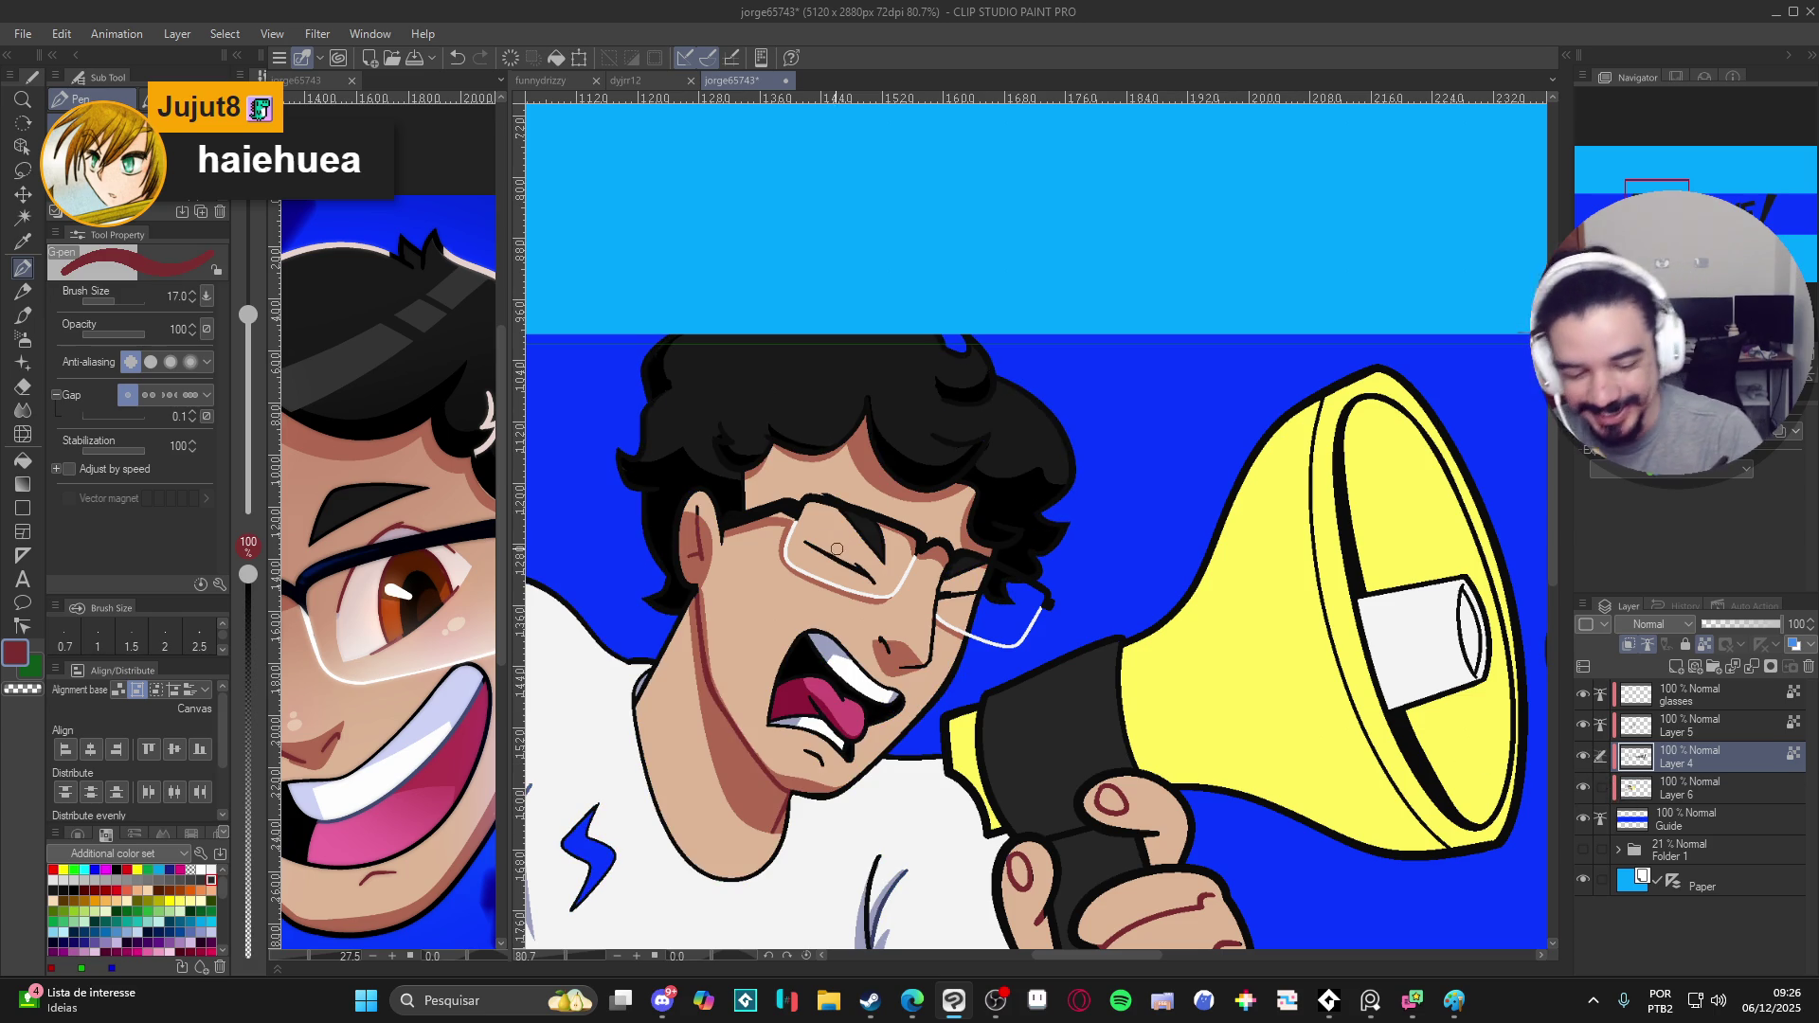
key("ctrl+z")
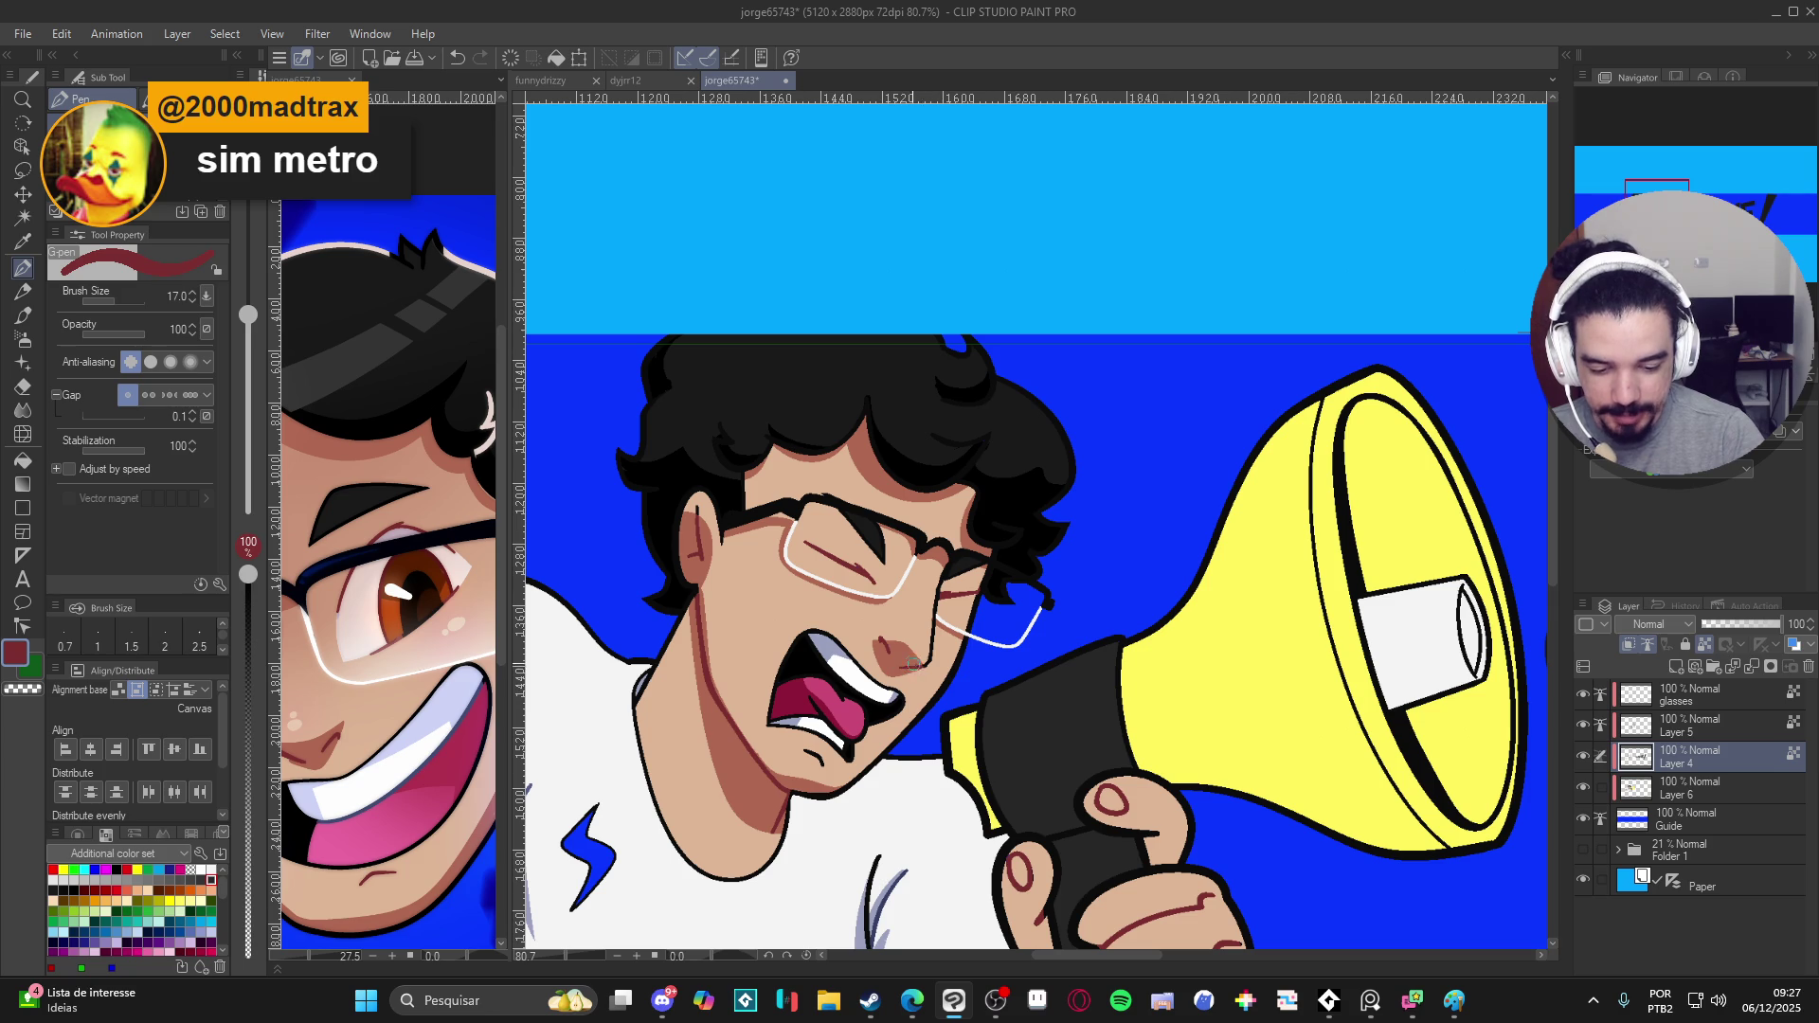
left_click_drag(918, 666, 996, 635)
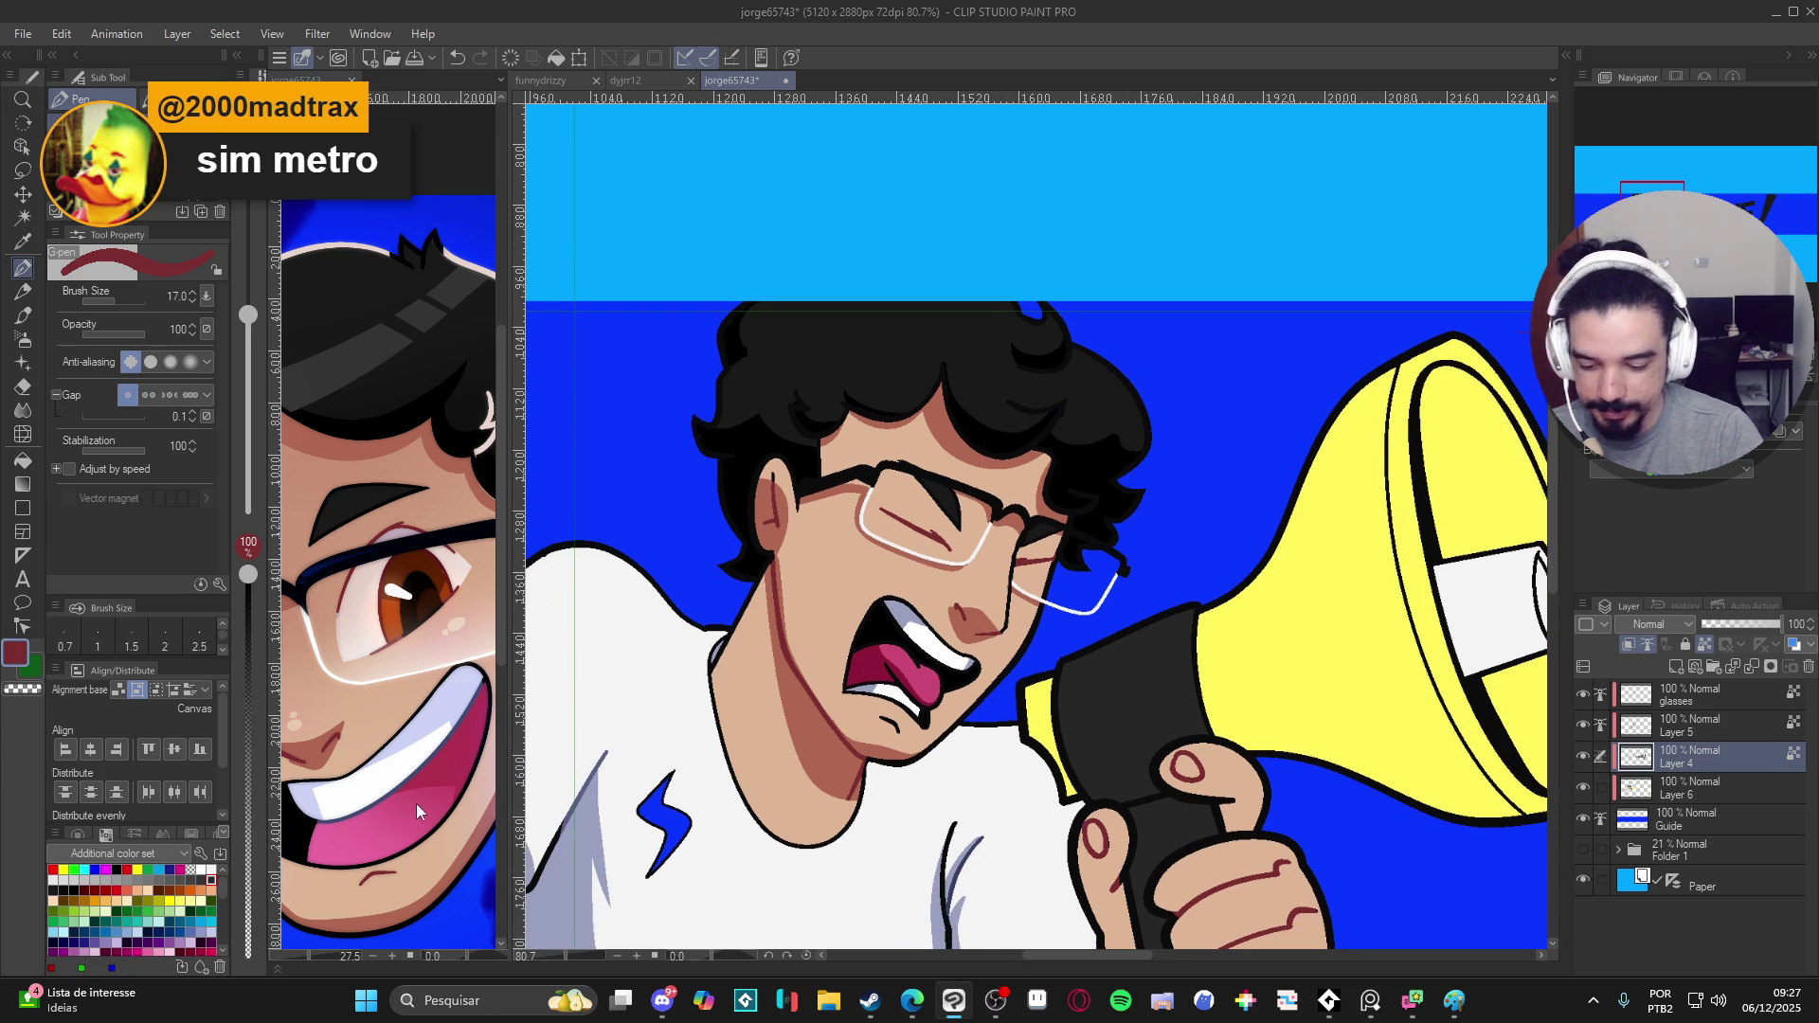
scroll(384, 784, "down", 1)
scroll(353, 772, "down", 1)
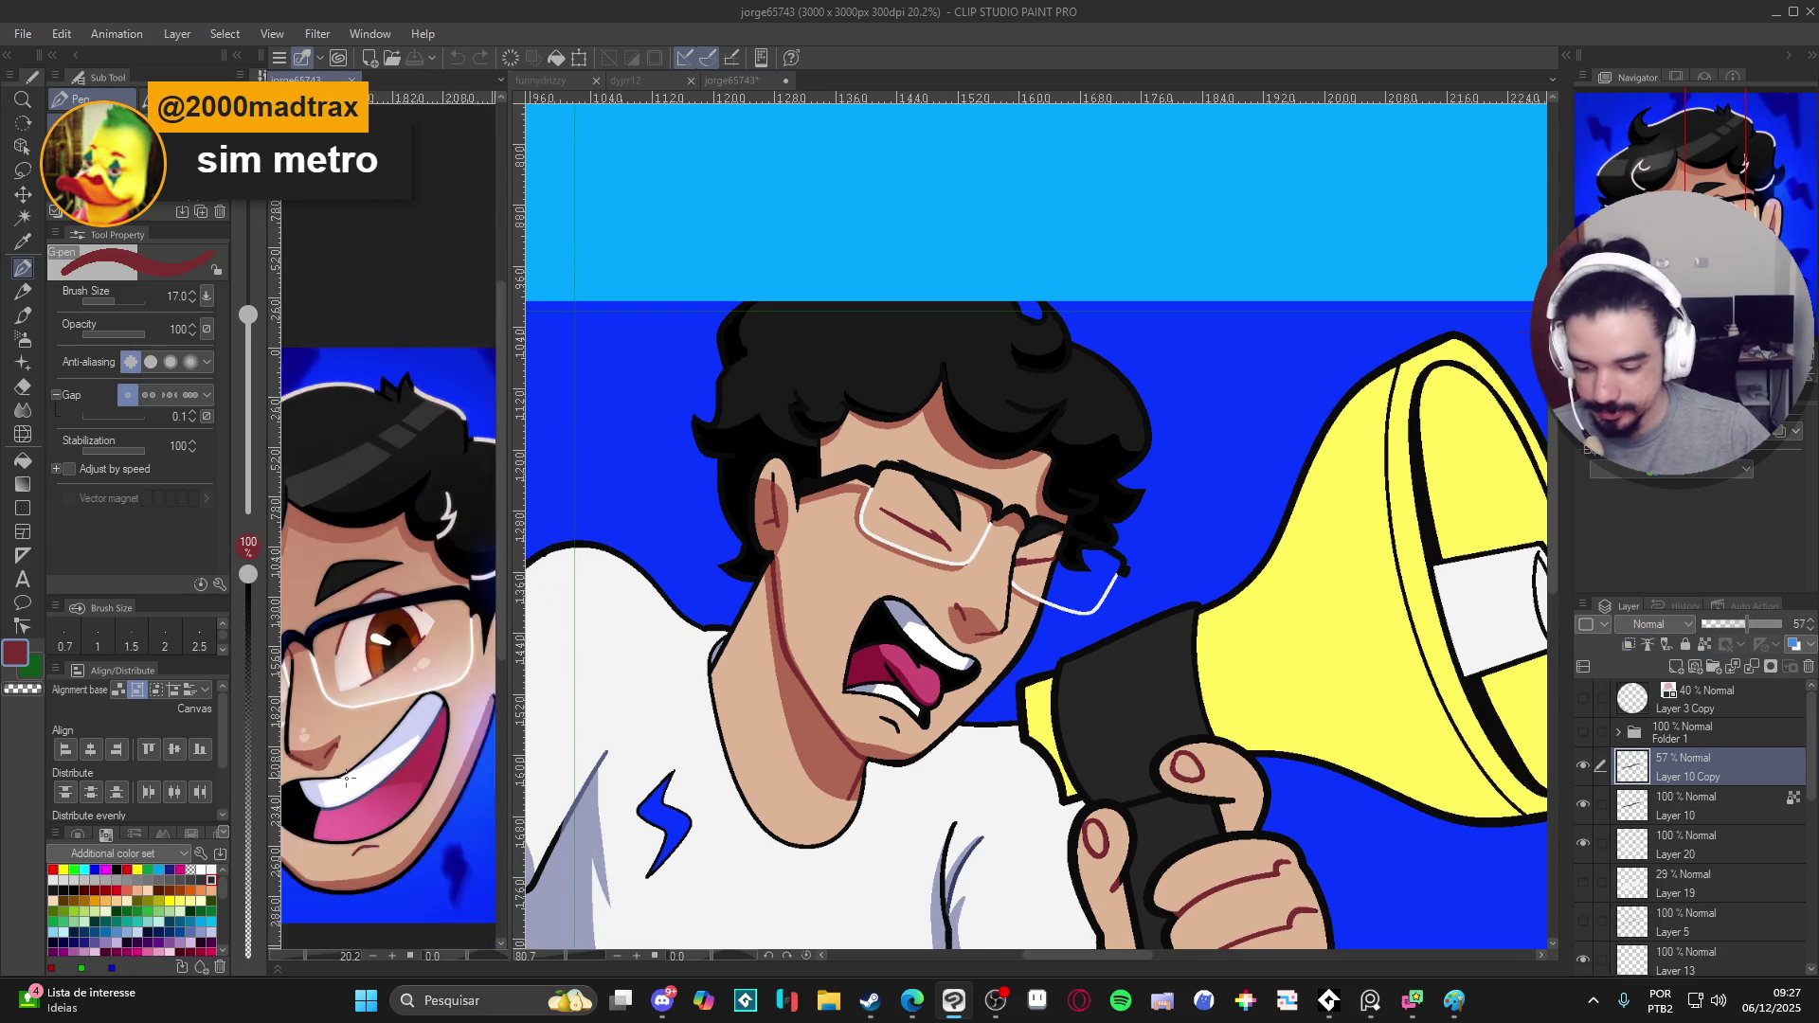
scroll(351, 769, "down", 1)
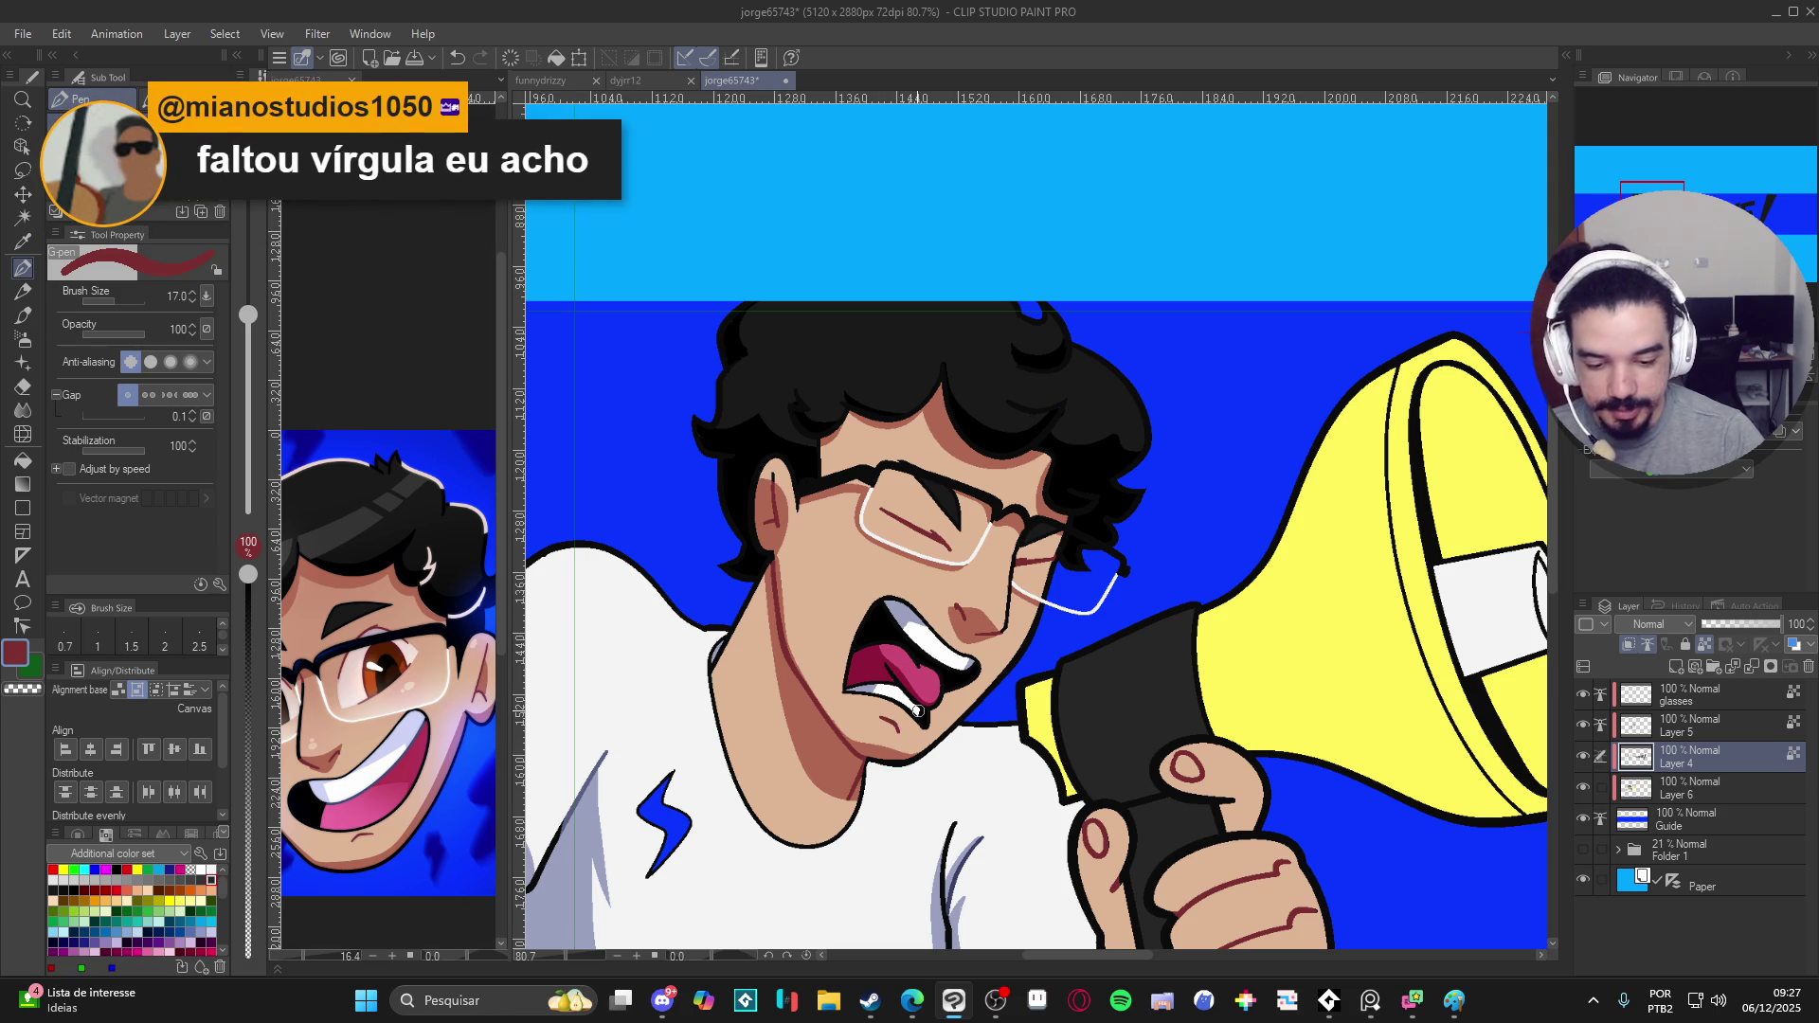
scroll(968, 691, "down", 1)
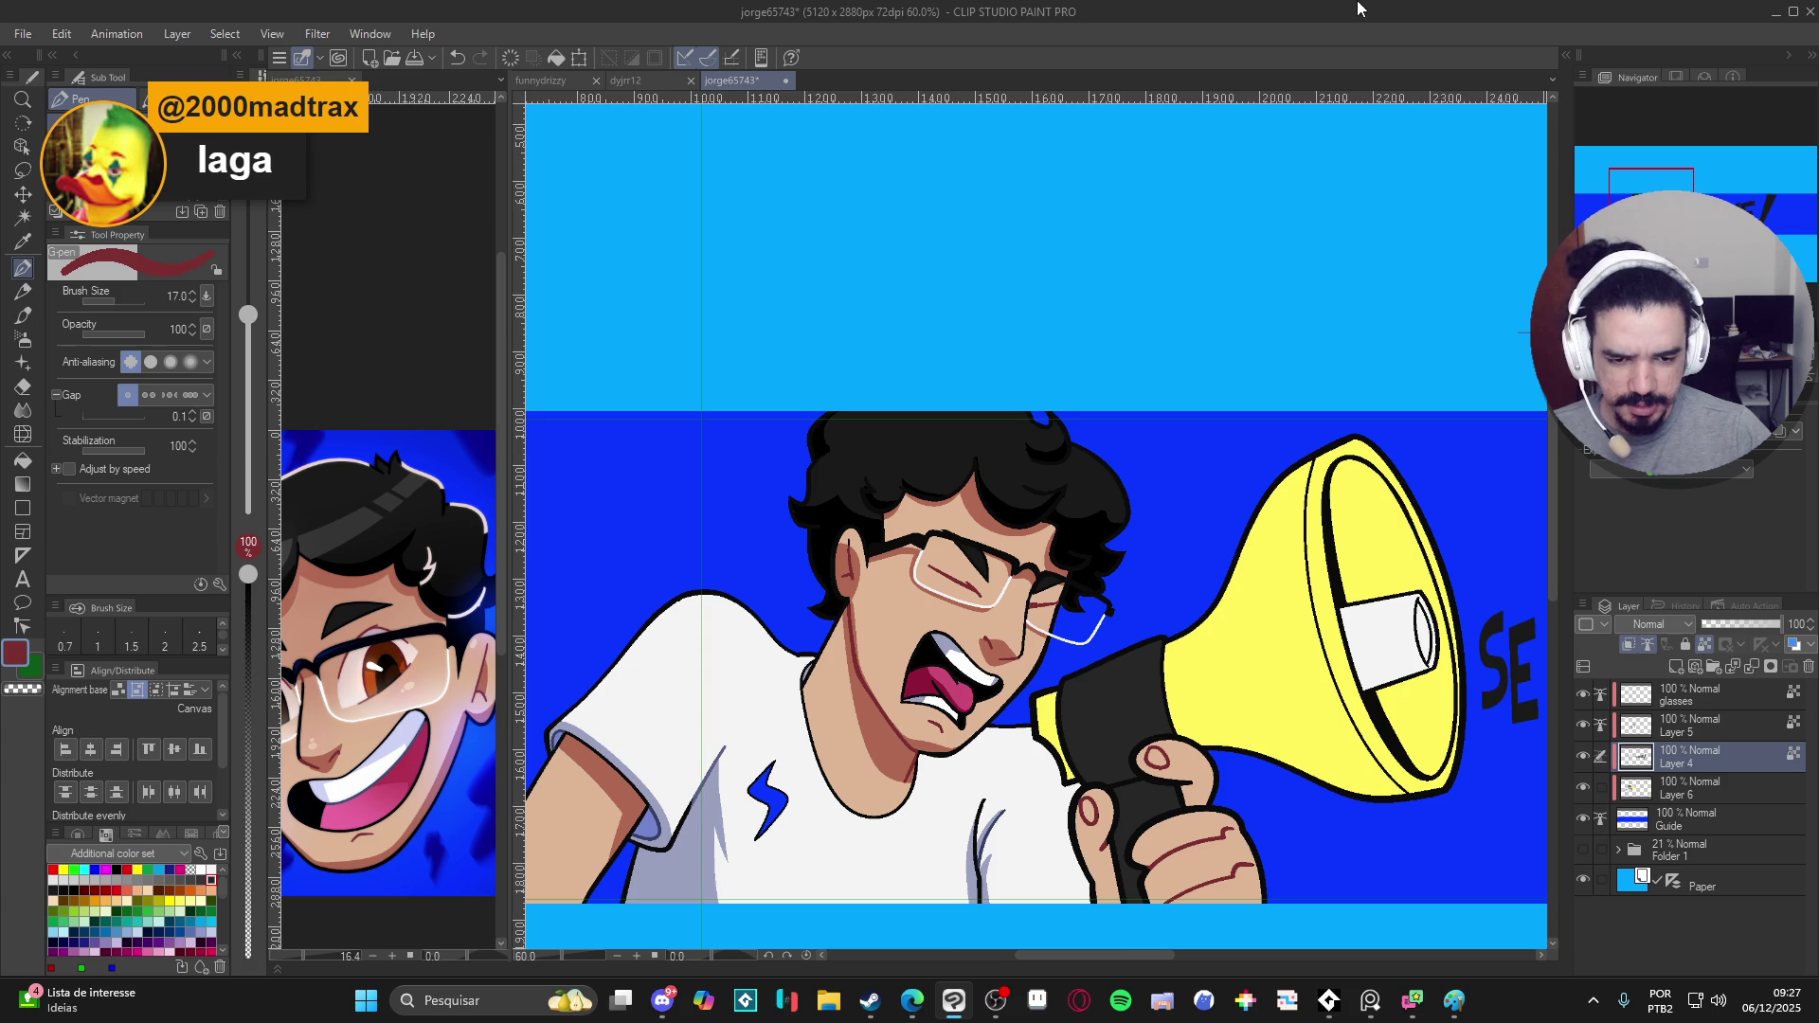
scroll(1288, 420, "up", 1)
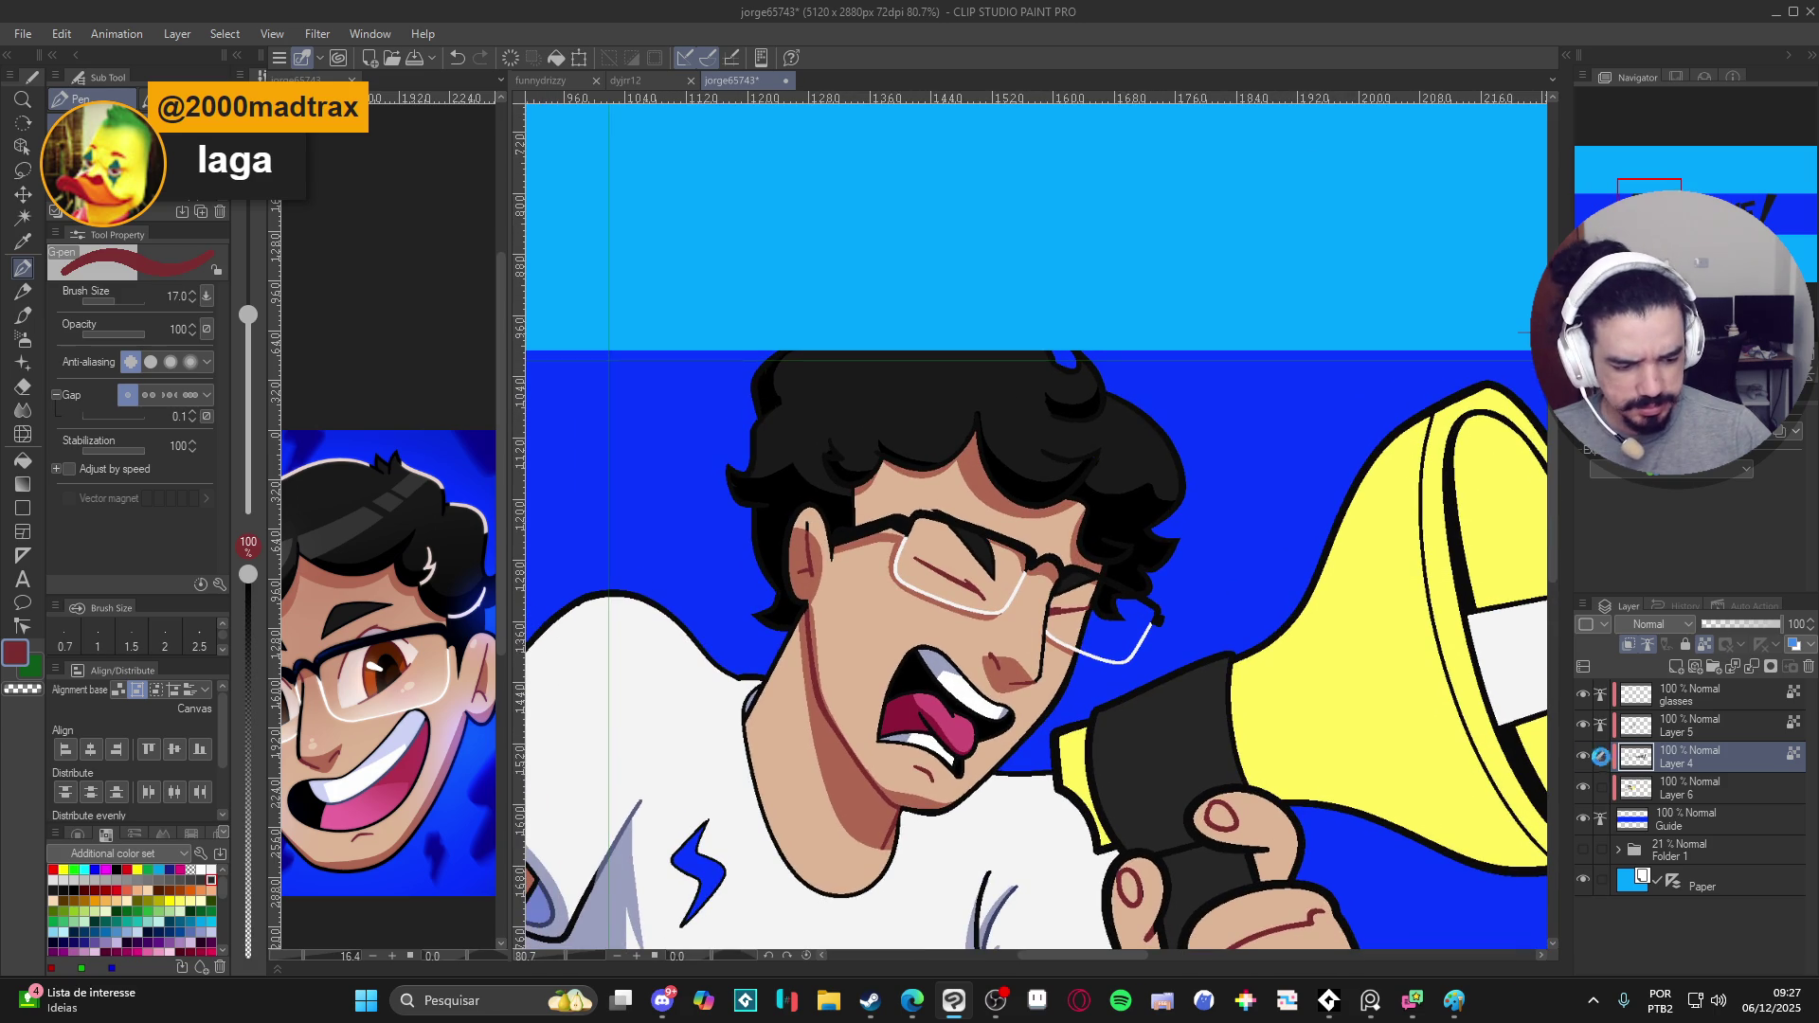
left_click(1583, 757)
left_click(1583, 756)
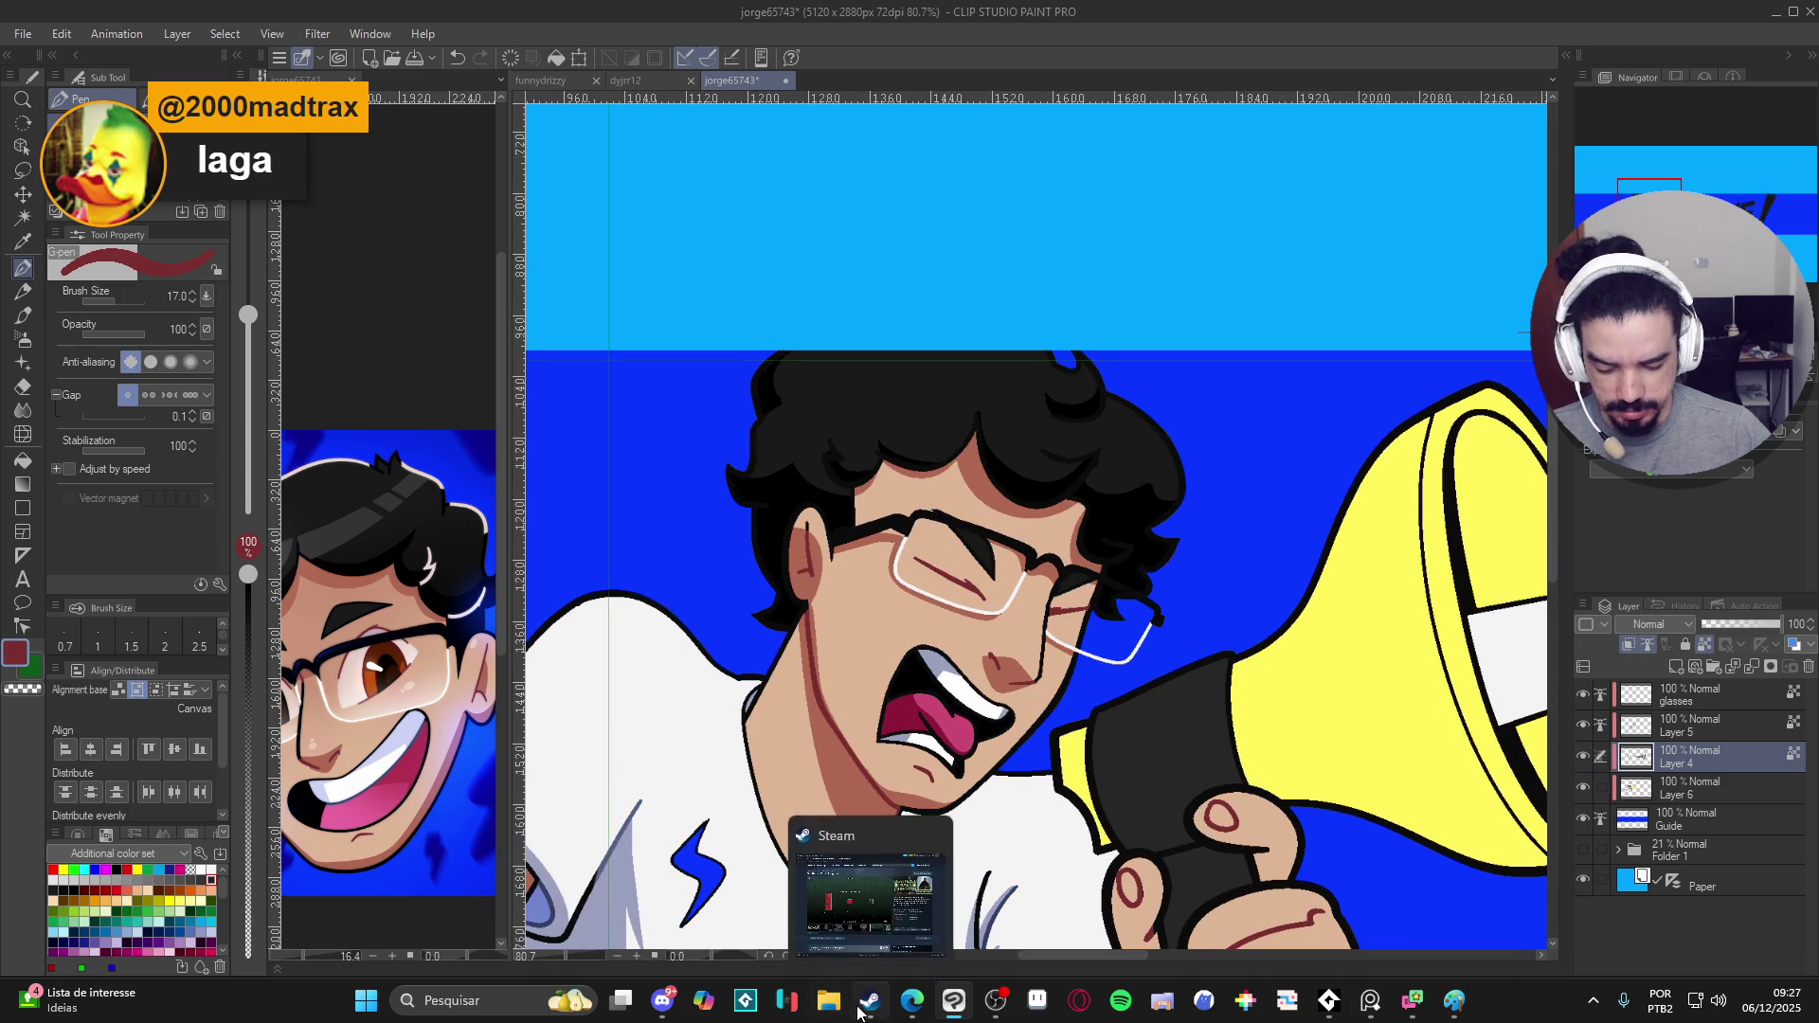
- Launch GameMaker 2024.14.0 from the Steam library and minimize Steam
left_click(862, 1010)
left_click(440, 55)
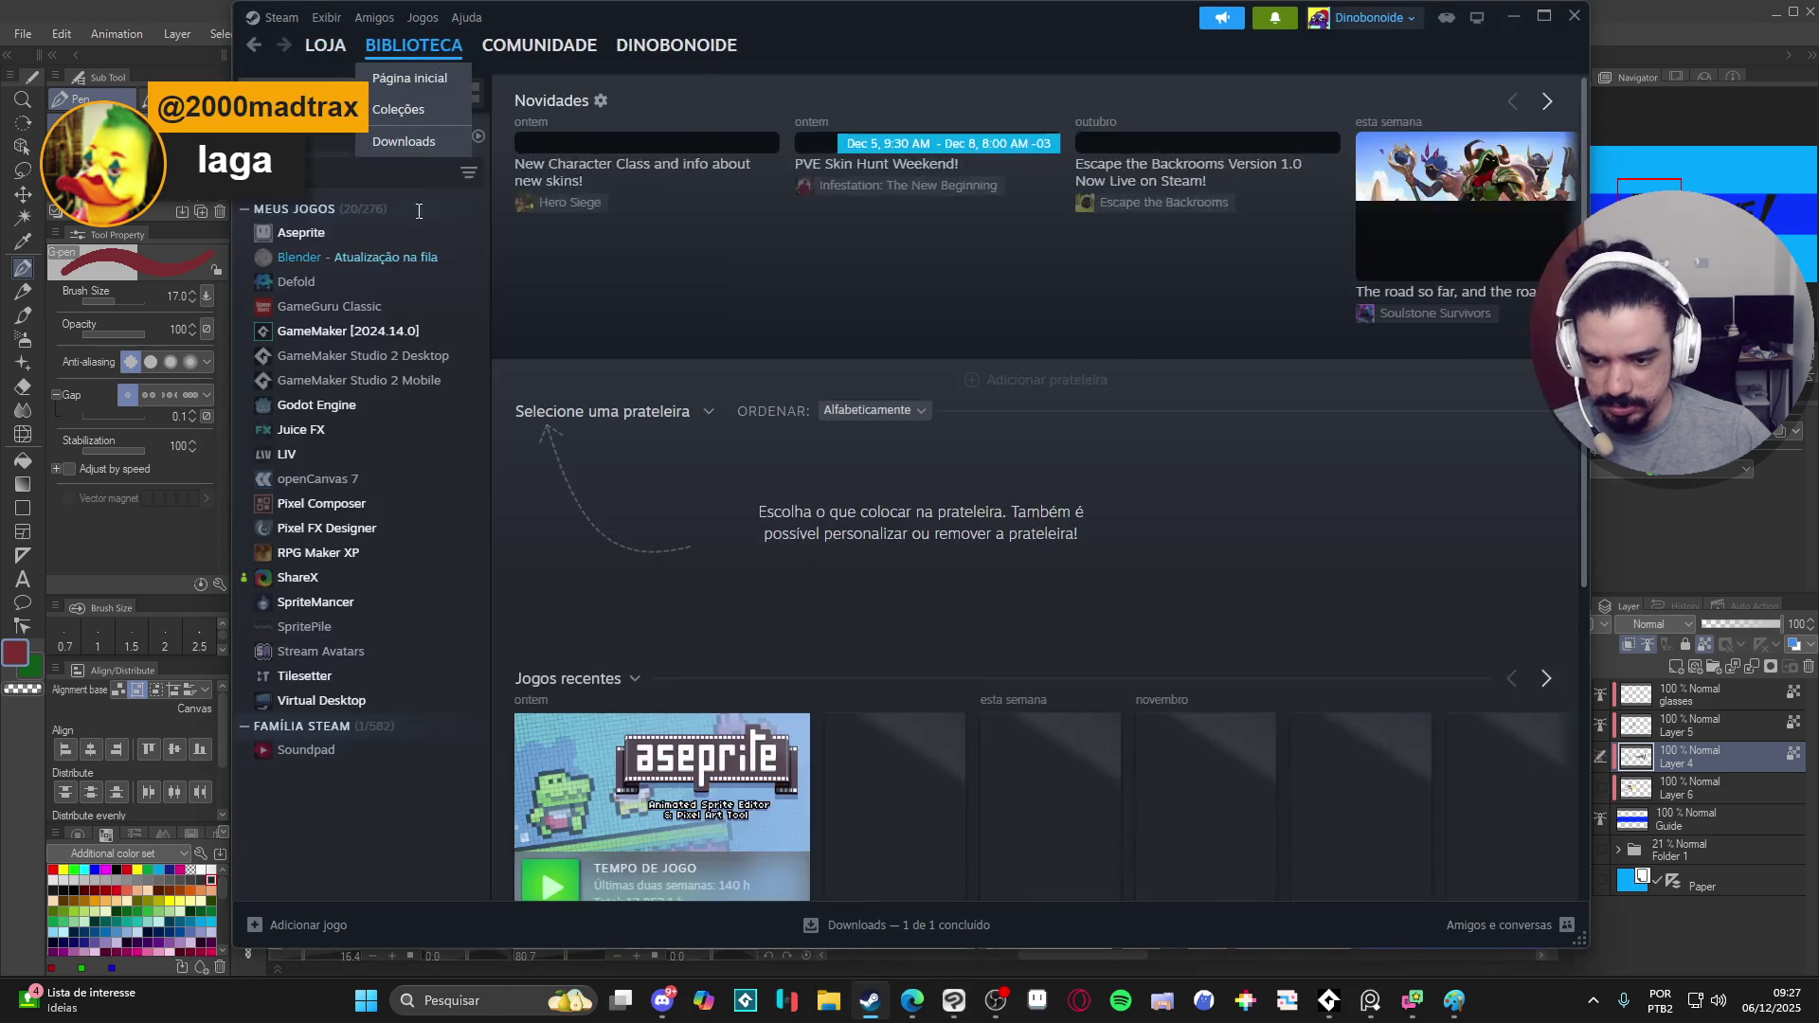
scroll(659, 431, "down", 3)
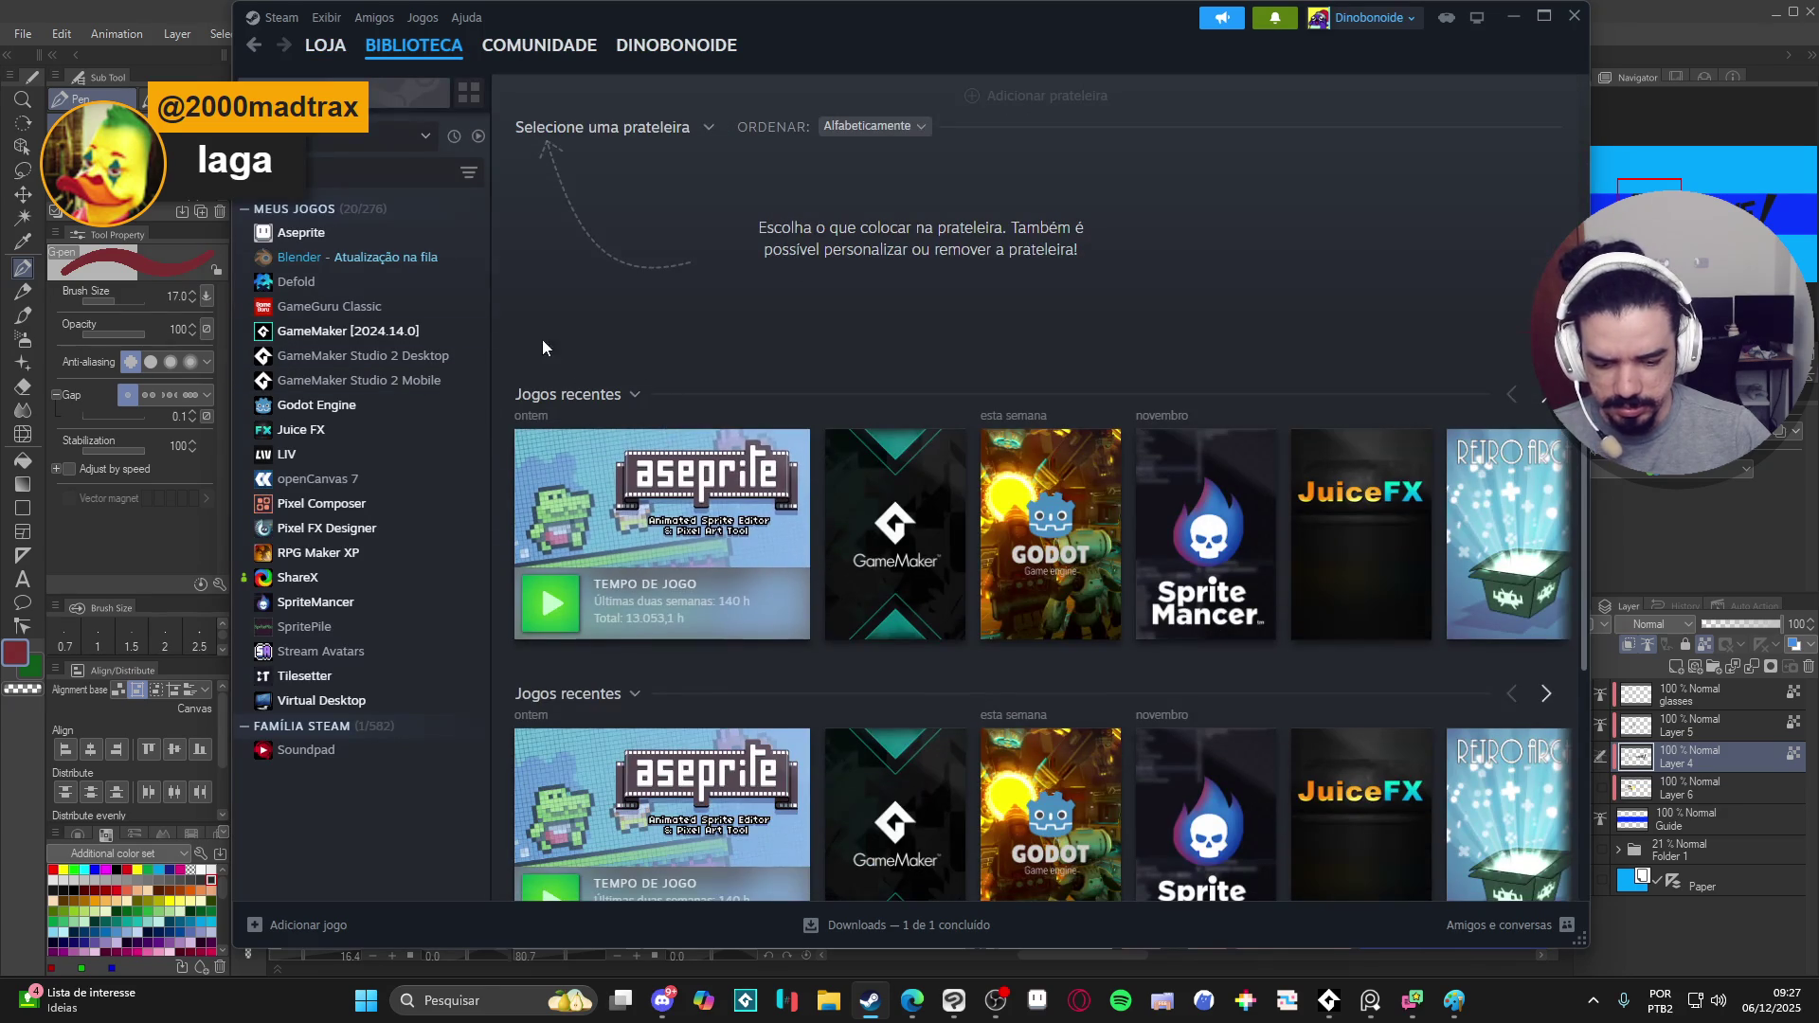
left_click(405, 337)
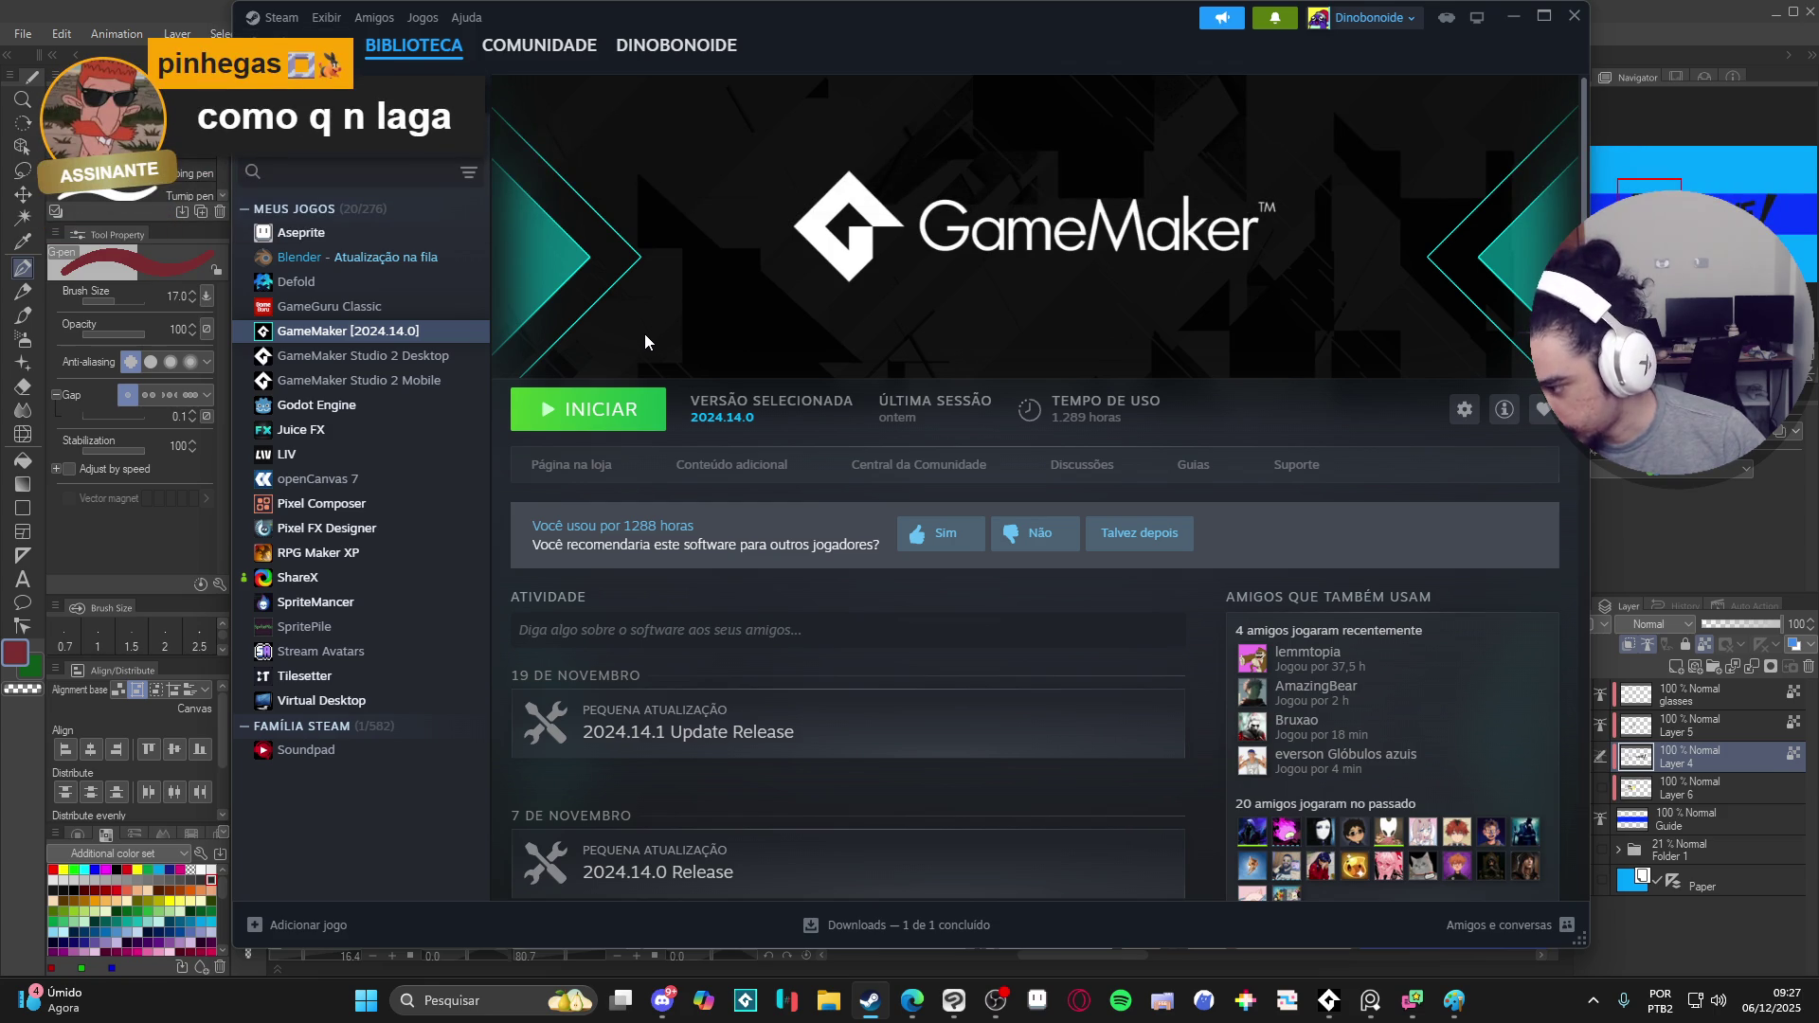
left_click(600, 409)
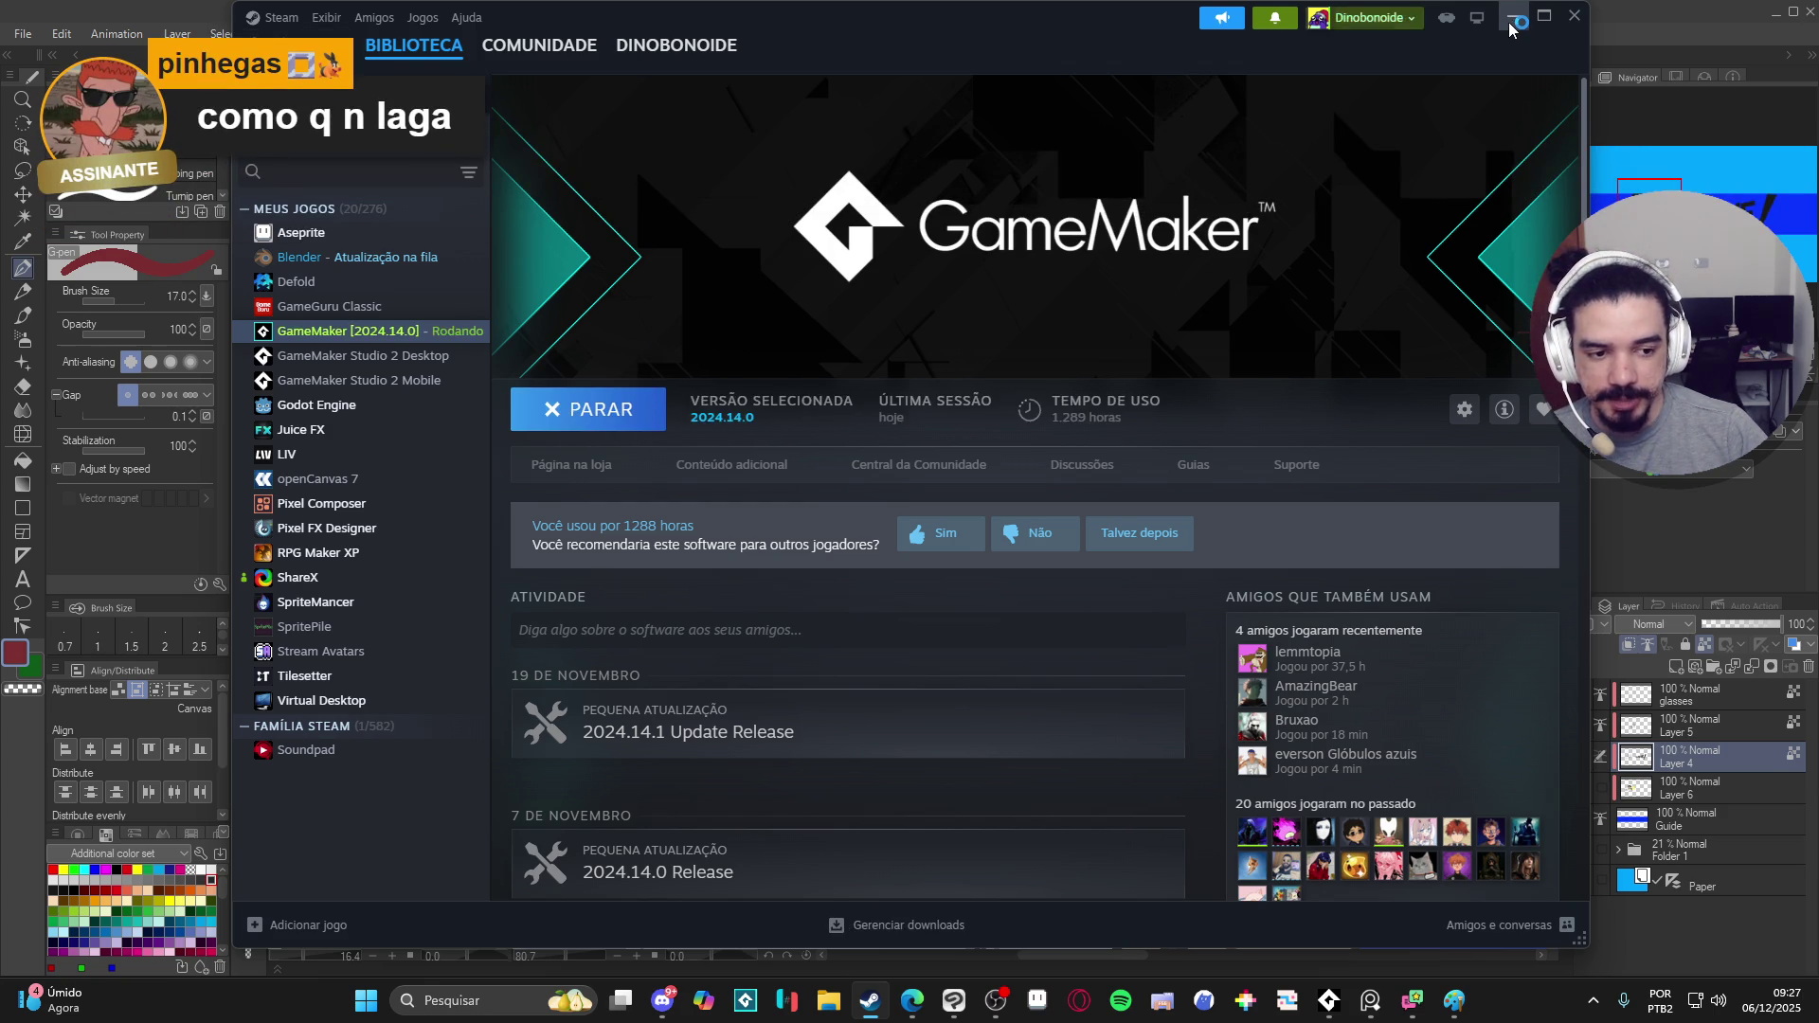
left_click(1511, 16)
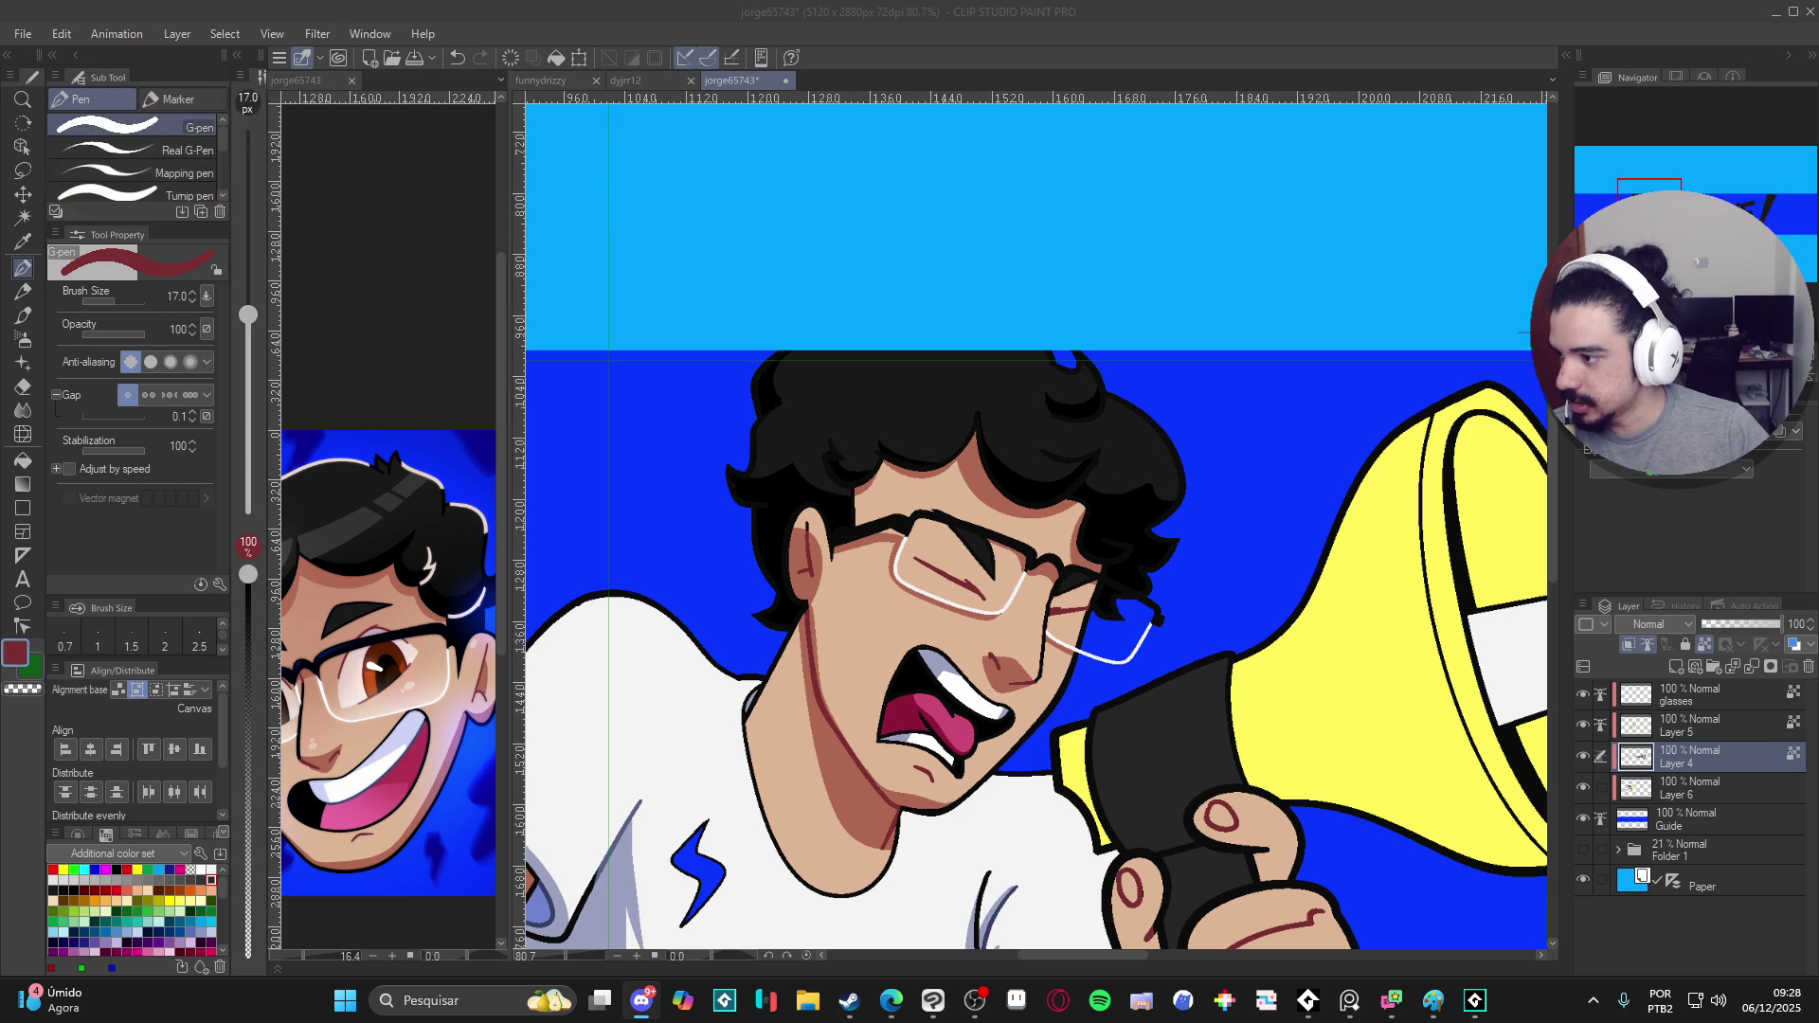
key("alt+Tab")
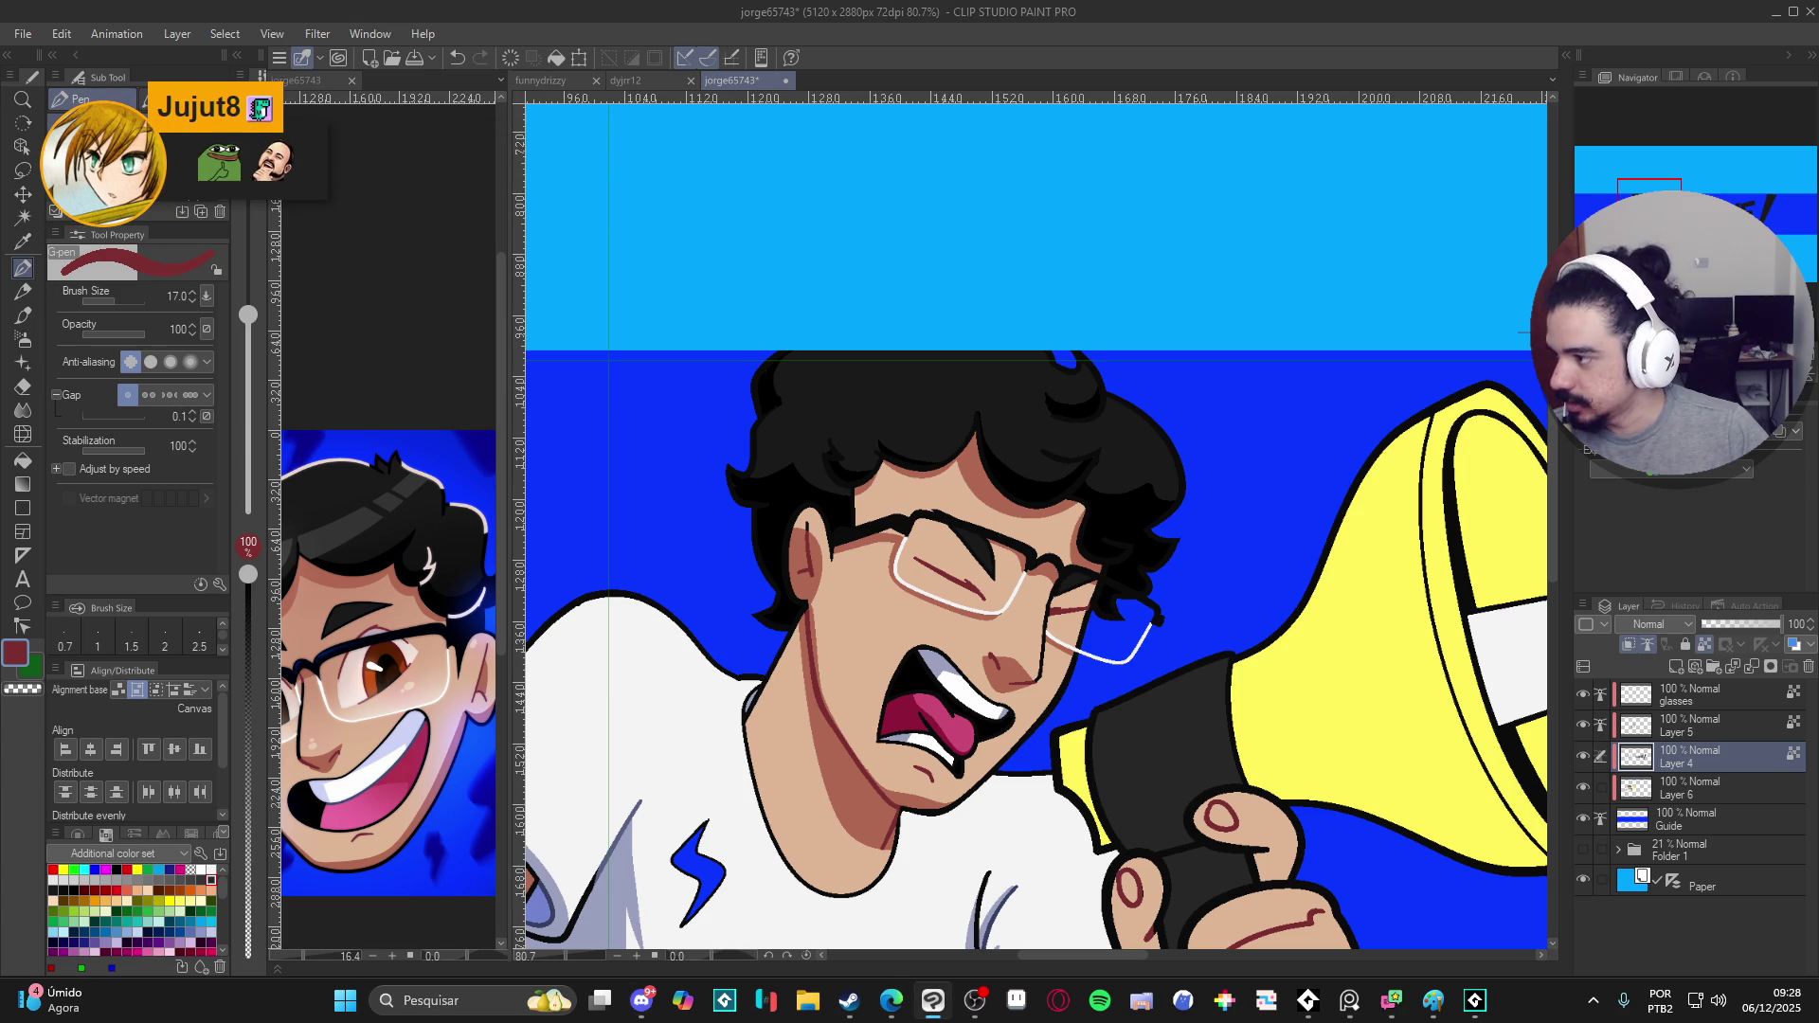
key("alt+Tab")
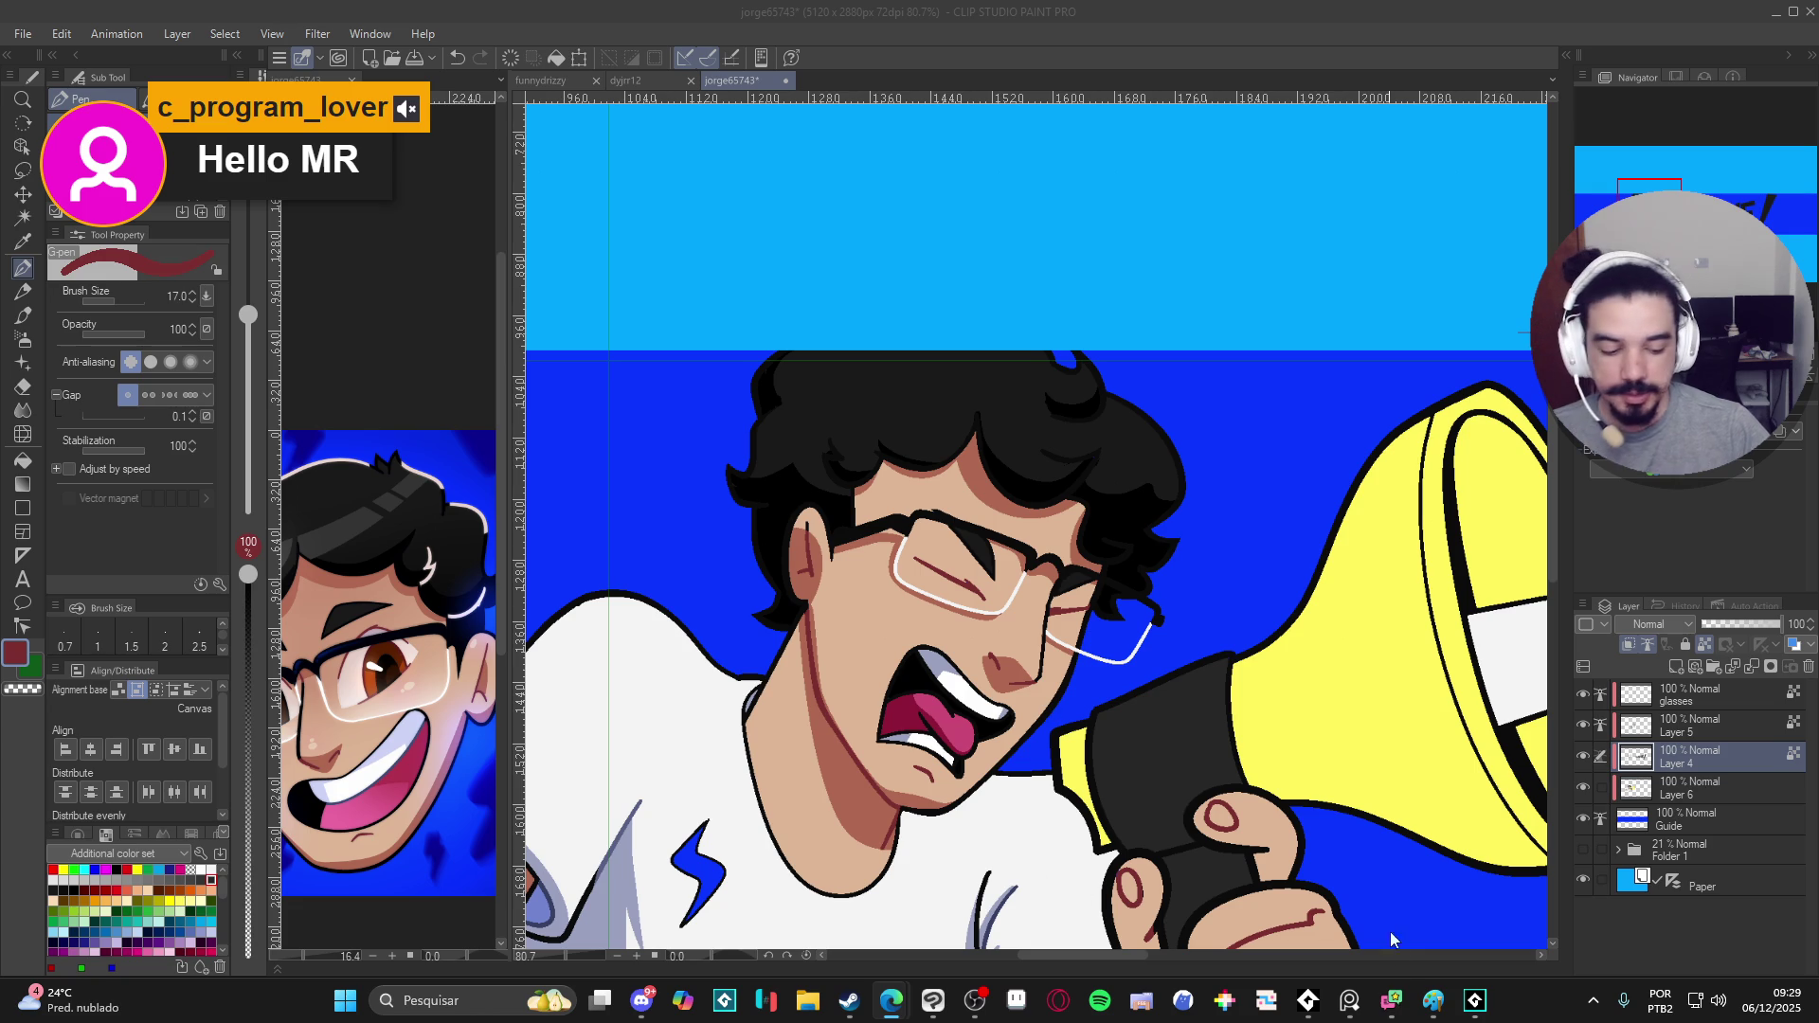
left_click(1474, 1001)
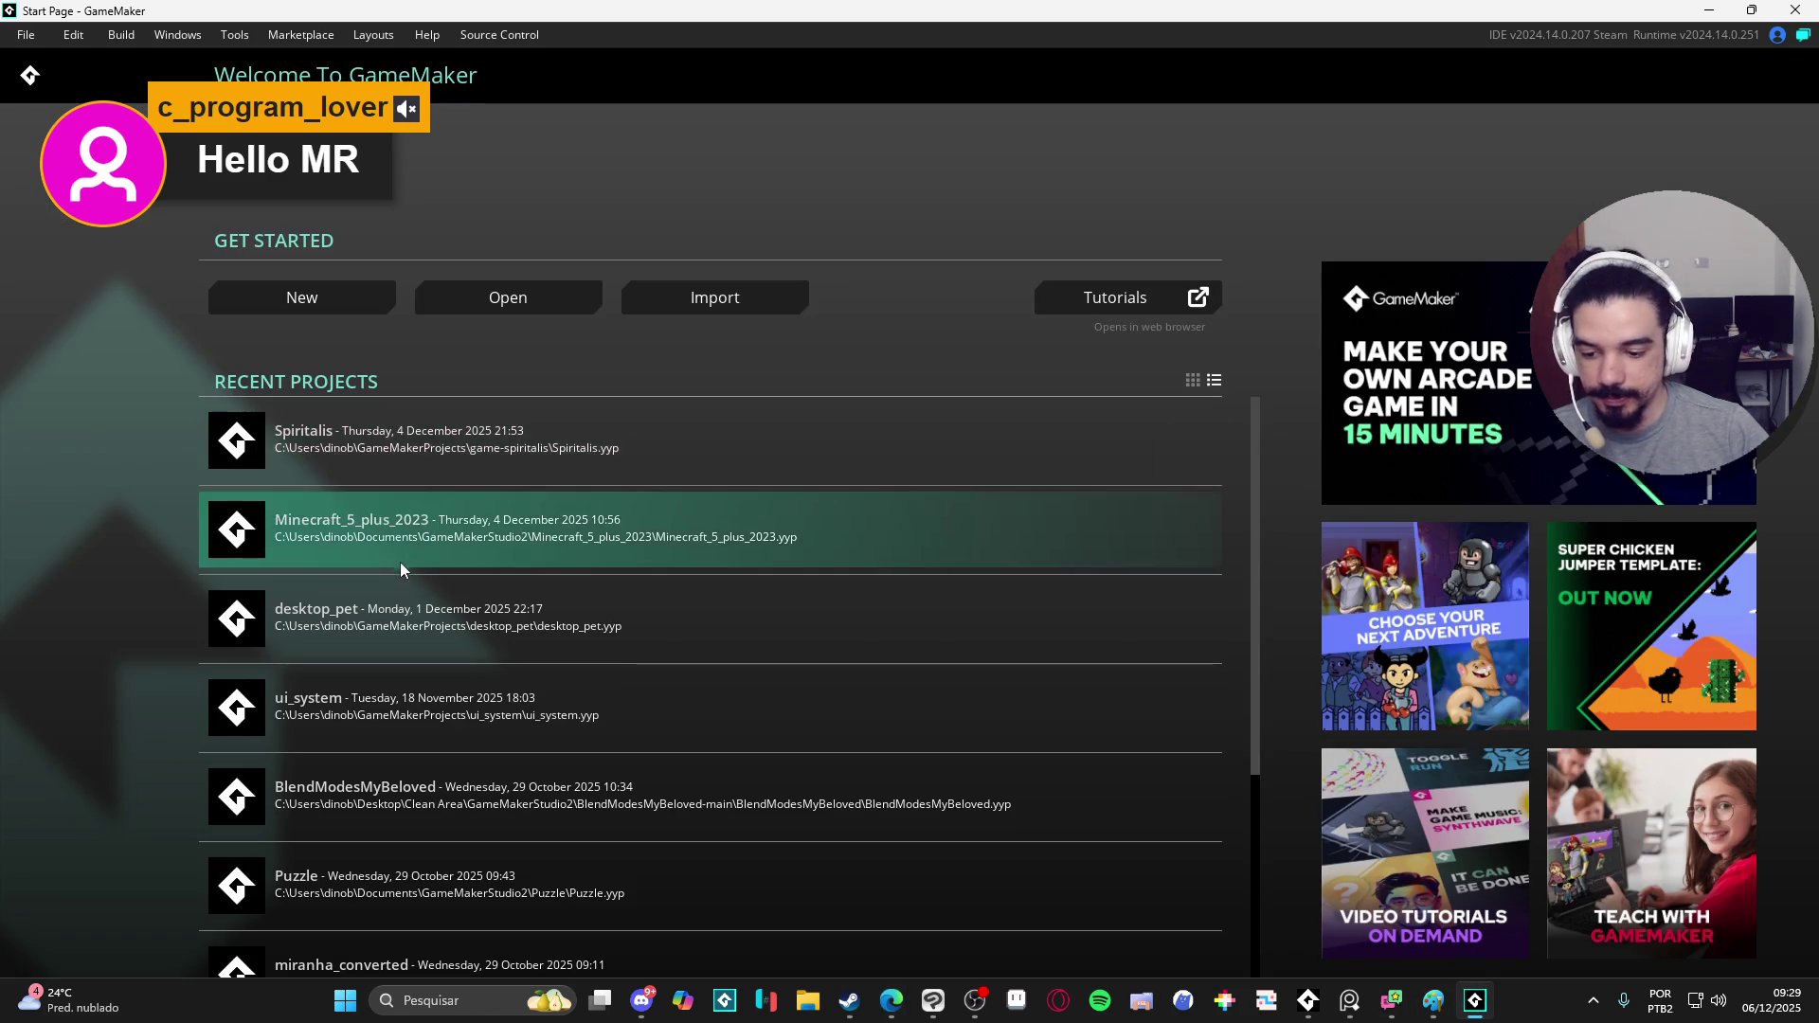
- Open the Minecraft_5_plus_2023 project, run it with F5 and drive the kart around the track
left_click(396, 516)
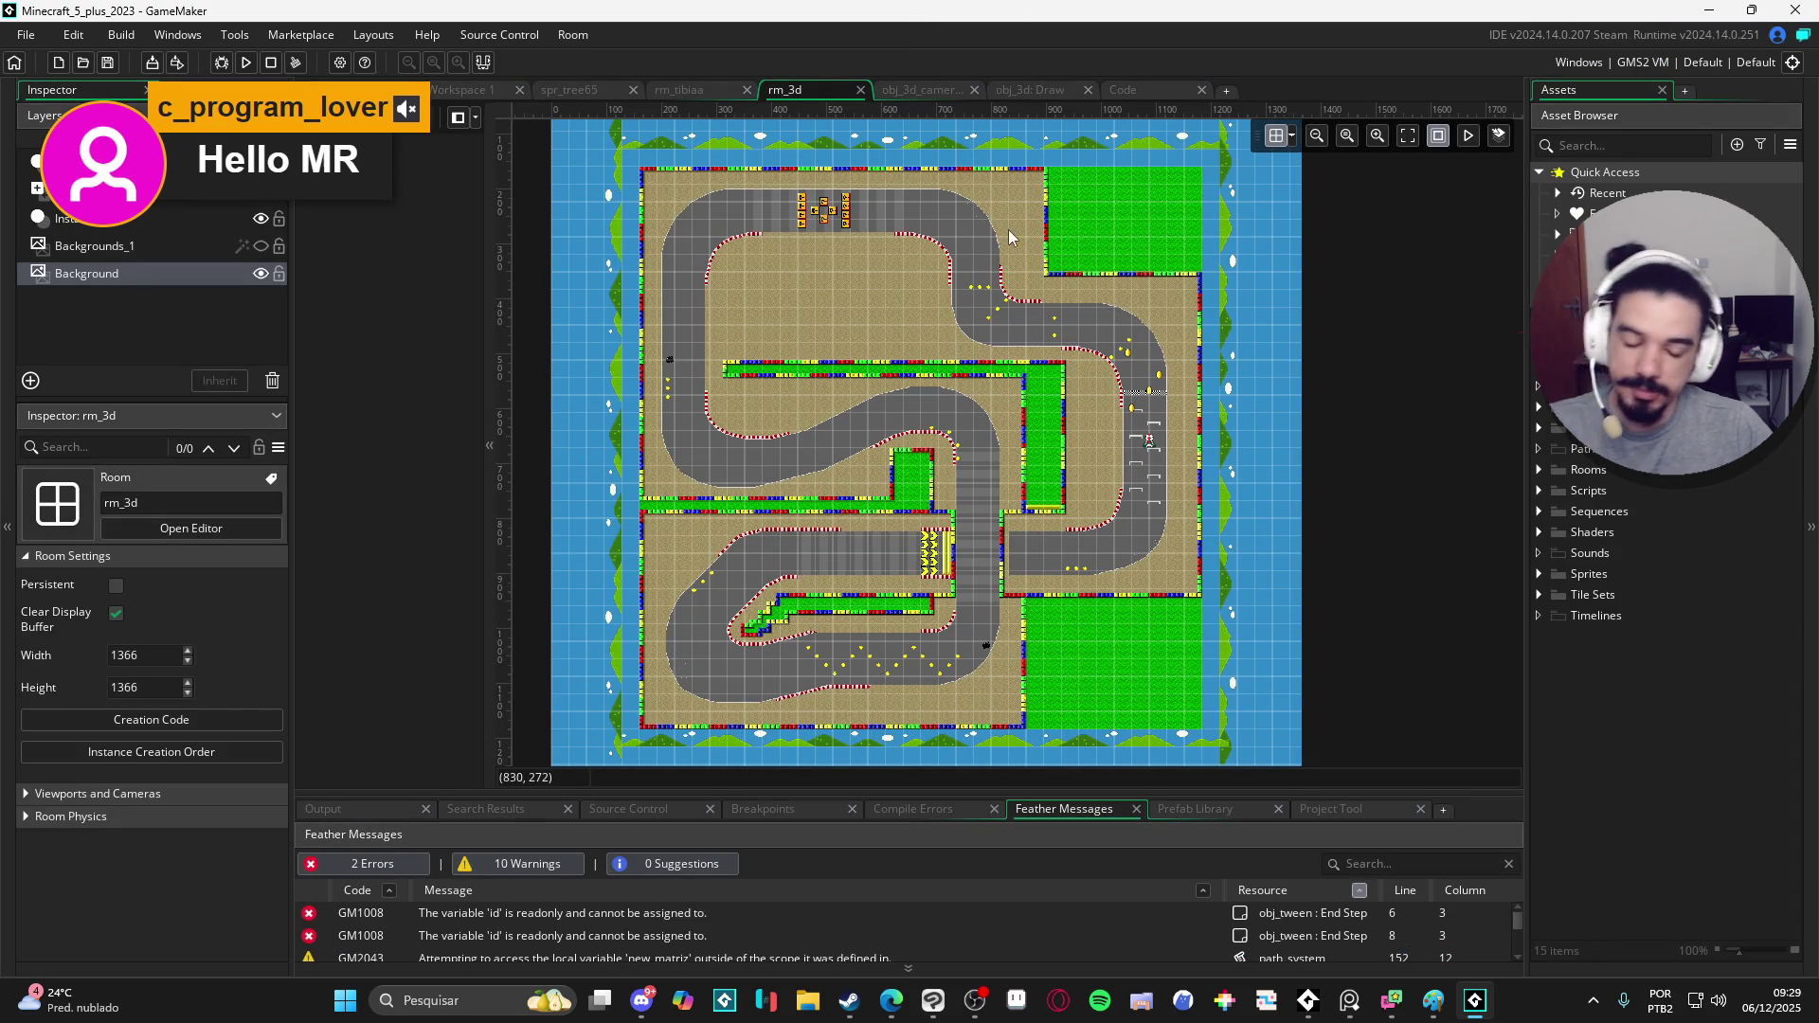
key("F5")
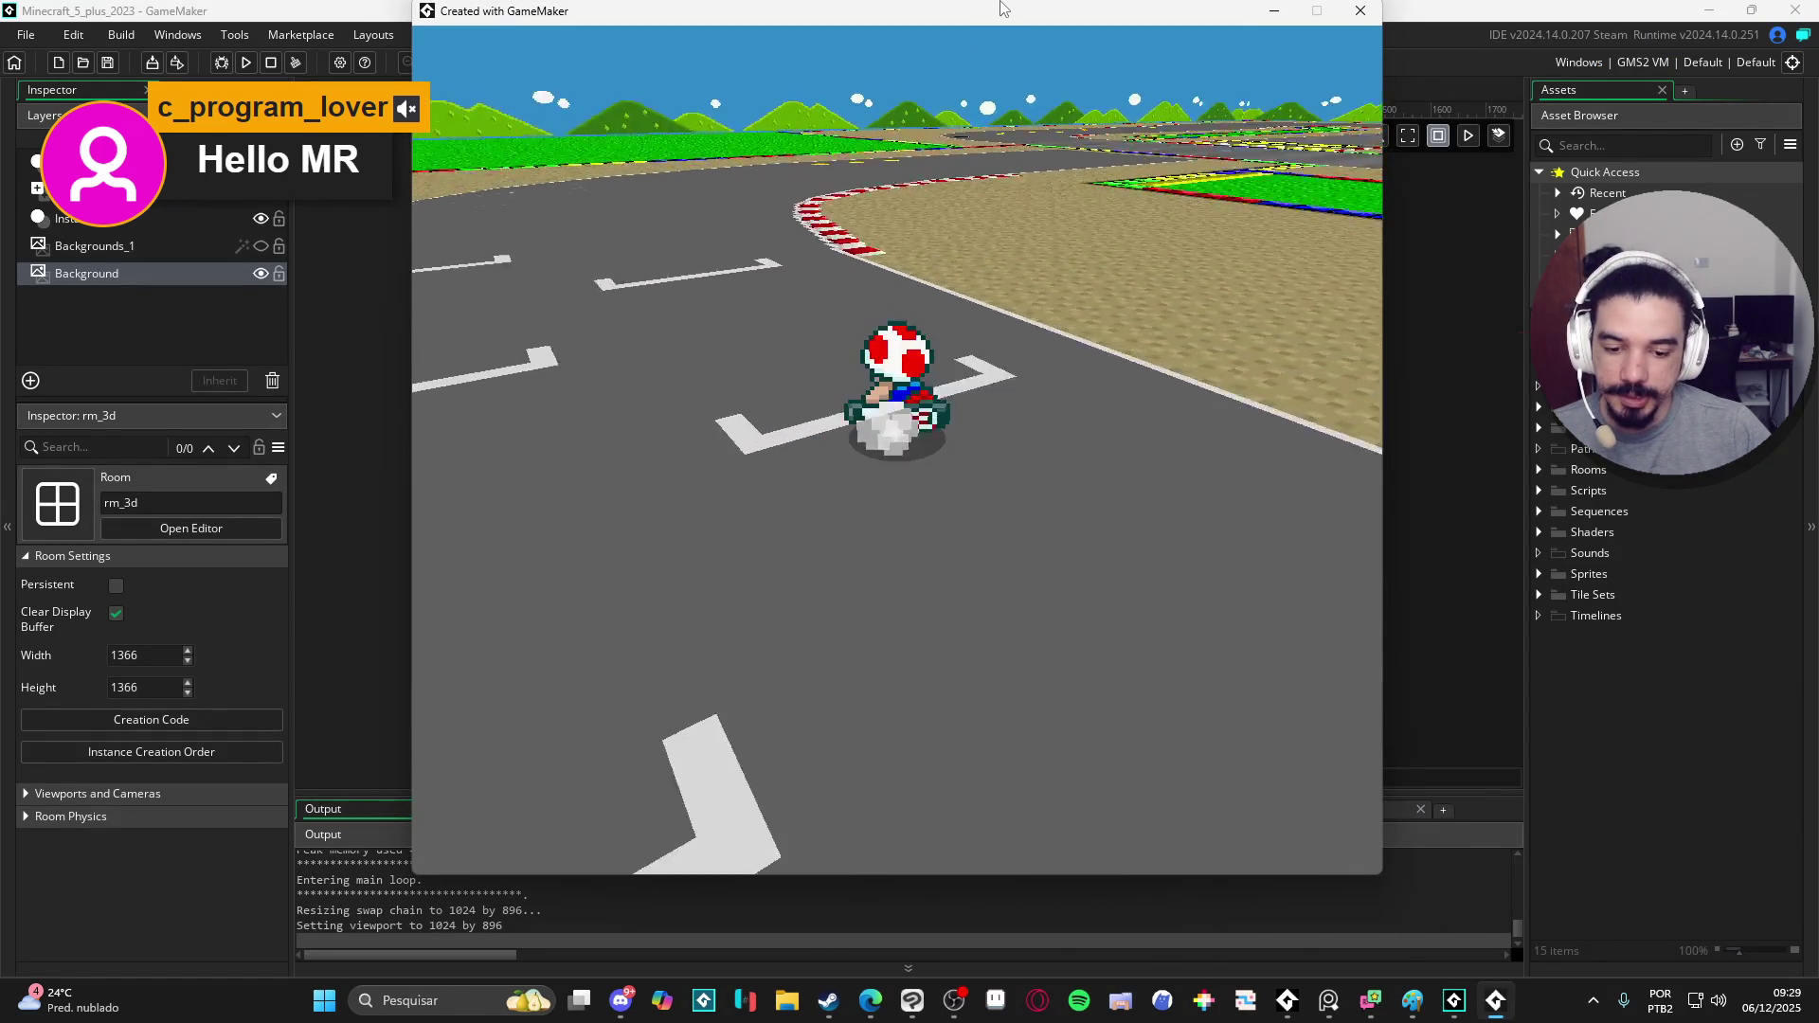
key("Up")
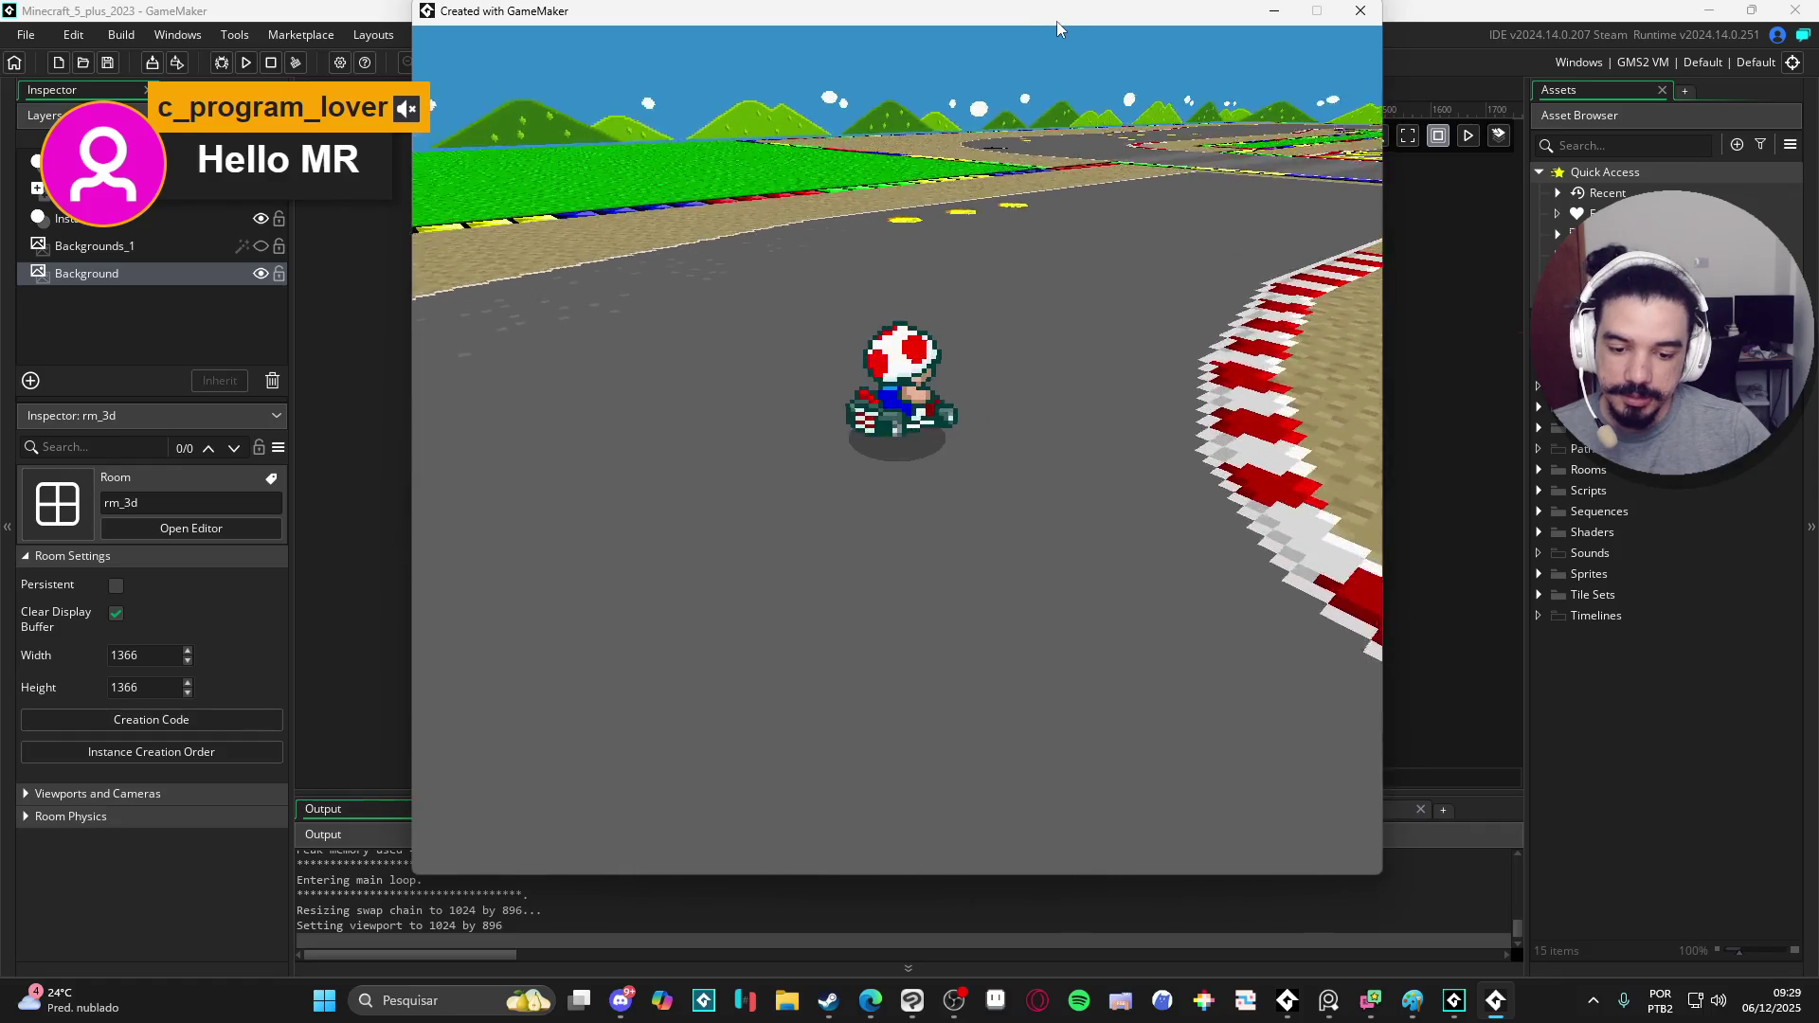
key("Left")
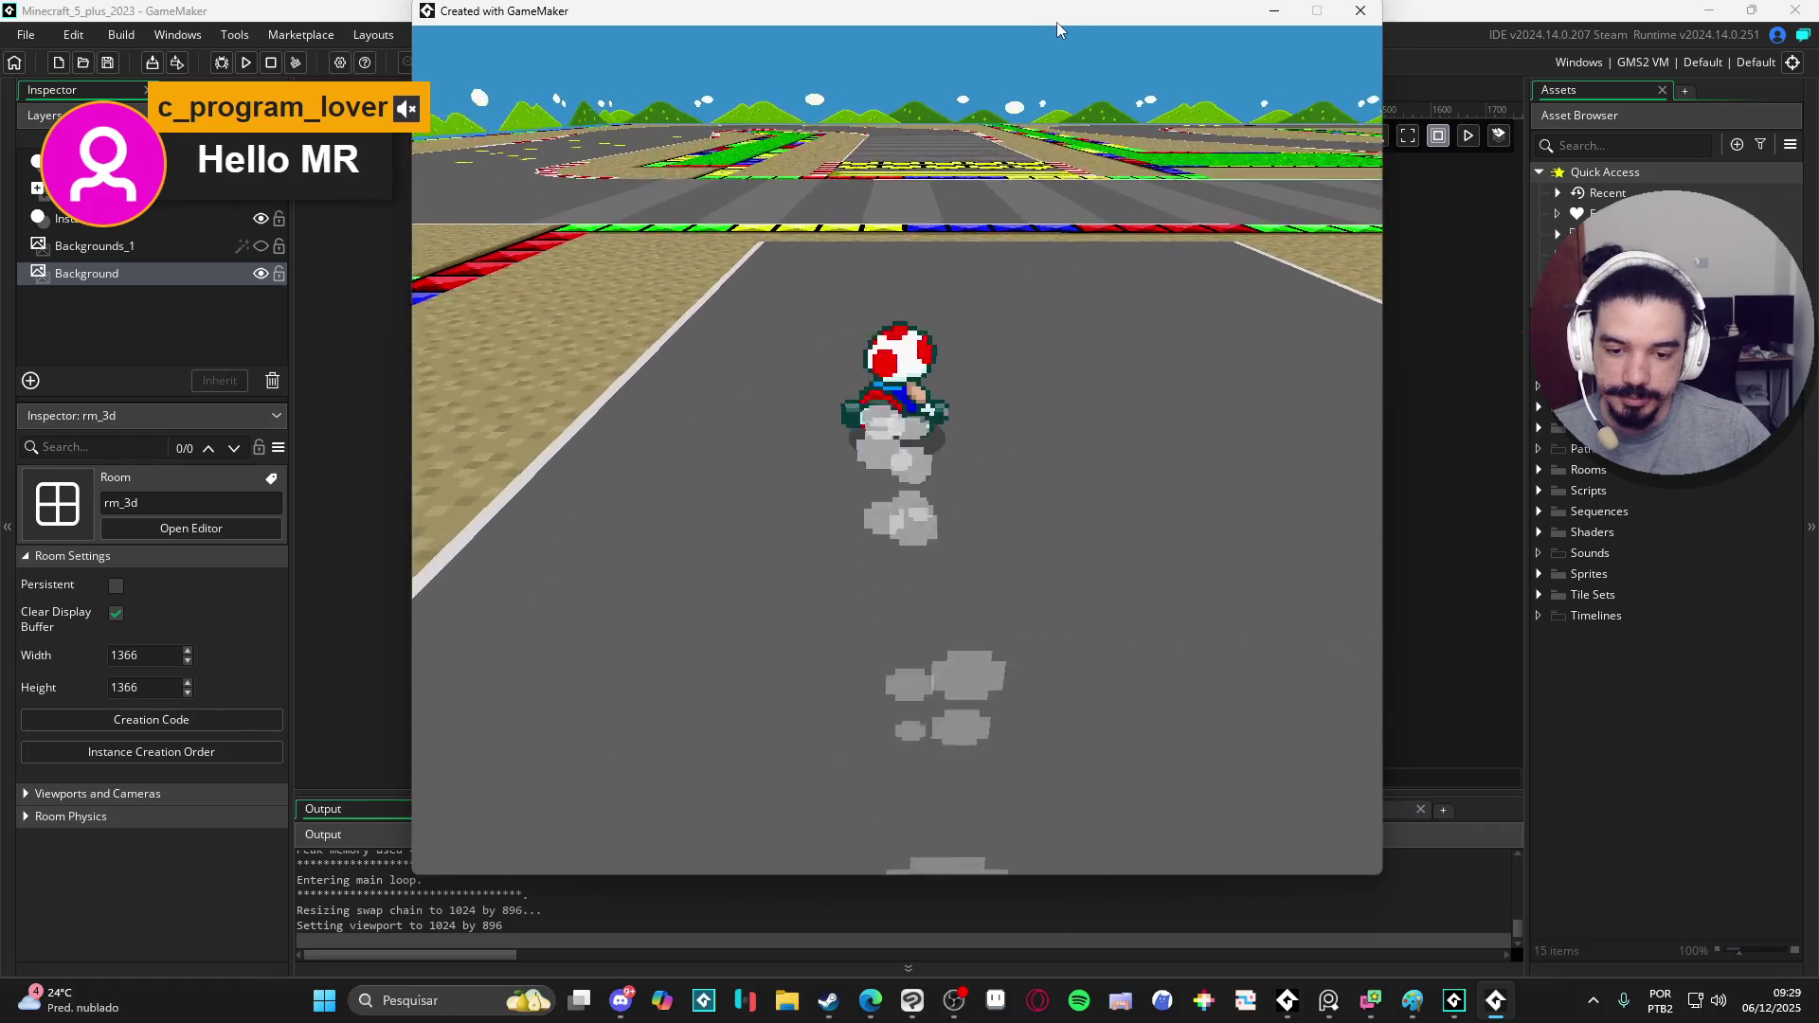
key("Right")
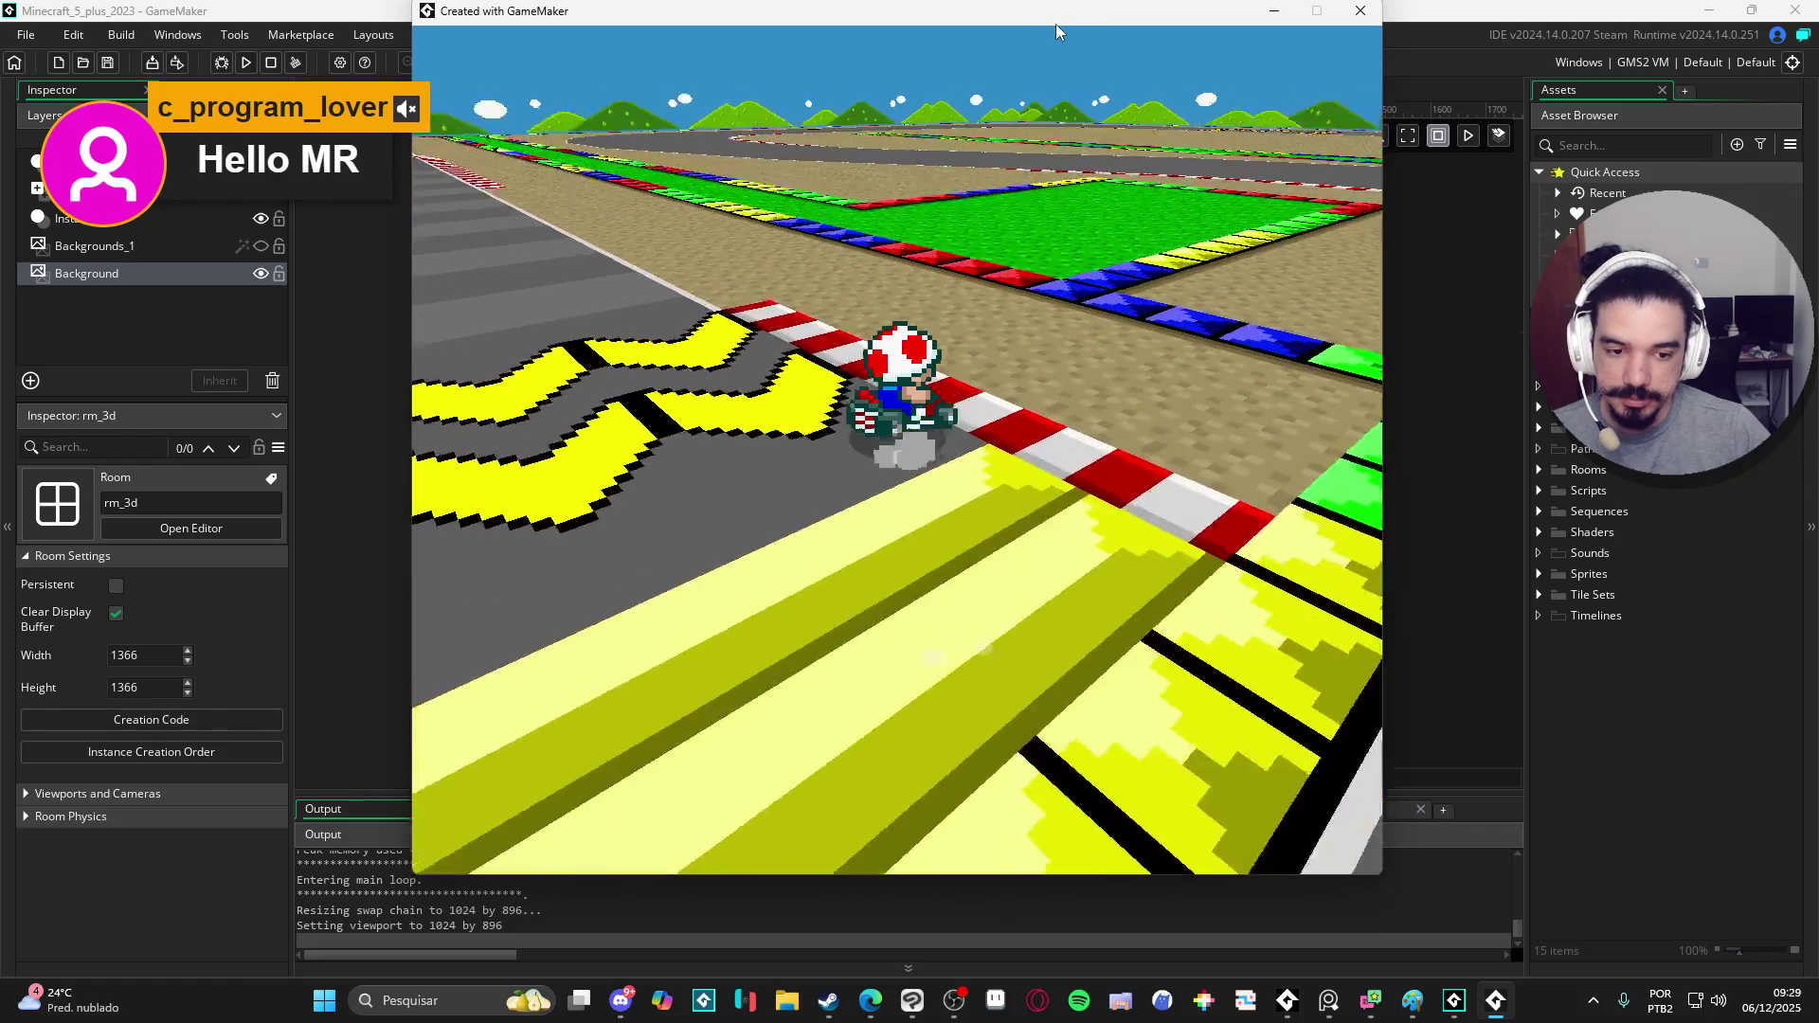
key("Right")
key("Right")
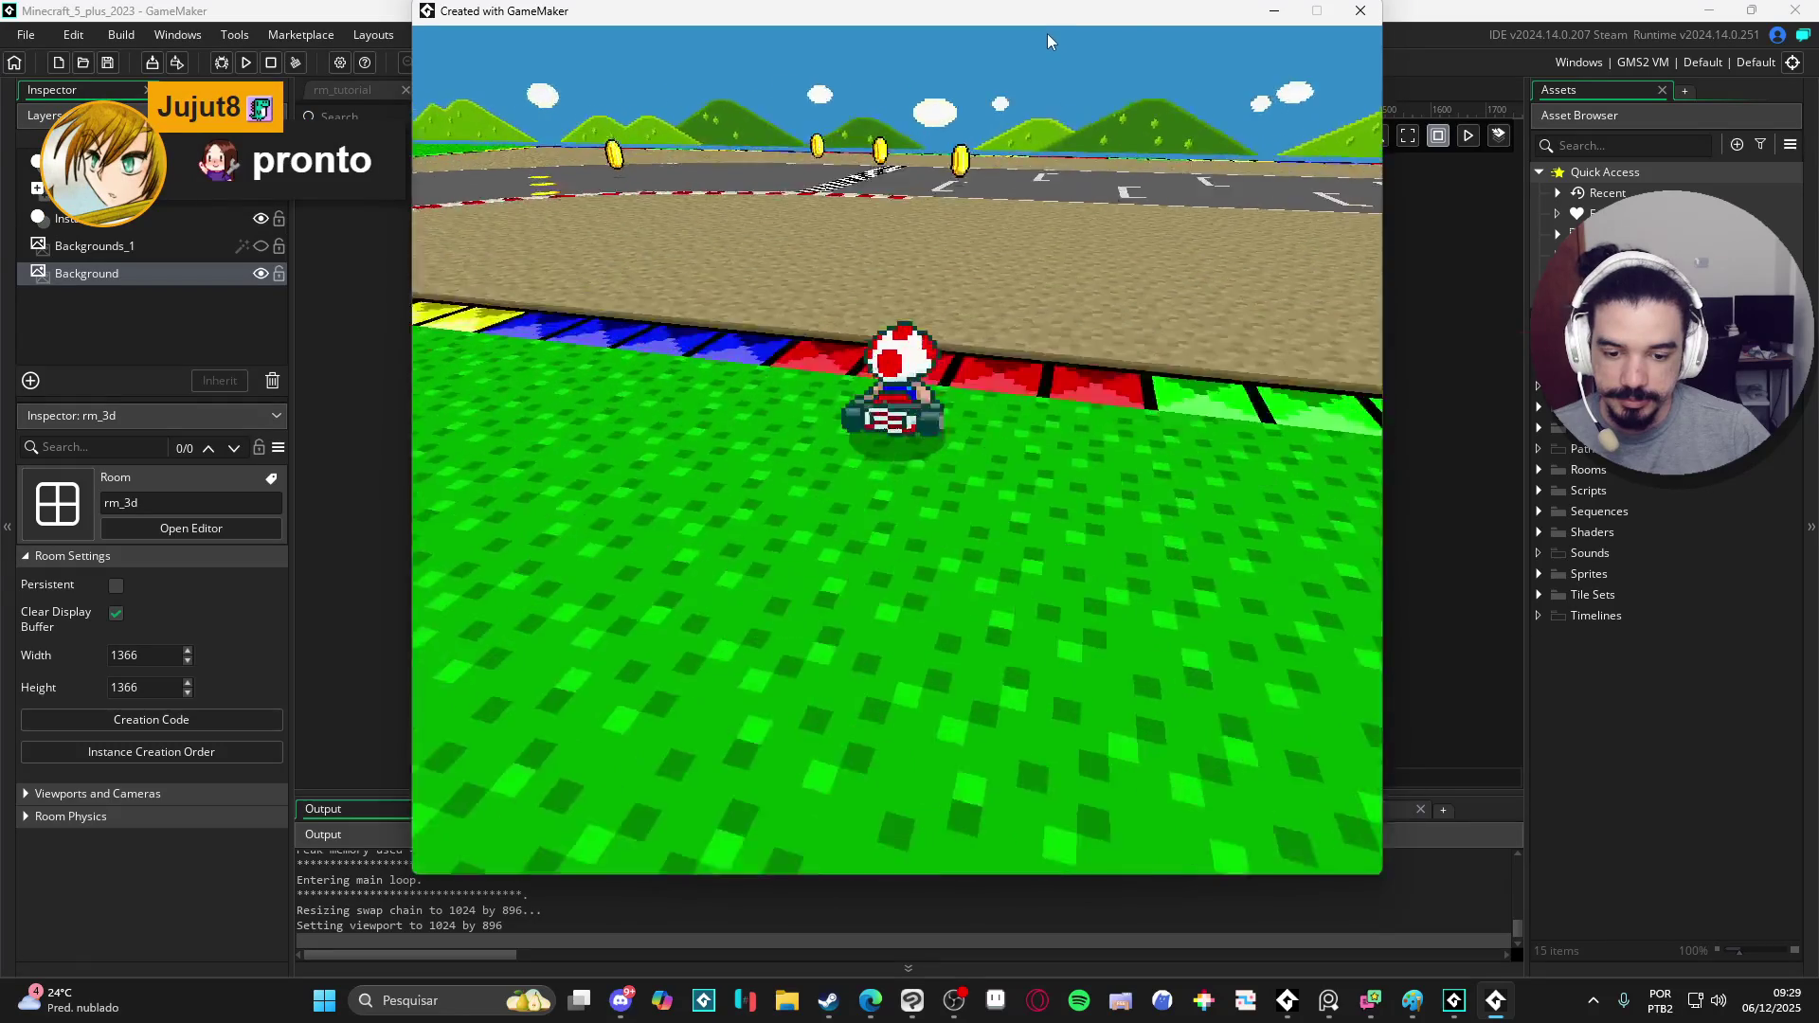
- Steer the kart back onto the track, close the game and return to the rm_3d room editor
key("Left")
key("Right")
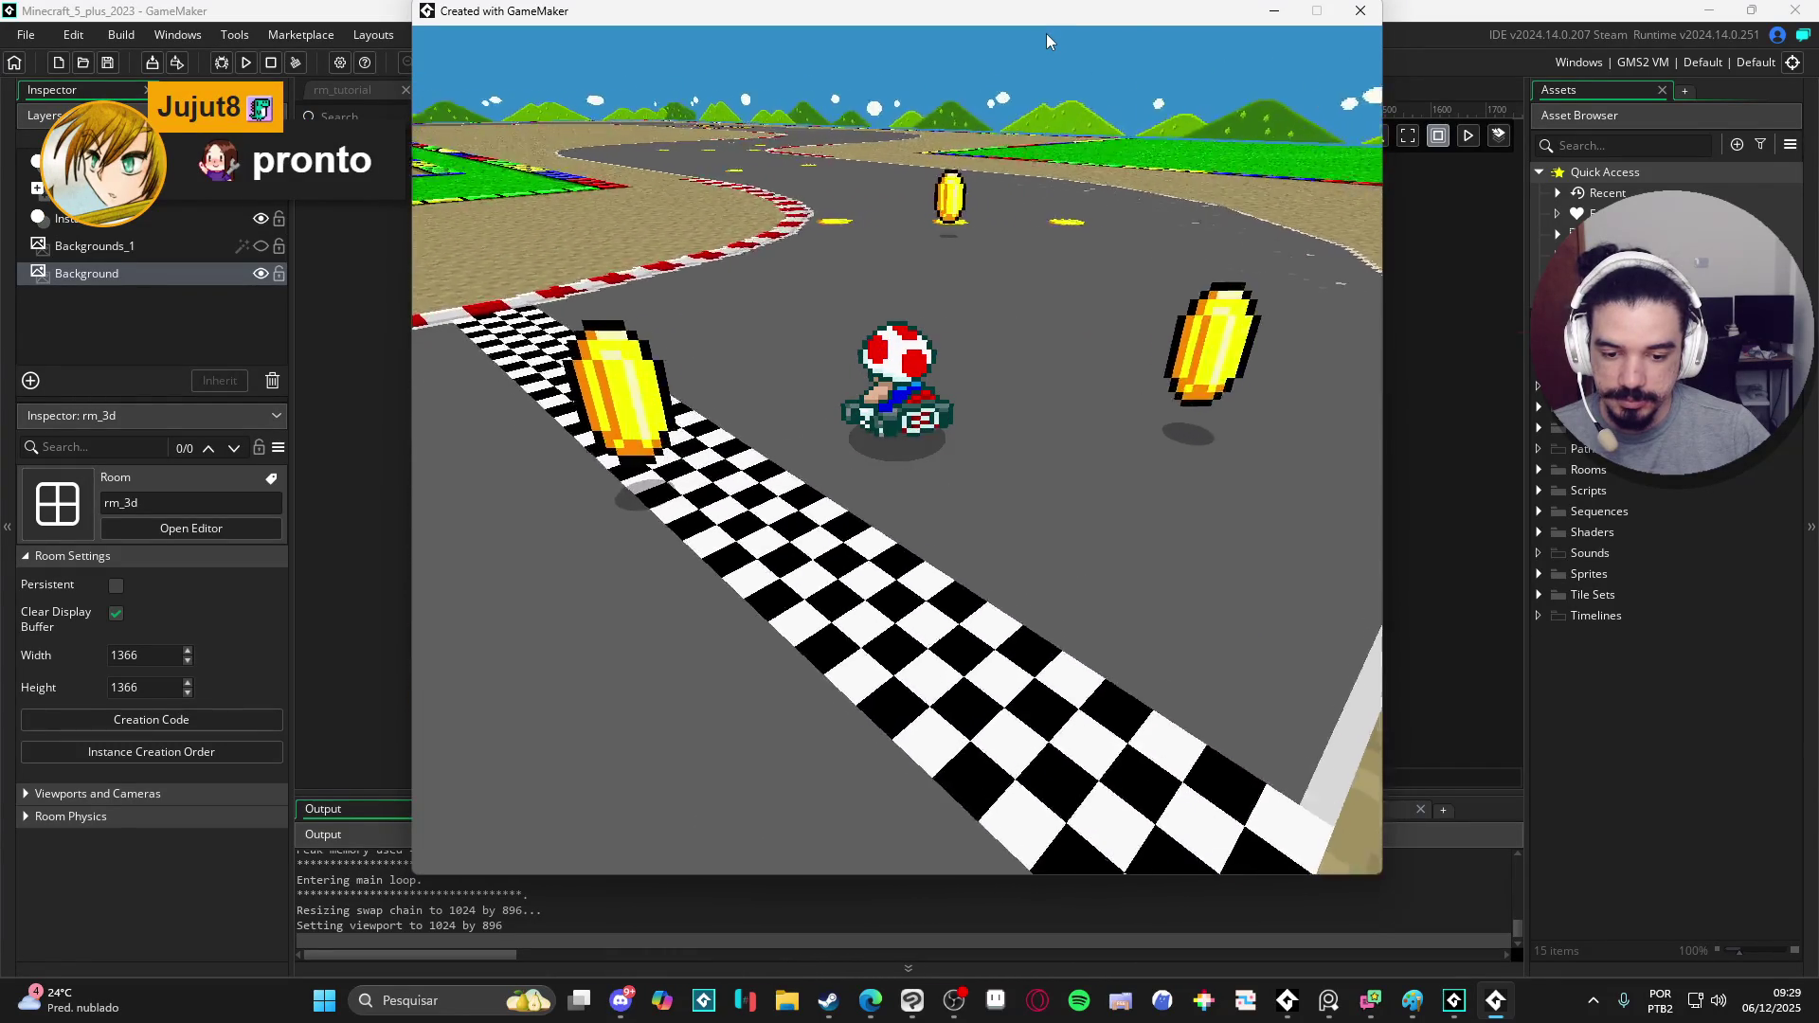
key("Left")
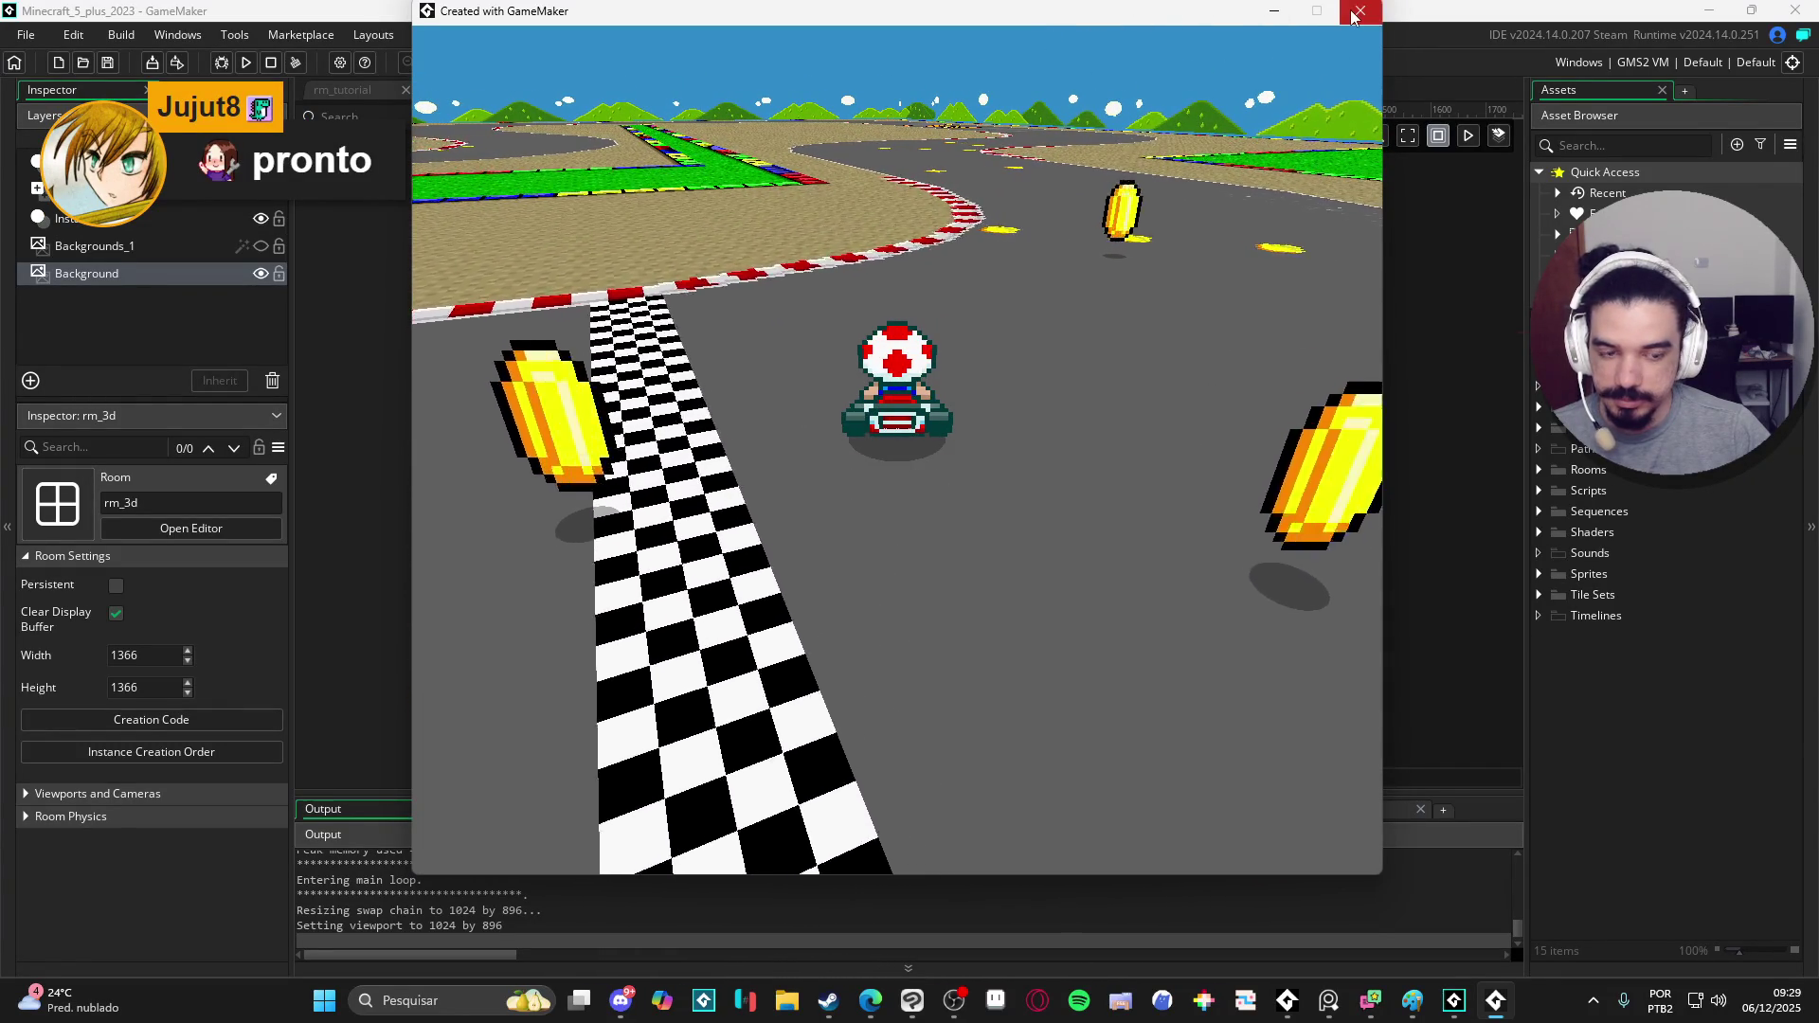
left_click(1357, 11)
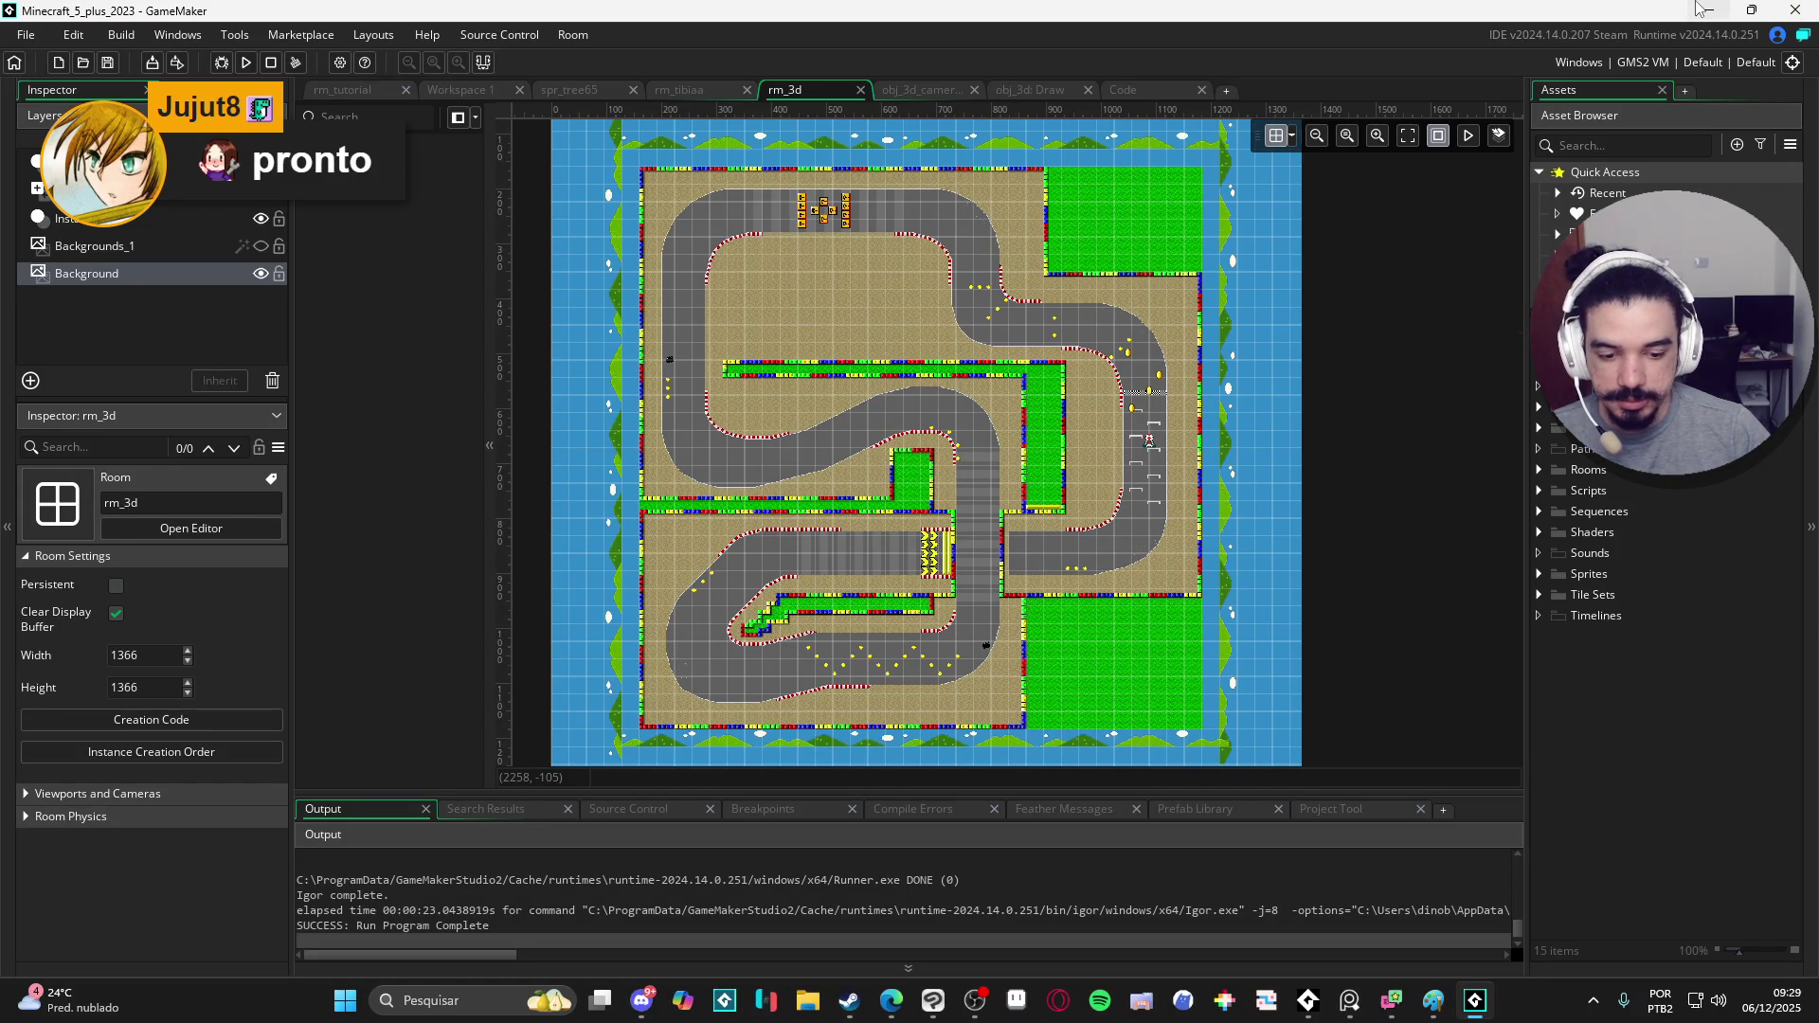
left_click(1710, 10)
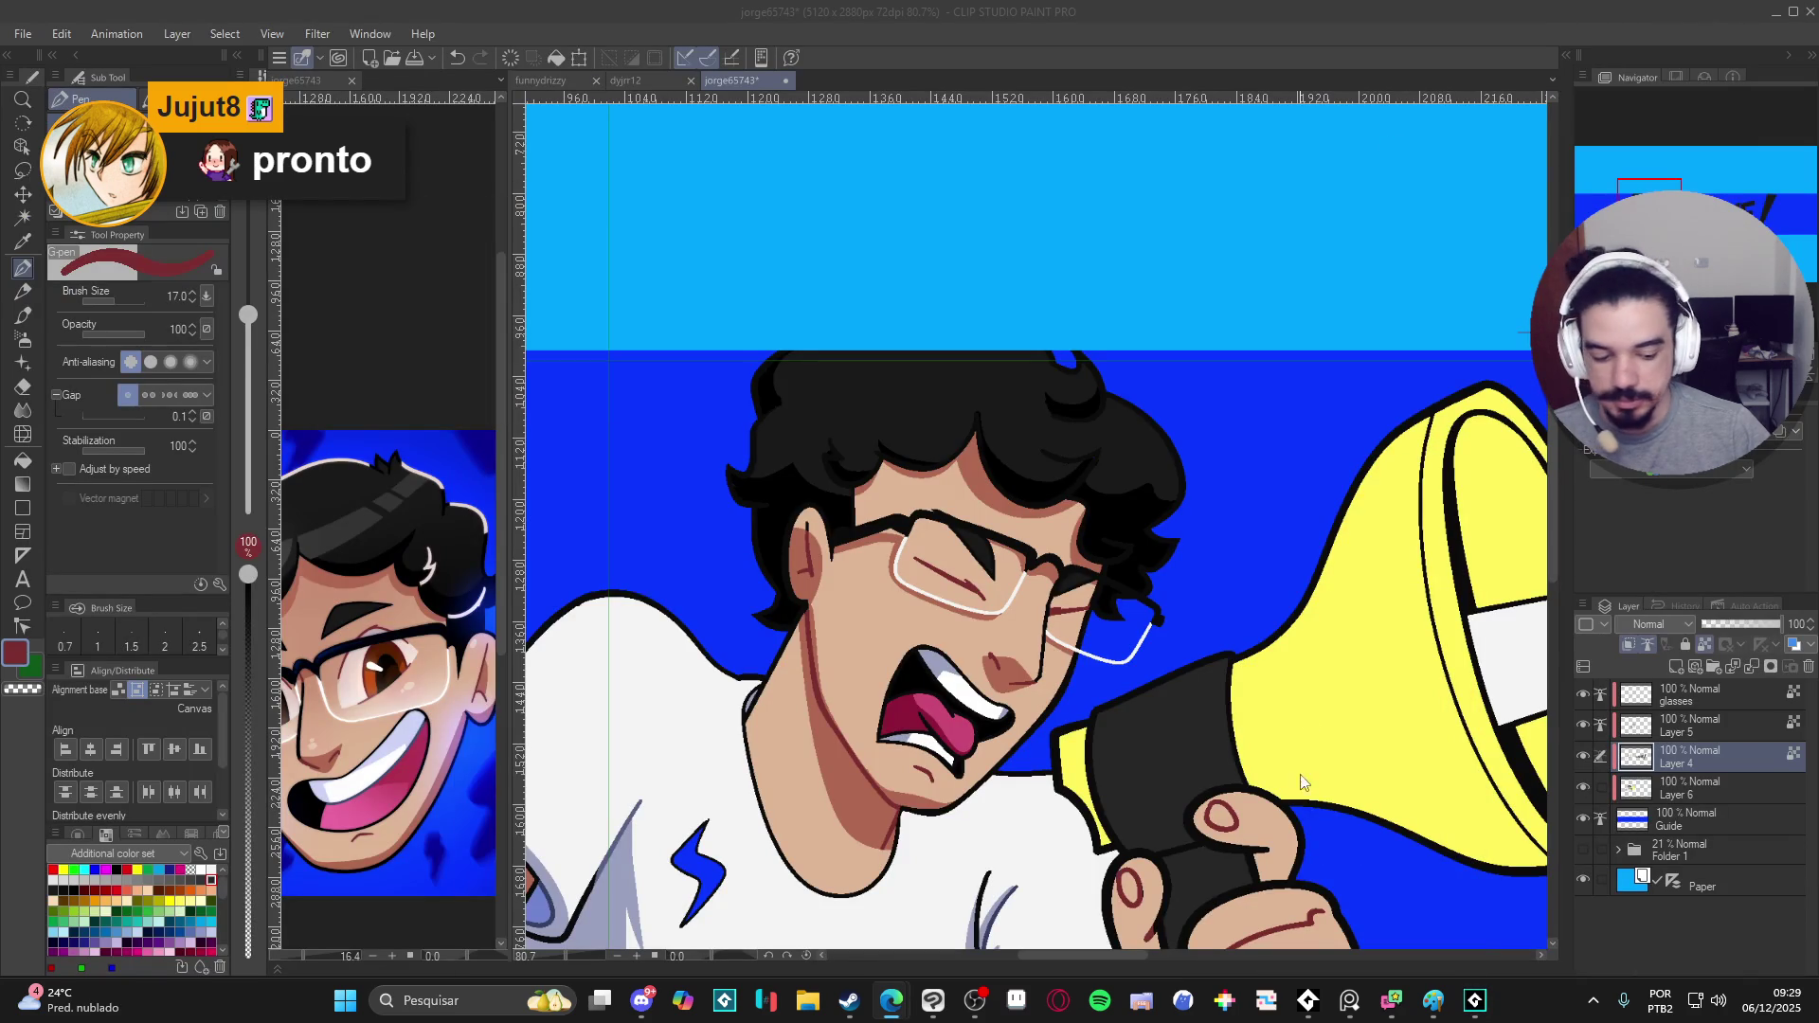
left_click(1473, 1002)
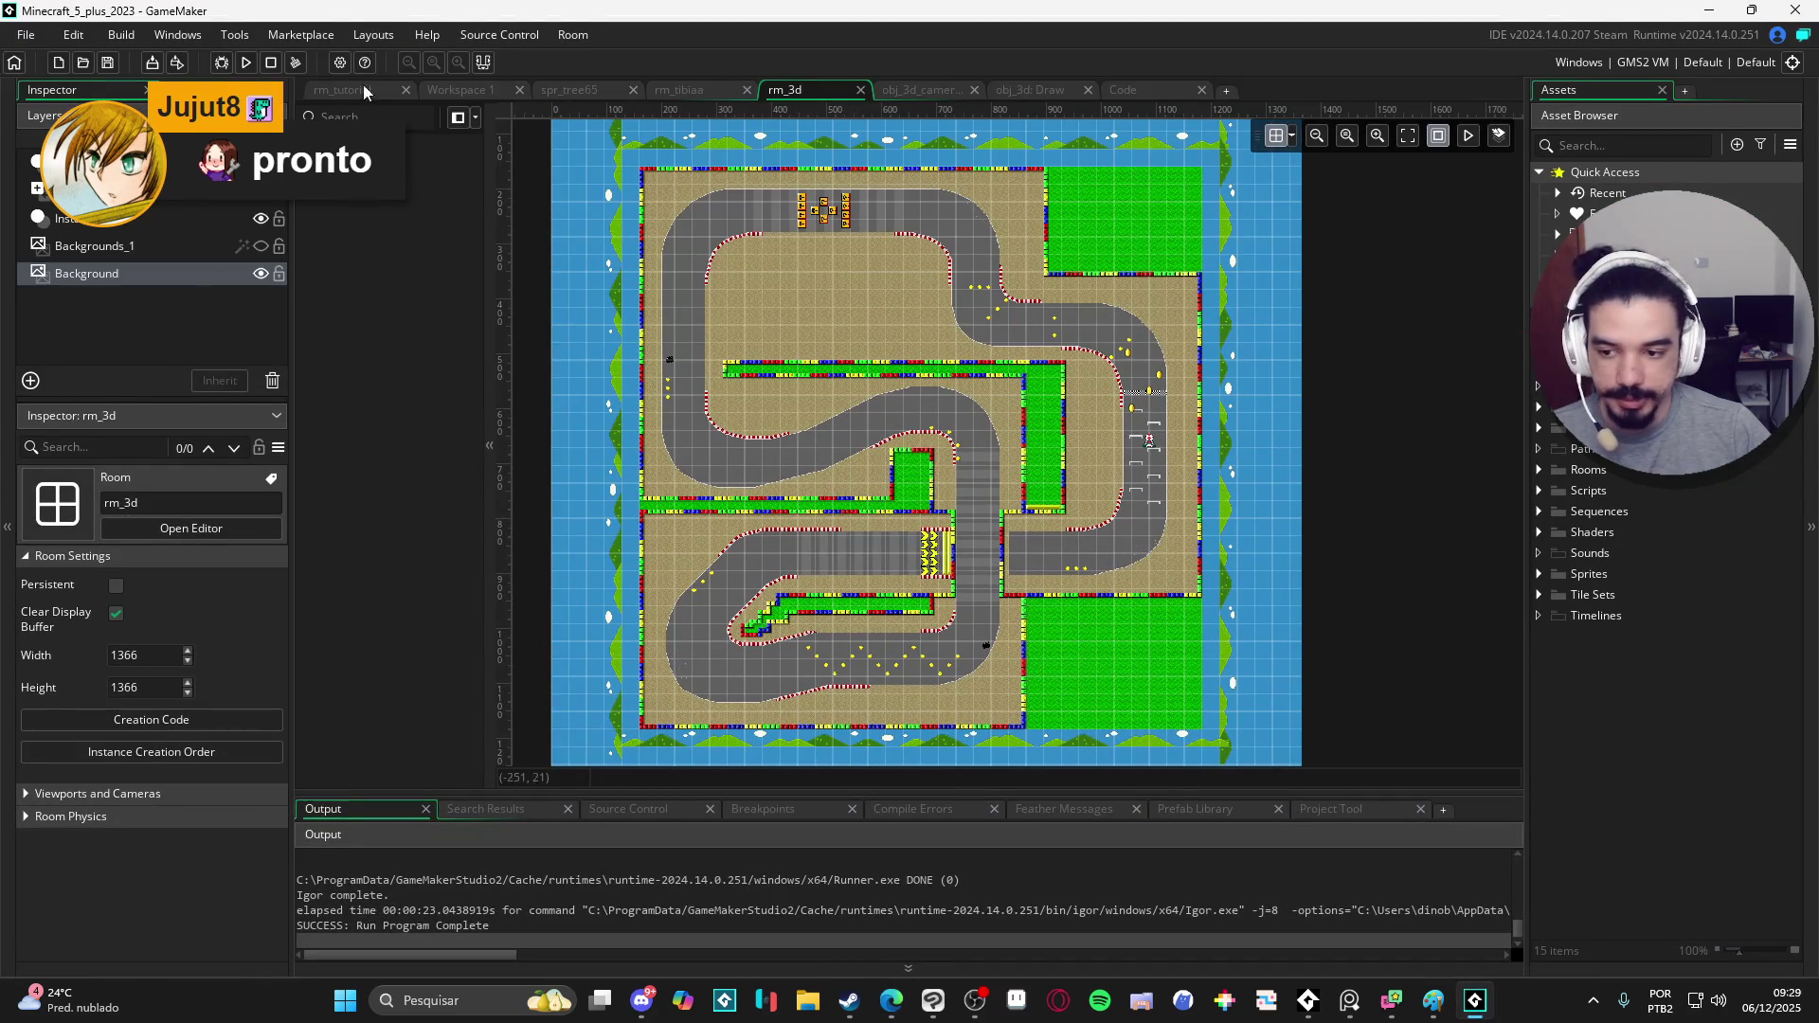
- Launch the game in debug mode and drive the kart off the grid around the first curves
left_click(220, 63)
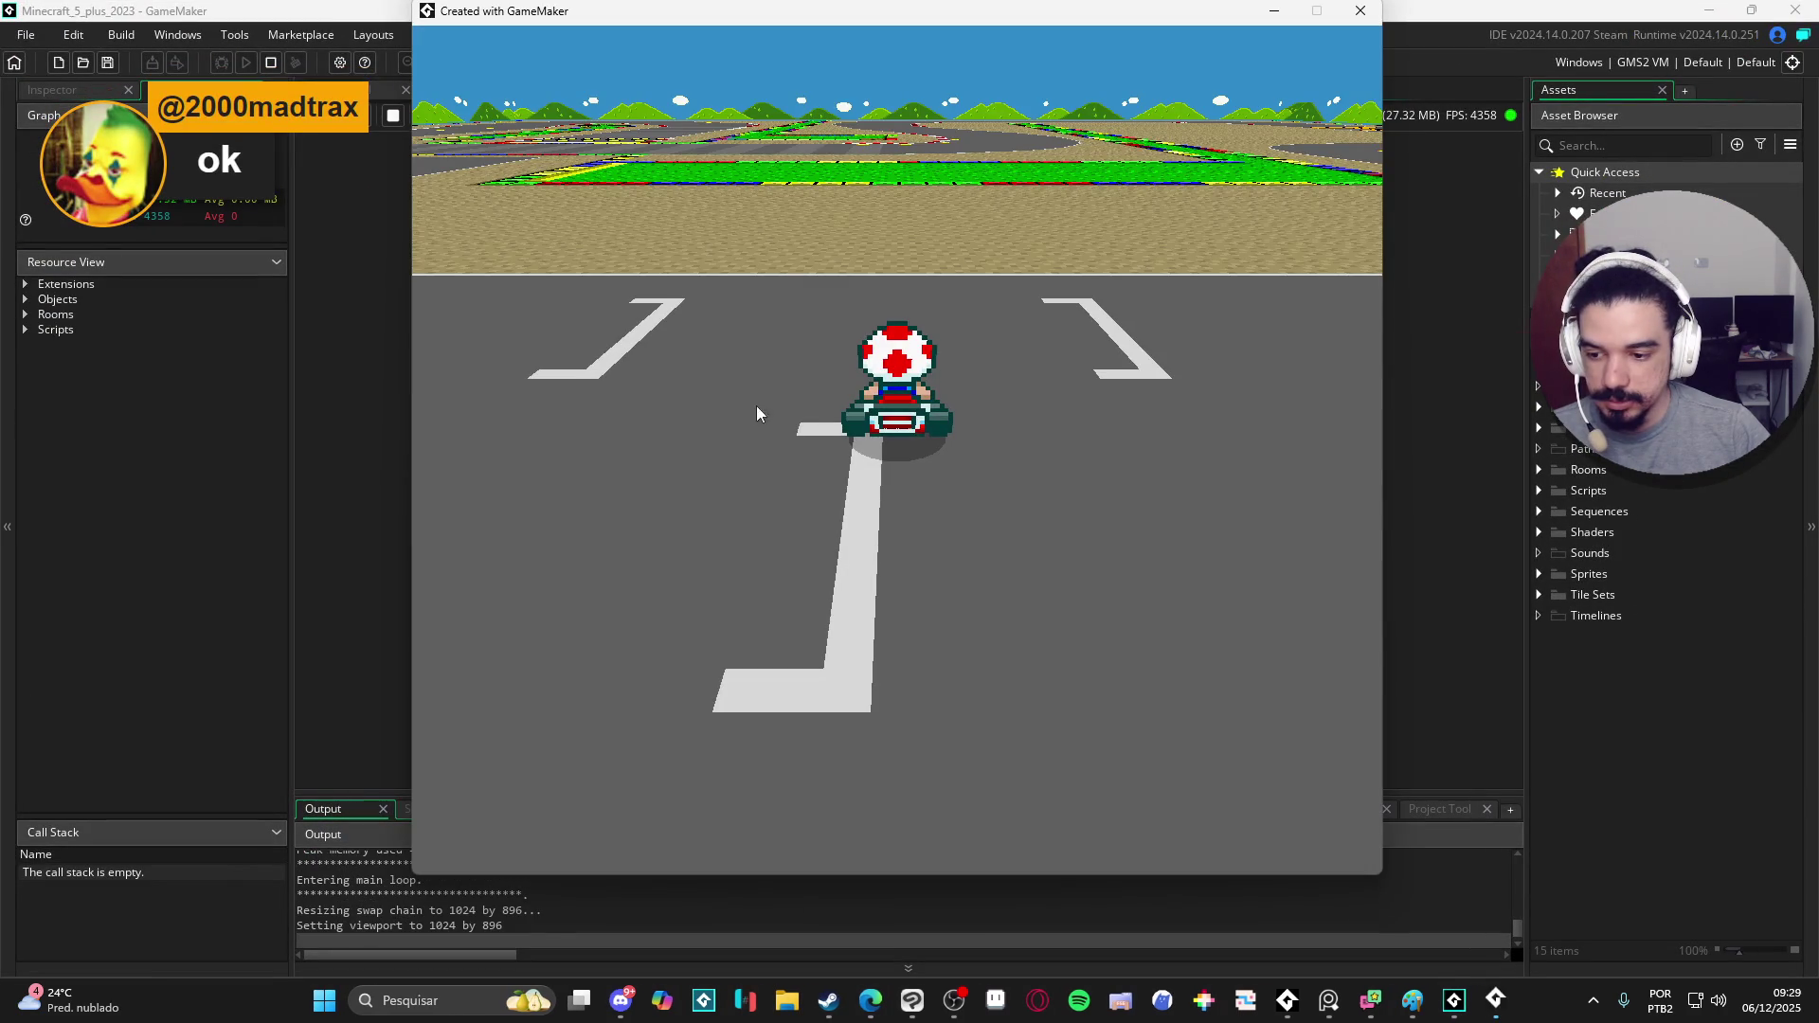
key("Up")
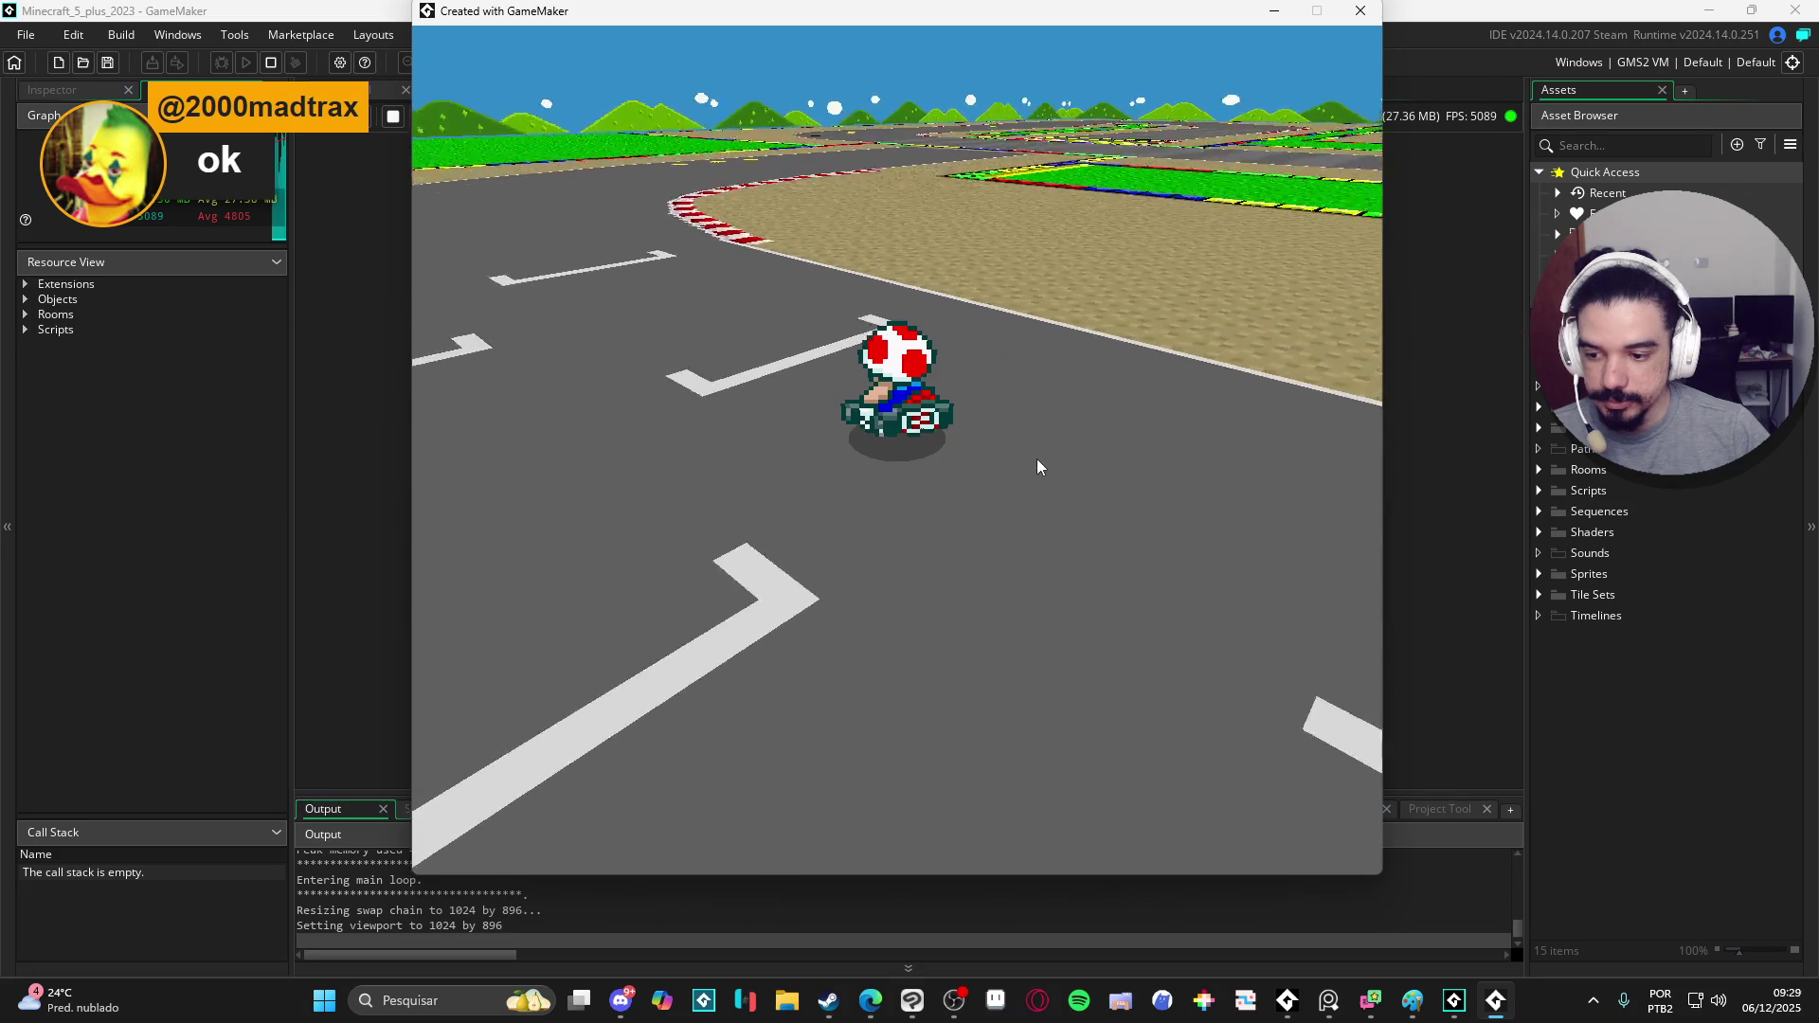
key("Right")
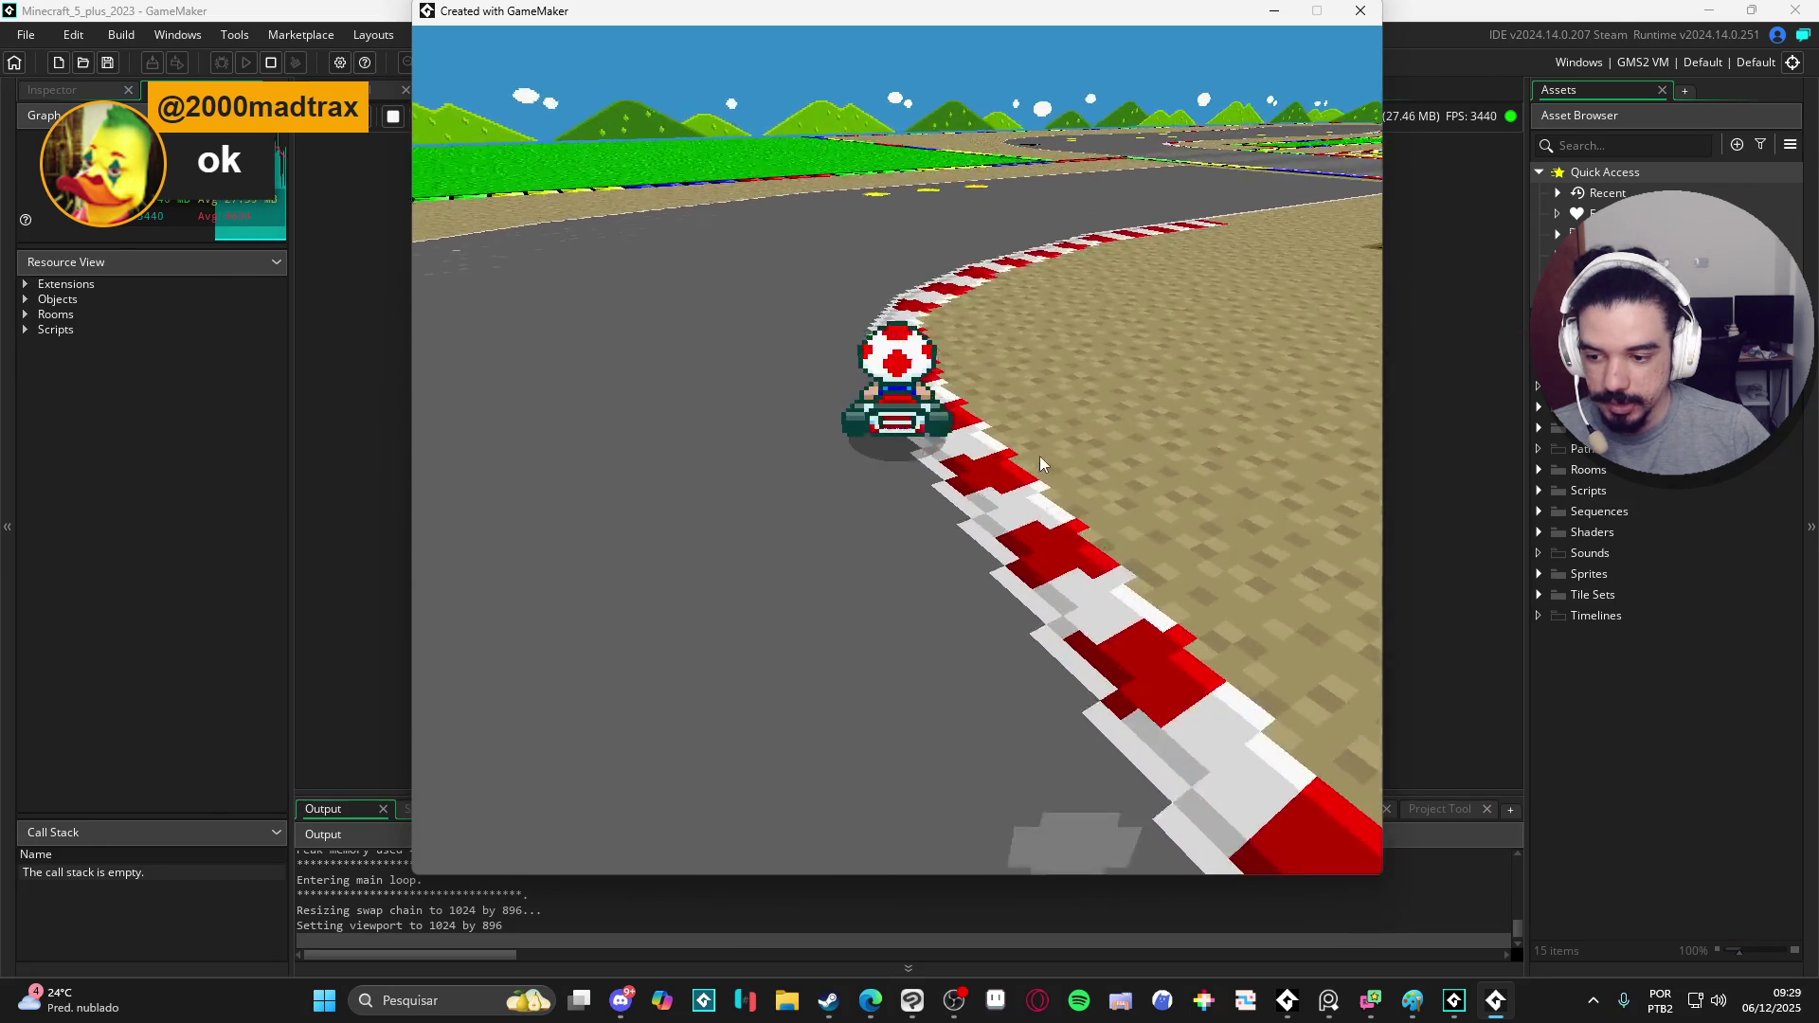
key("Right")
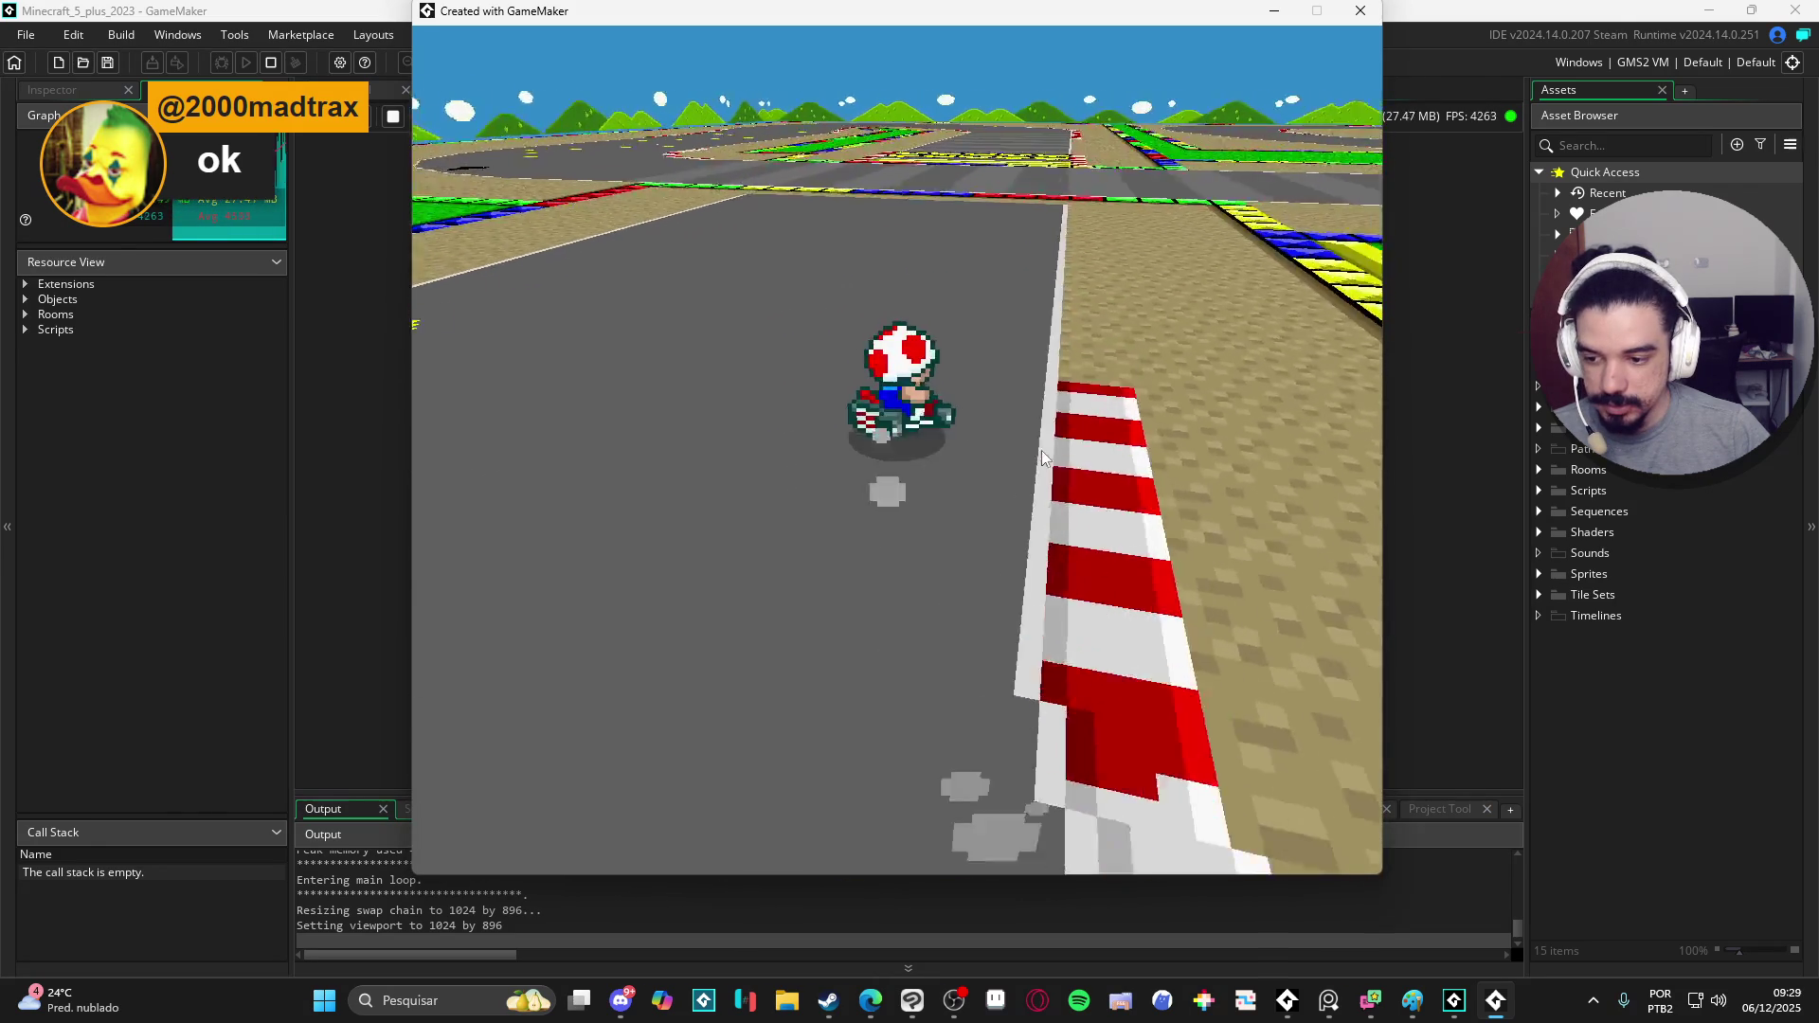
key("Left")
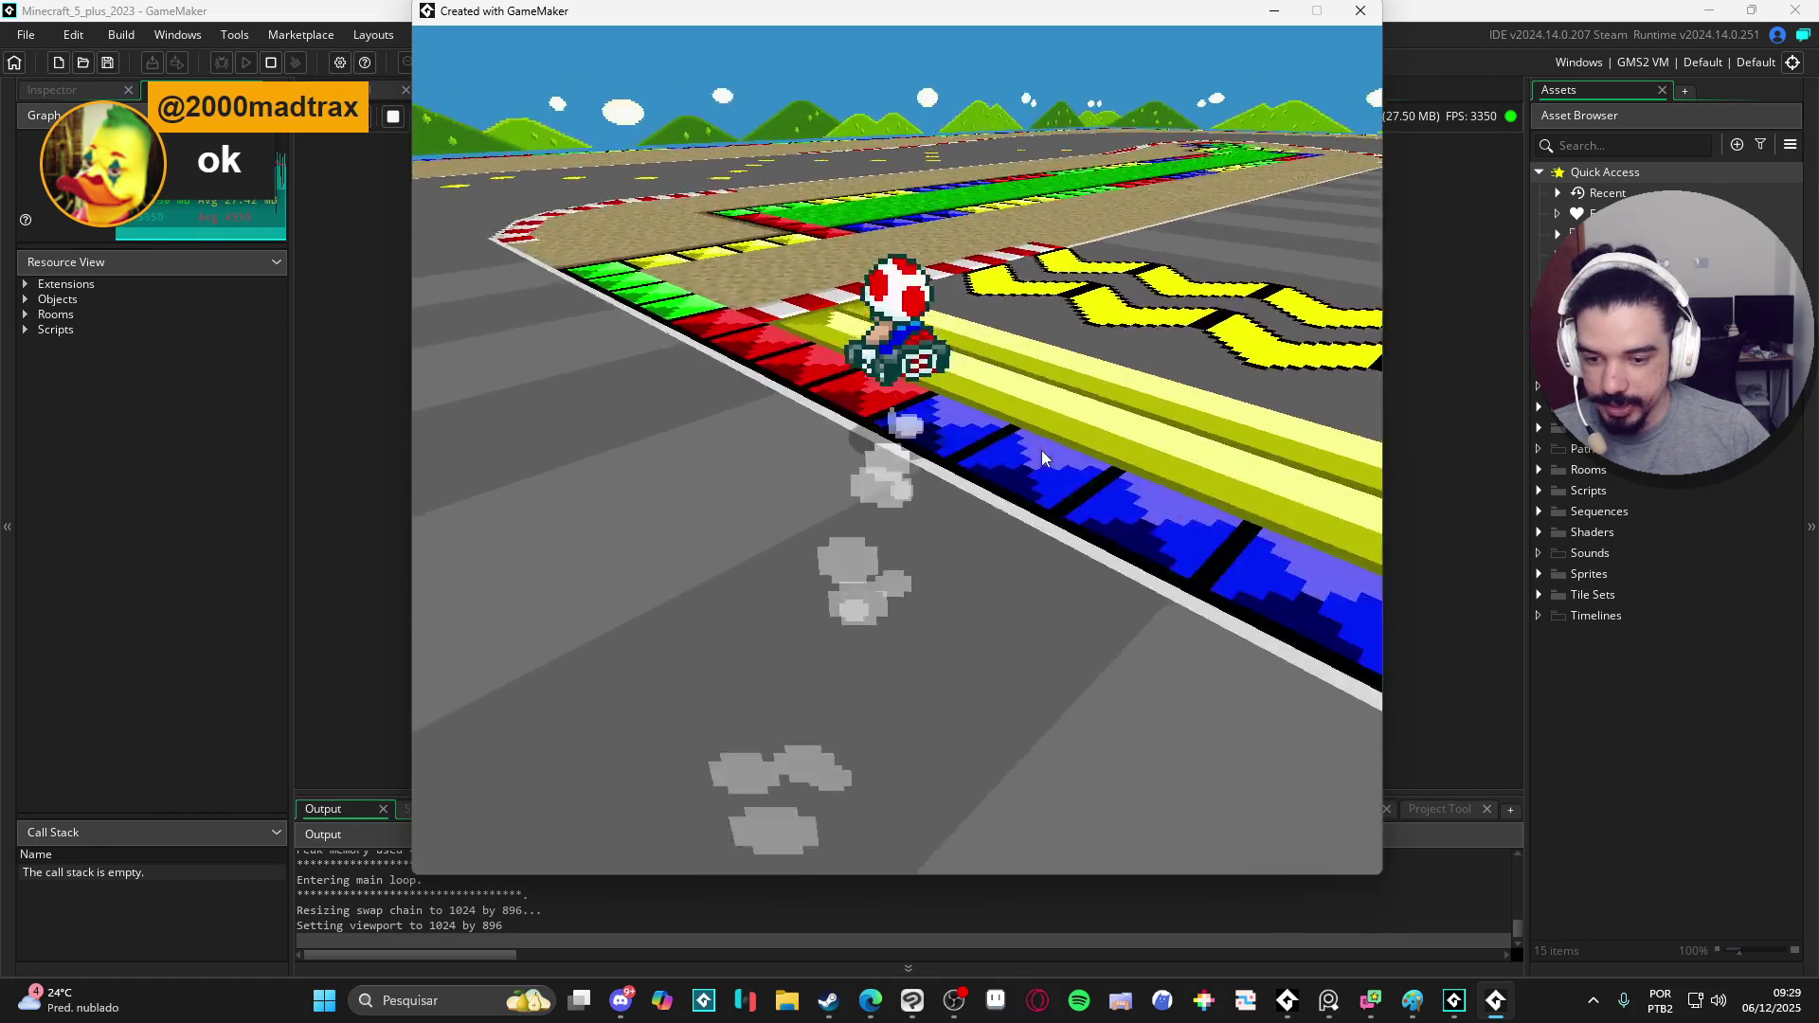
key("Left")
key("Right")
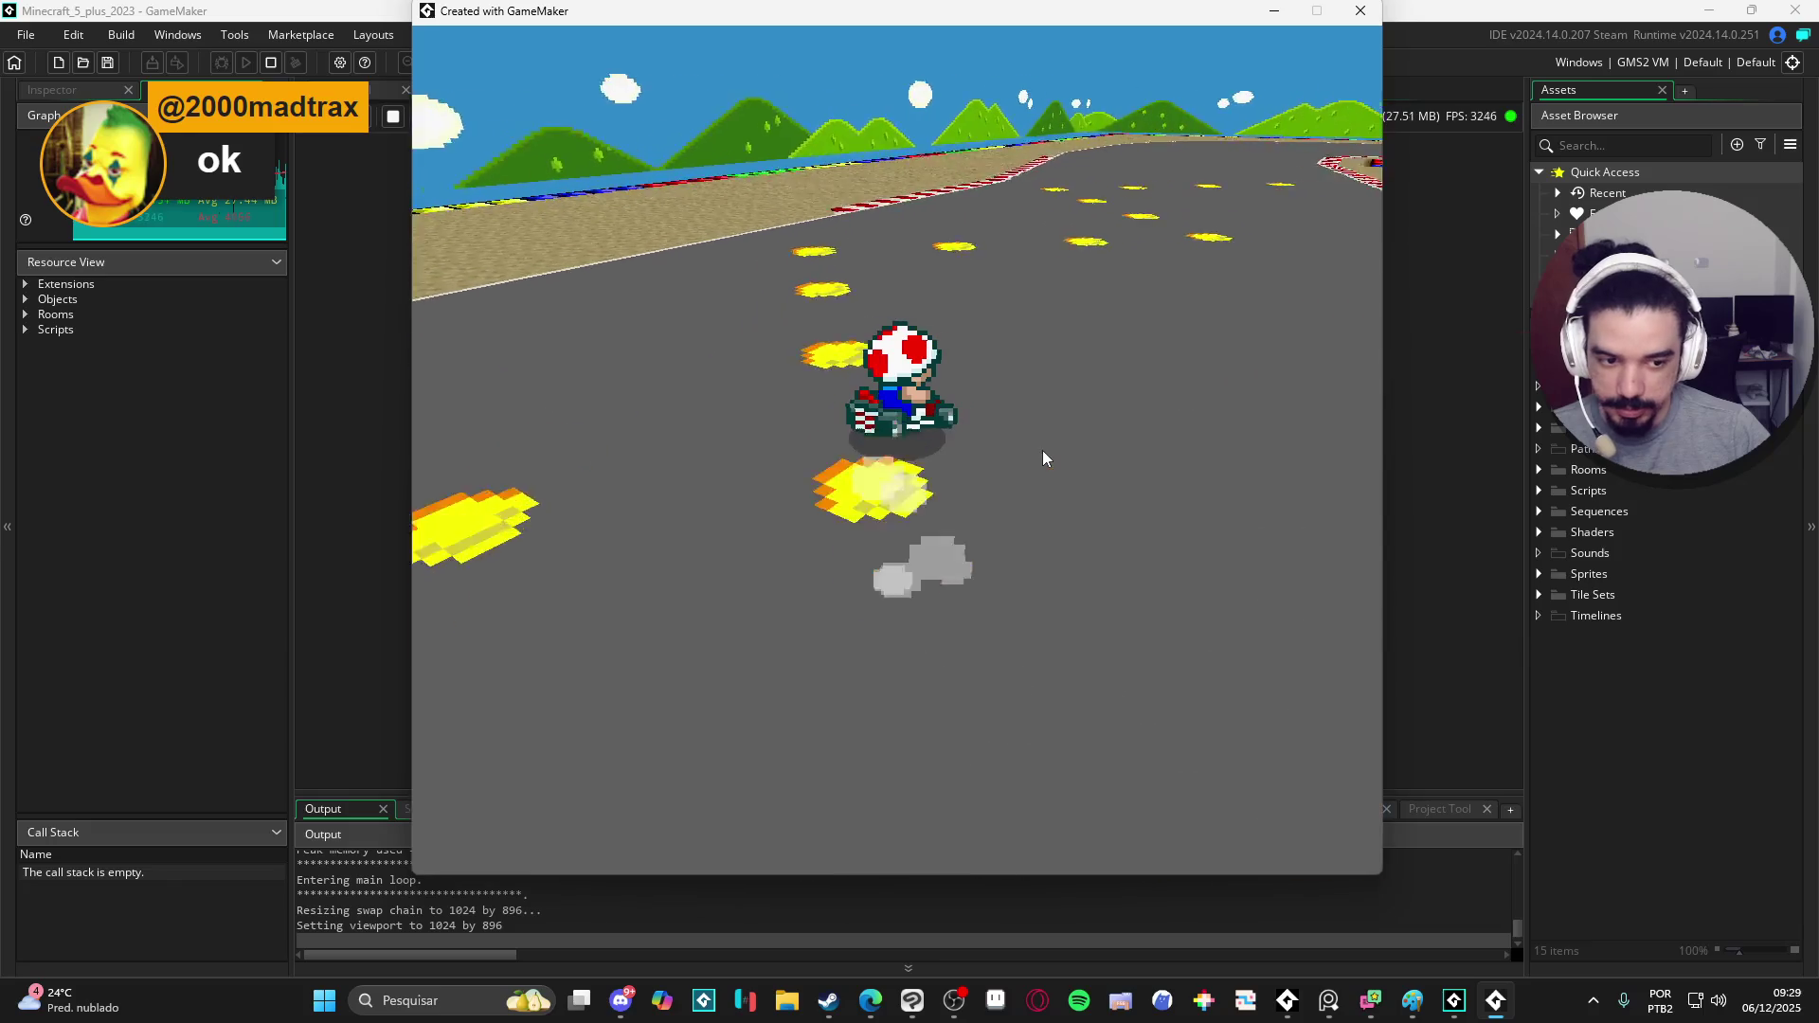
- Follow the track across the start line, then close the running game
key("Right")
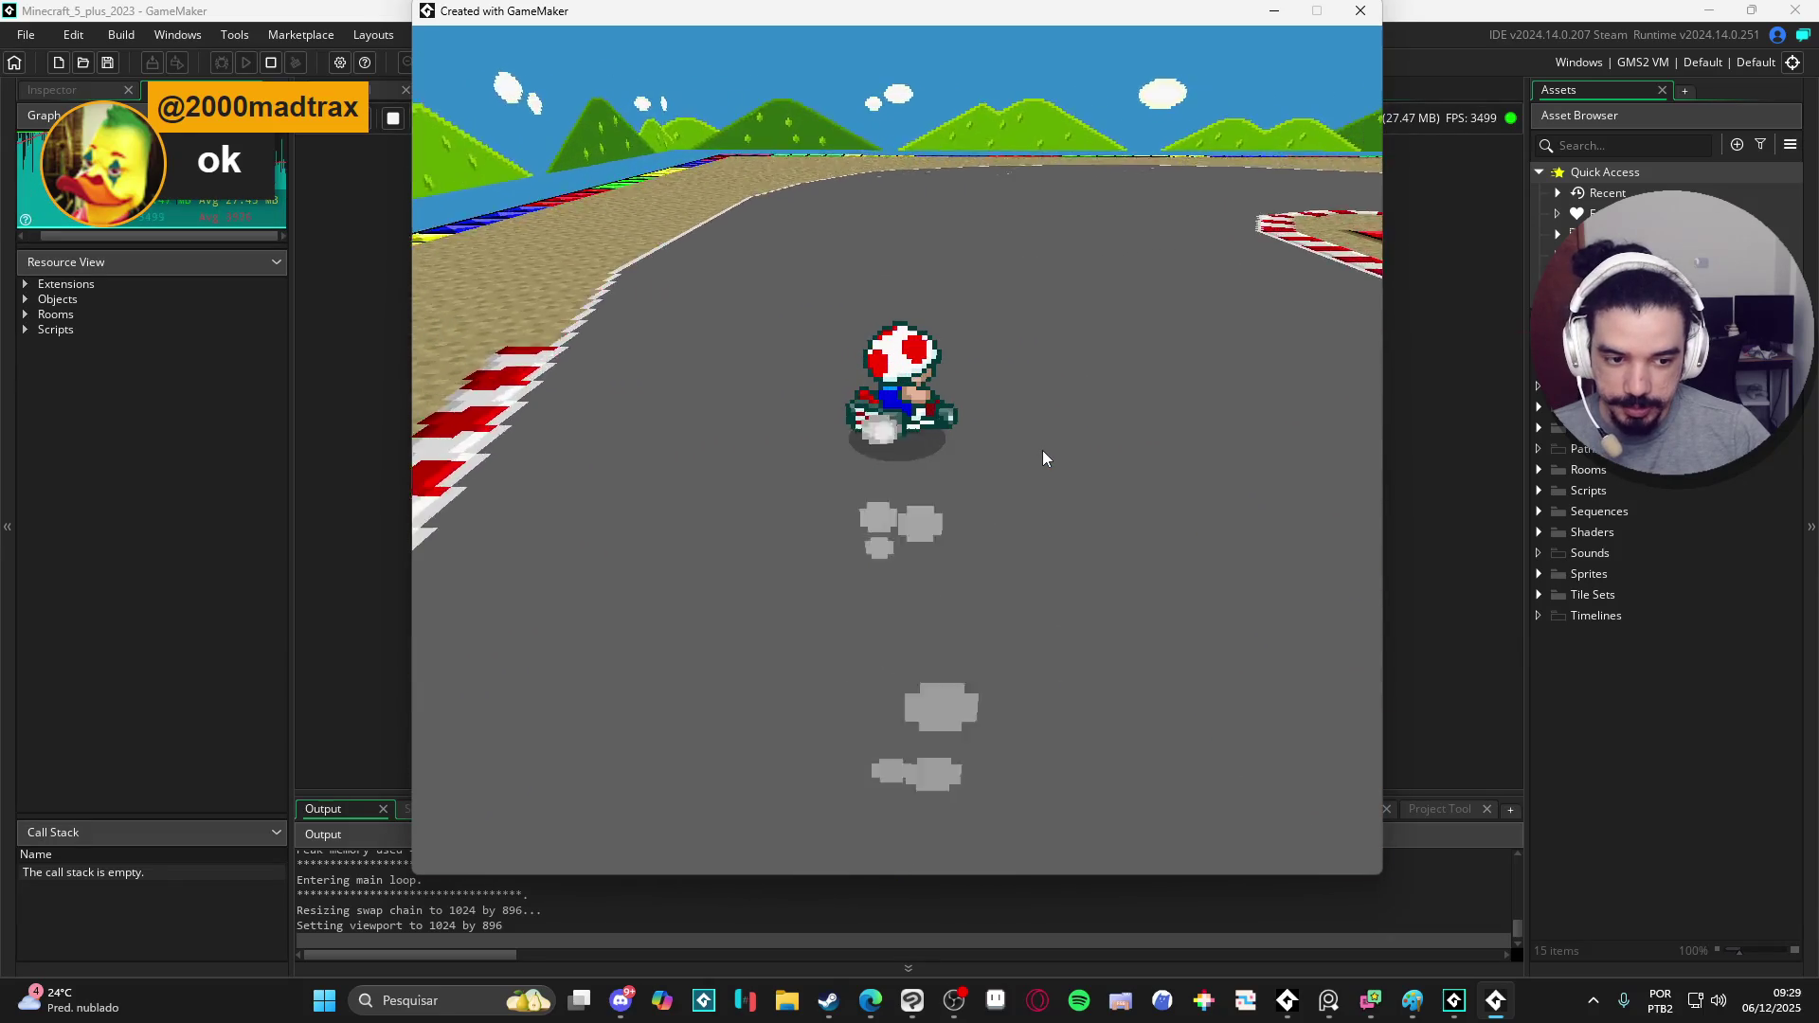
key("Left")
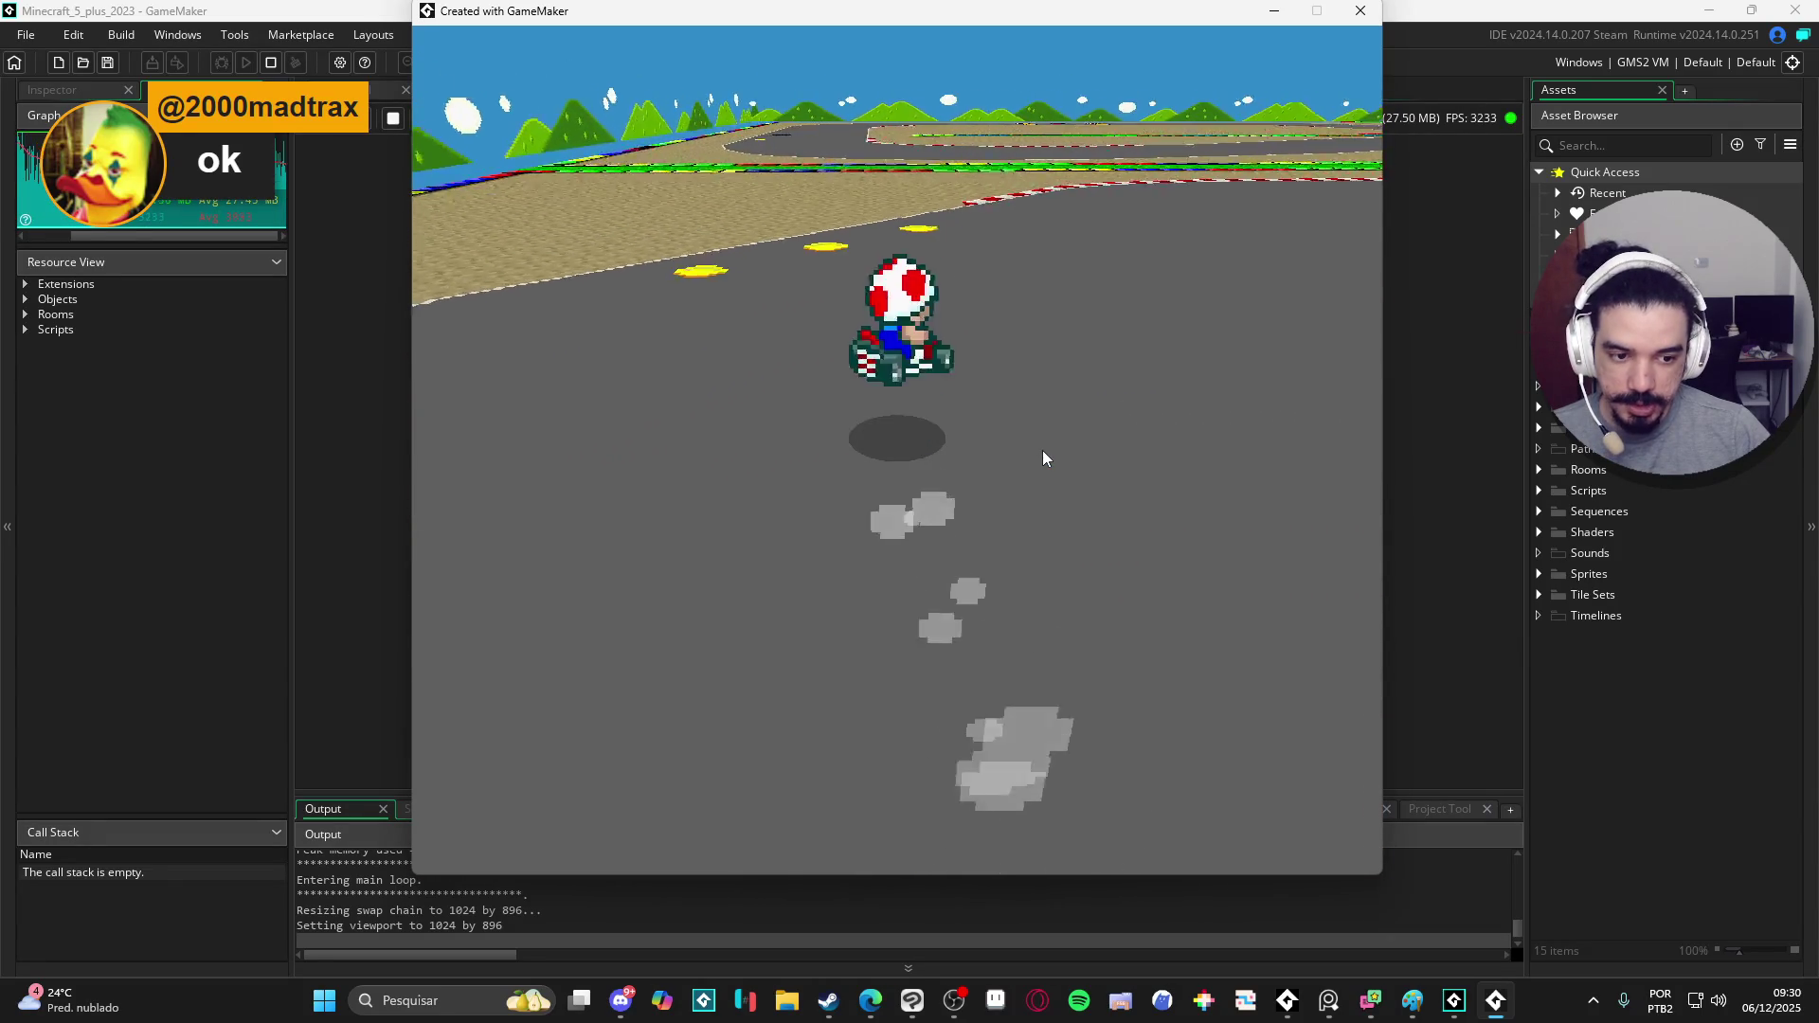
key("Right")
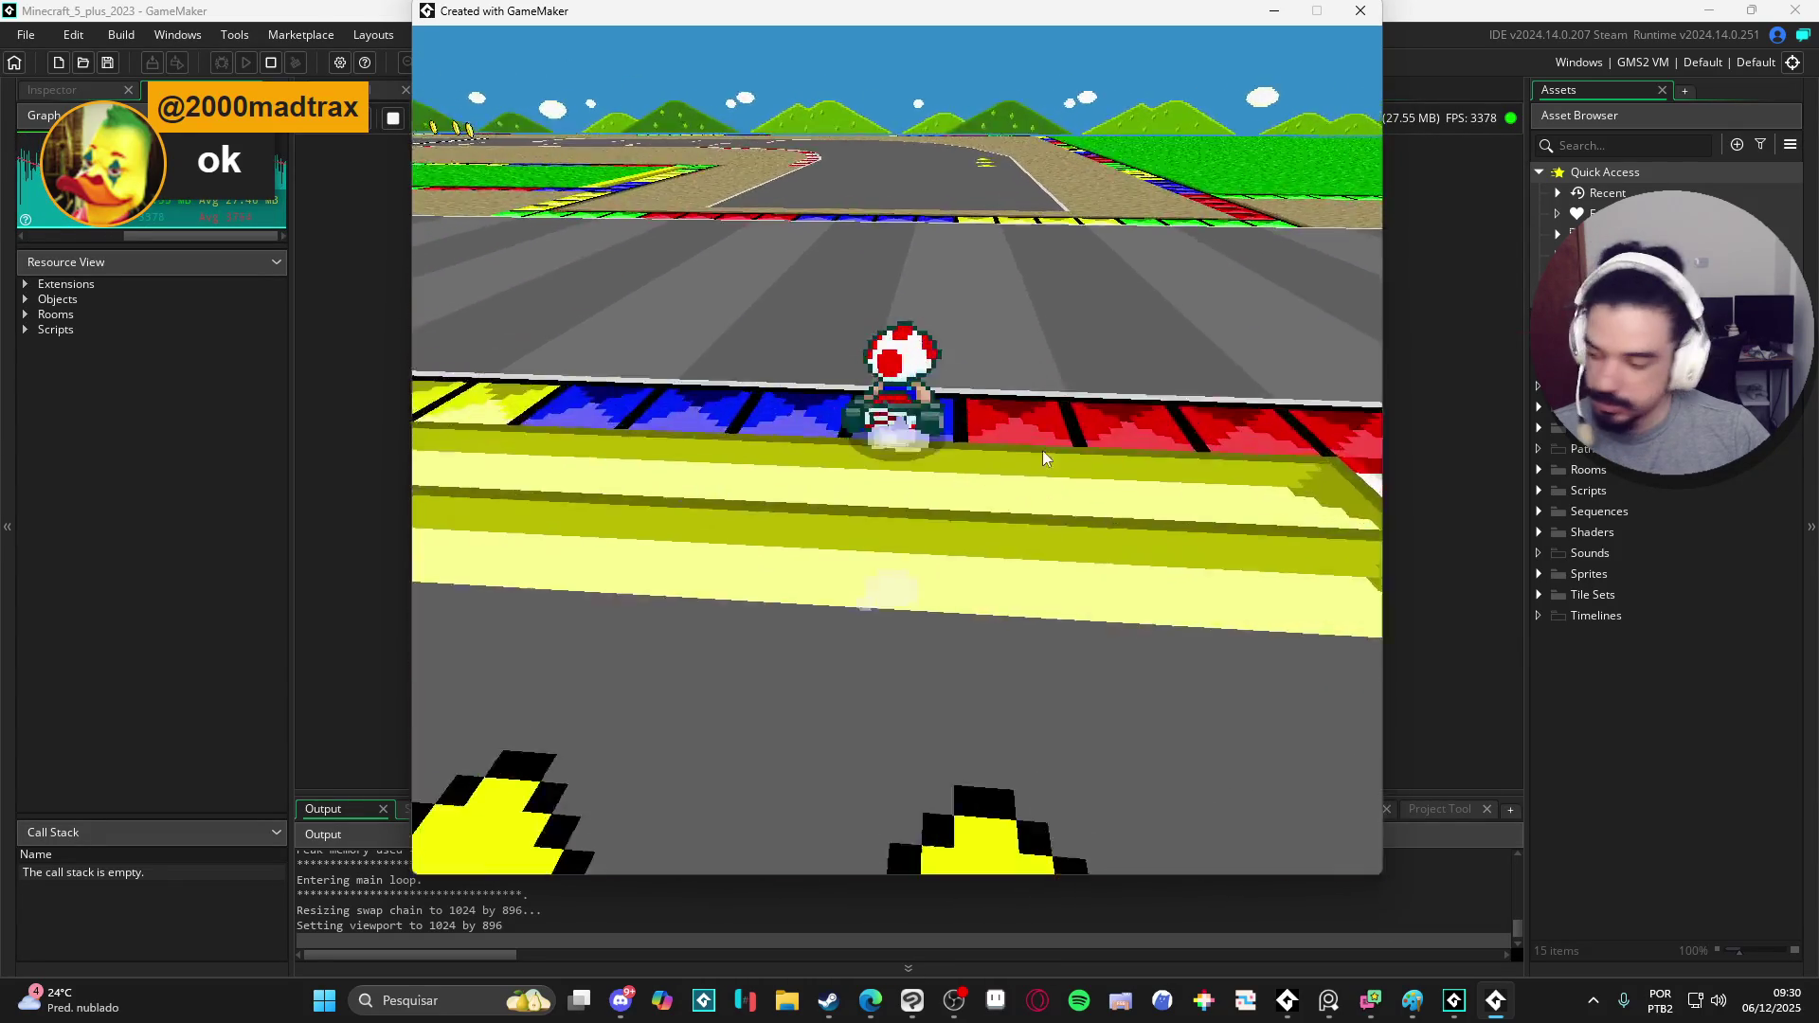
key("Right")
key("Right")
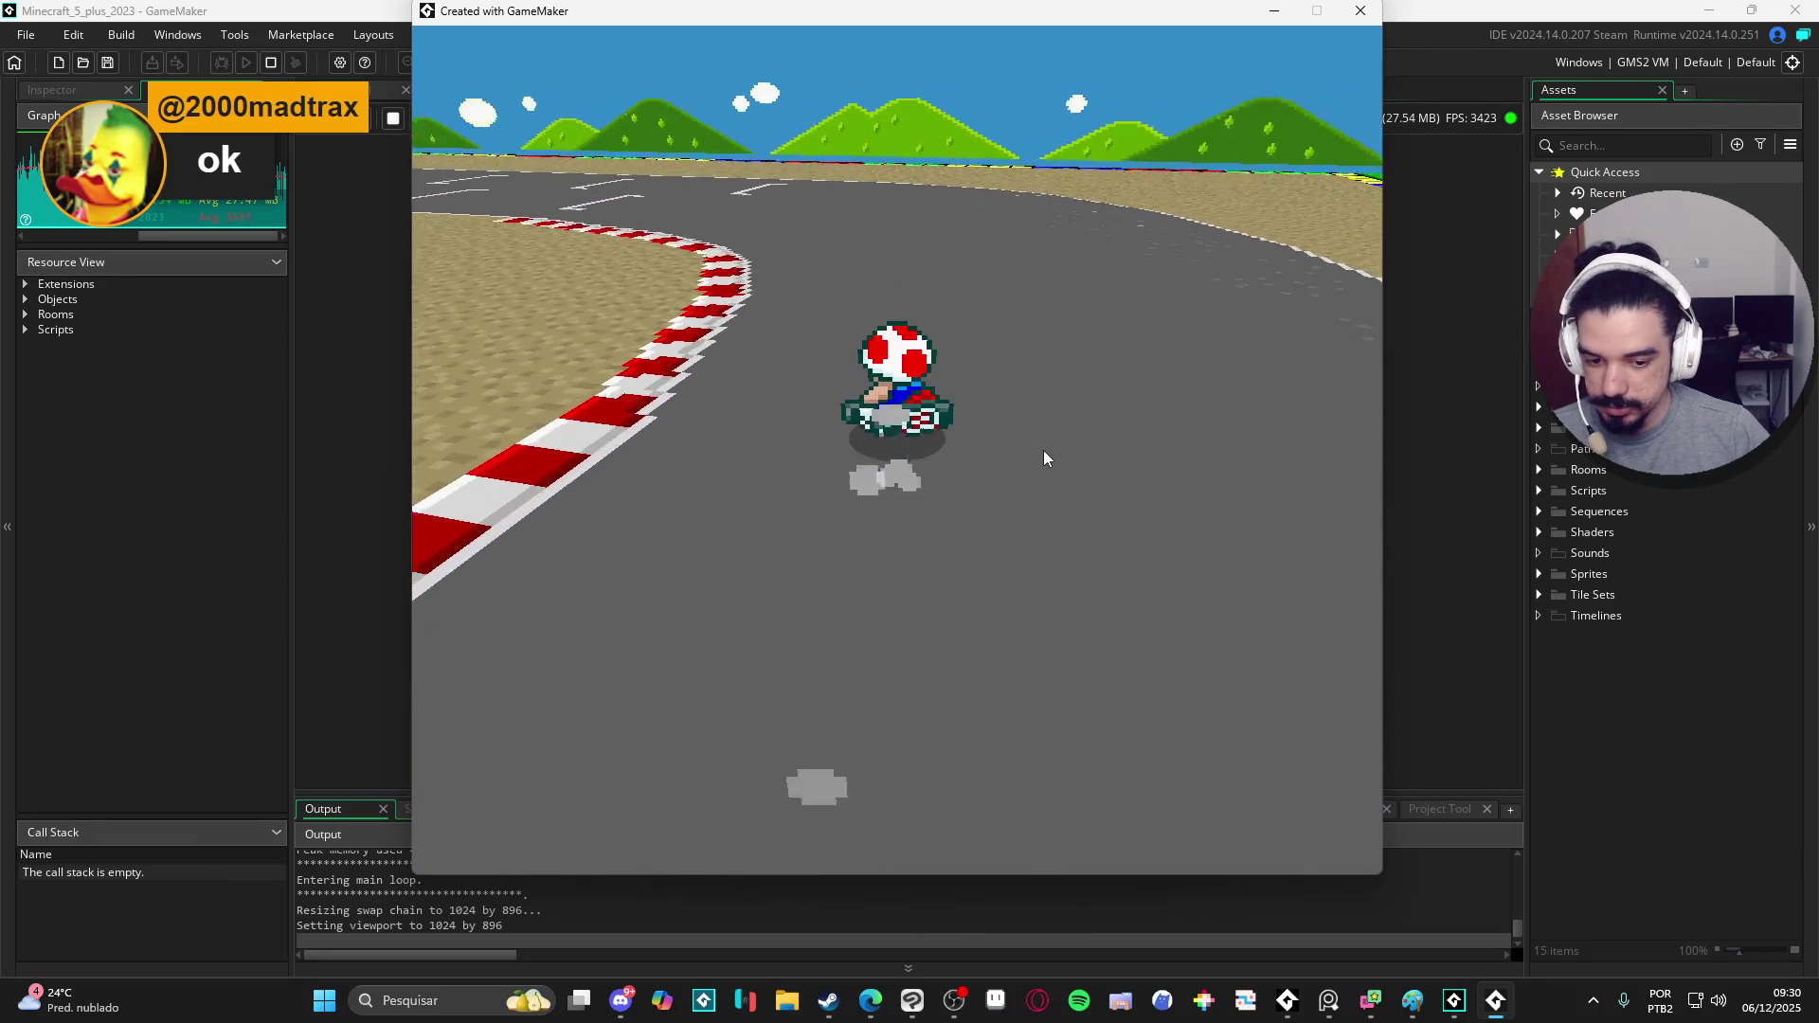
key("Left")
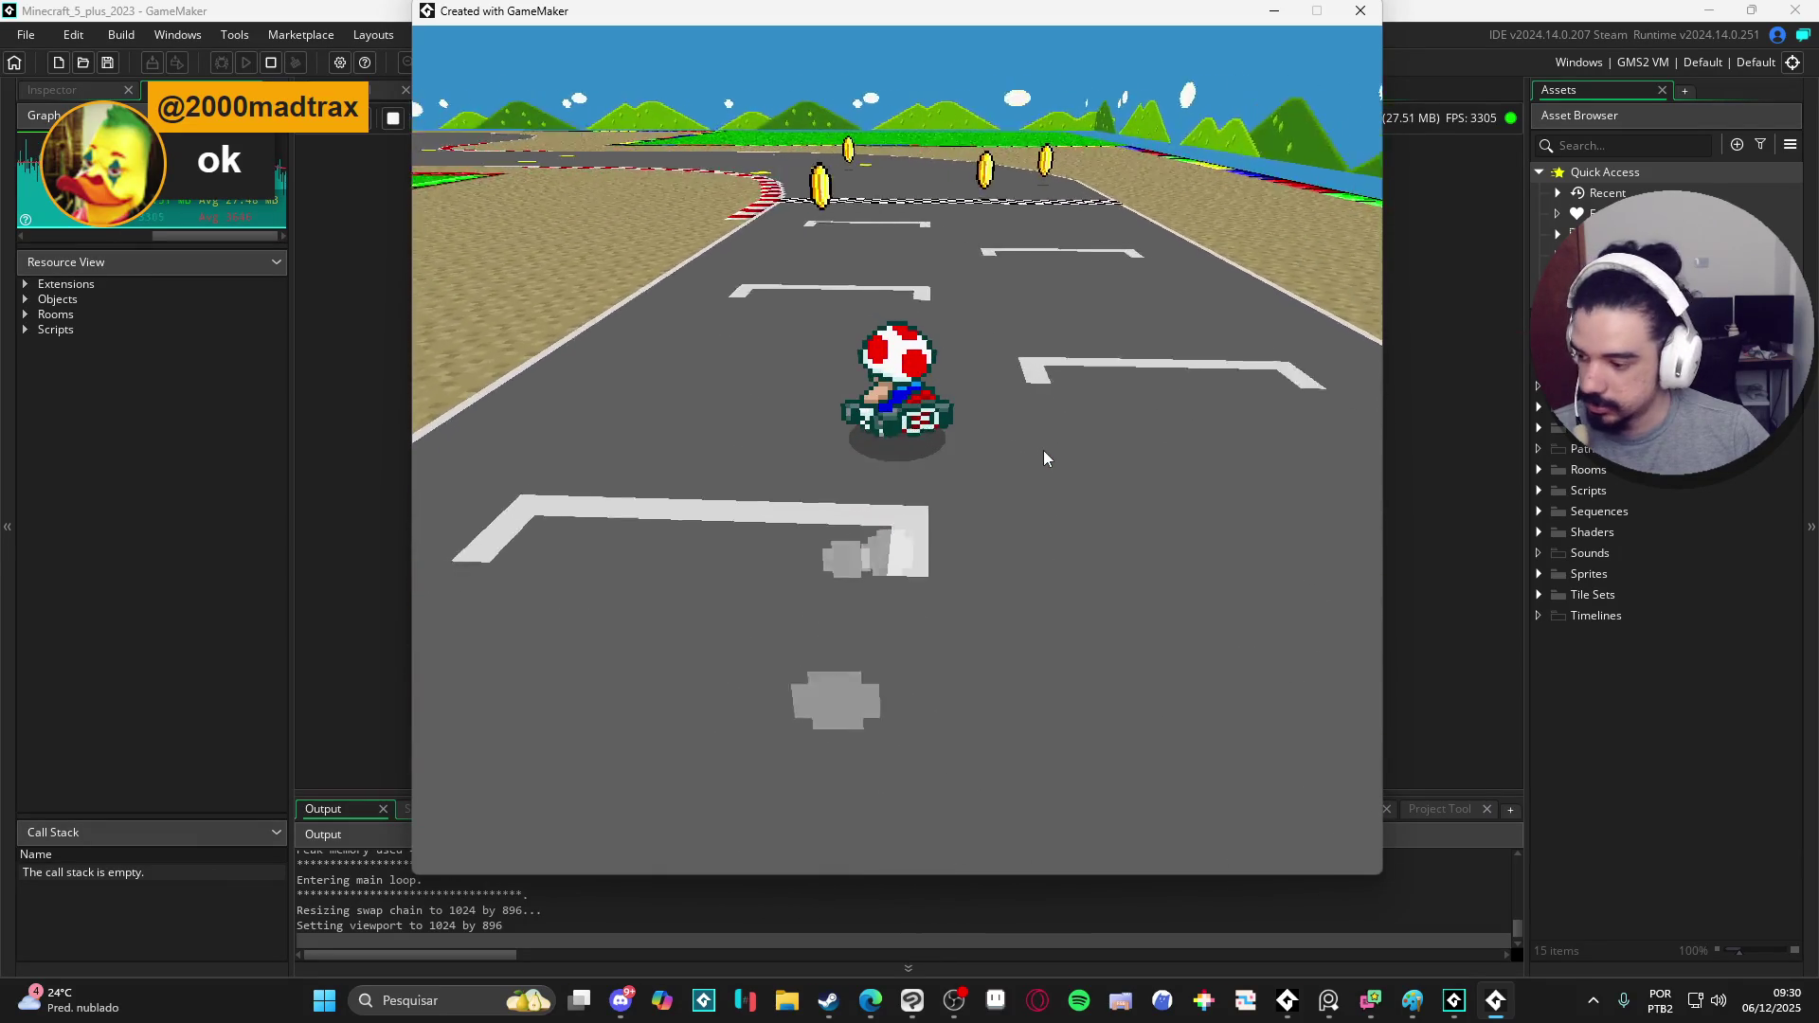
left_click(1359, 11)
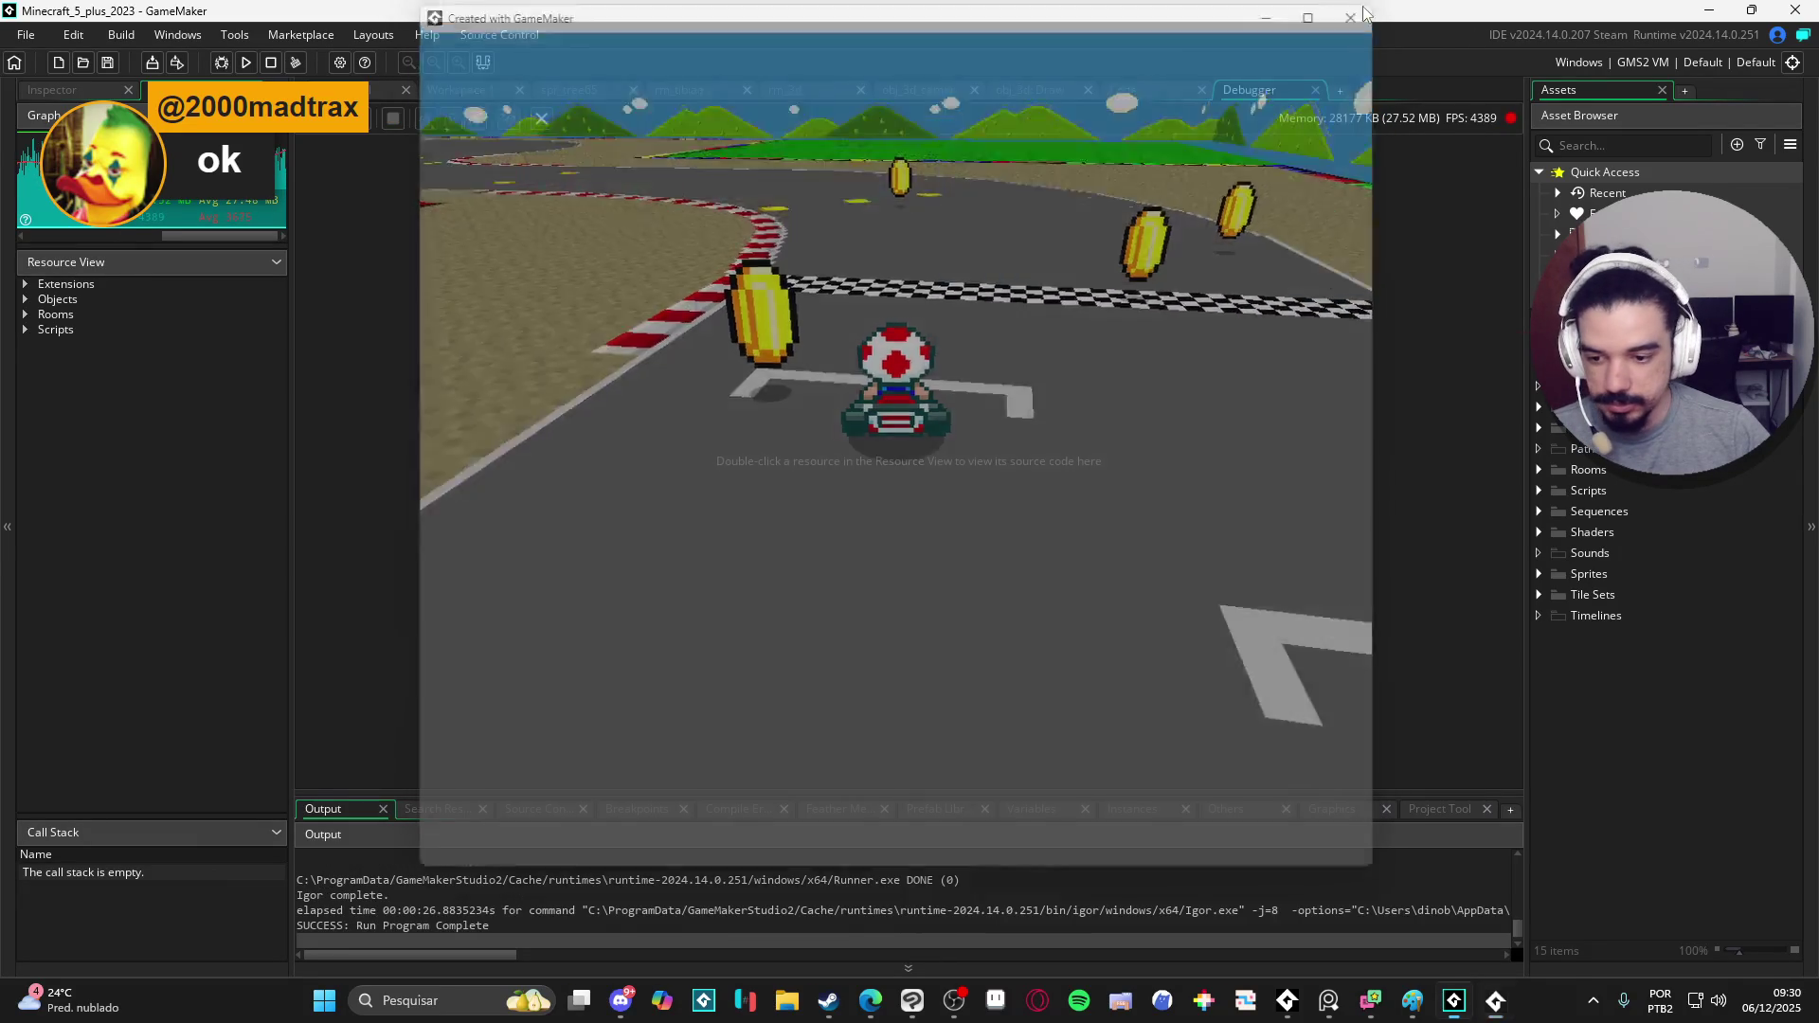
- Return to Clip Studio Paint and fit the square avatar drawing in the enlarged side view
key("alt+Tab")
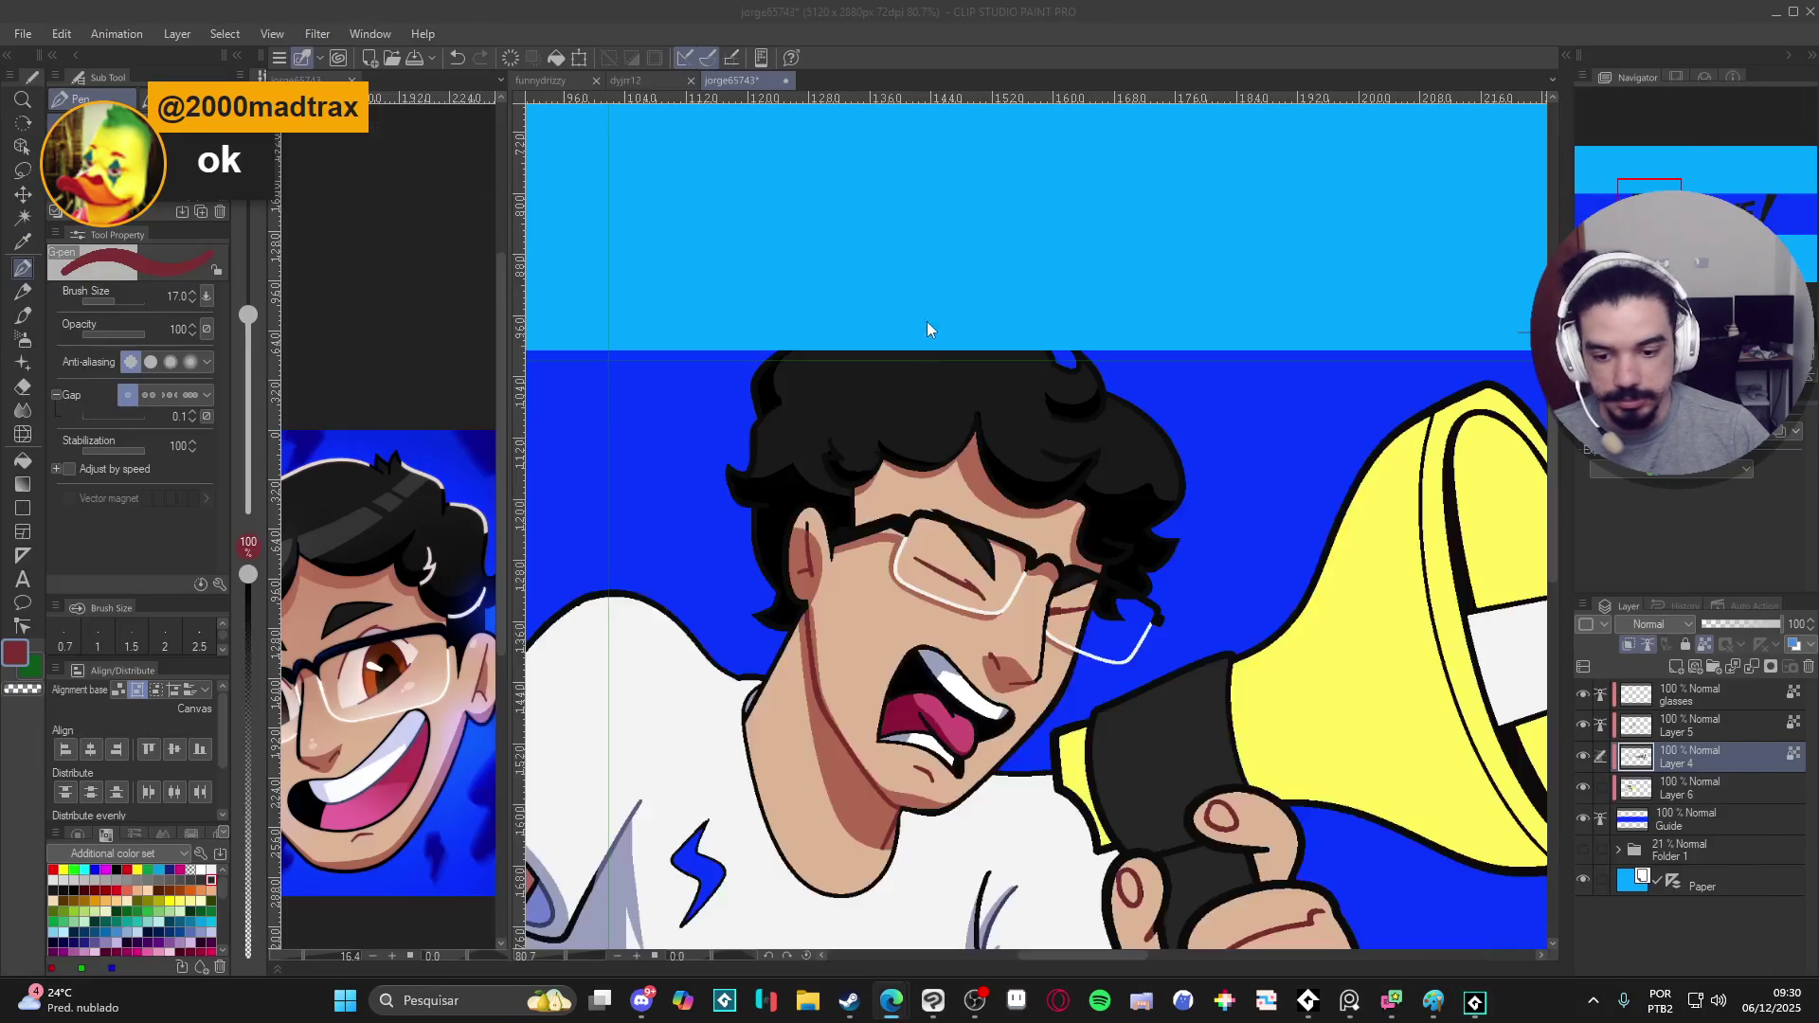
scroll(883, 300, "down", 2)
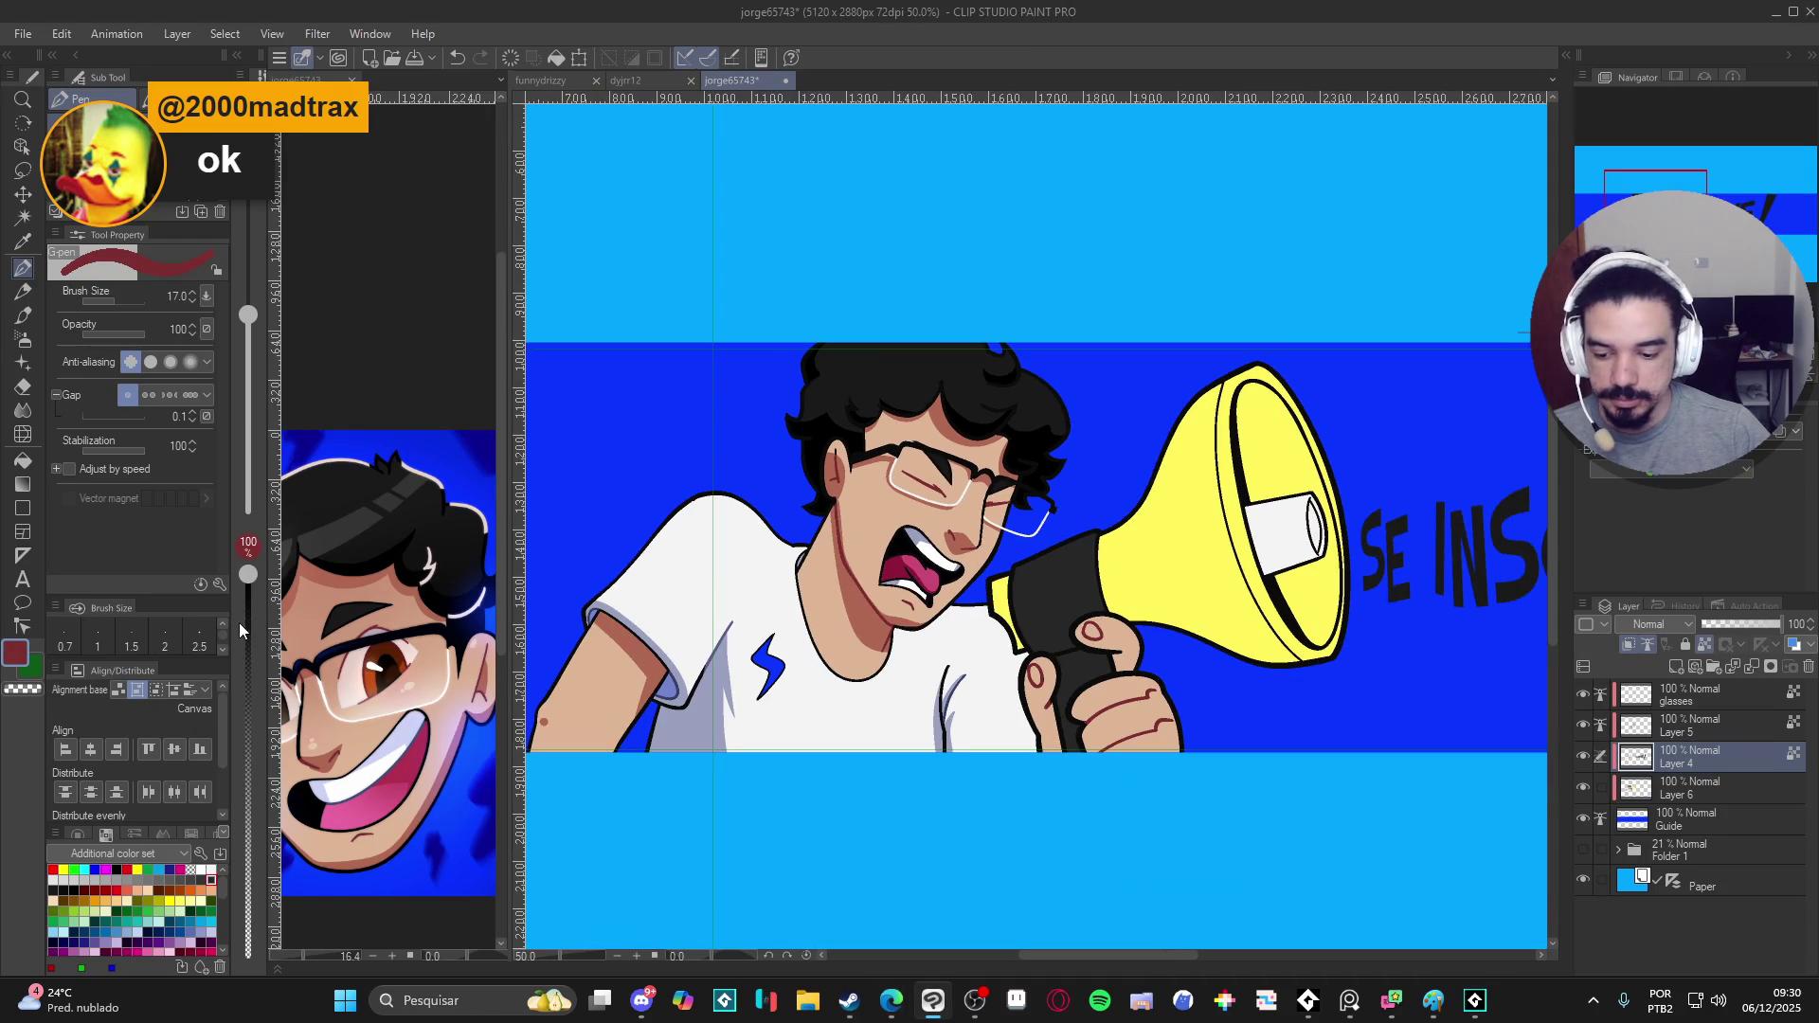
key("ctrl+Tab")
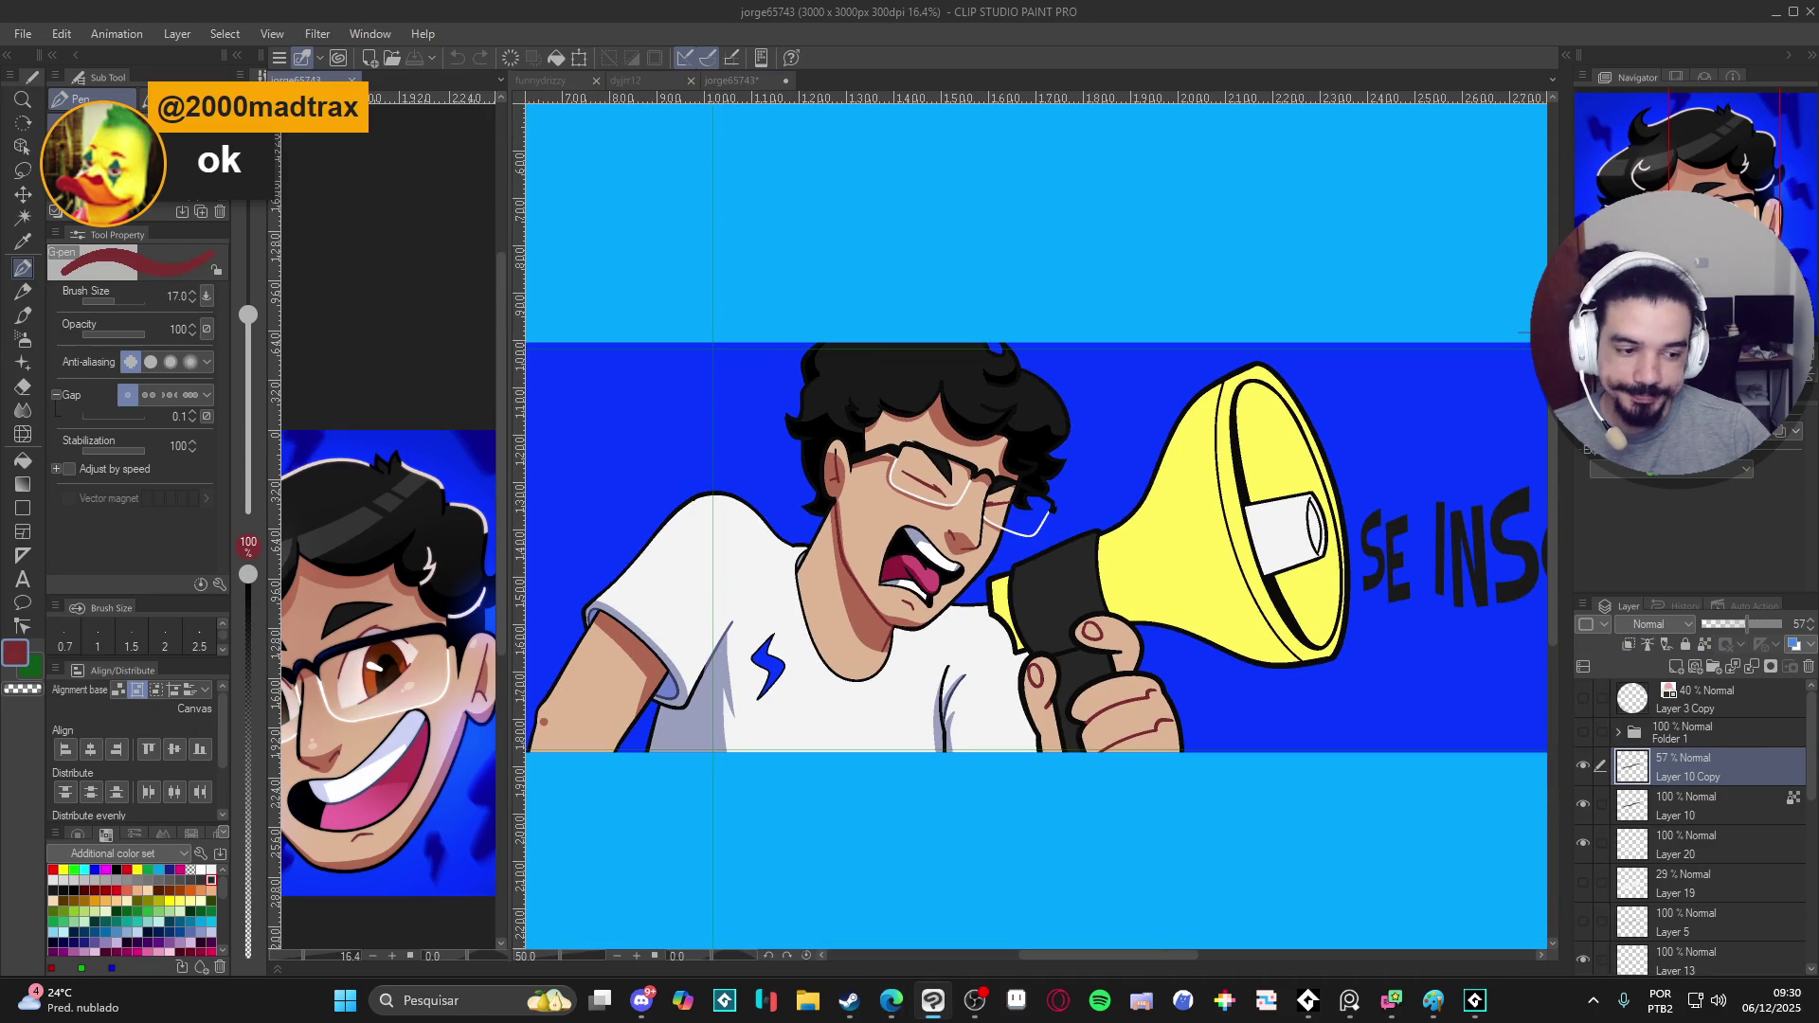
key("ctrl+0")
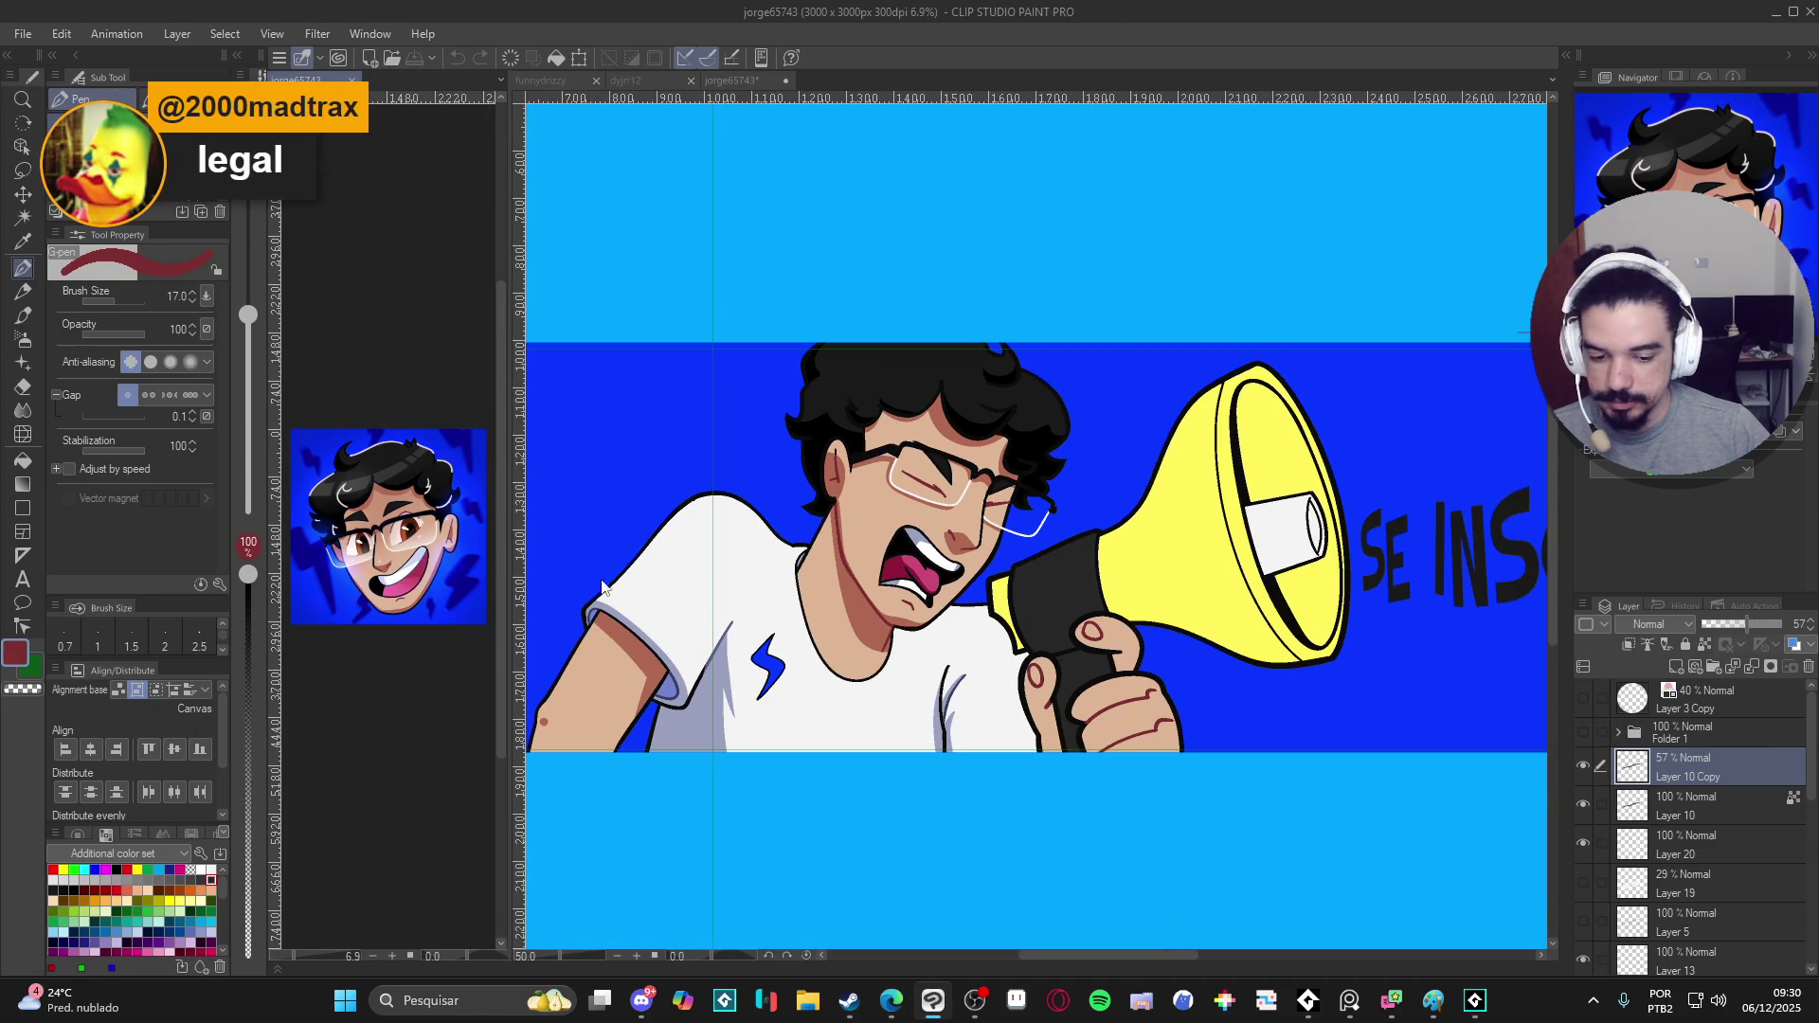
left_click_drag(505, 602, 619, 602)
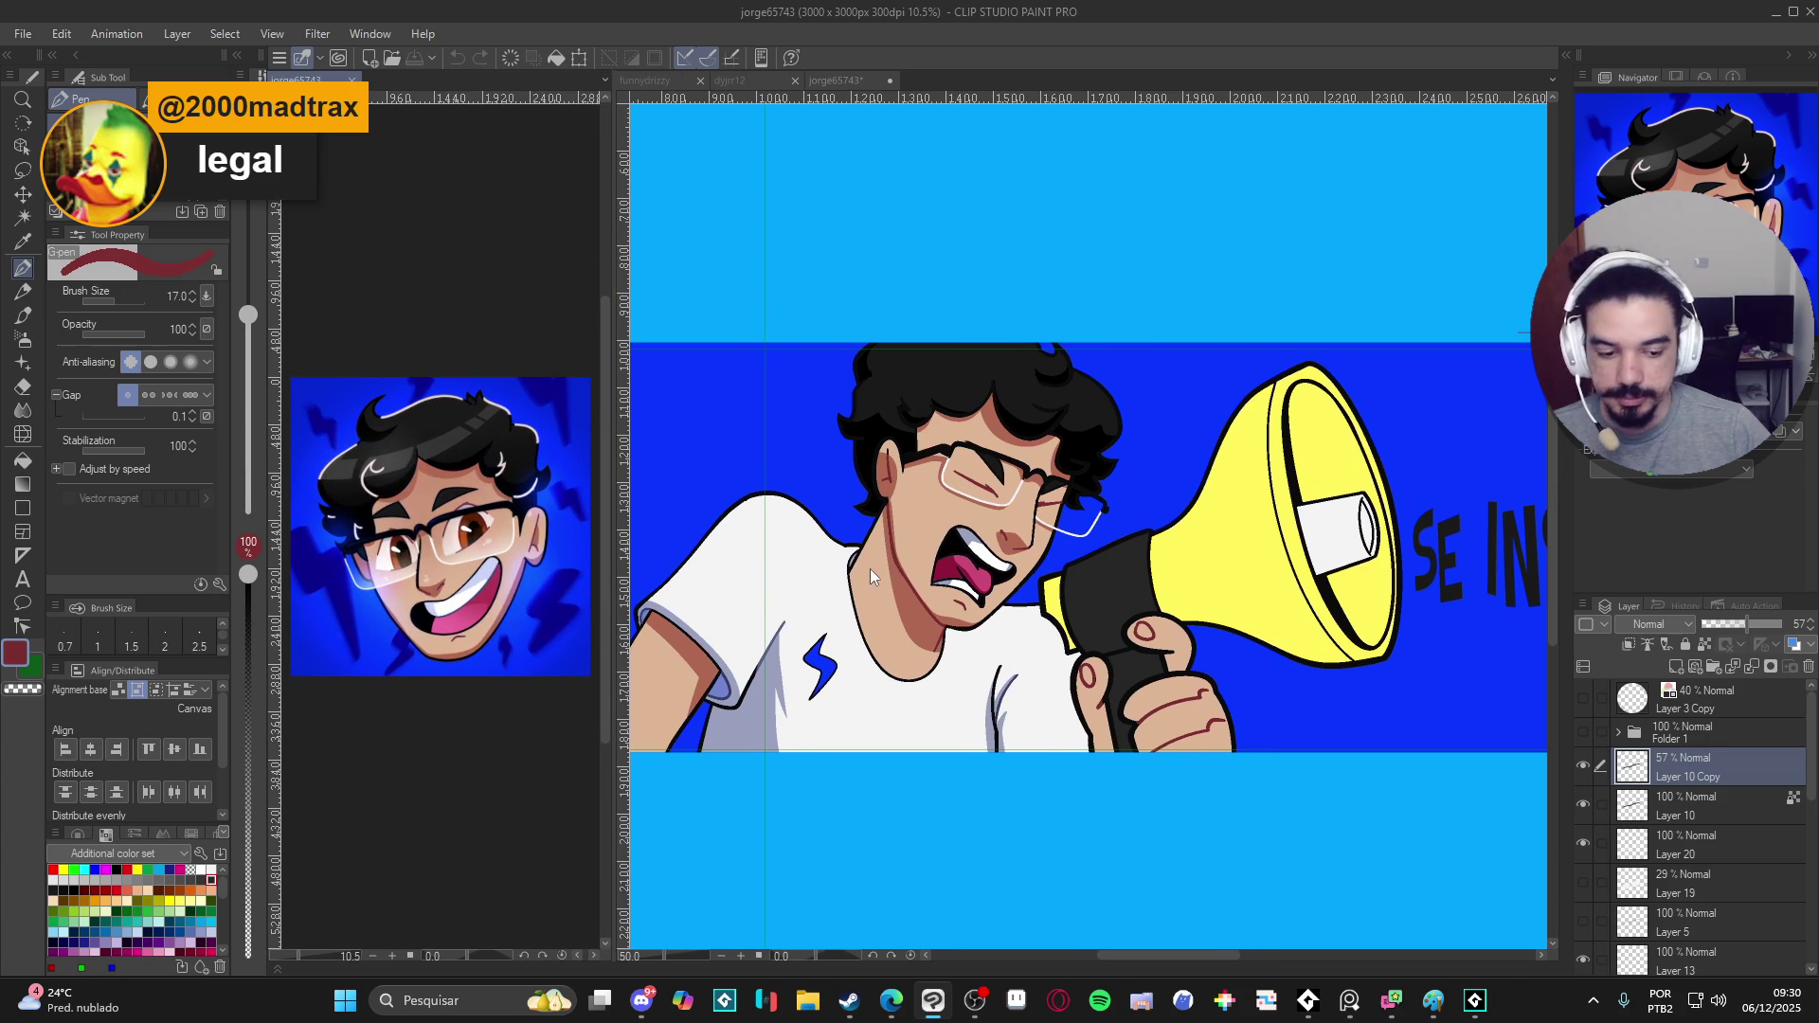
scroll(1073, 557, "up", 1)
scroll(1024, 625, "up", 1)
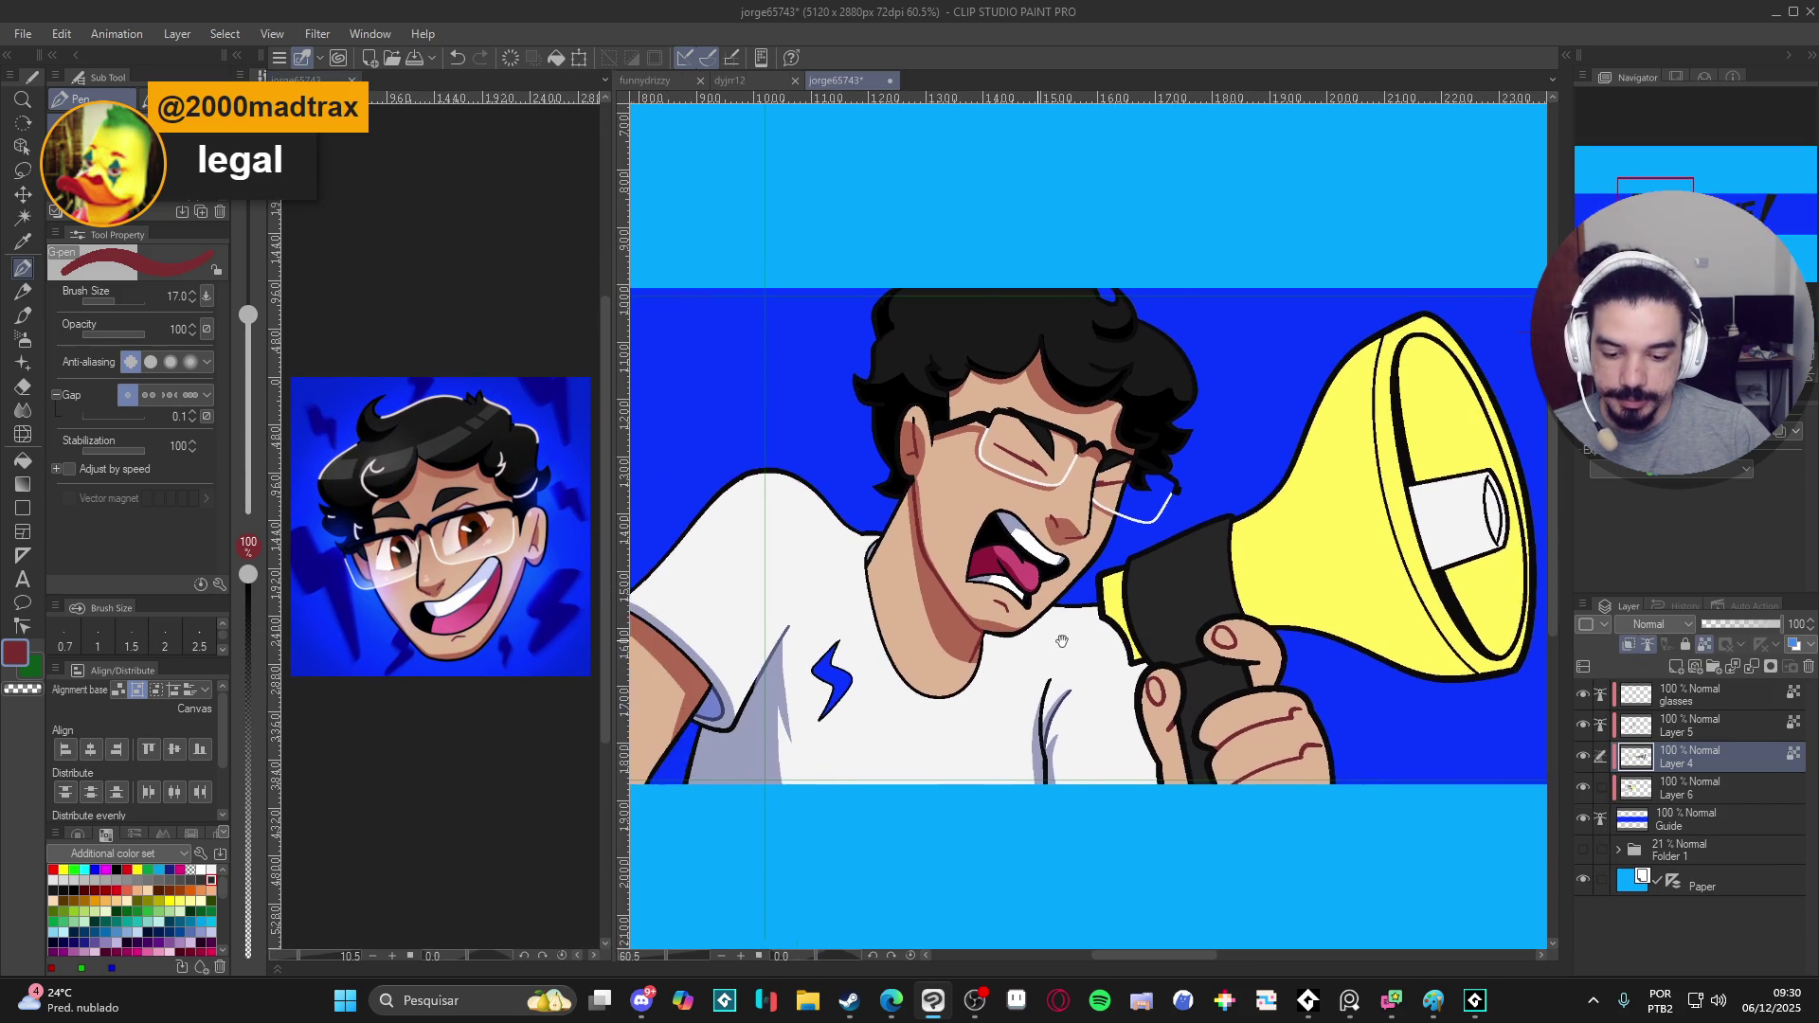
scroll(978, 691, "up", 1)
- Check Layers 4 and 5 by toggling their visibility on the banner, then save the banner document
left_click_drag(978, 693, 1020, 694)
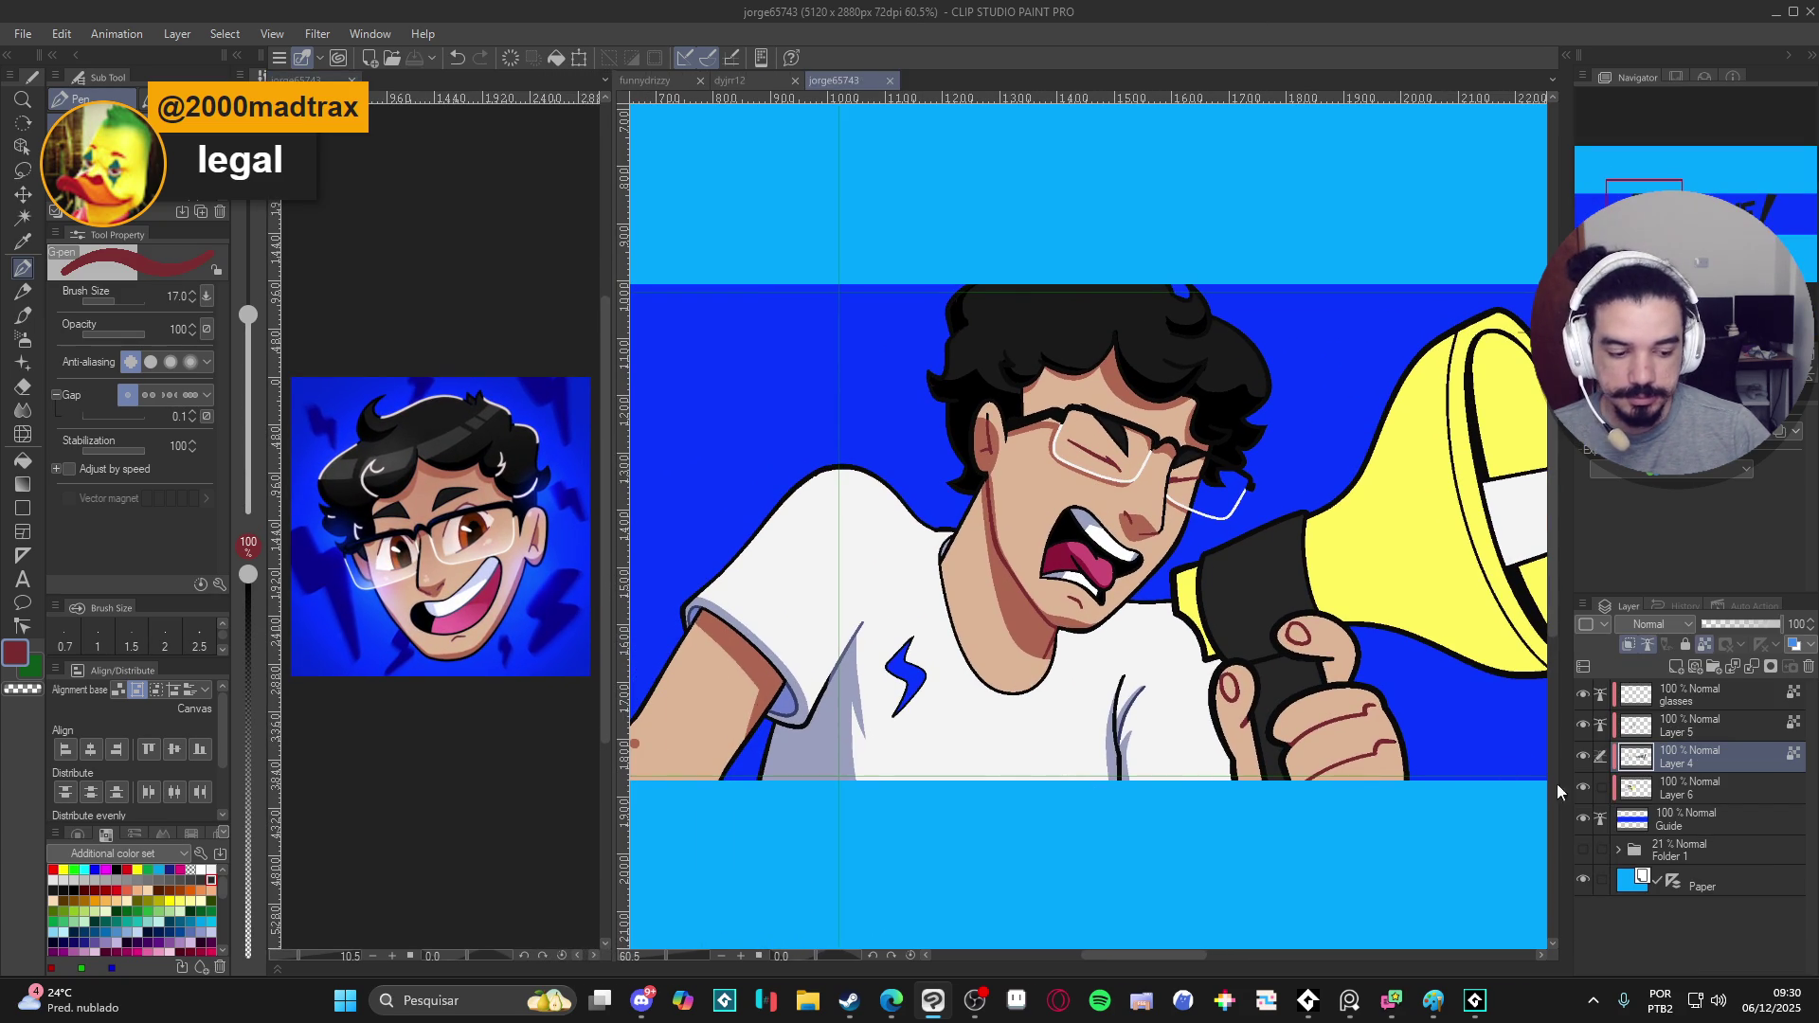
left_click(1585, 755)
left_click(1585, 723)
left_click(1585, 723)
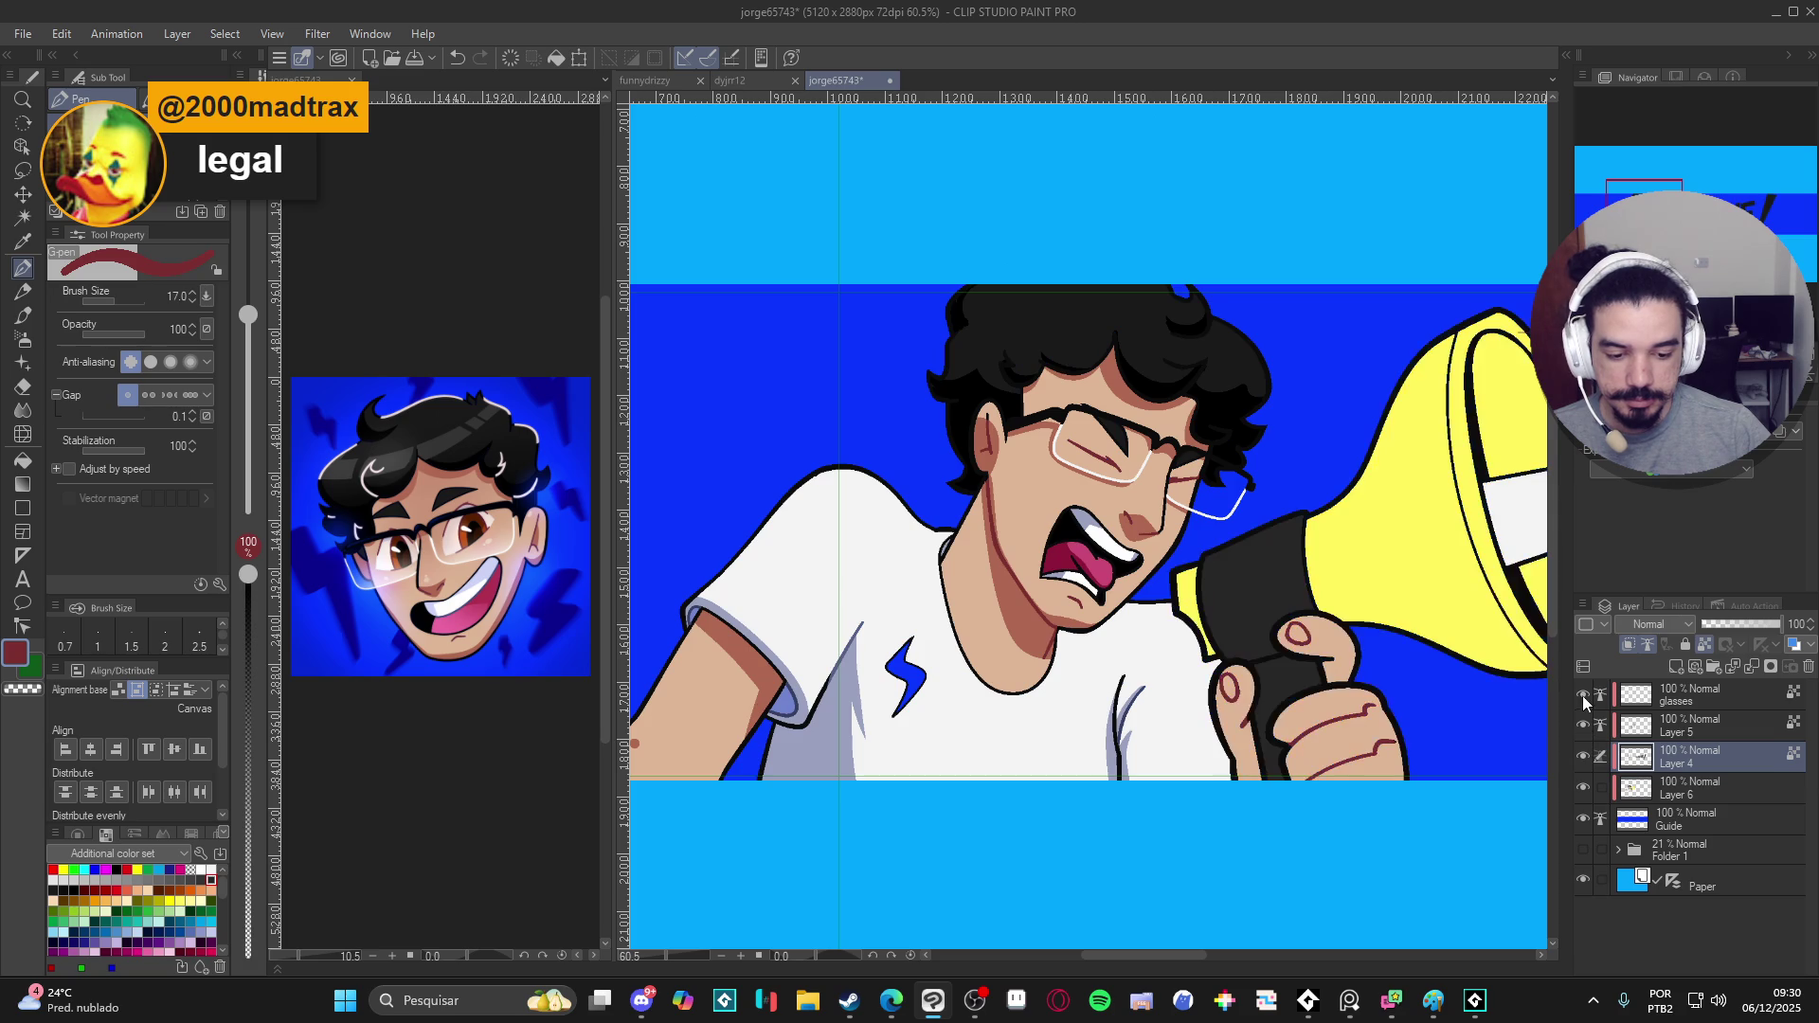
scroll(1394, 637, "down", 1)
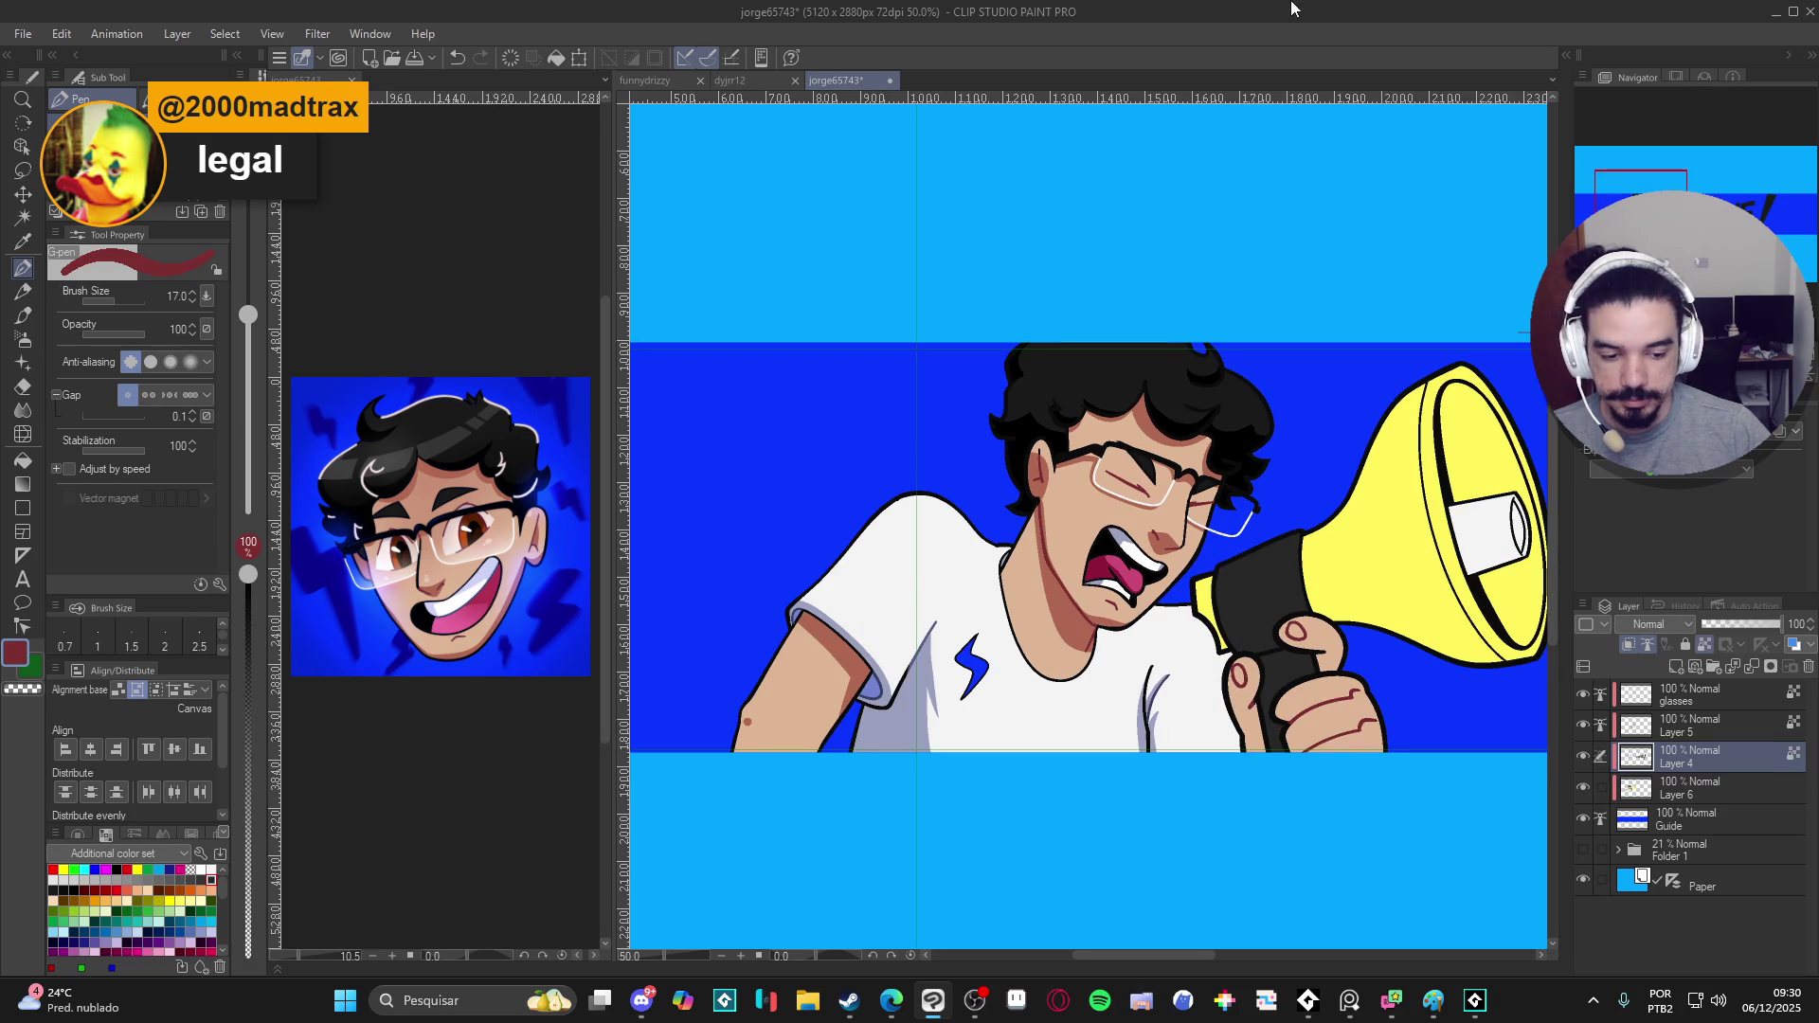
scroll(1189, 621, "down", 1)
left_click_drag(1189, 621, 1026, 655)
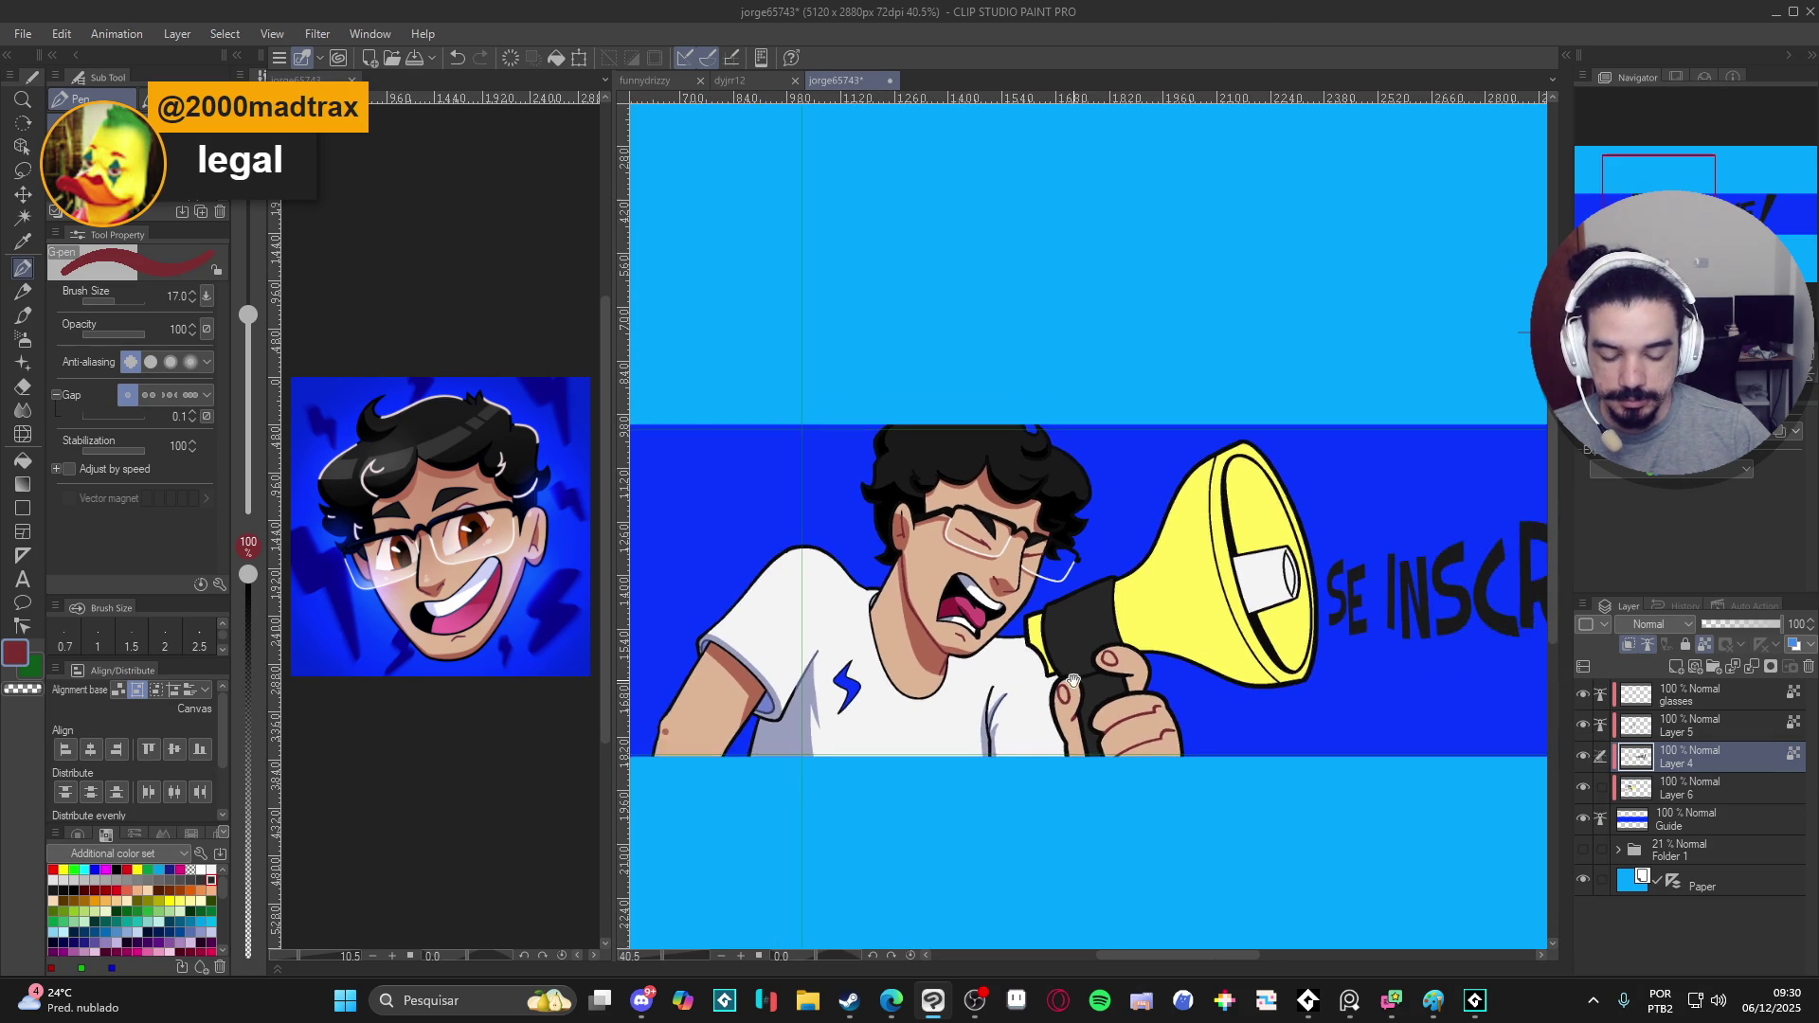
scroll(1026, 657, "down", 1)
key("ctrl+s")
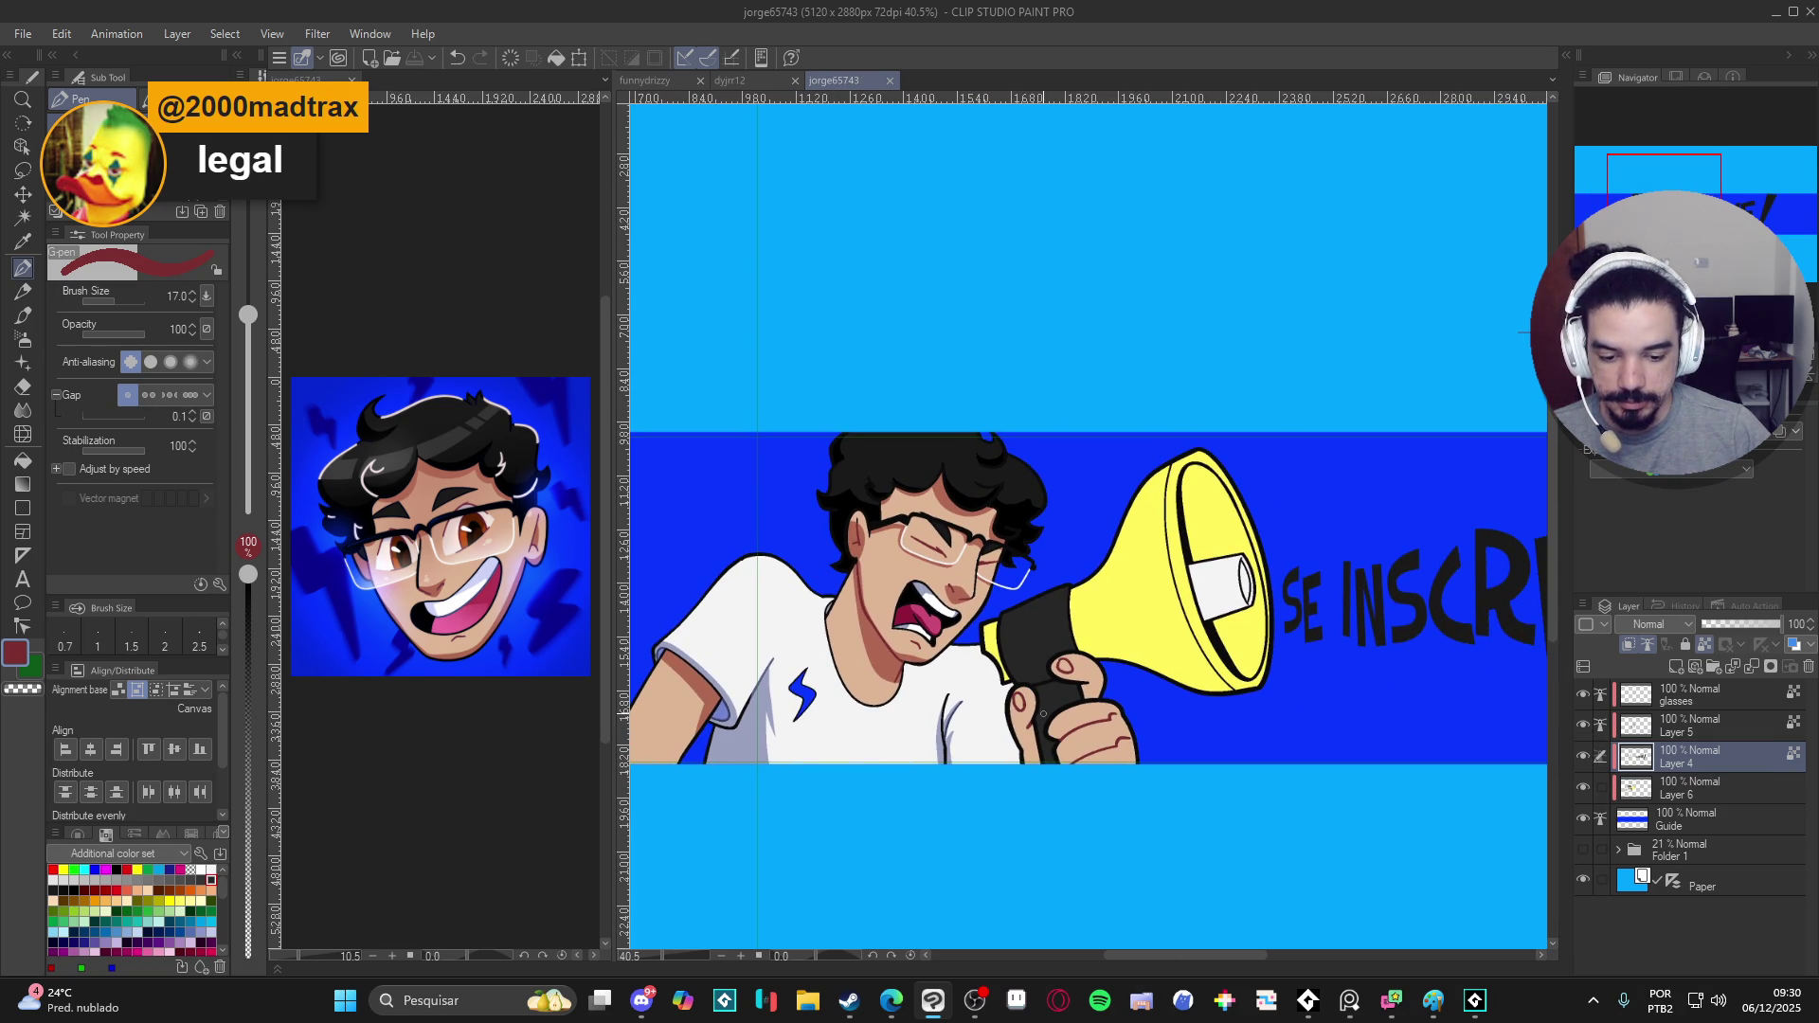
- On Layer 6, auto-select the hand gripping the megaphone including fingers and thumb
left_click(1582, 759)
left_click(1656, 786)
key("w")
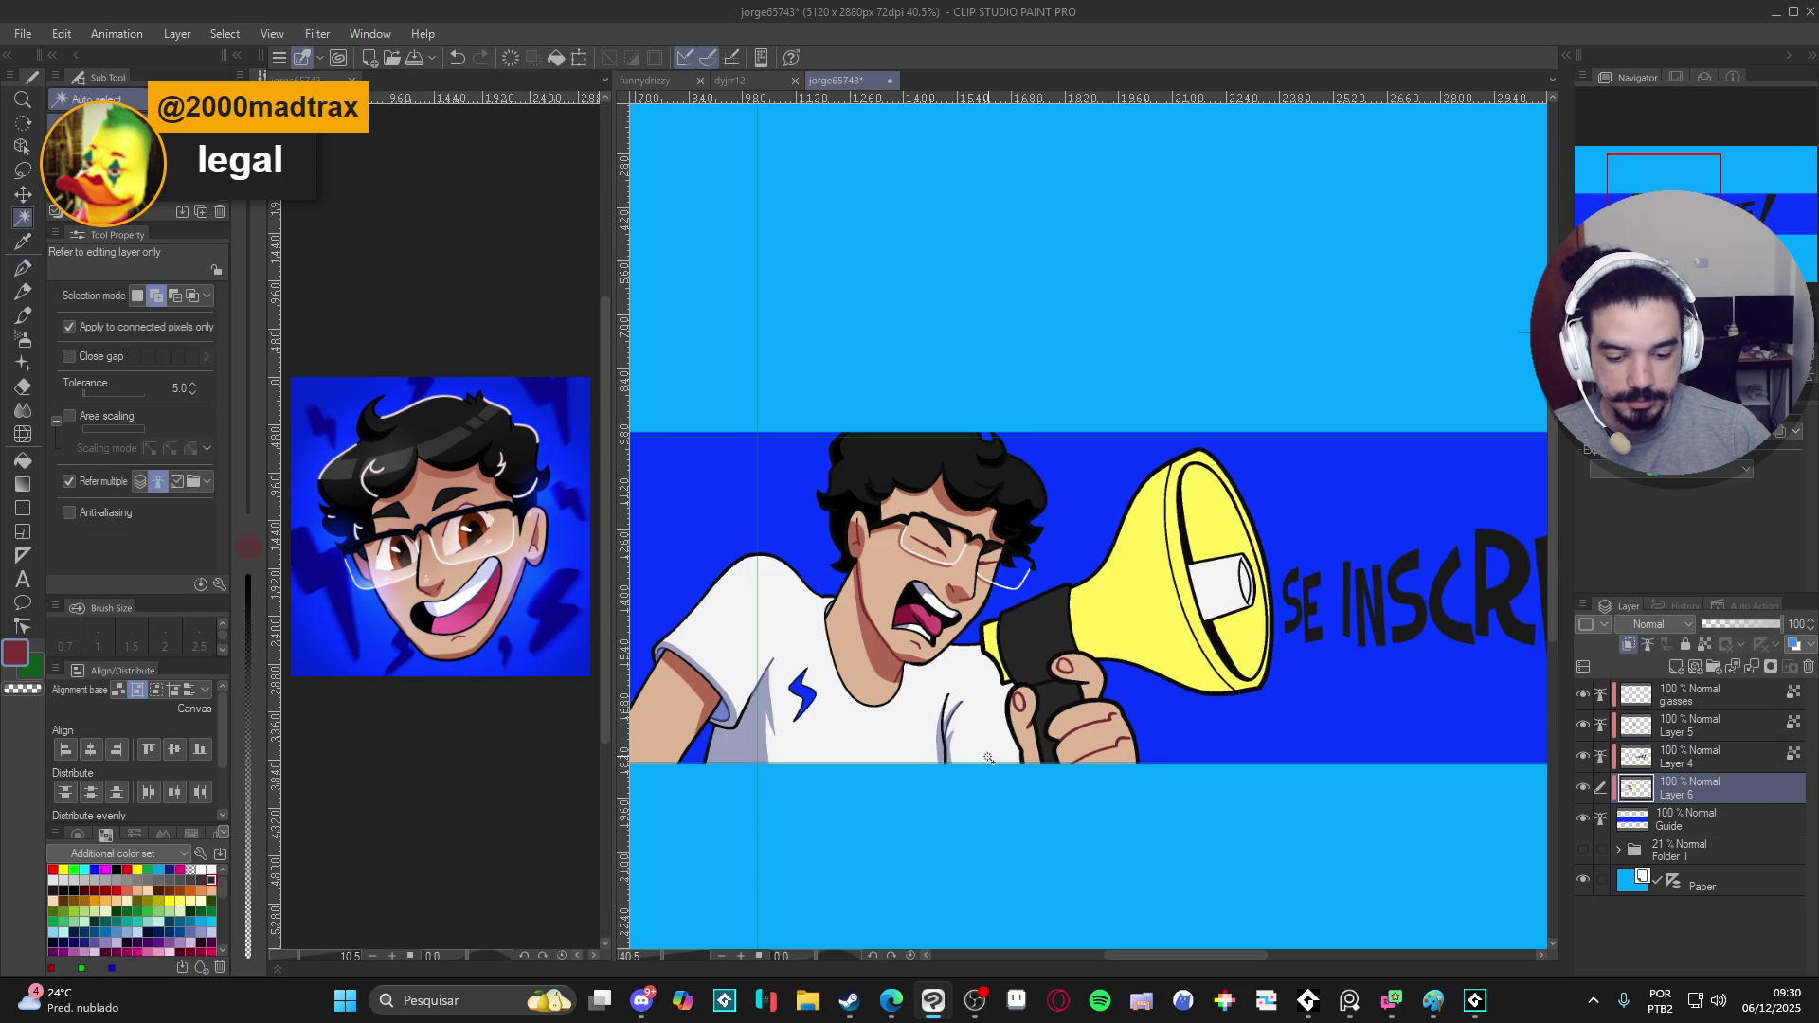
left_click(1075, 725)
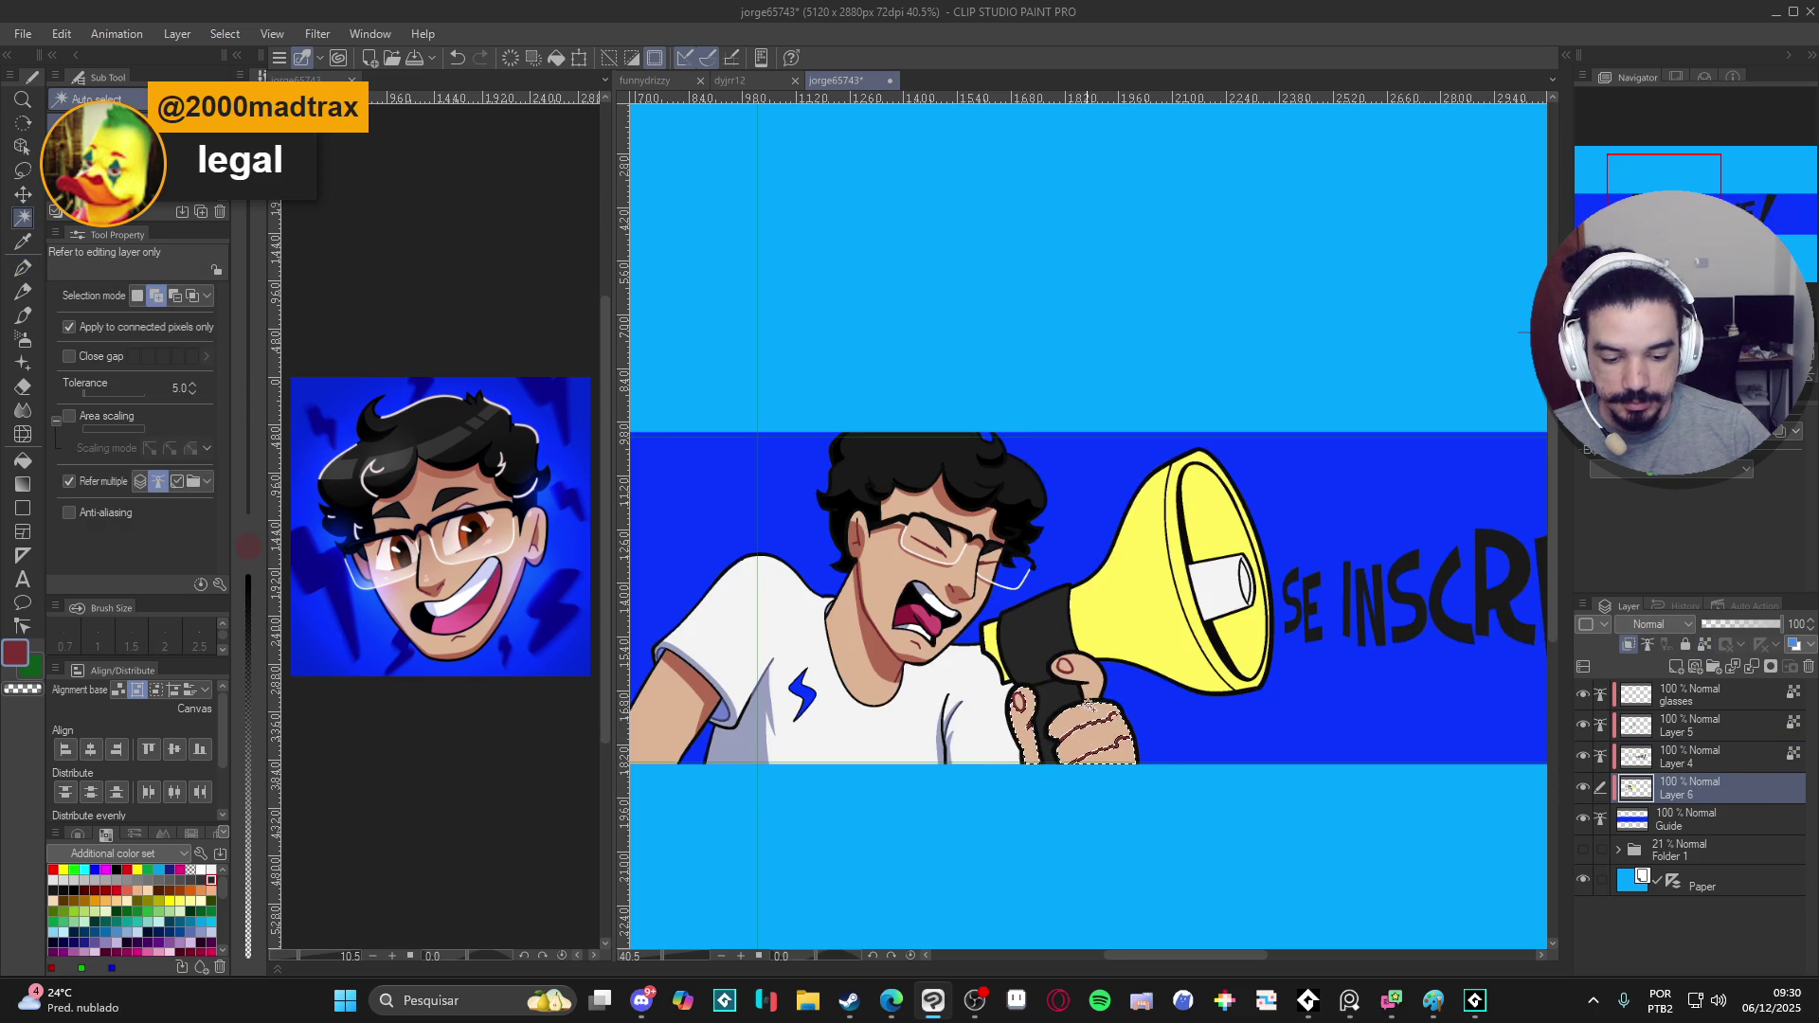
left_click(1088, 672)
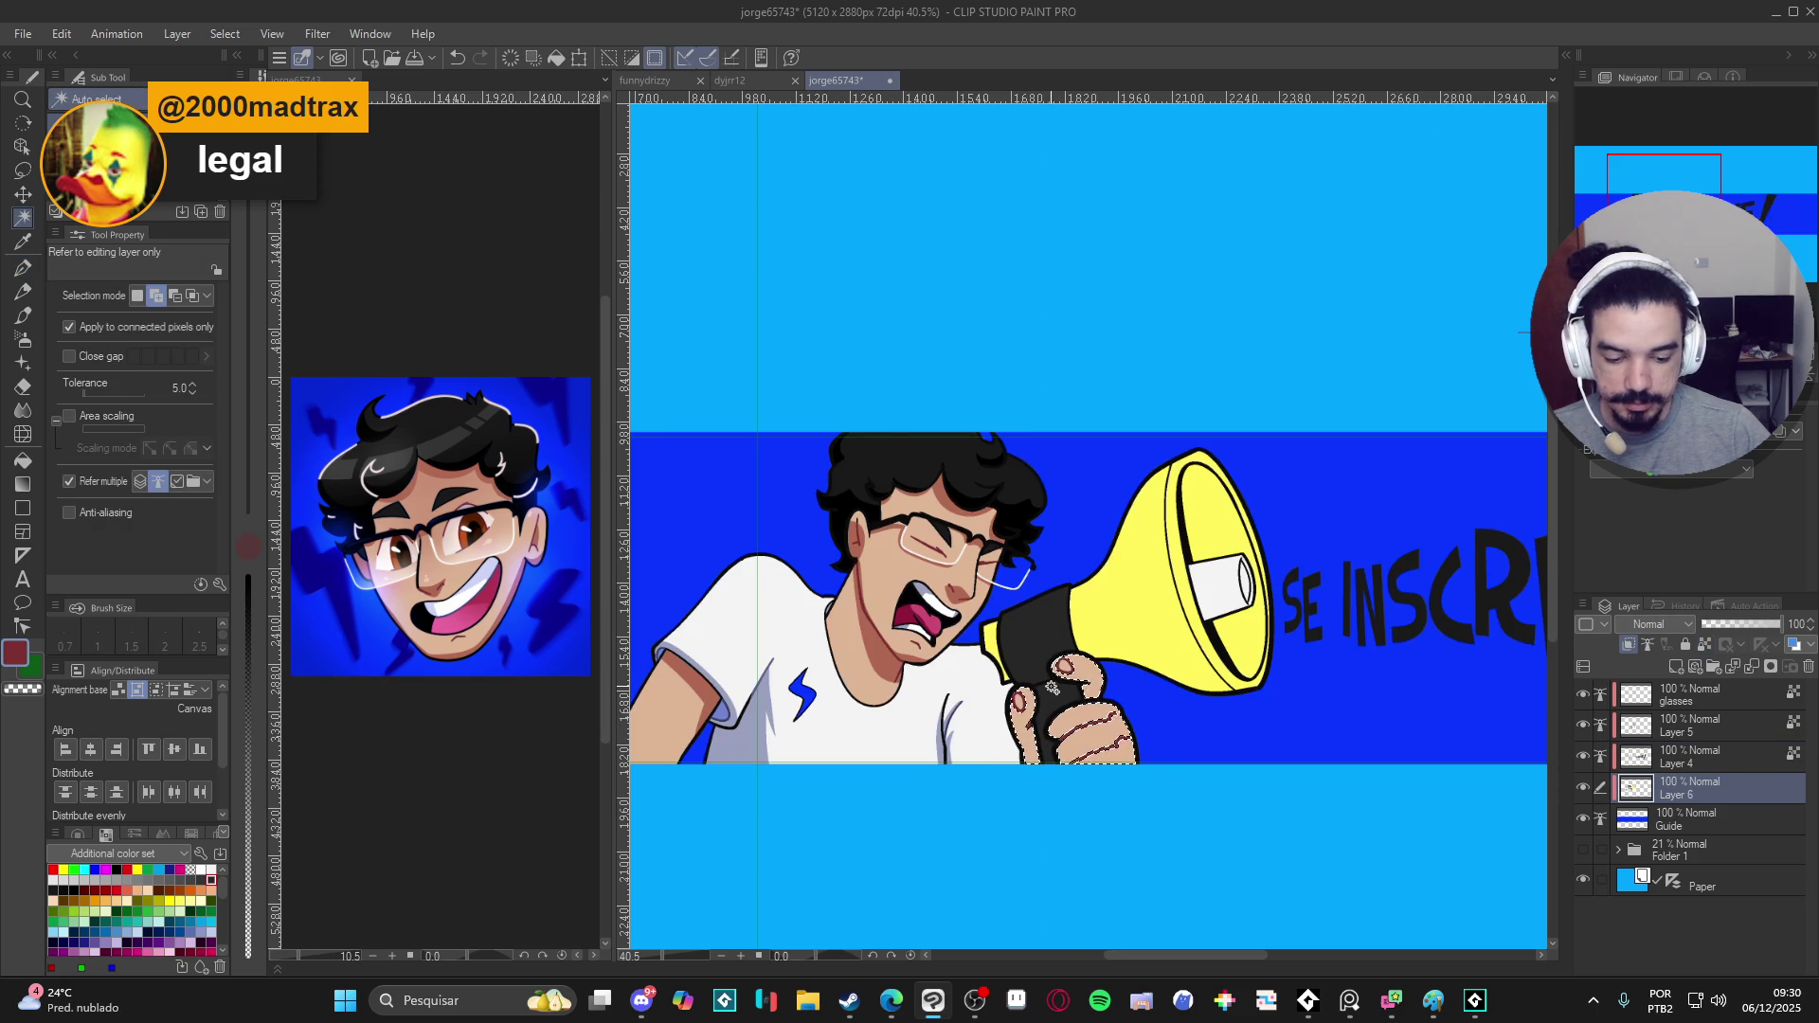
- With the Gradient tool, sample the hand's skin tone and bring up its colour settings
key("g")
scroll(1045, 697, "up", 2)
left_click(1026, 725, "alt")
left_click(16, 653)
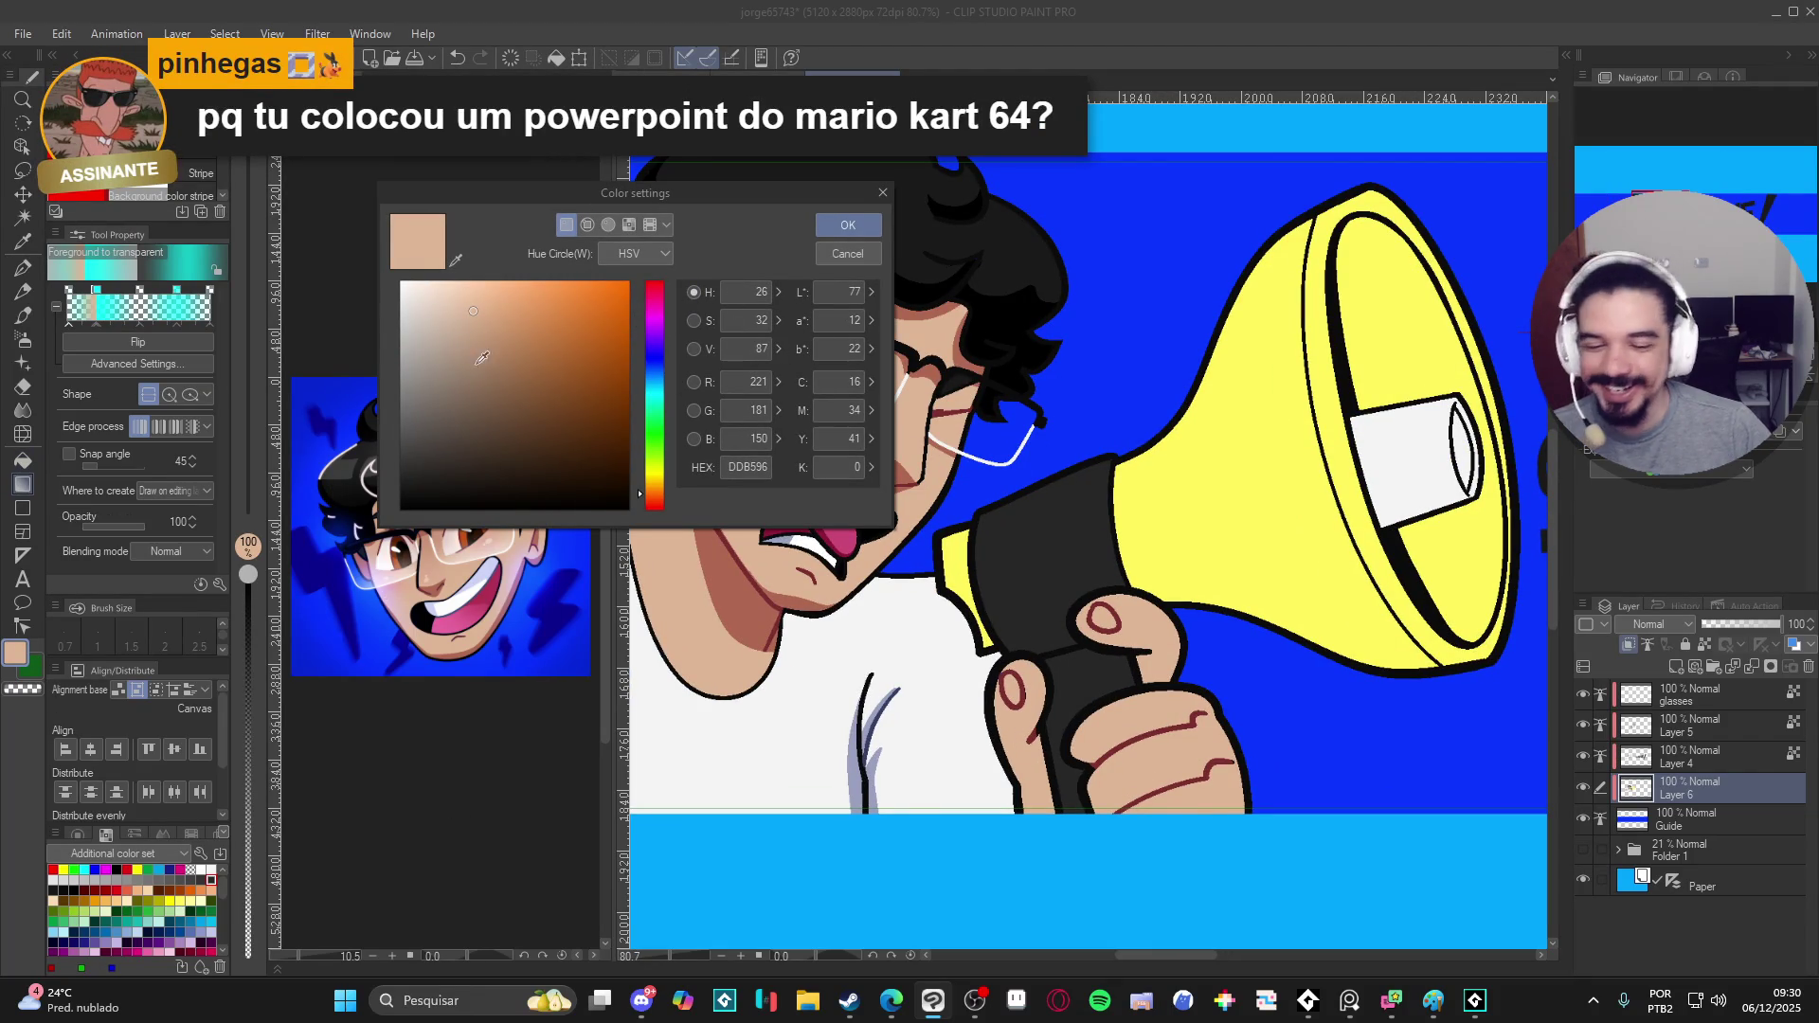
- Confirm a lighter skin tone, raise Fill opacity from 15 to 100, and select the glasses layer
left_click(454, 293)
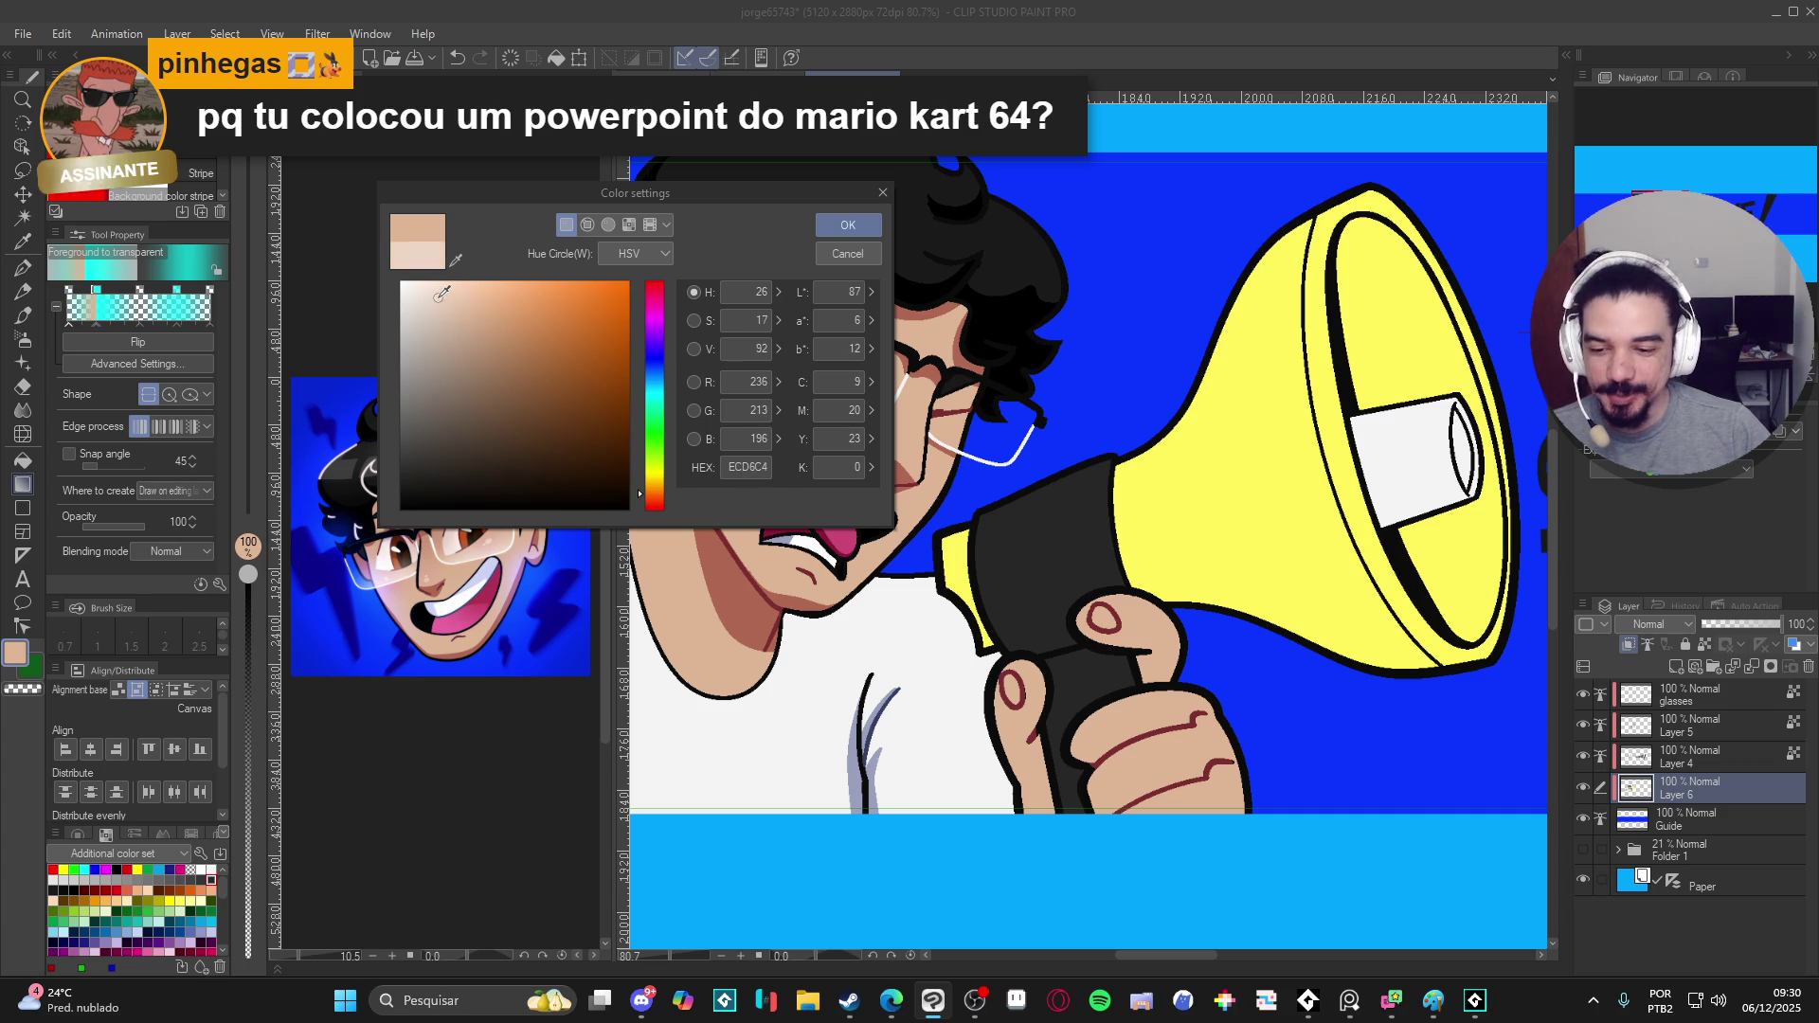
left_click(848, 225)
key("g")
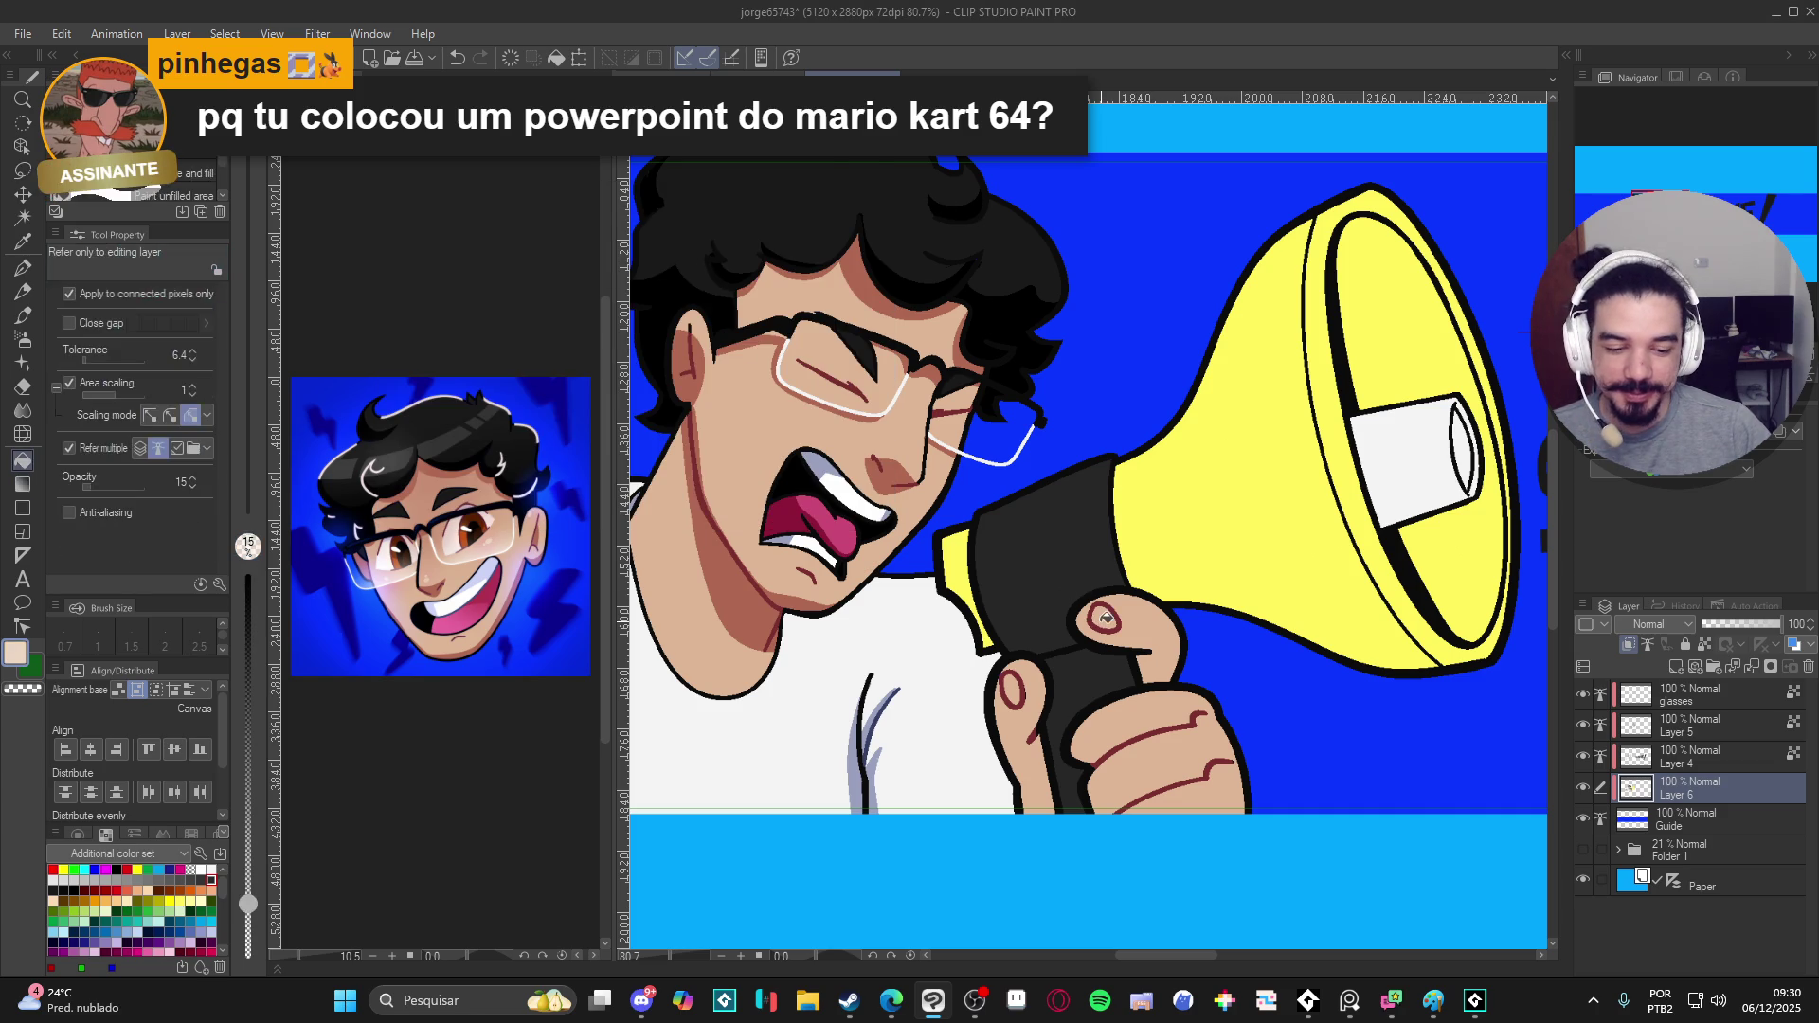
left_click_drag(260, 646, 250, 575)
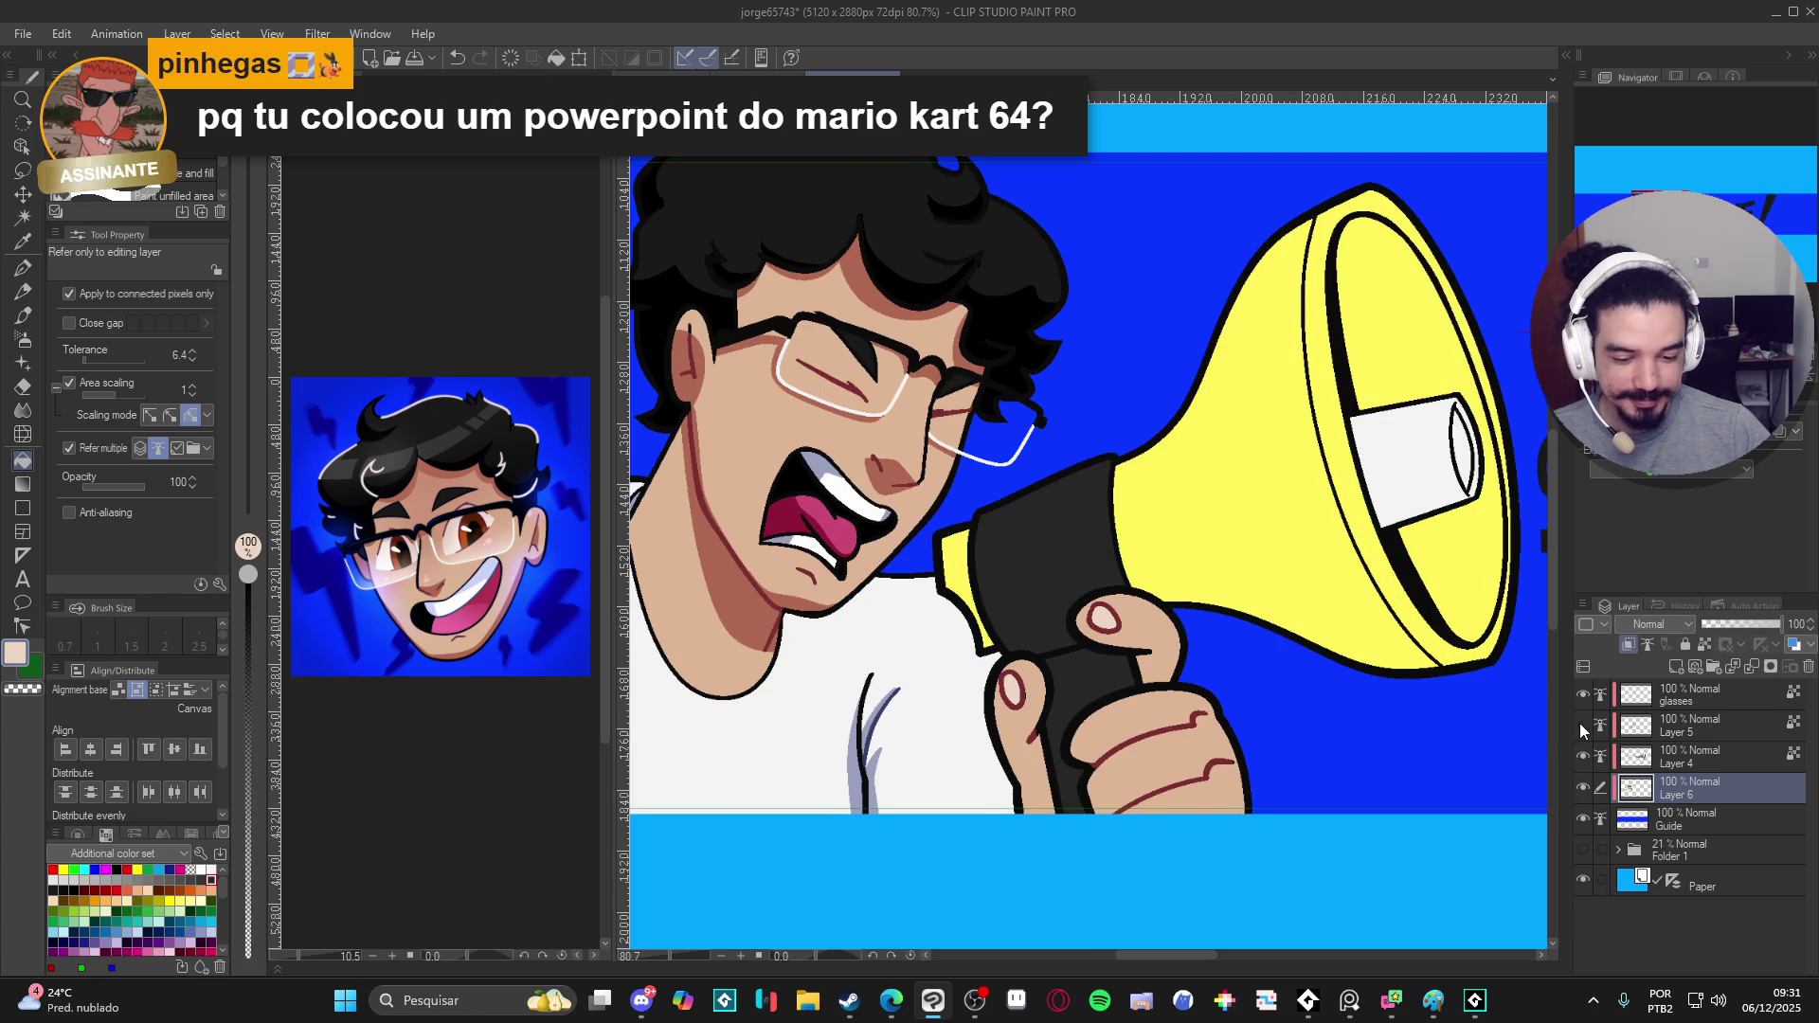
left_click(1643, 704)
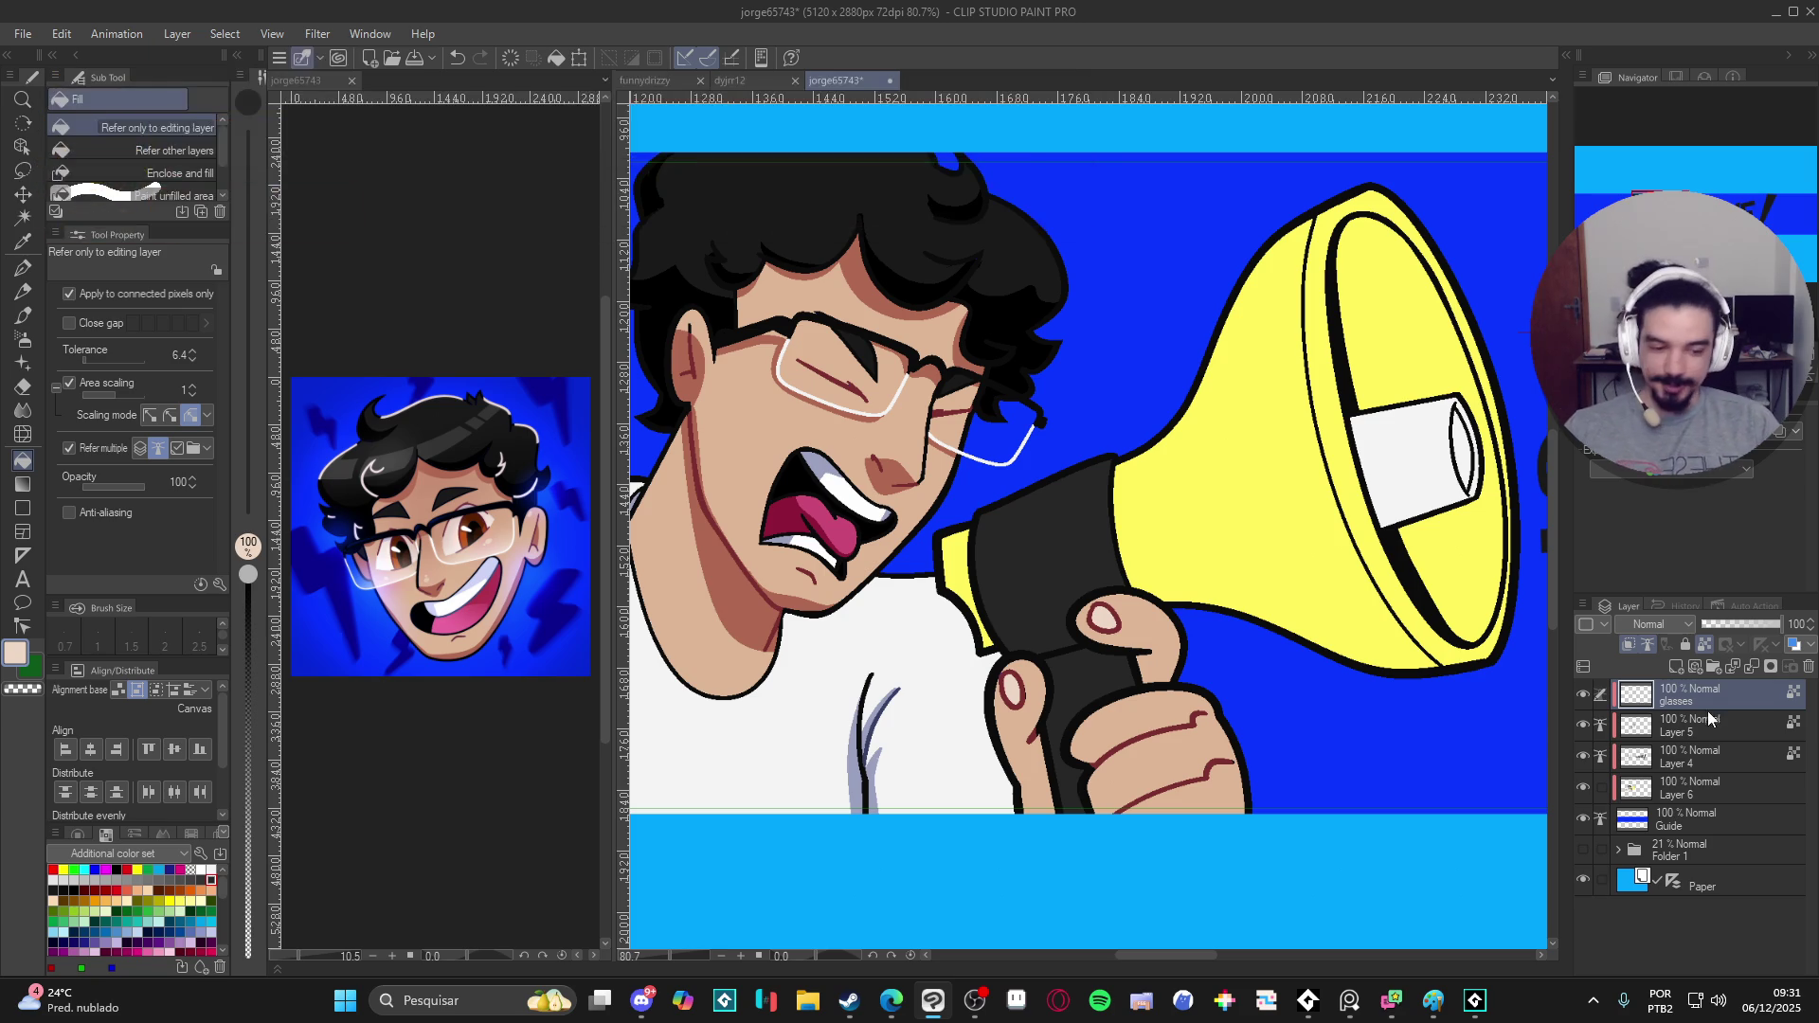
- Make Layer 5 active with the G-pen and red as the drawing colour
left_click(1627, 726)
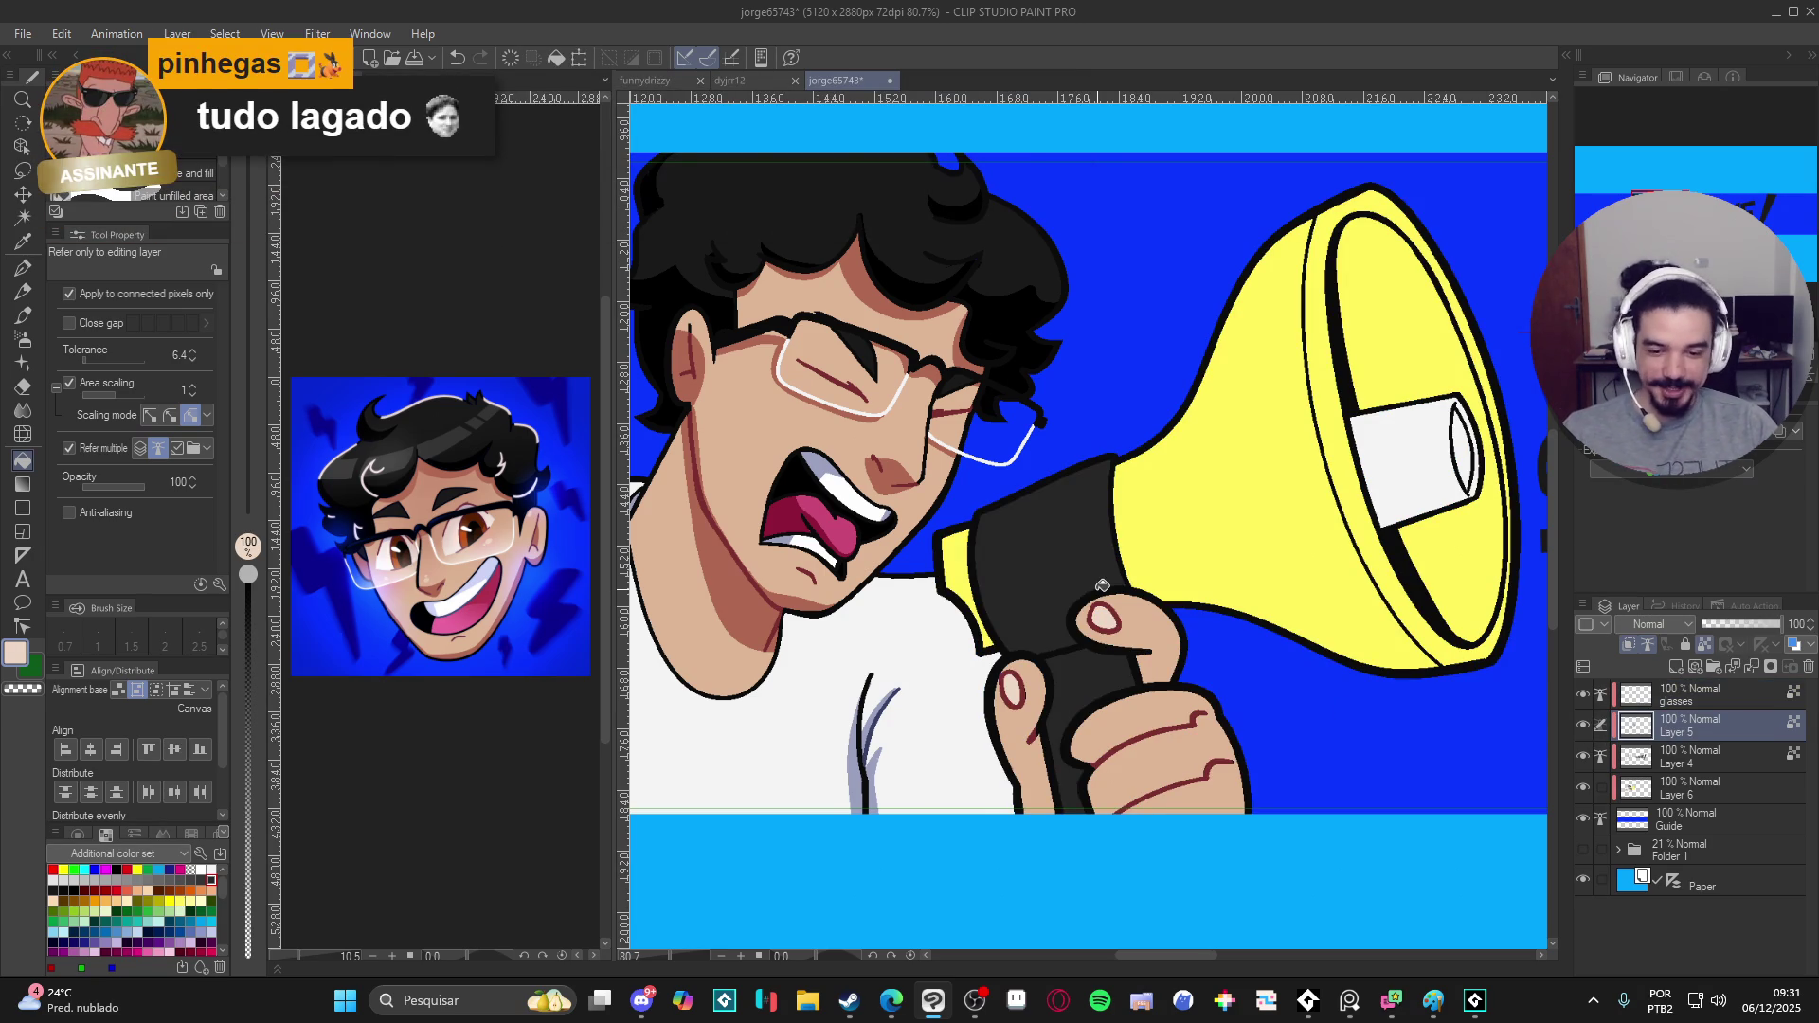
key("p")
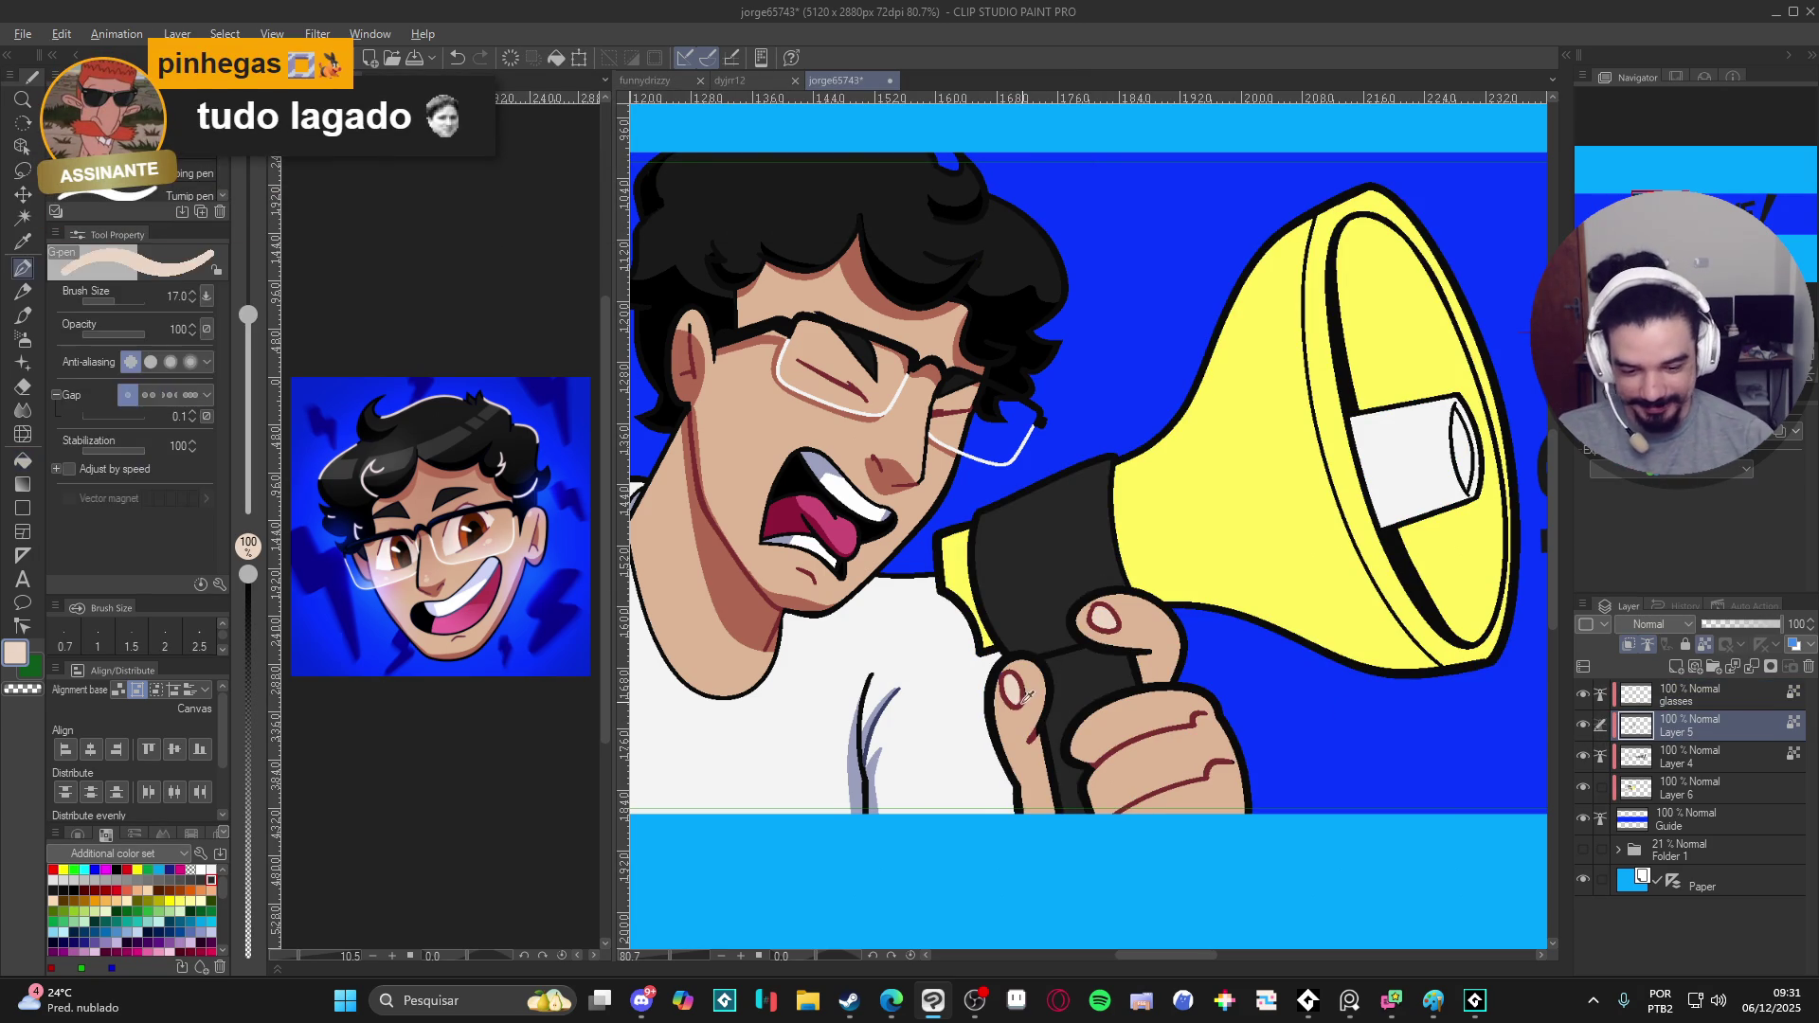
left_click(1030, 685, "alt")
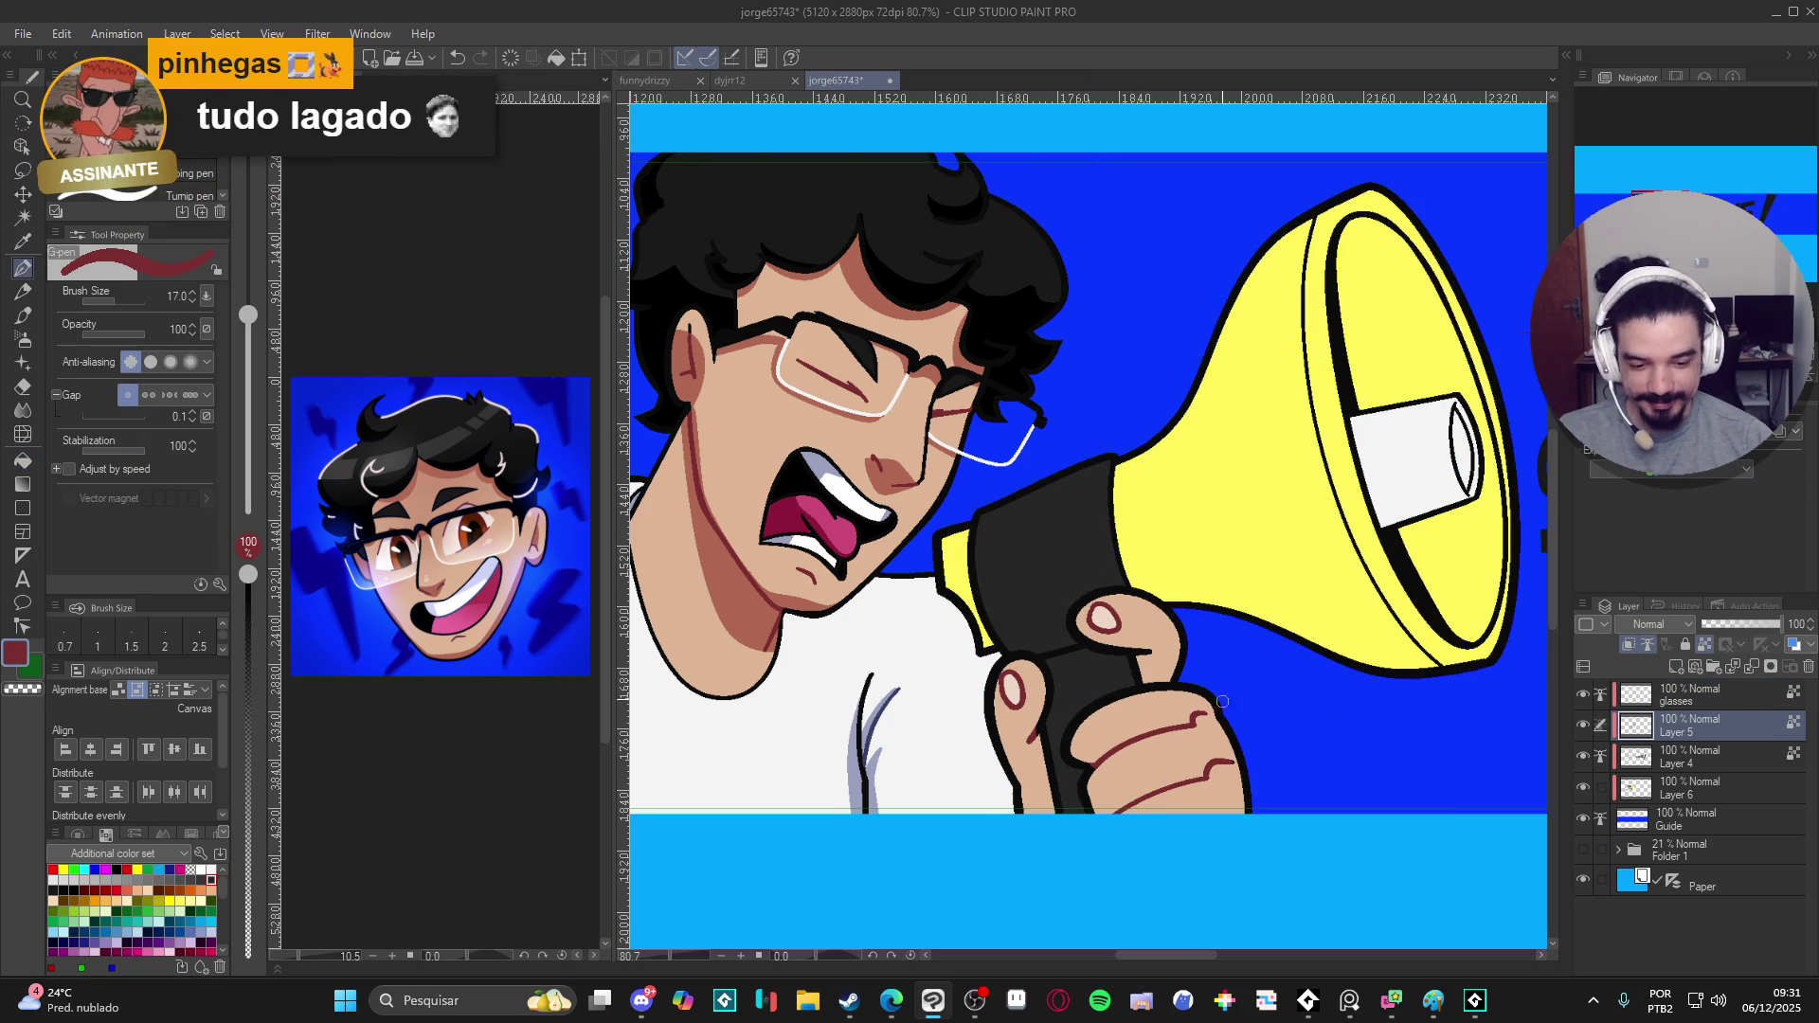
scroll(1217, 628, "down", 2)
scroll(1218, 629, "down", 1)
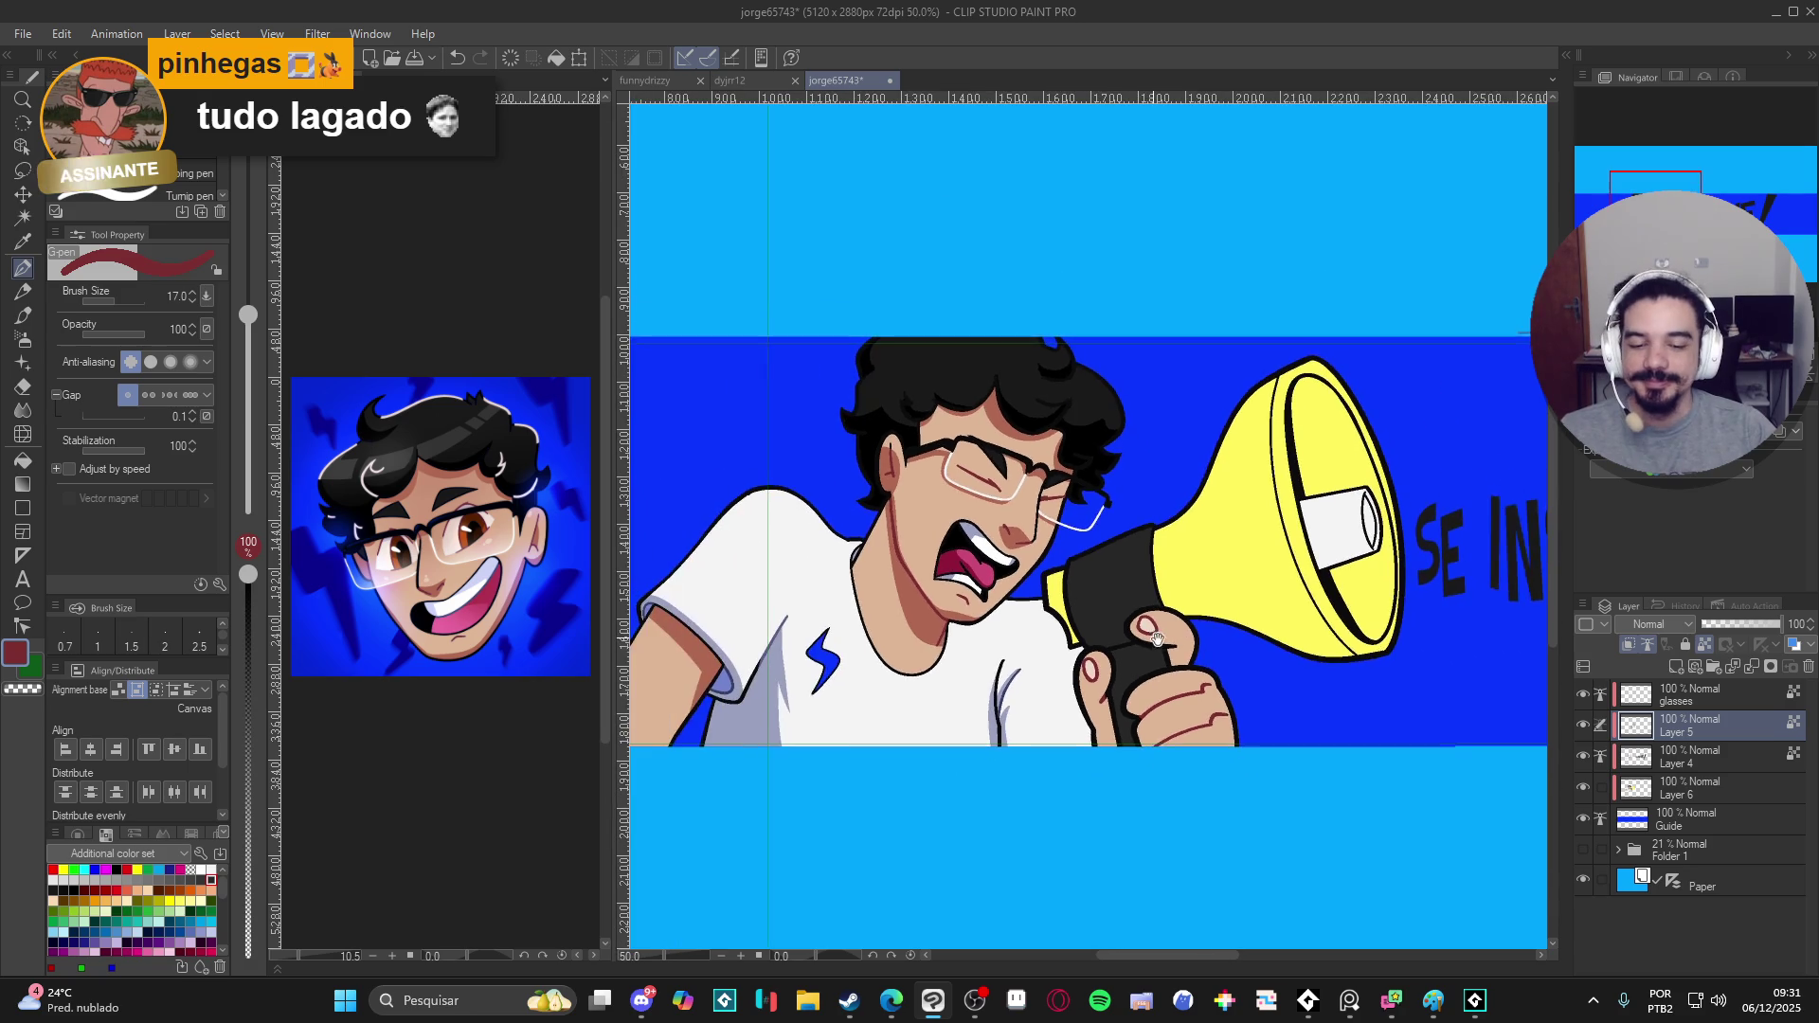
scroll(1219, 632, "down", 1)
scroll(1219, 639, "down", 1)
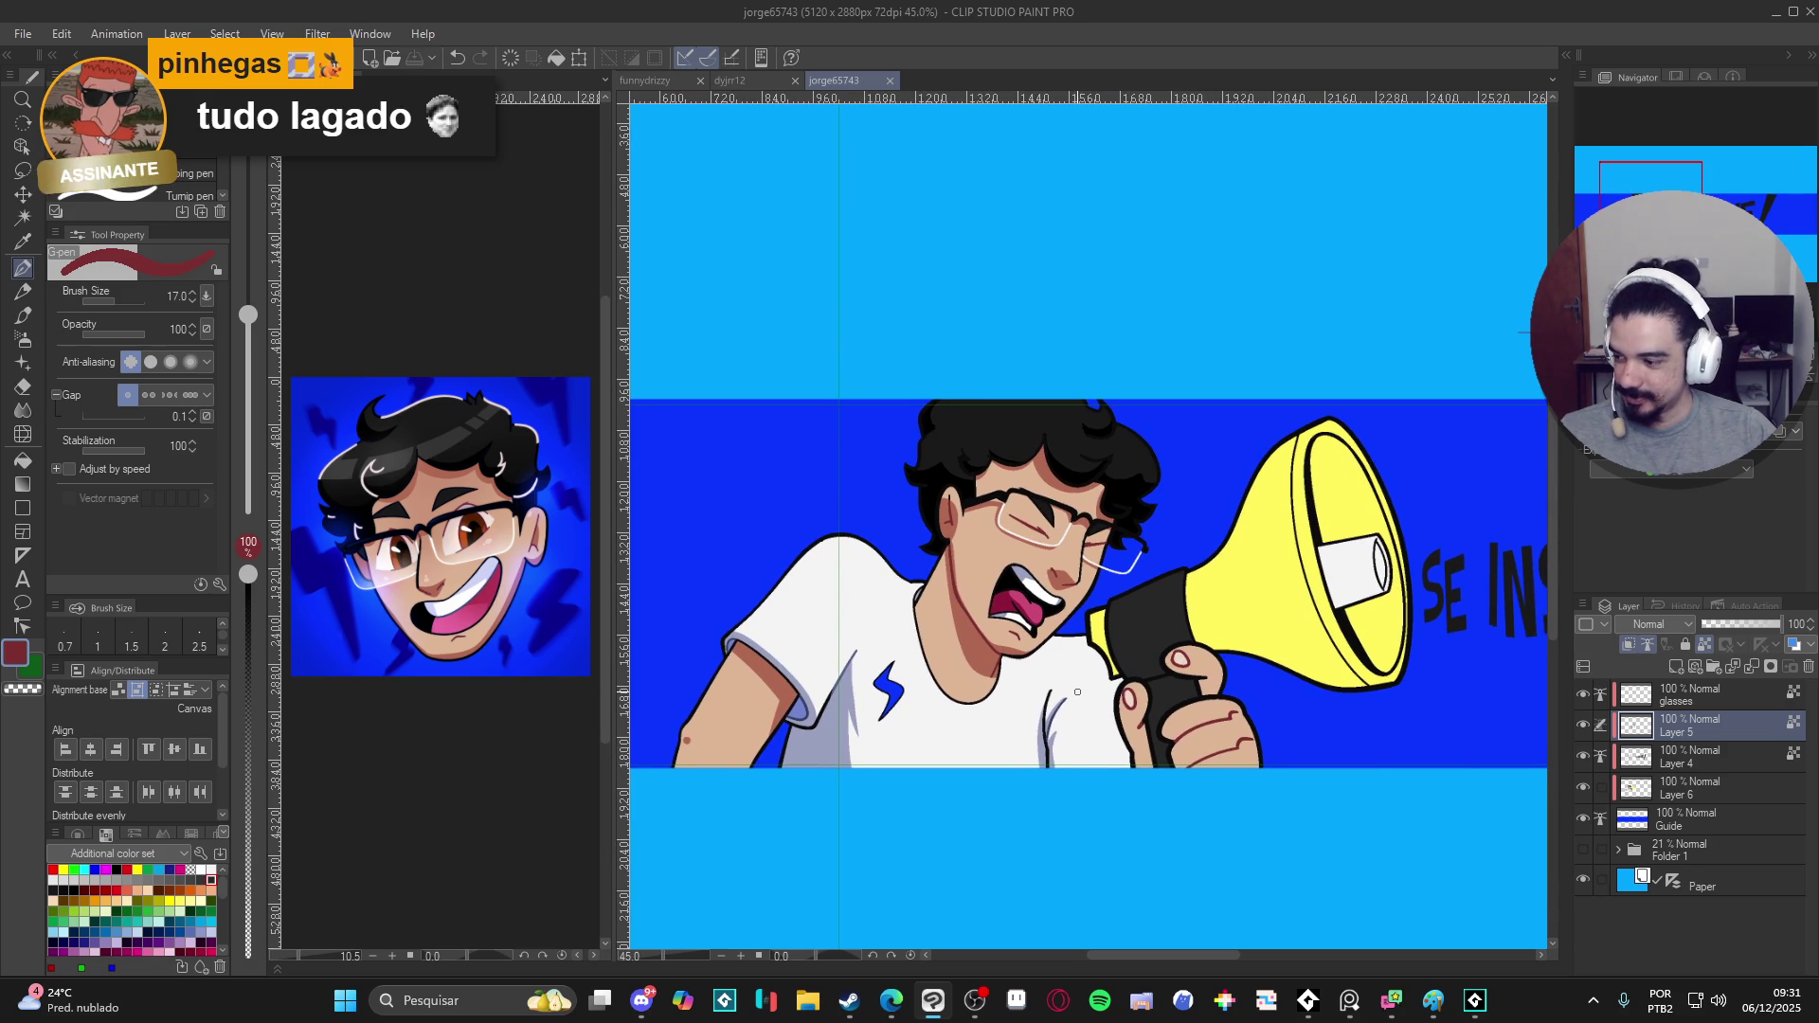
scroll(939, 671, "up", 1)
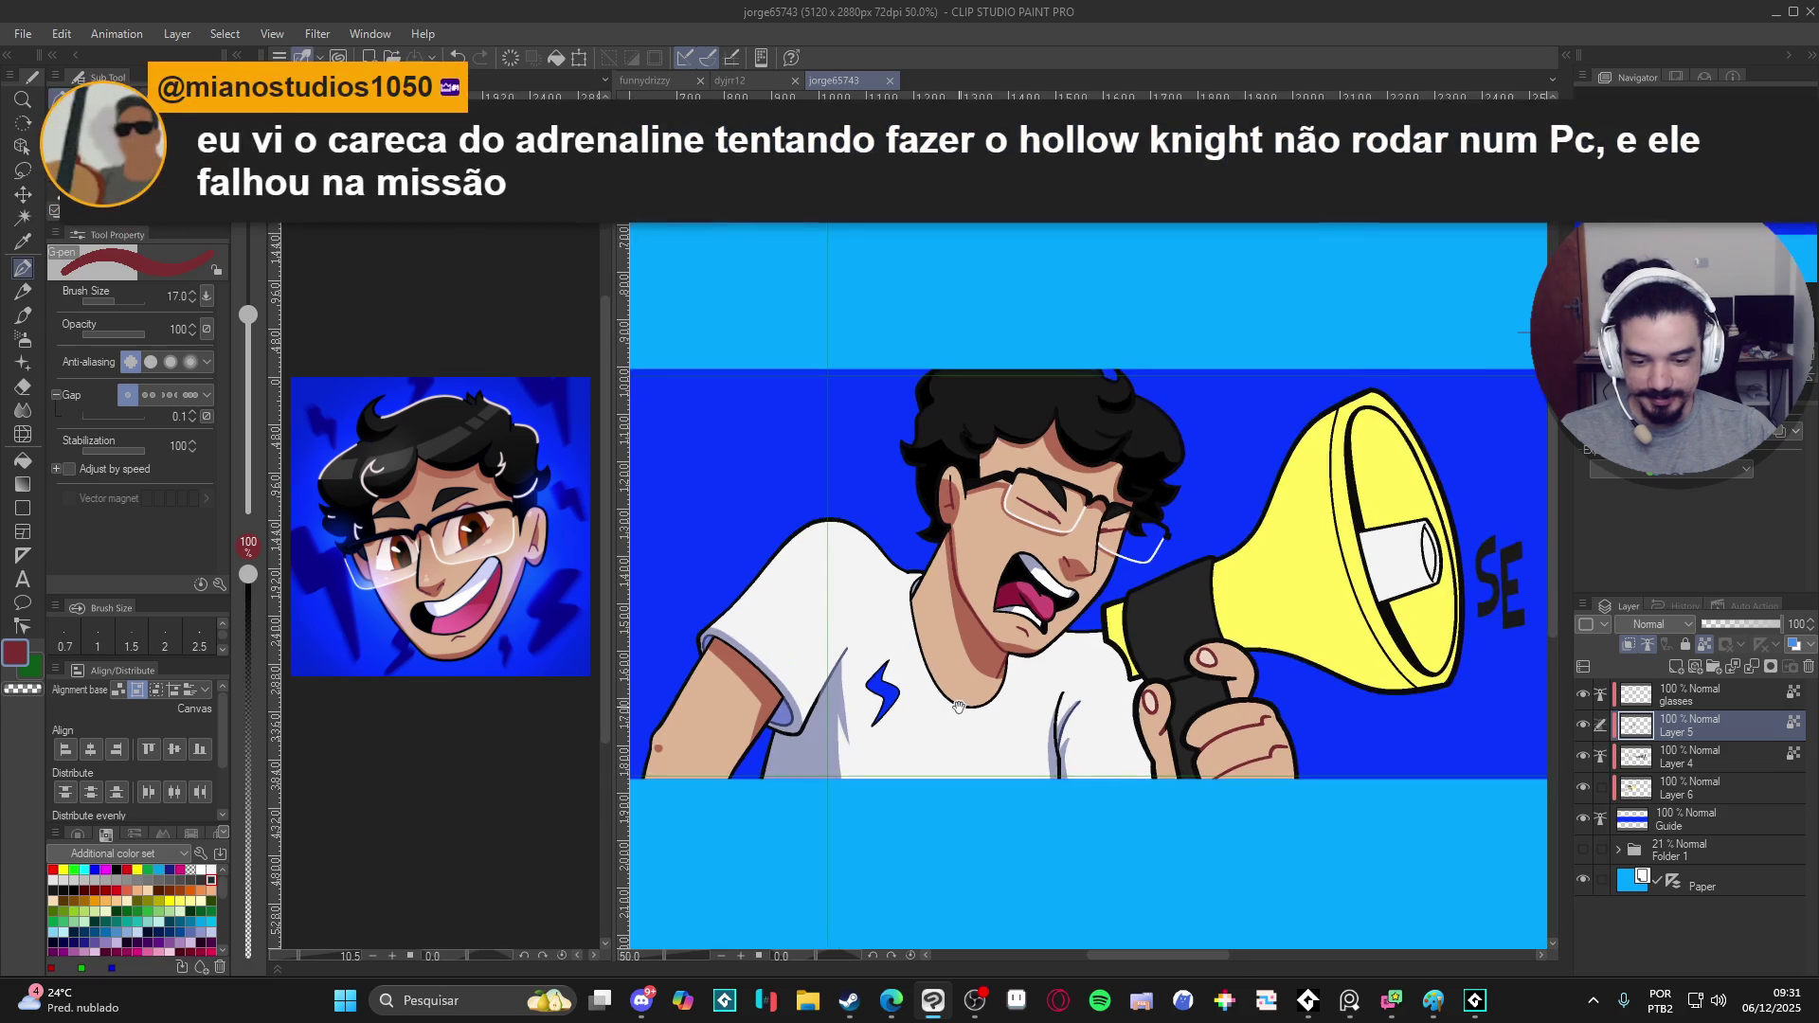
- Toggle the visibility of Layers 4, 5 and 6 to check what each contains
left_click(1584, 756)
left_click(1587, 725)
left_click(1586, 725)
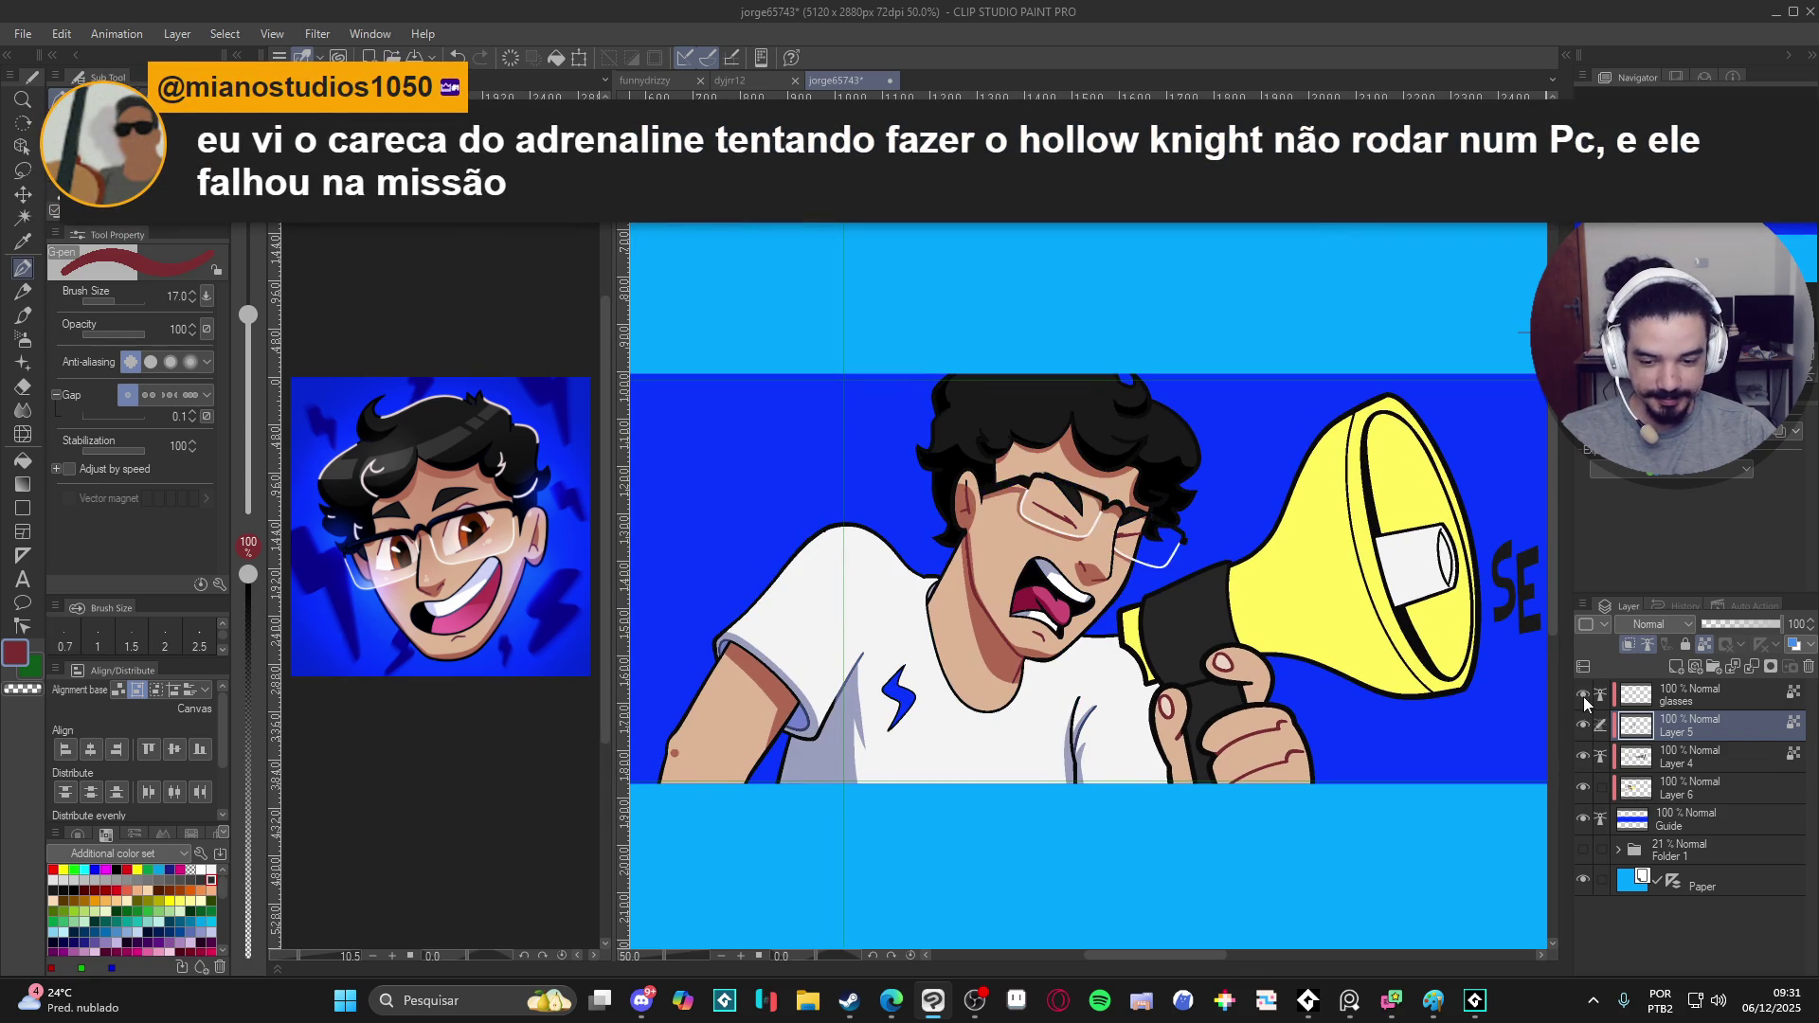
left_click(1584, 788)
left_click(1584, 787)
left_click(1581, 756)
left_click(1581, 757)
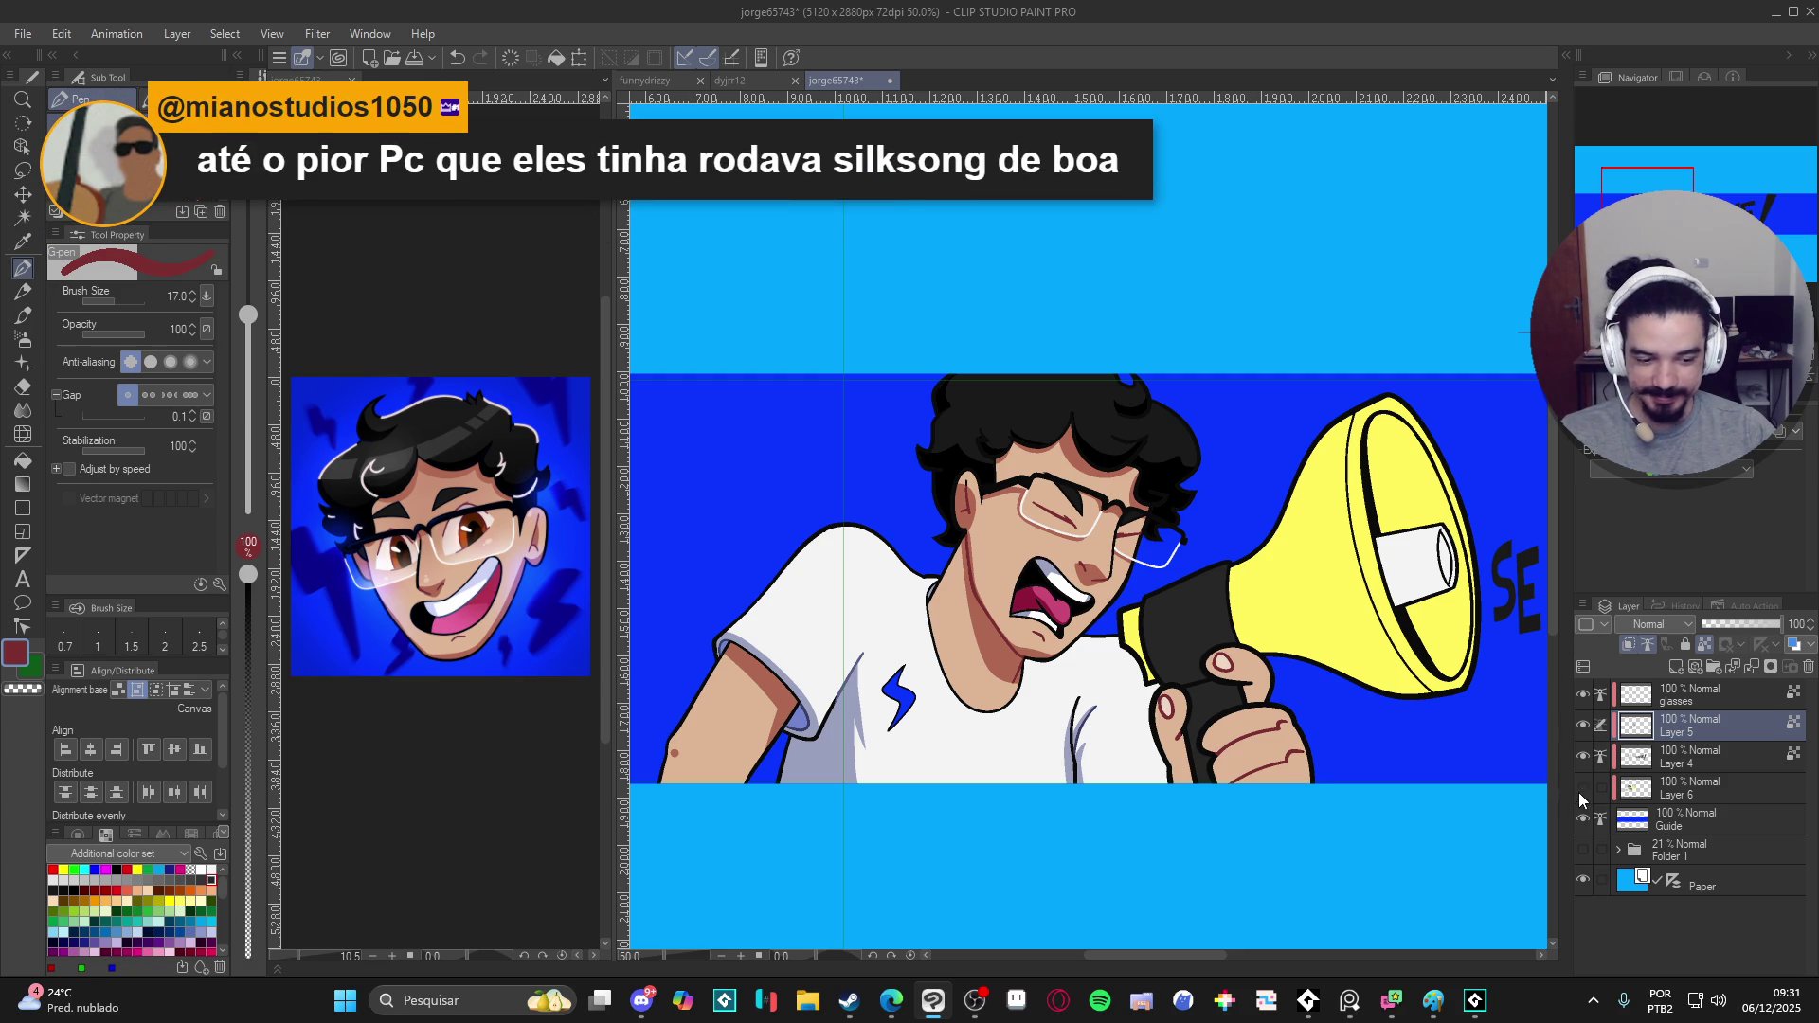
- On Layer 6, auto-select the megaphone's yellow bell and return to the G-pen
left_click(1702, 789)
left_click_drag(1286, 599, 1182, 612)
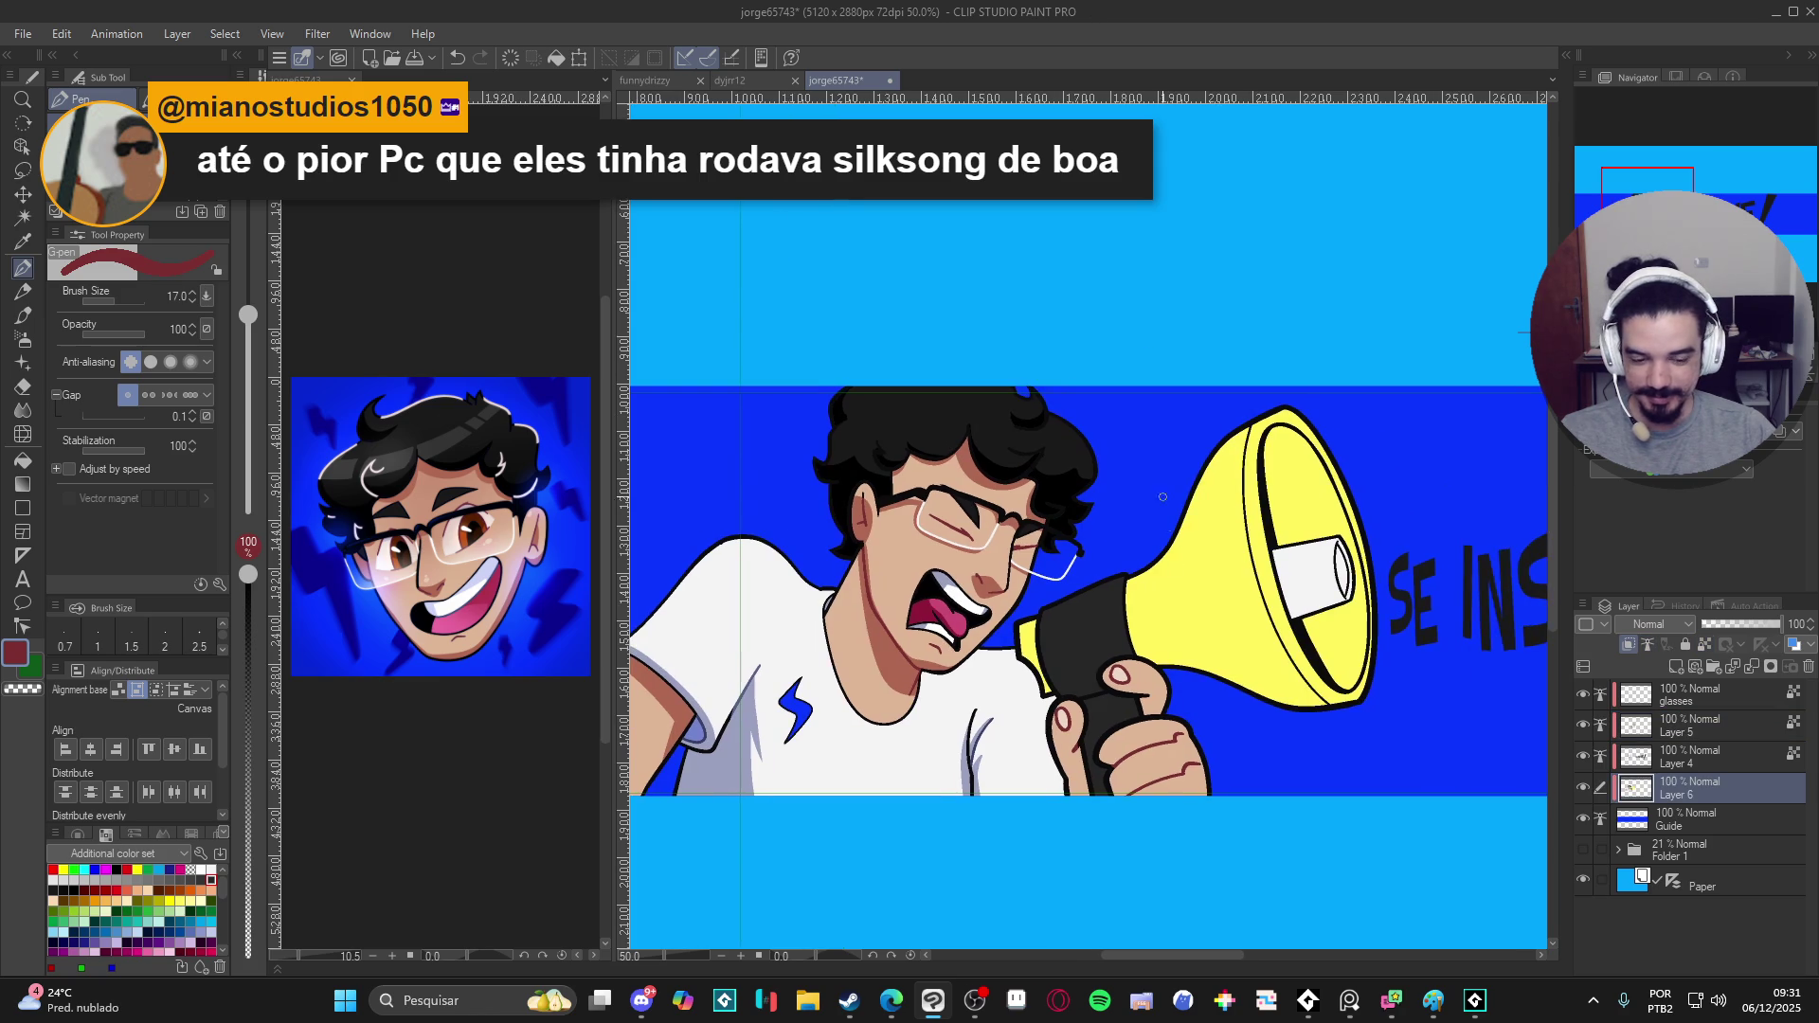
key("w")
left_click(1244, 647)
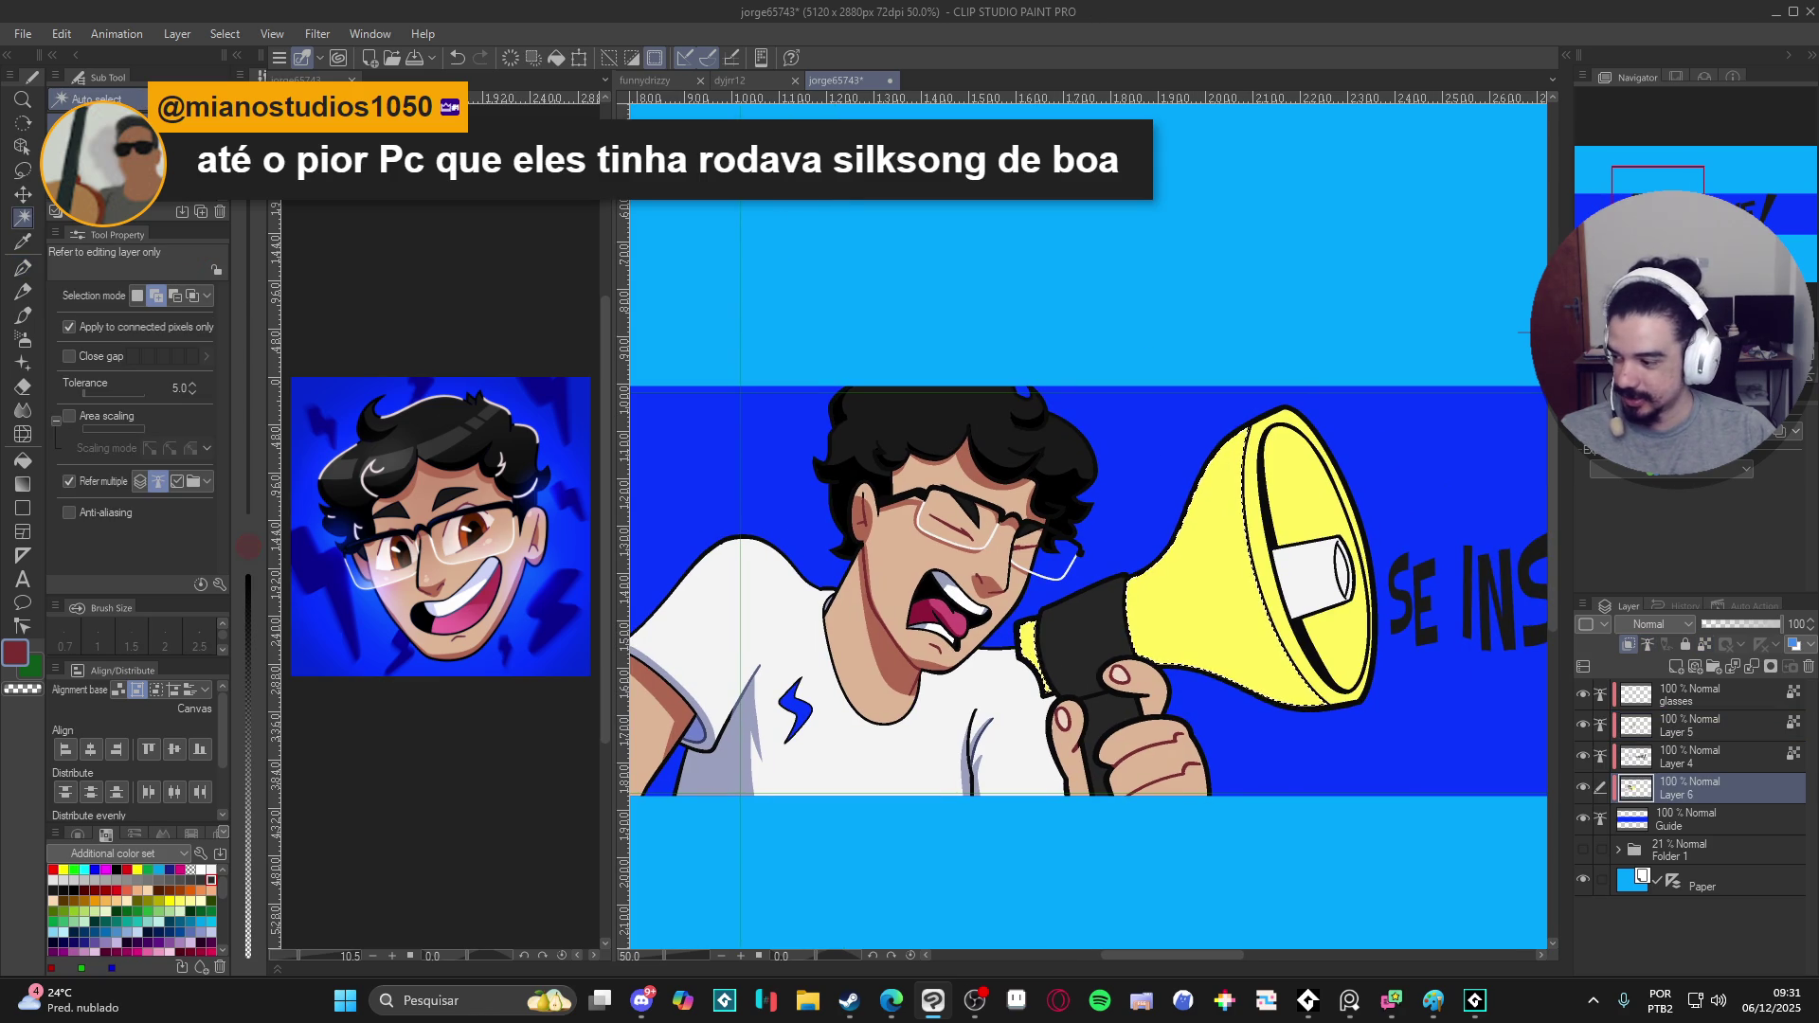
key("alt+Tab")
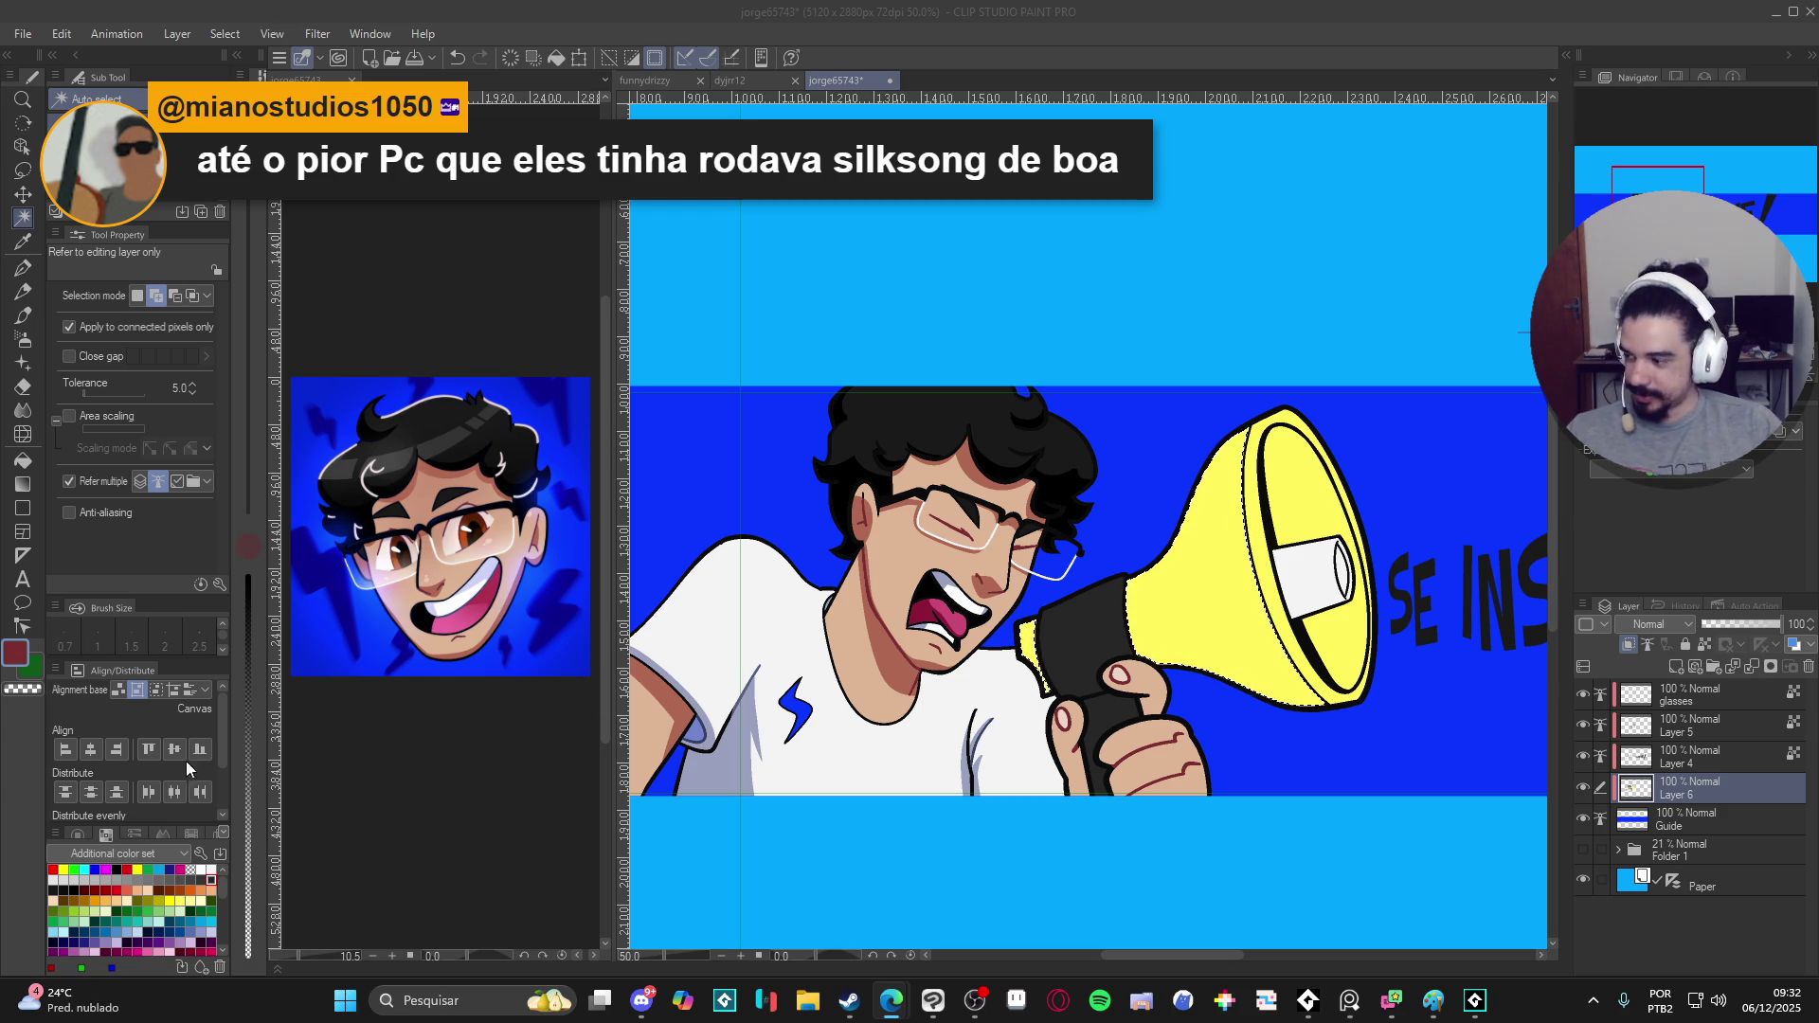
scroll(1035, 324, "down", 1)
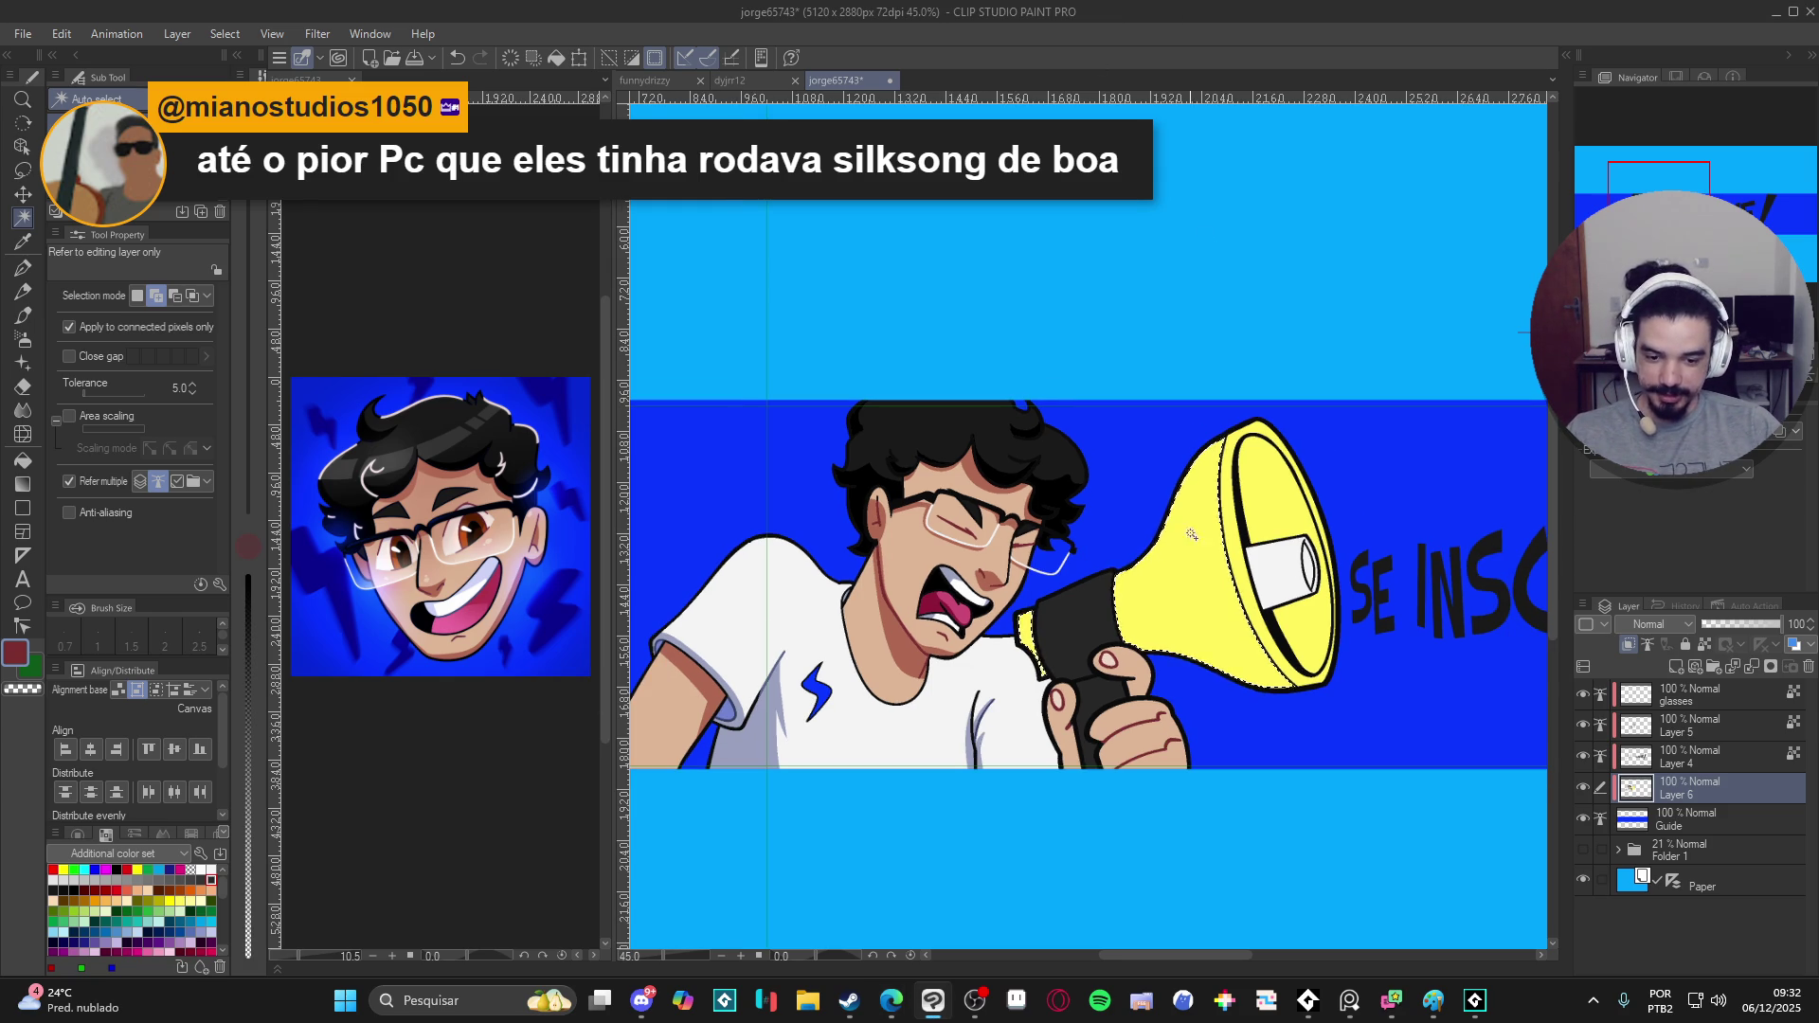
key("p")
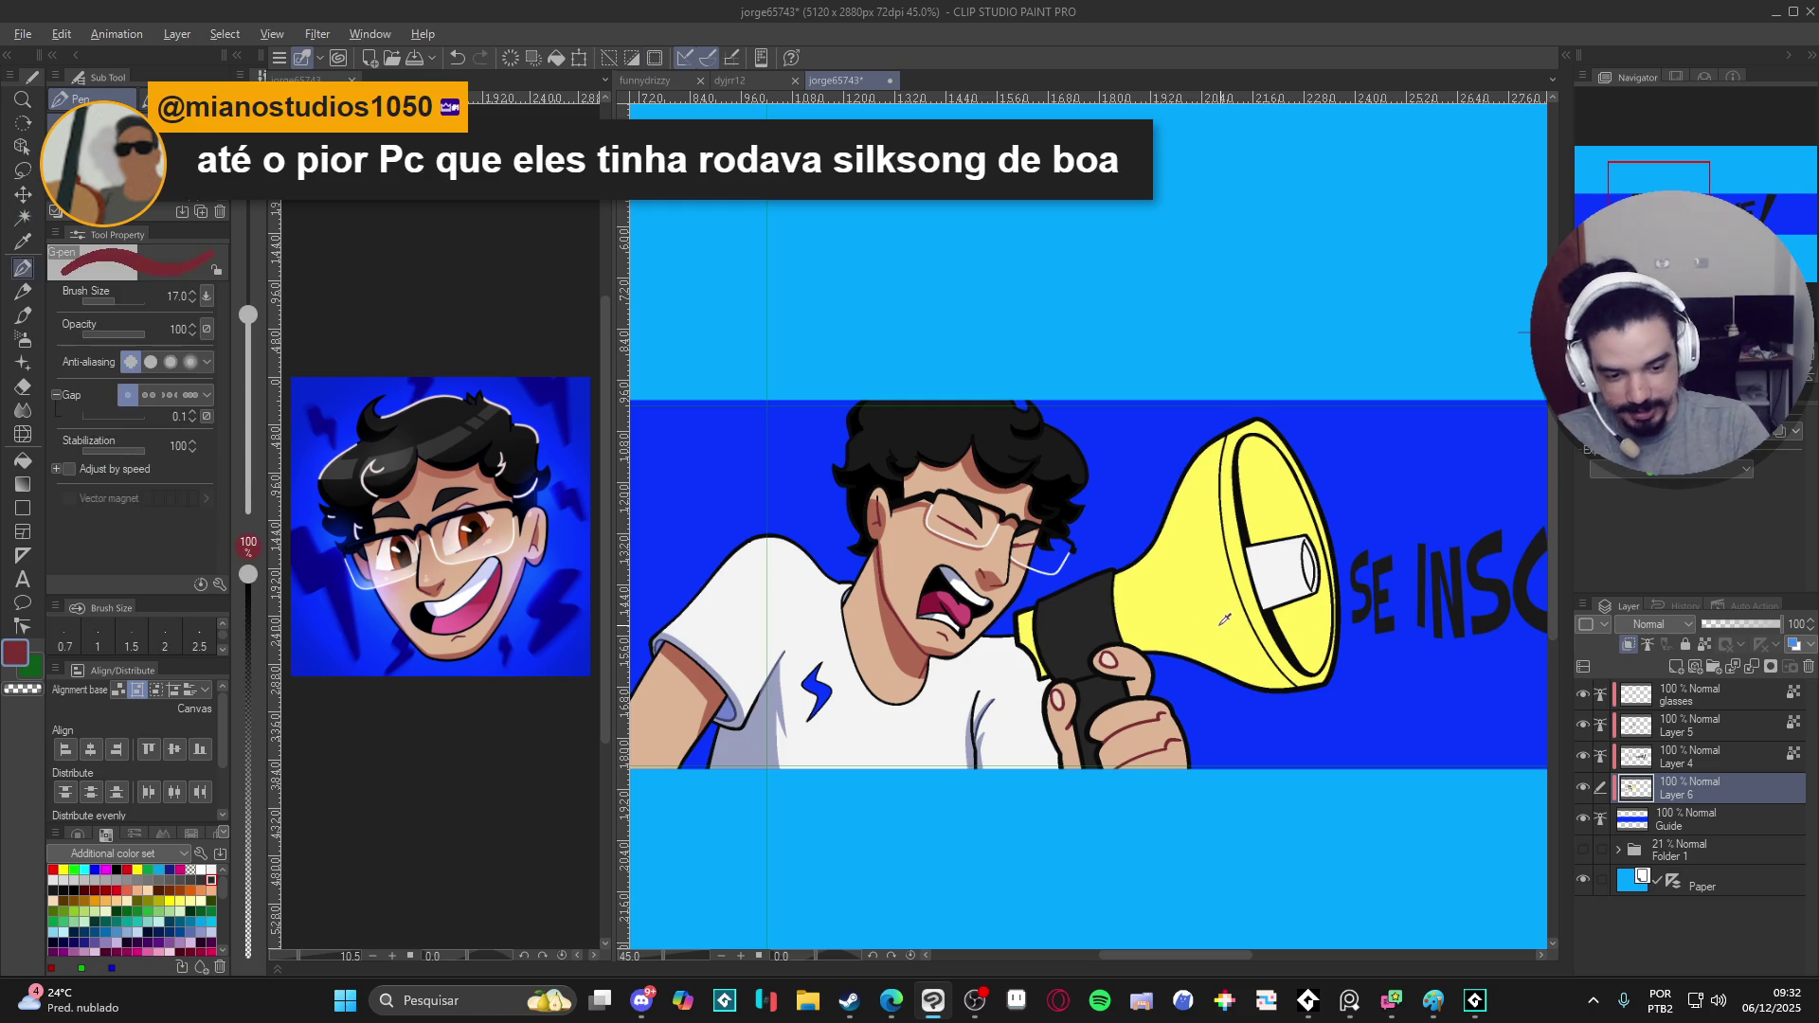
- Sample the megaphone yellow and shift it to a darker ochre drawing colour
left_click(1217, 598, "alt")
left_click(15, 653)
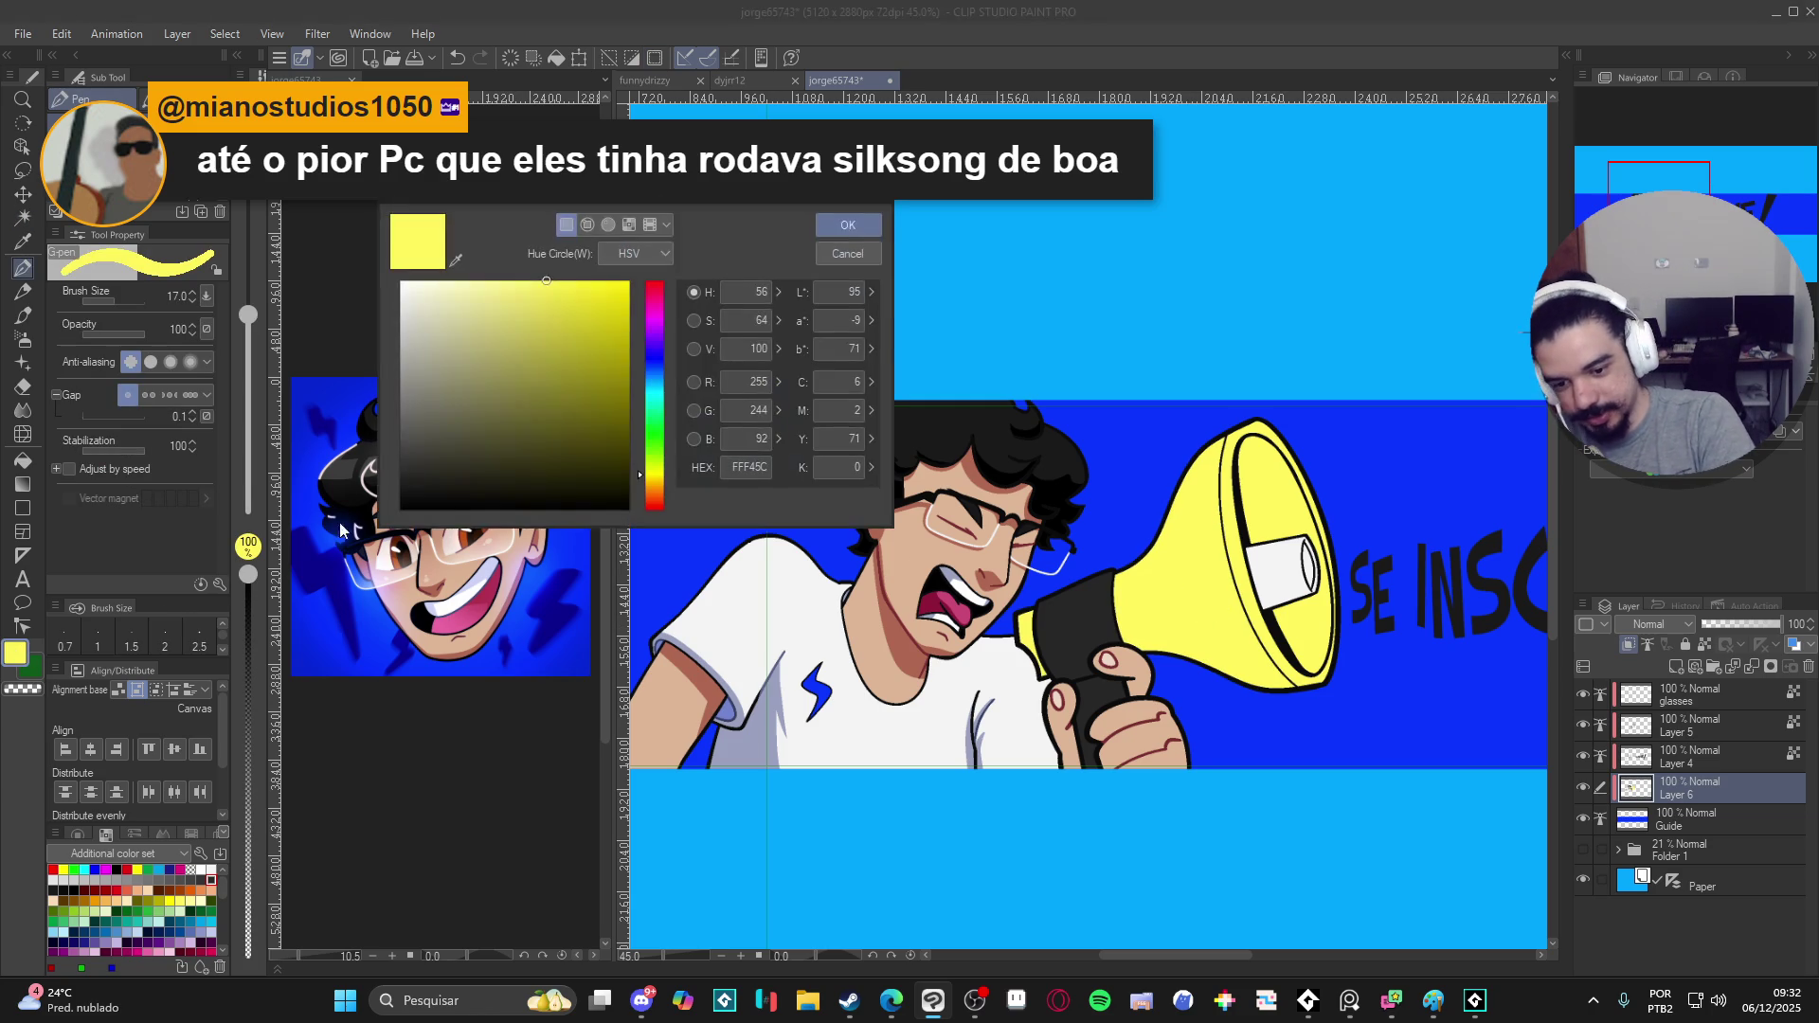
left_click(577, 339)
left_click(652, 481)
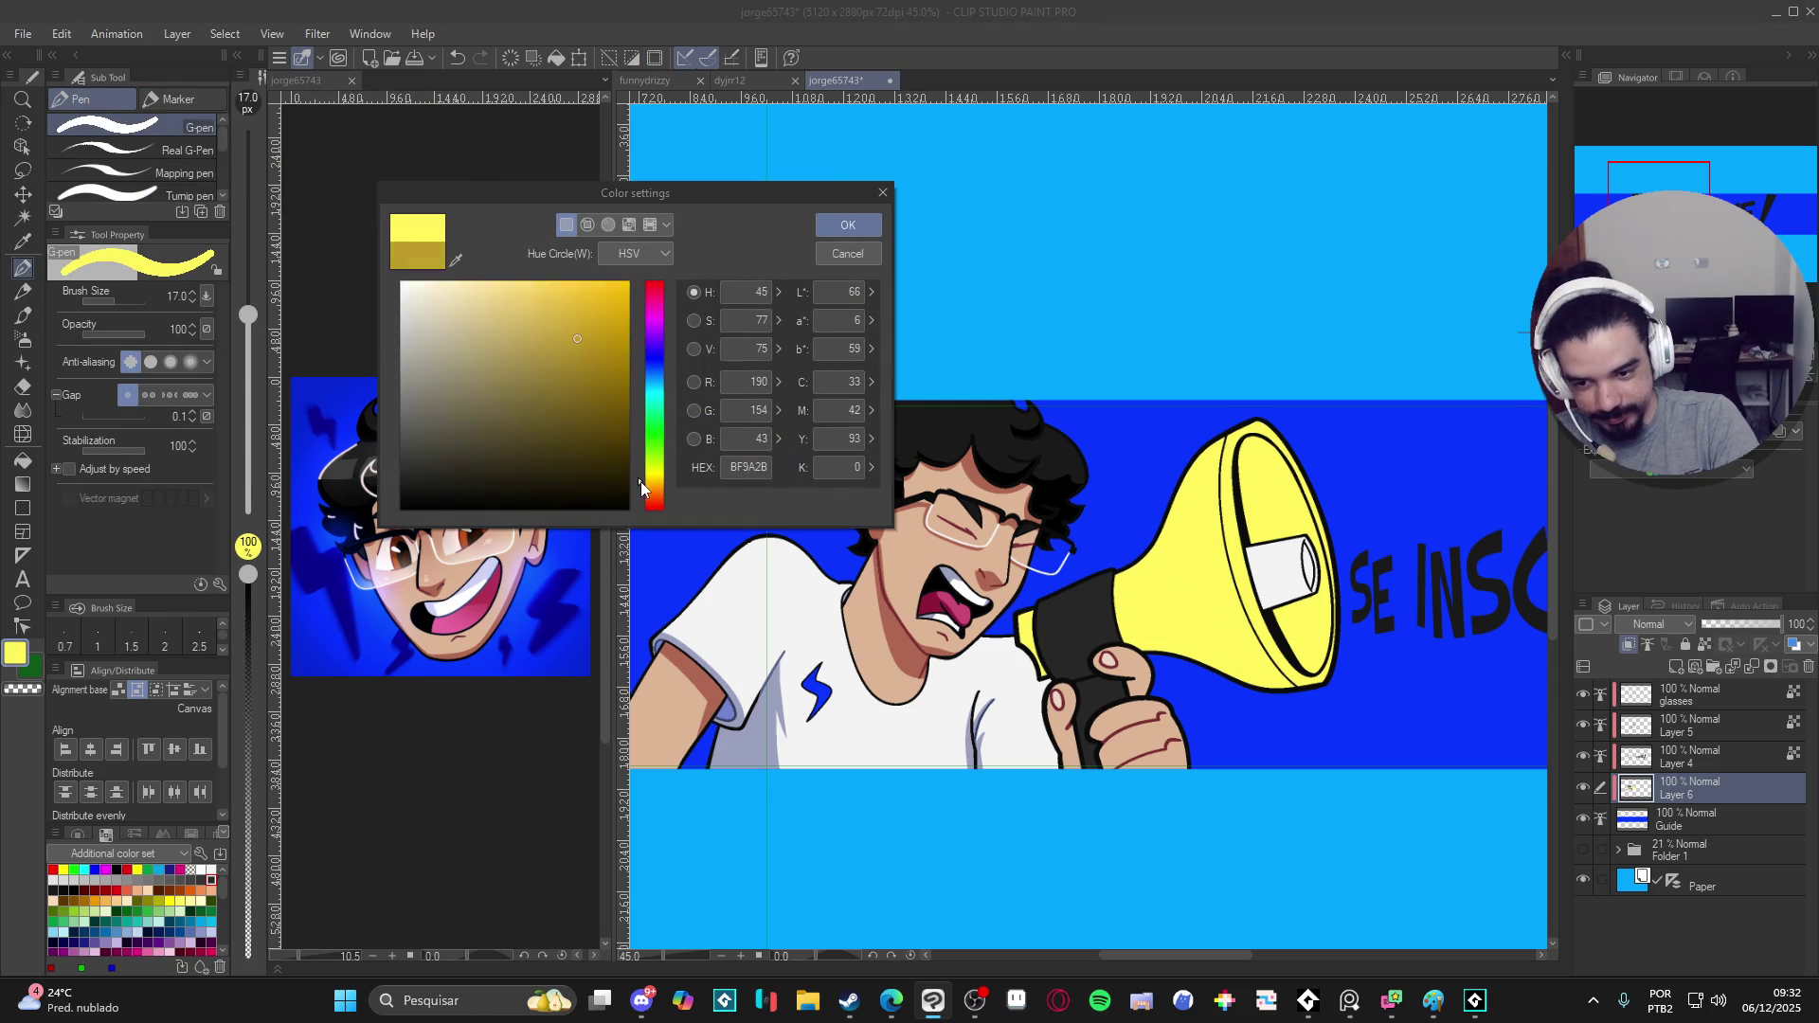
left_click(847, 225)
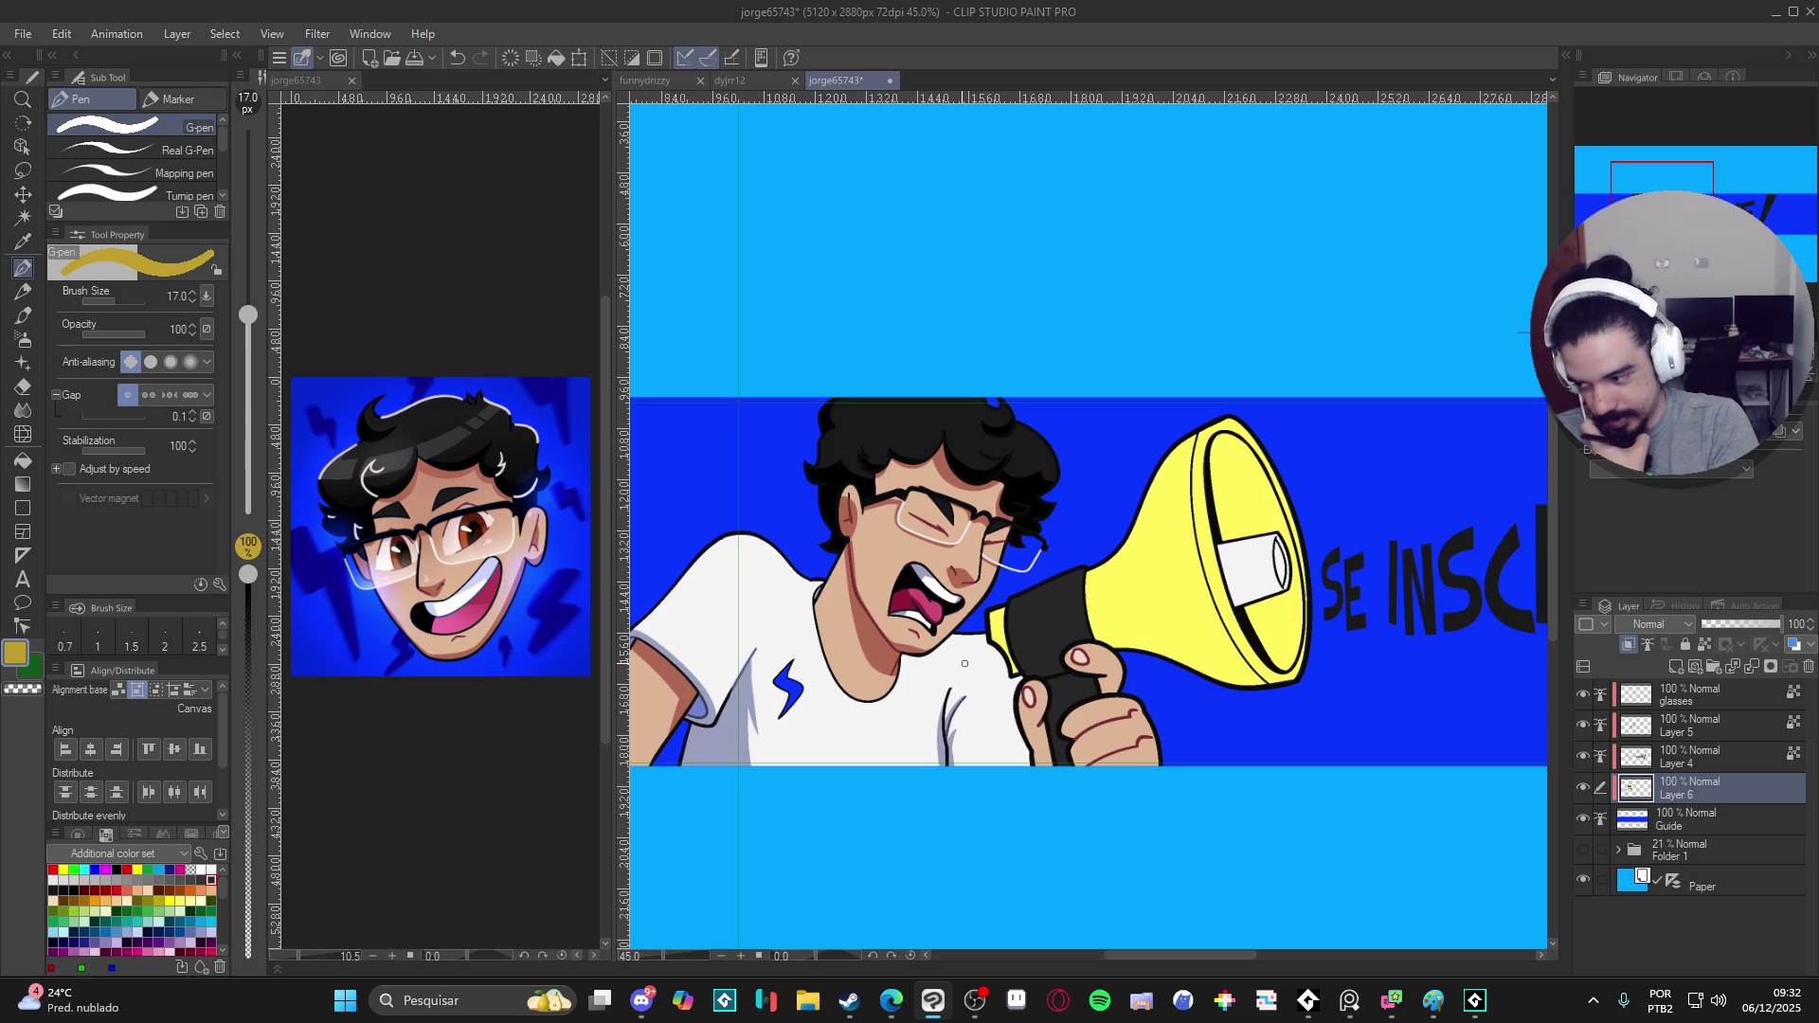
- Tilt the canvas, fill the lower bell with an orange-brown shade, then undo that trial shadow
left_click_drag(963, 662, 1251, 634)
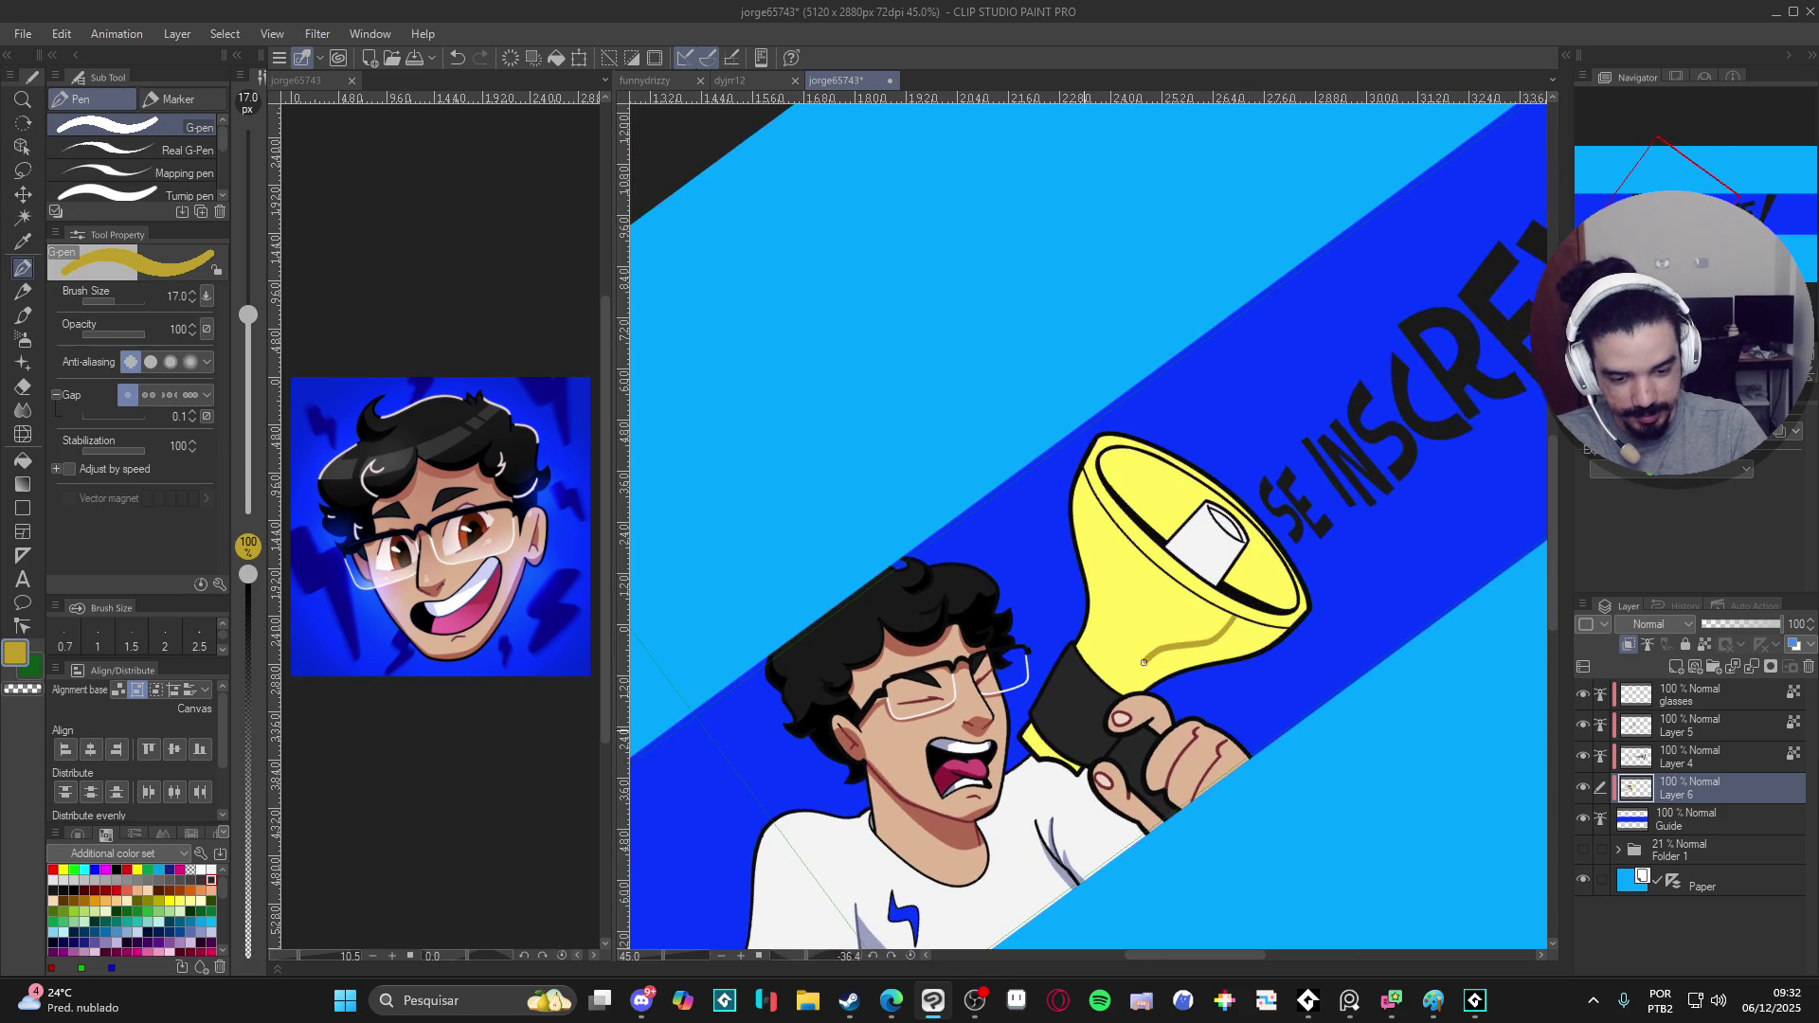
key("g")
key("g")
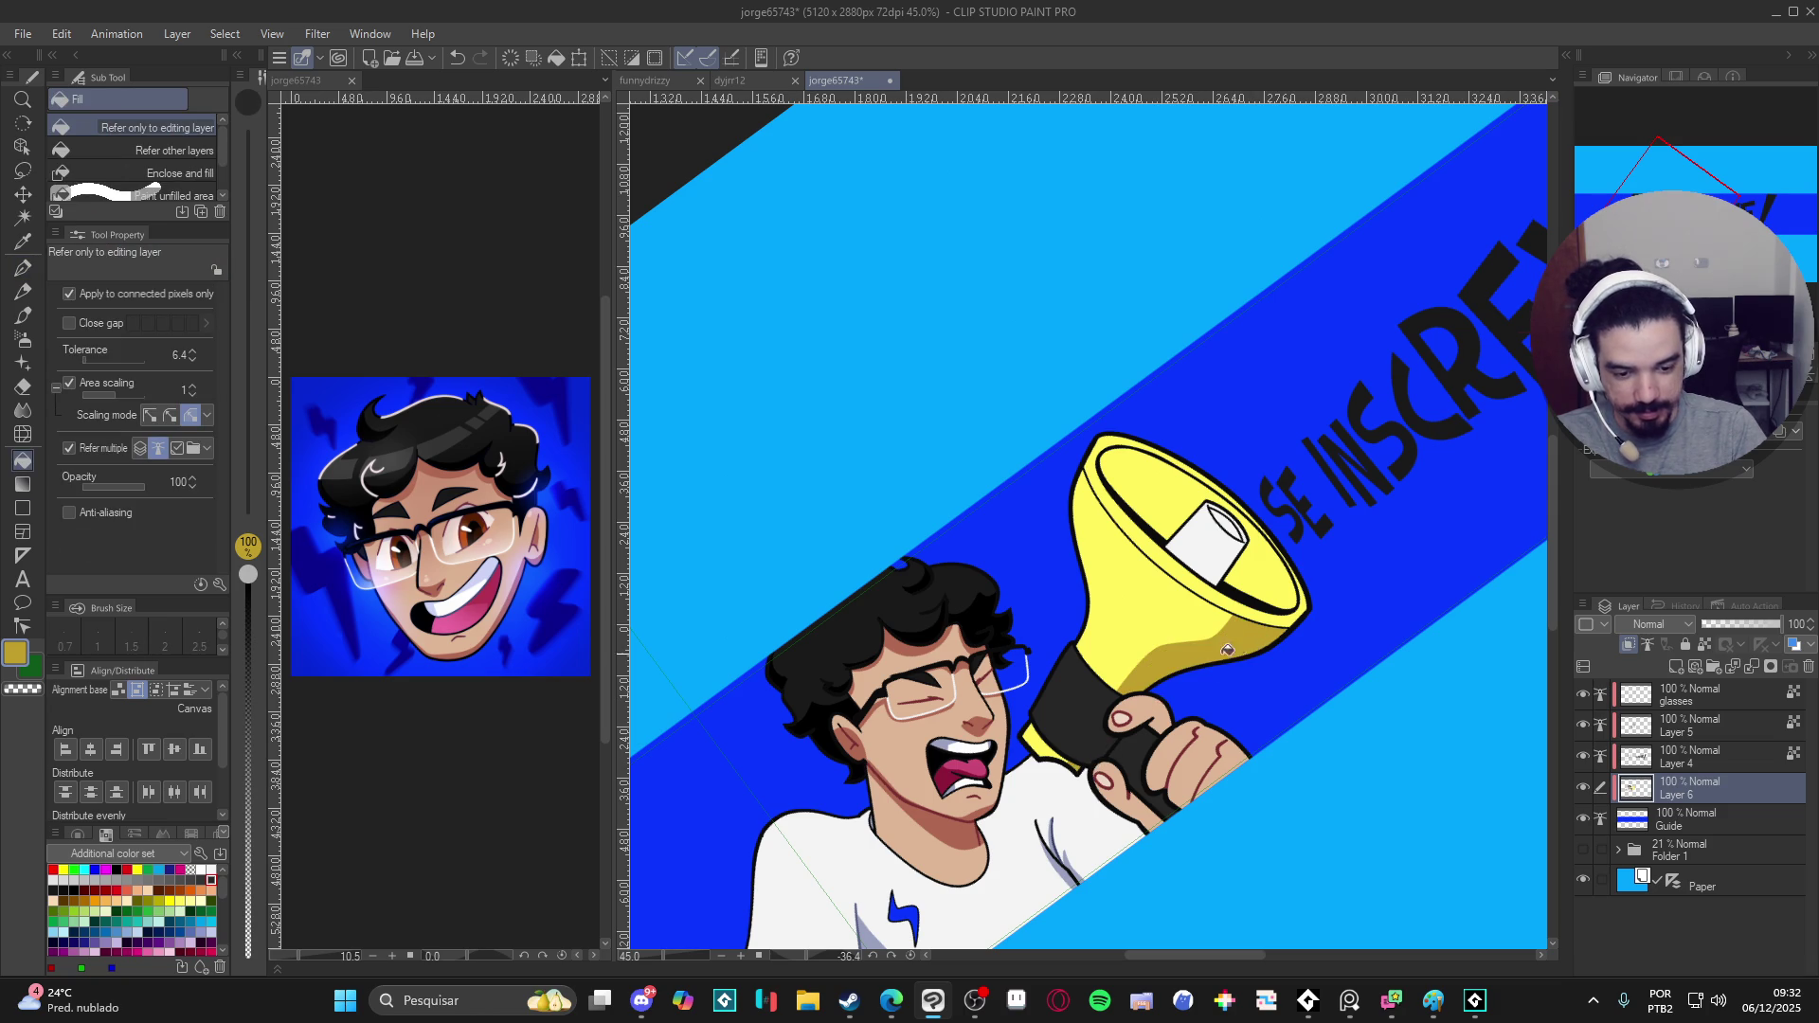
left_click(16, 652)
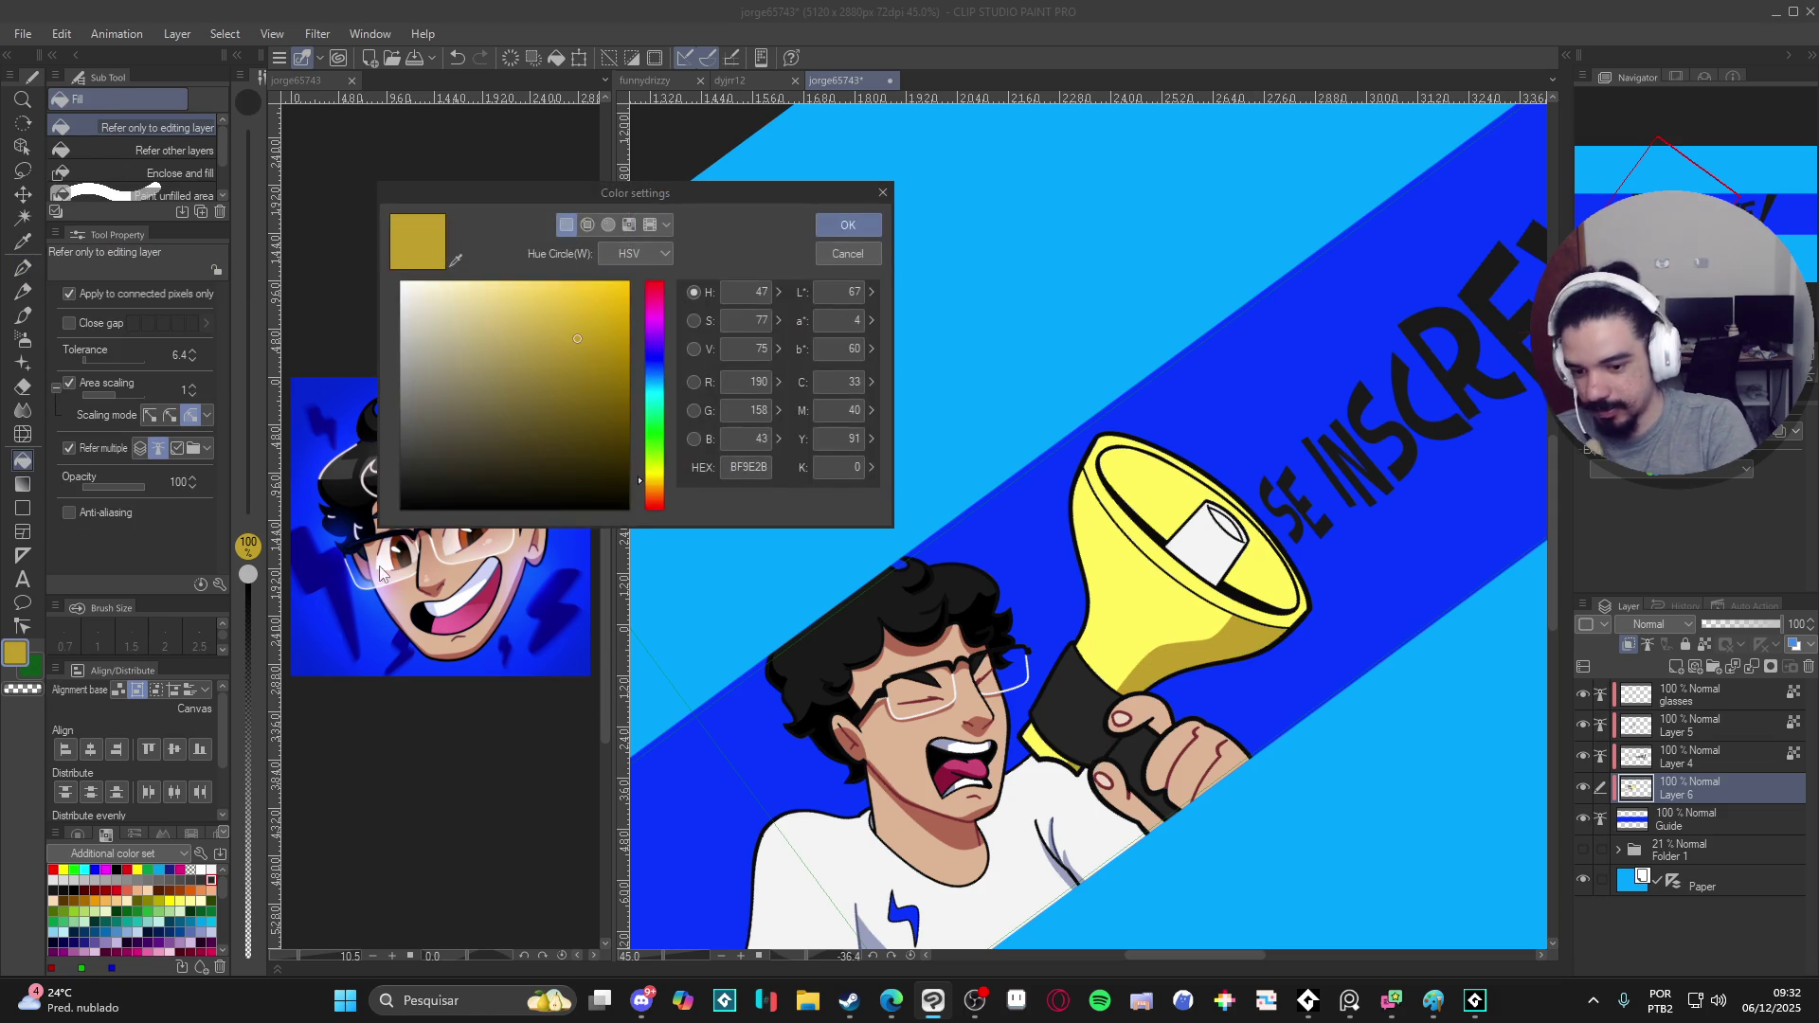
left_click(605, 366)
left_click(646, 495)
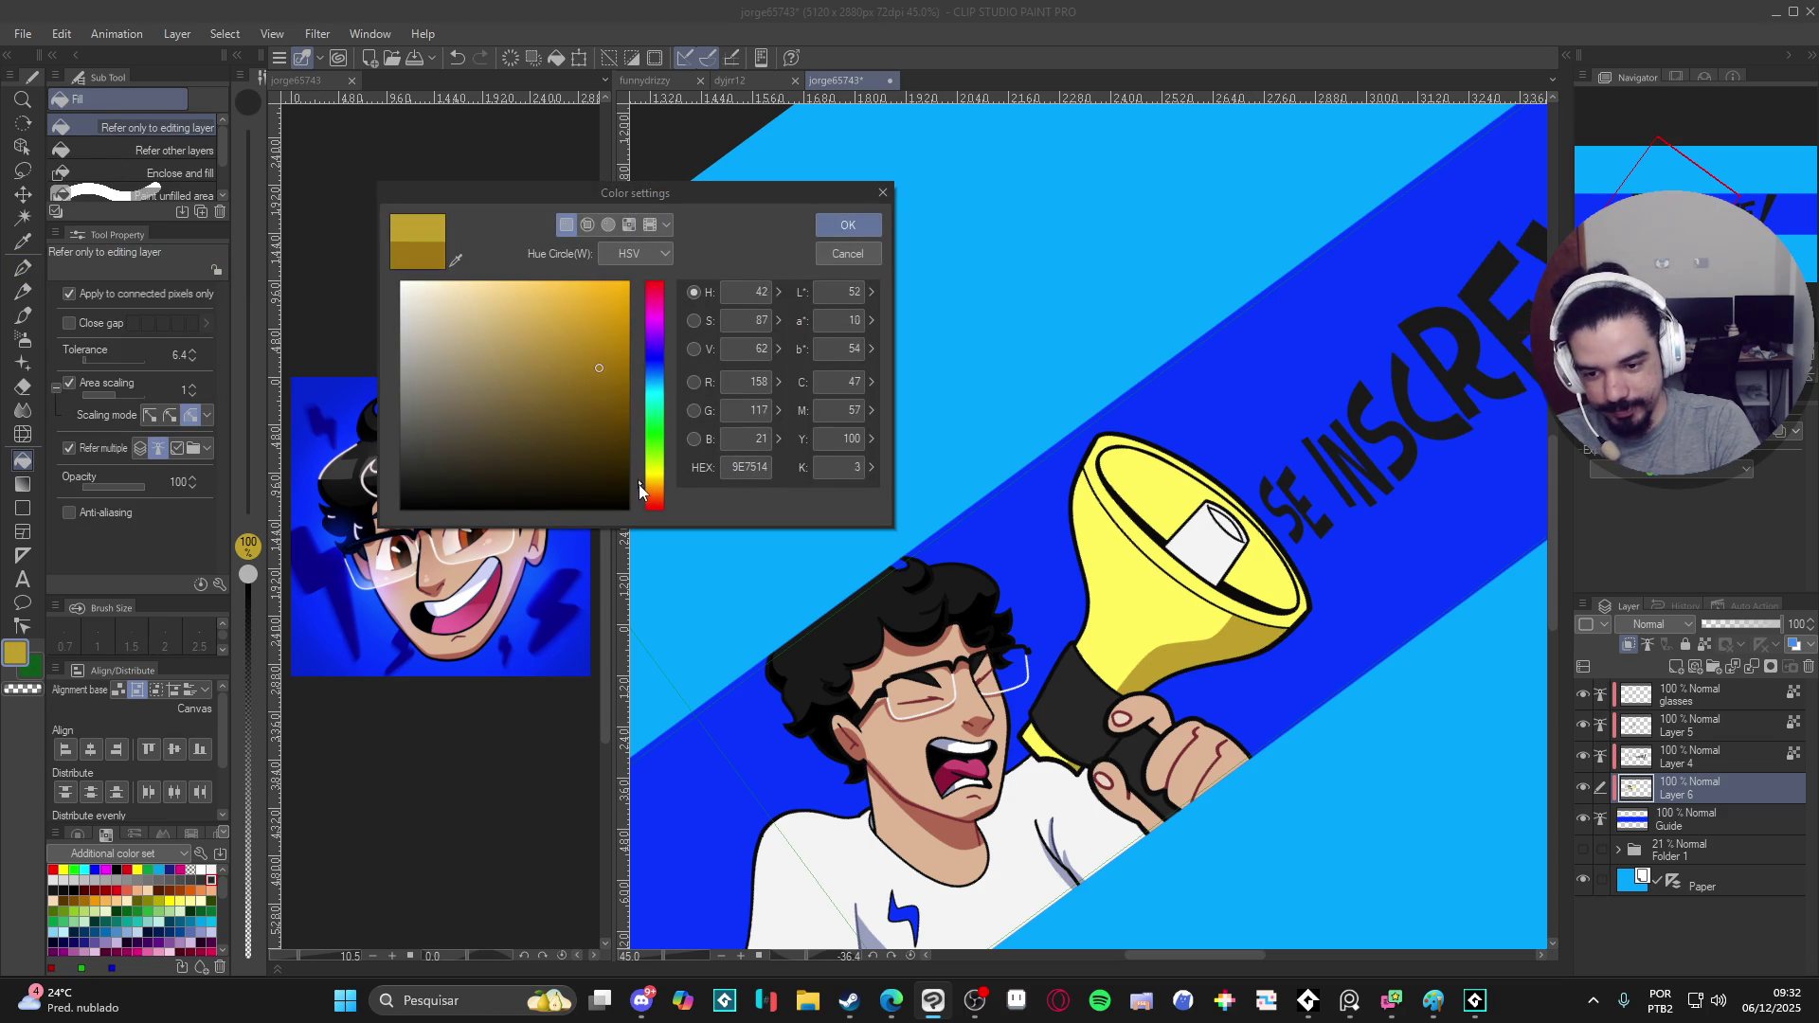
left_click(848, 227)
left_click(1239, 643)
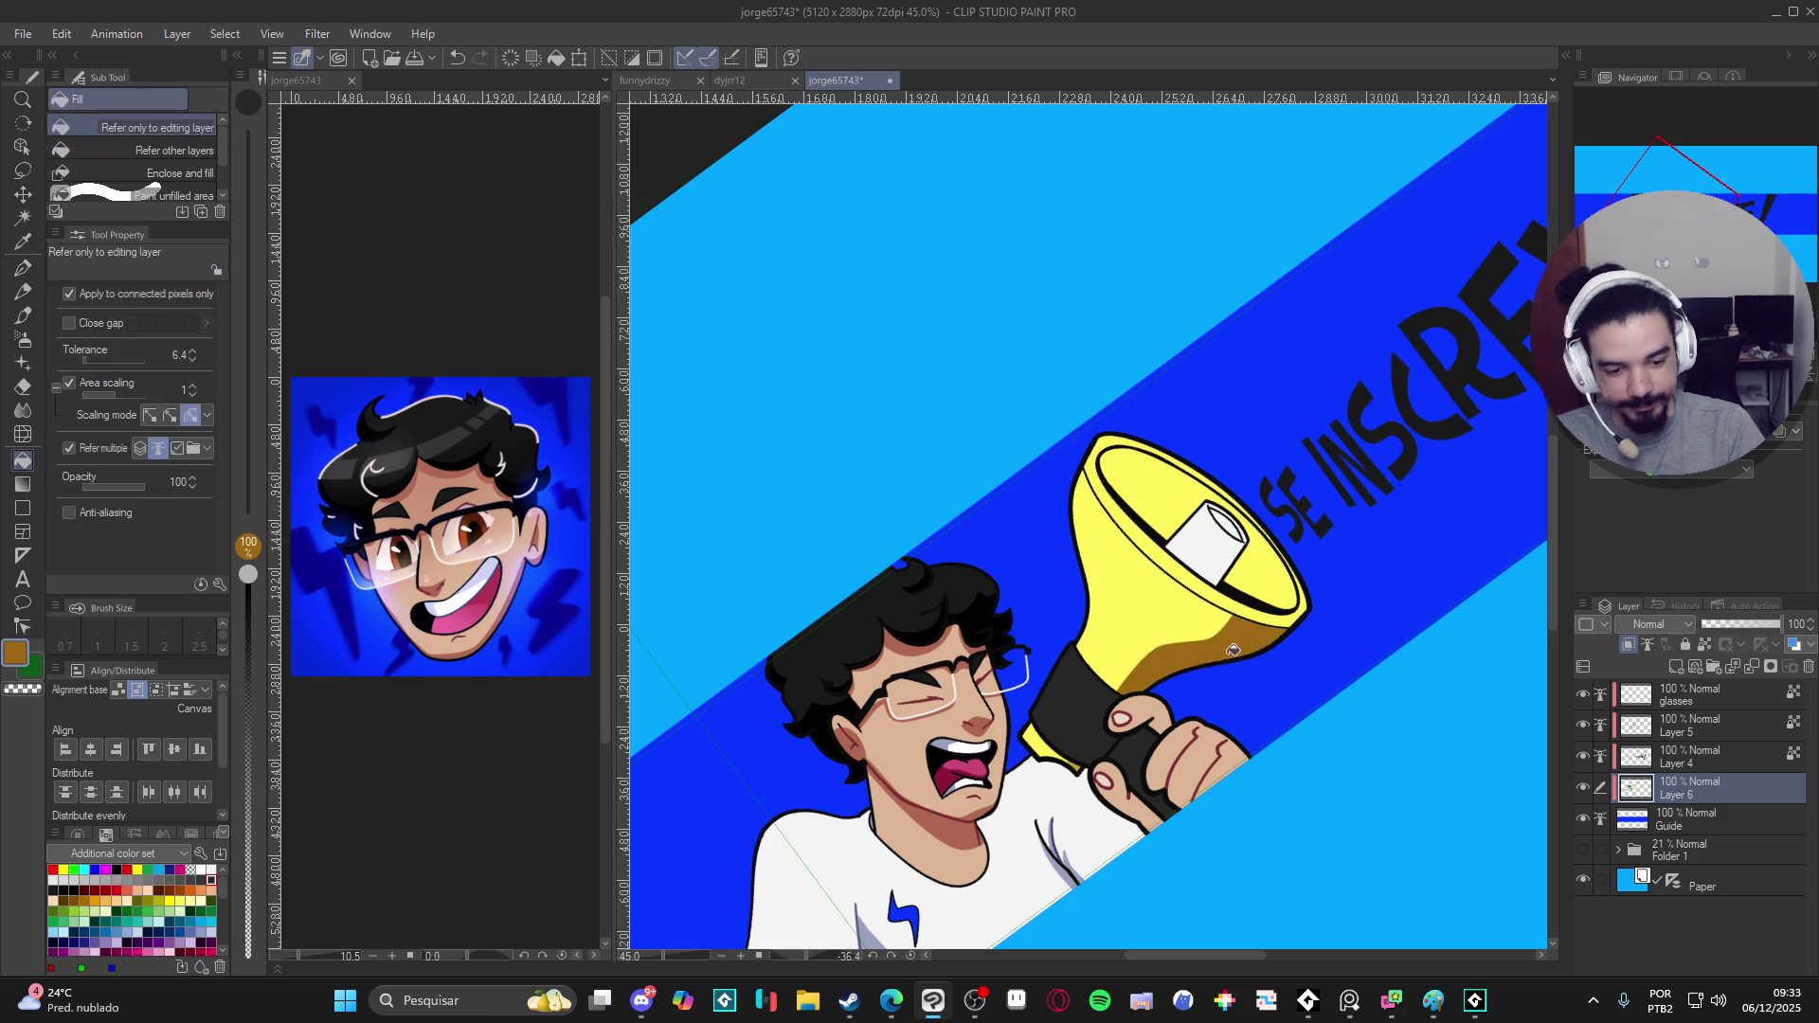
key("ctrl+z")
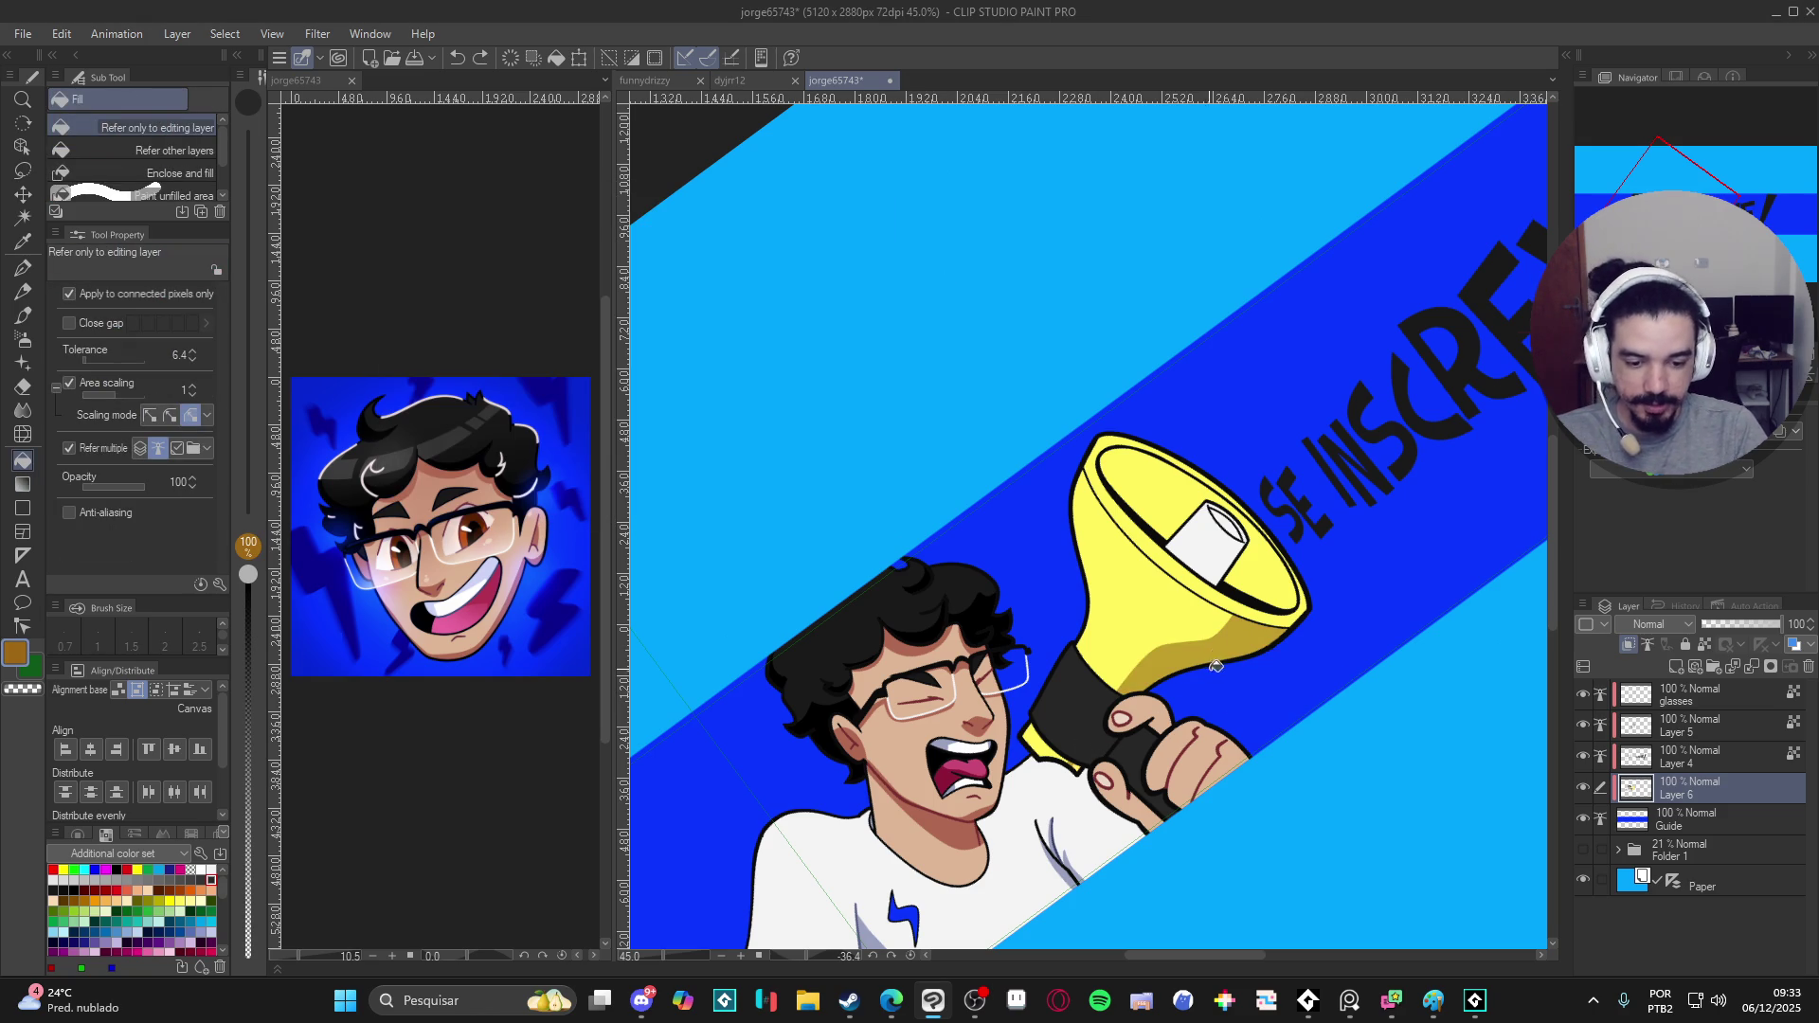
key("ctrl+z")
- Set a deeper golden yellow instead and paint a first G-pen shading stroke on the megaphone
left_click(14, 658)
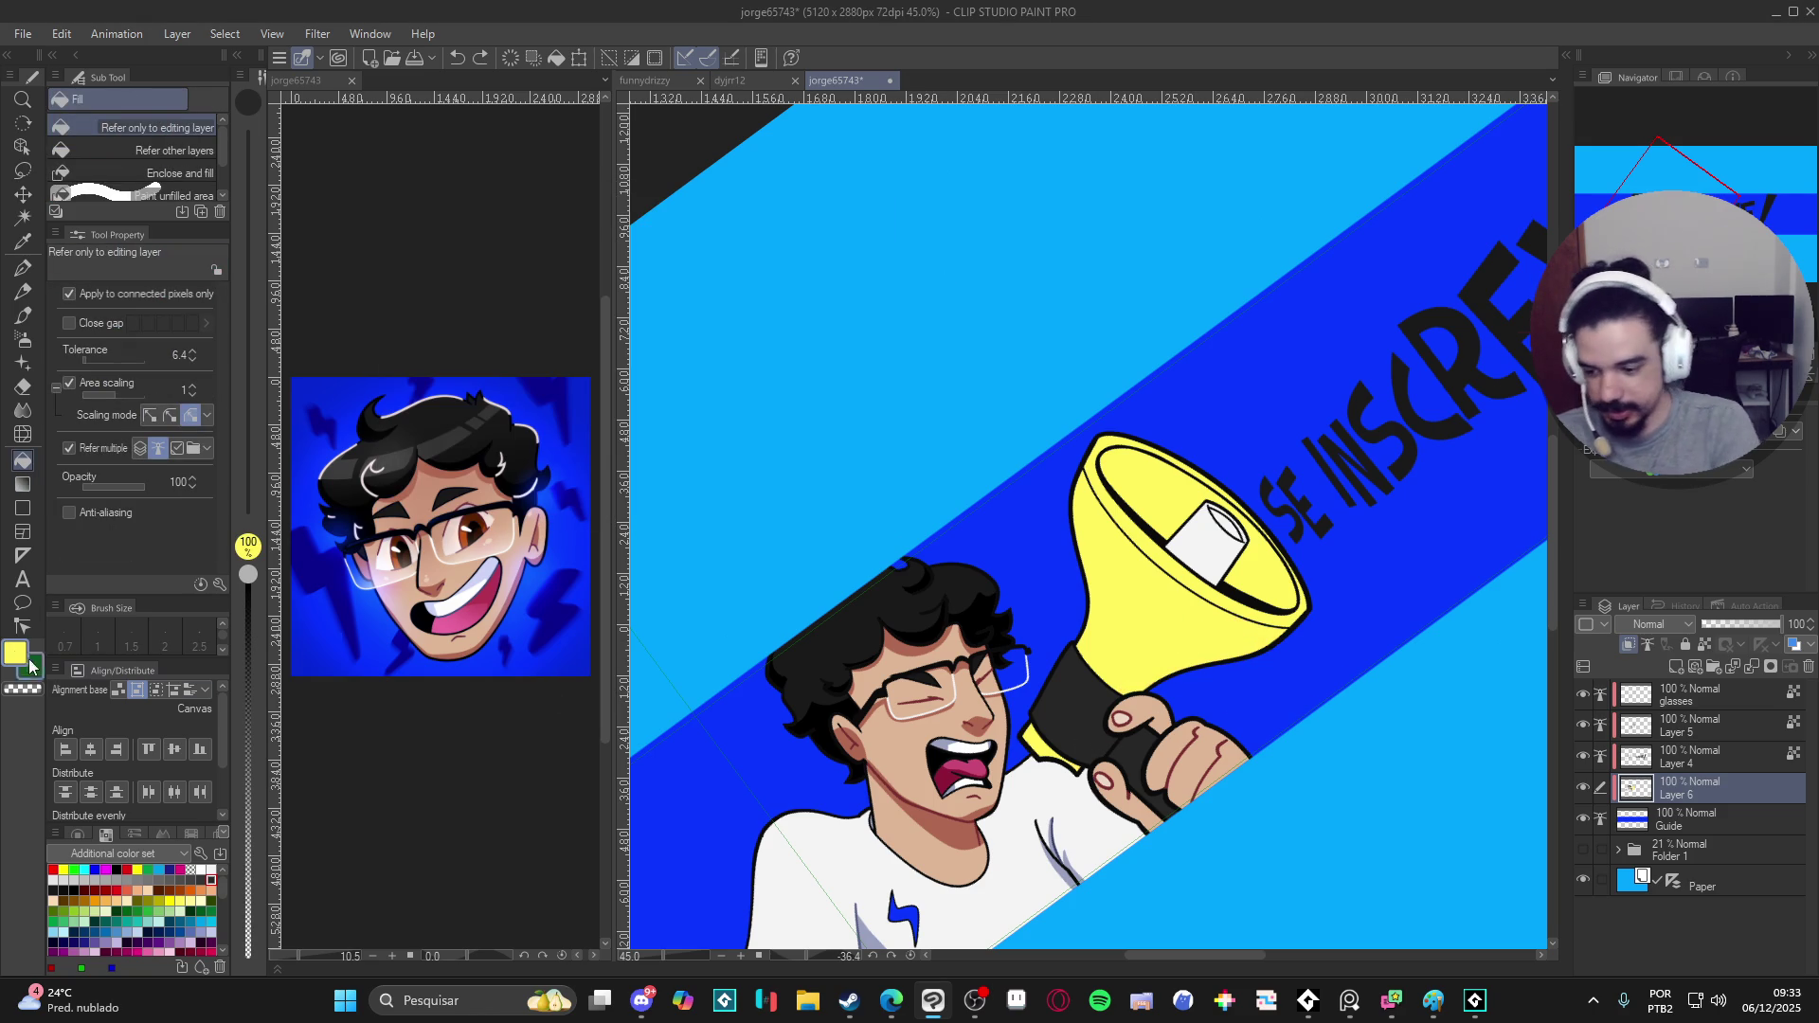
left_click(16, 659)
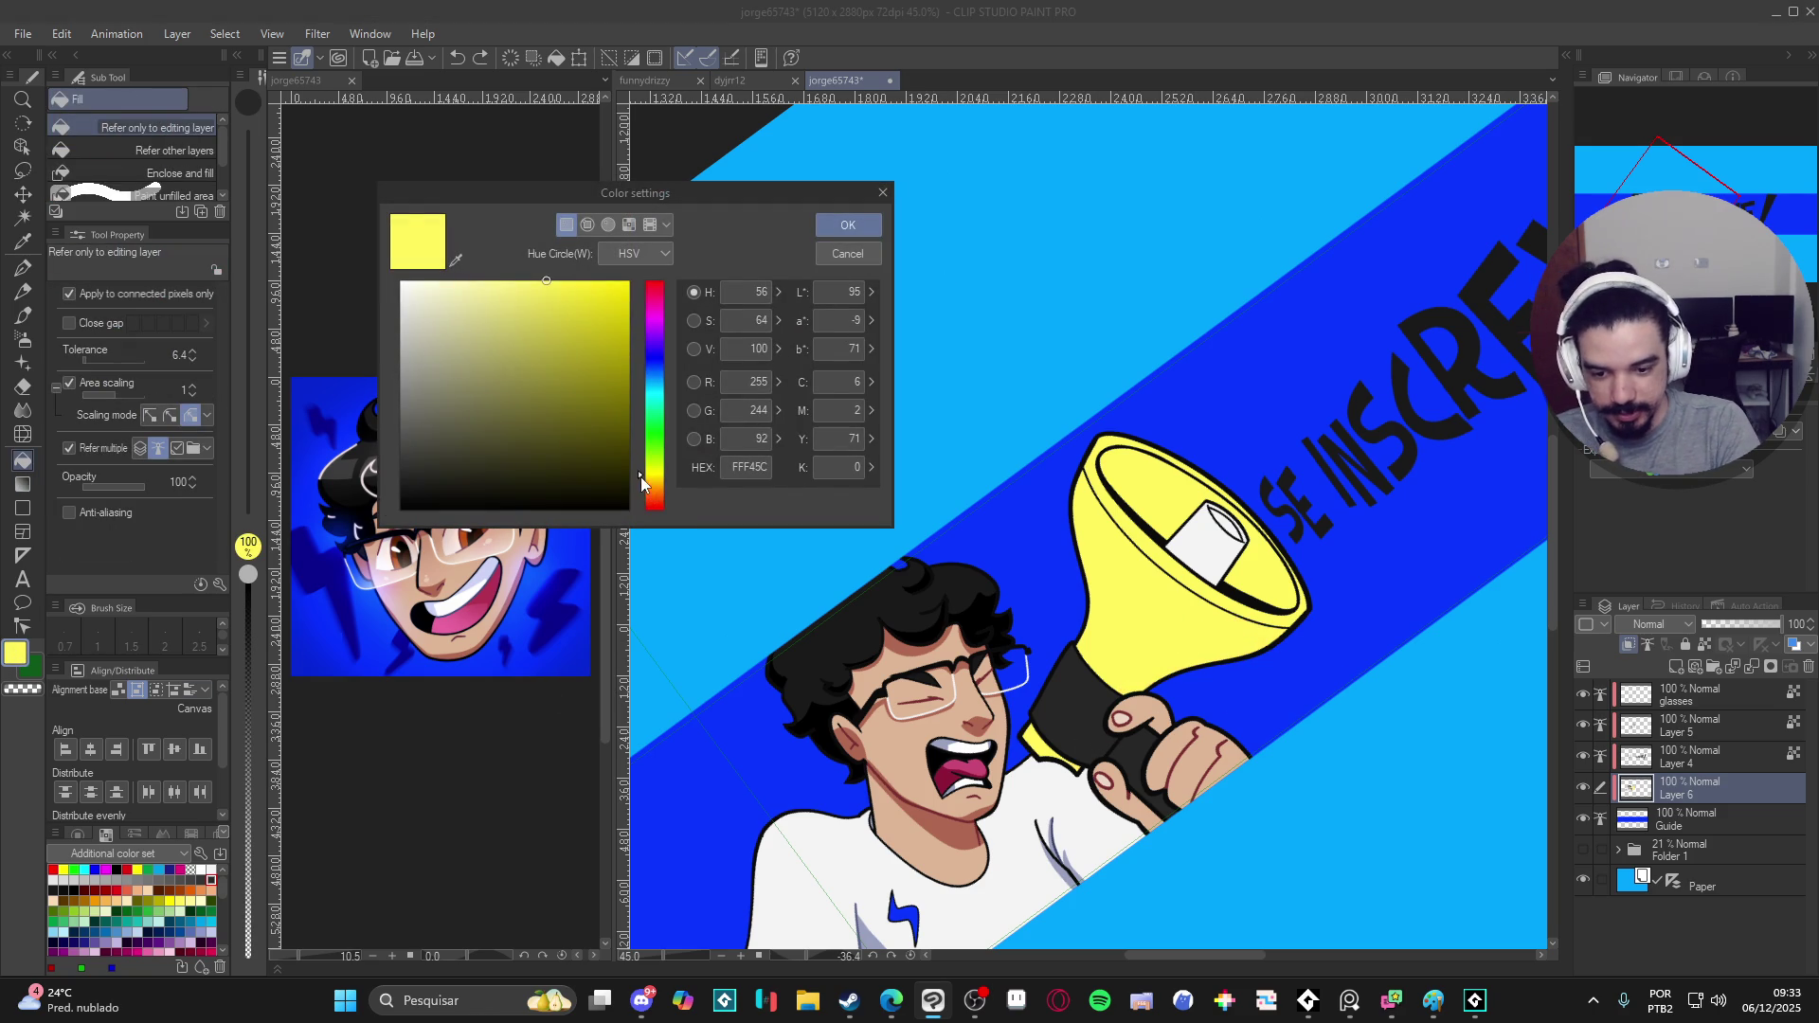
mouse_move(611, 290)
left_mouse_down()
mouse_move(588, 319)
mouse_move(612, 296)
left_mouse_up()
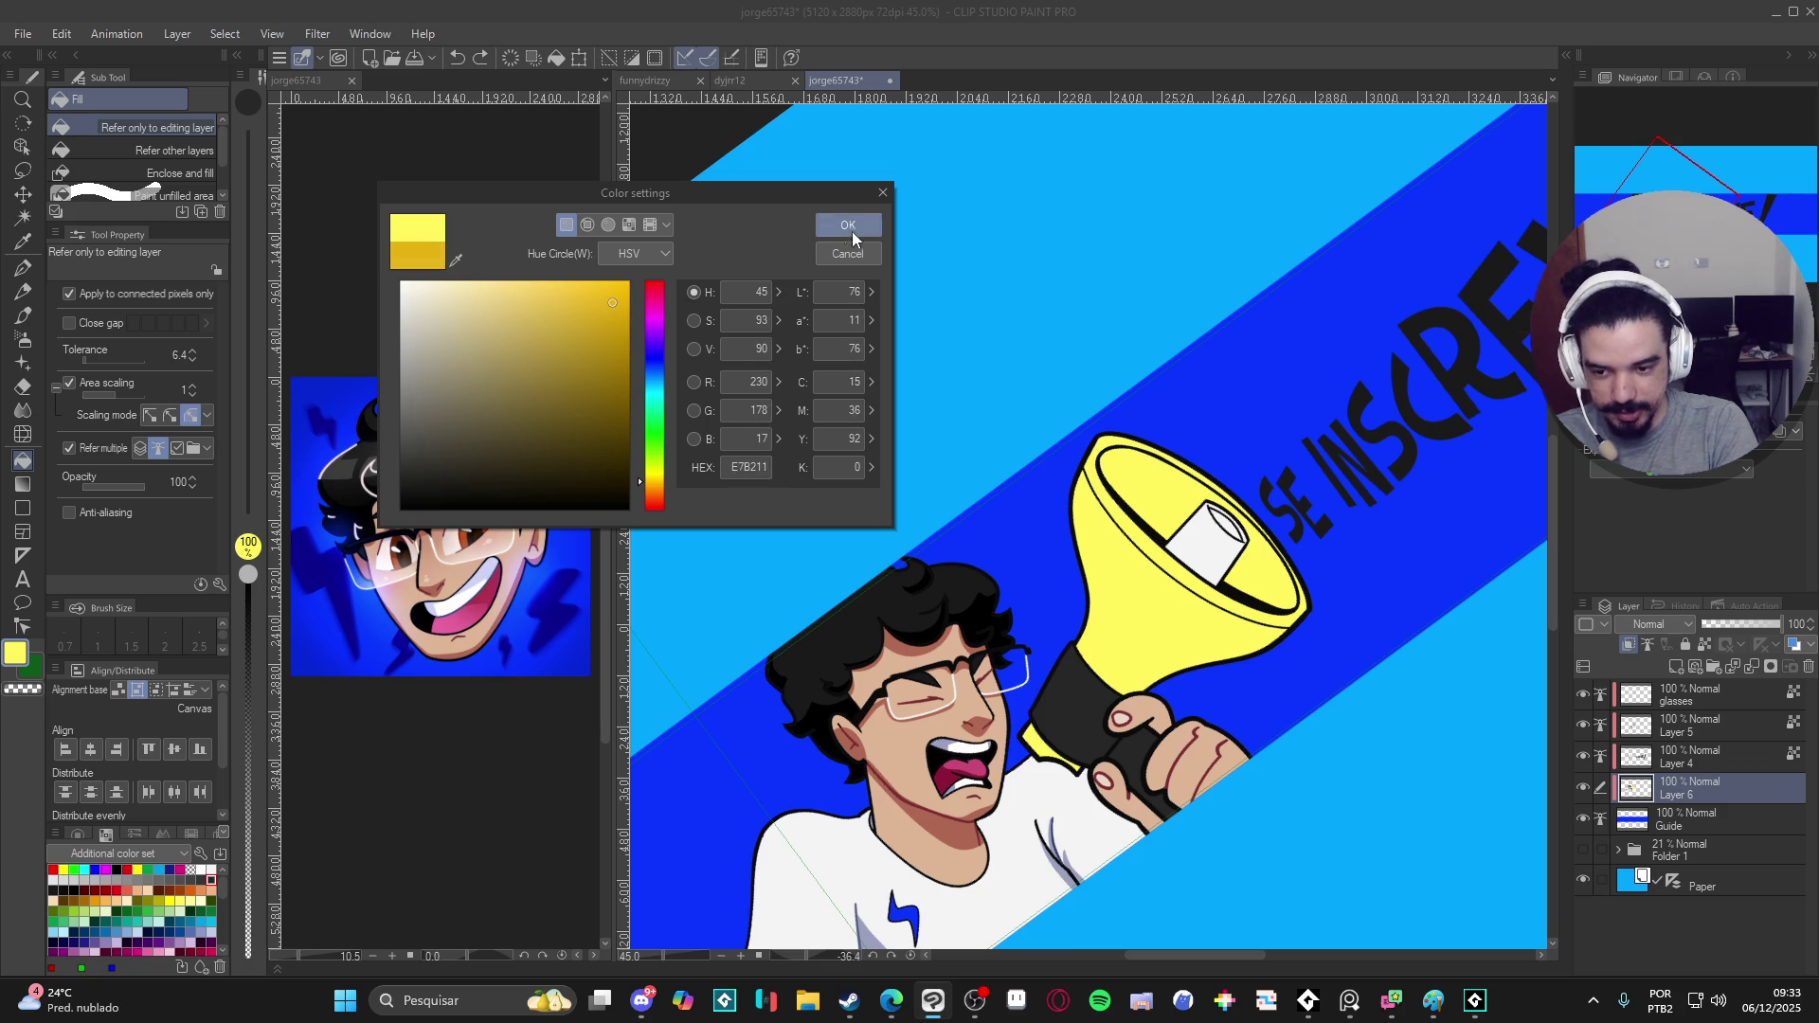
left_click(847, 225)
key("p")
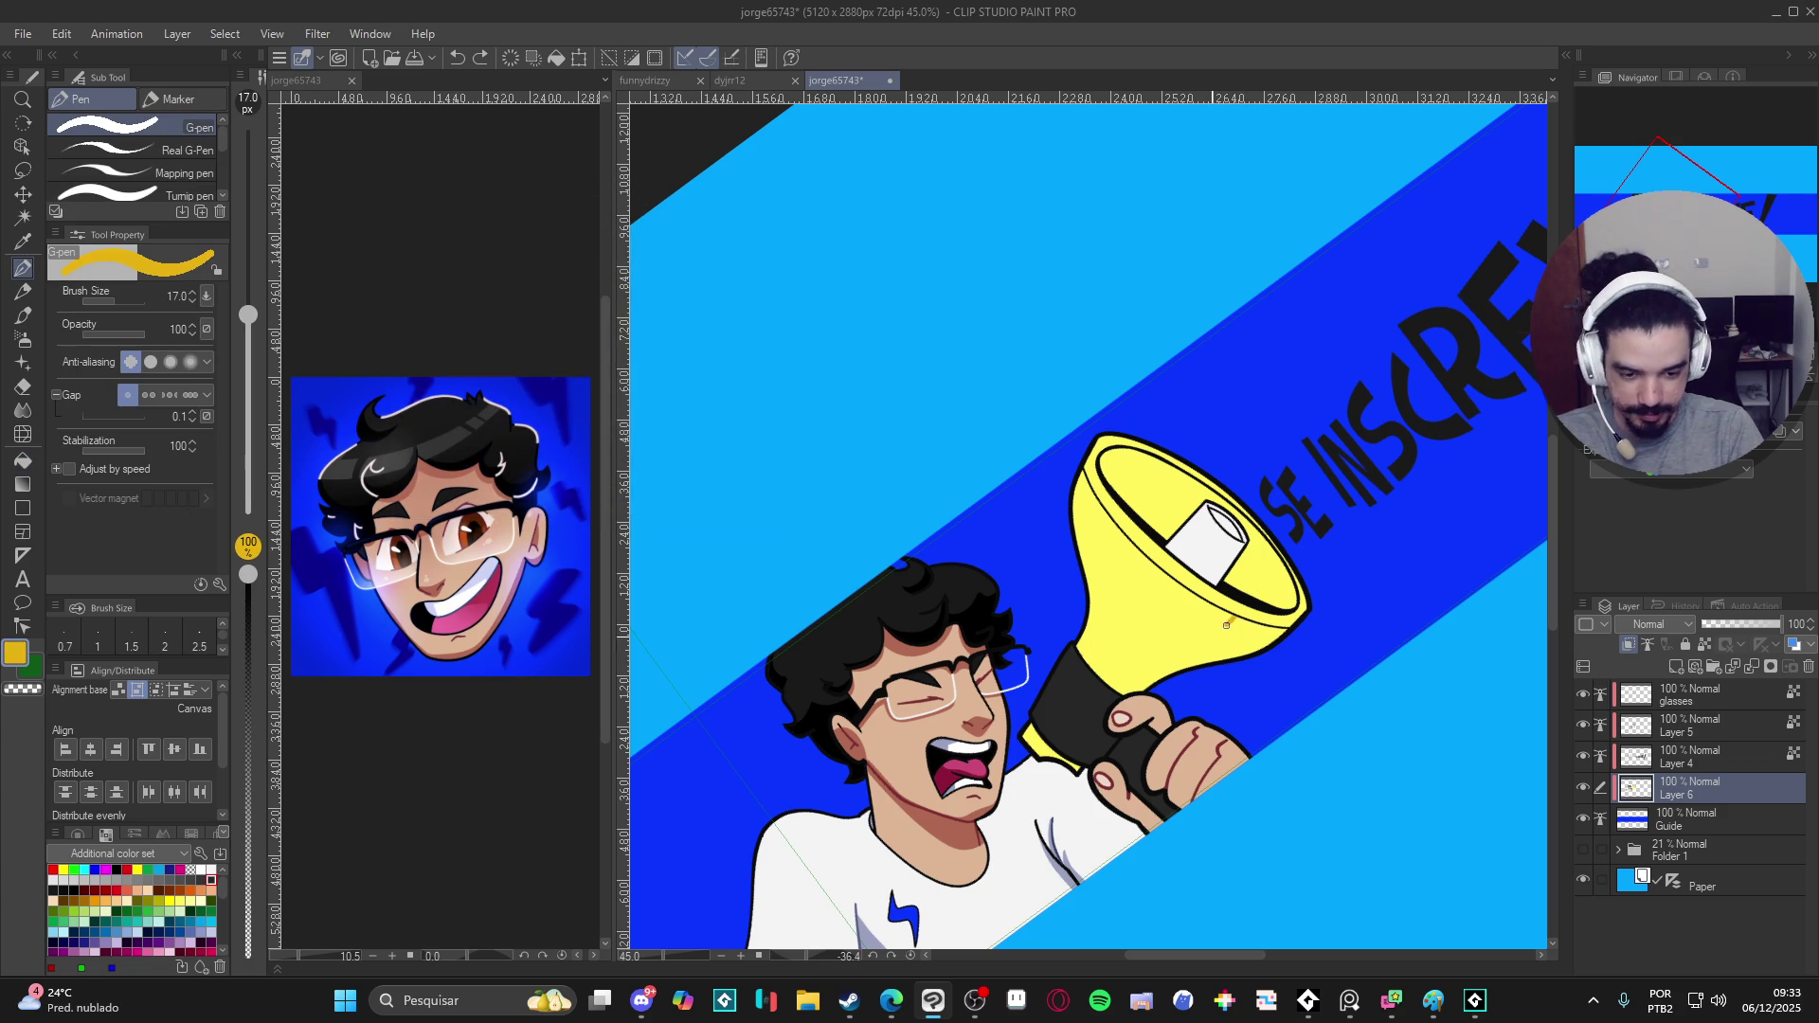
mouse_move(1177, 646)
left_mouse_down()
mouse_move(1116, 701)
mouse_move(1234, 625)
left_mouse_up()
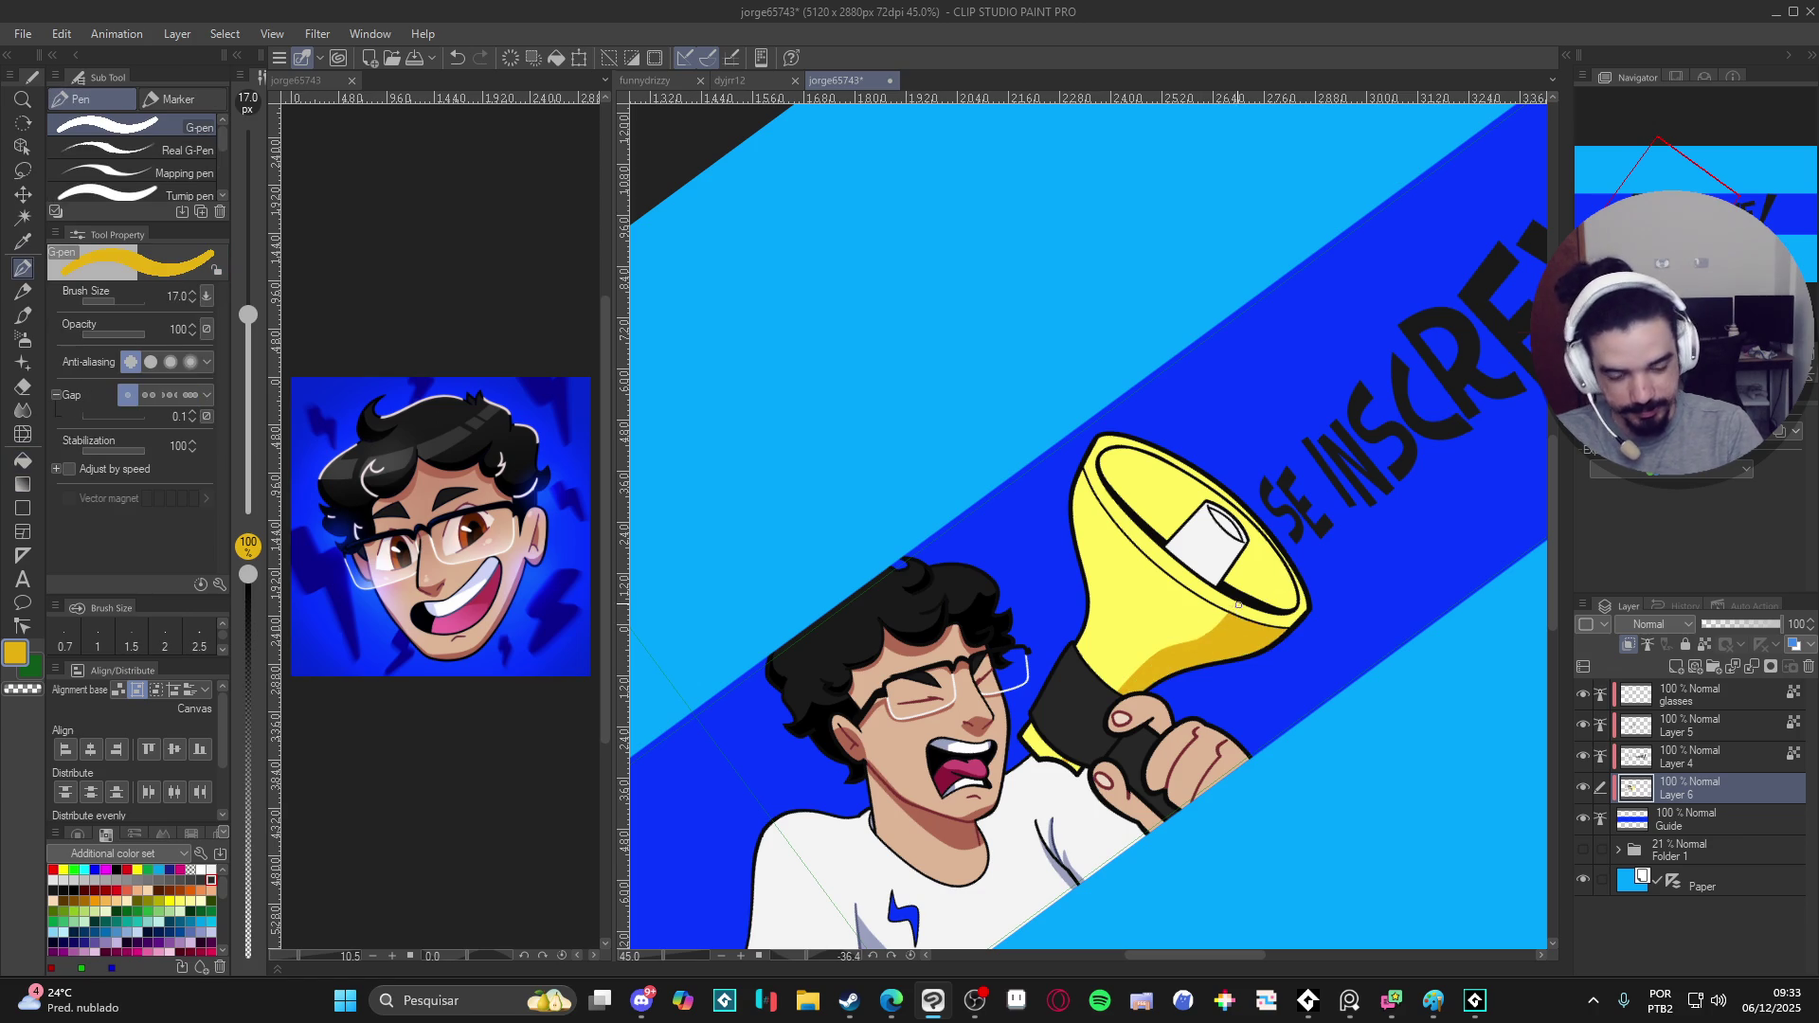
- Enlarge the G-pen to 30, level the canvas, and shade the bell's inner rim in deeper yellow, redoing one stroke
key("bracketright")
key("bracketright")
key("bracketright")
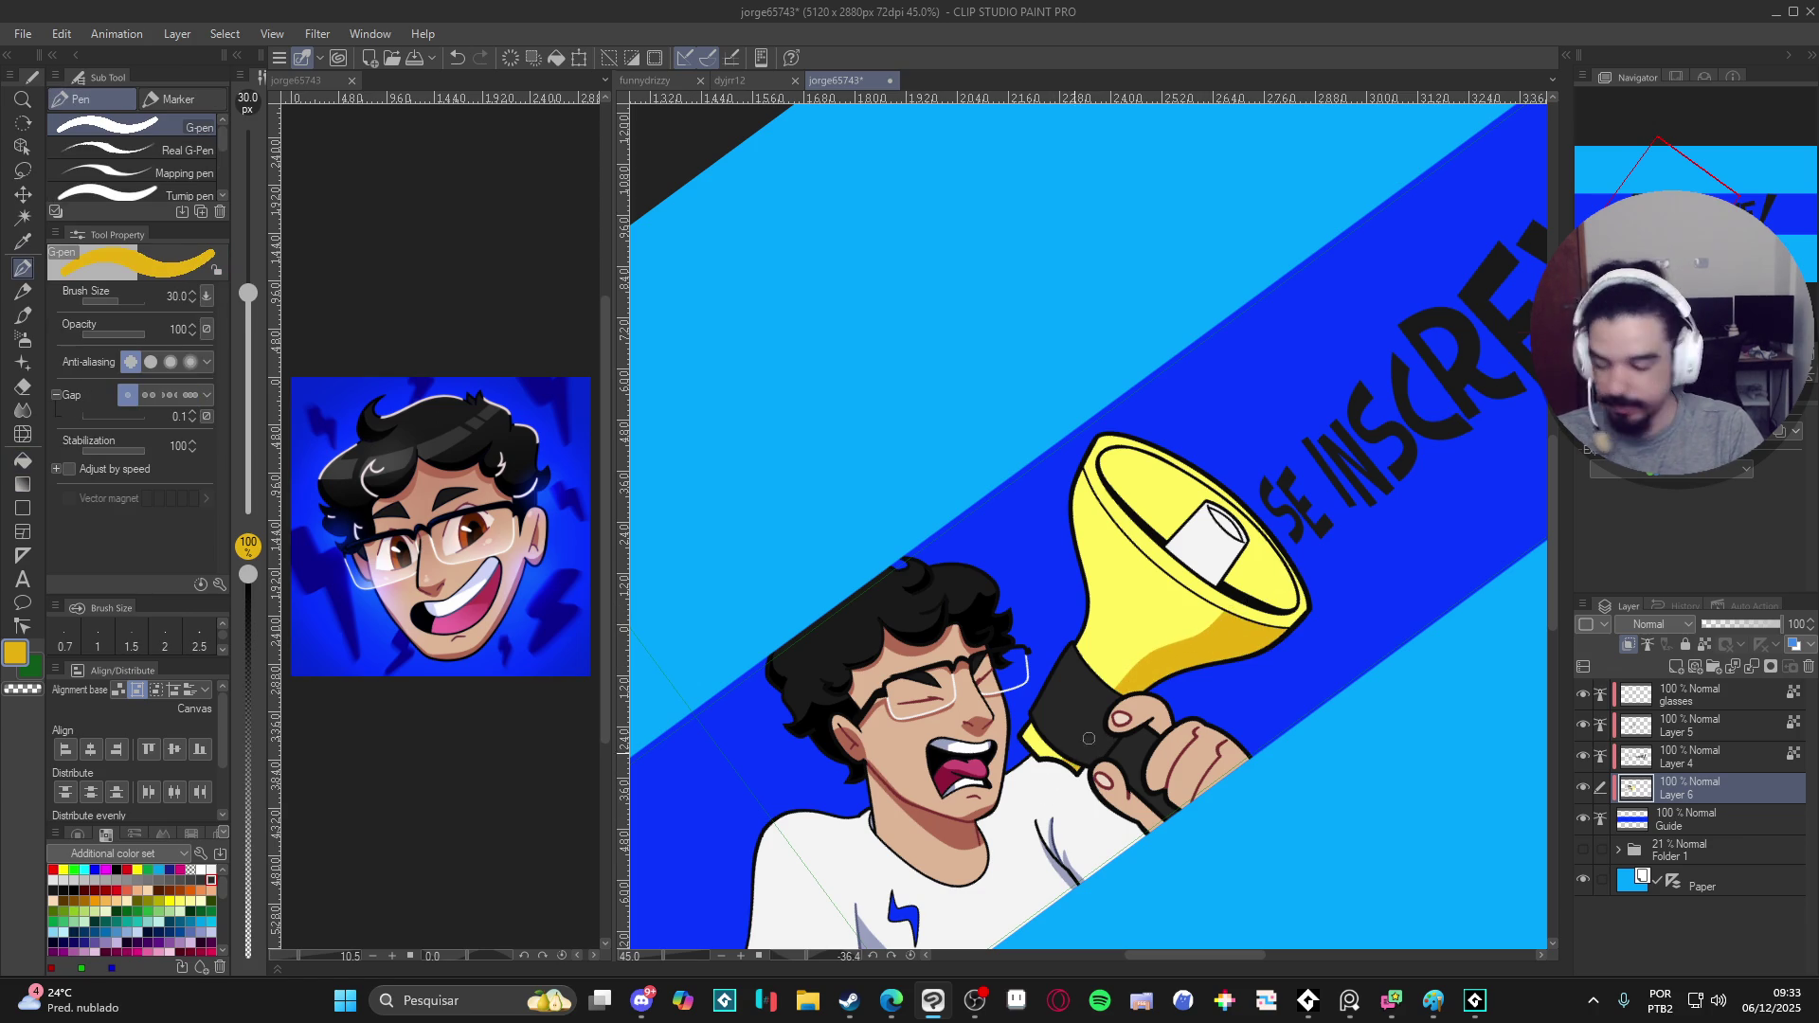
left_click_drag(1155, 708, 1116, 726)
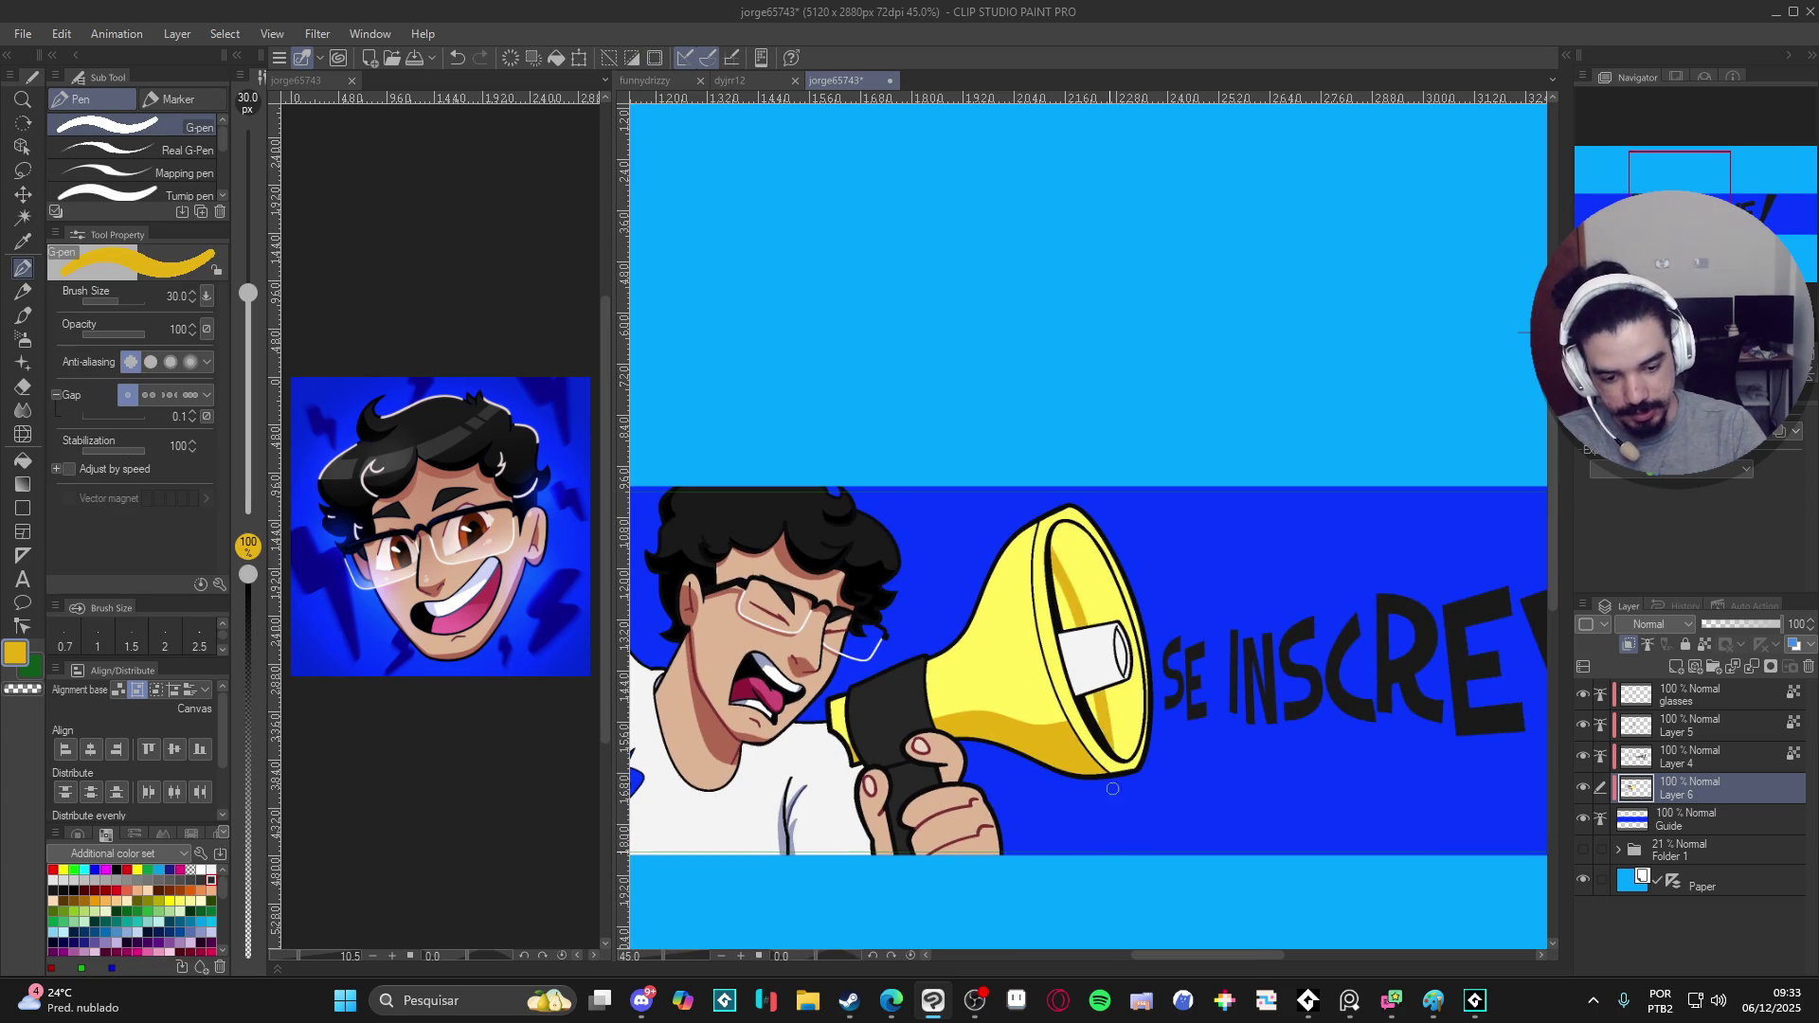
key("g")
key("p")
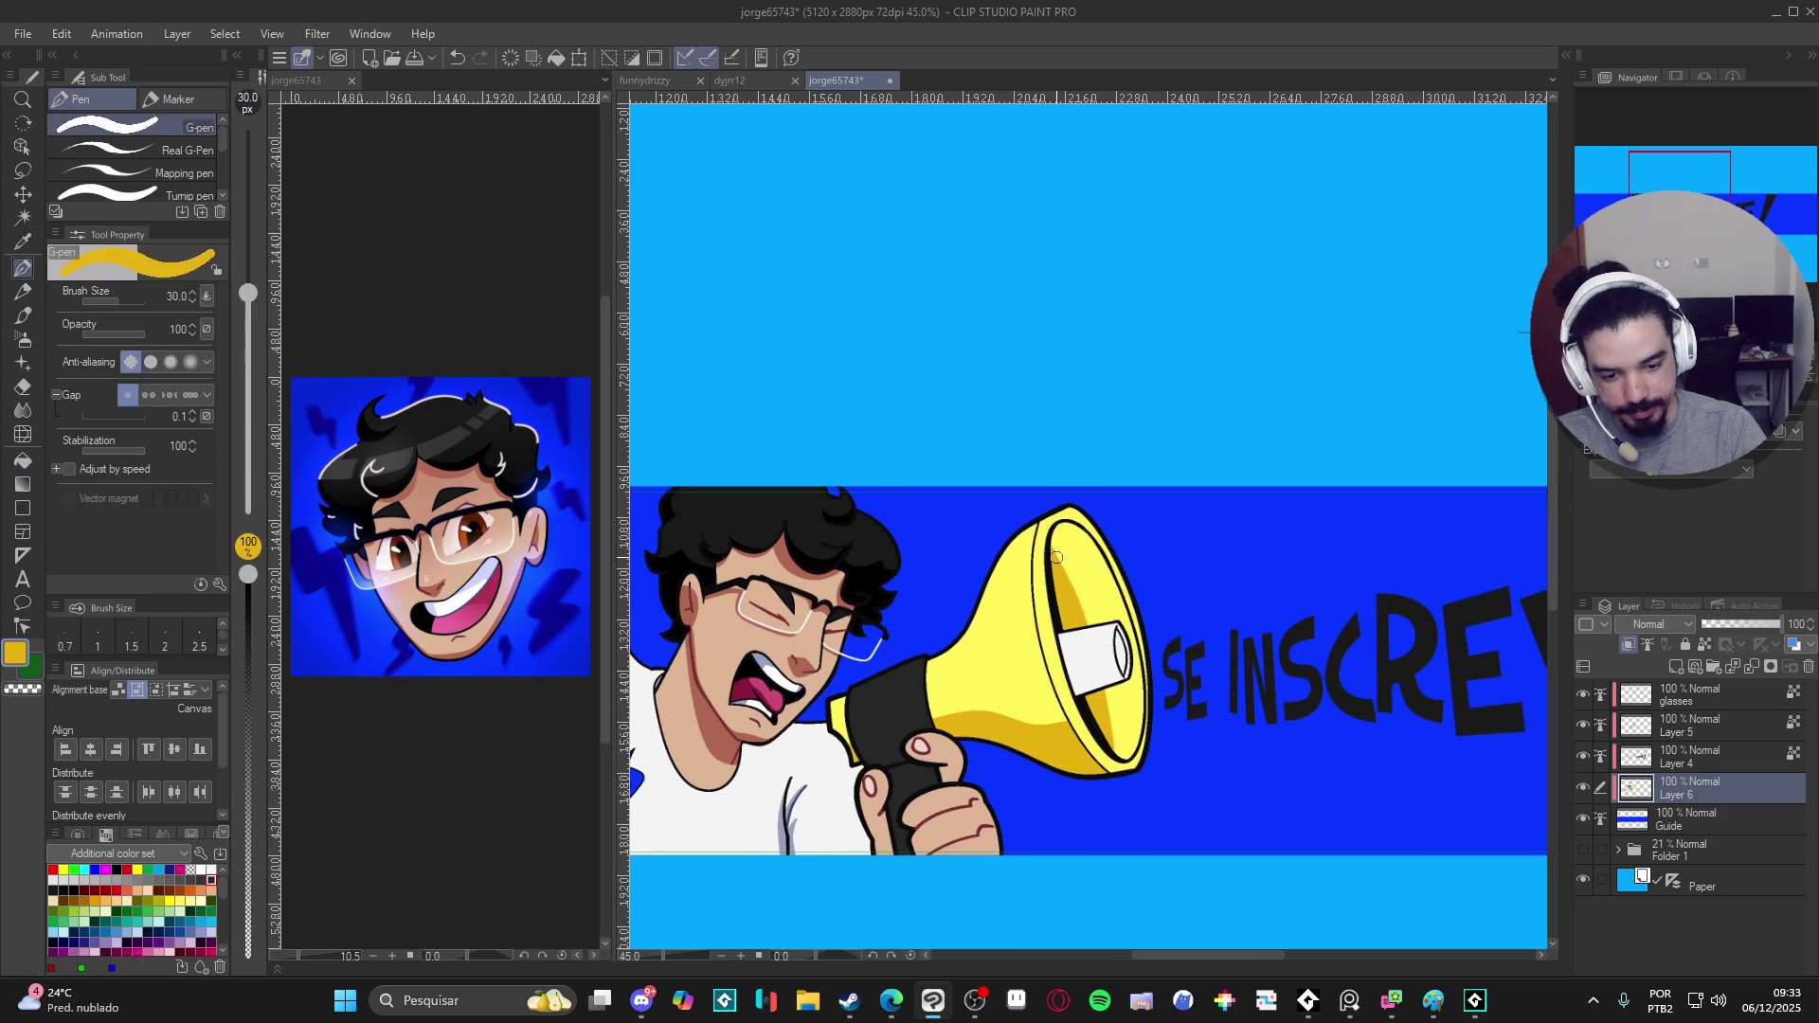
left_click_drag(1052, 547, 1117, 753)
key("ctrl+z")
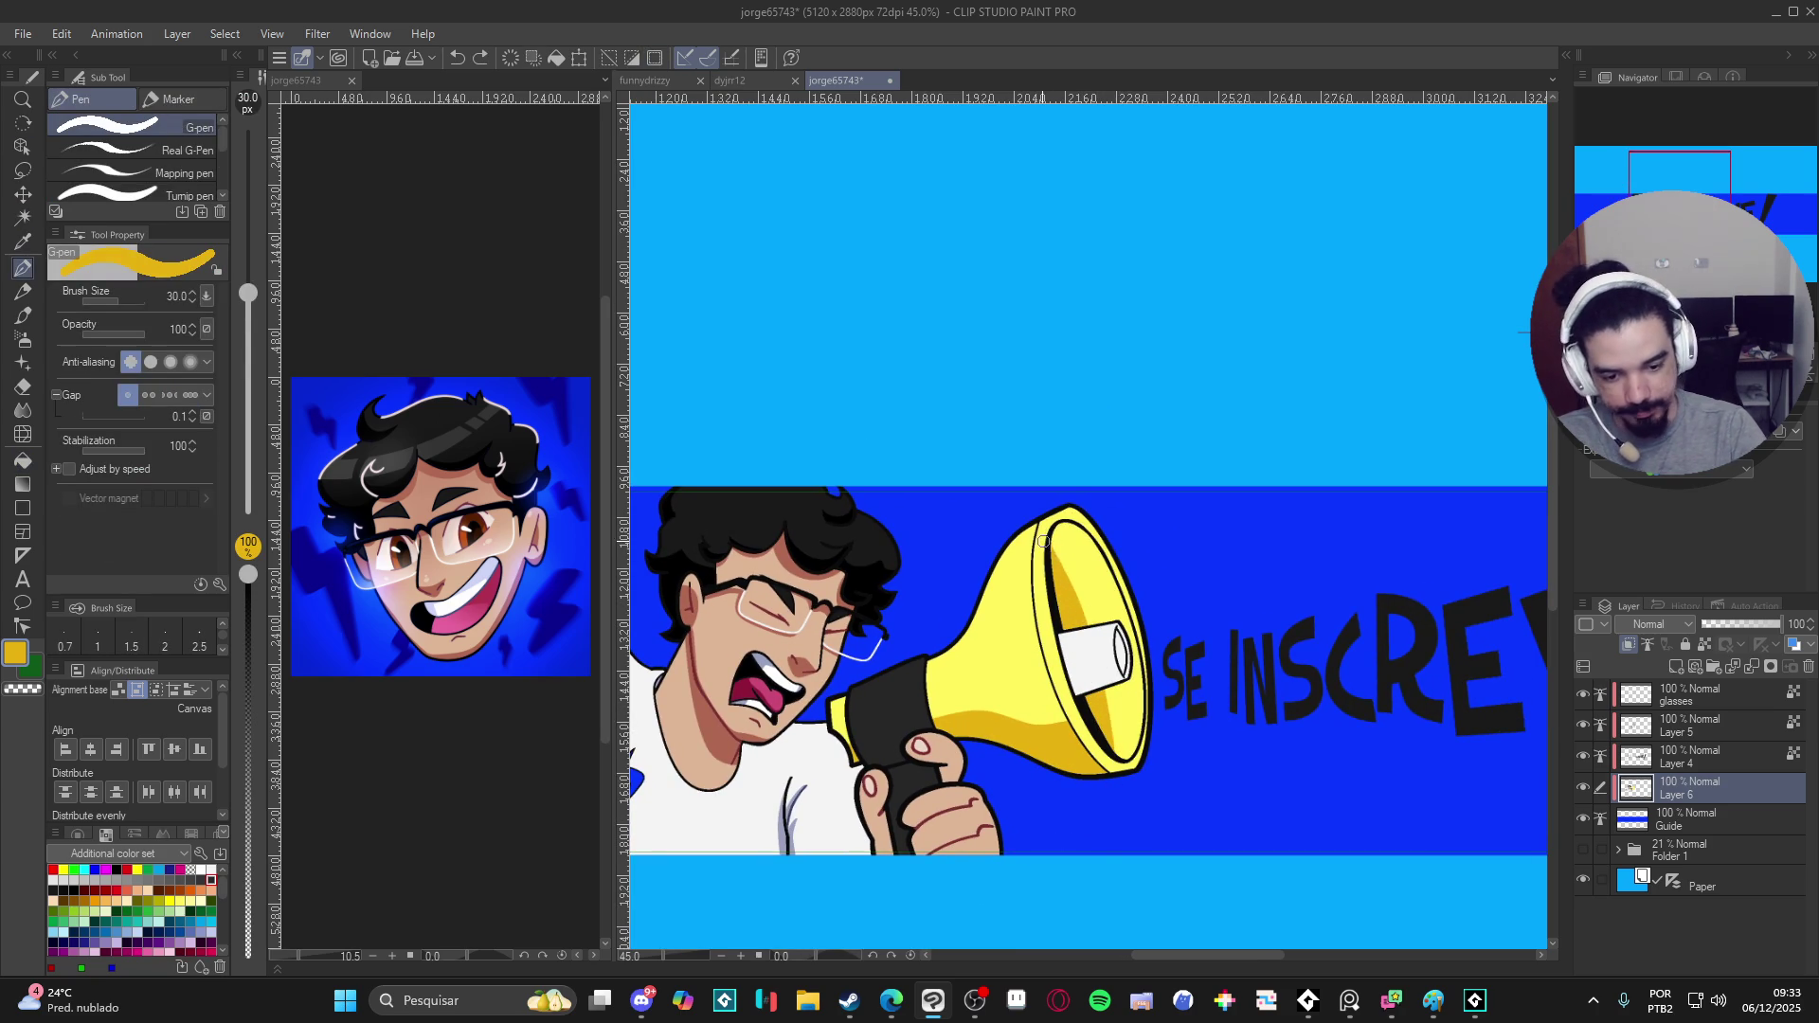
left_click_drag(1101, 663, 1117, 762)
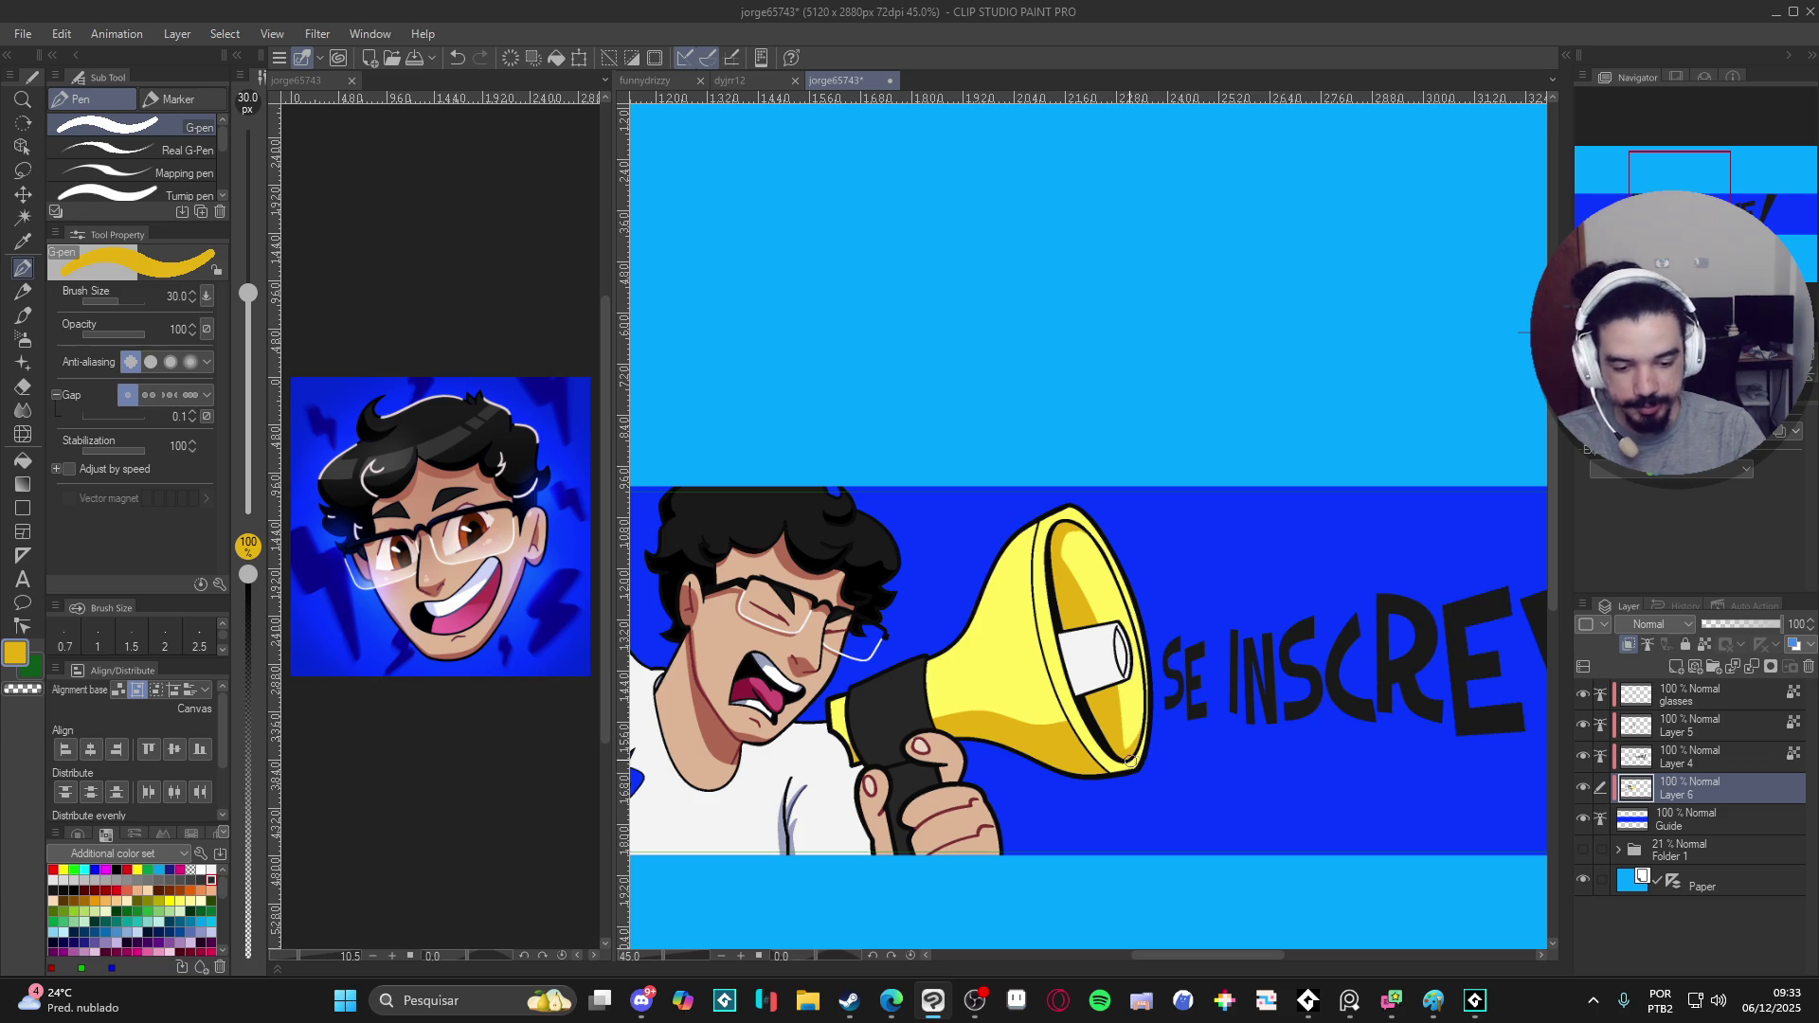
scroll(1164, 797, "left", 3)
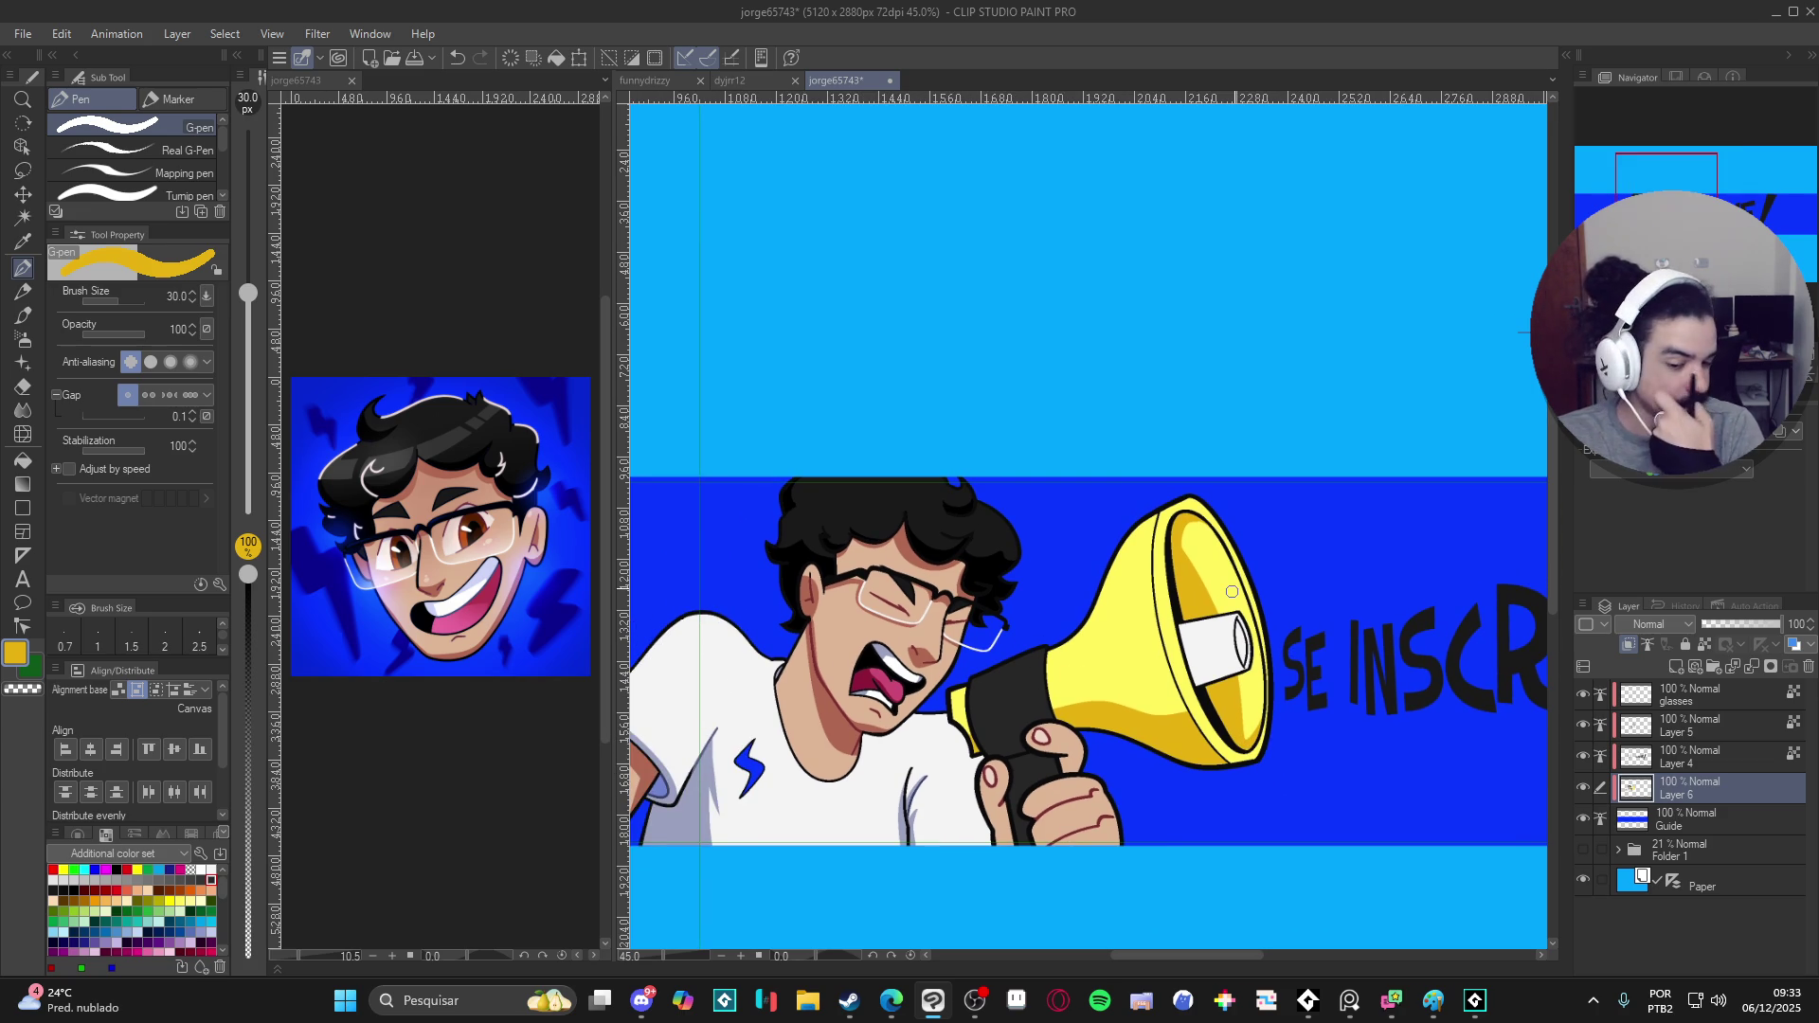
scroll(1233, 591, "down", 2)
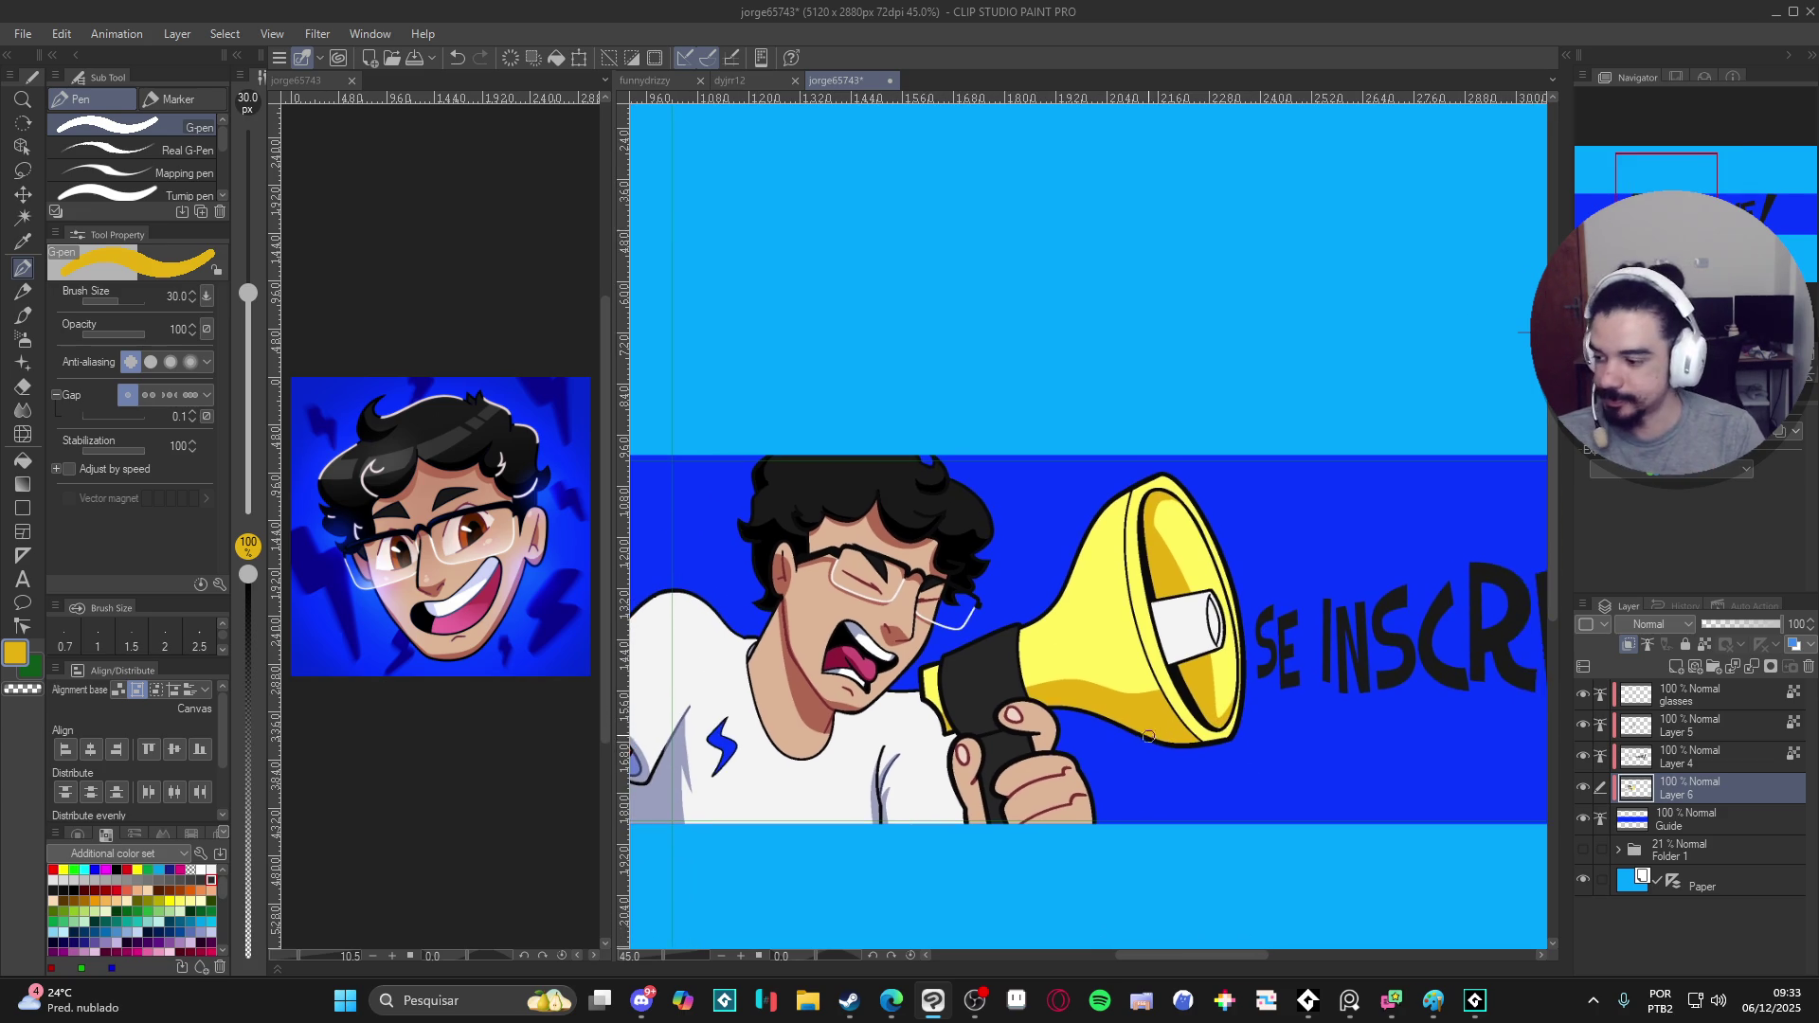
scroll(1167, 703, "down", 2)
scroll(1223, 754, "left", 3)
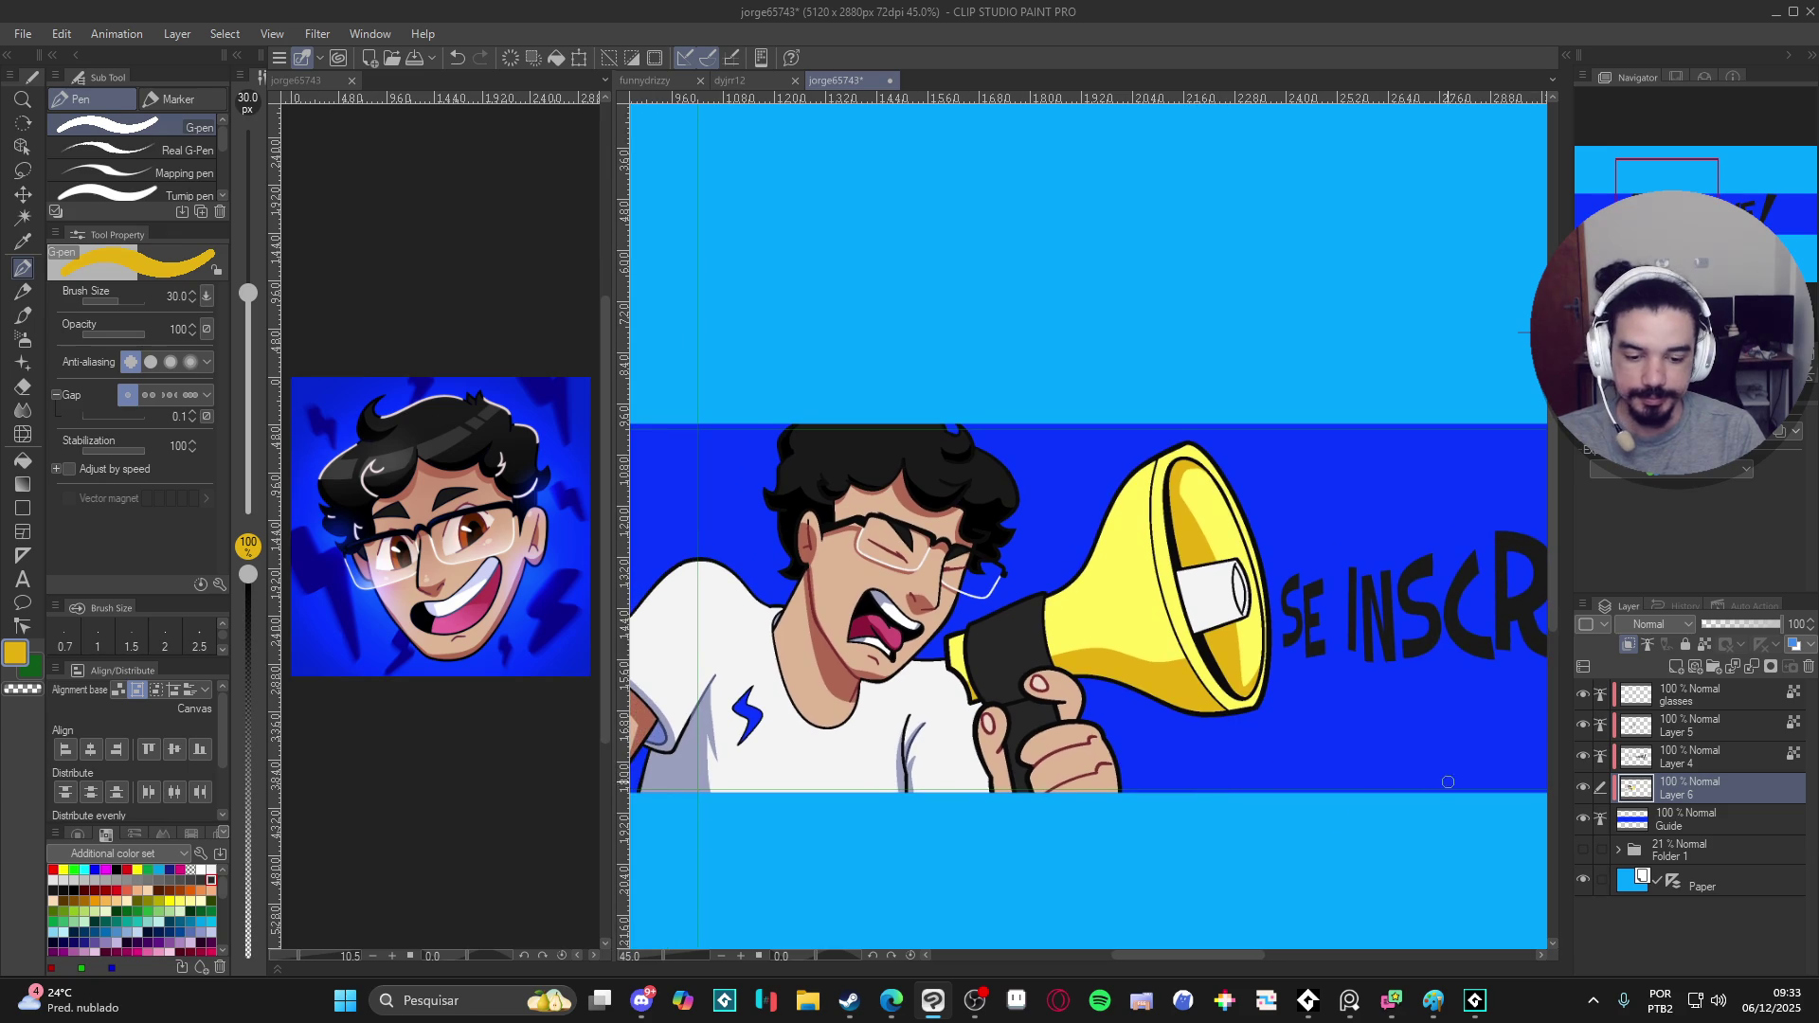
scroll(1314, 822, "up", 2)
left_click(1059, 717, "alt")
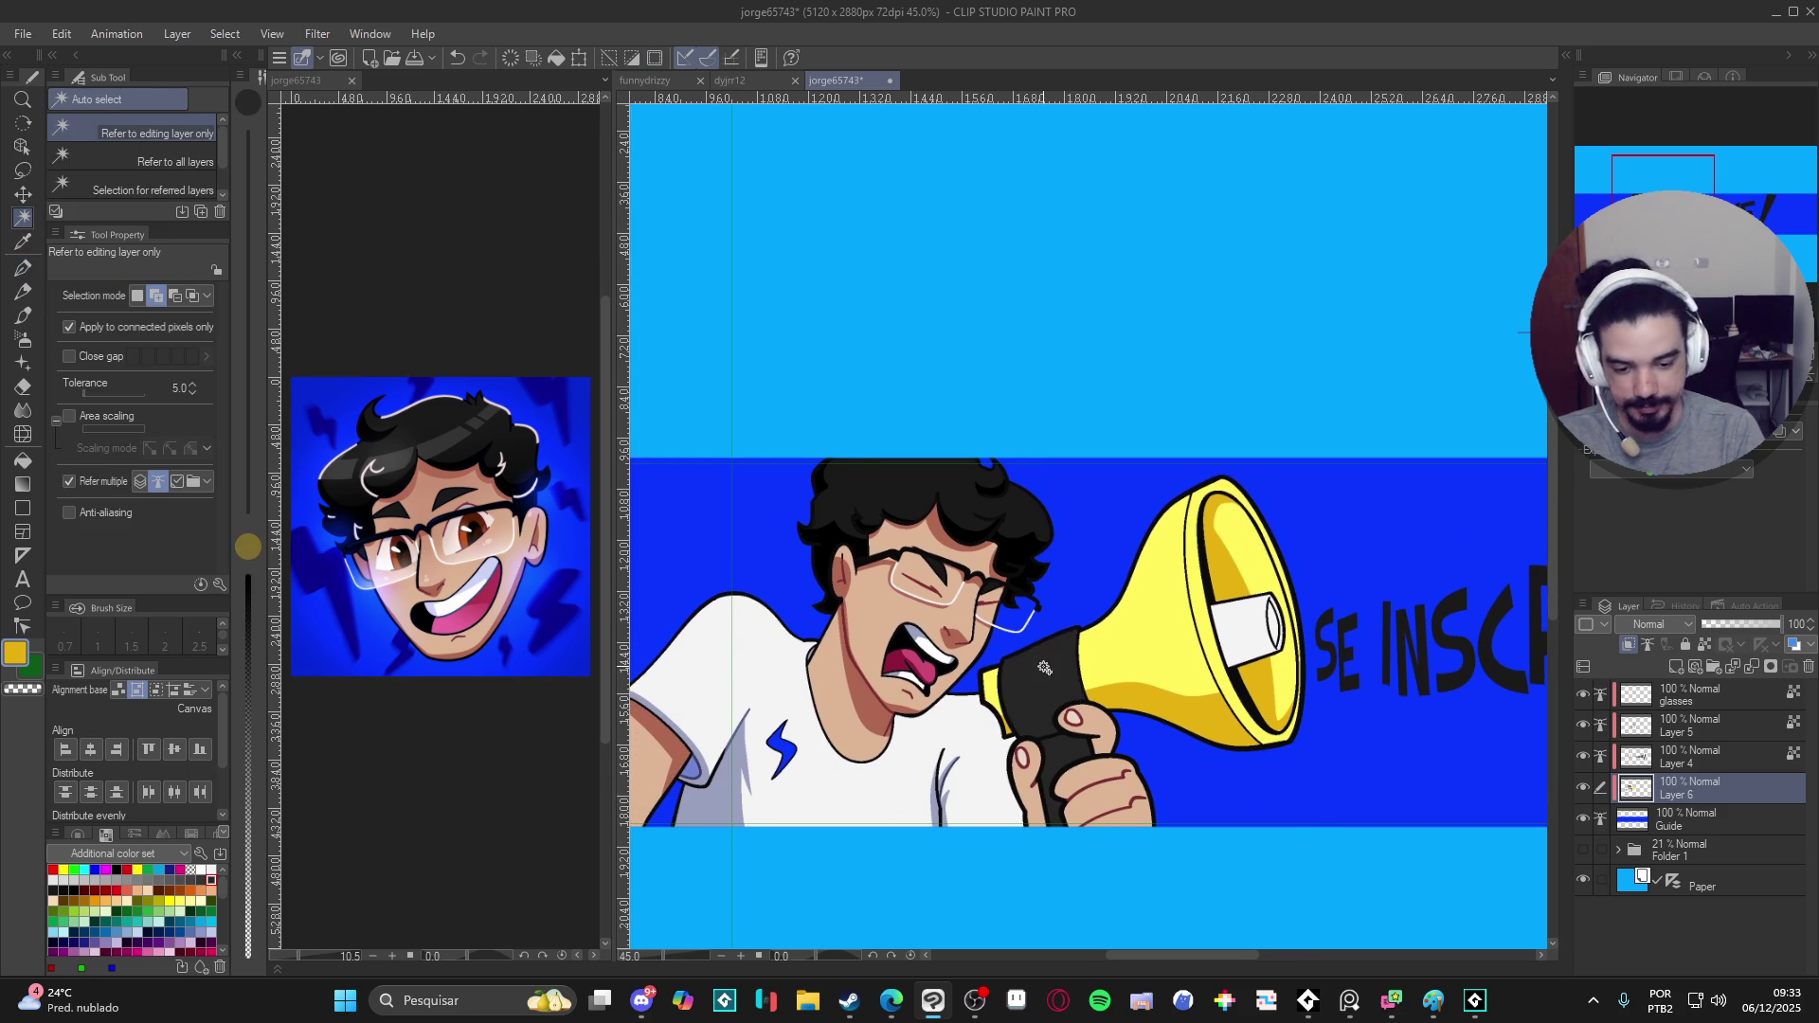
- Lighten black to a dark grey drawing colour and tilt the canvas to match the handle
left_click(18, 651)
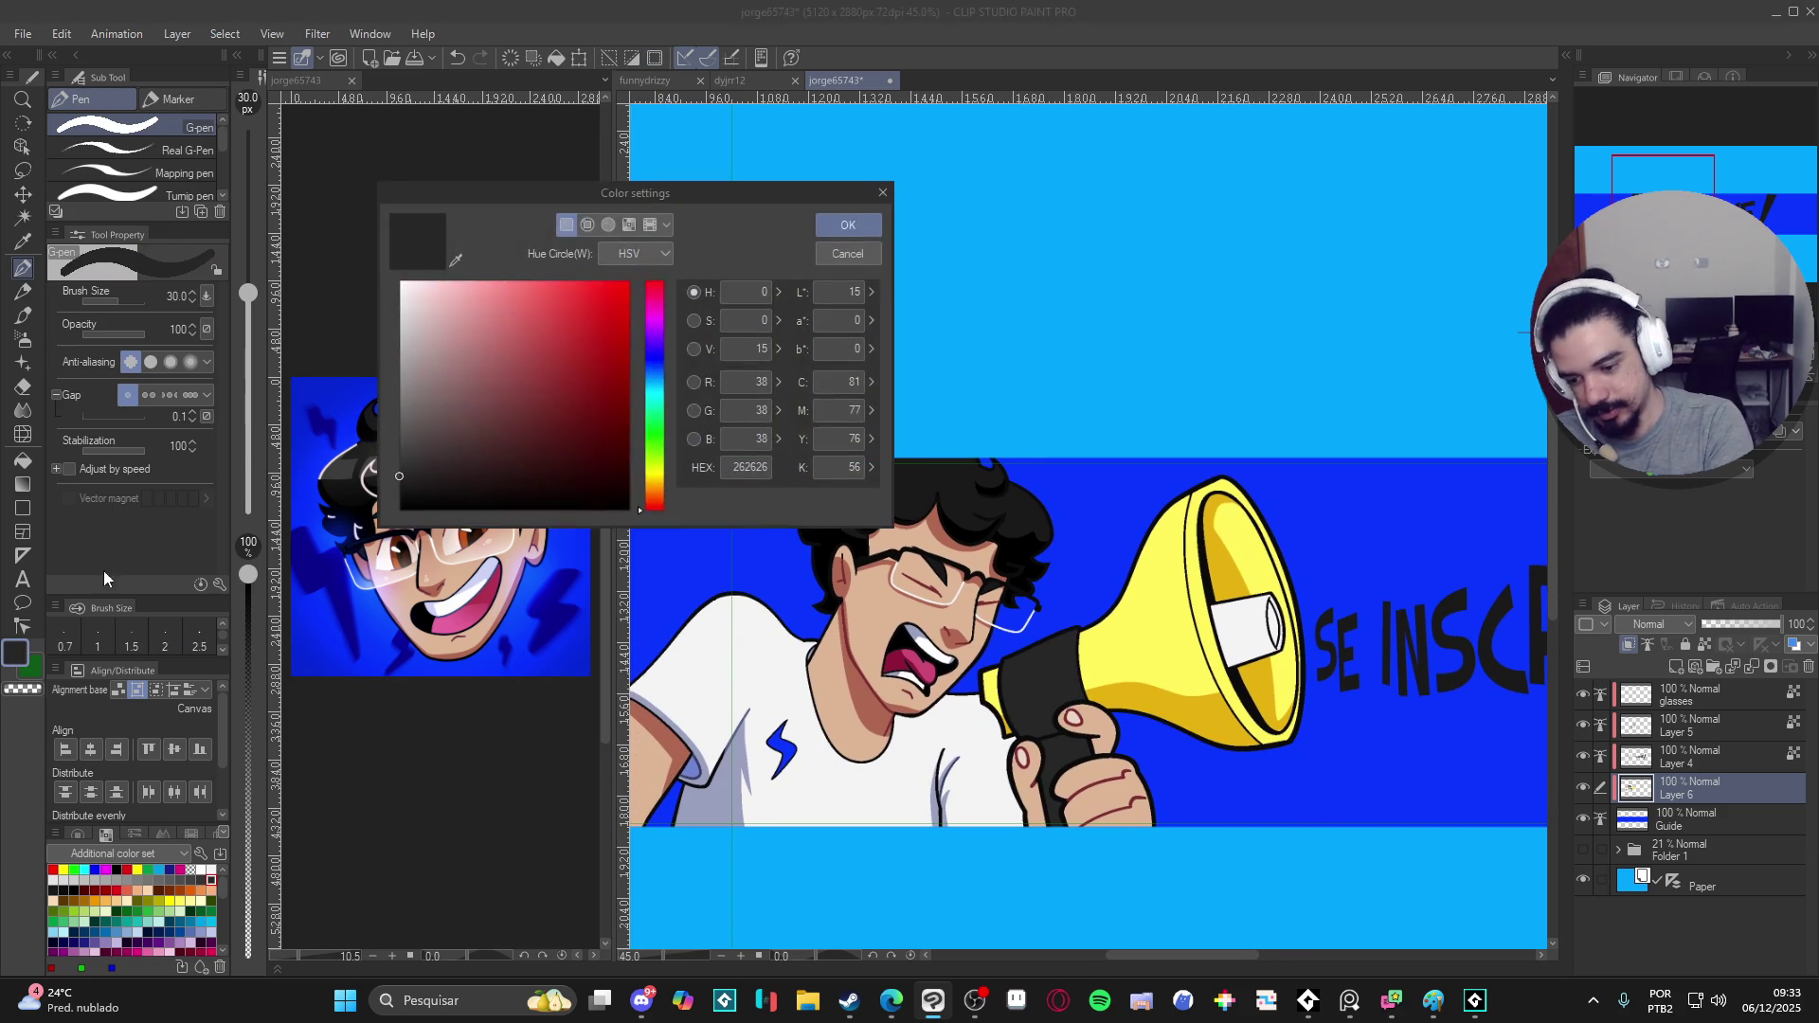
left_click(407, 437)
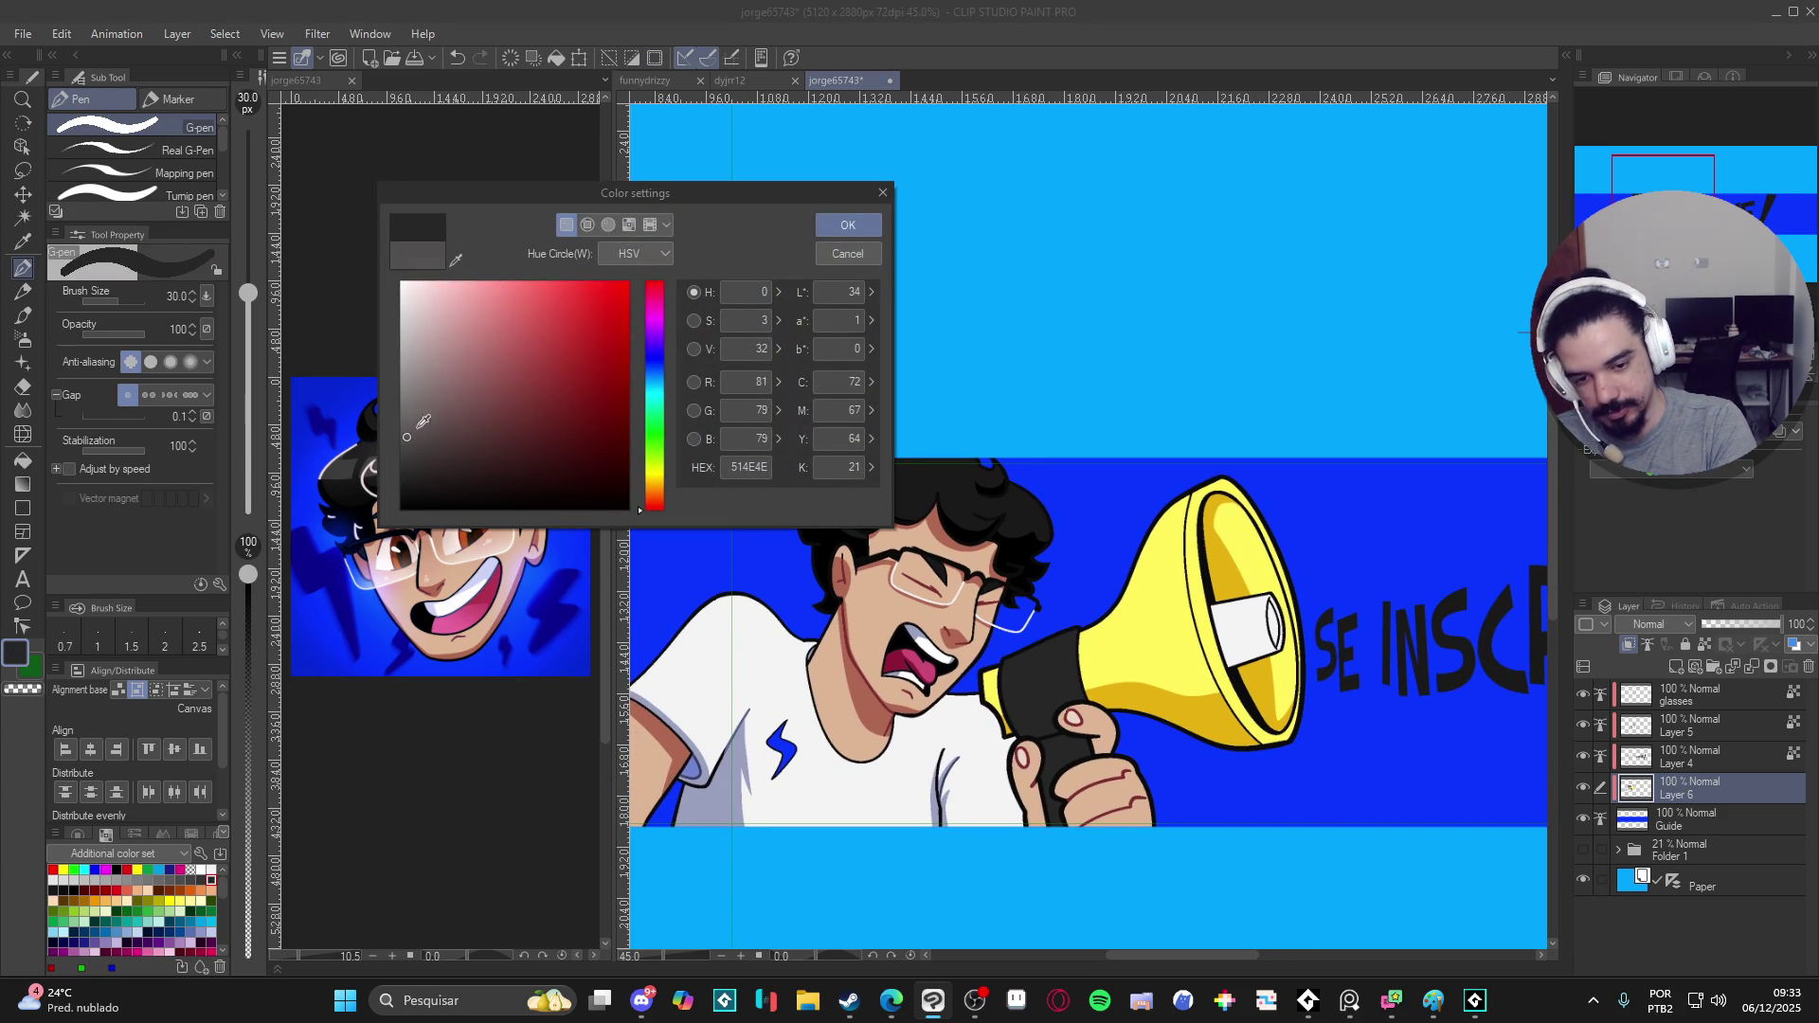
left_click(847, 227)
key("-")
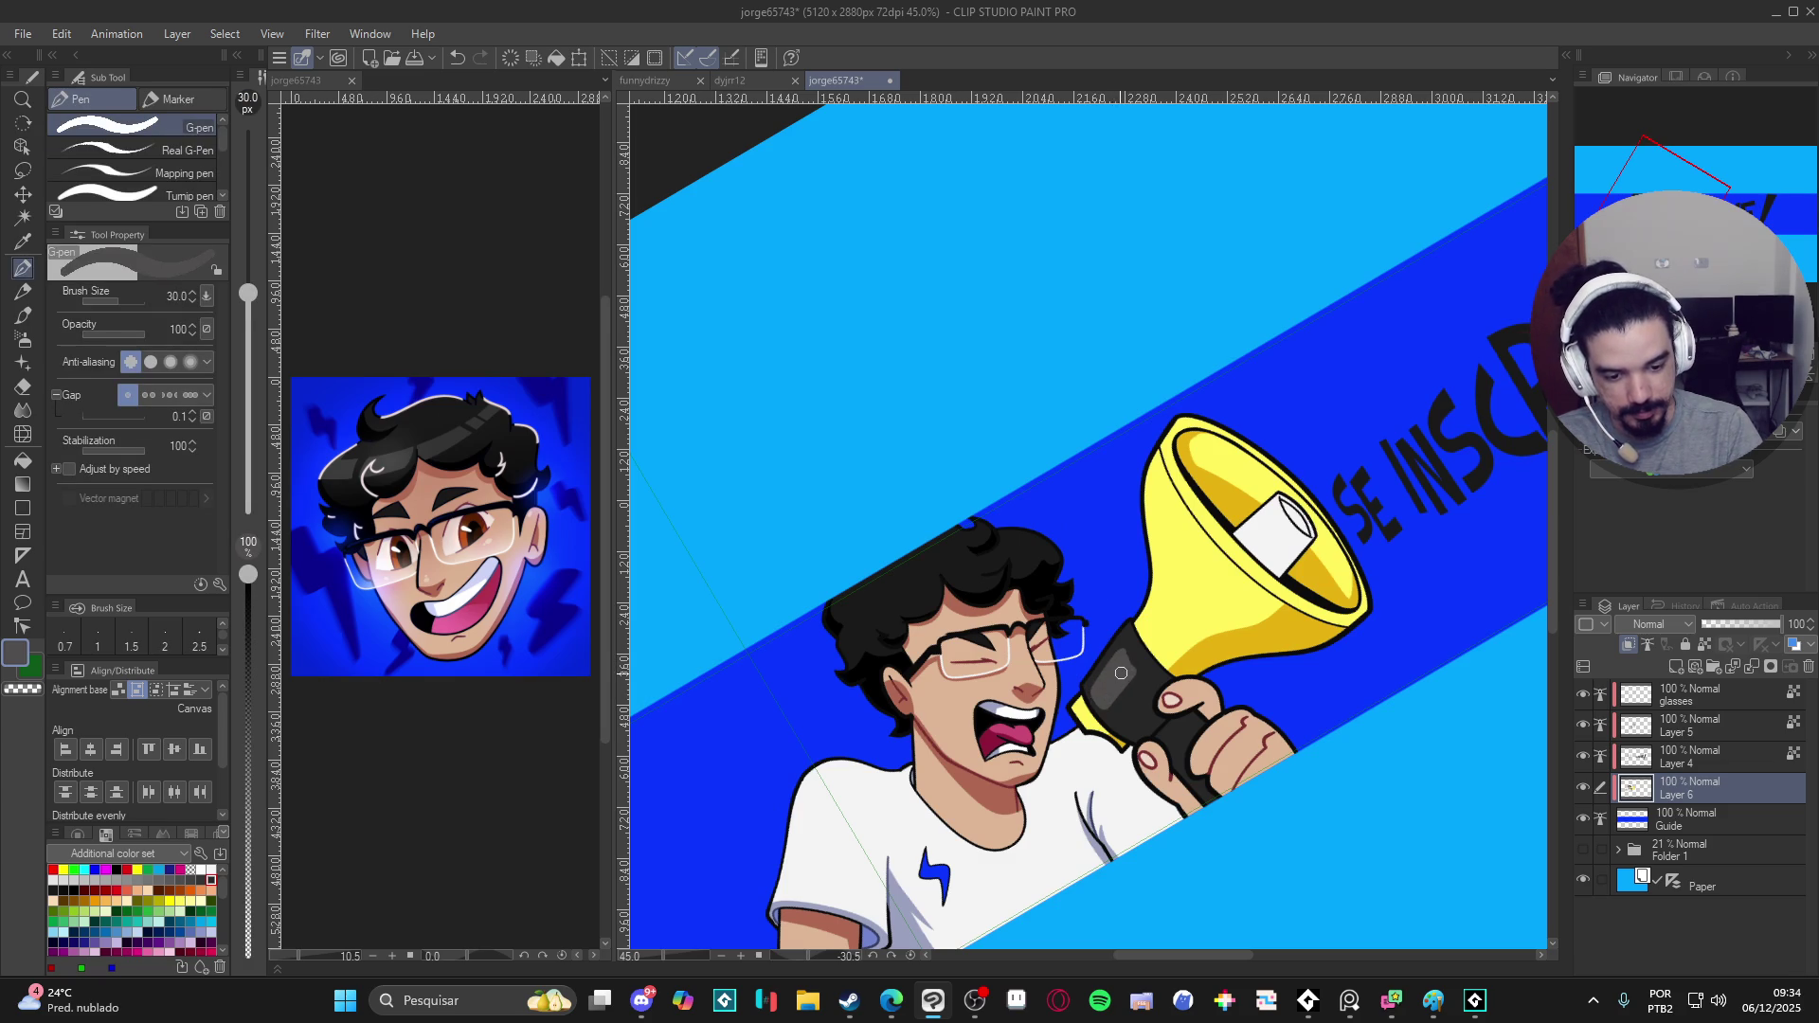
- Paint grey highlights on the black handle, alternating sampled black and grey, then level the canvas
left_click(1146, 646, "alt")
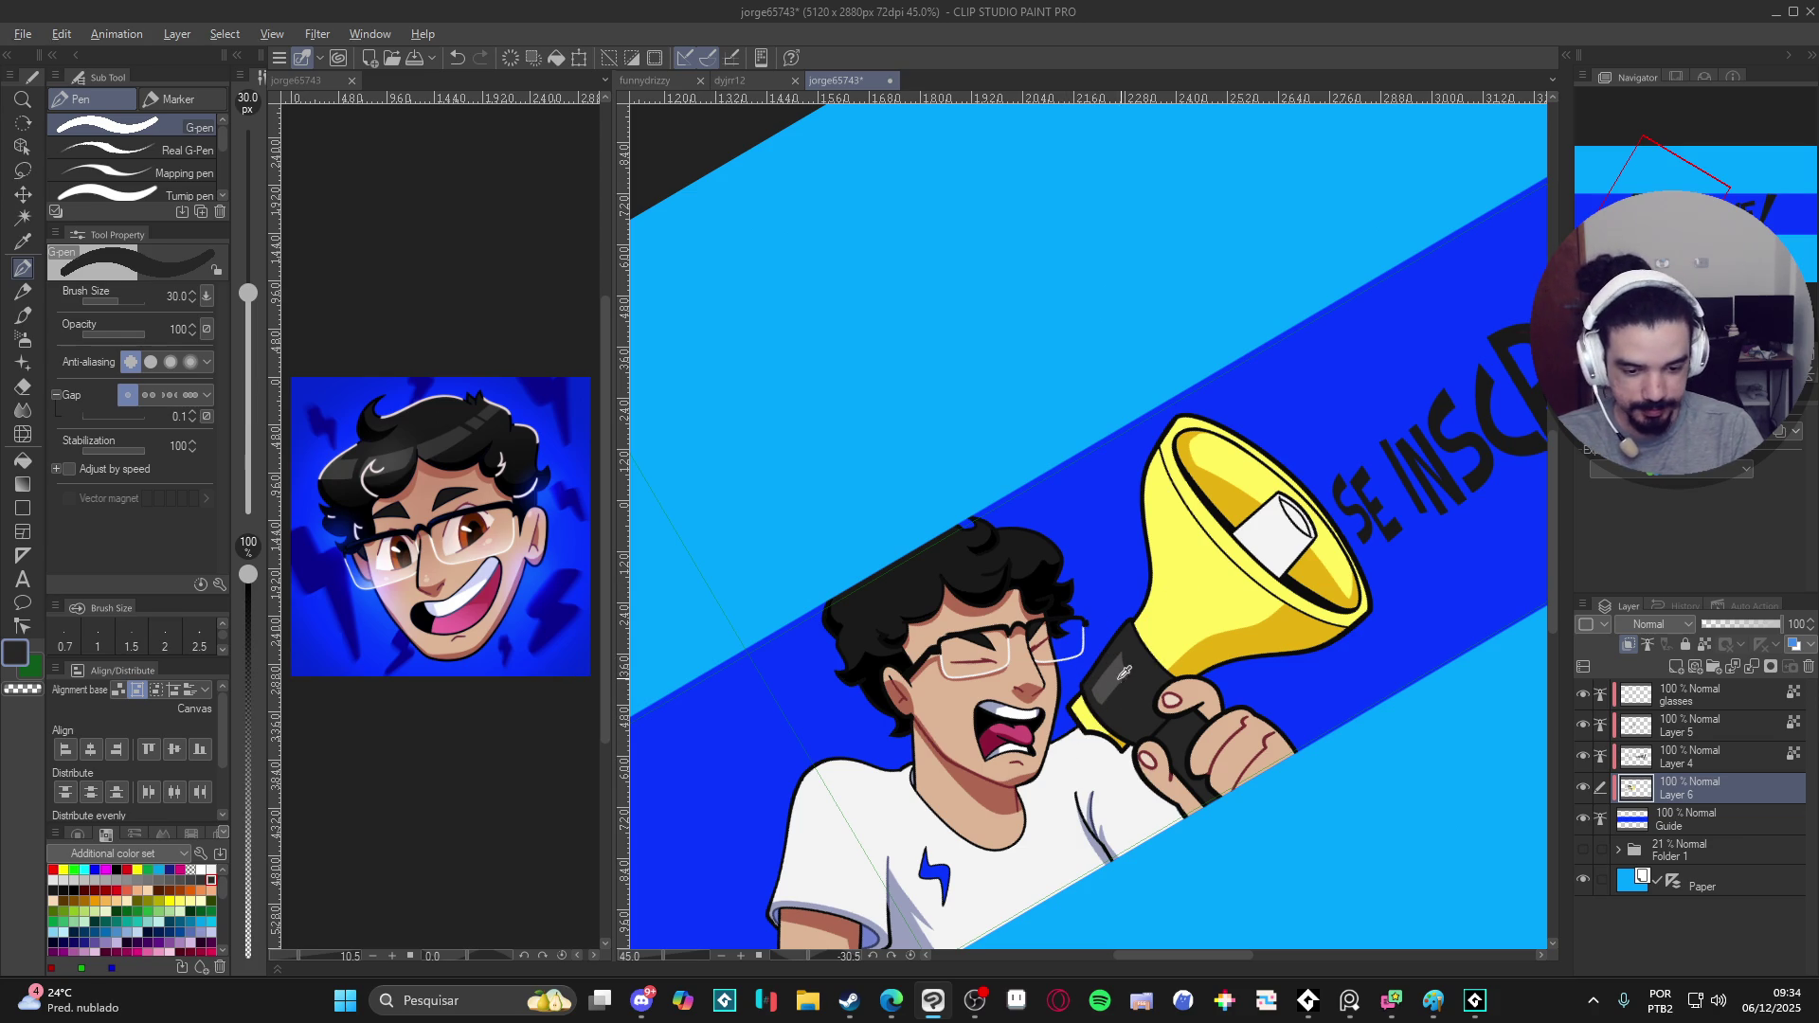
left_click(1098, 692, "alt")
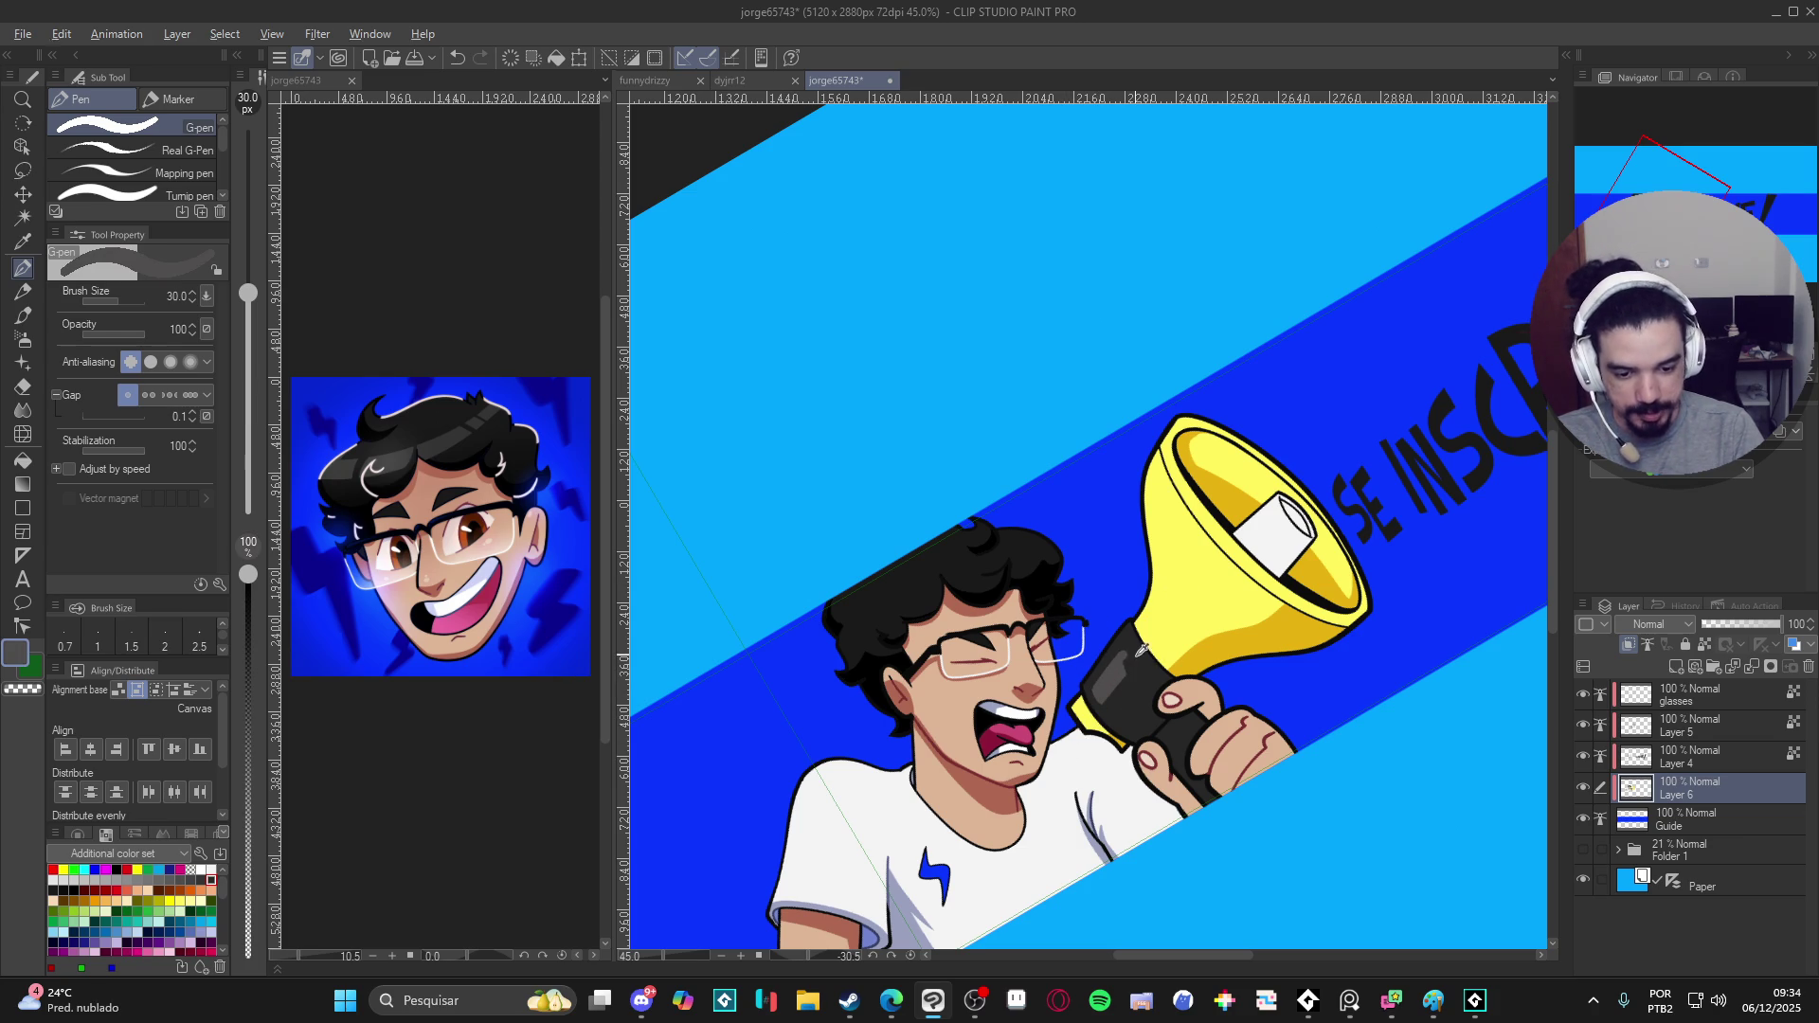
left_click(1137, 646, "alt")
left_click(1117, 676, "alt")
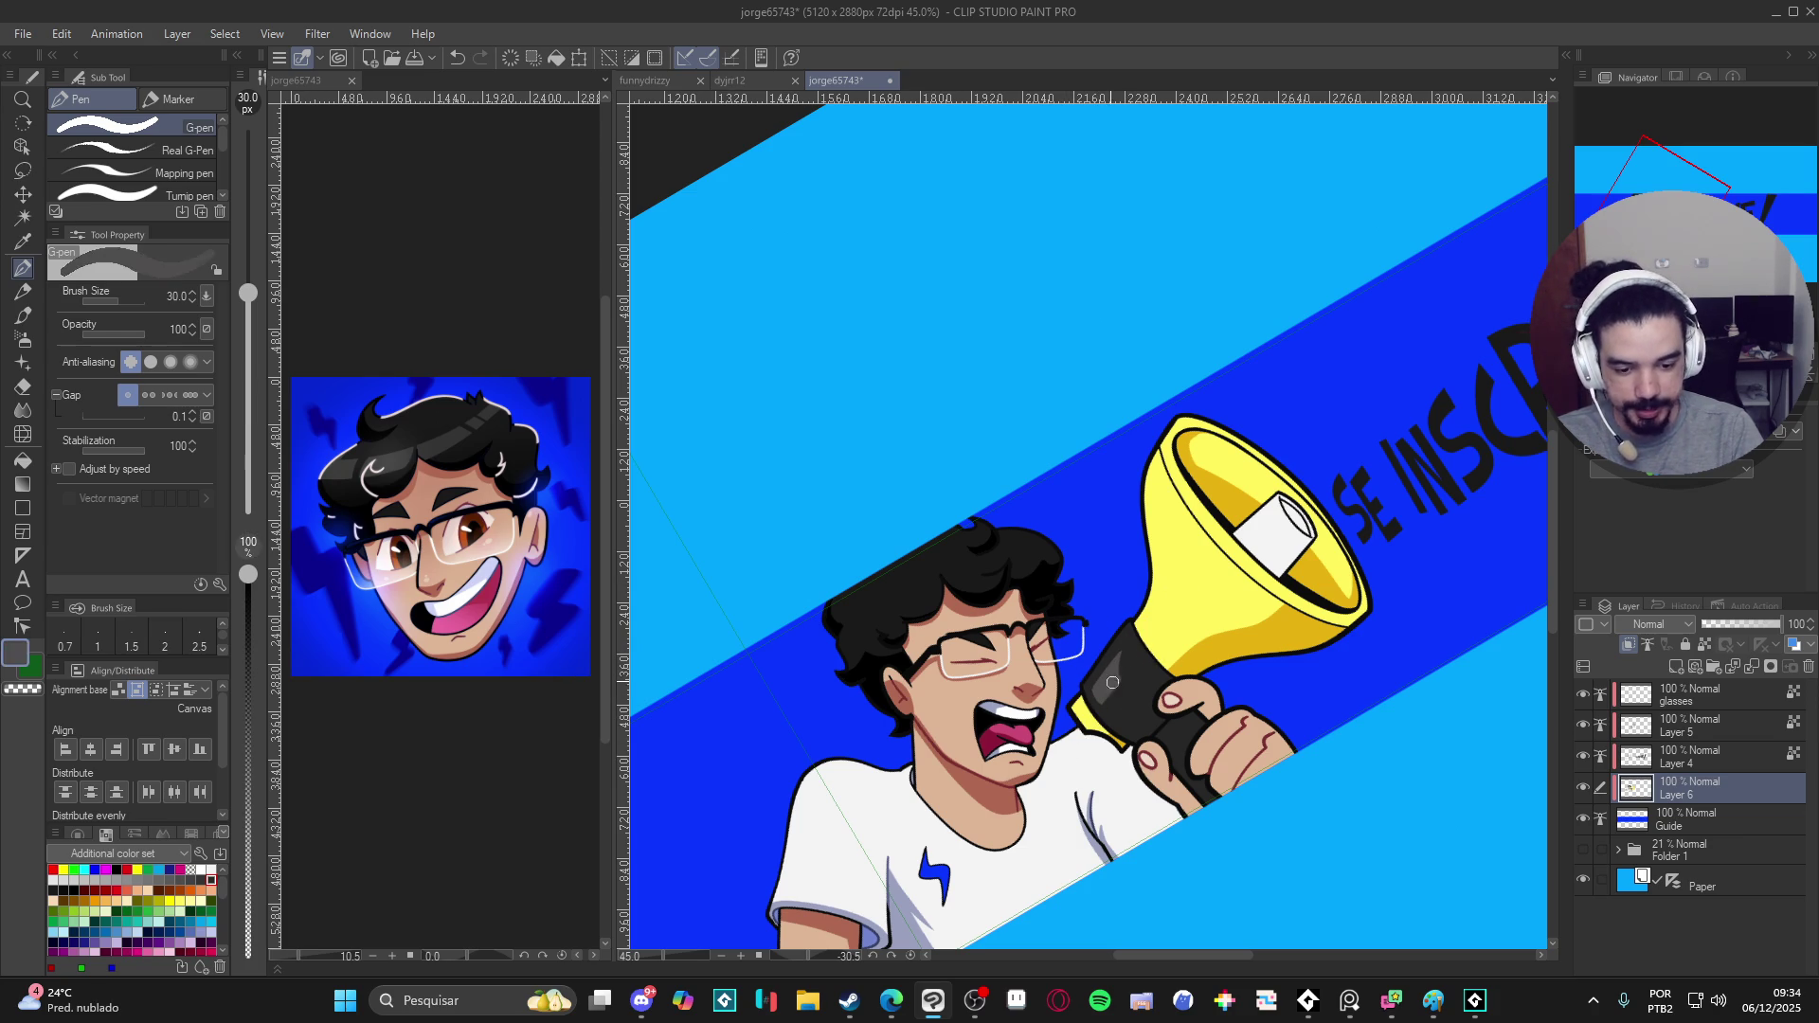
left_click(1108, 712, "alt")
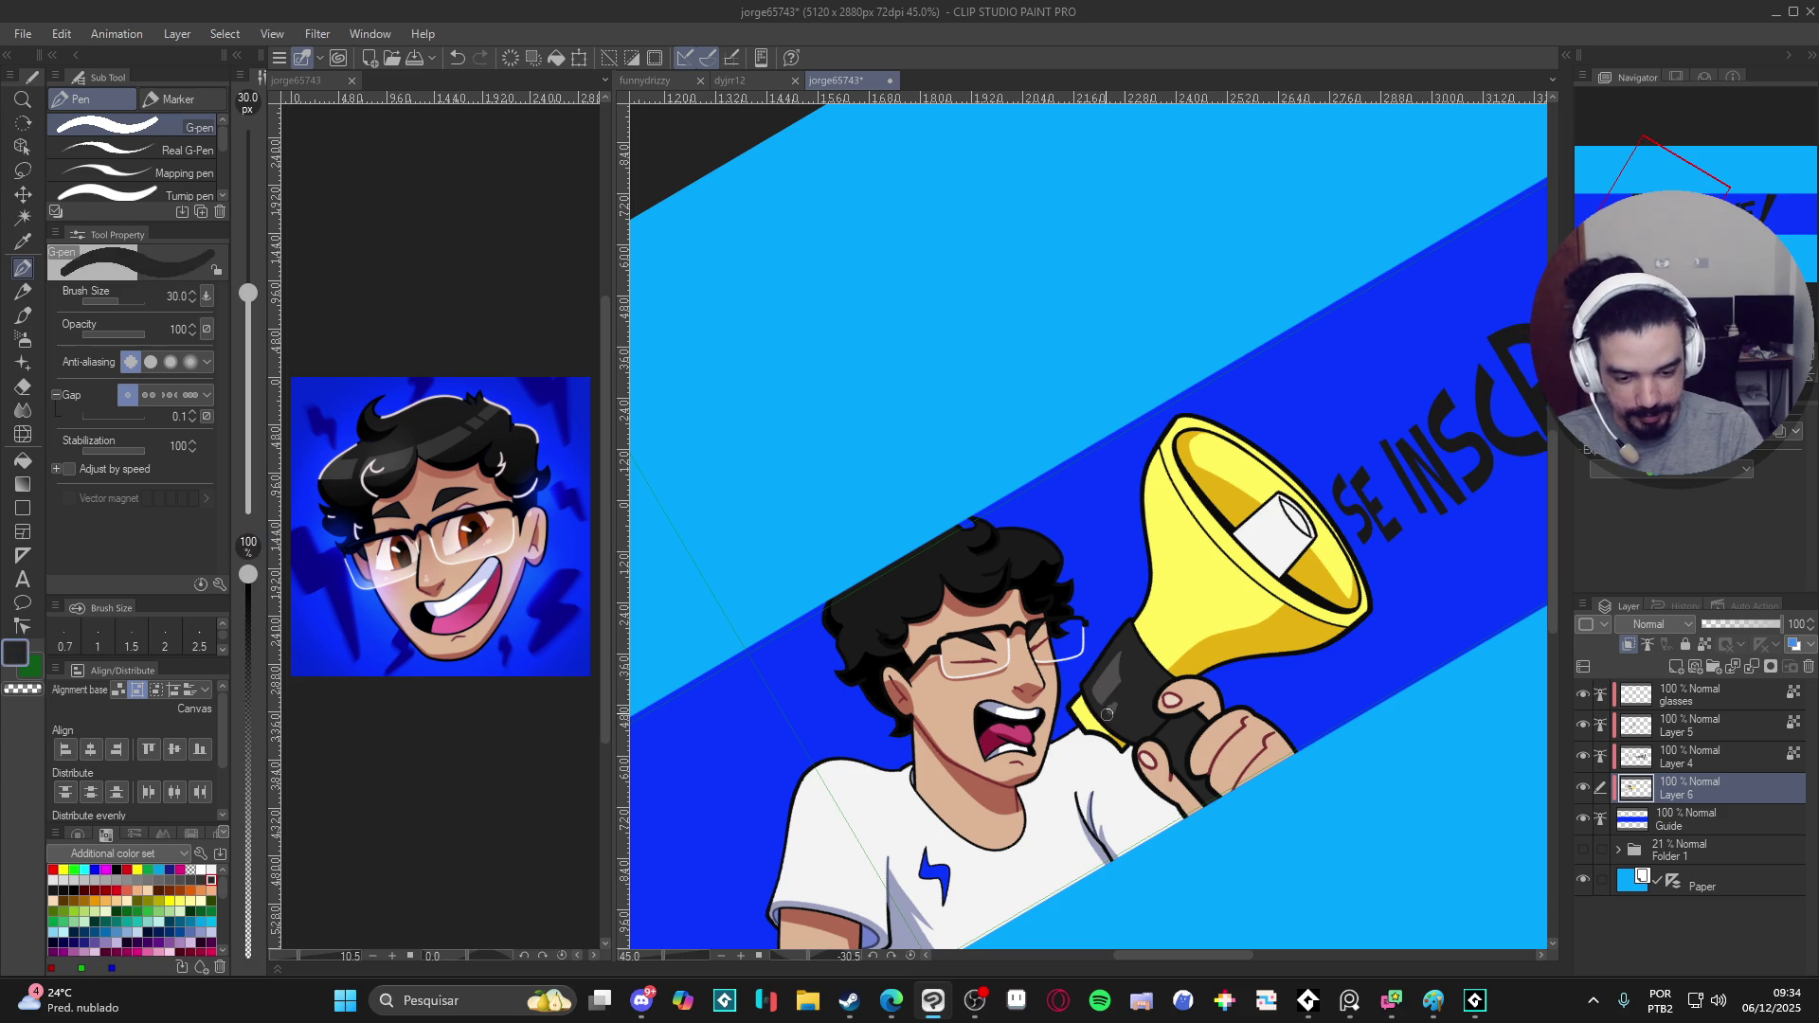
left_click(1128, 719, "alt")
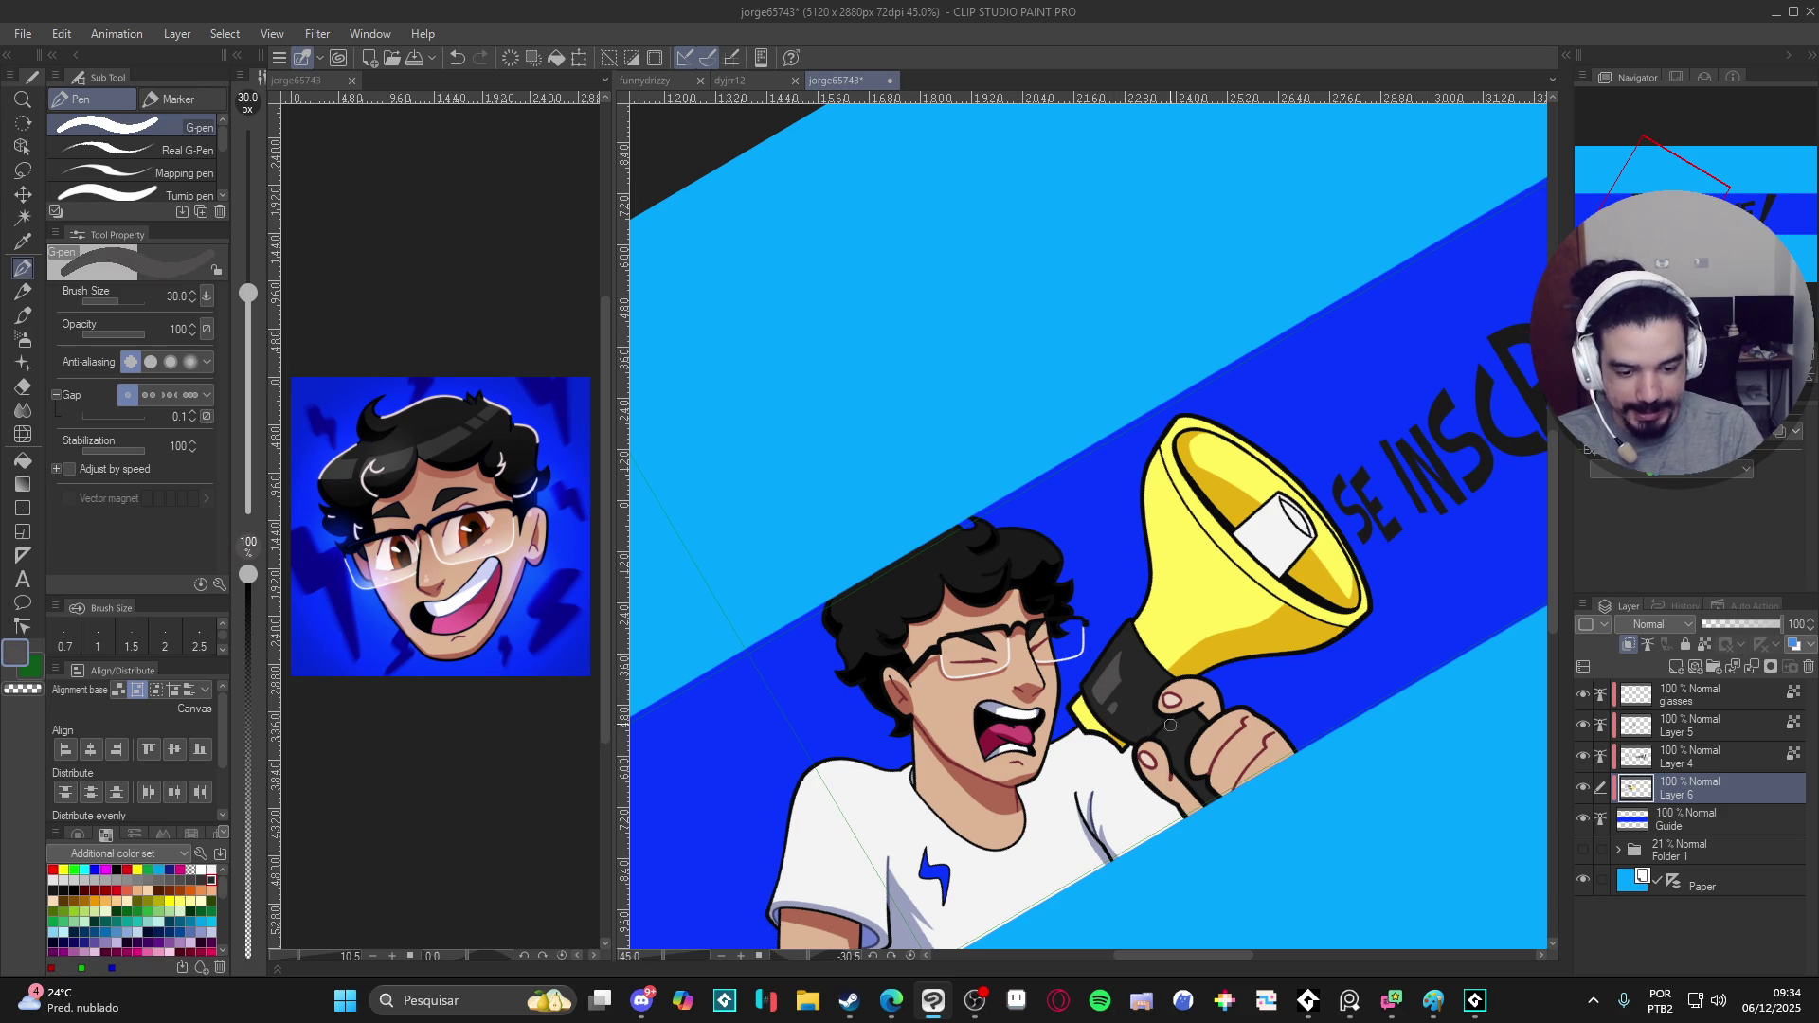
key("ctrl+shift+r")
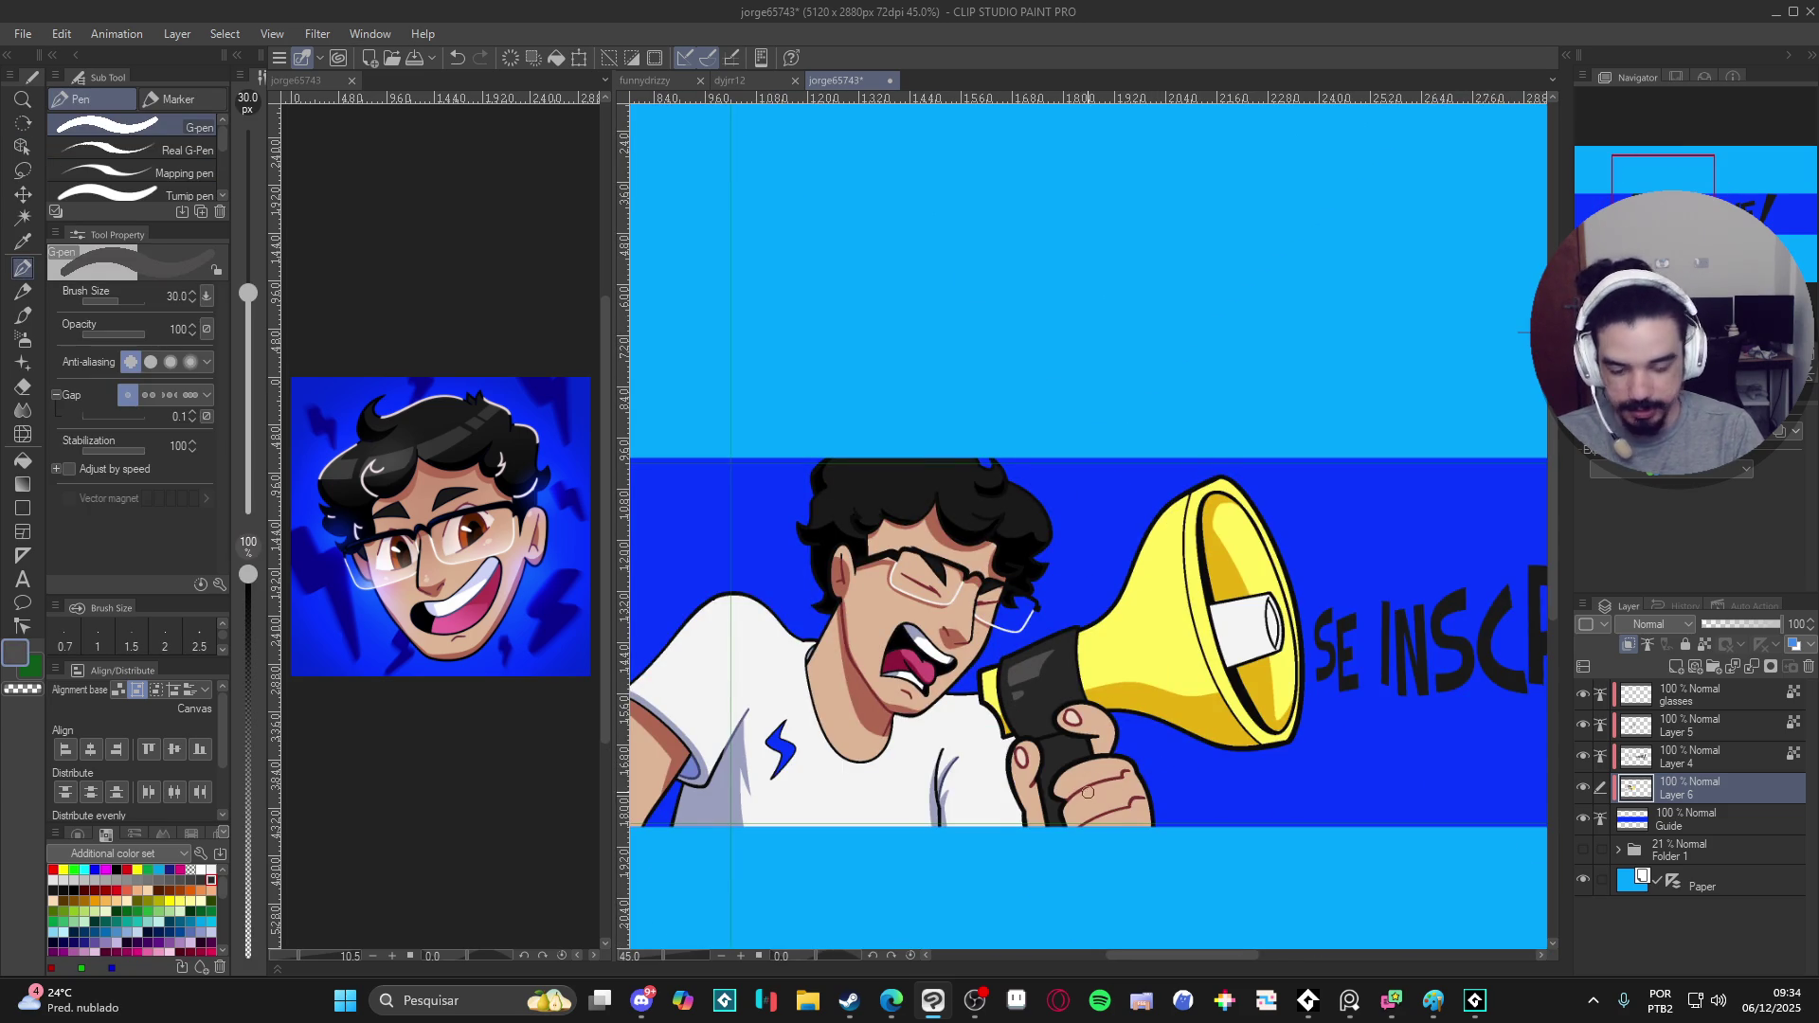
scroll(1088, 790, "down", 1)
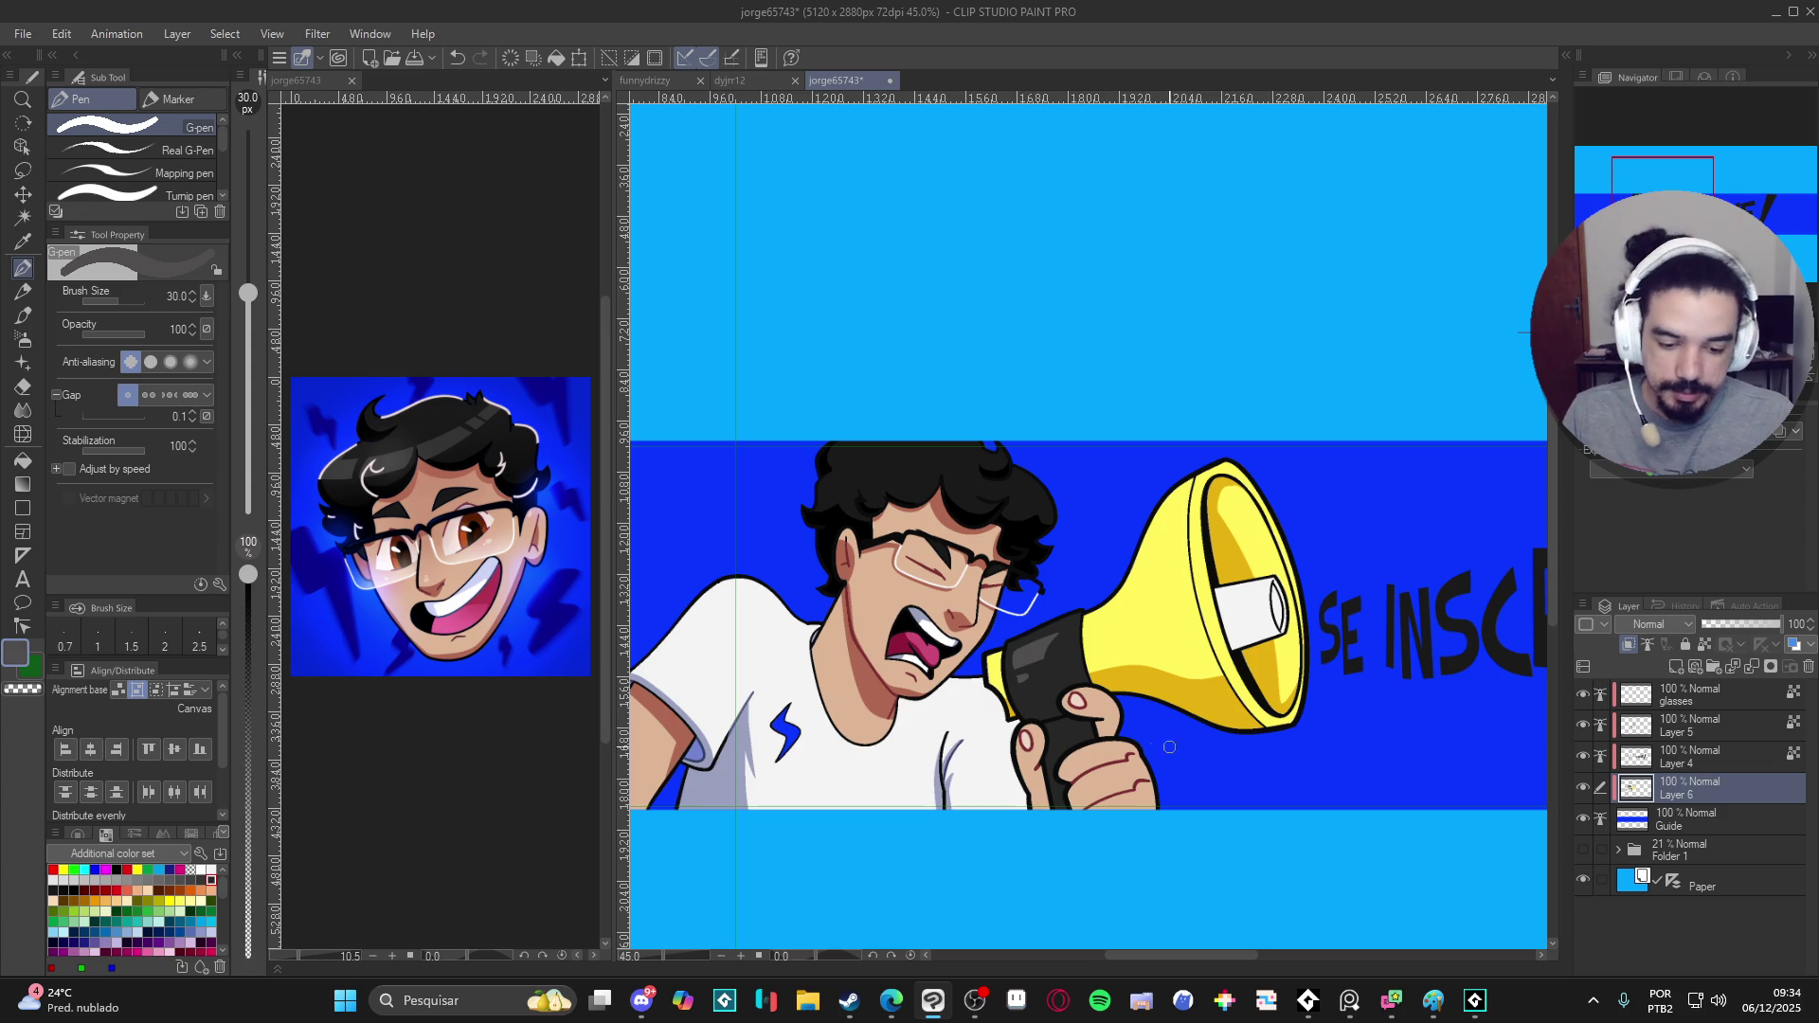
scroll(991, 554, "left", 1)
scroll(1081, 576, "left", 1)
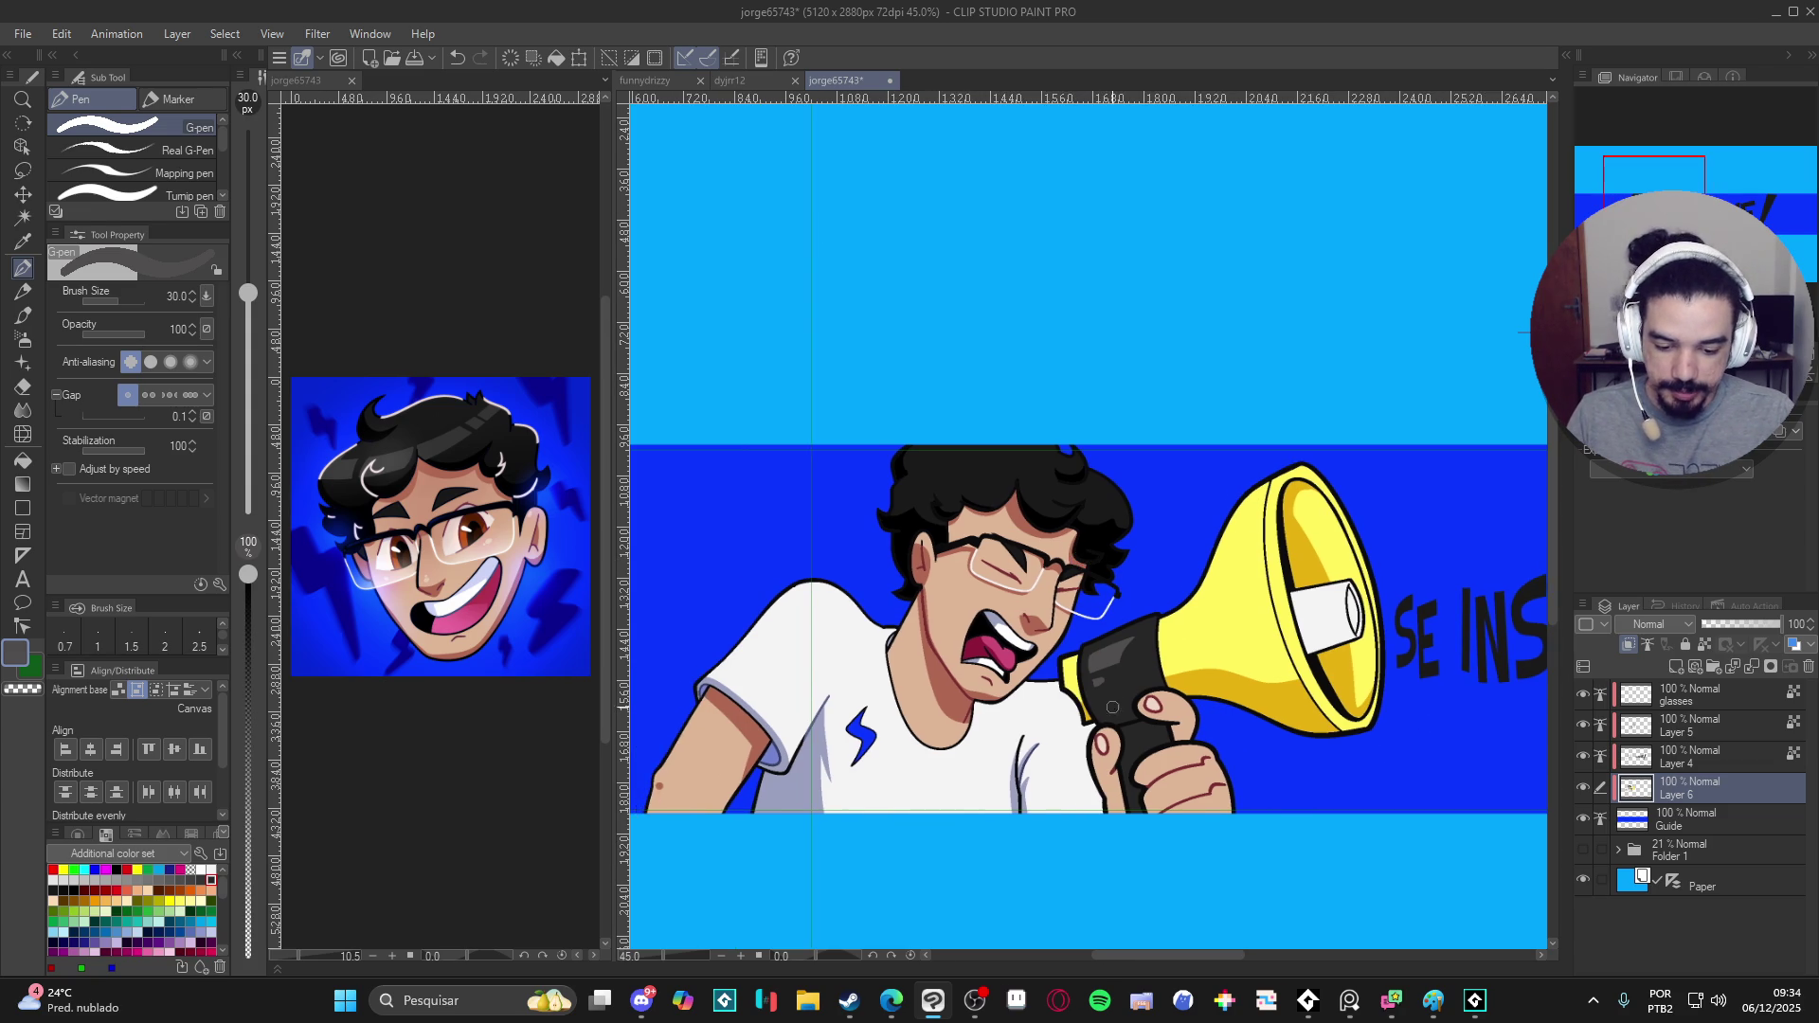
scroll(1113, 701, "left", 1)
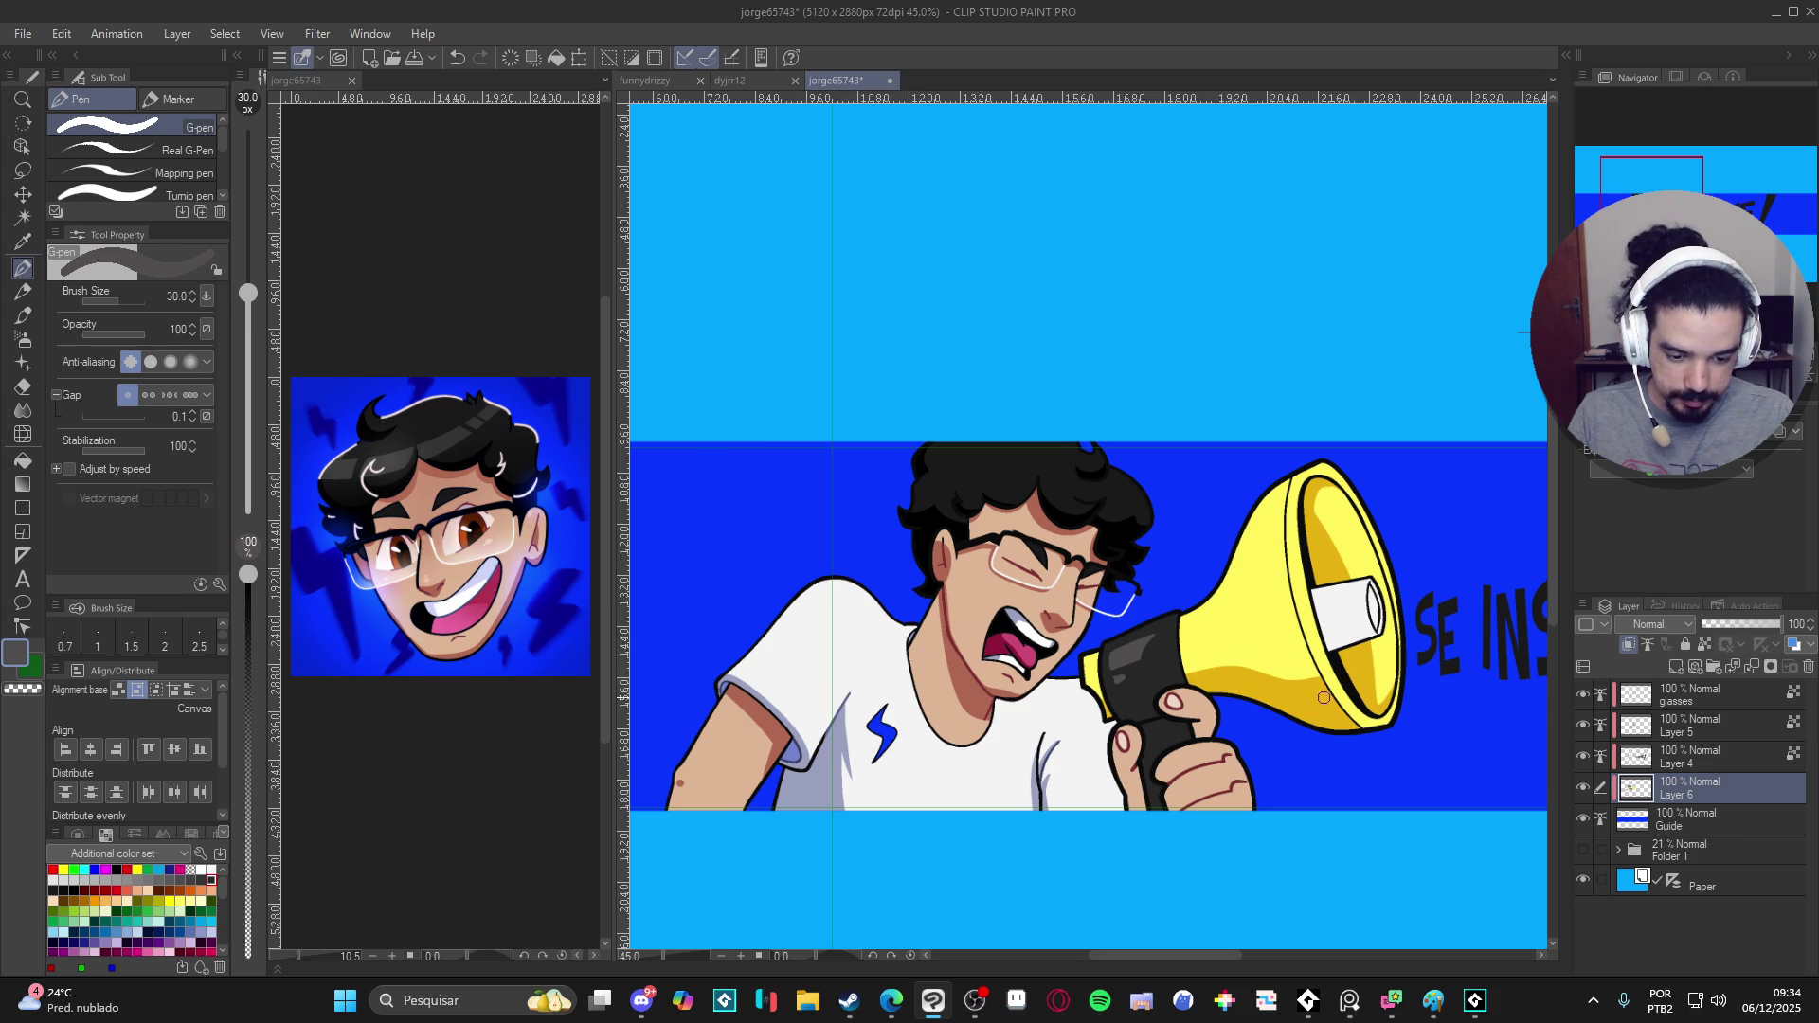
- Switch to the Fill tool to fill areas with the megaphone's yellow
key("g")
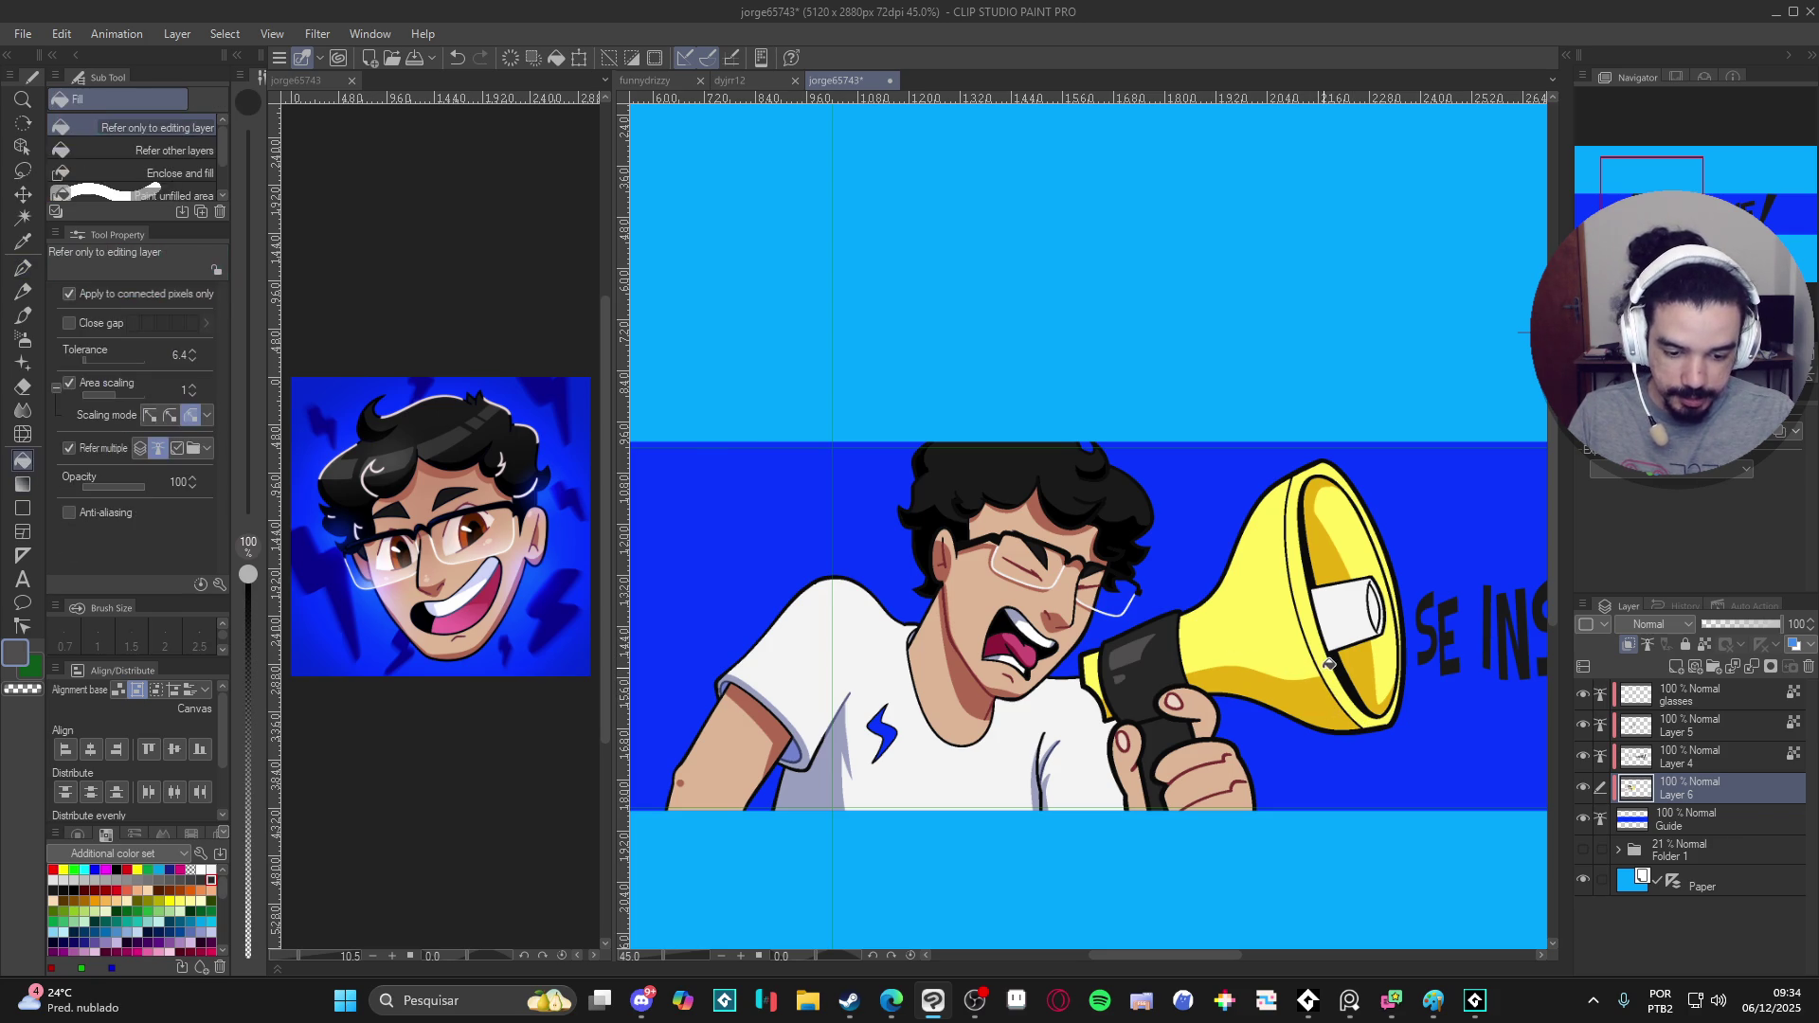
- Desaturate the megaphone yellow to pale cream, fill part of the bell with it, and return to the pen on Layer 5
left_click(1322, 668, "alt")
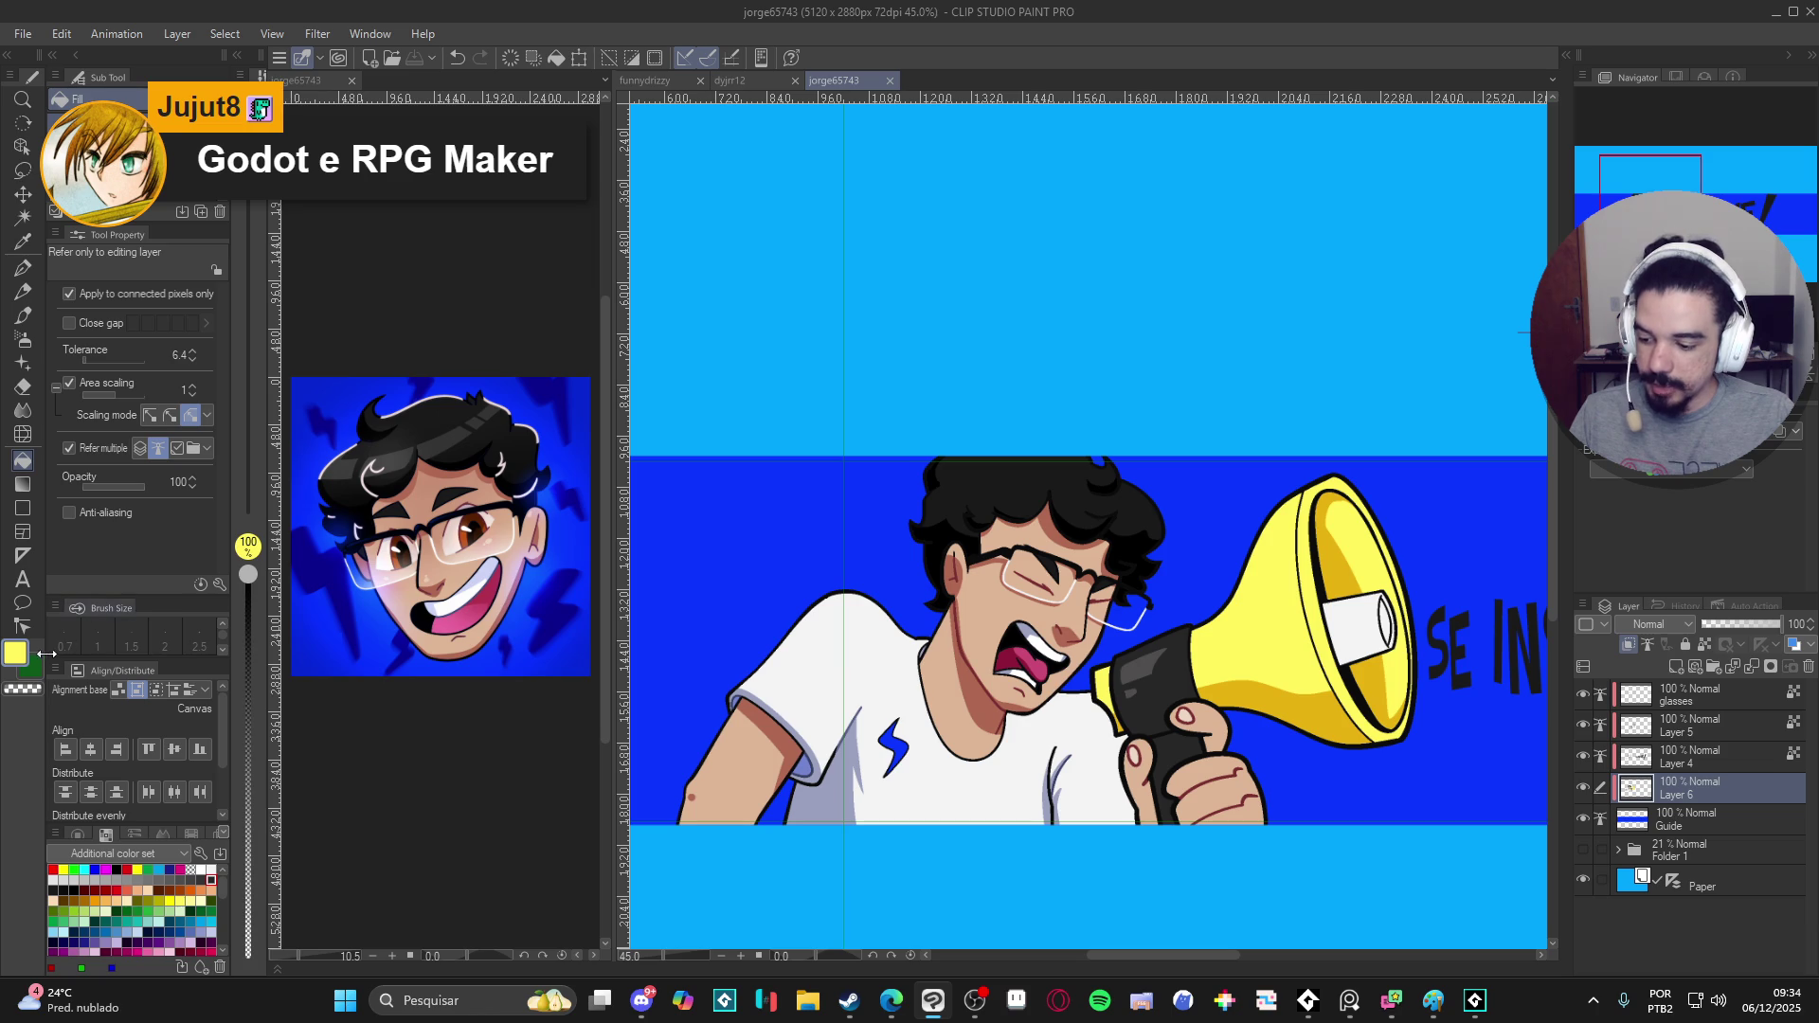
double_click(17, 657)
left_click(490, 281)
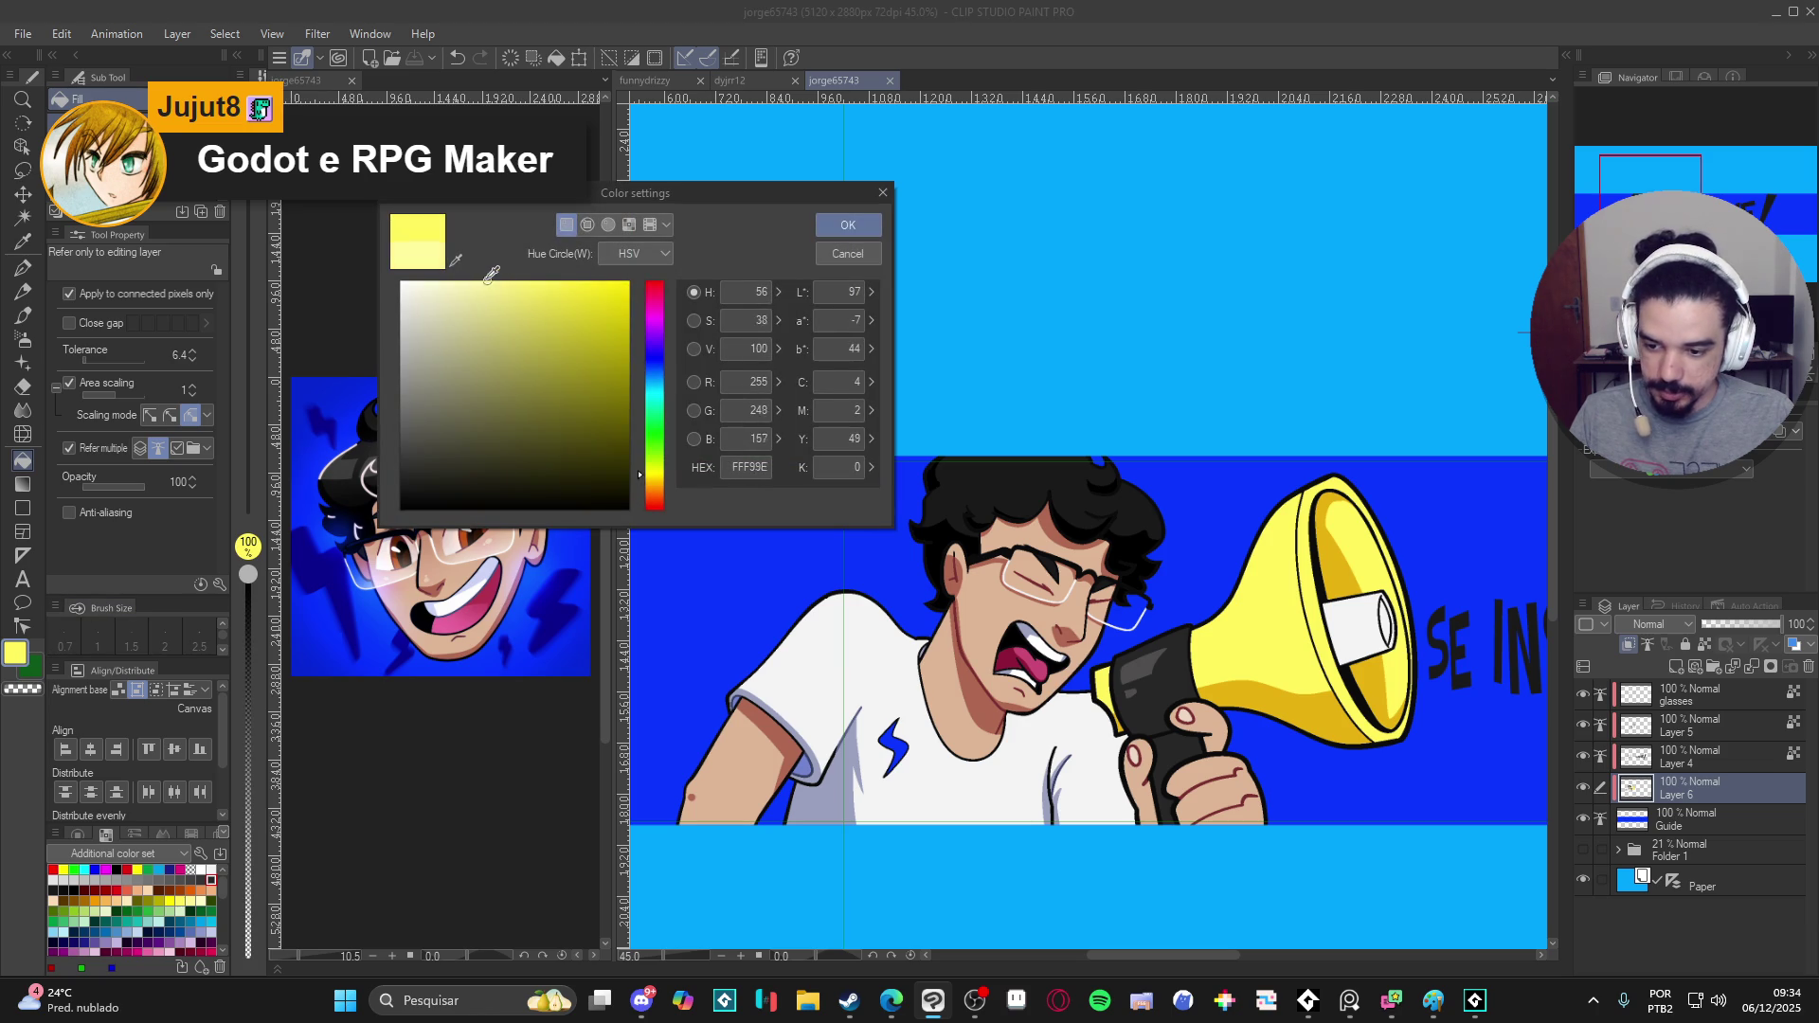
left_click(848, 225)
left_click(1310, 583)
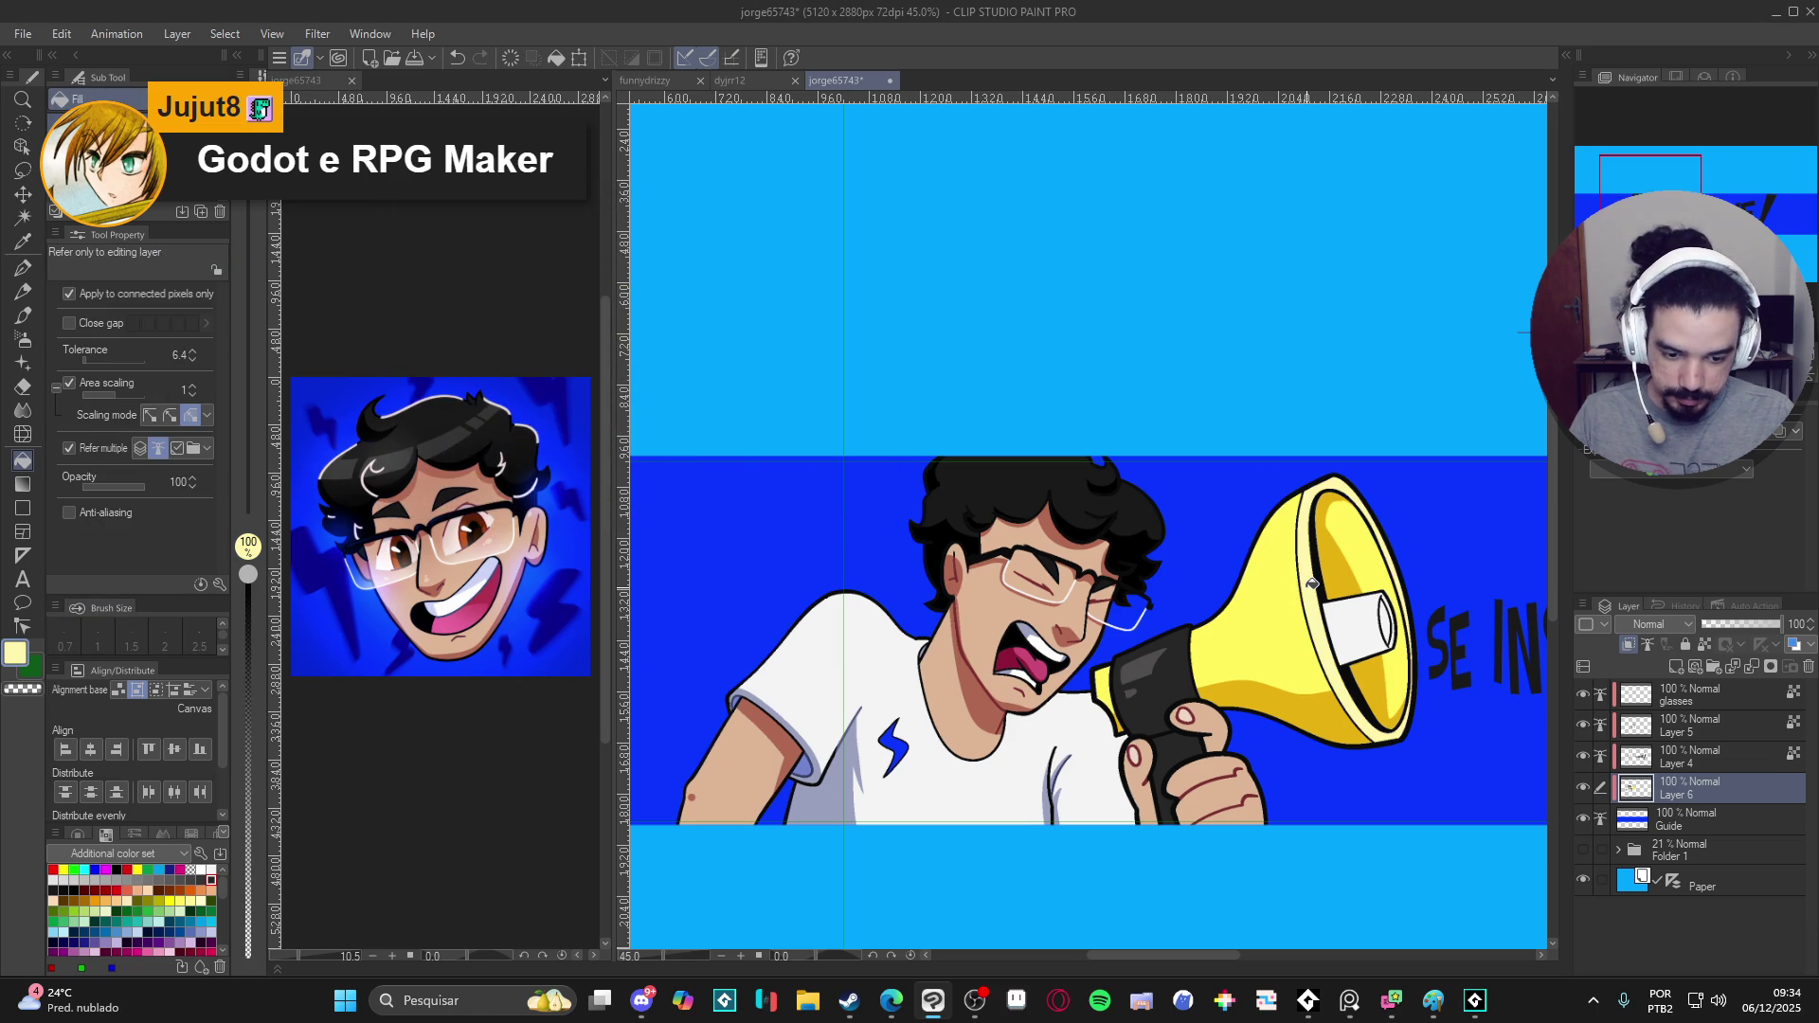
scroll(1315, 583, "down", 1)
scroll(1315, 584, "down", 1)
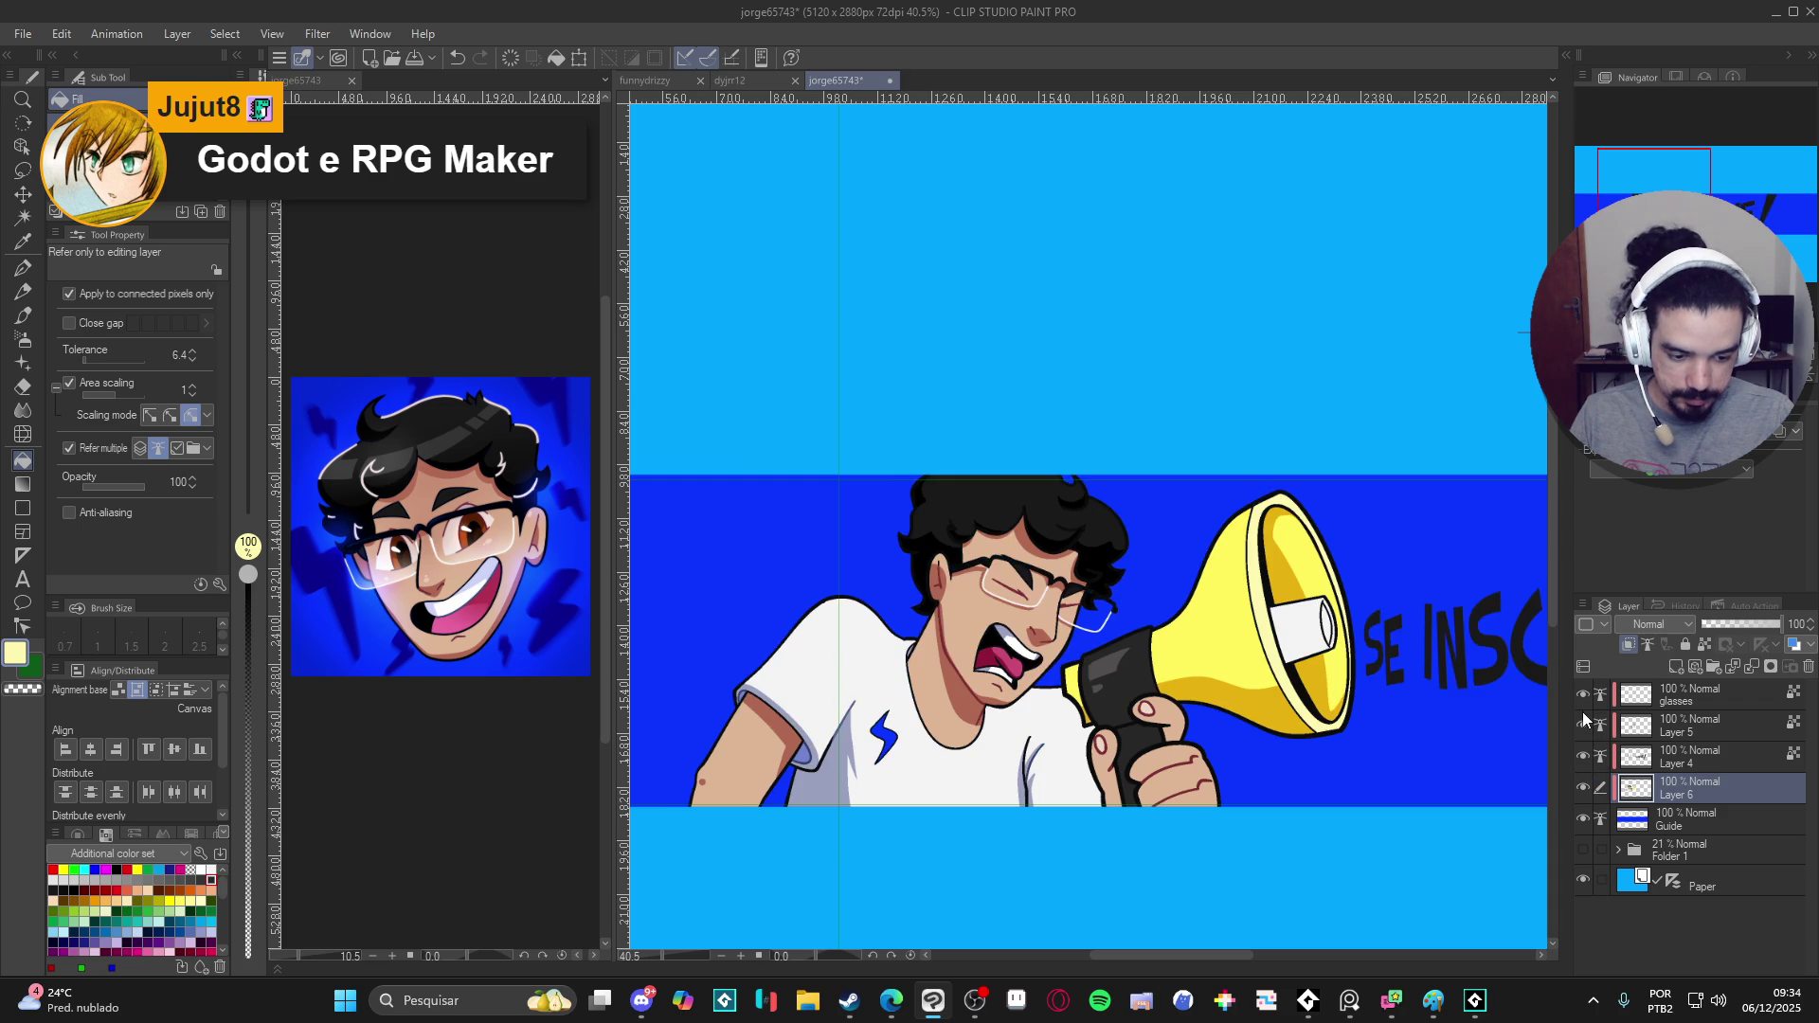
left_click(1641, 728)
scroll(984, 630, "up", 2)
scroll(986, 629, "up", 2)
key("p")
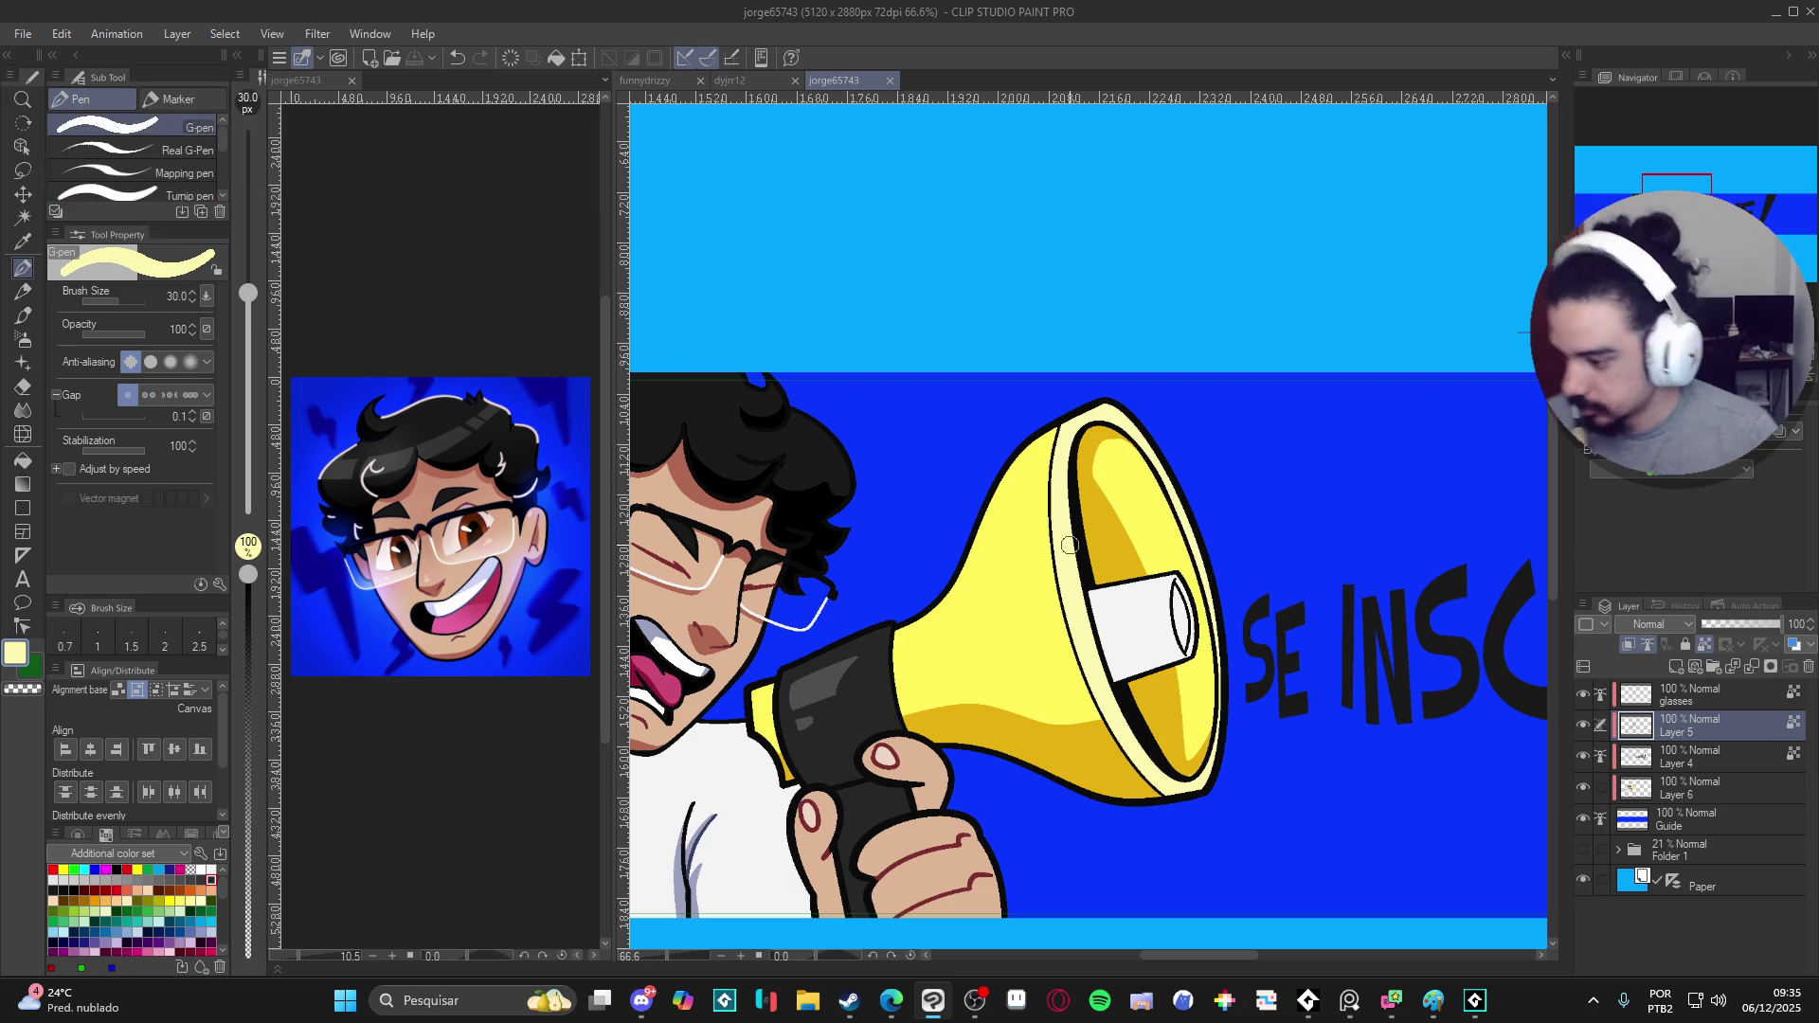
- Paint shading along the megaphone's left rim in the sampled orange-yellow
key("x")
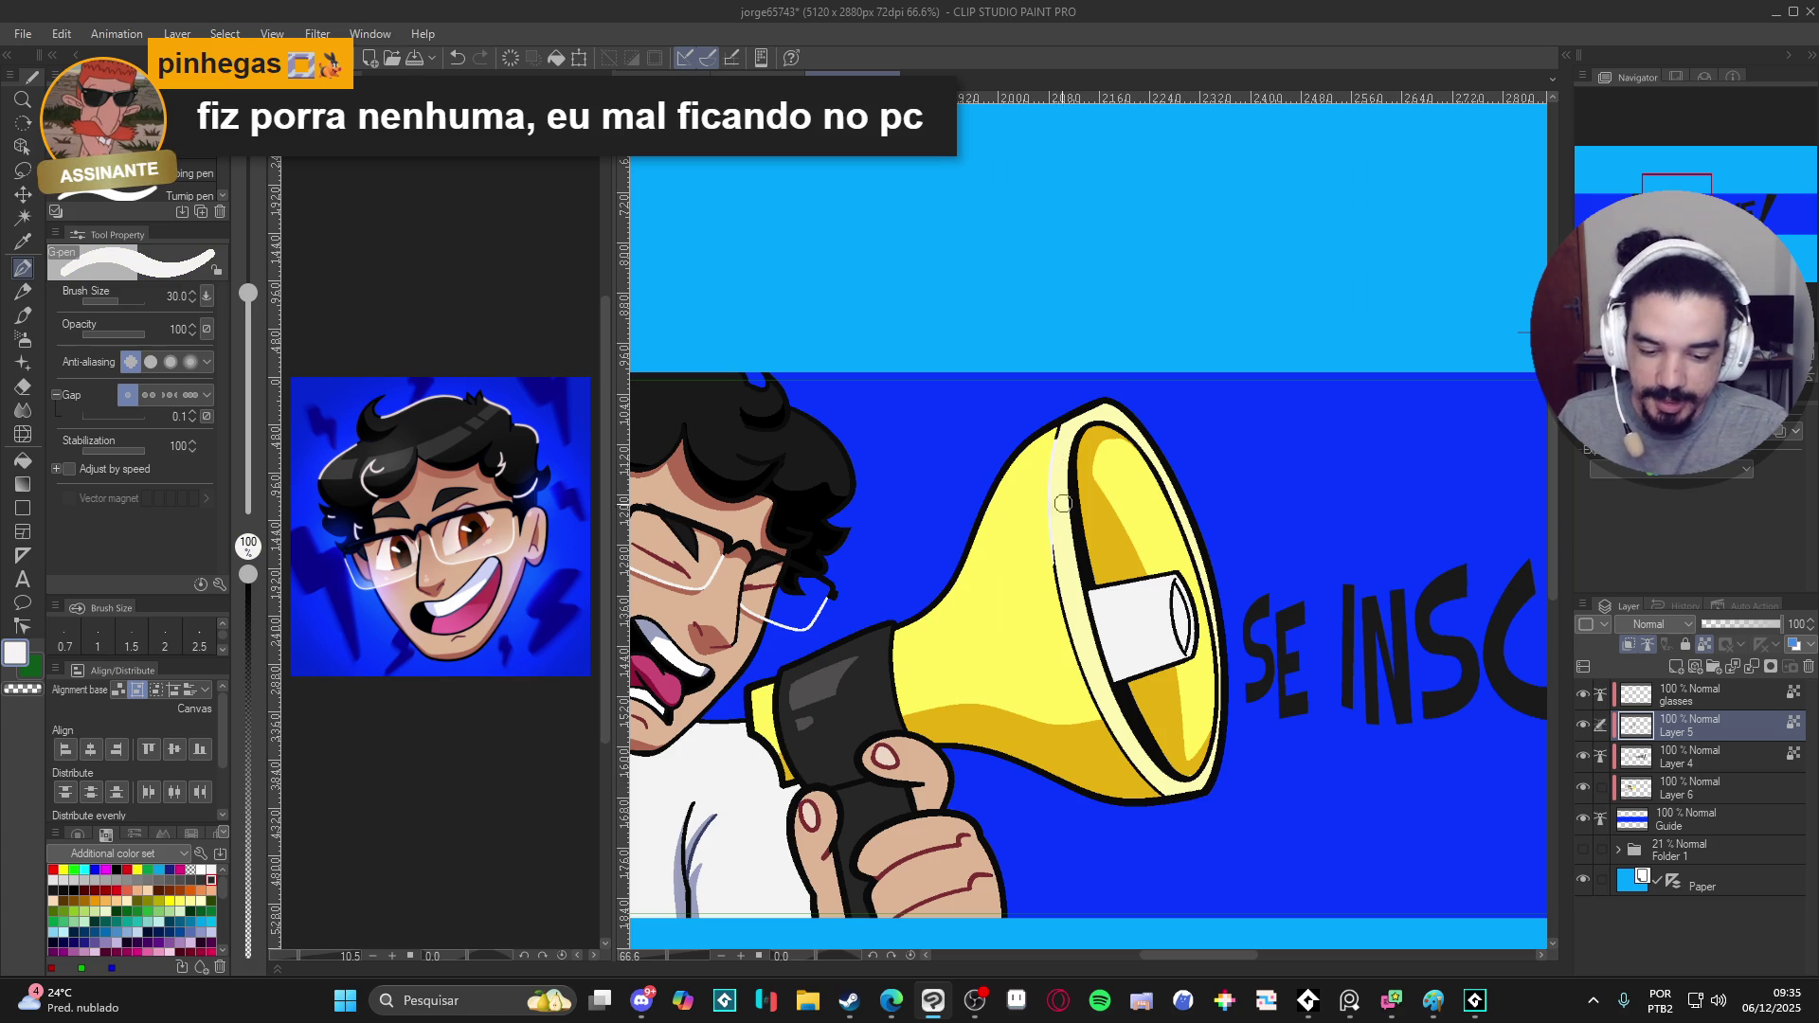
left_click(1090, 723, "alt")
left_click_drag(1094, 706, 1047, 507)
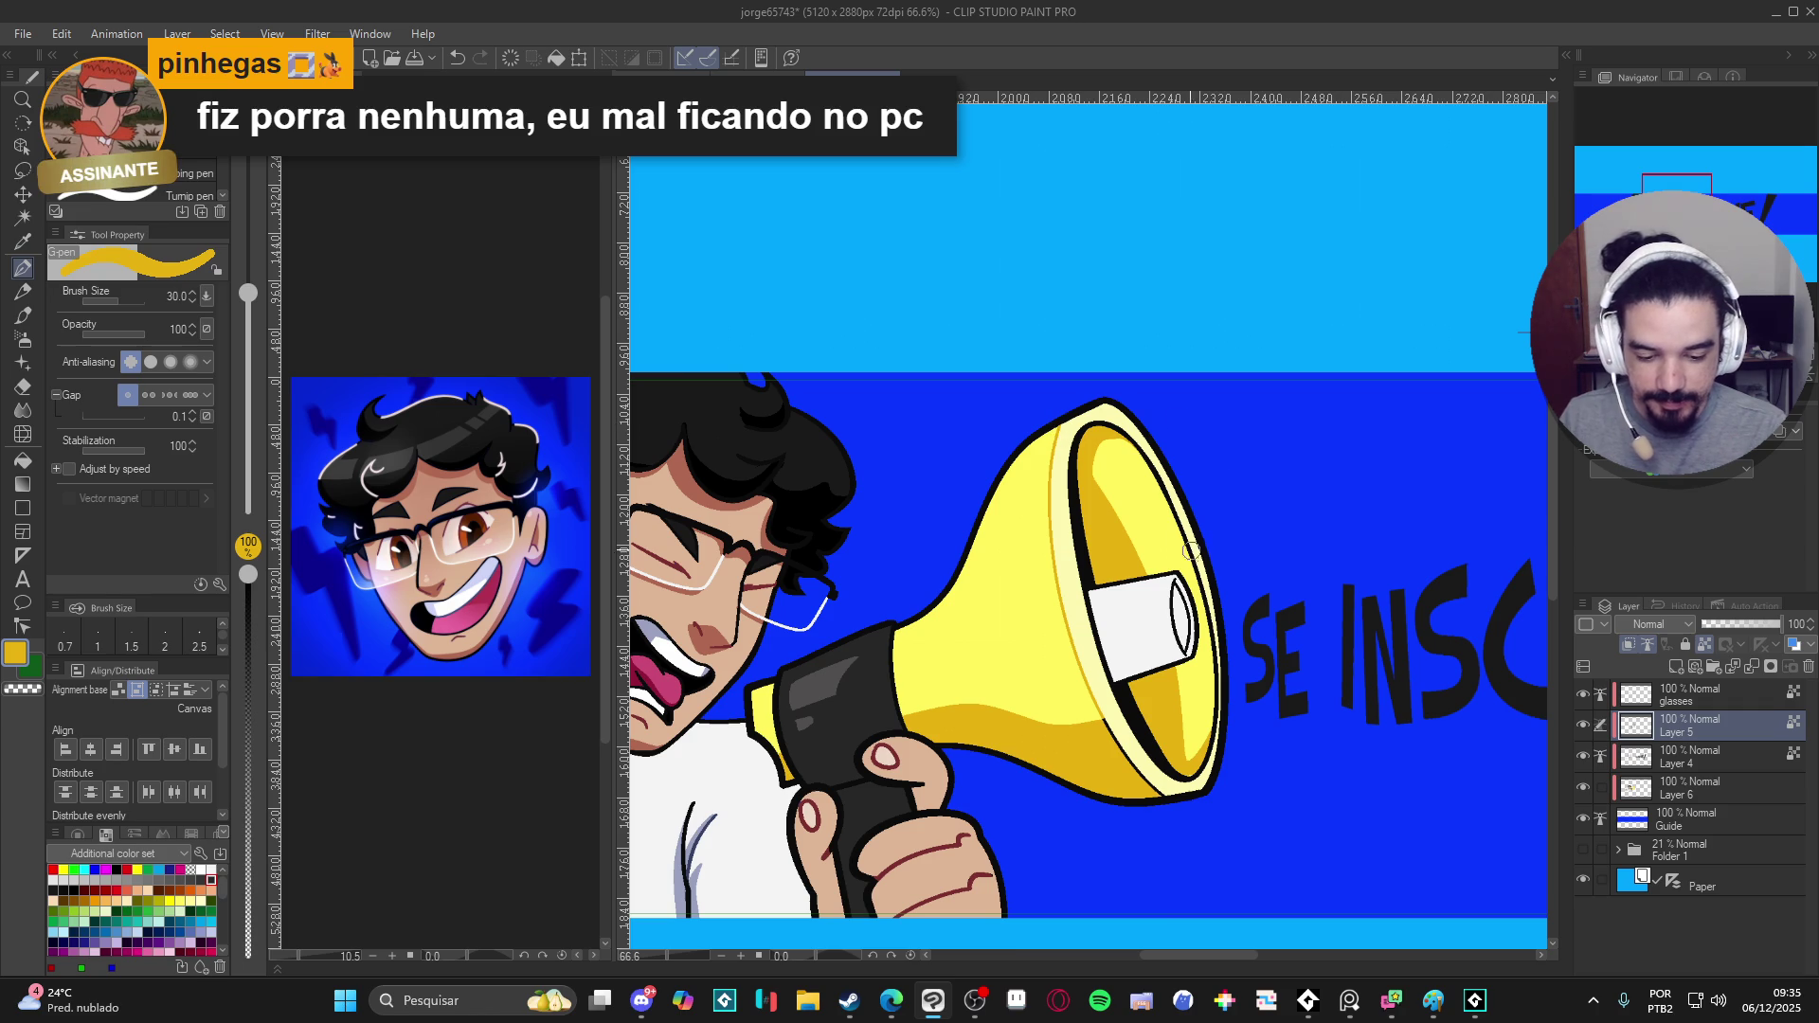
scroll(1188, 597, "down", 1)
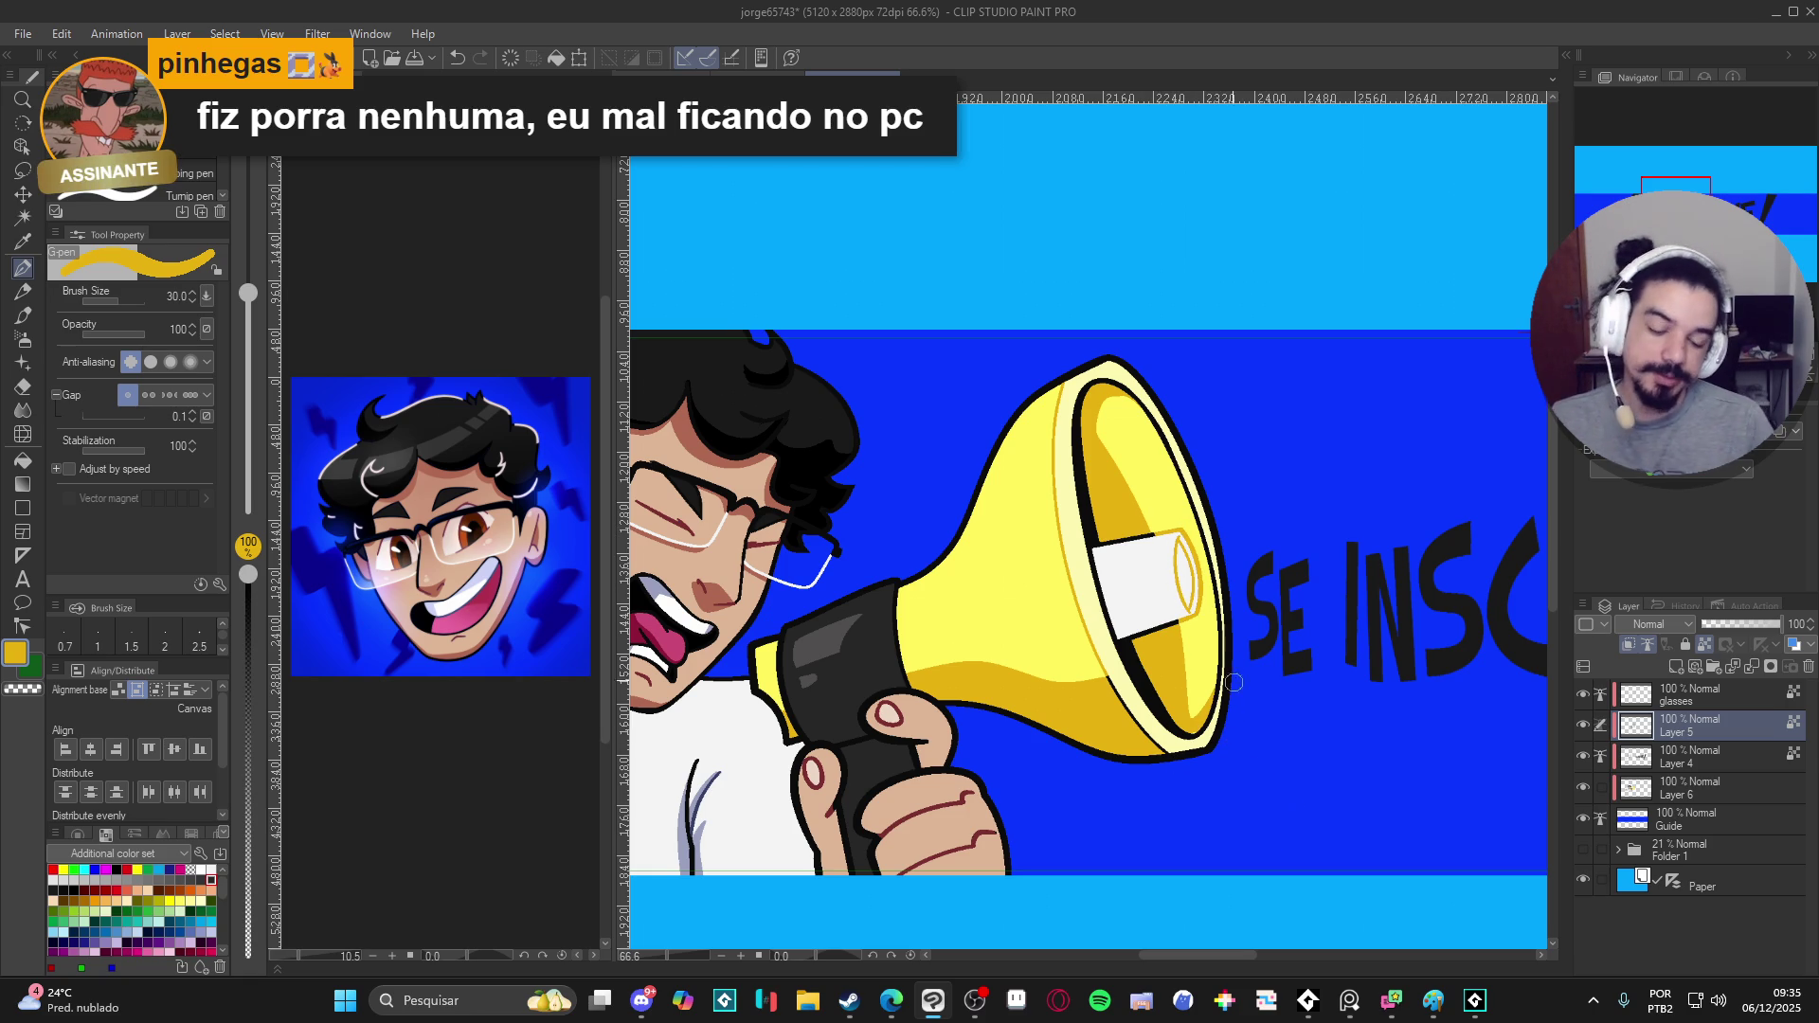
- Shift the hue toward orange, stroke a darker curve along the tube's edge, then pick black
left_click(17, 655)
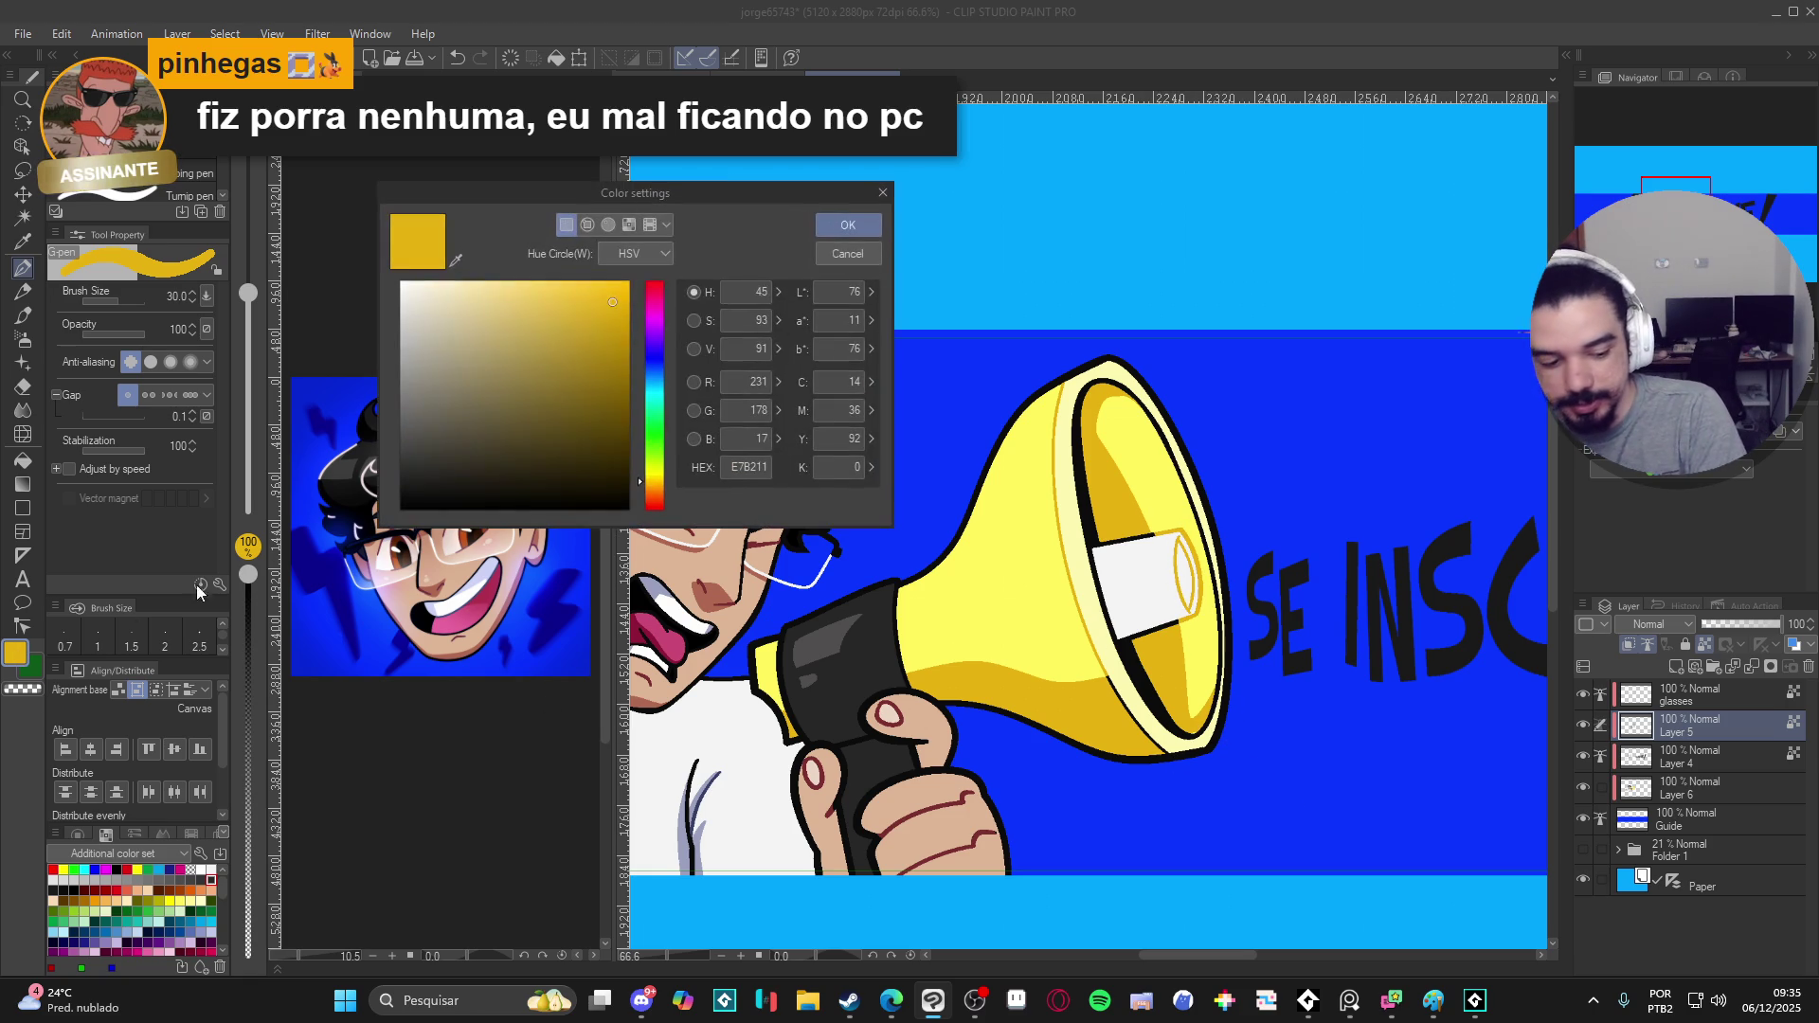
left_click(639, 490)
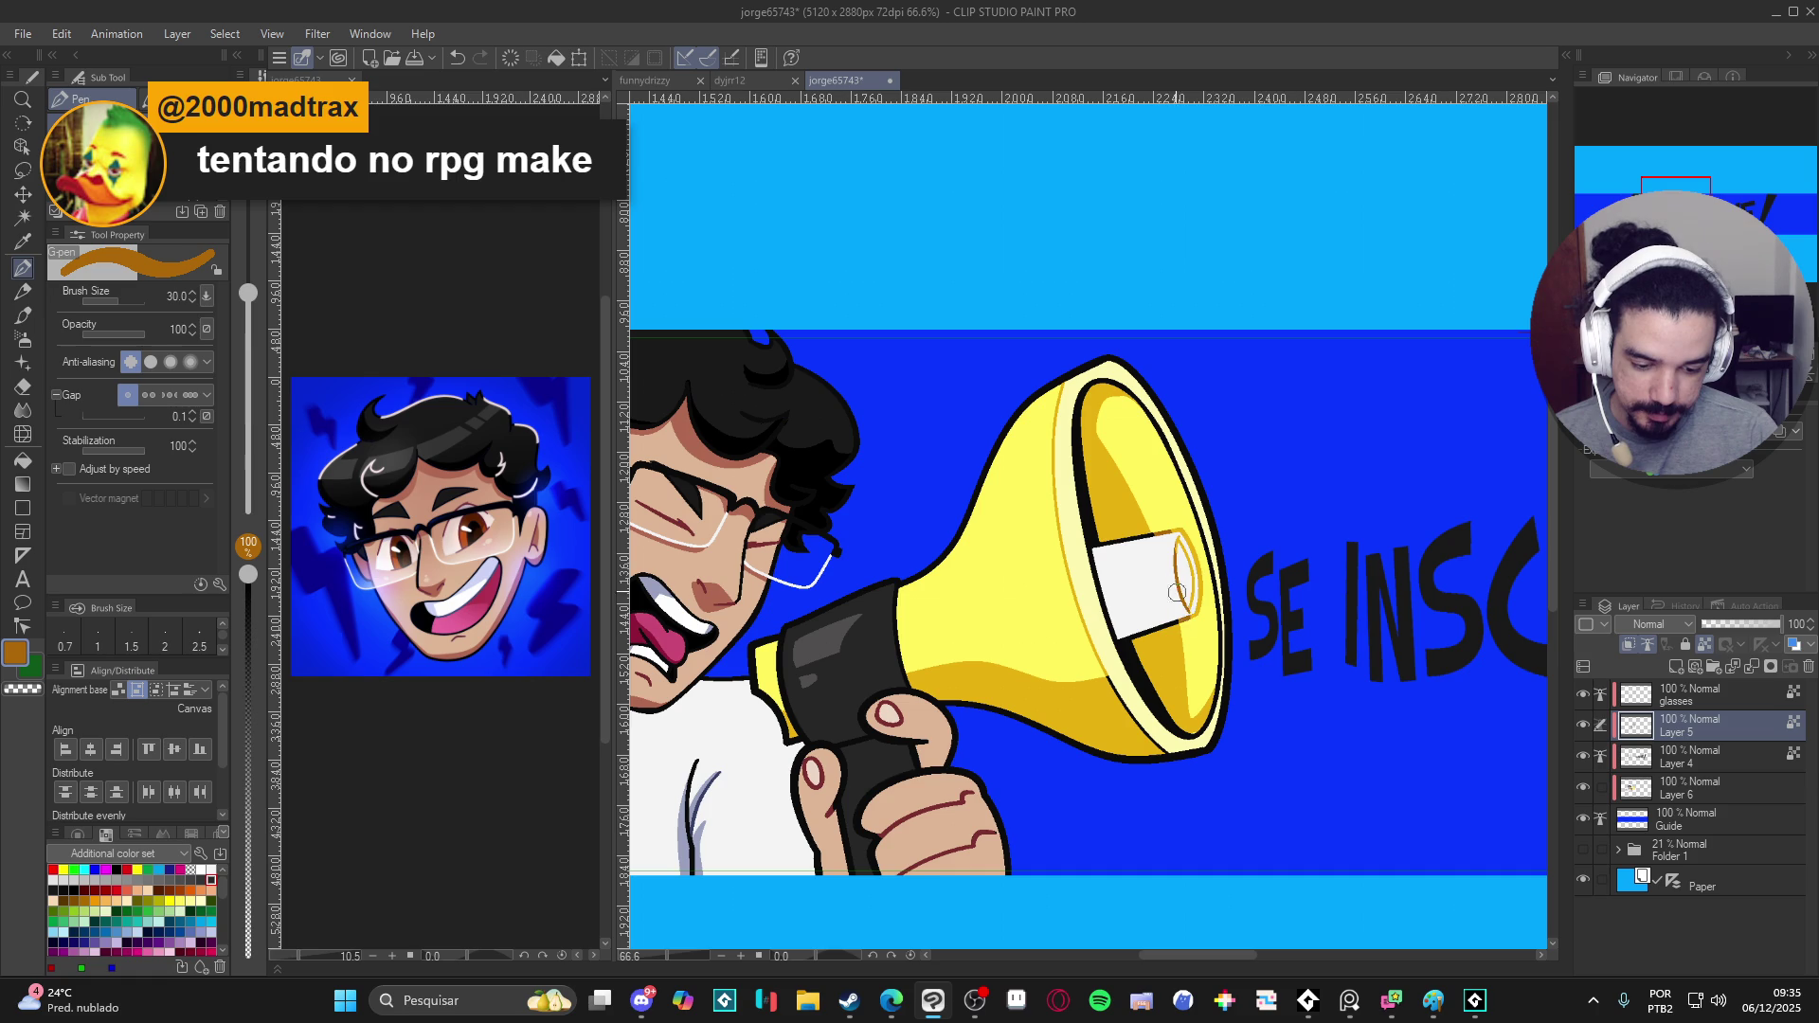
left_click_drag(1182, 559, 1202, 626)
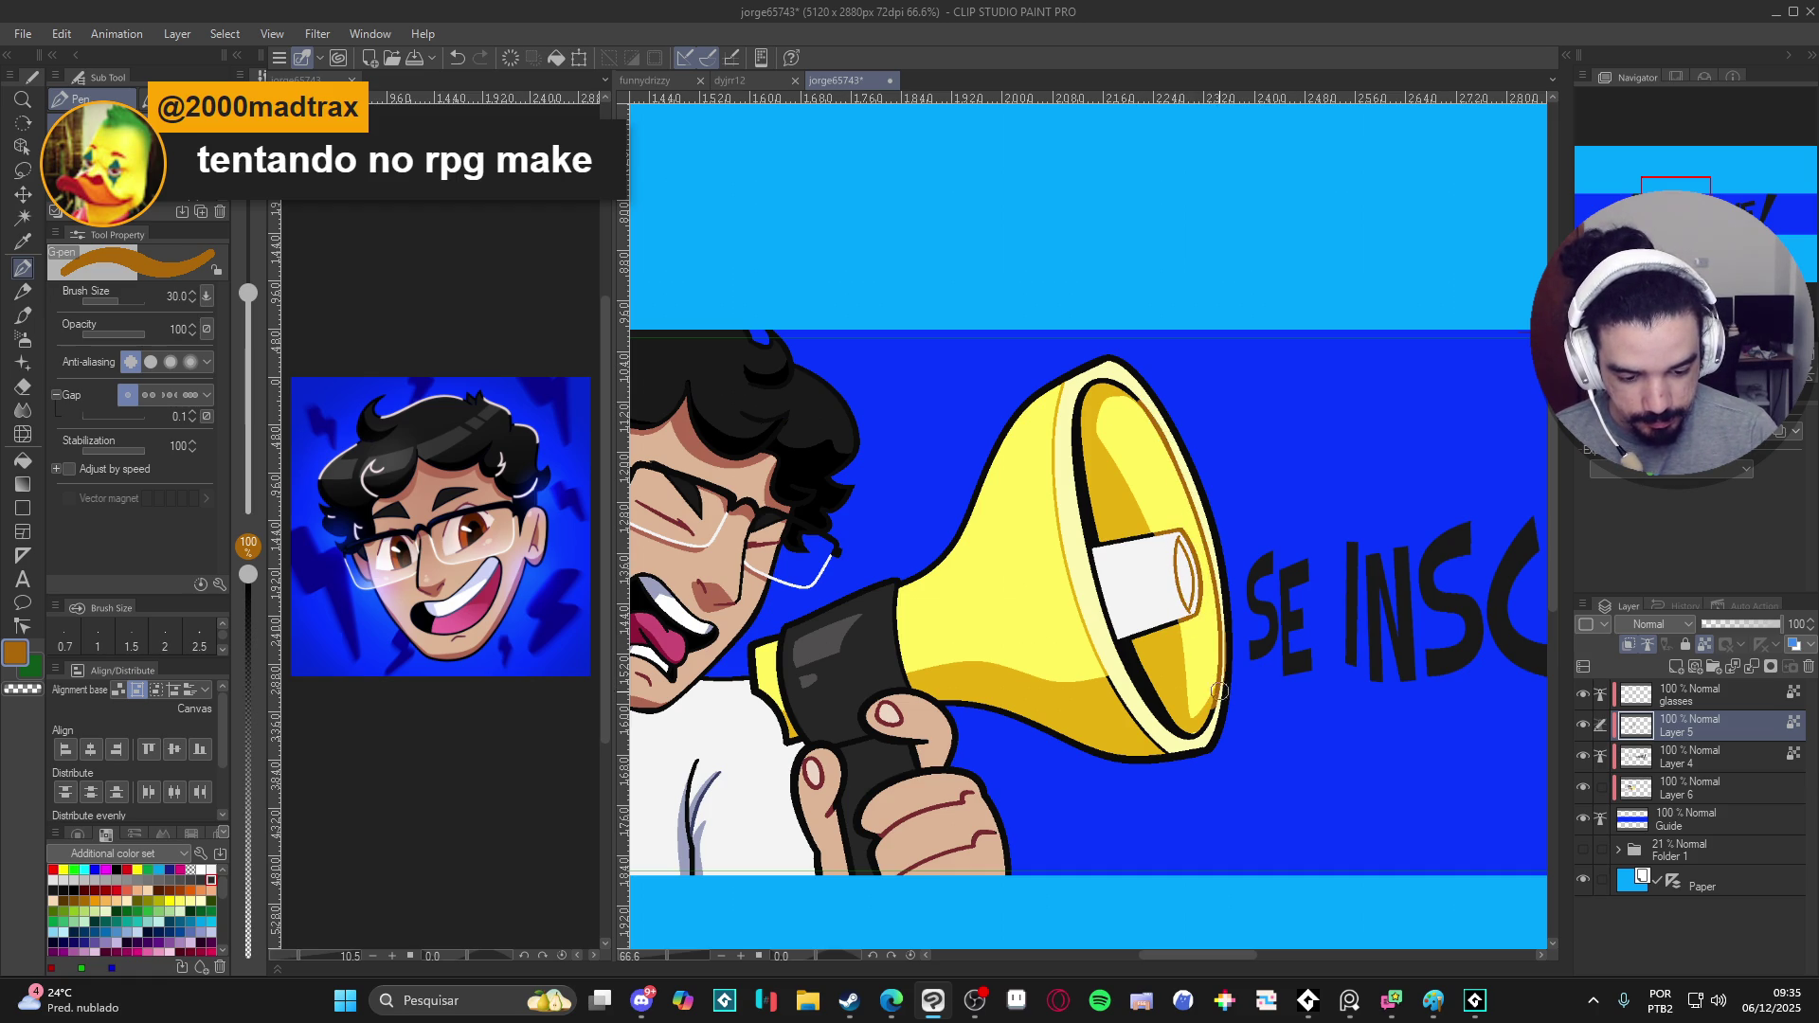
left_click(1233, 643, "alt")
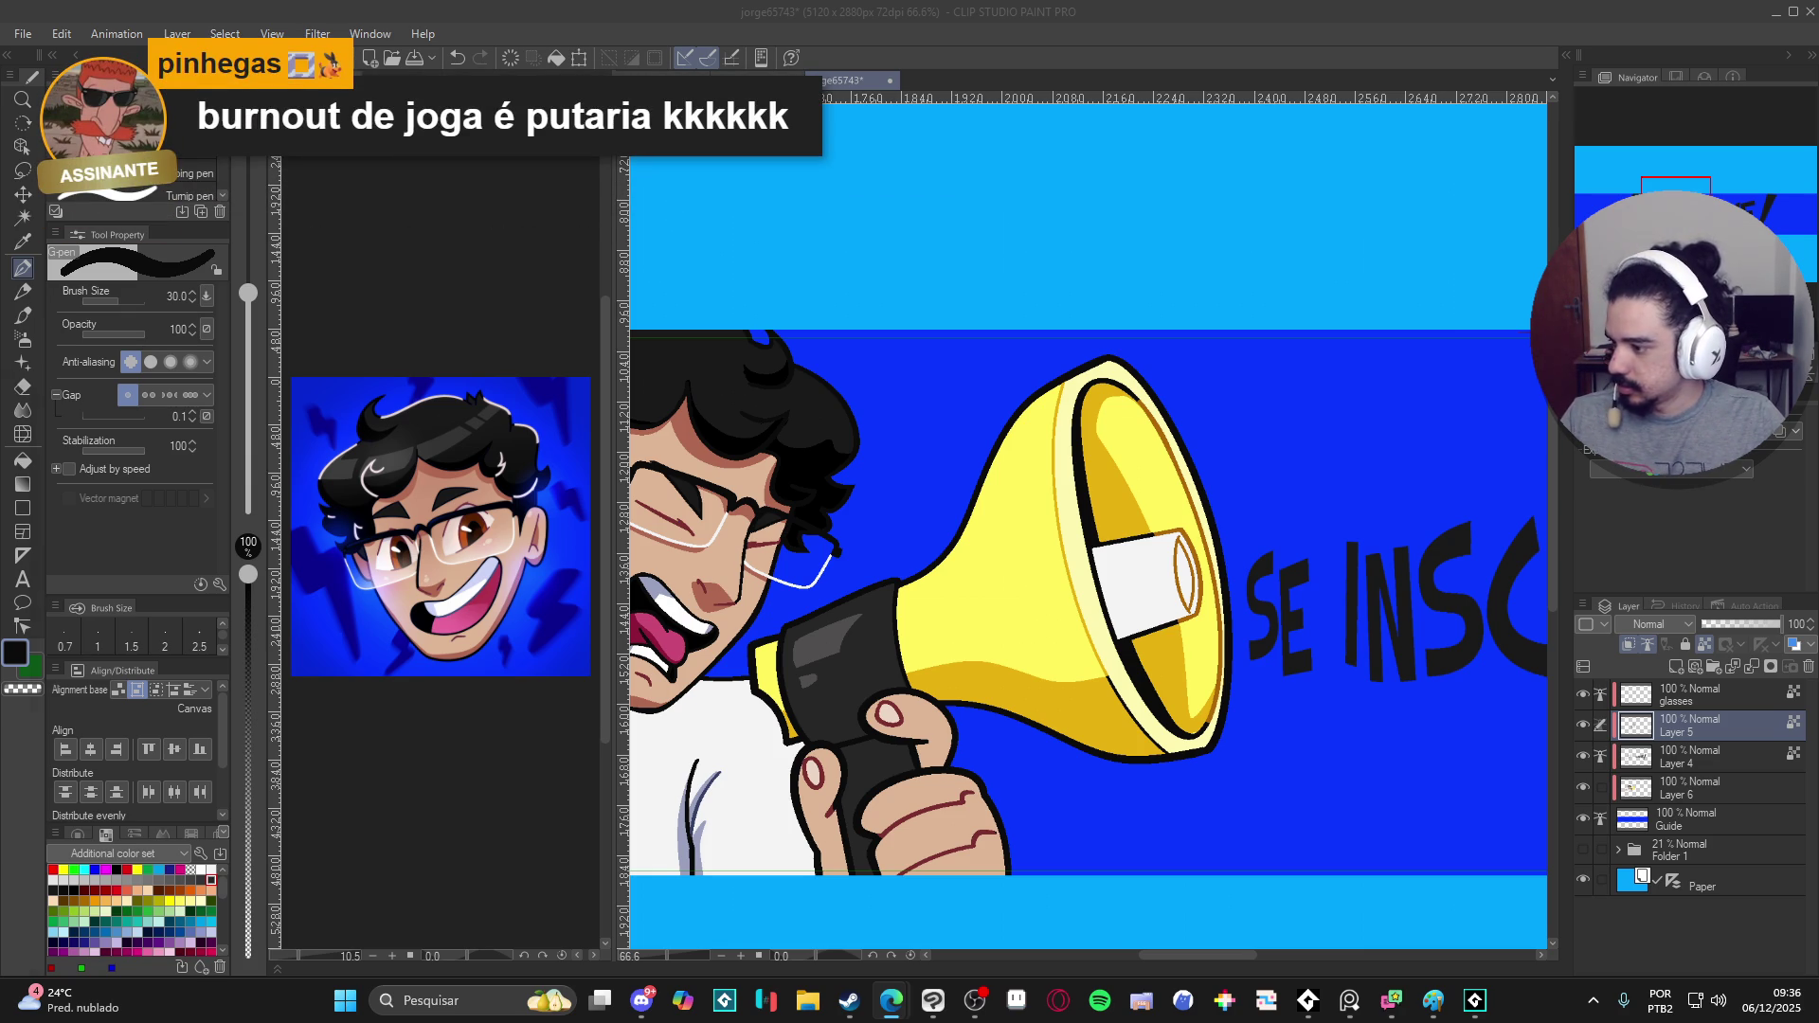
- Switch to the browser and bring the Instagram post into view
key("alt+Tab")
left_click(585, 638)
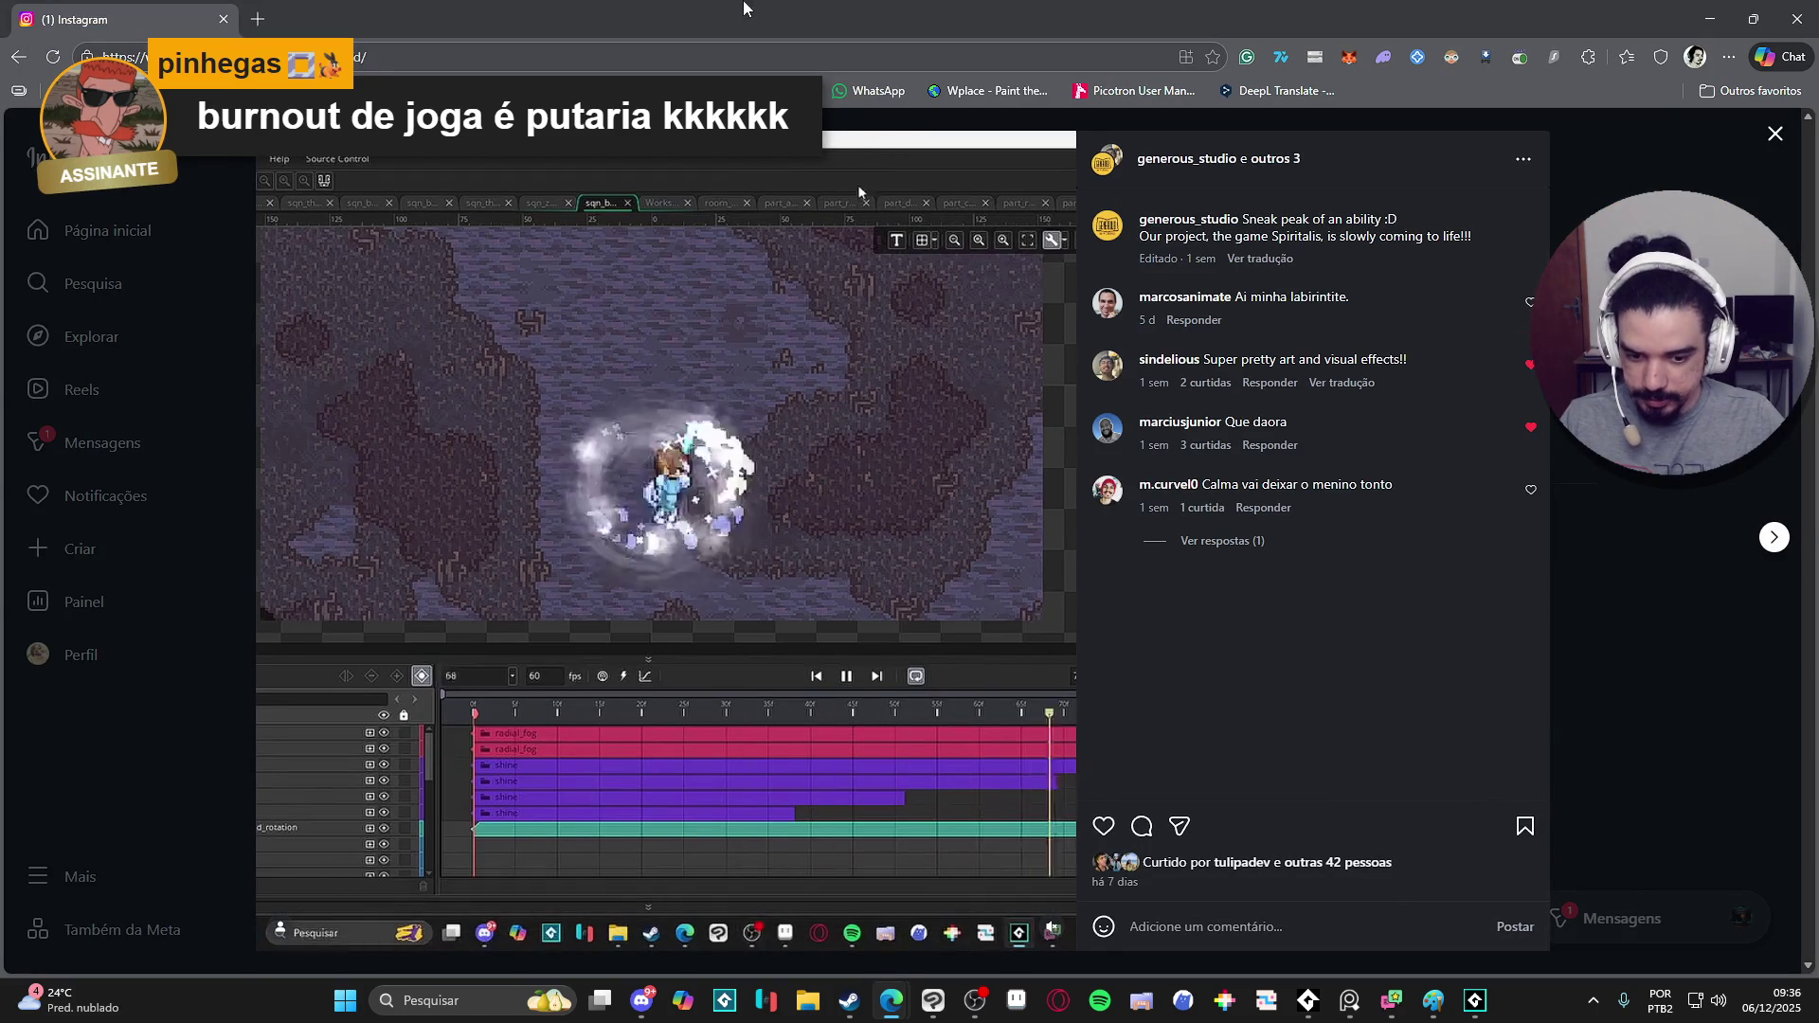
- Close the Instagram post, shrink the browser and minimise it to reveal the drawing
key("ctrl+l")
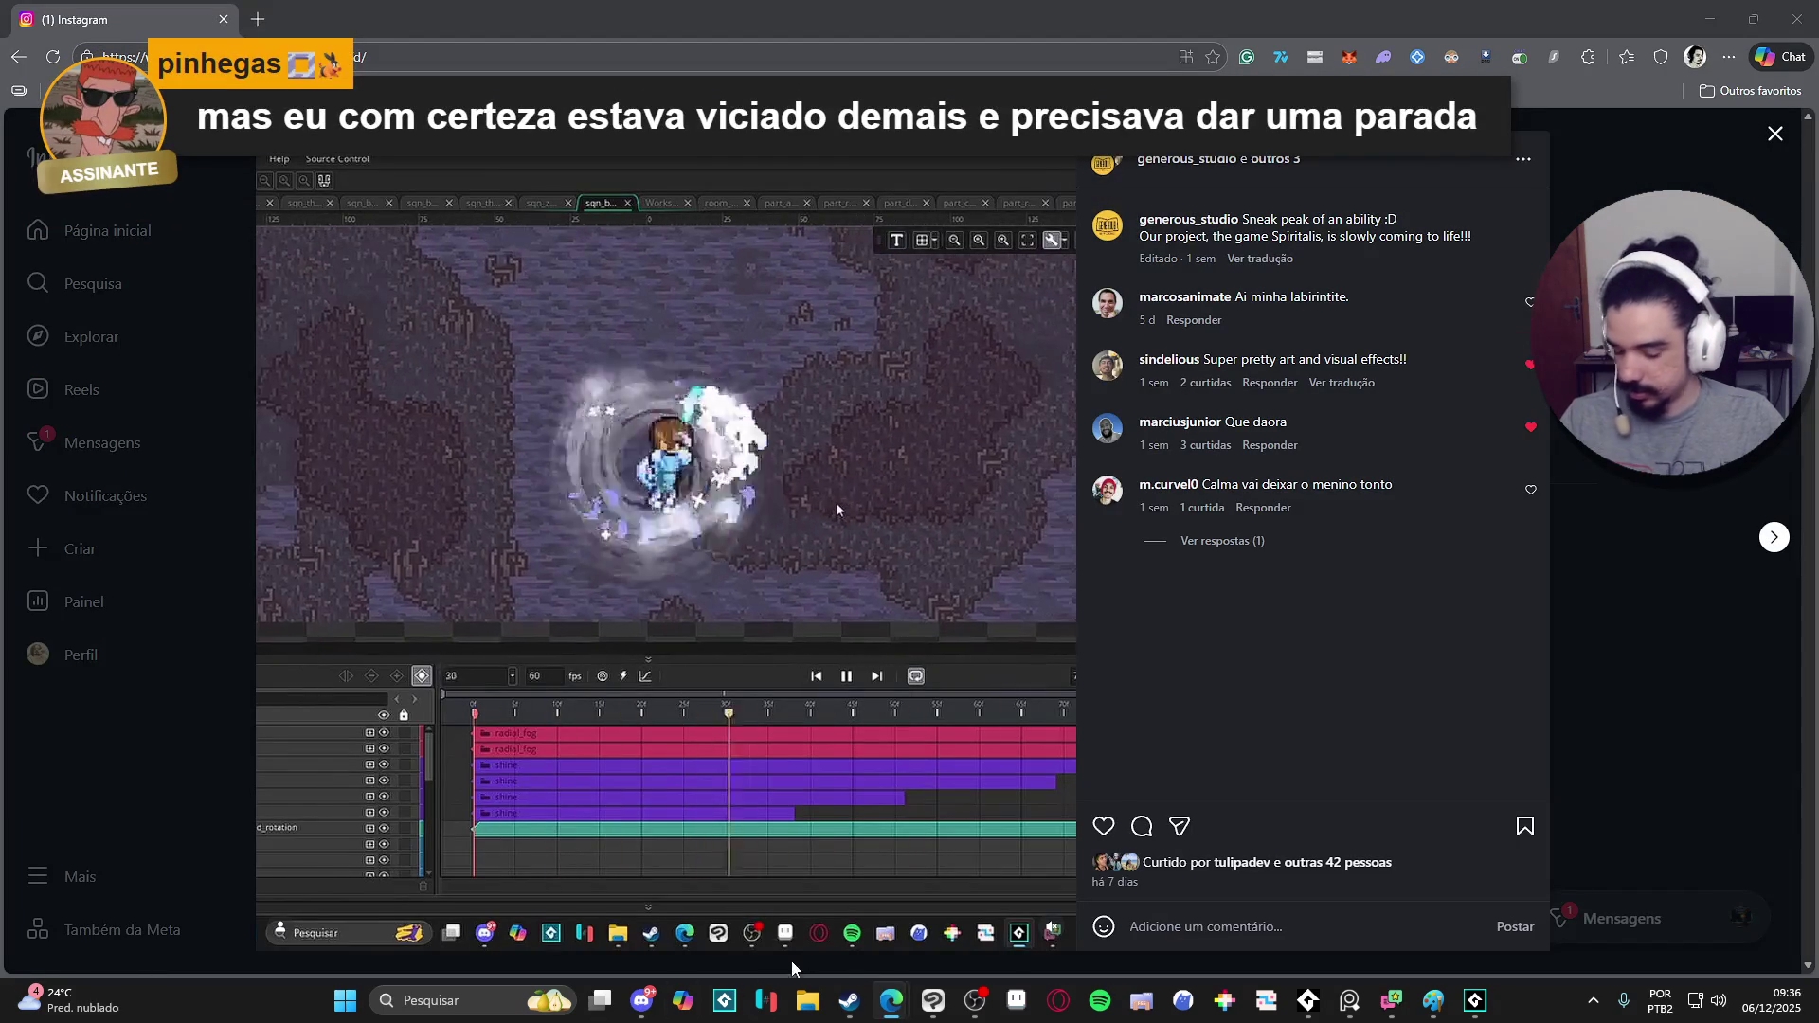
mouse_move(892, 1000)
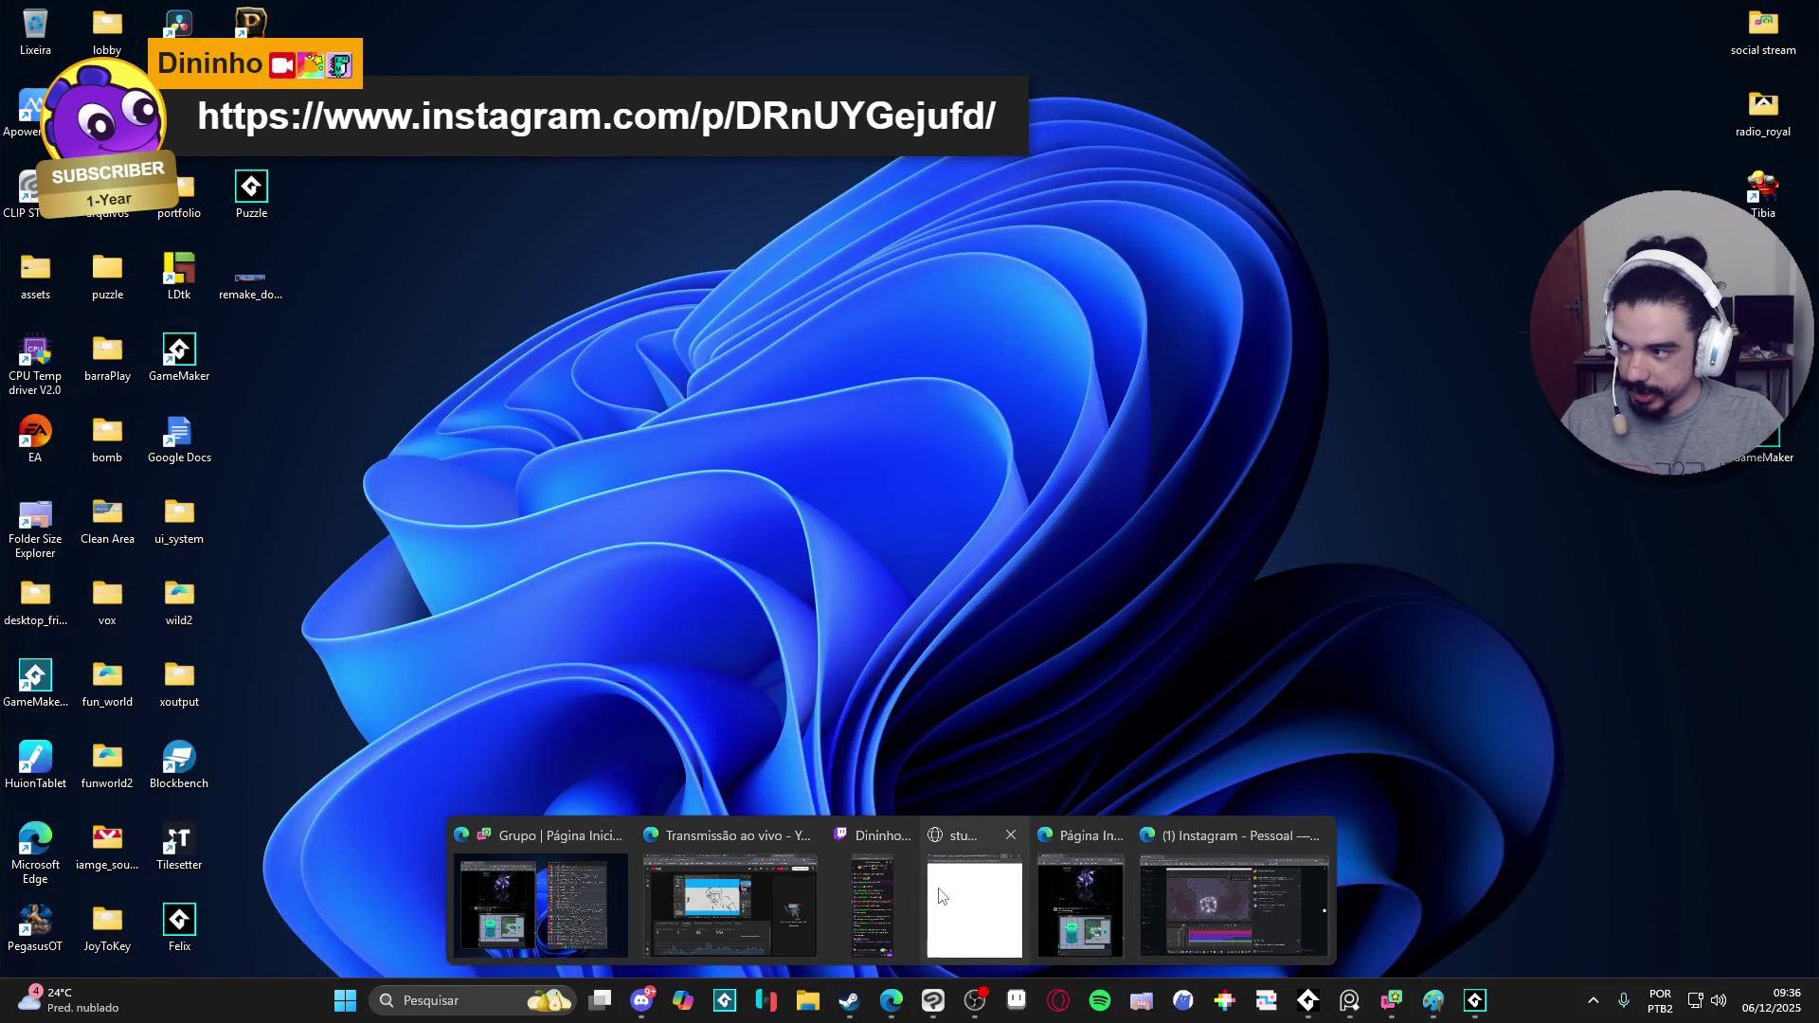
left_click(1208, 905)
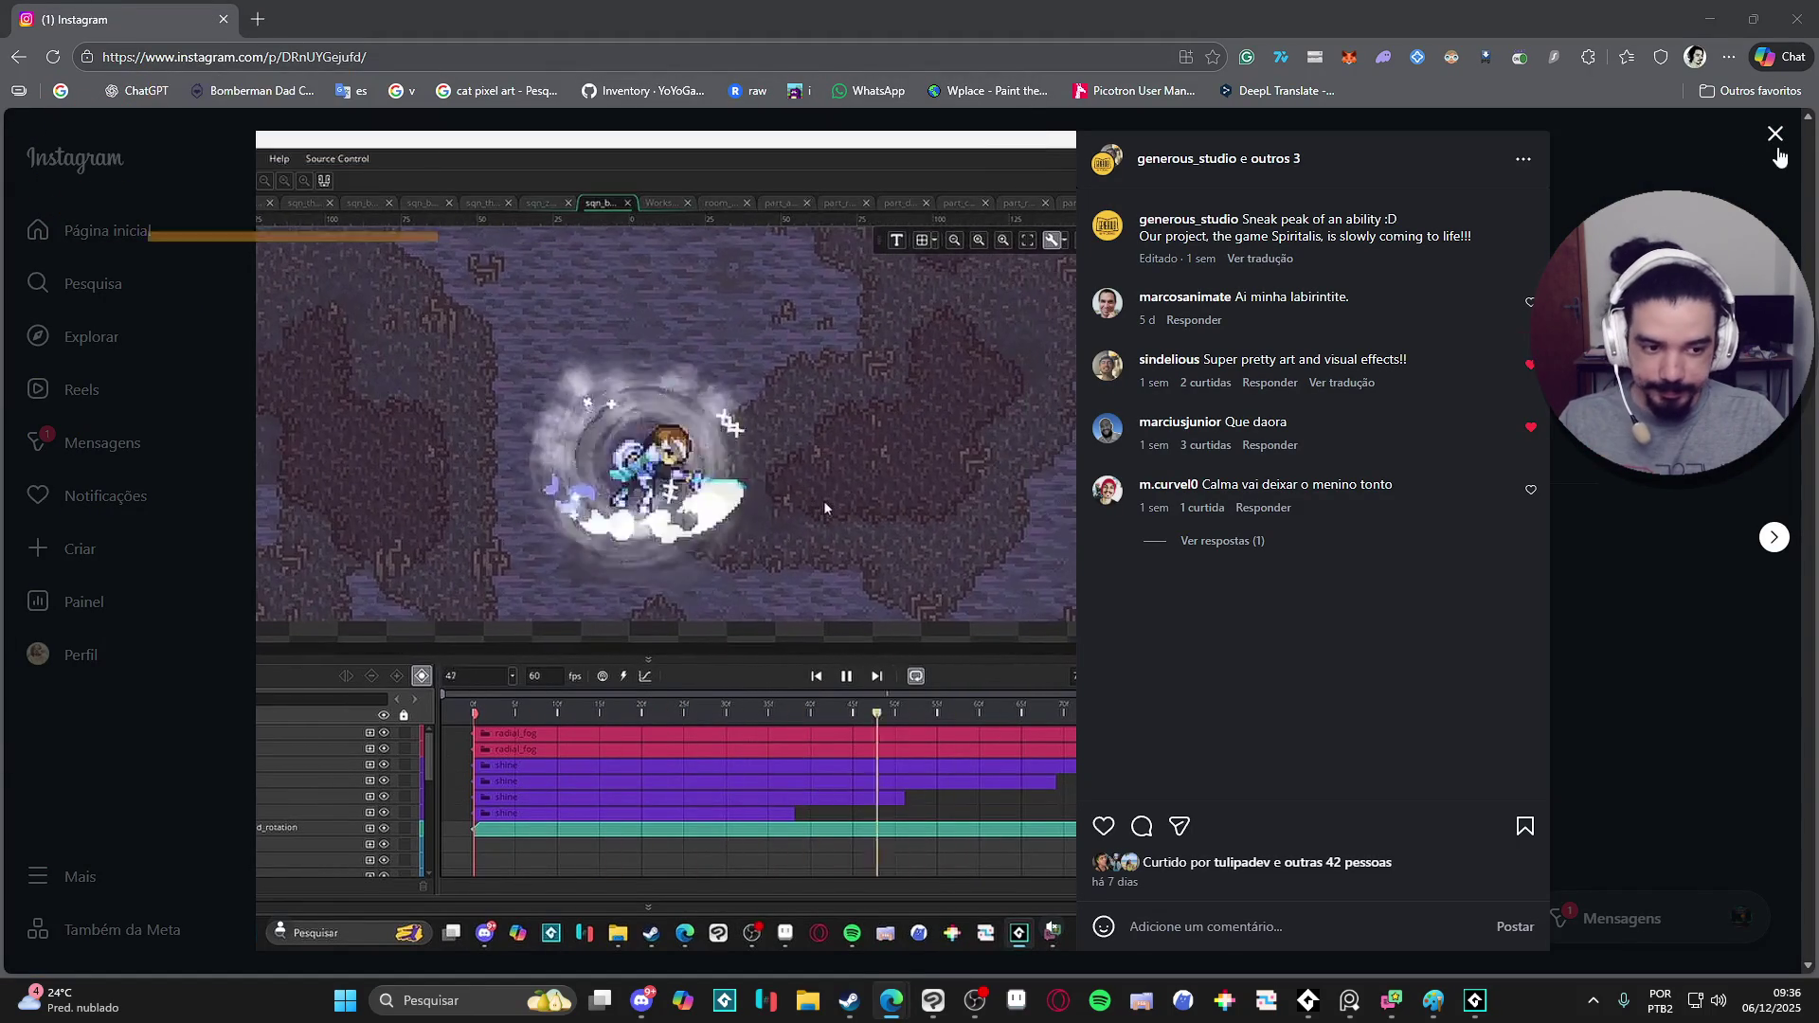
left_click(1775, 135)
left_click(1753, 18)
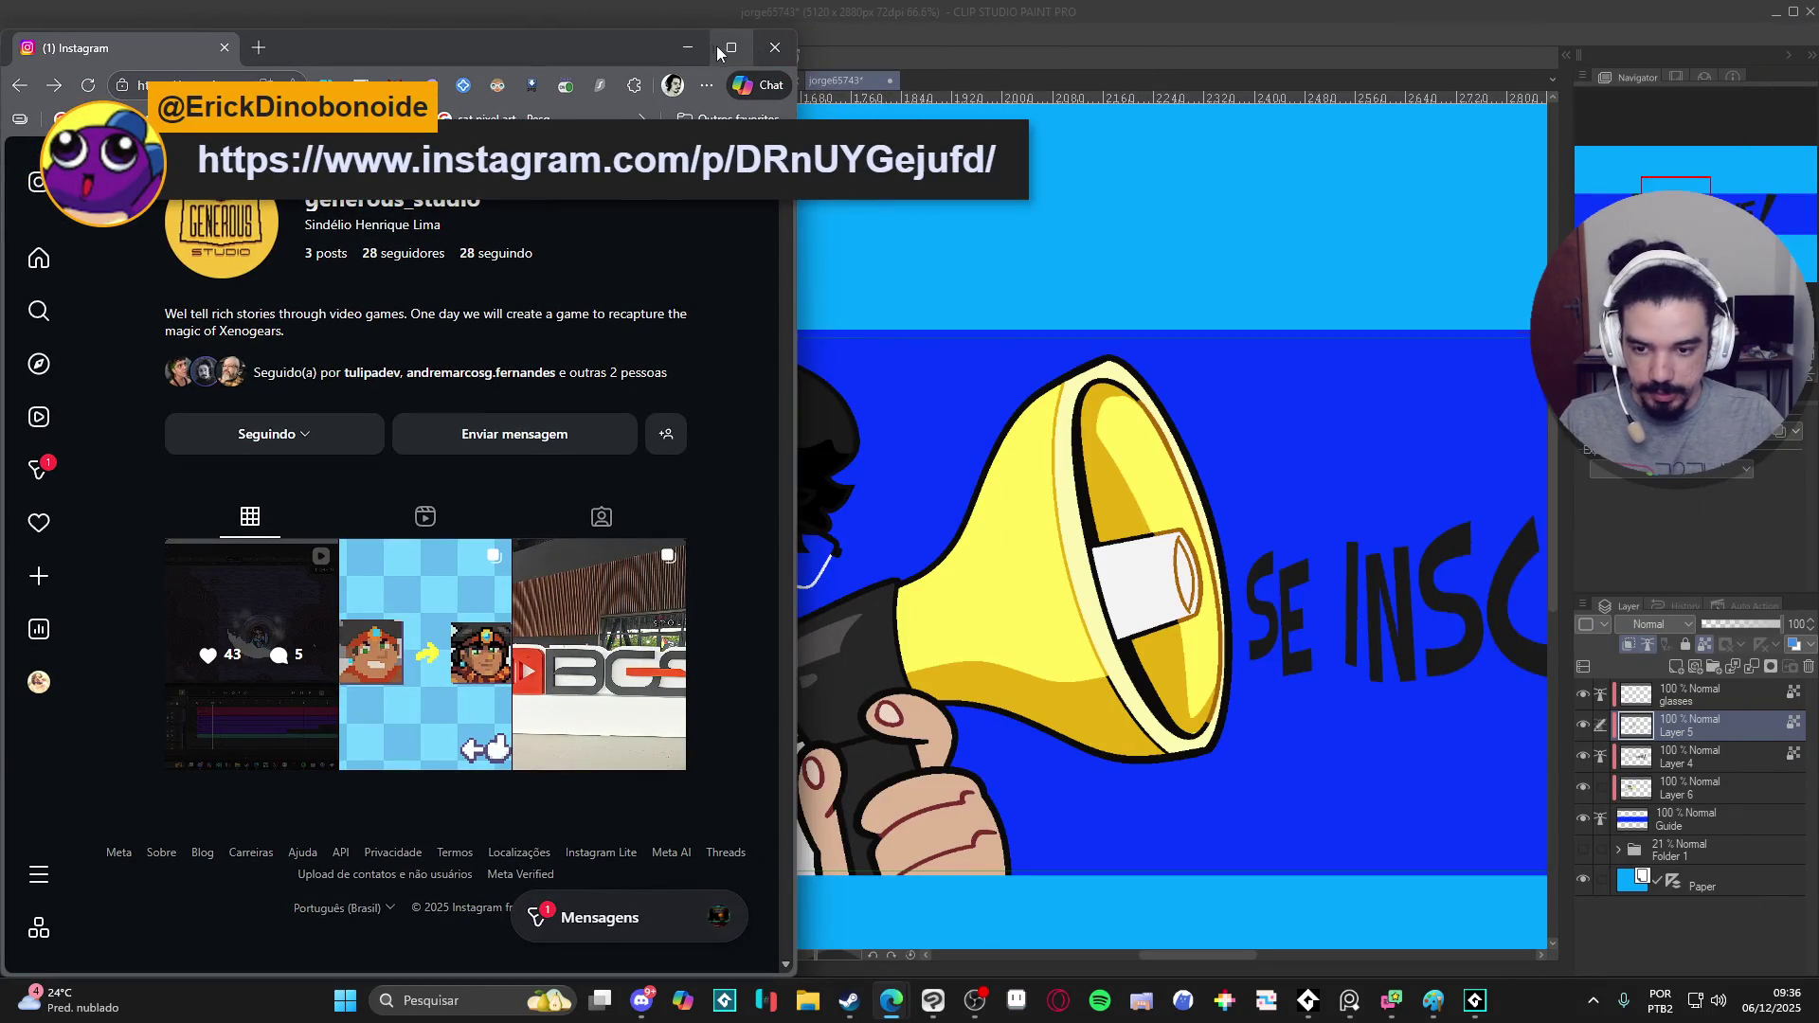
left_click(686, 48)
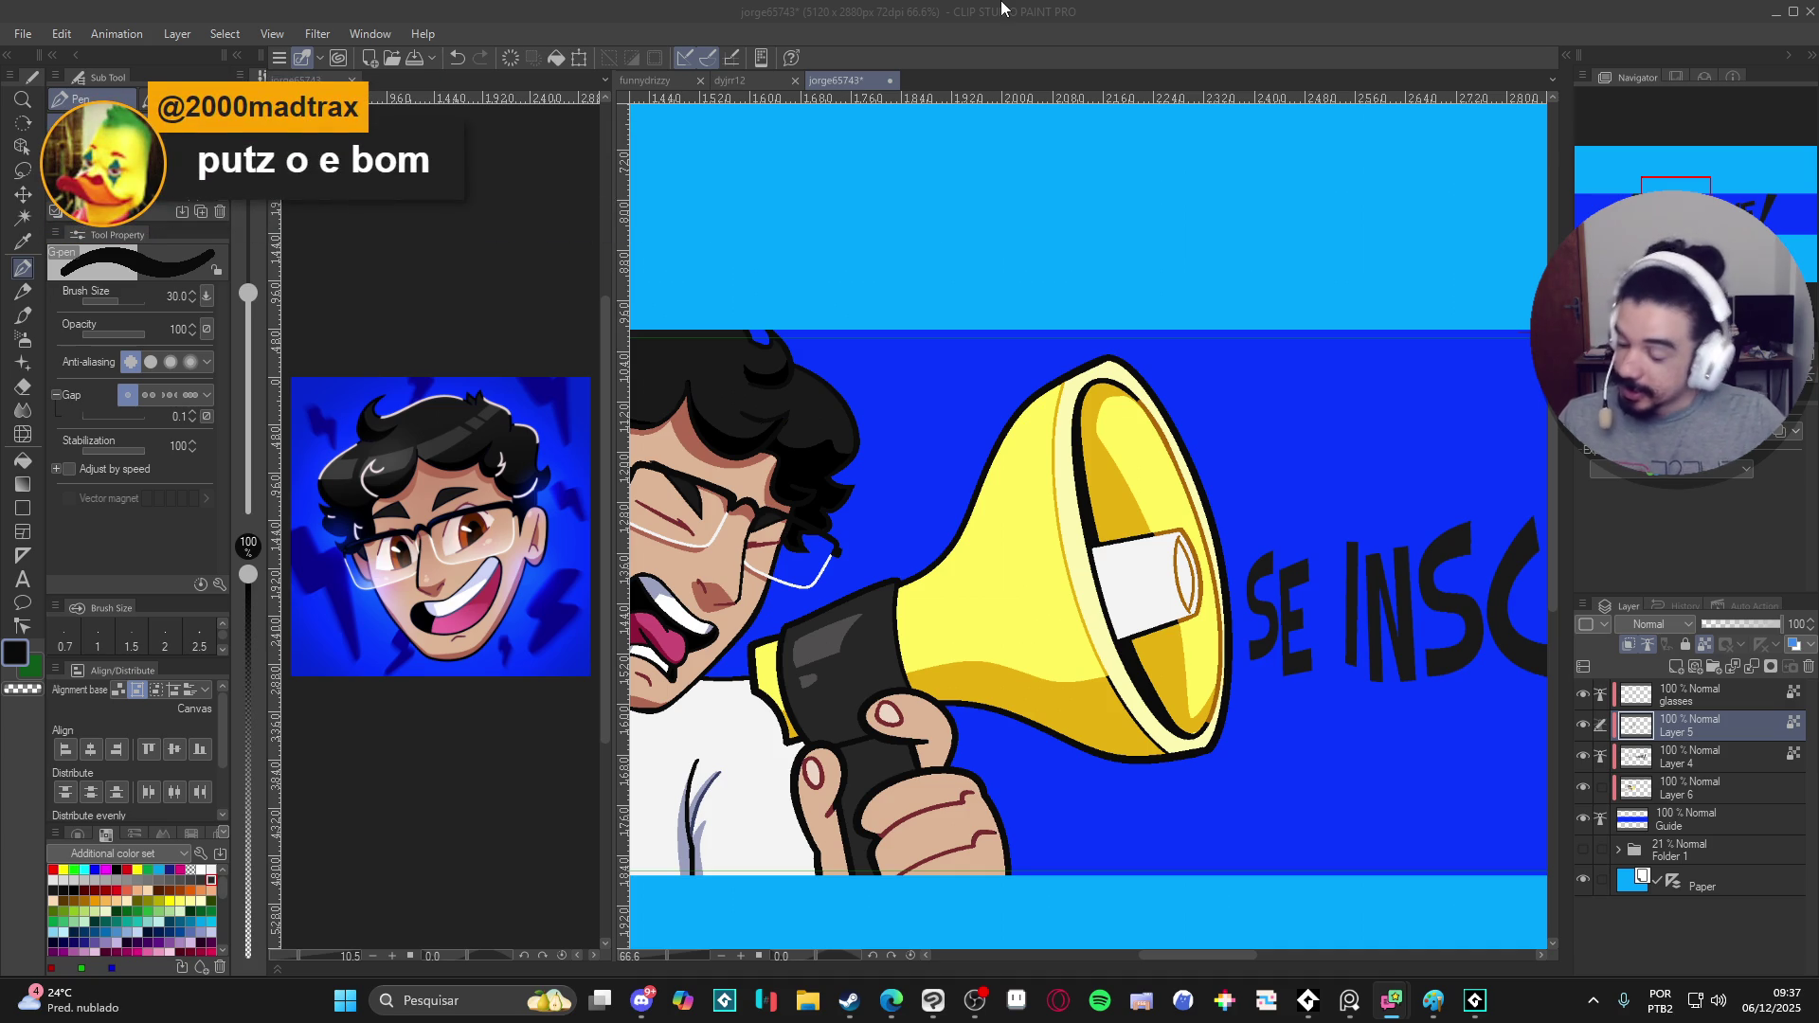
- Refocus Clip Studio, try Auto select on the megaphone handle, deselect, and pick Layer 6 with the pen
left_click(1004, 362)
scroll(1003, 361, "down", 1)
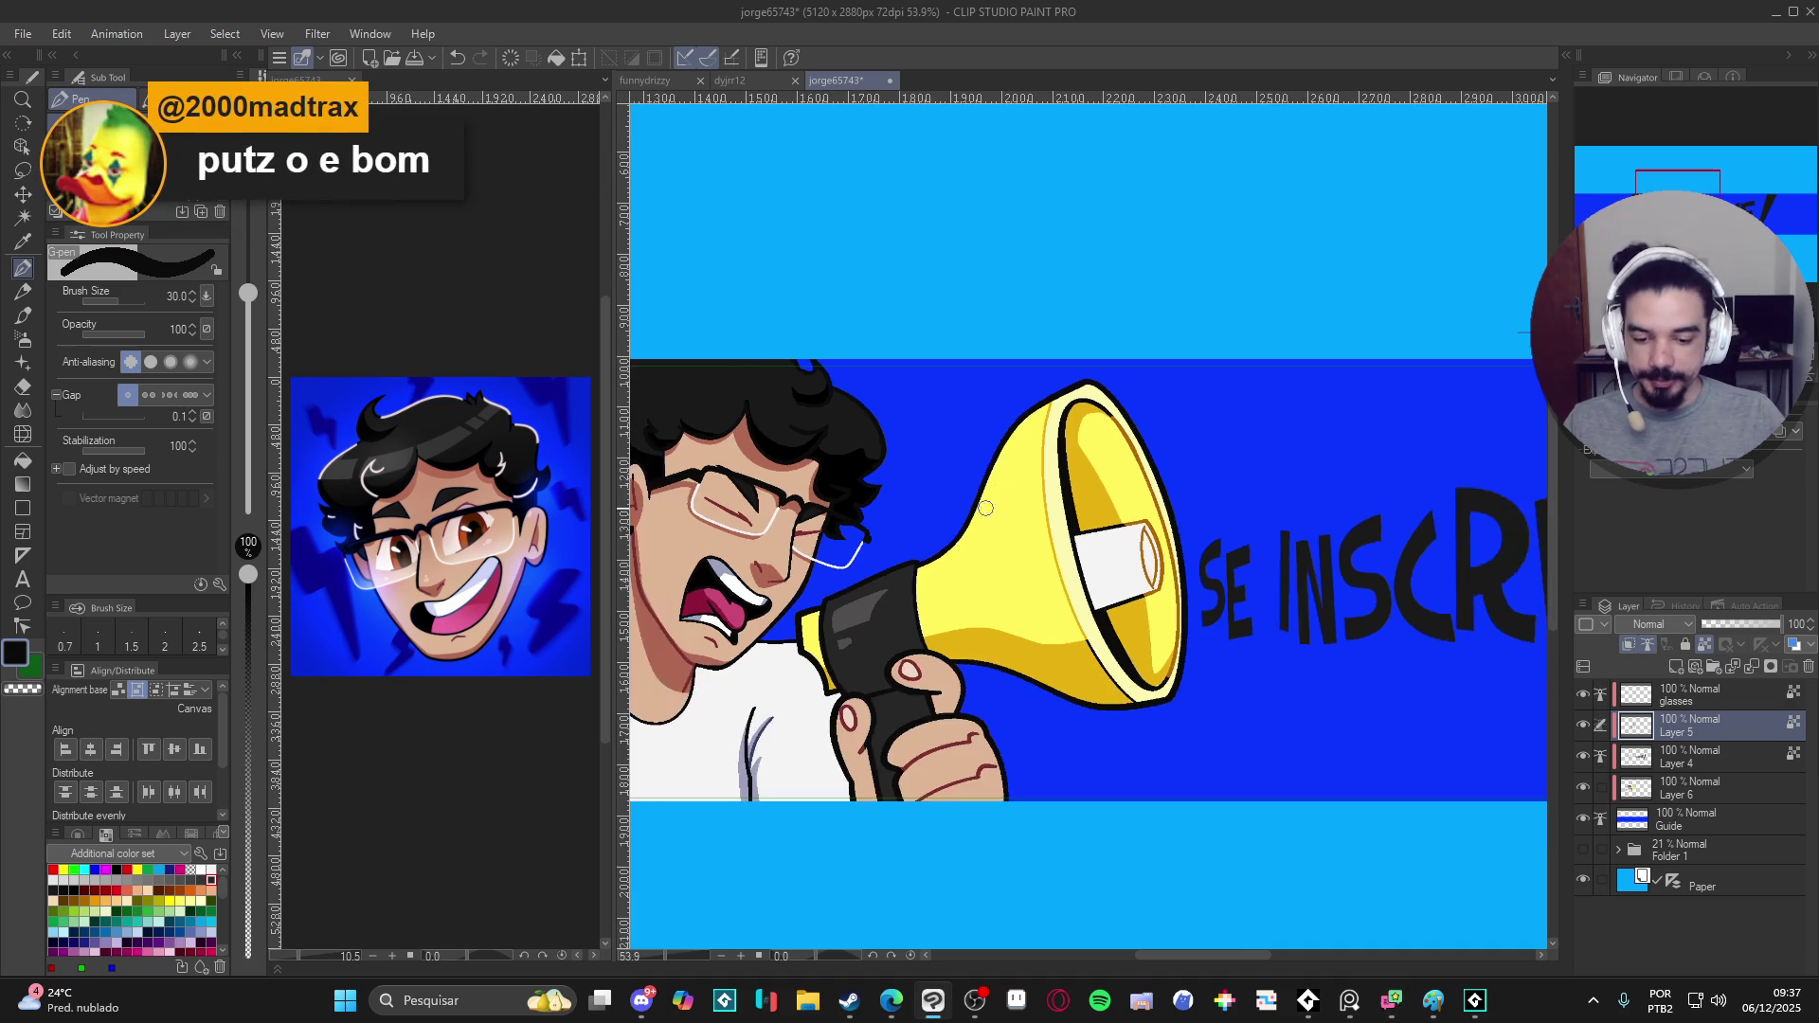
left_click_drag(1004, 637, 1075, 648)
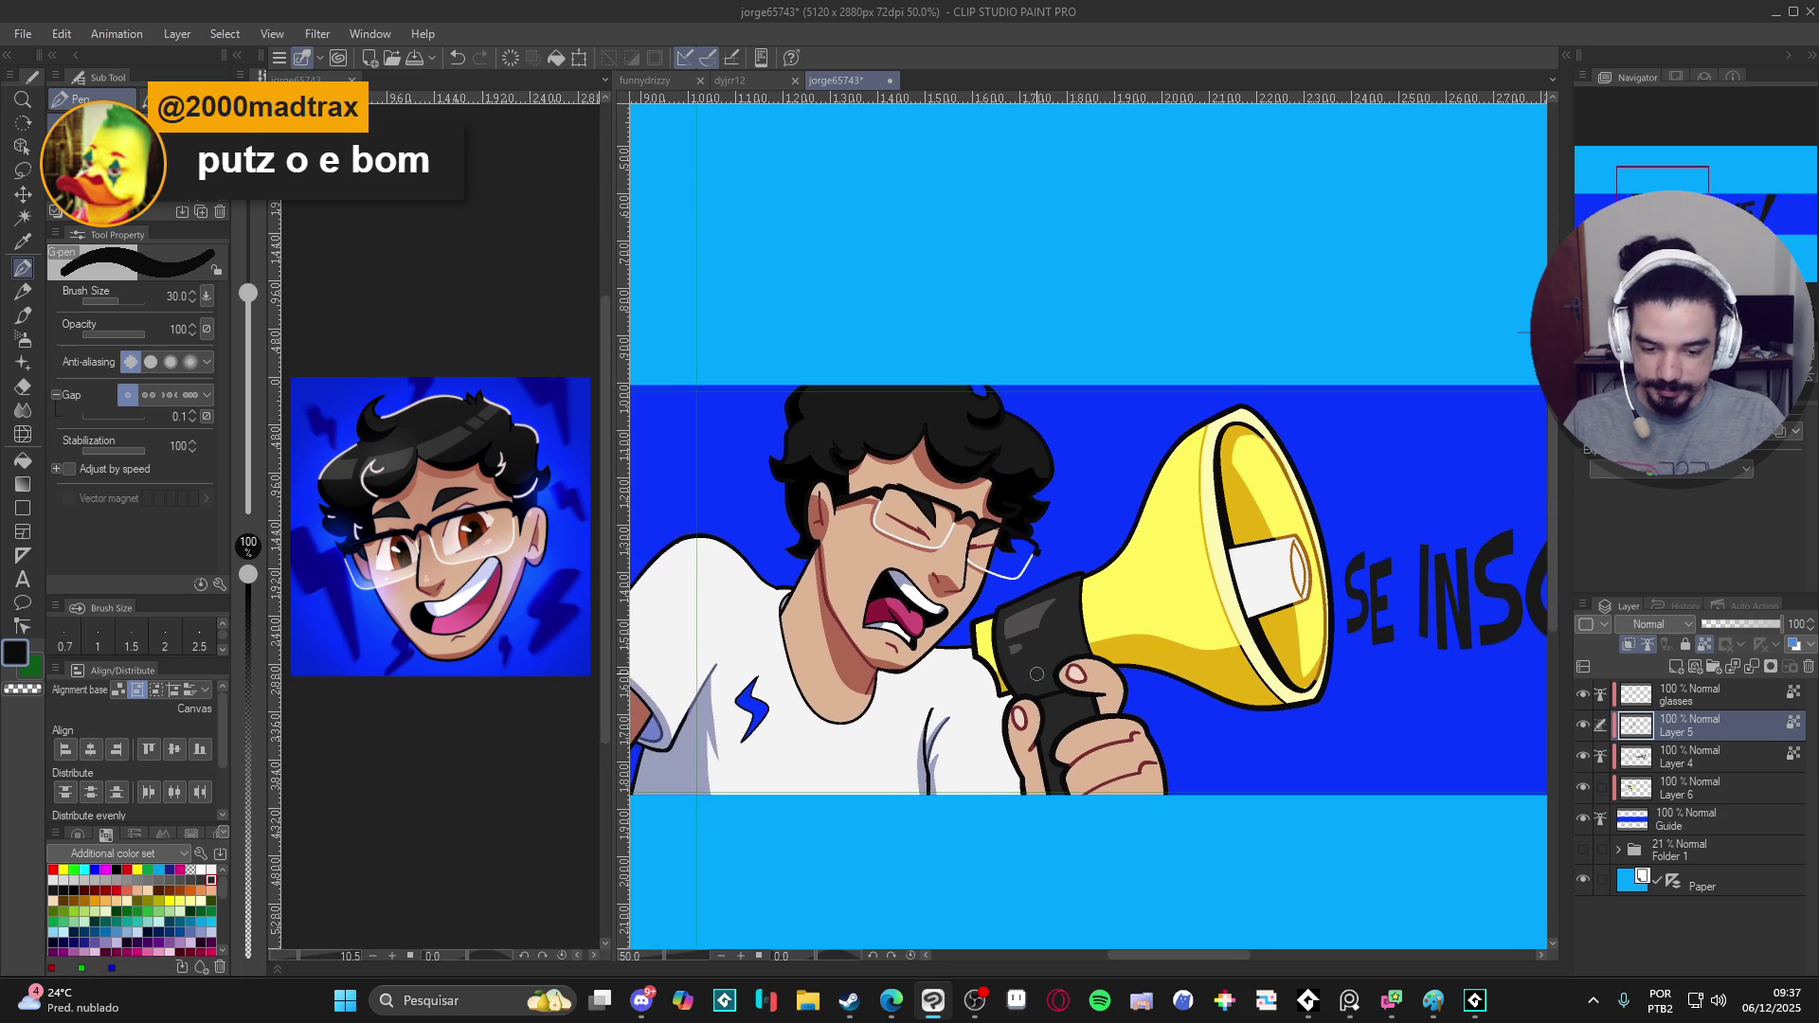
key("w")
left_click(1068, 711)
key("ctrl+d")
left_click(1655, 797)
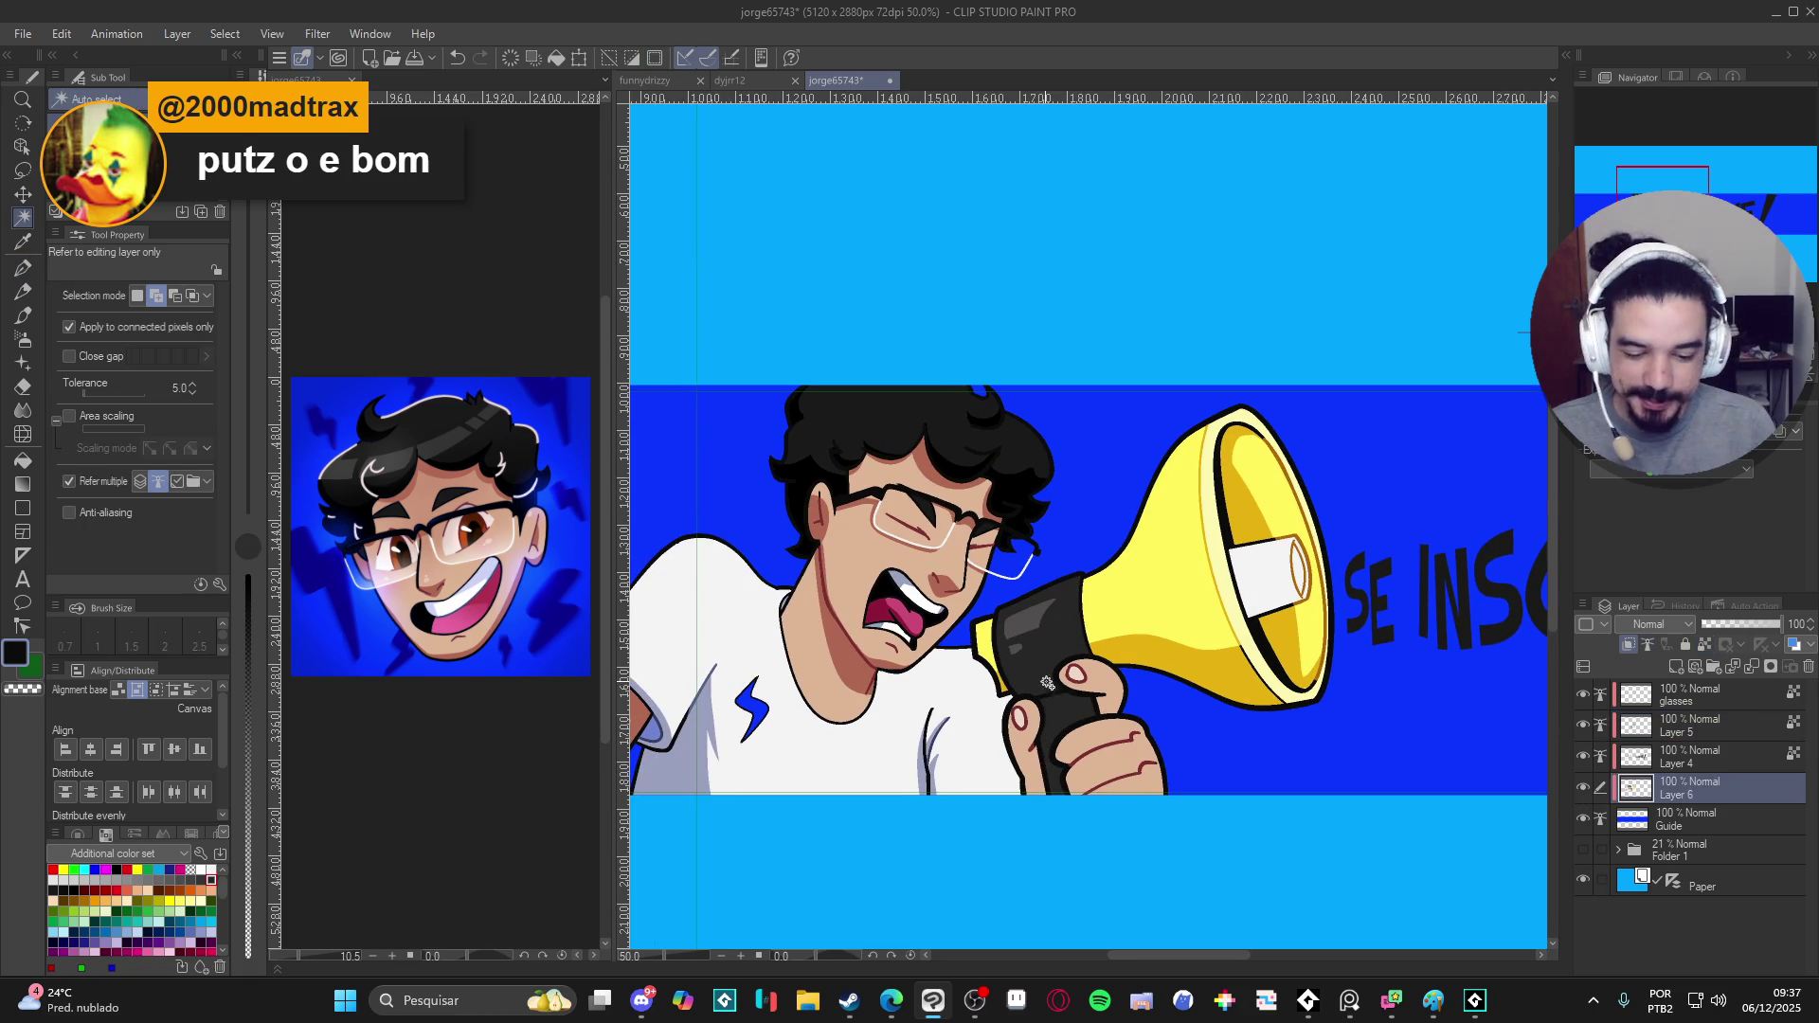
key("p")
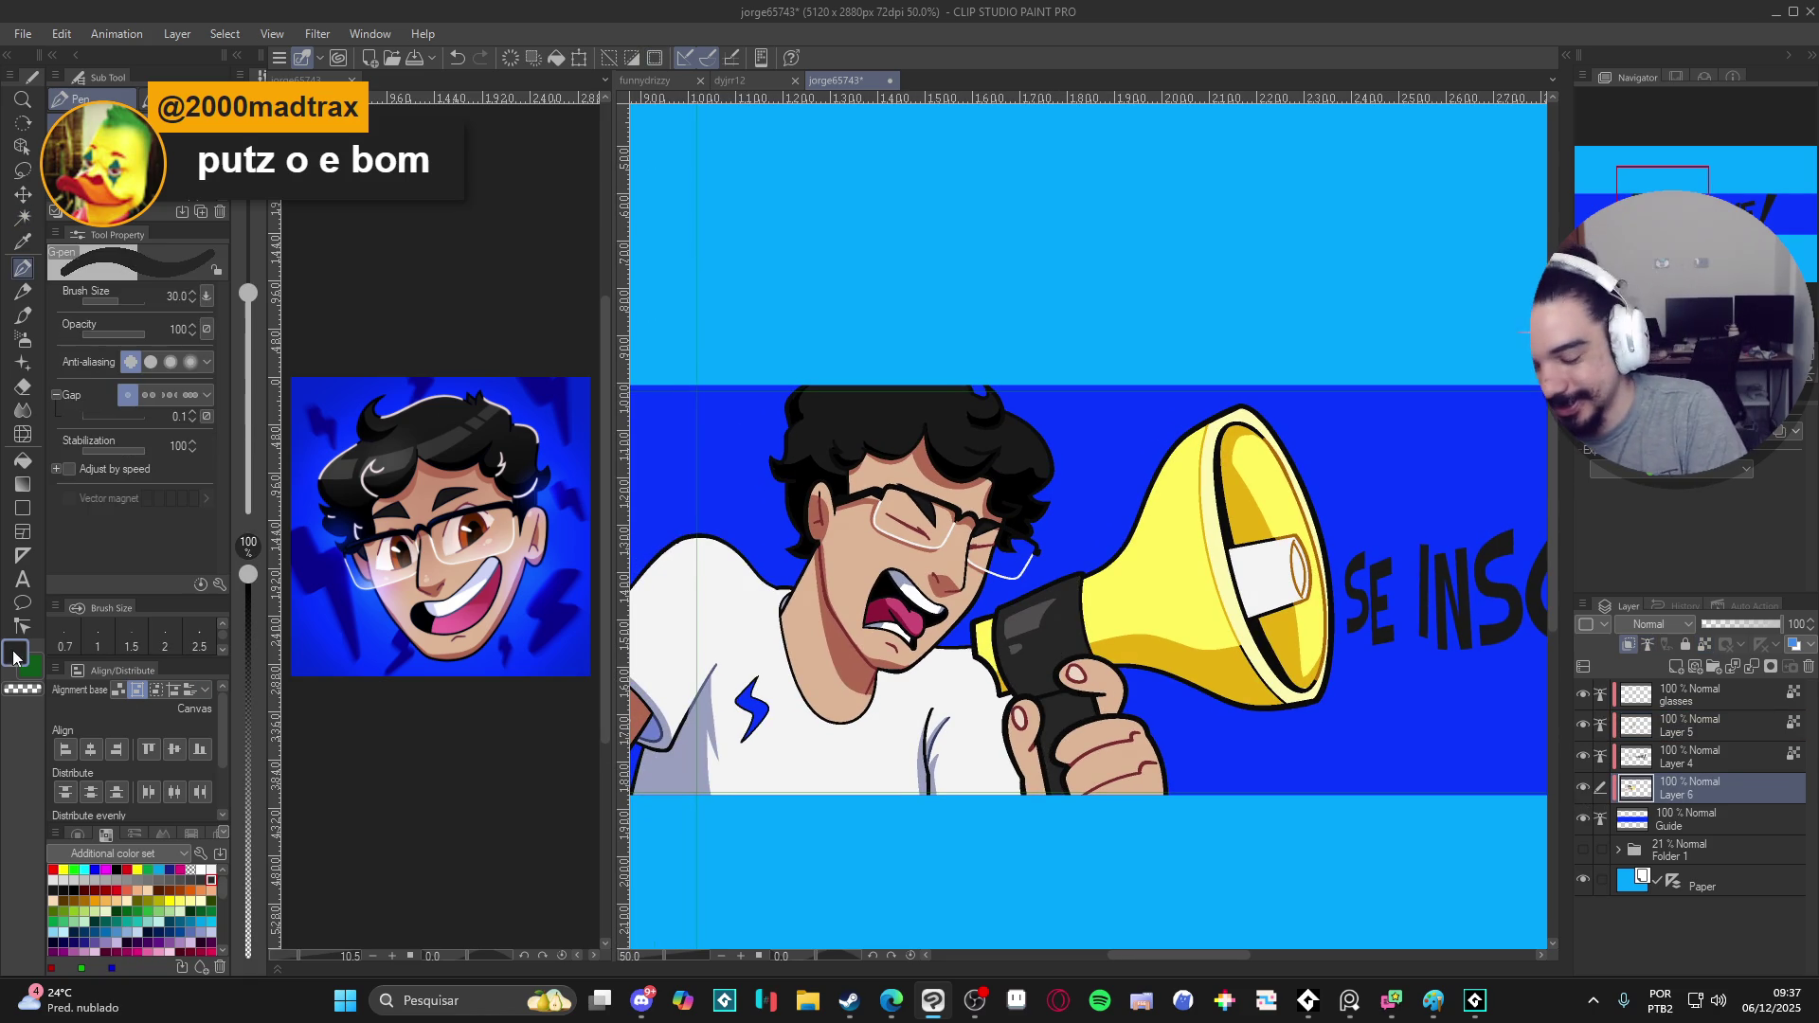
- Set the main colour to near-black 111010, select Layer 5 and swap the pen colour to white
left_click(17, 654)
left_click(413, 491)
left_click(848, 225)
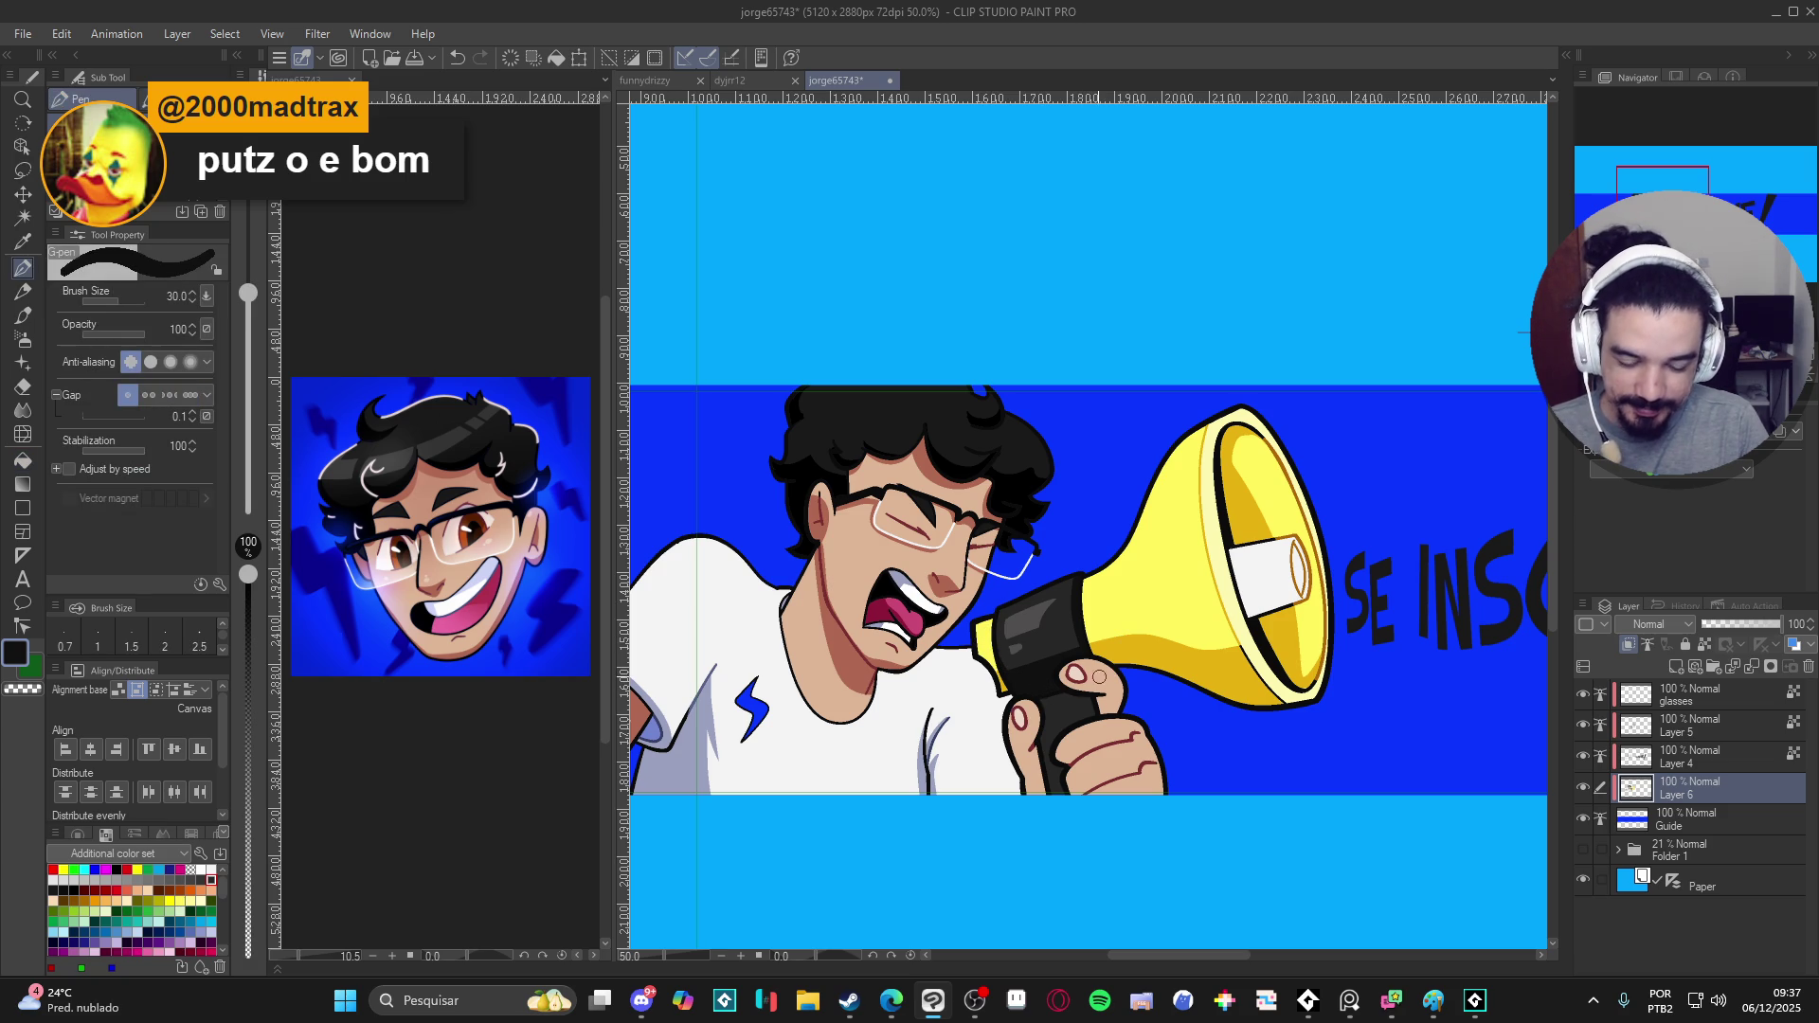
key("g")
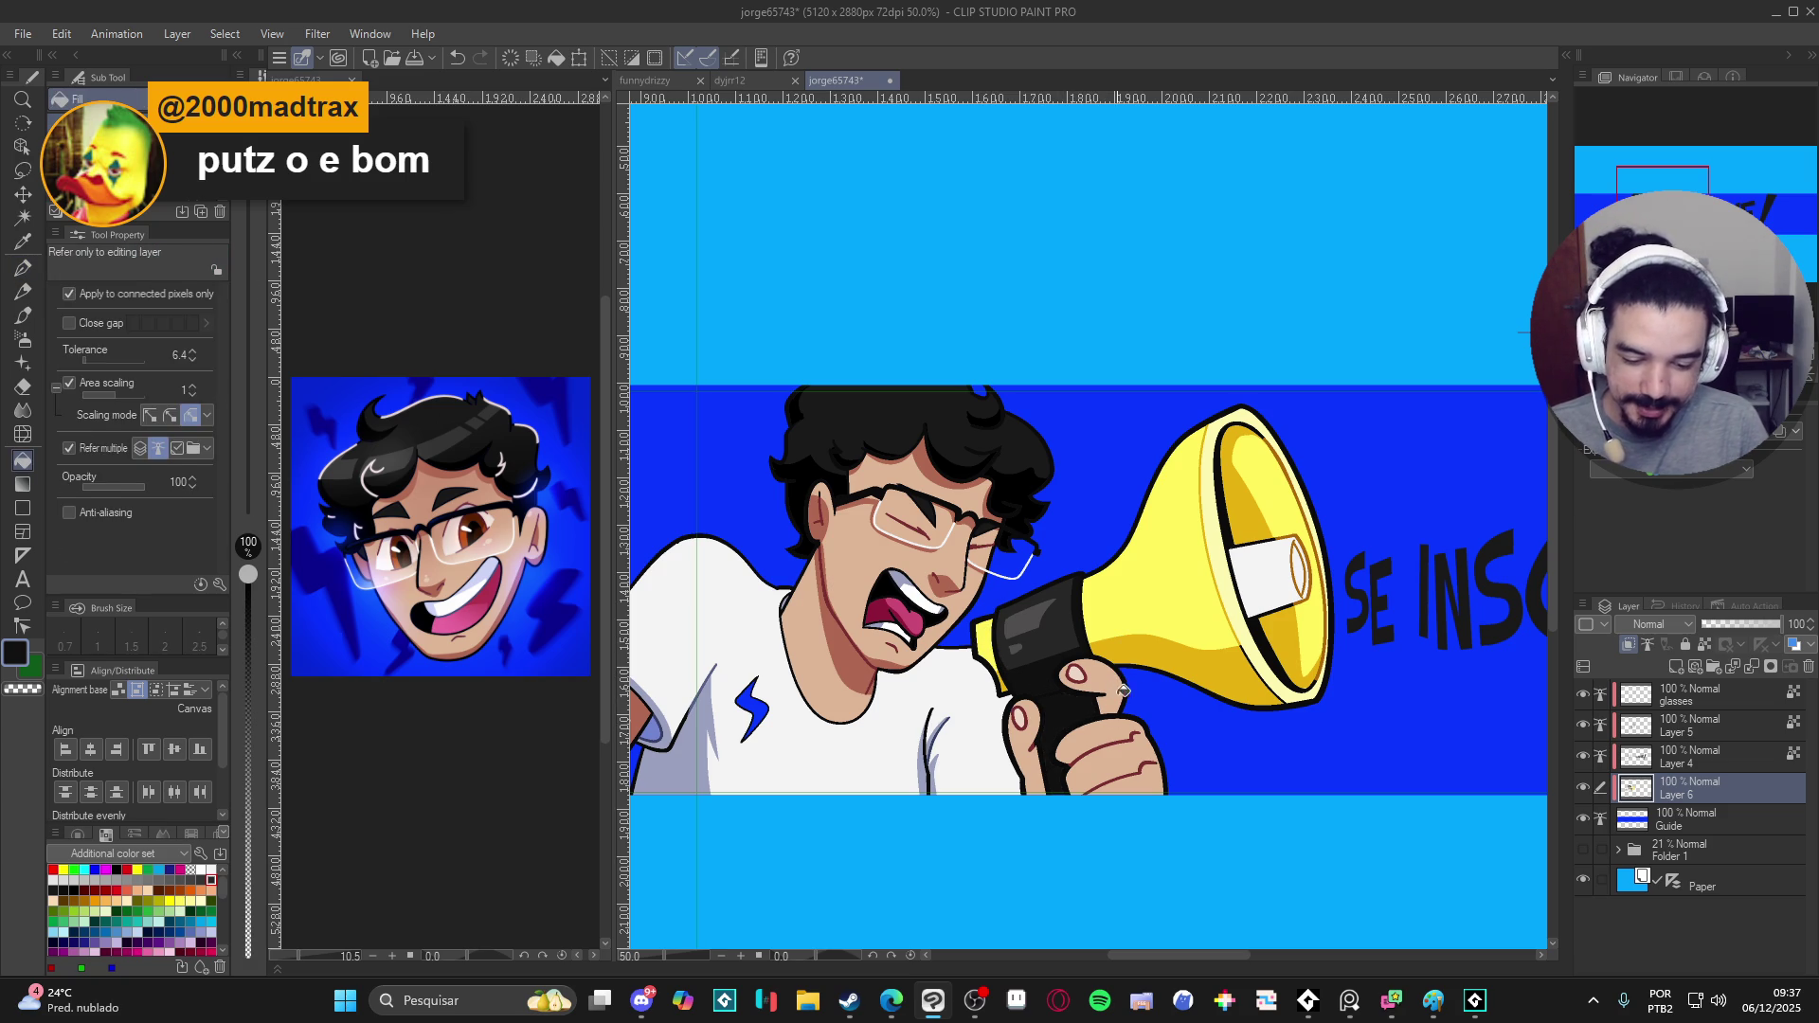
key("p")
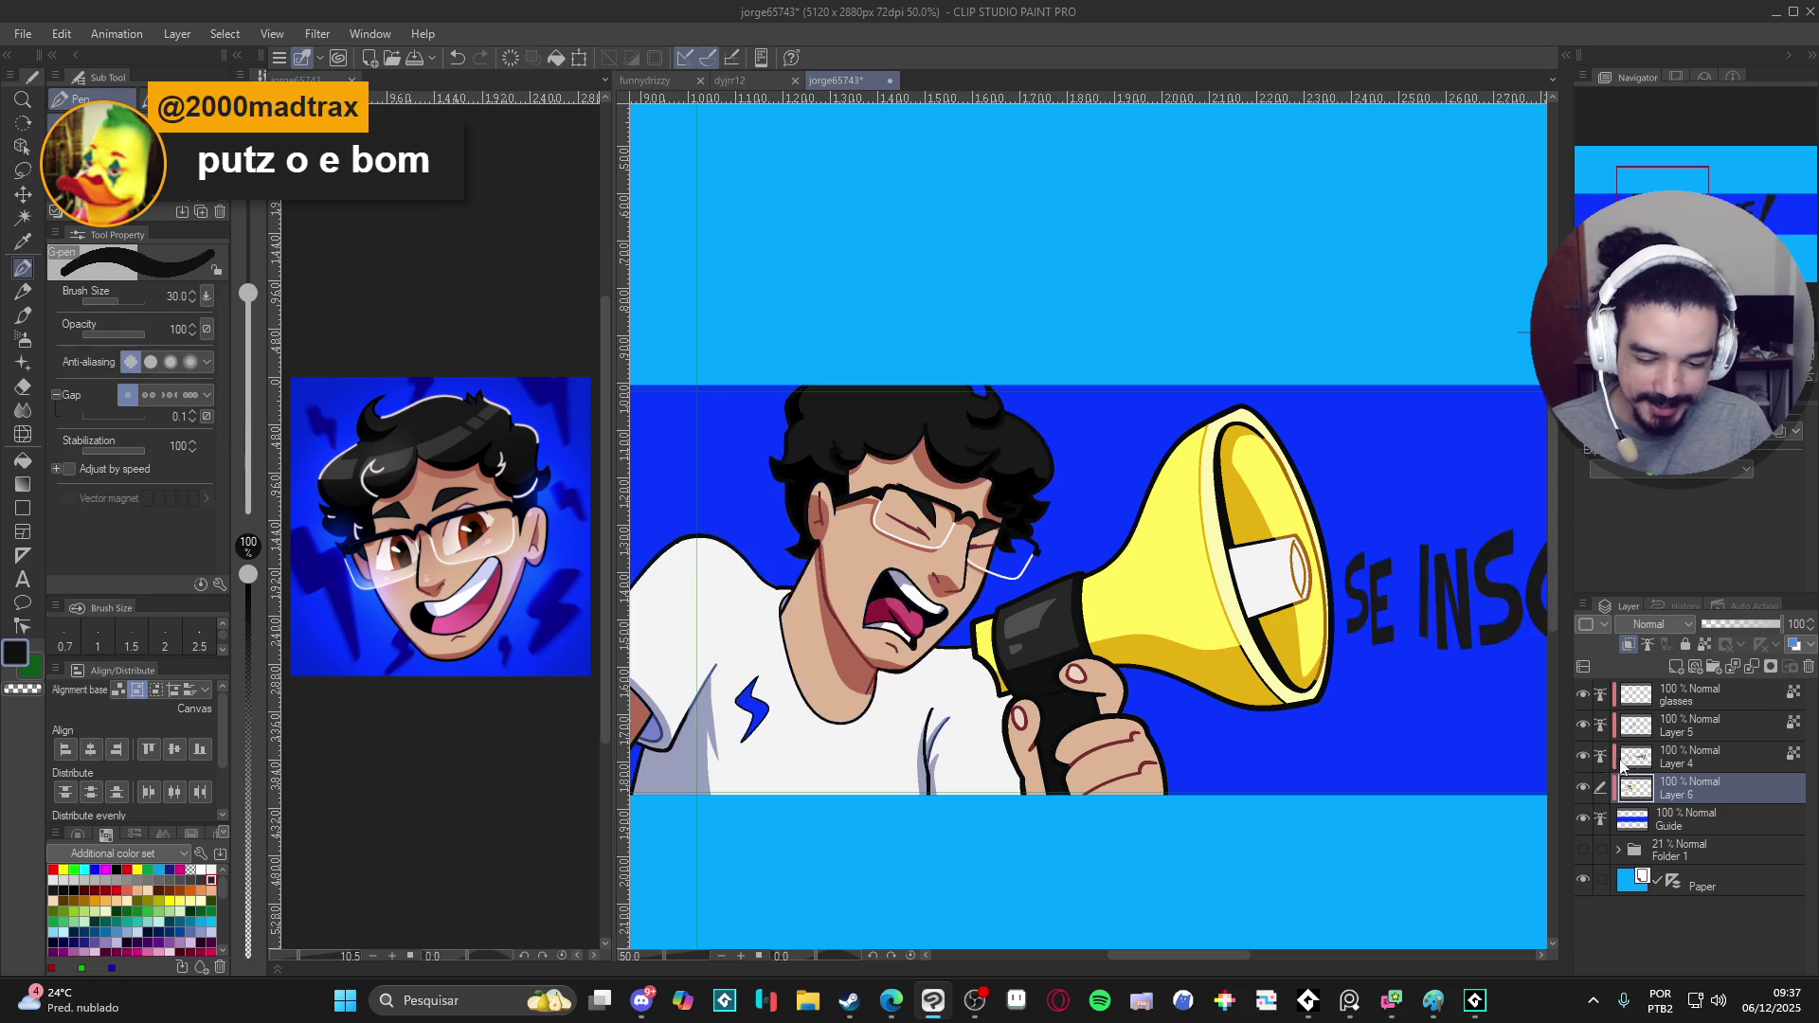
left_click(1605, 759)
left_click(1614, 726)
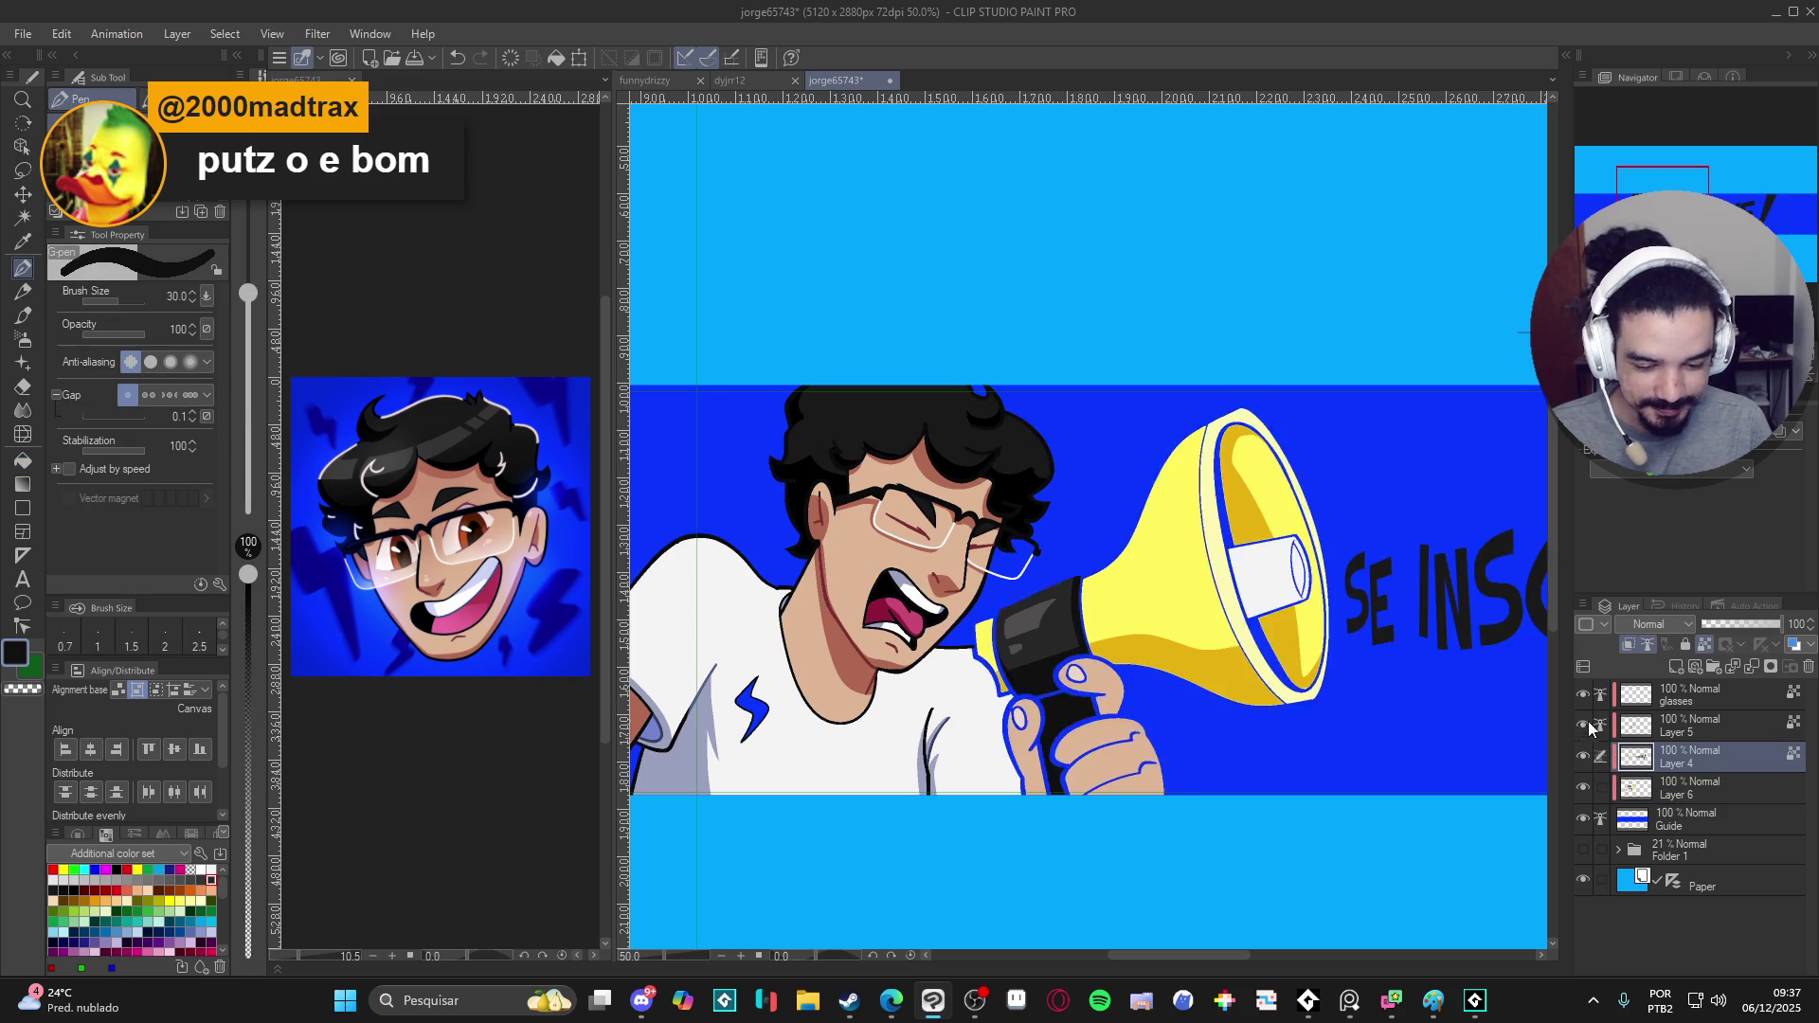
key("x")
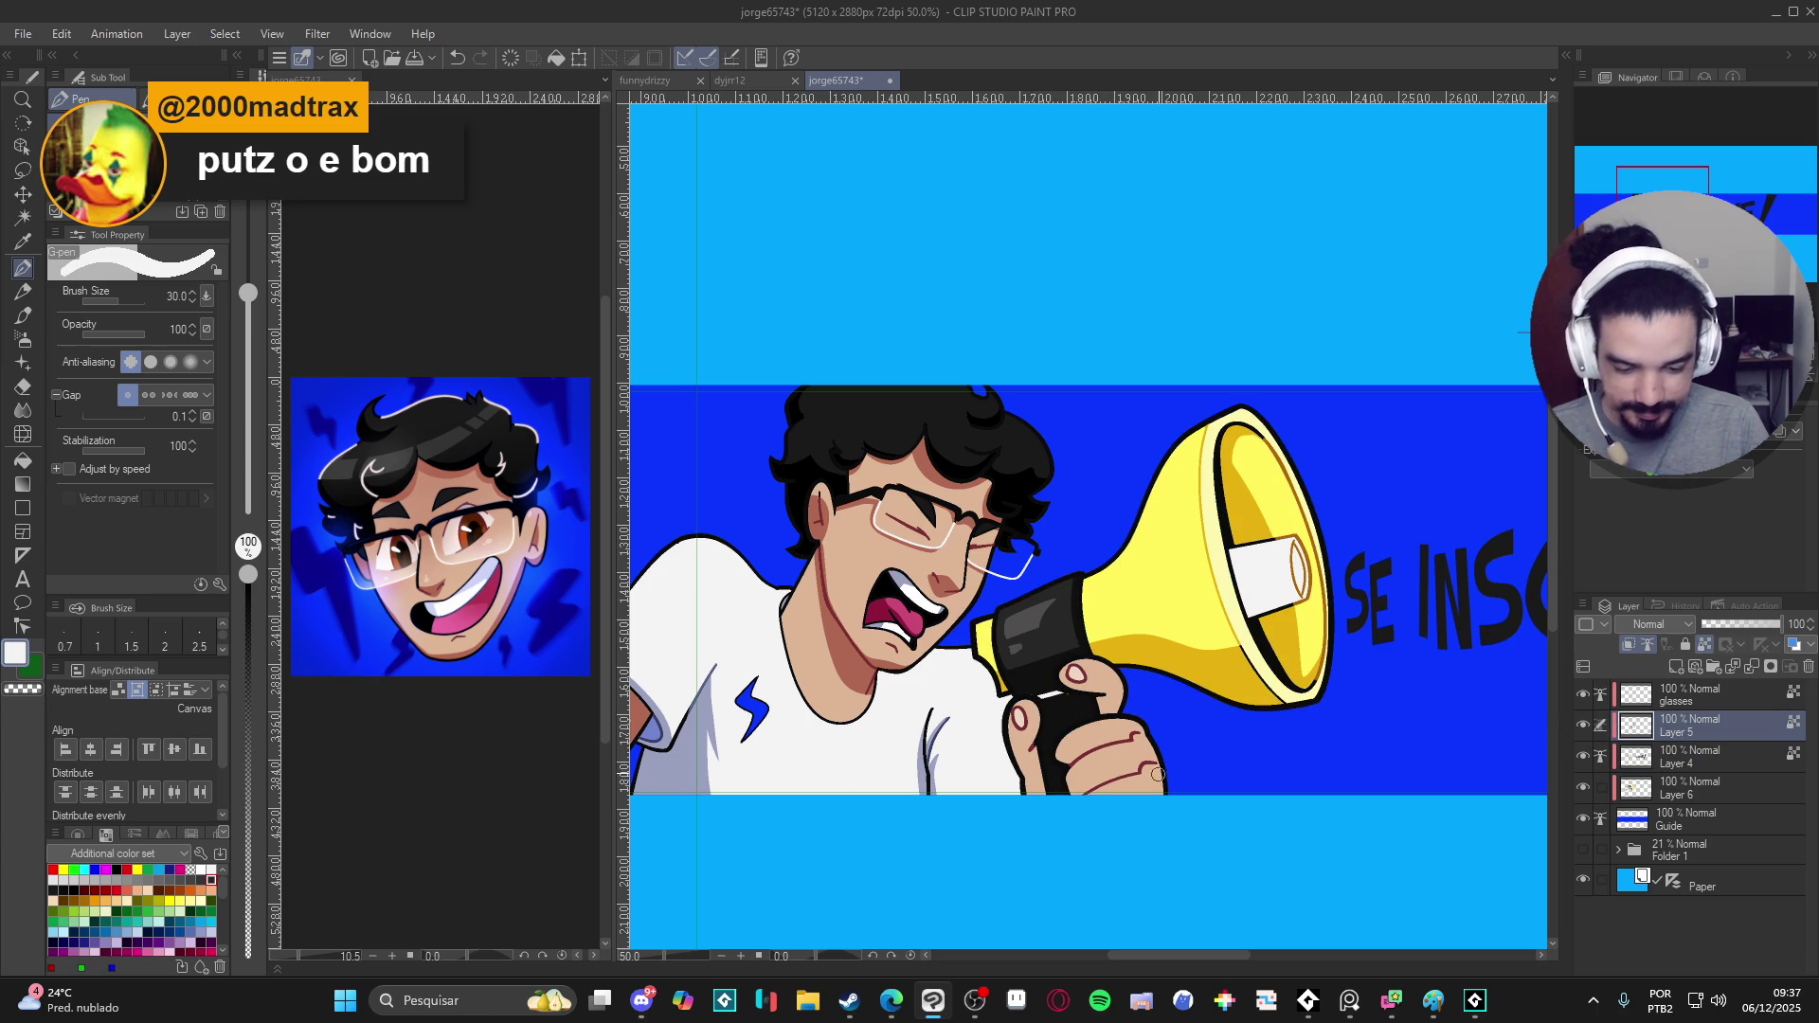
scroll(1144, 773, "down", 1)
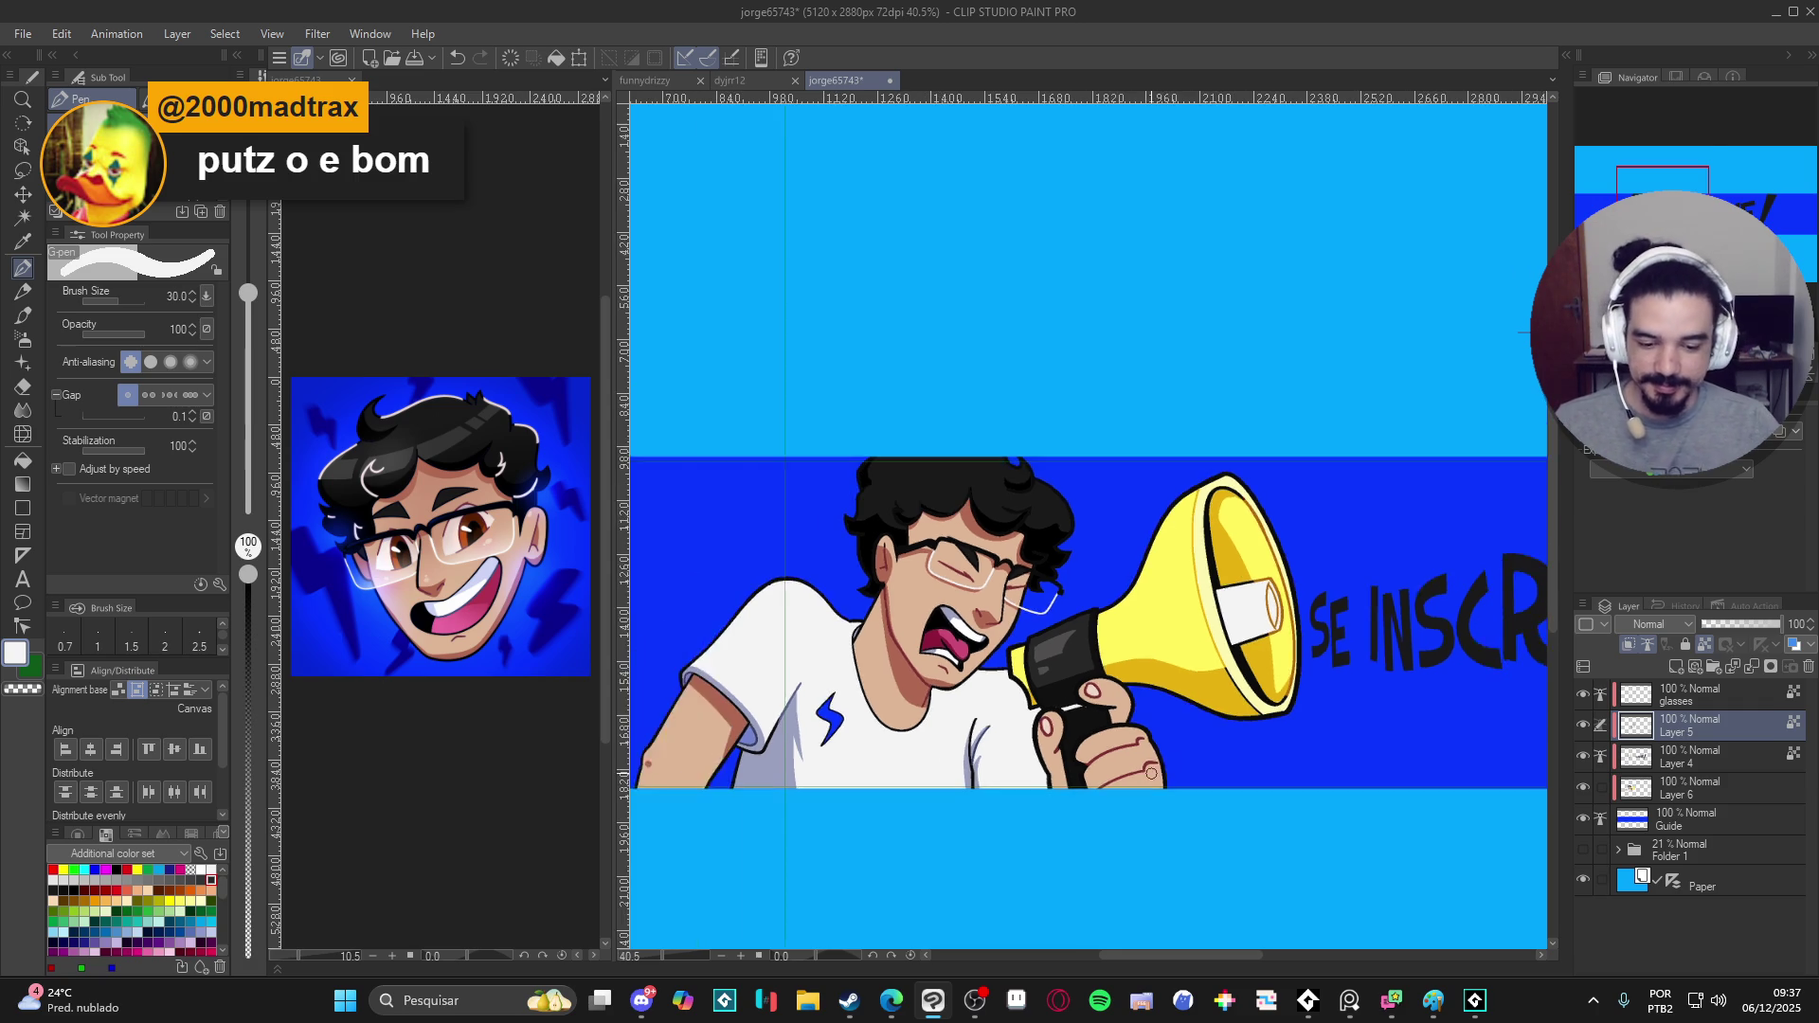
left_click_drag(1151, 773, 1079, 753)
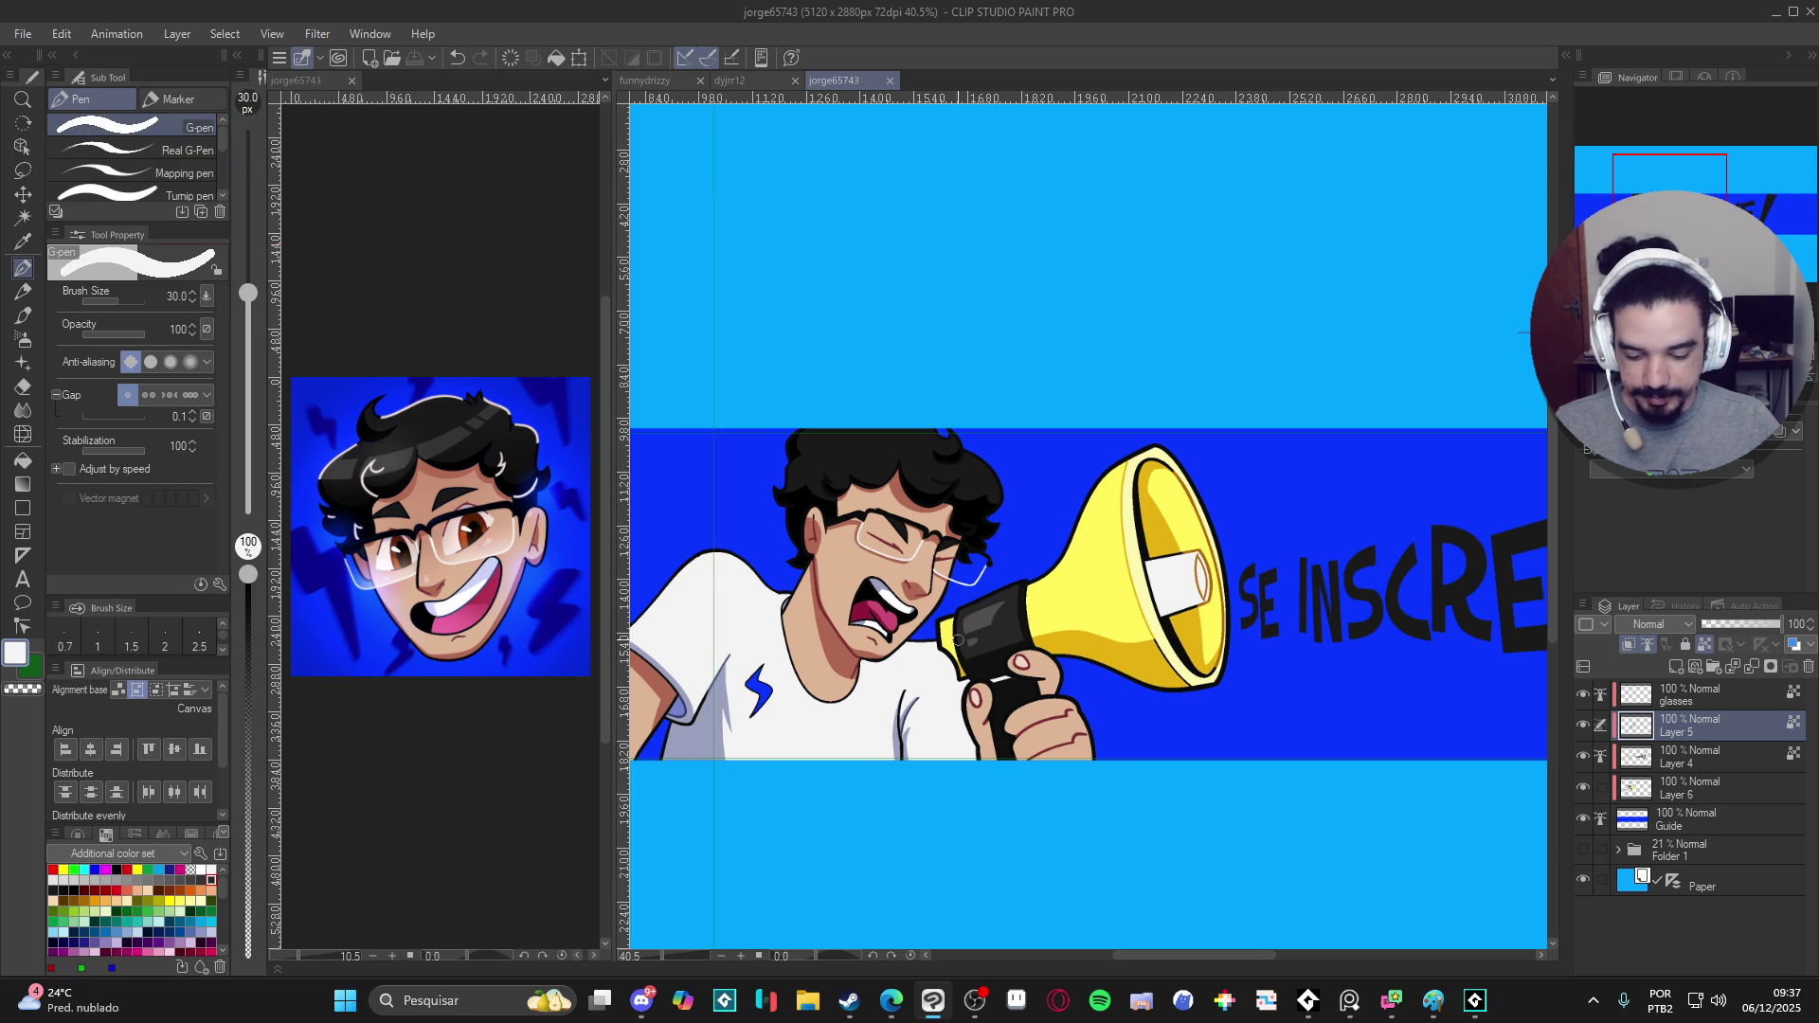
key("ctrl+minus")
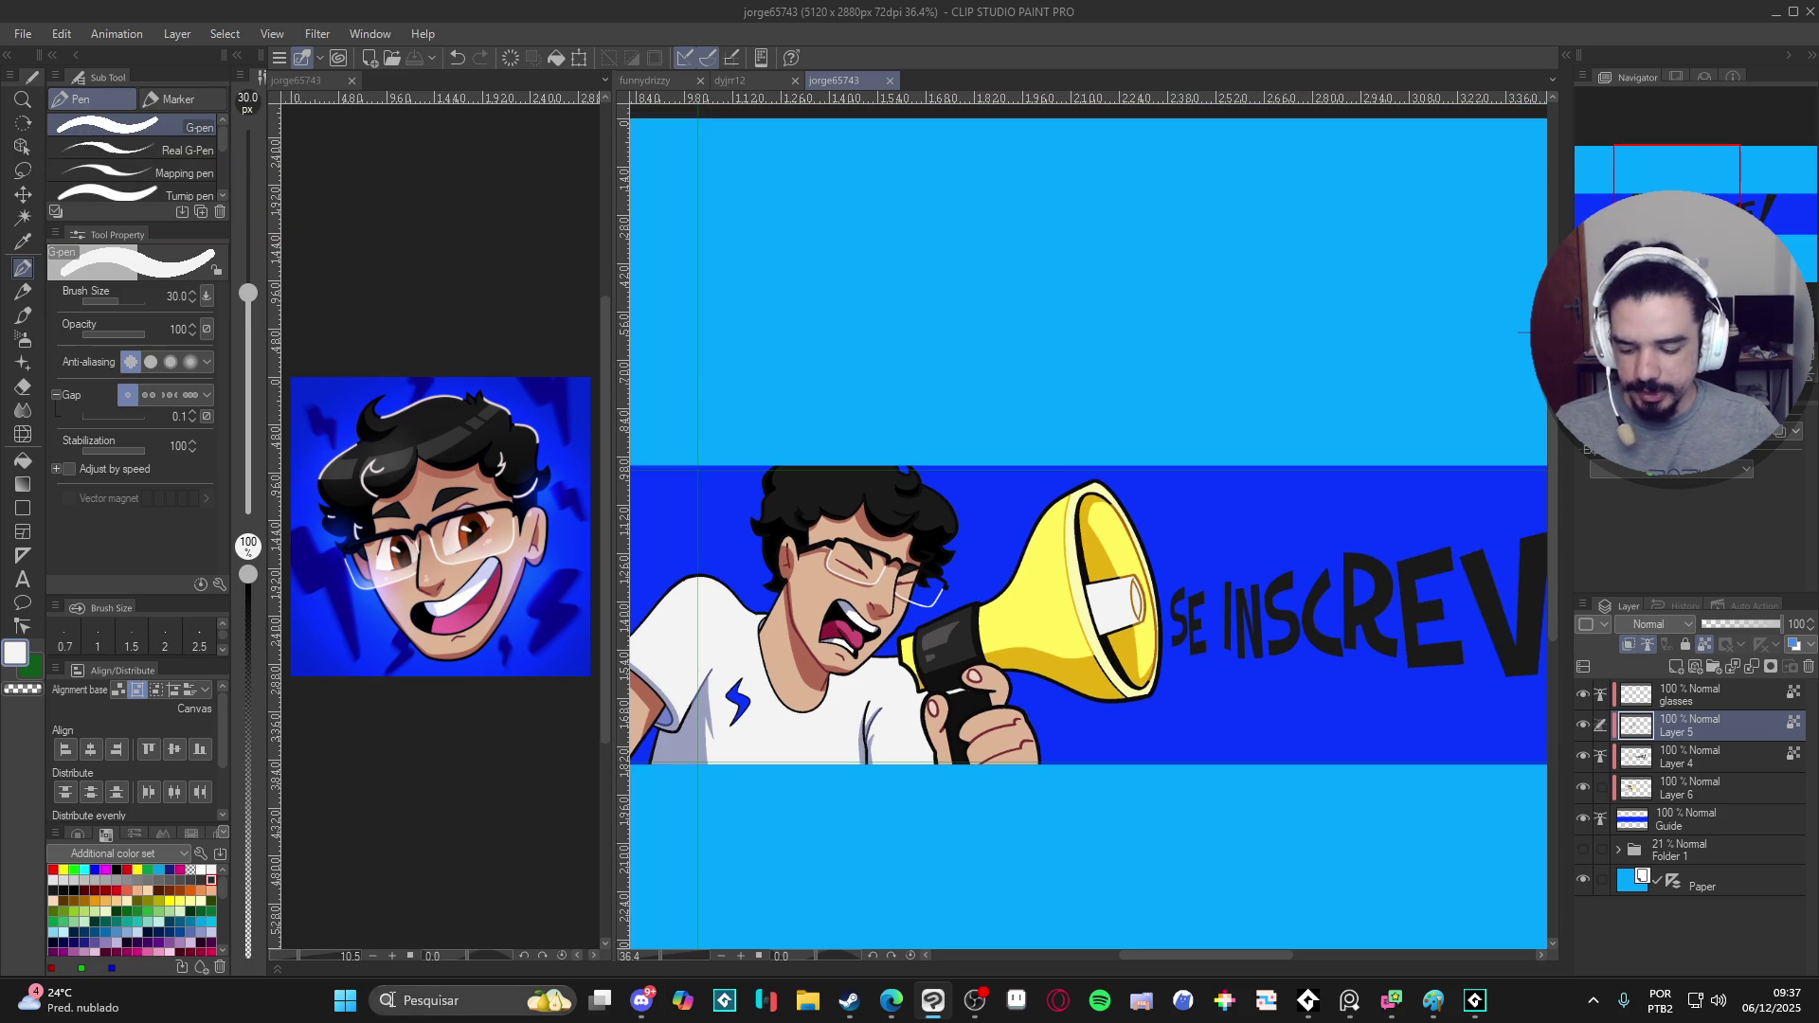
left_click_drag(1059, 449, 1085, 435)
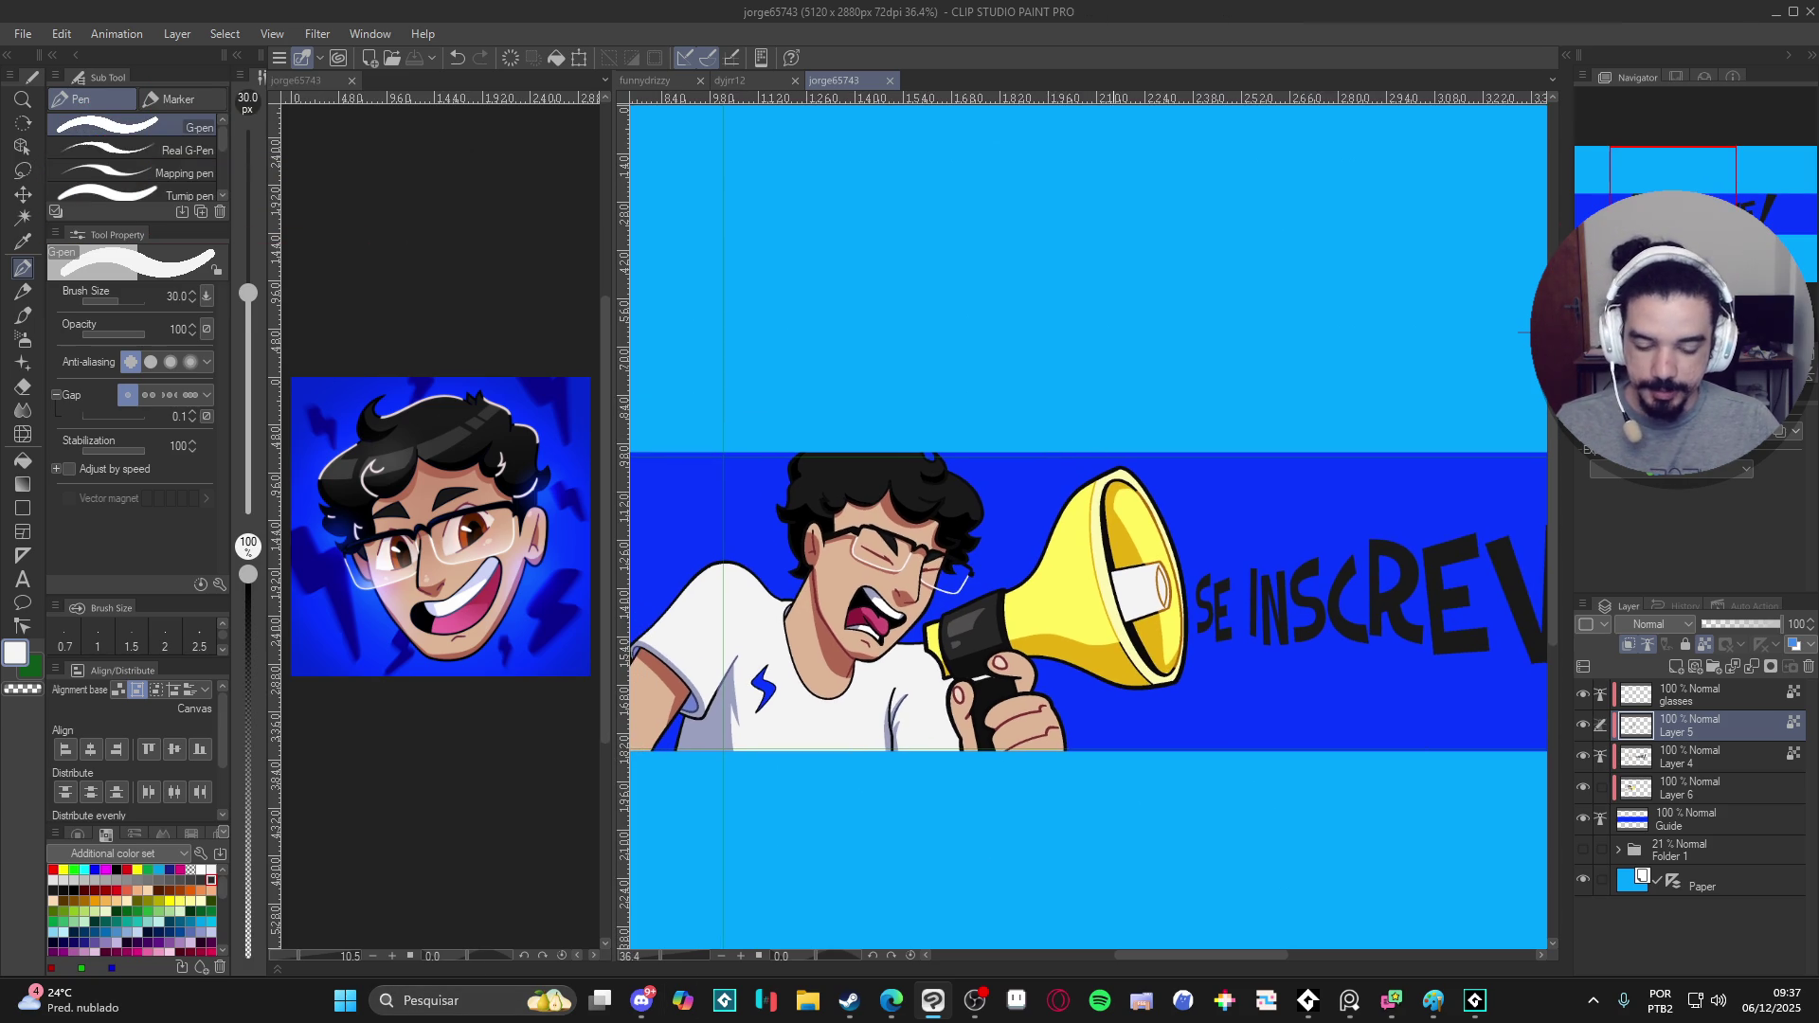
scroll(1146, 627, "up", 1)
scroll(1151, 641, "up", 1)
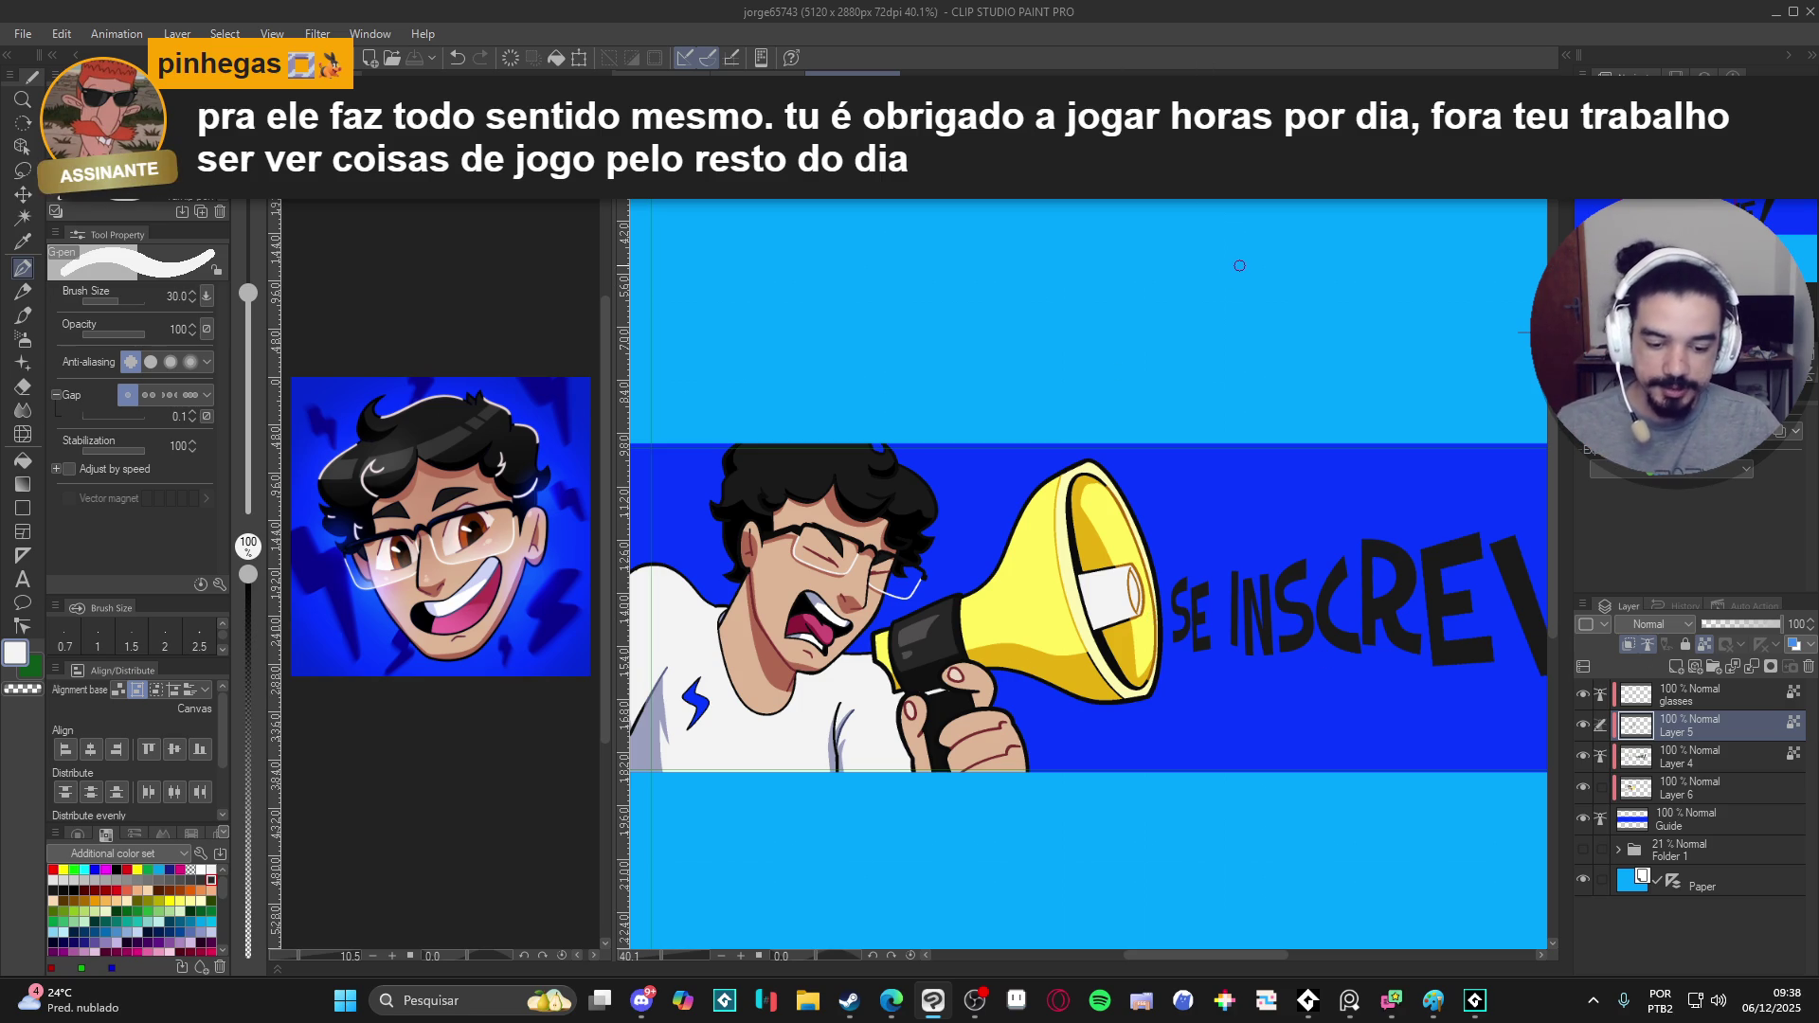
left_click_drag(1267, 435, 1280, 450)
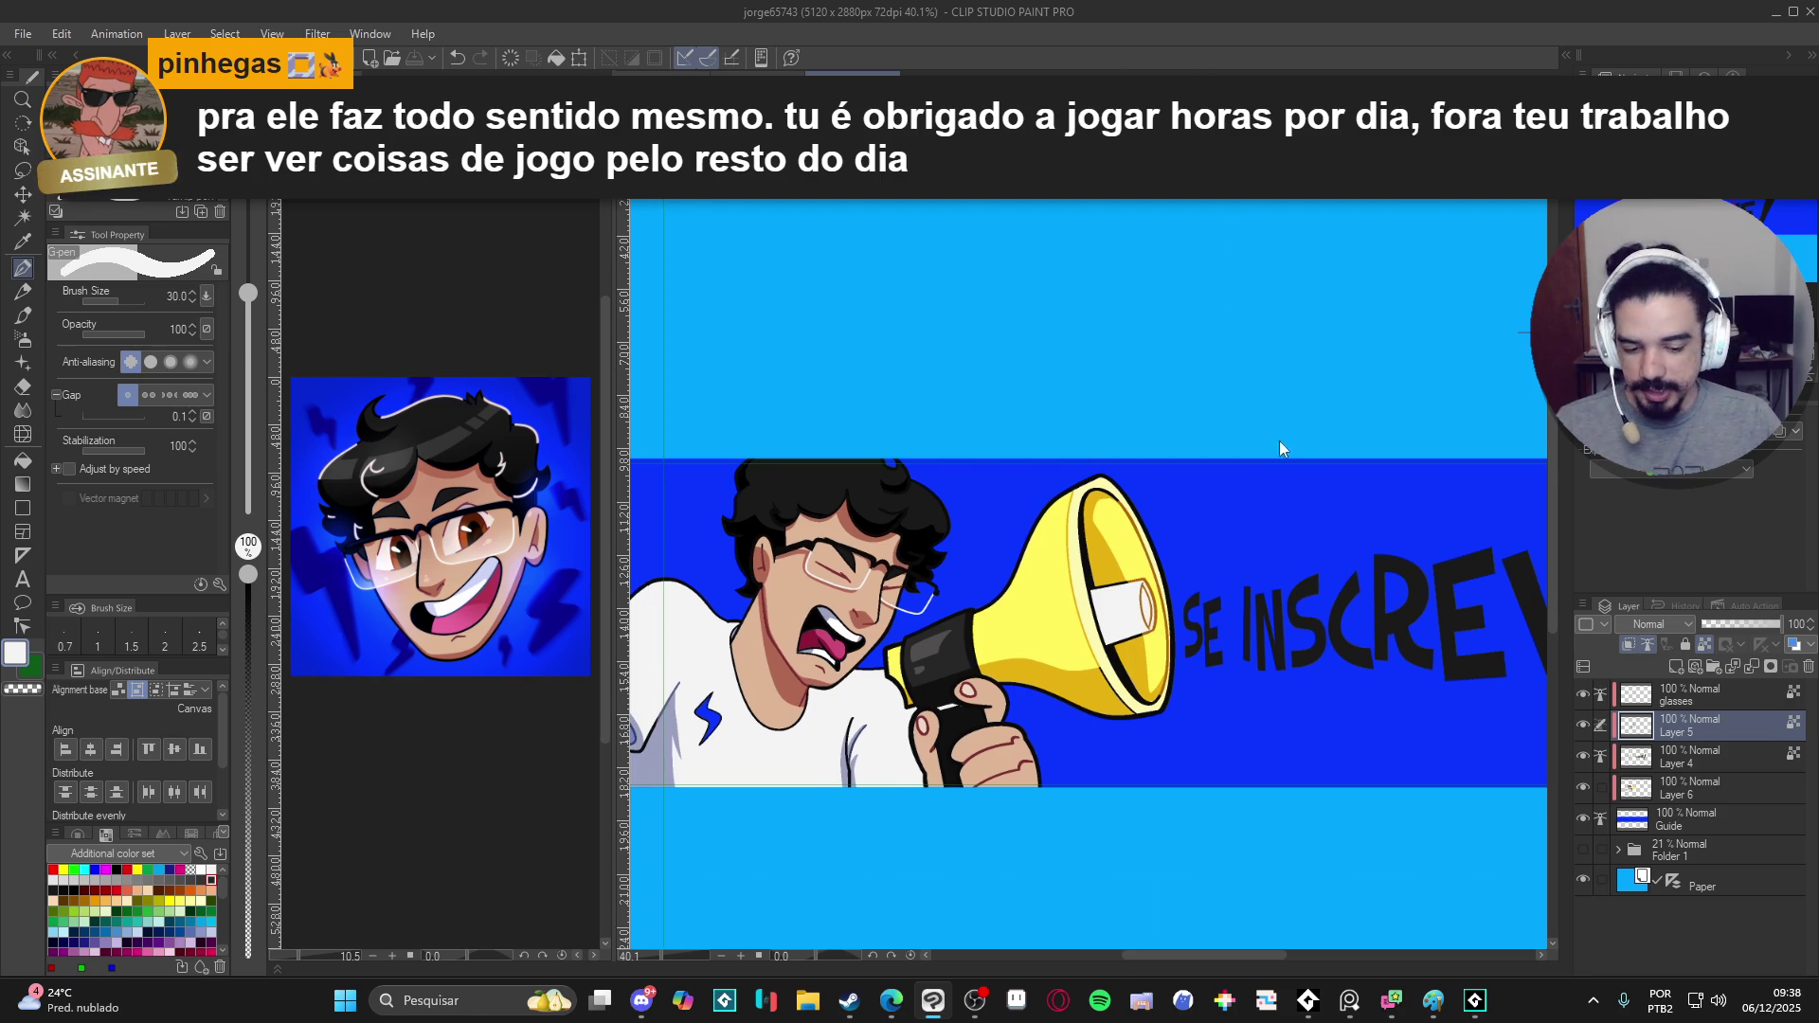
left_click(1585, 729)
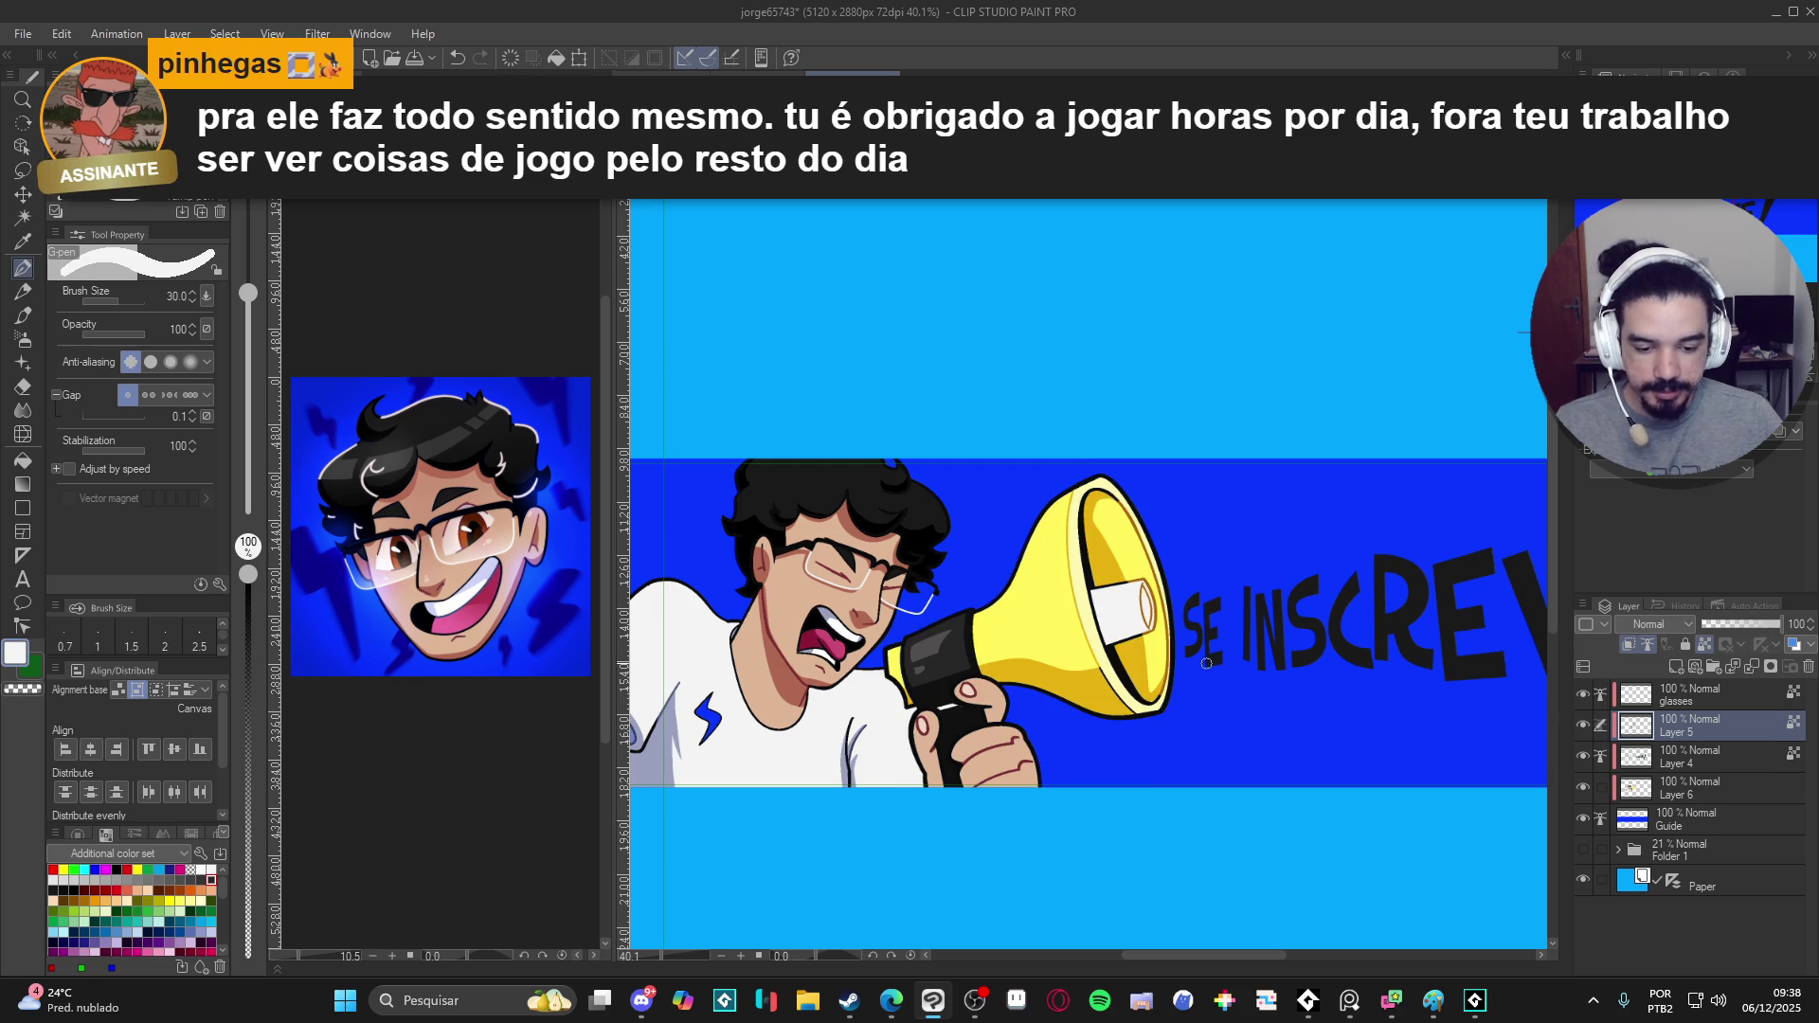
mouse_move(1044, 719)
left_mouse_down()
mouse_move(1183, 722)
mouse_move(1088, 723)
left_mouse_up()
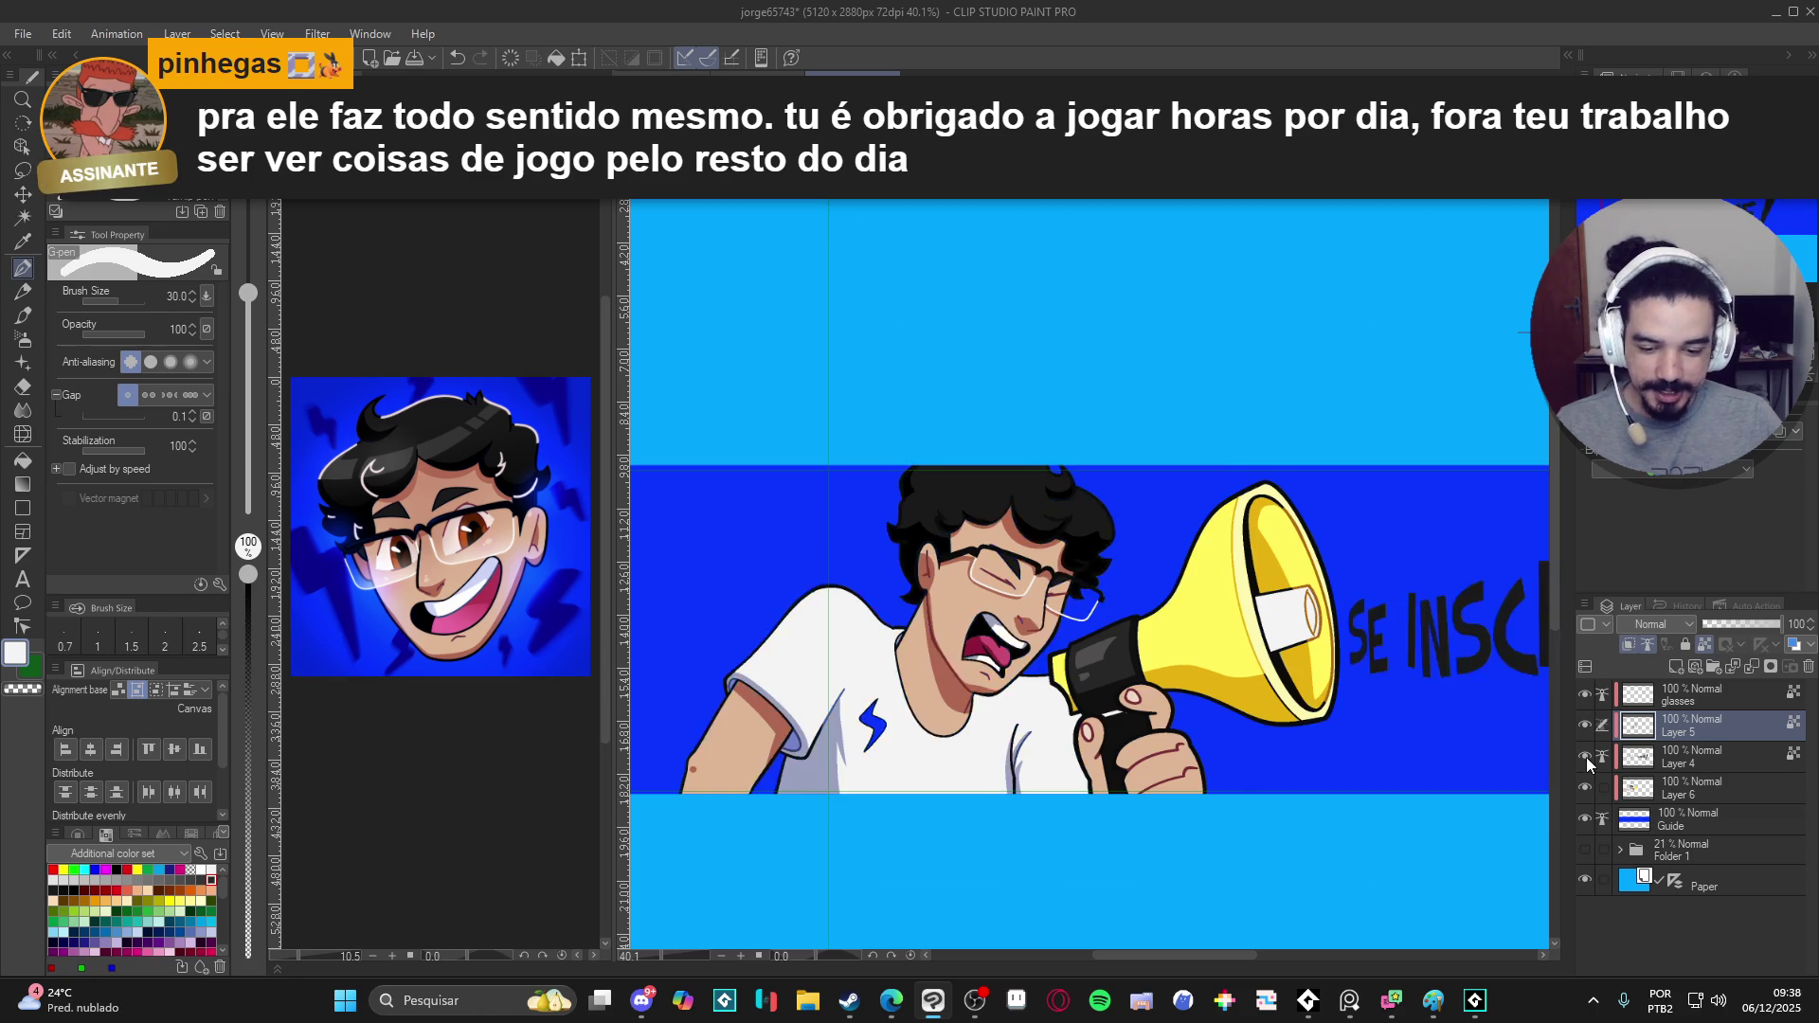
- Toggle Layer 6 and Layer 4 visibility to compare the artwork, selecting Layer 4
left_click(1583, 790)
left_click(1582, 791)
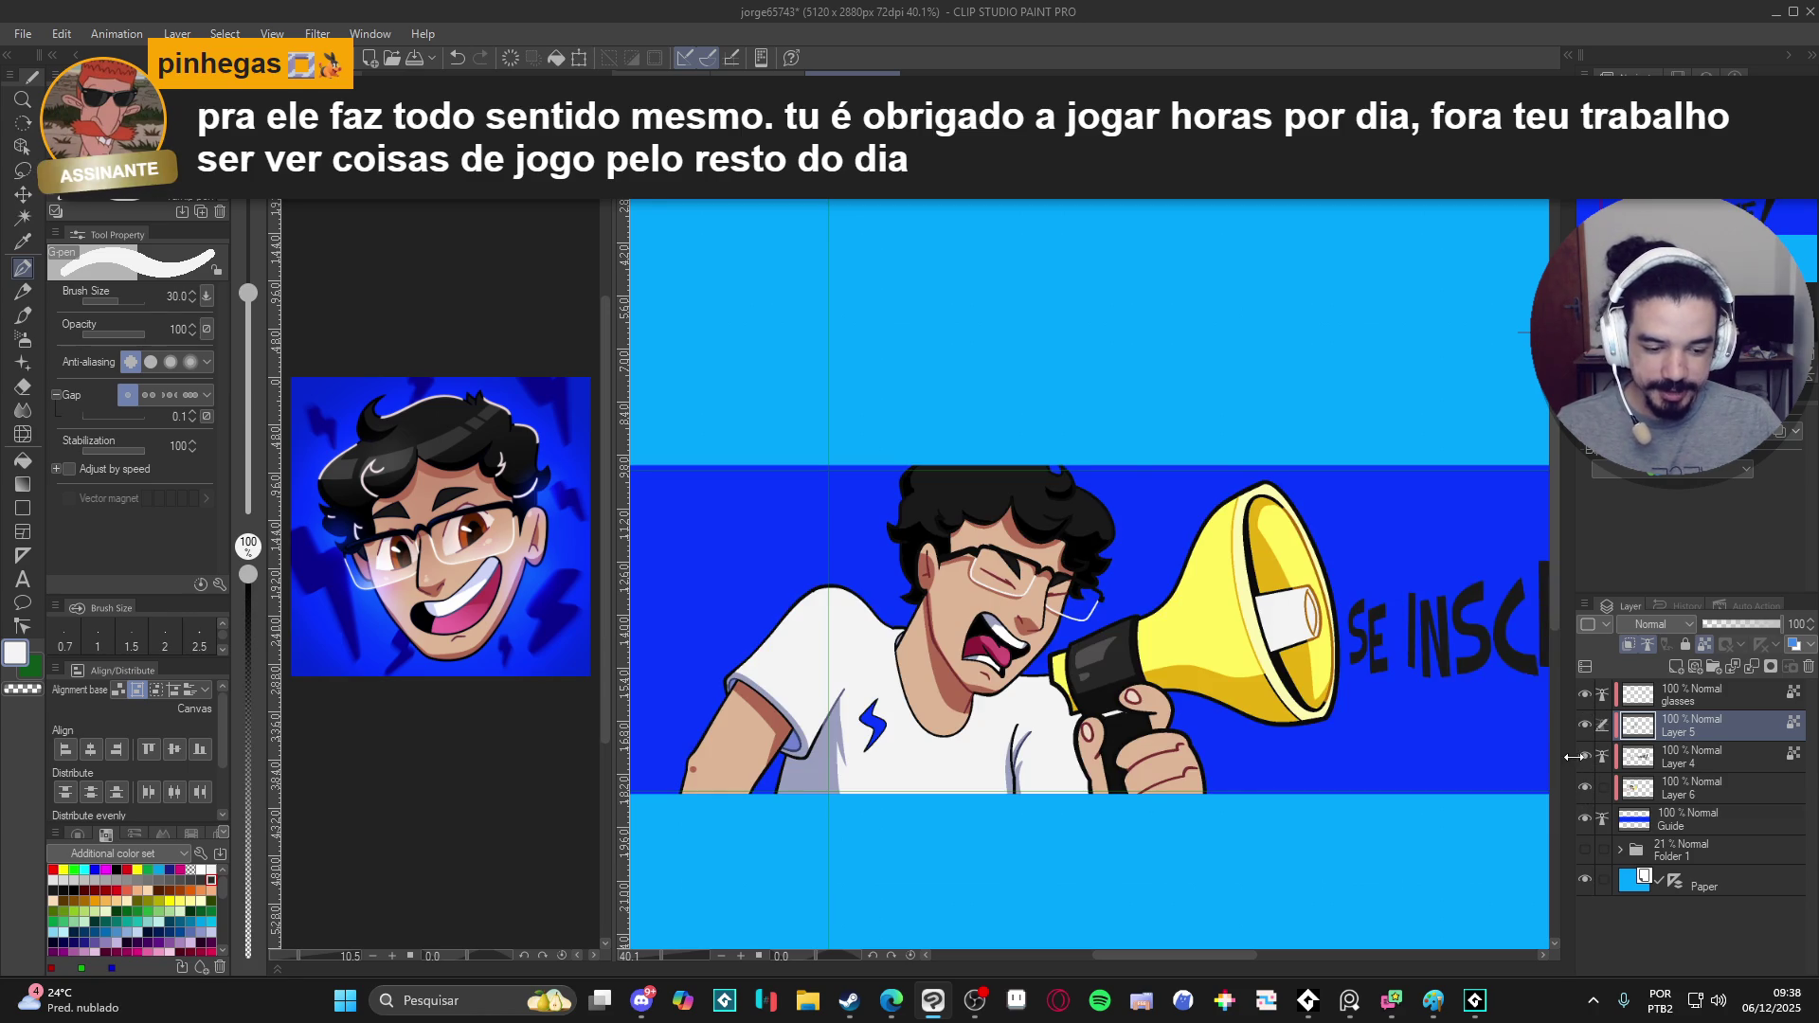
left_click(1582, 758)
left_click(1581, 756)
left_click(1617, 754)
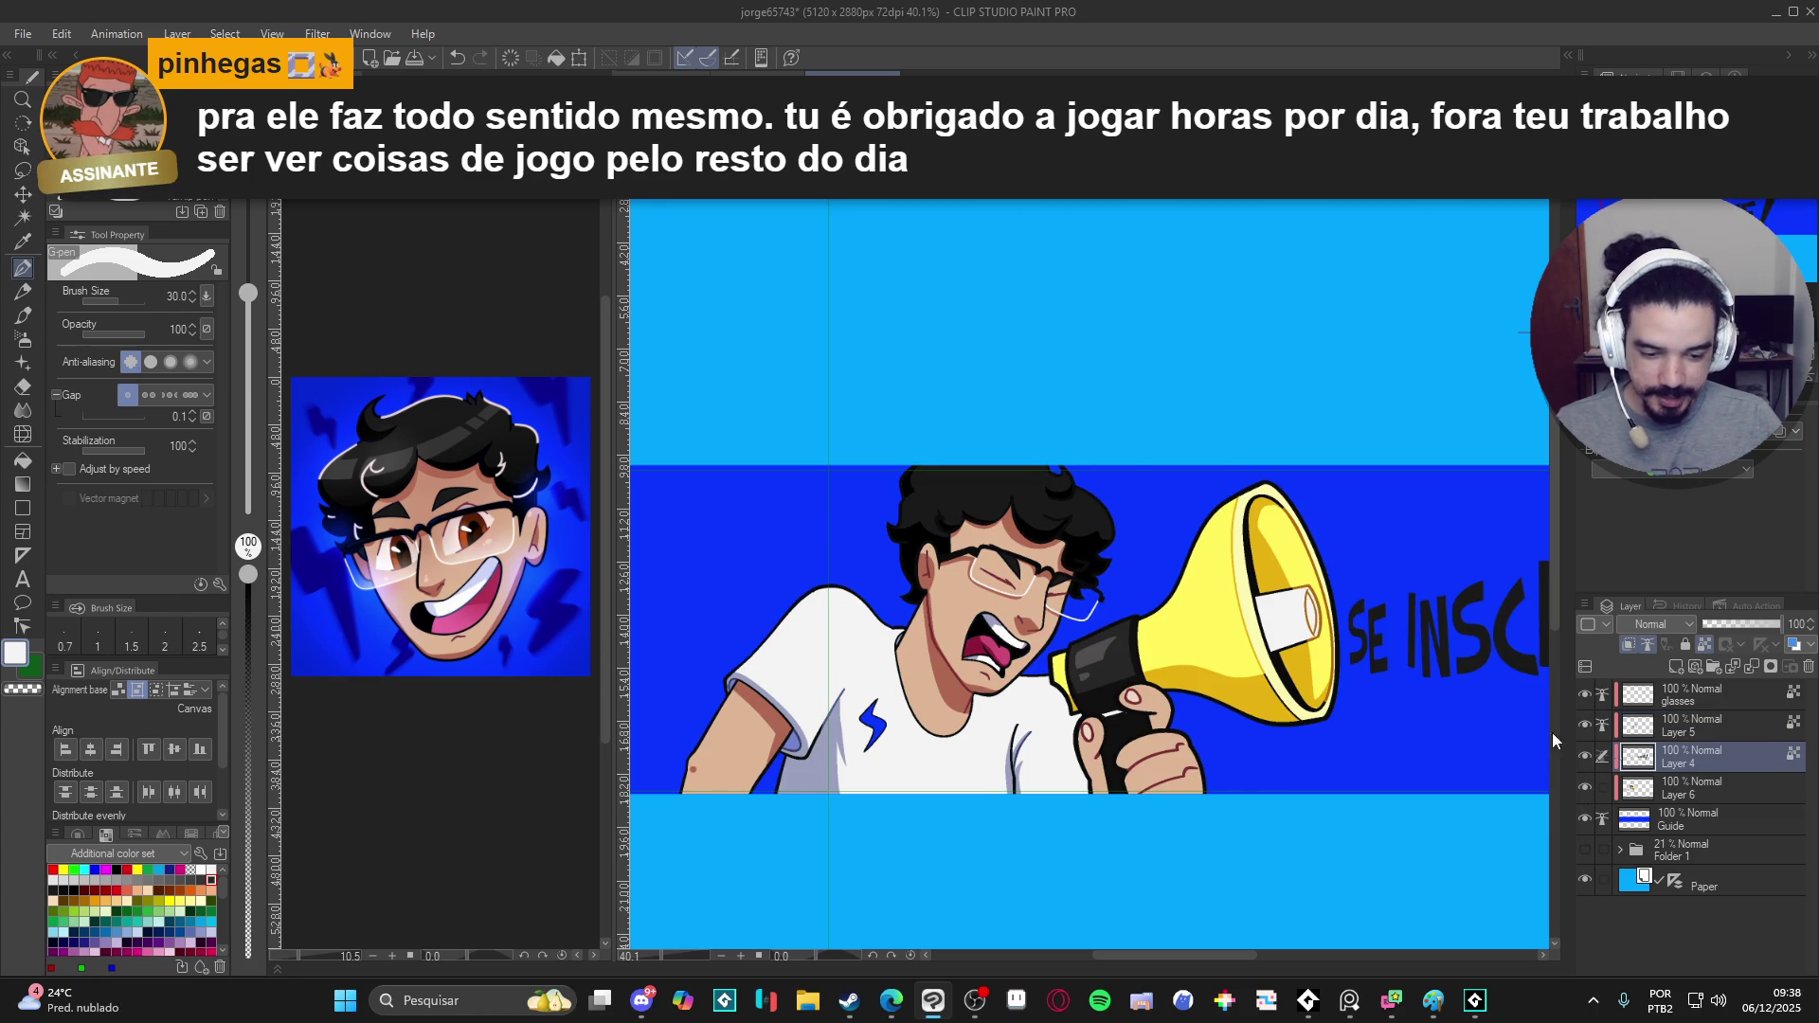
scroll(914, 630, "up", 1)
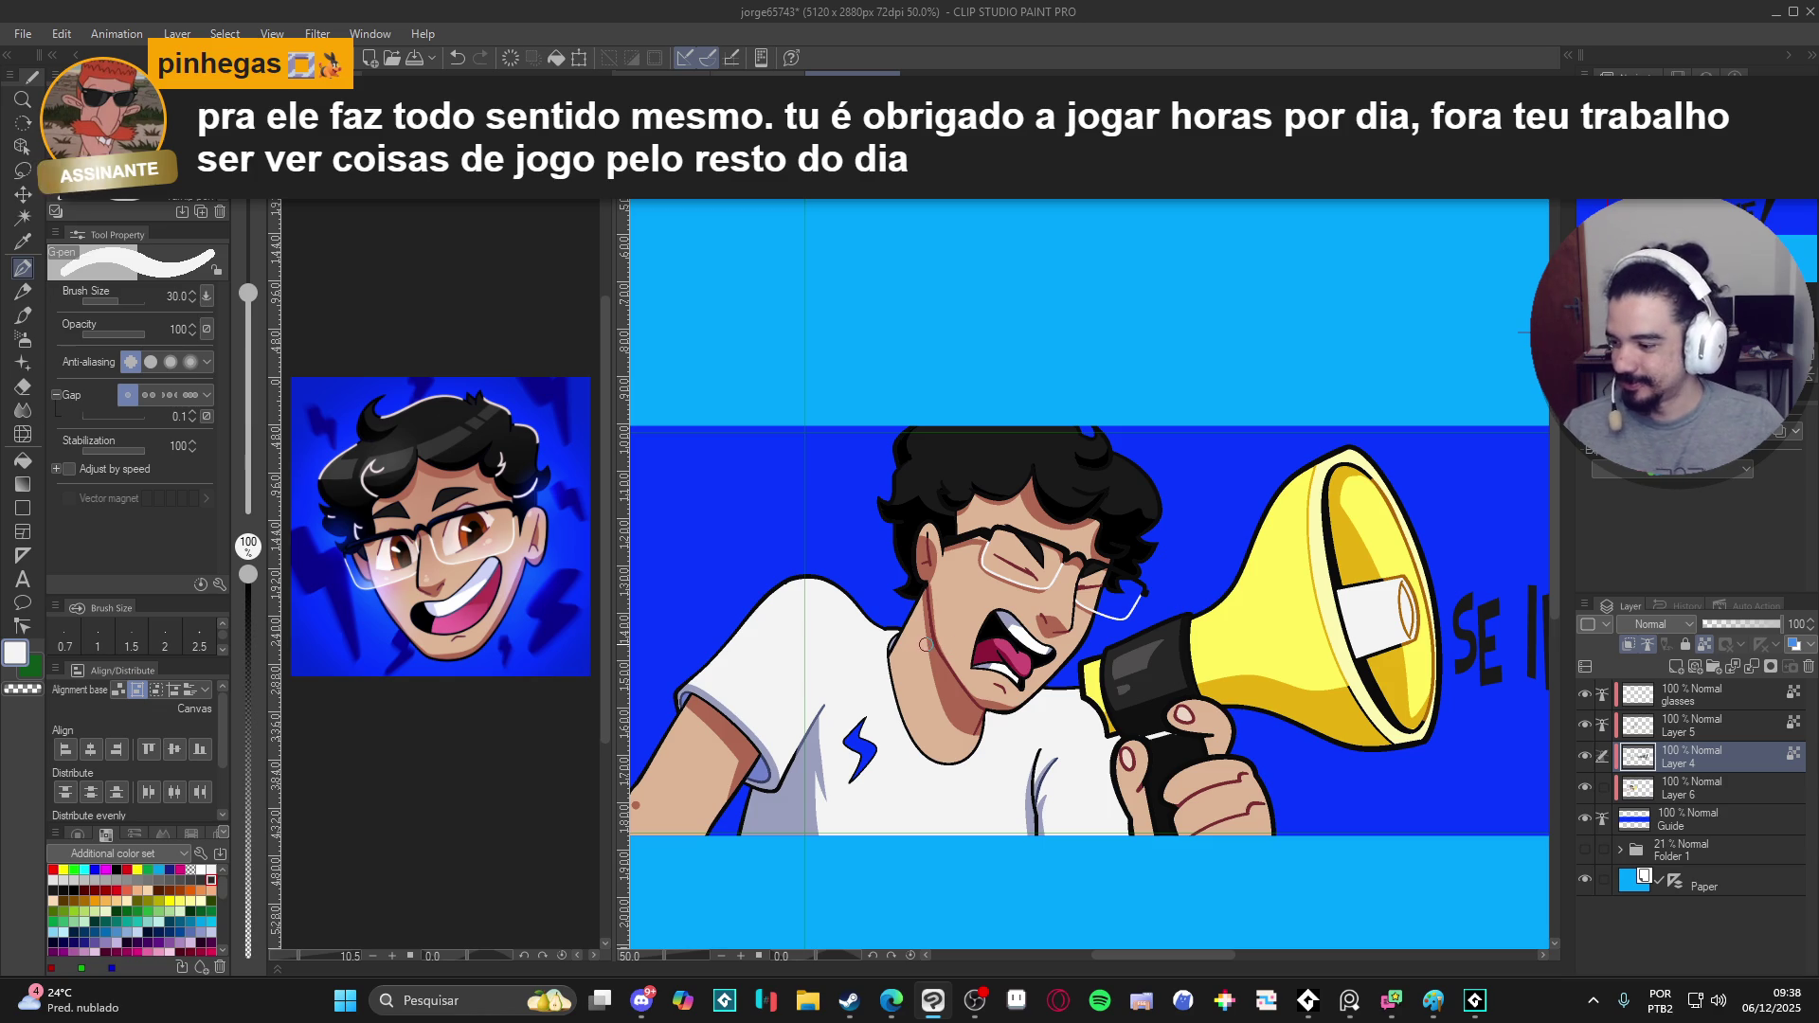
scroll(1012, 680, "down", 1)
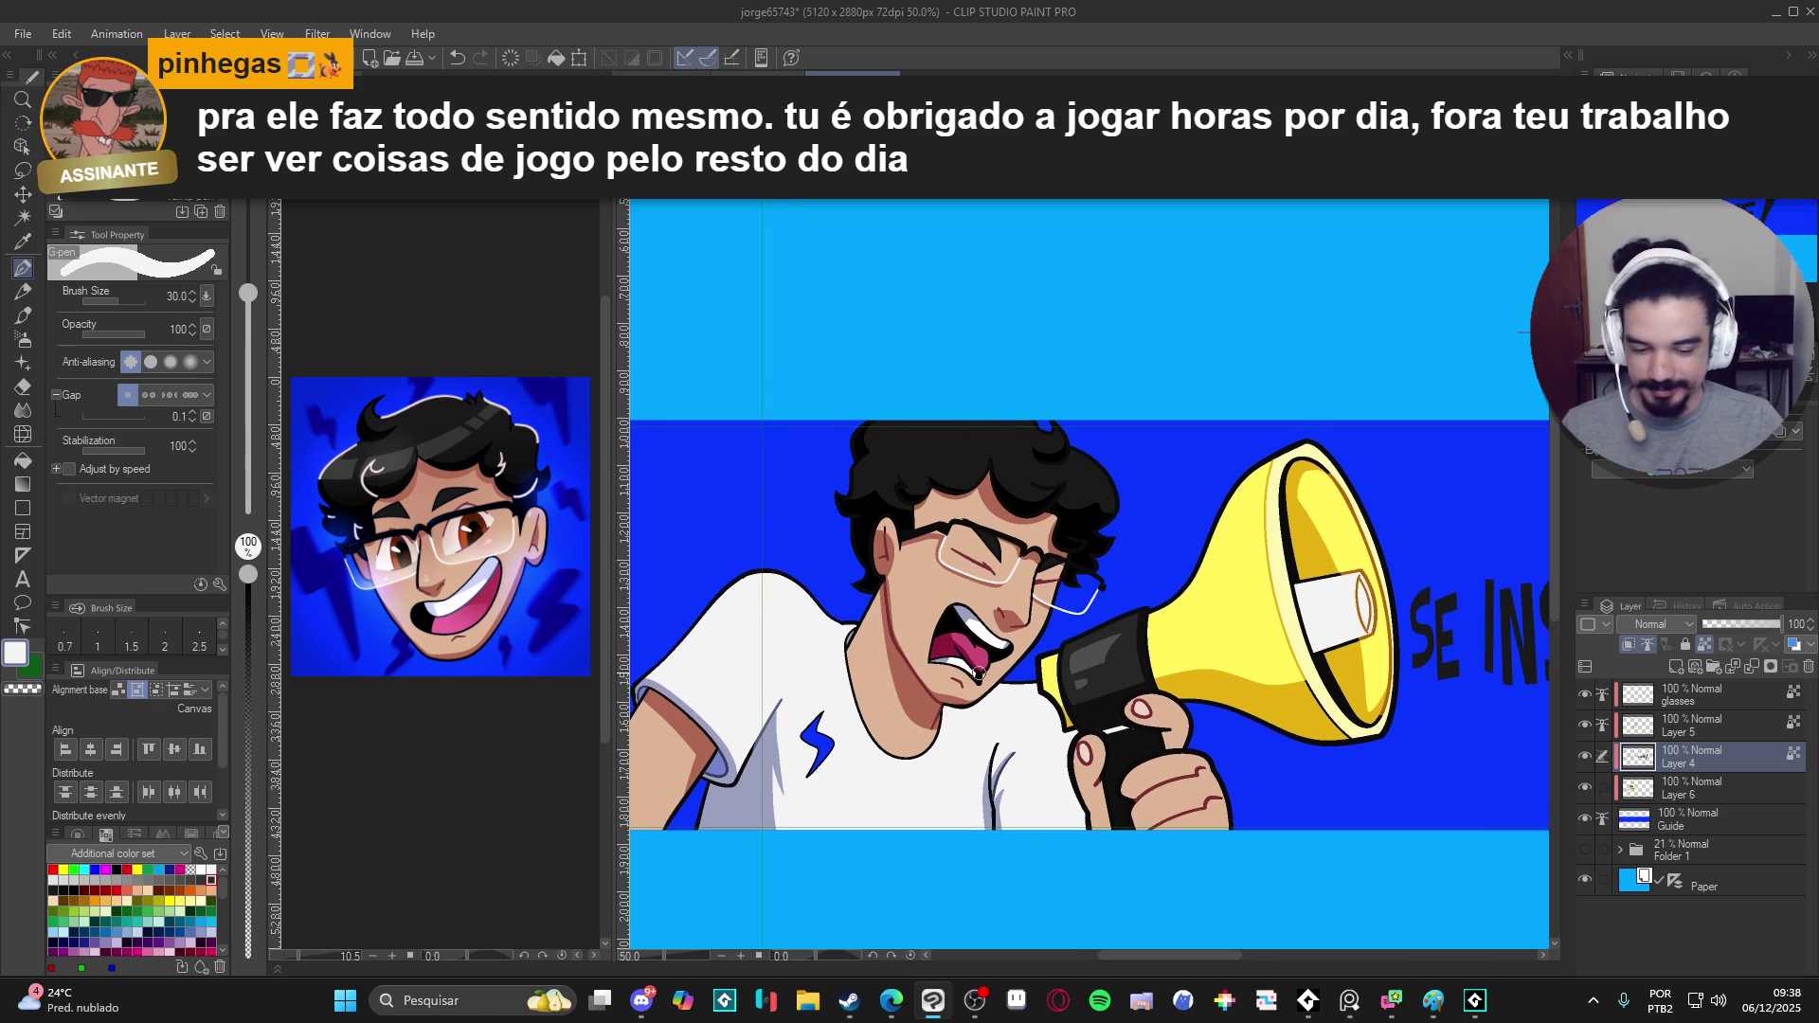
scroll(1012, 679, "down", 1)
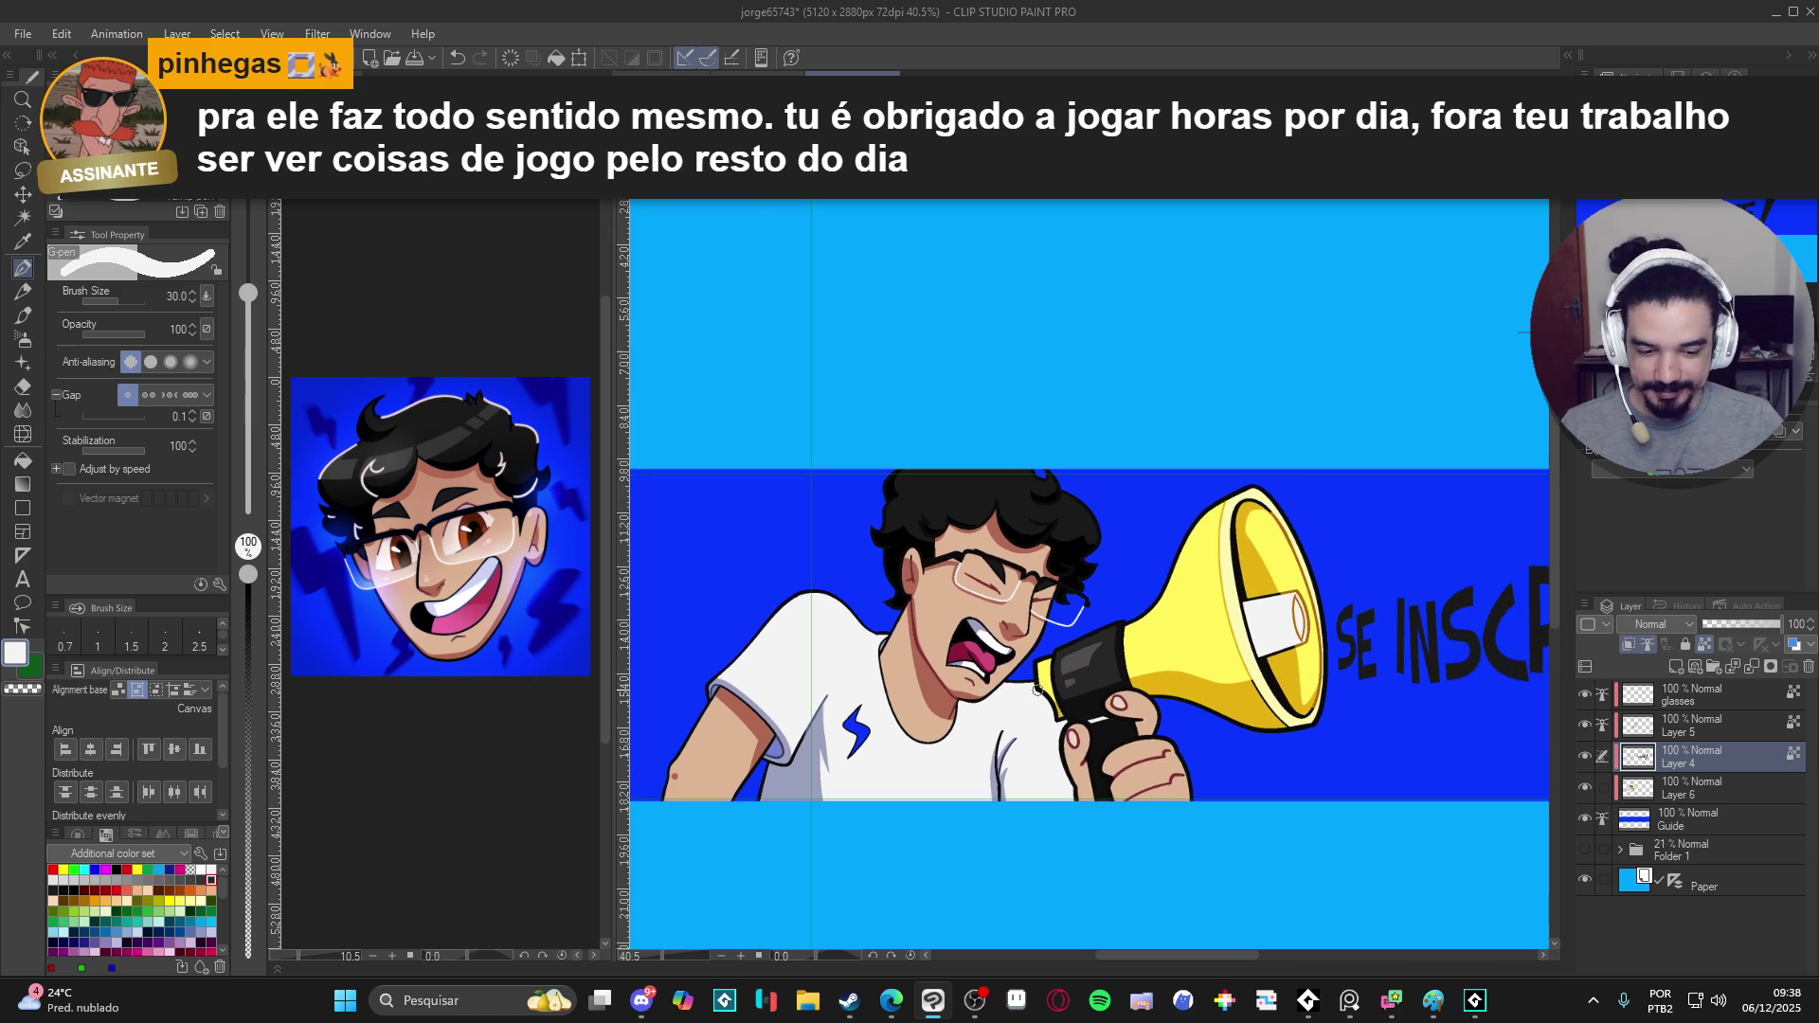
- On Layer 6 cycle Auto select, Fill and pen tools, then select Layer 5 with black
left_click(1609, 786)
key("w")
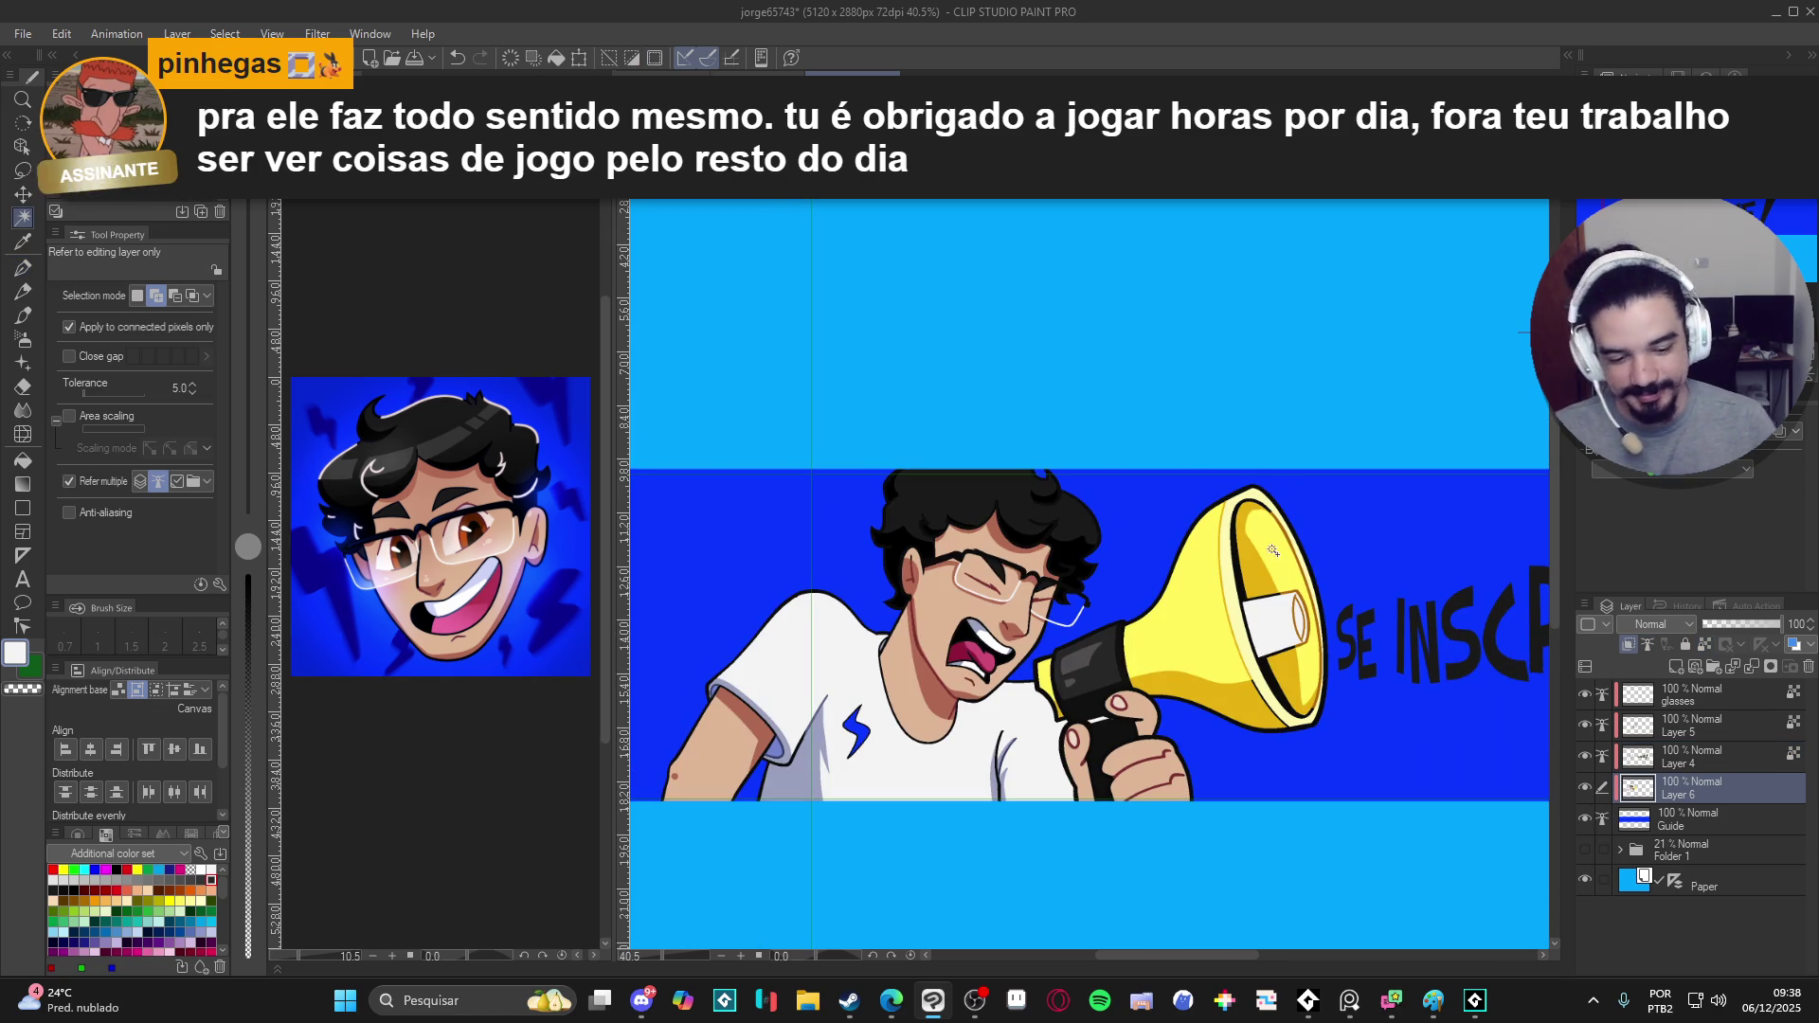
key("p")
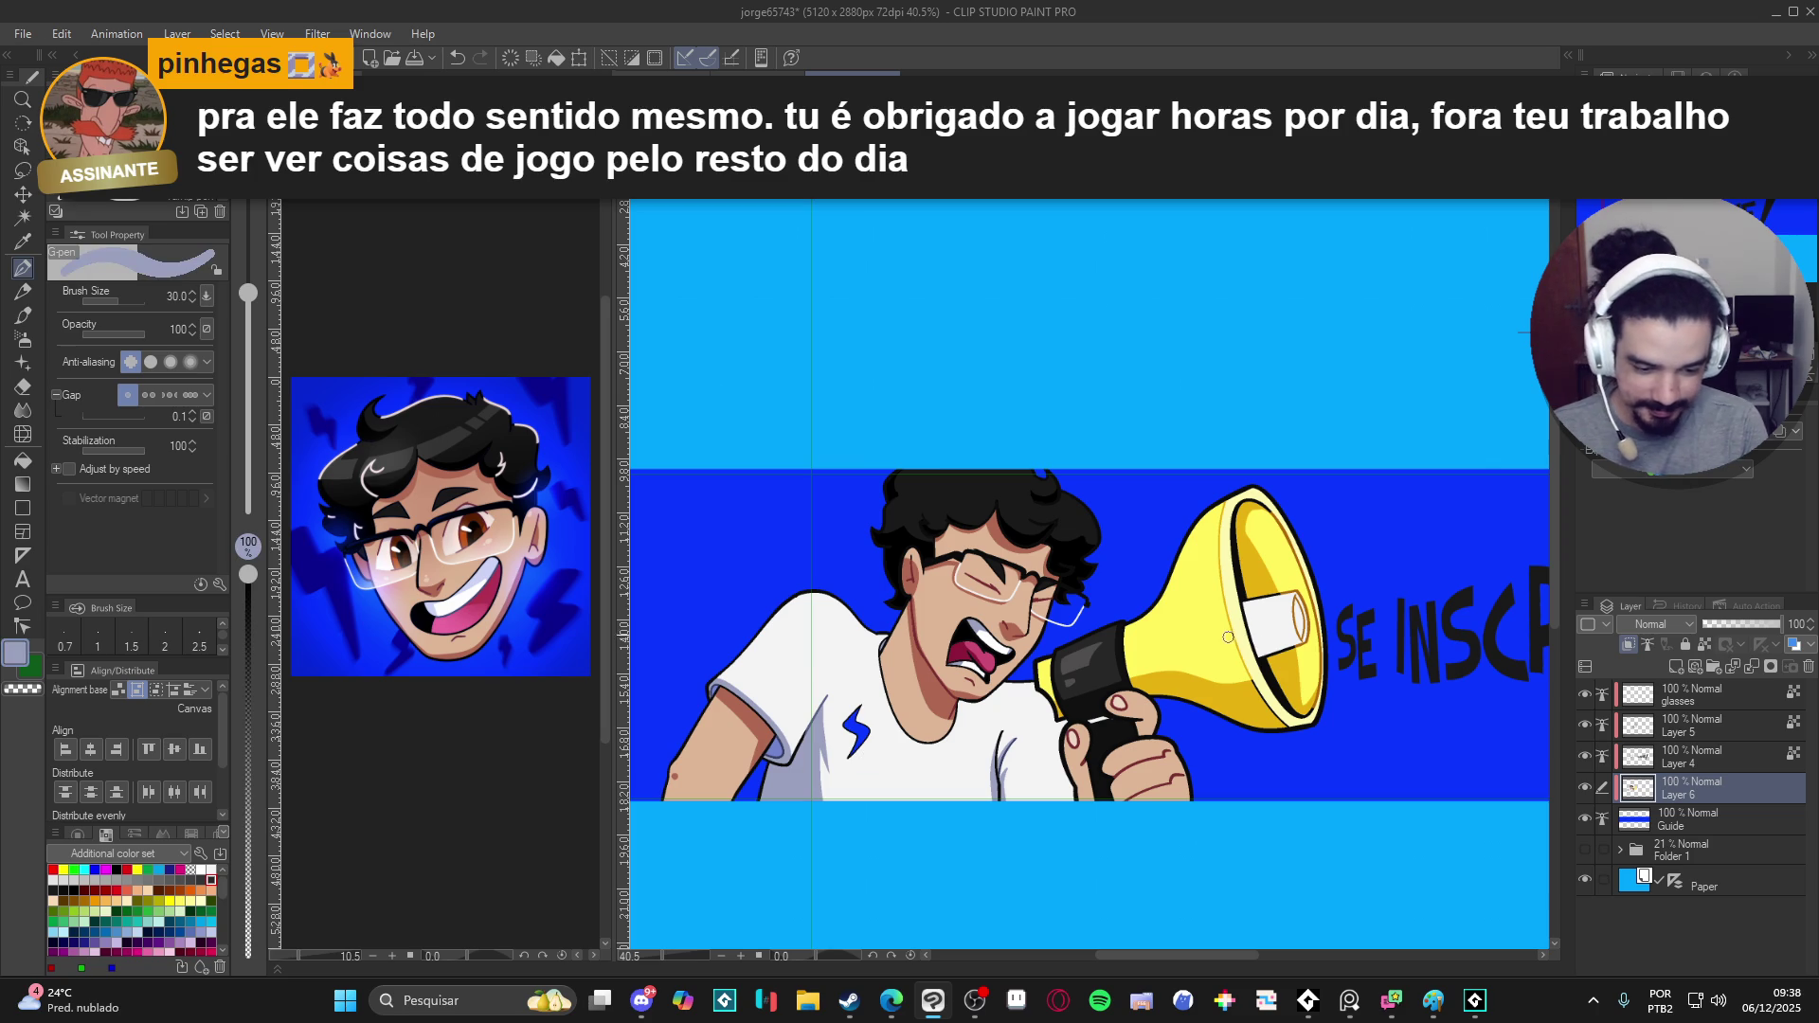
key("g")
key("p")
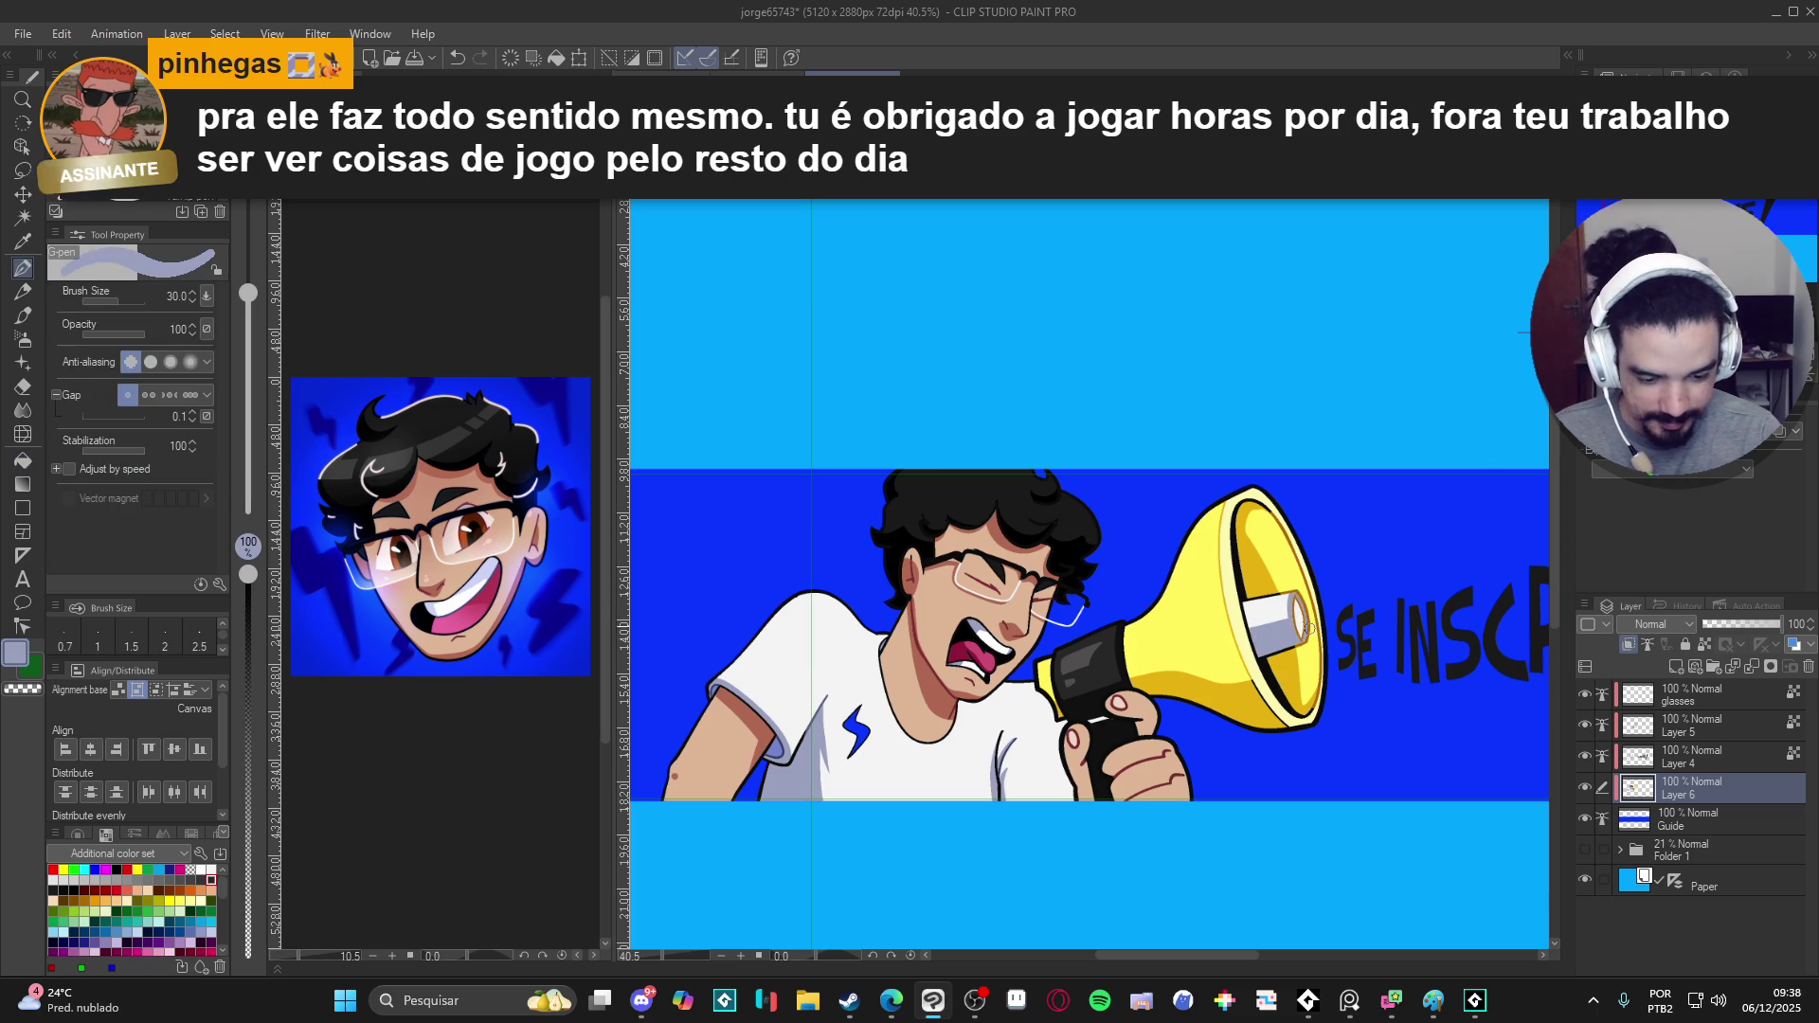
left_click(1683, 754)
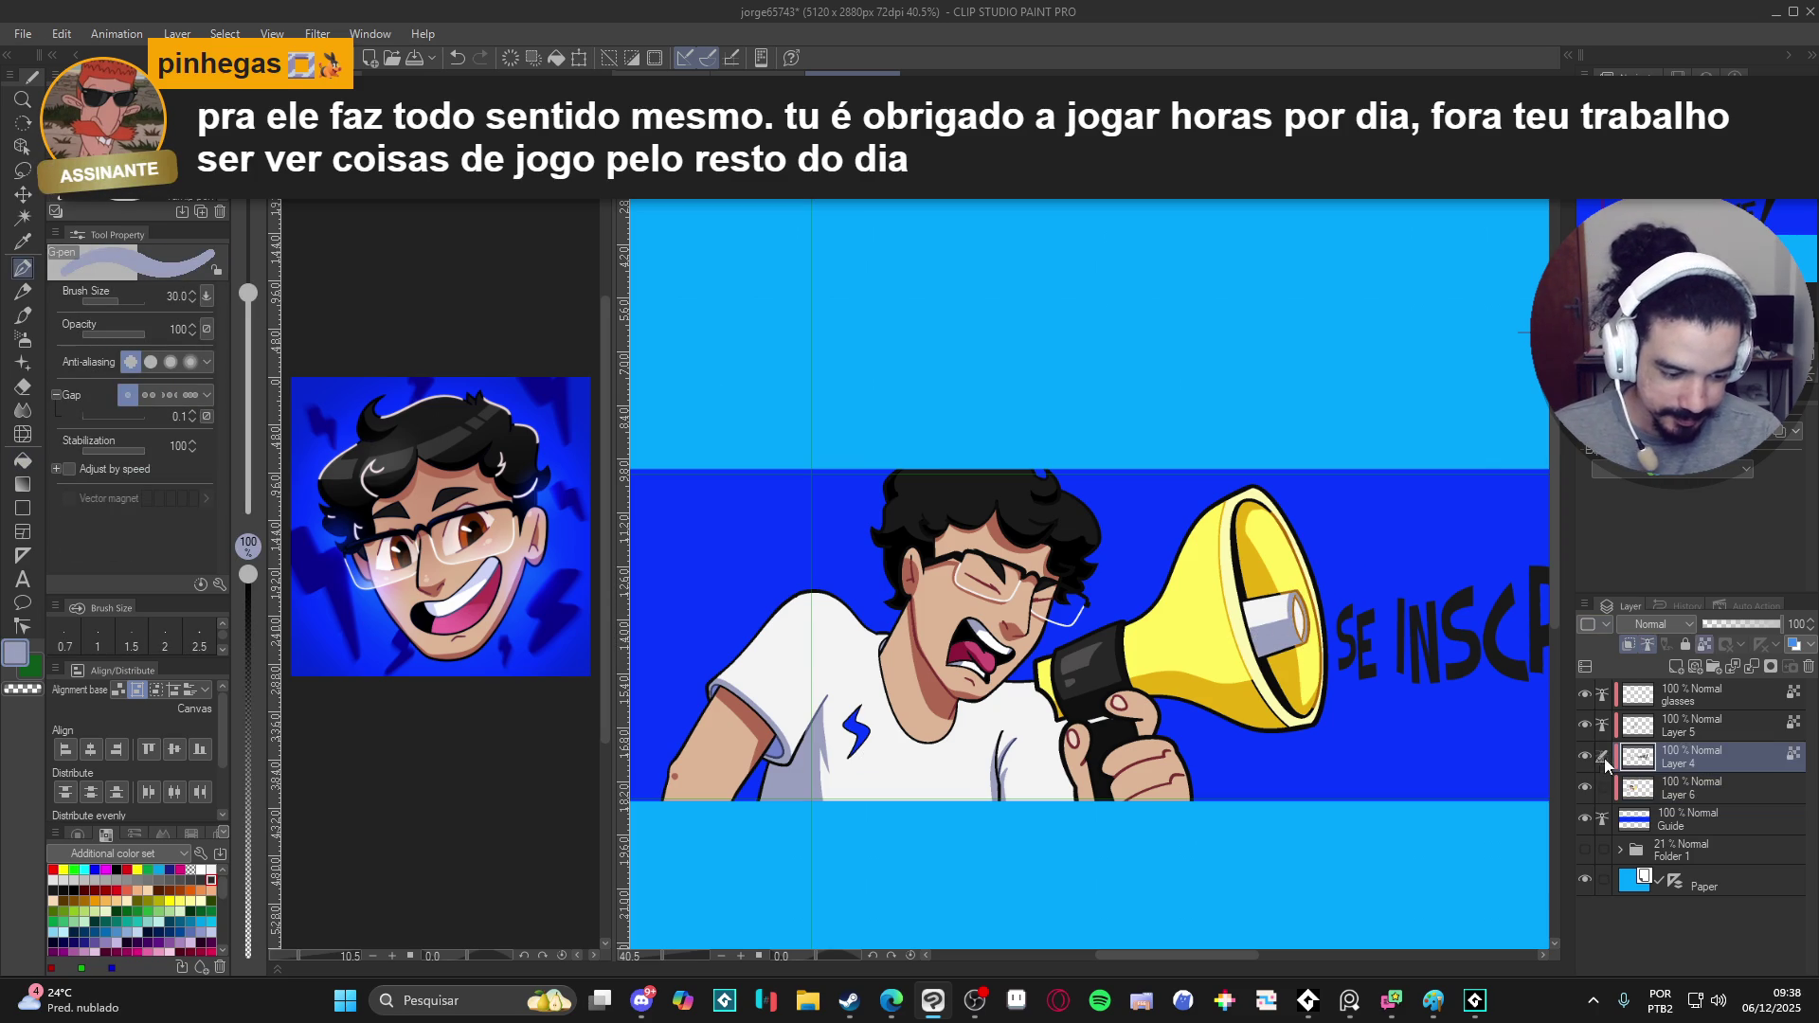
left_click(1684, 725)
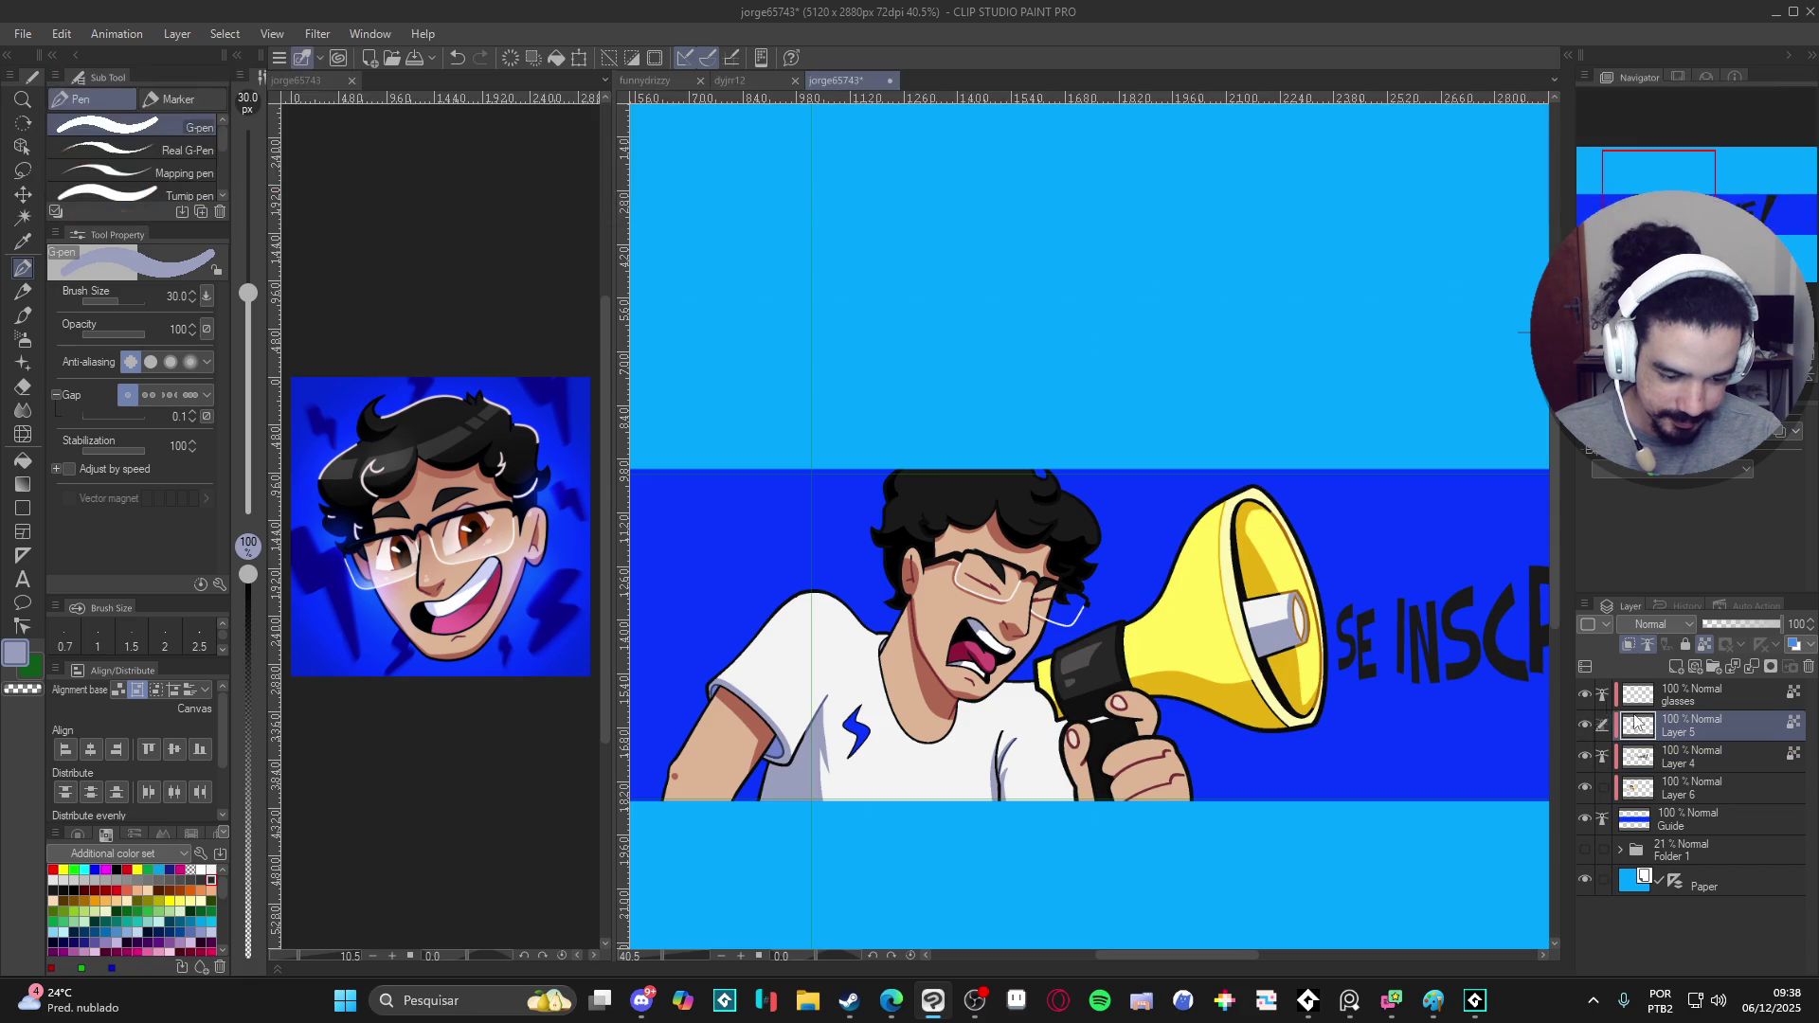
key("c")
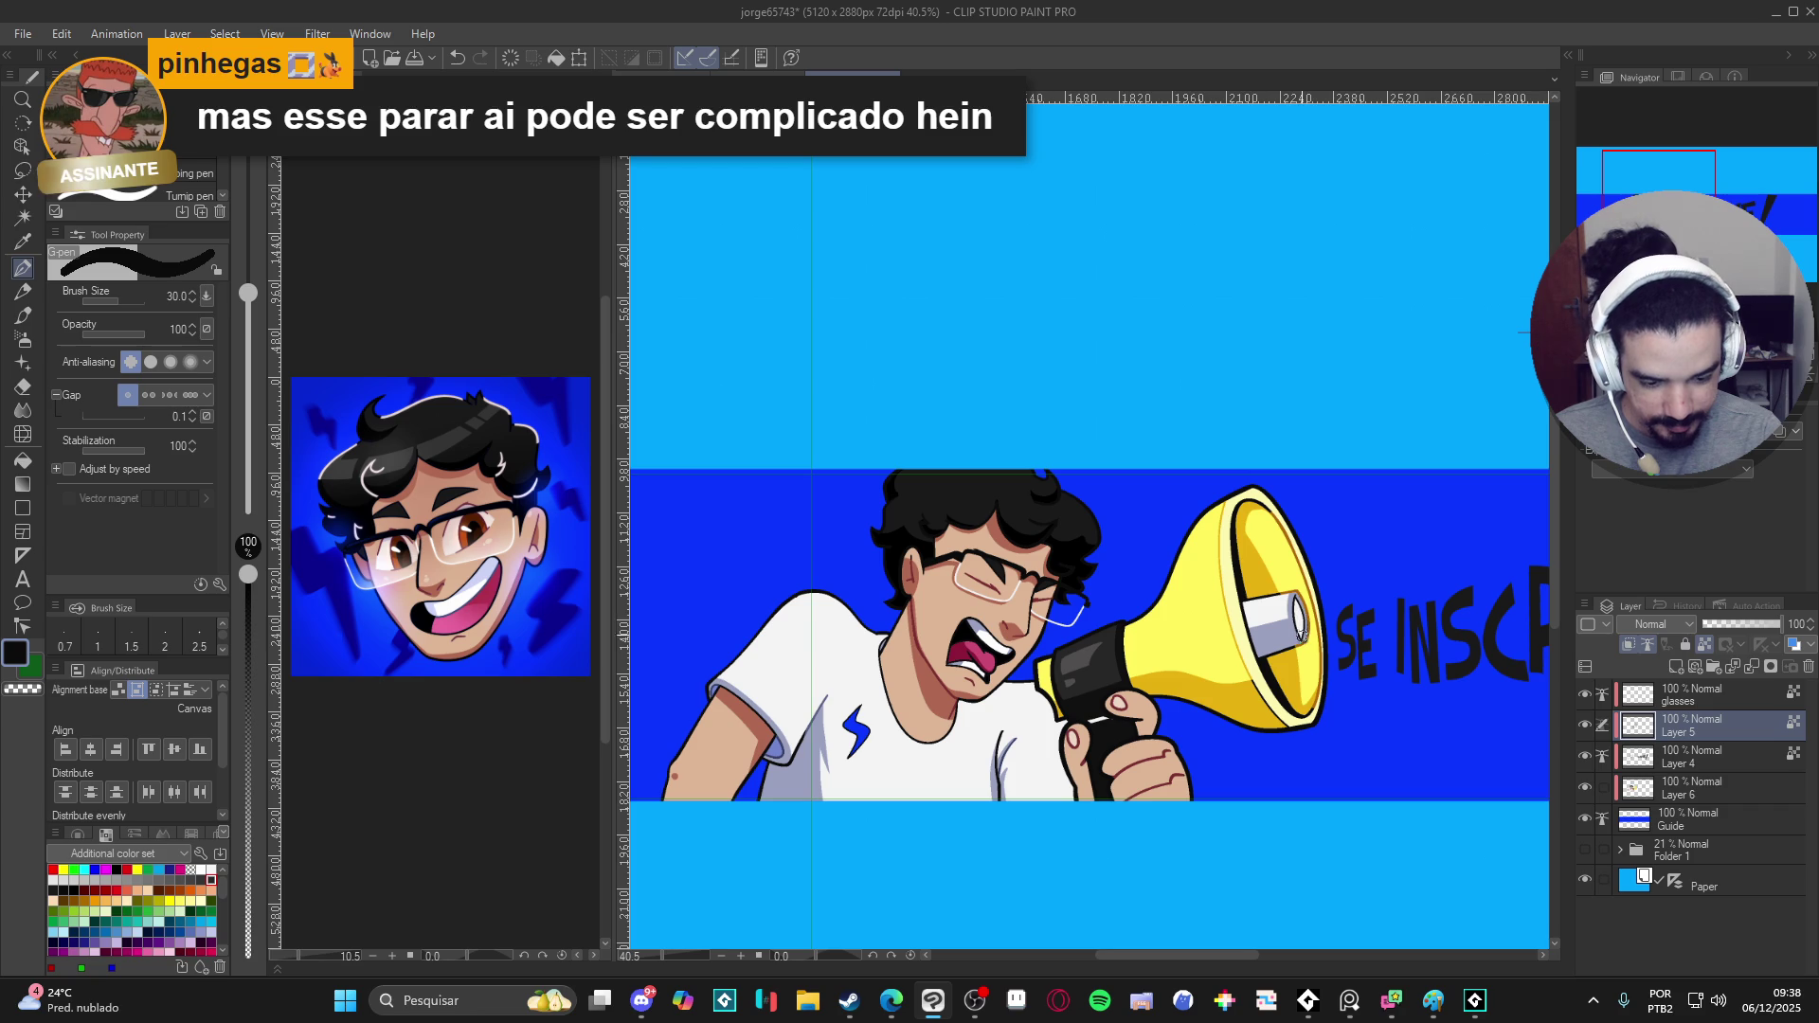
- Select Layer 6, pick a dark navy colour and switch to the Fill tool over the megaphone
left_click_drag(1305, 627, 1291, 609)
left_click(1687, 794)
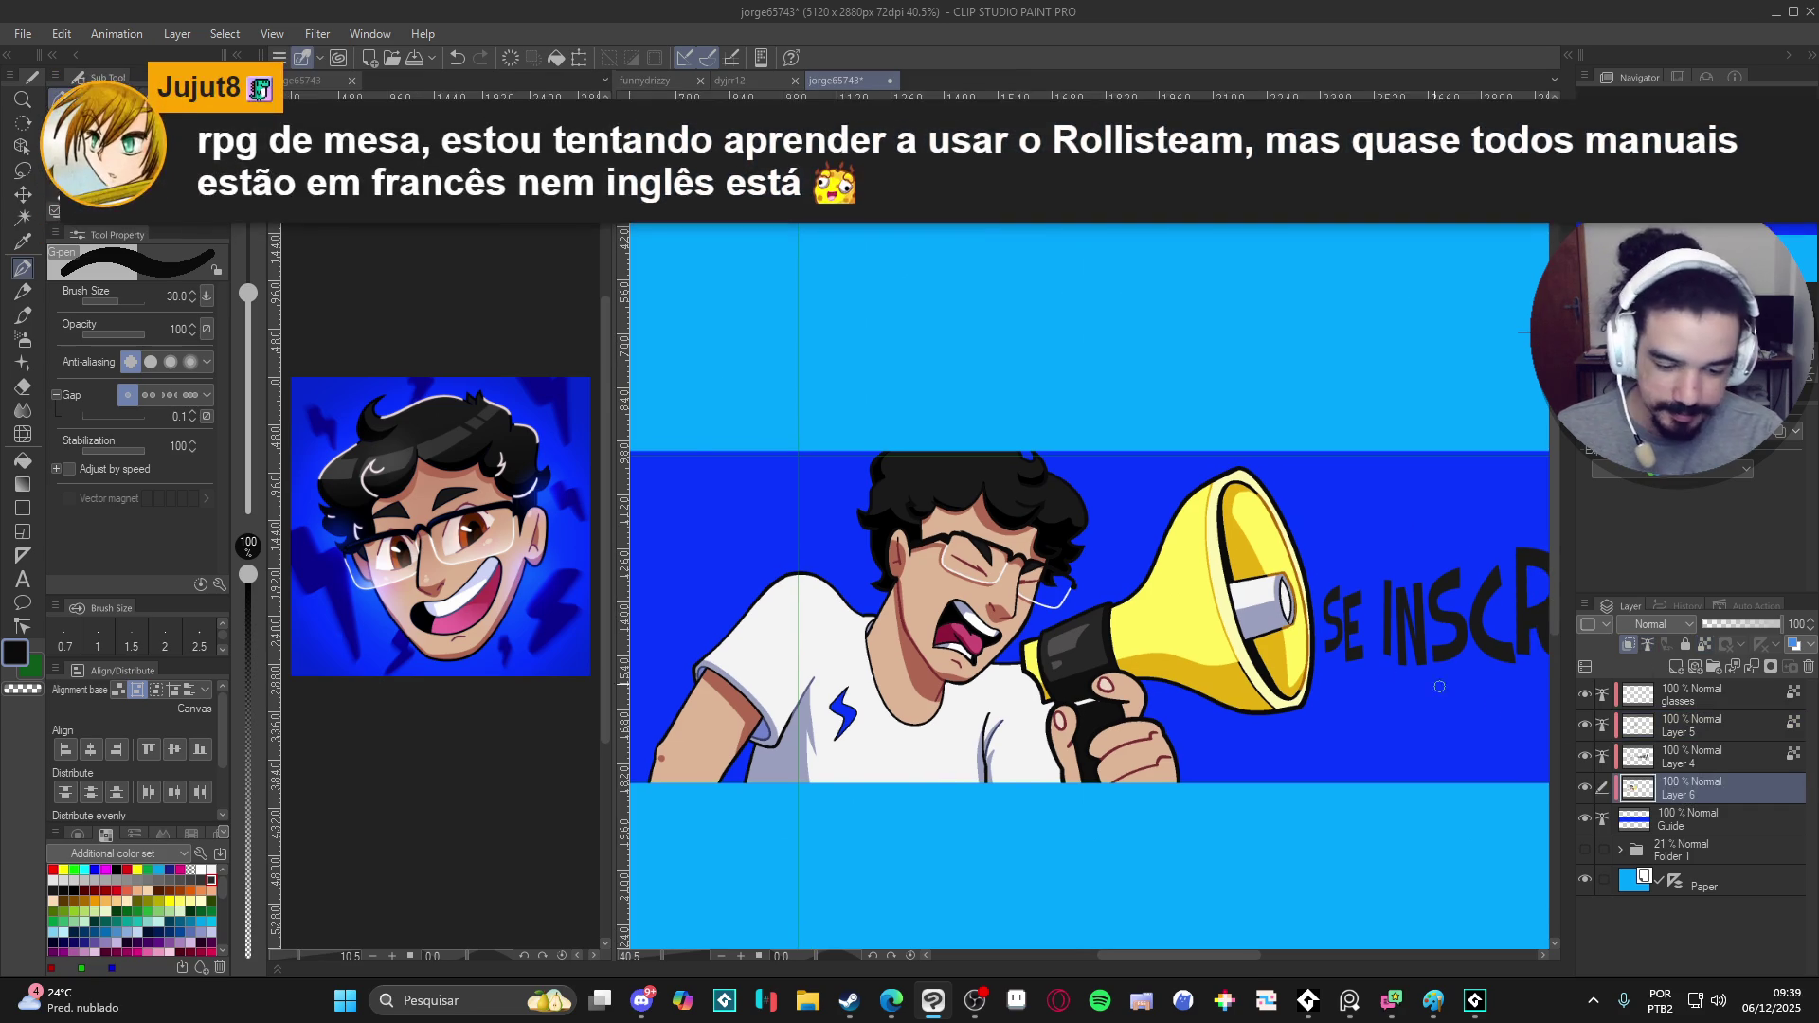
key("g")
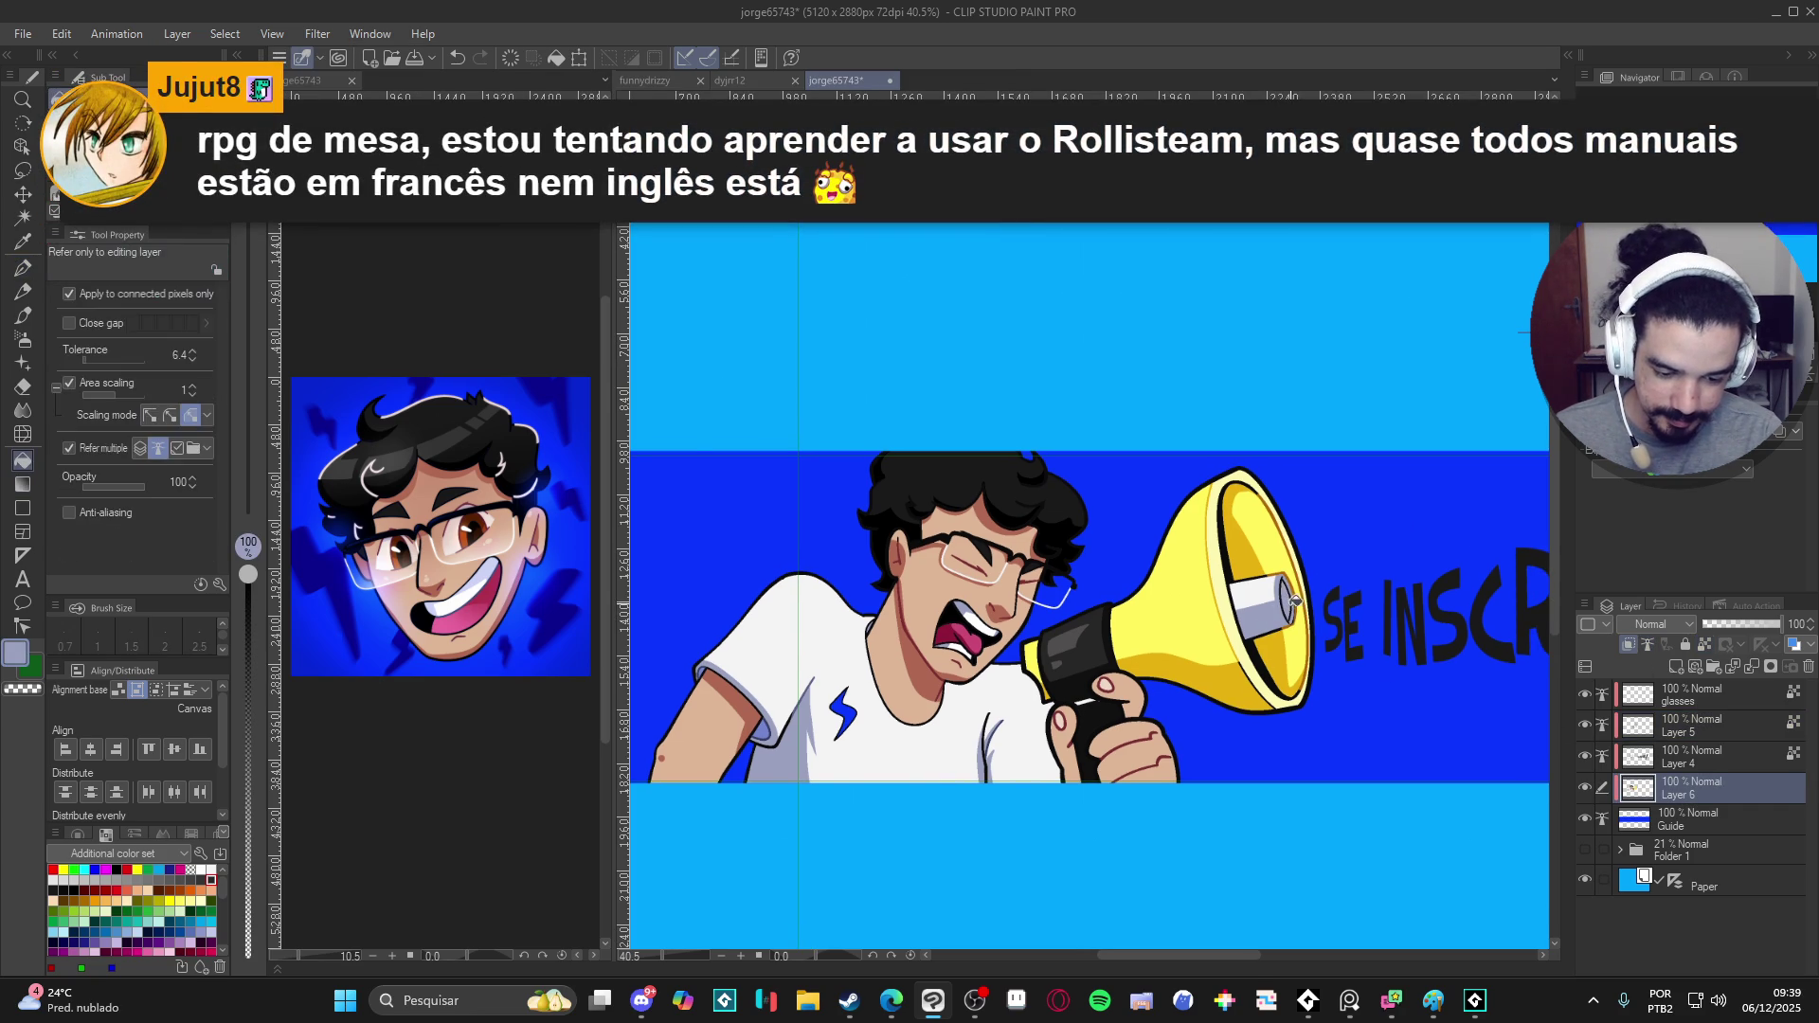
key("p")
left_click_drag(1378, 638, 1317, 696)
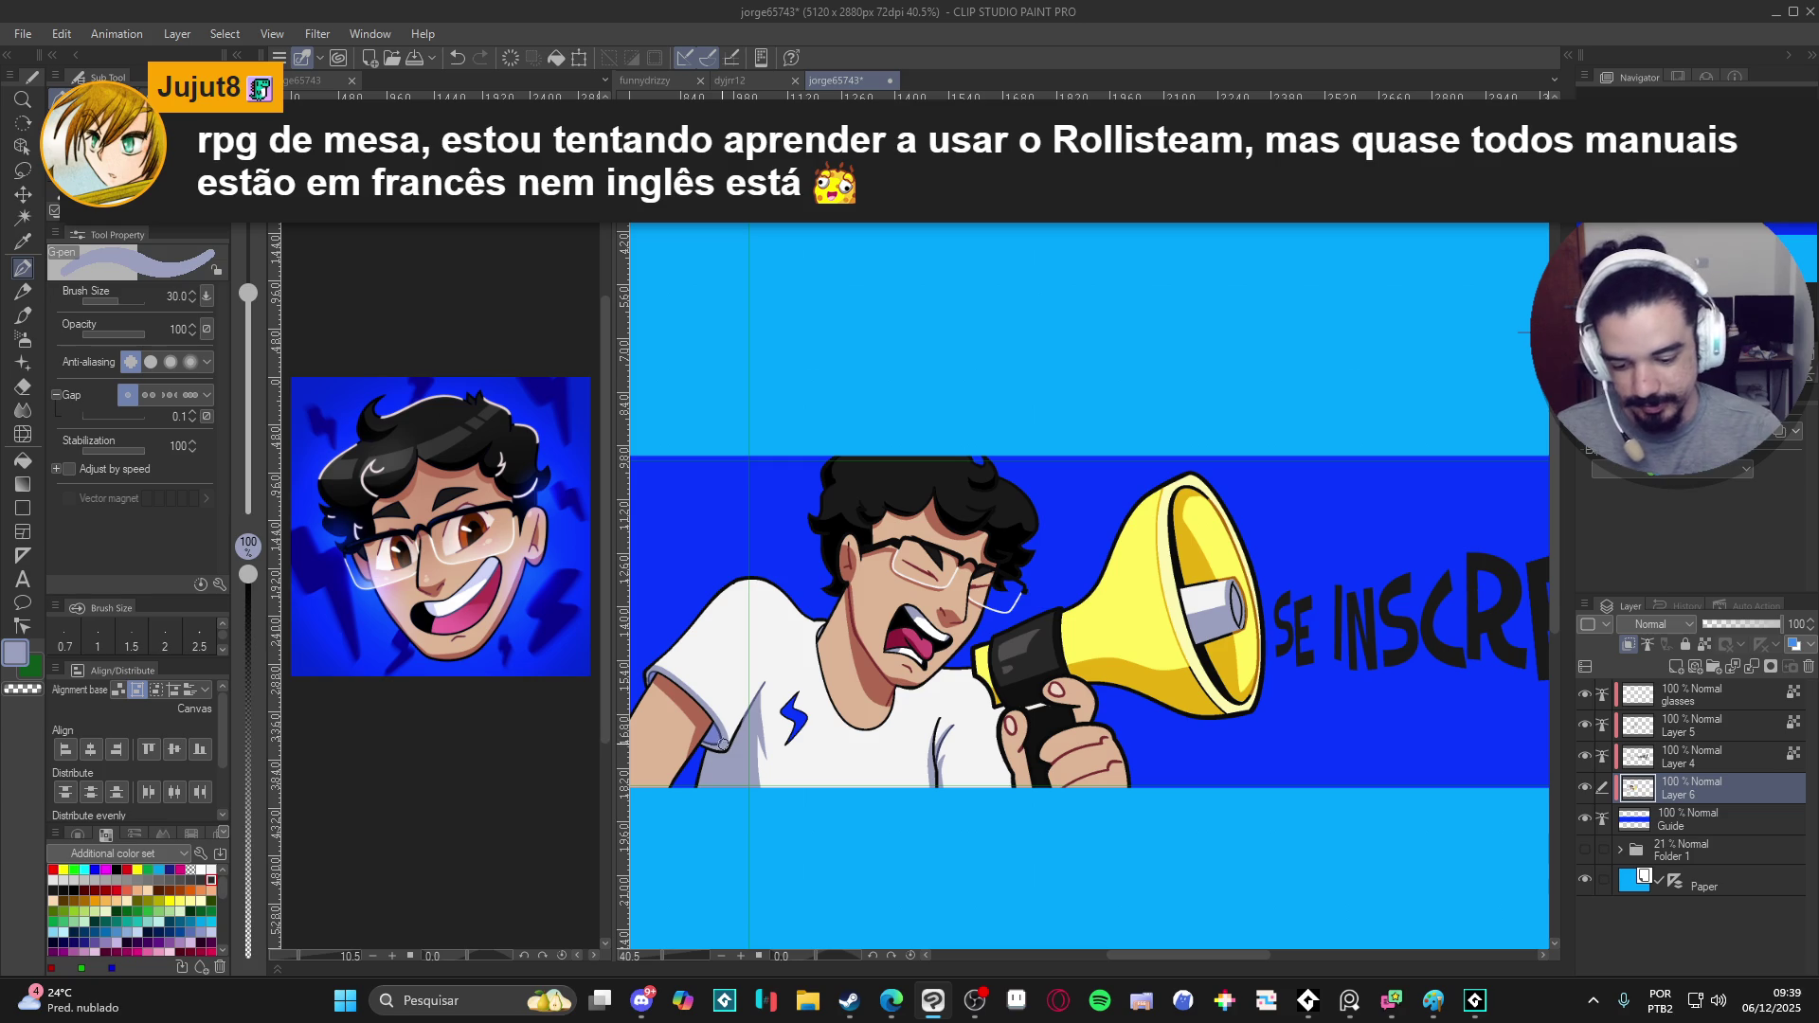
left_click(723, 726, "alt")
left_click_drag(1128, 616, 1111, 622)
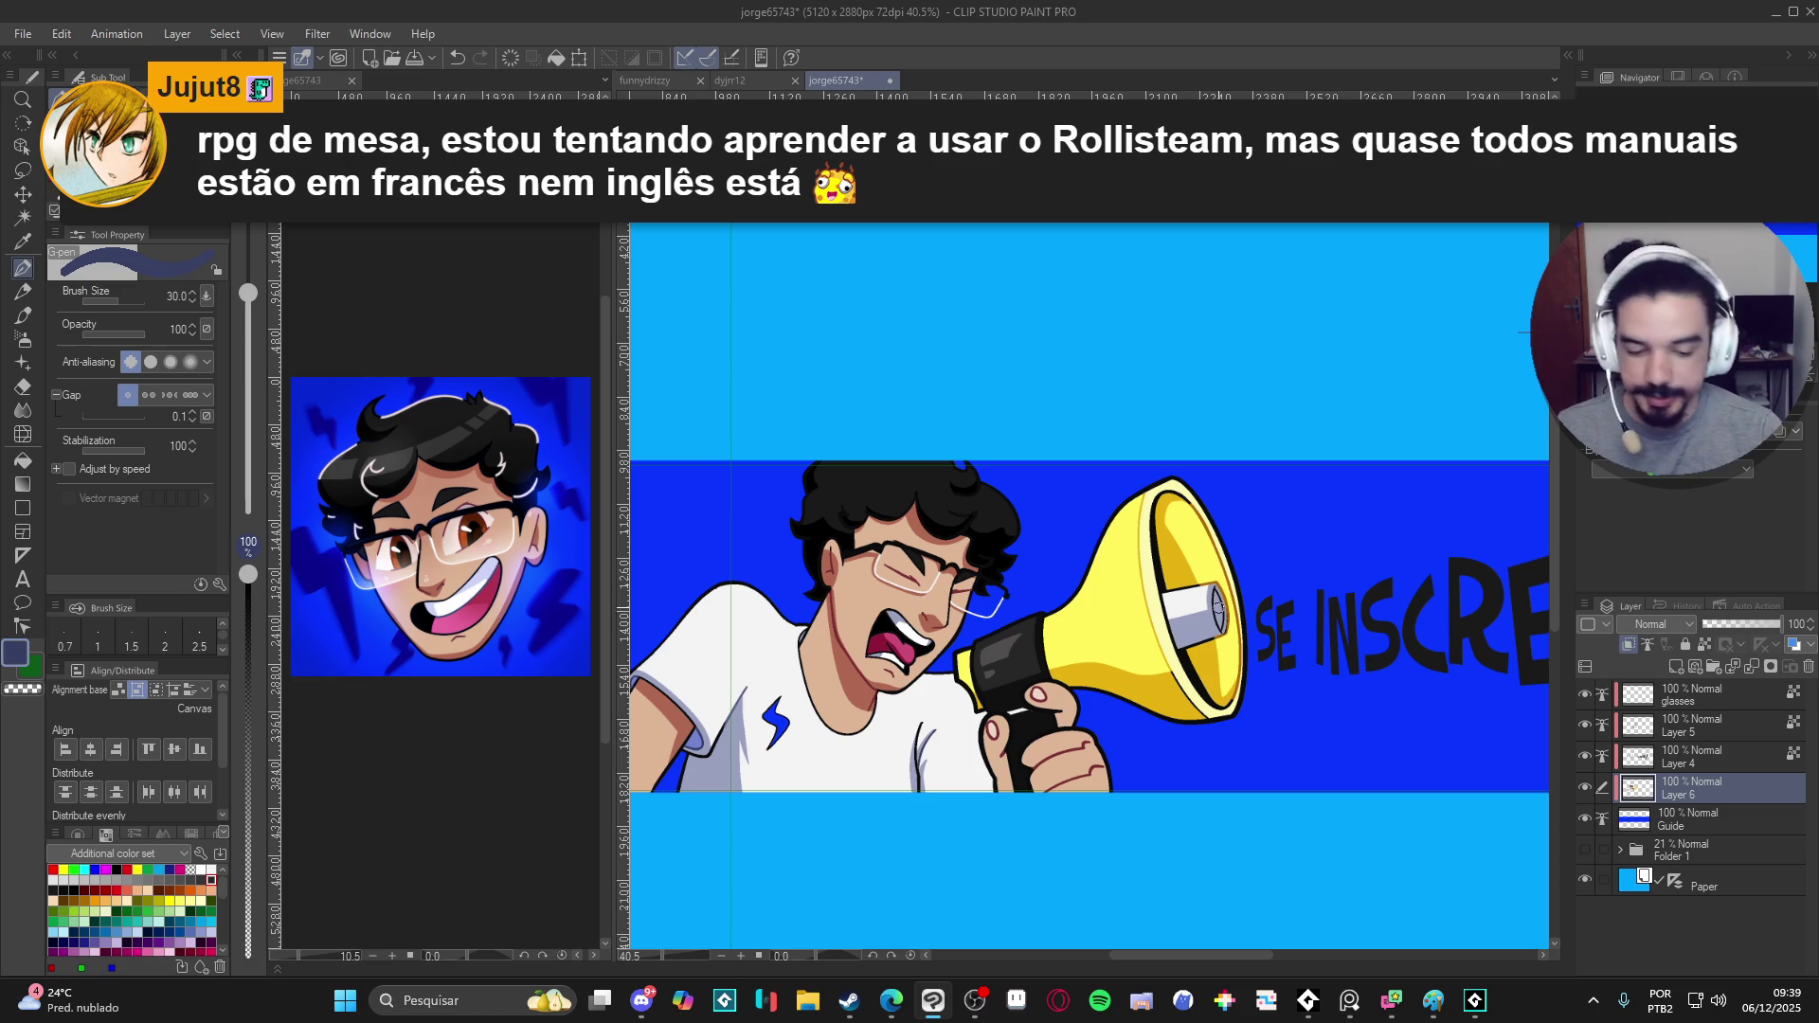
key("g")
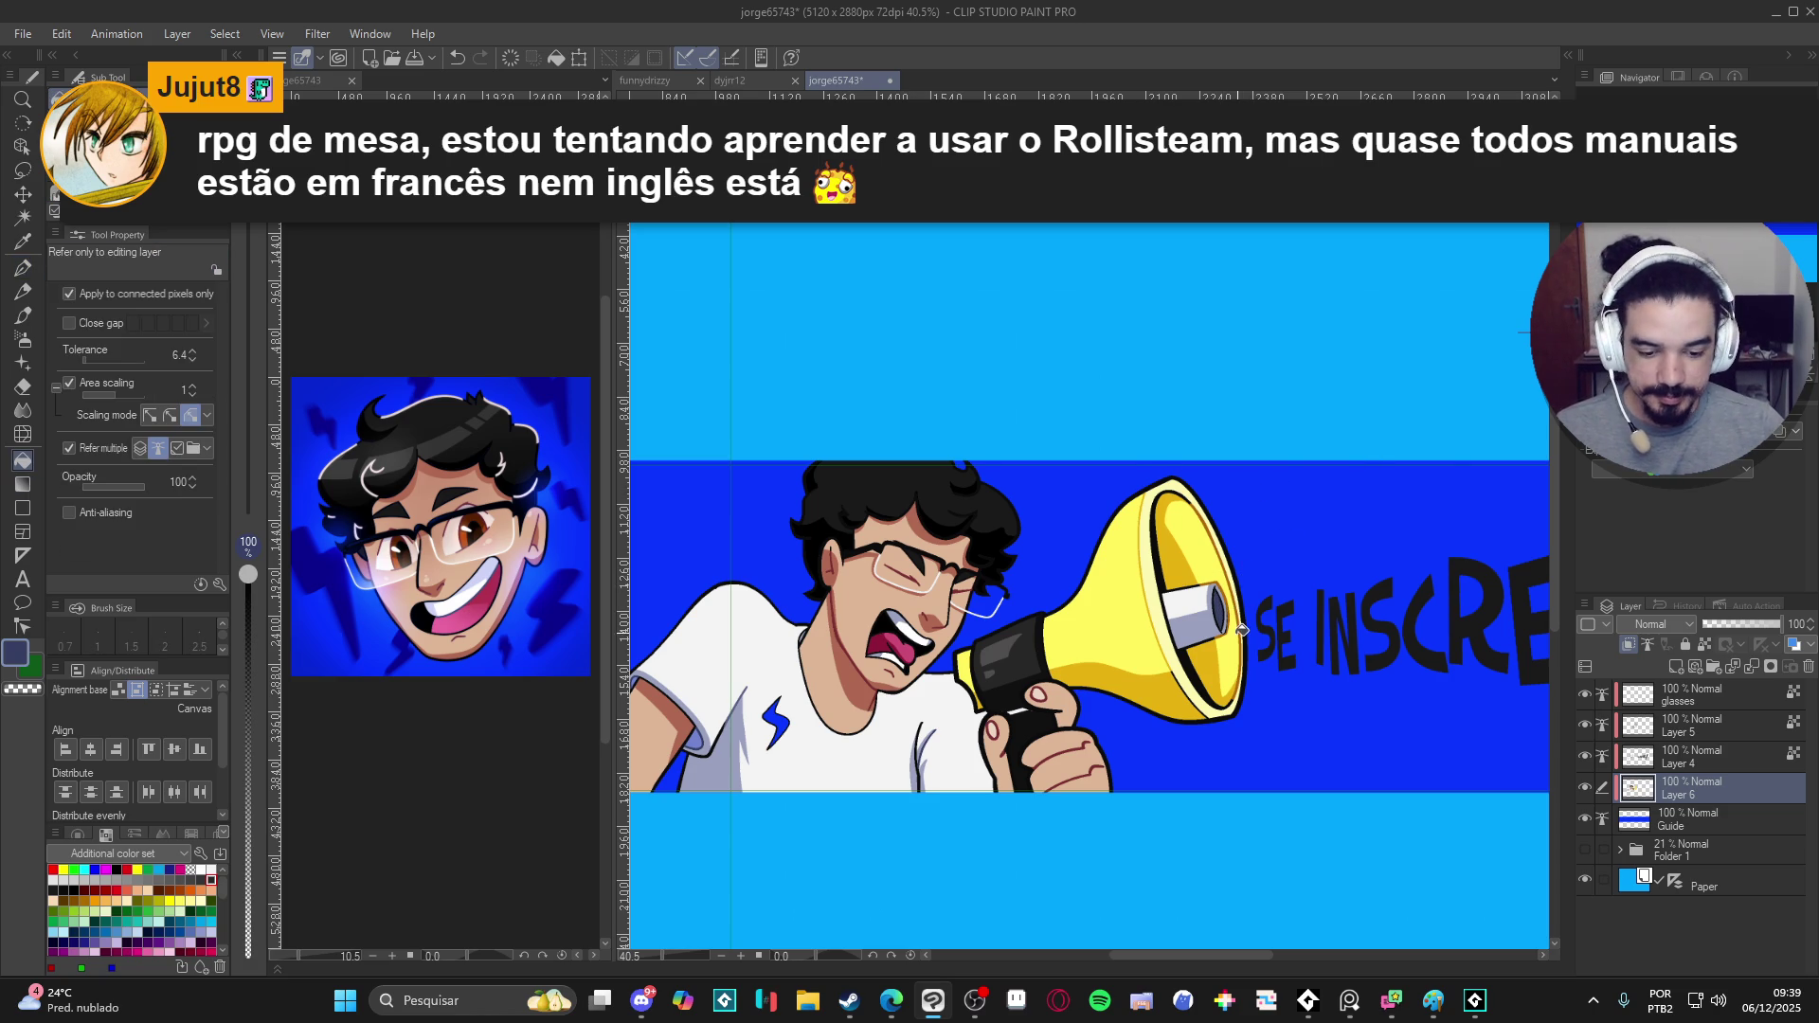
scroll(1270, 621, "up", 2)
scroll(1269, 620, "up", 2)
- Check the megaphone and lettering layers, then select Layer 5 with a halved G-pen size
double_click(1584, 785)
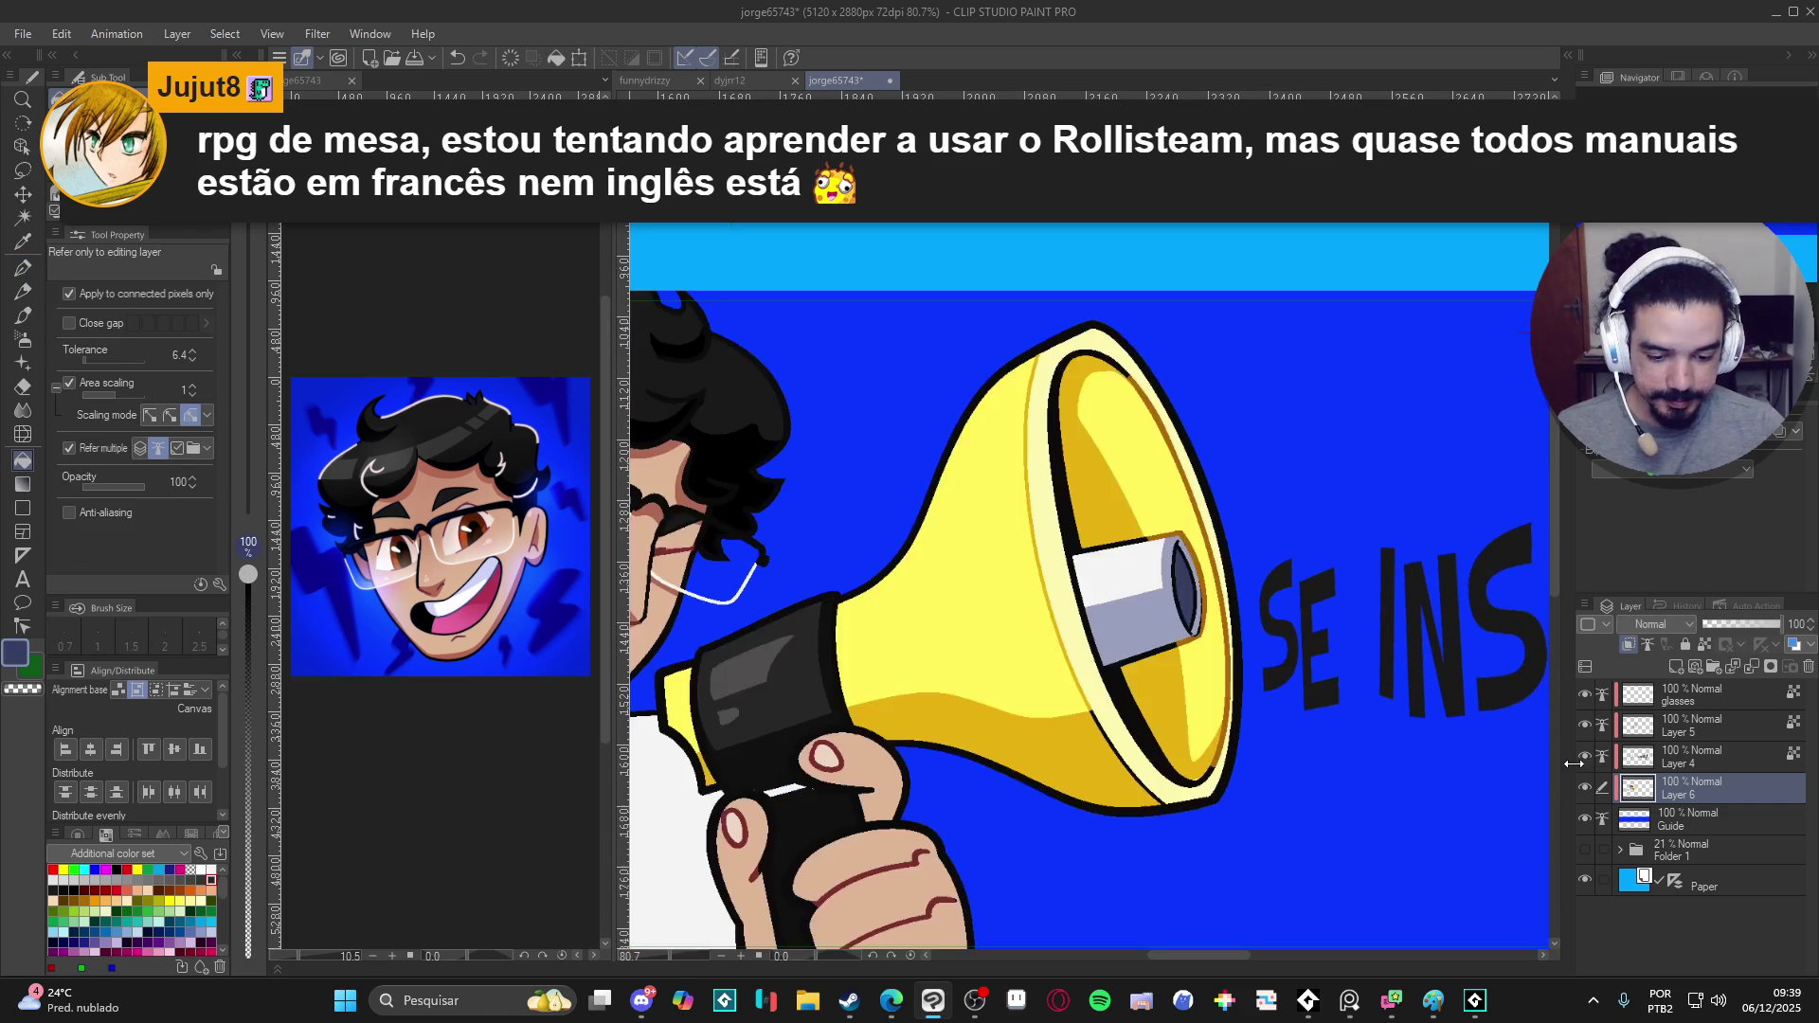
double_click(1578, 758)
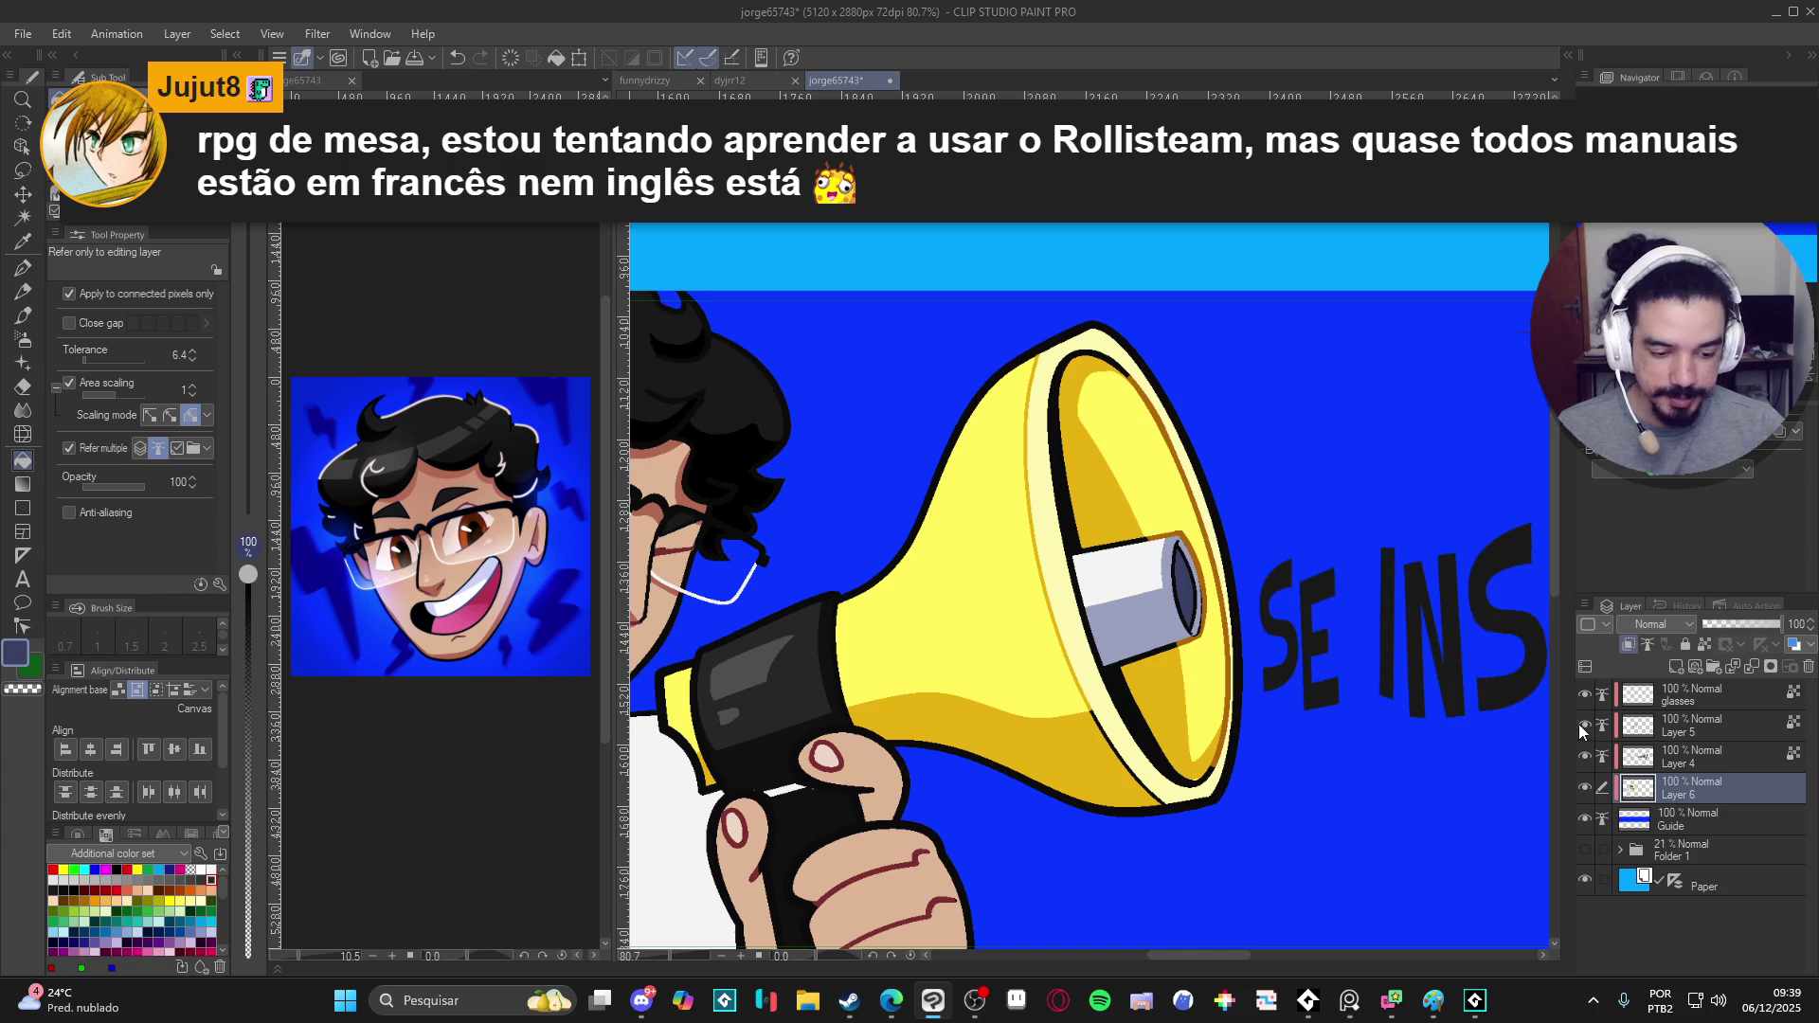
left_click(1629, 728)
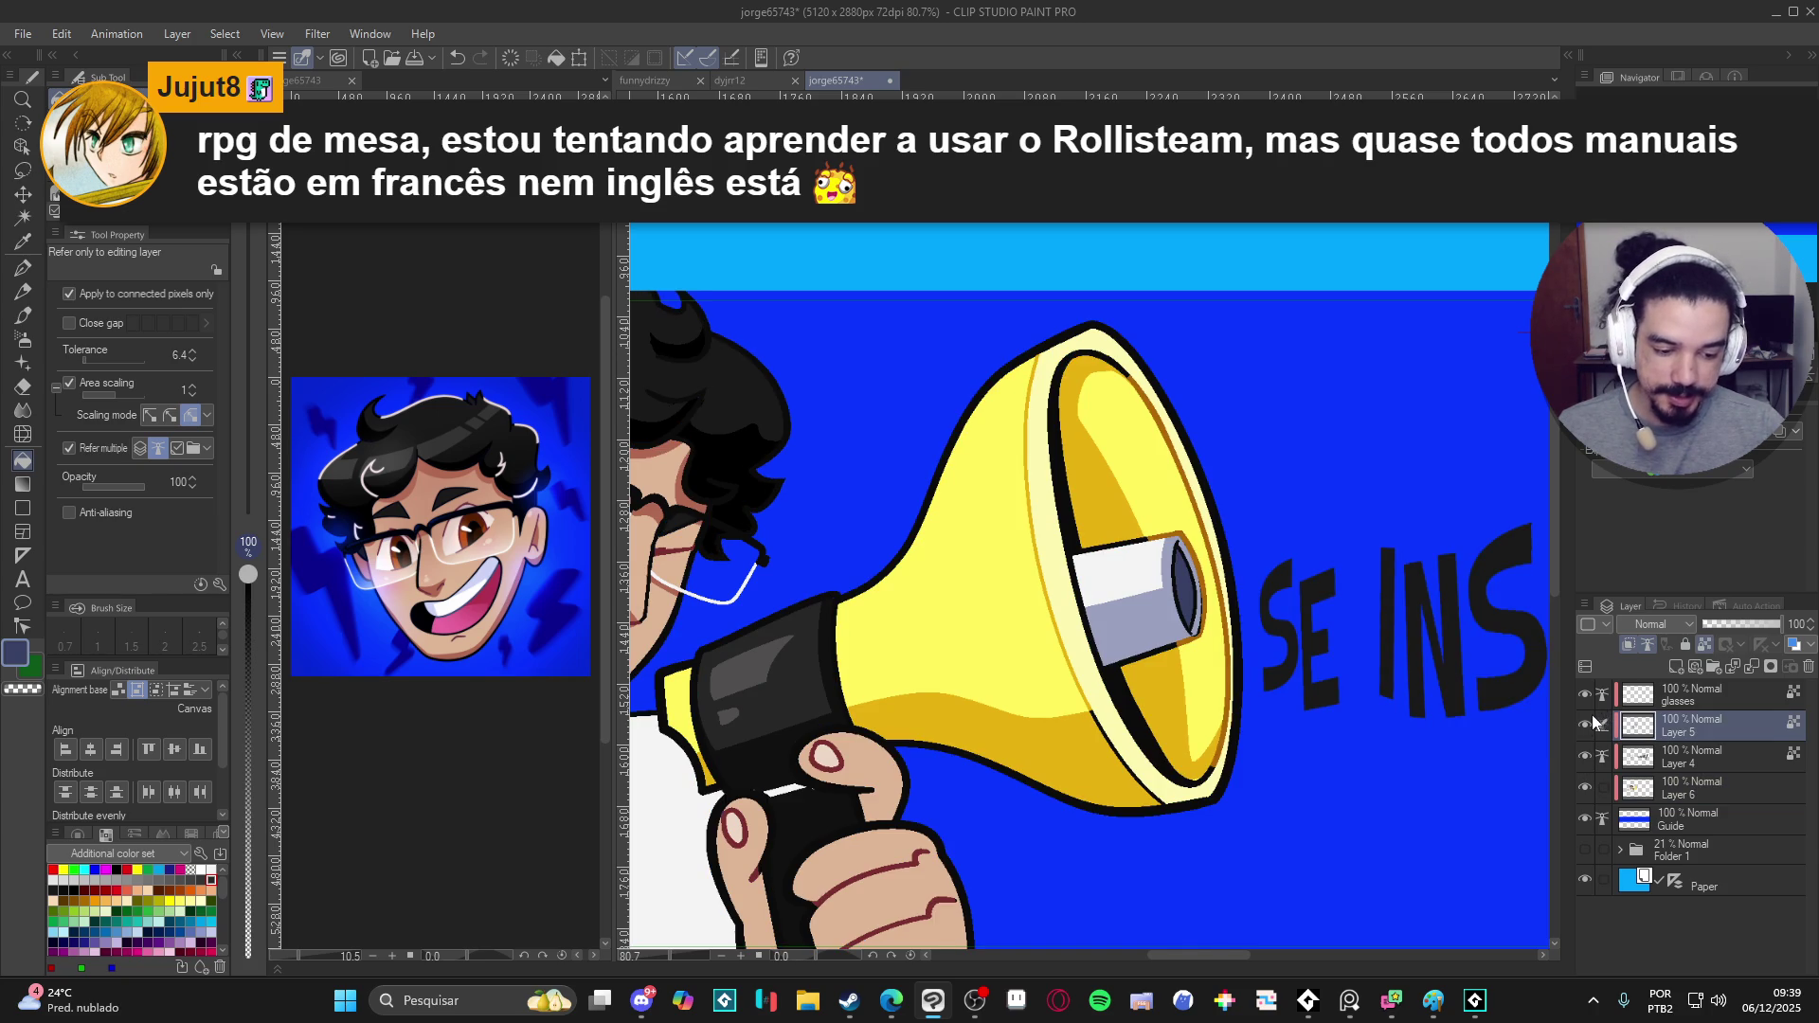
scroll(1168, 609, "up", 1)
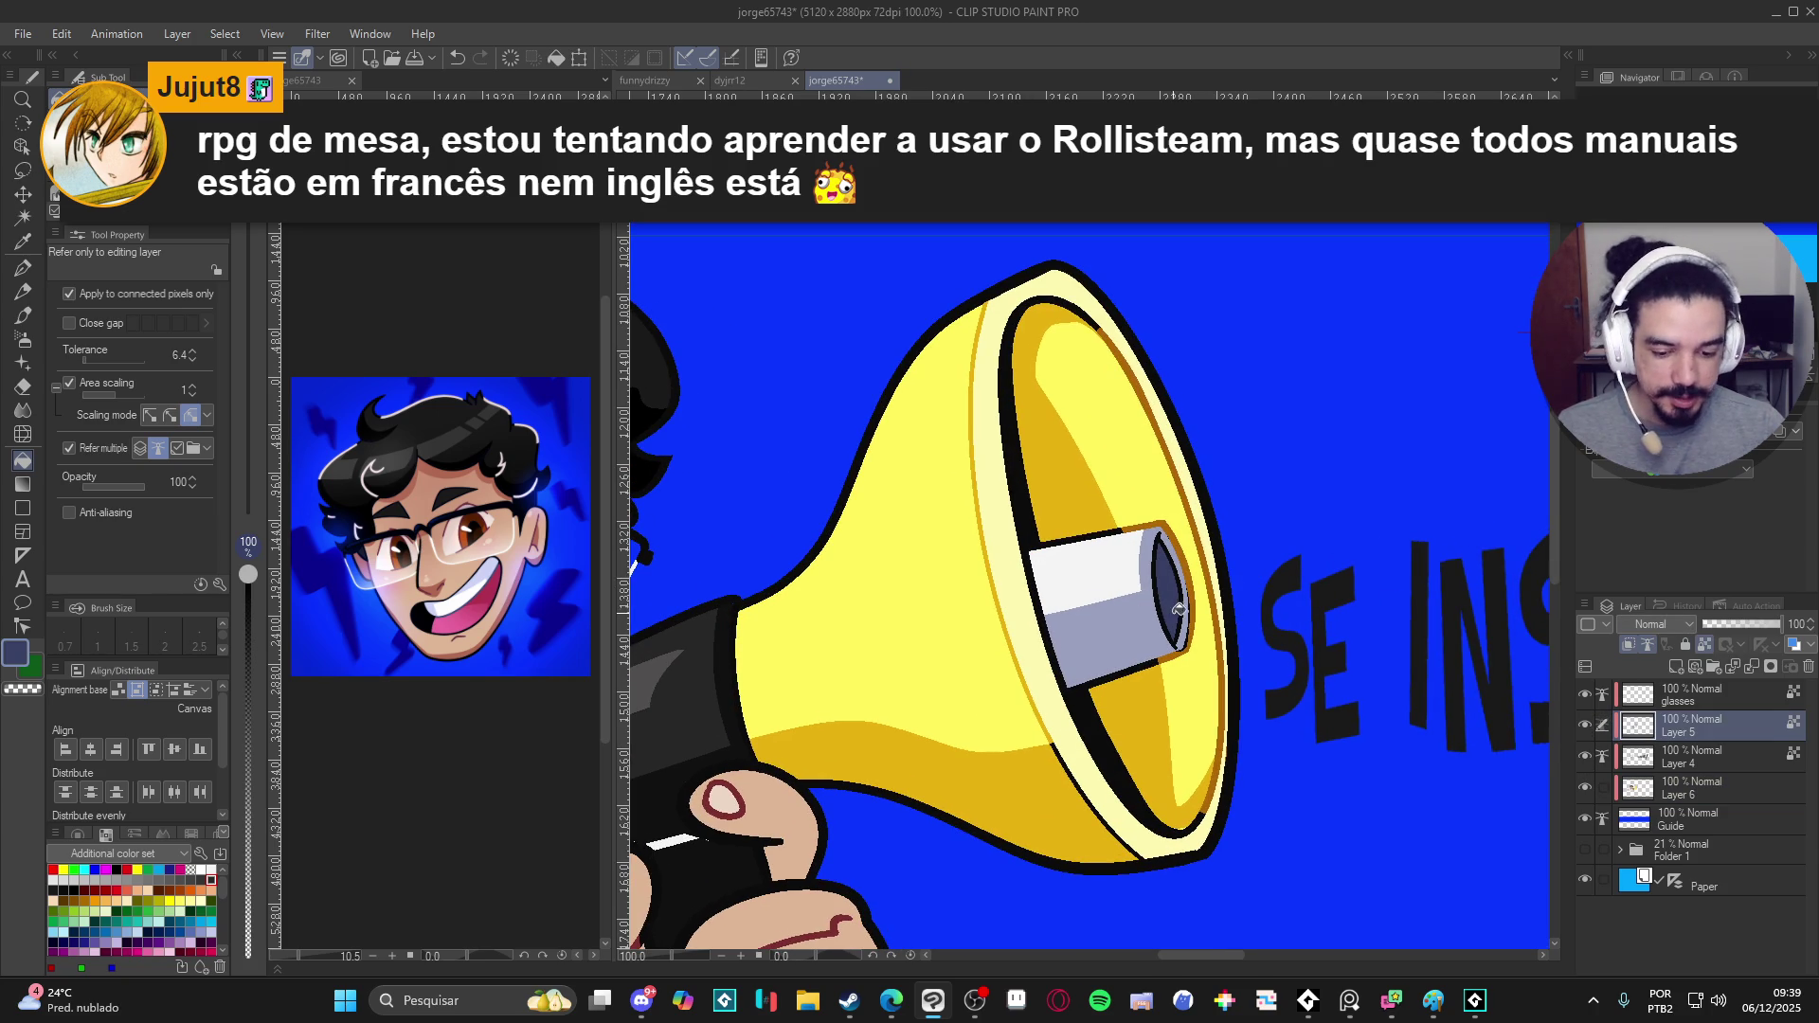
key("p")
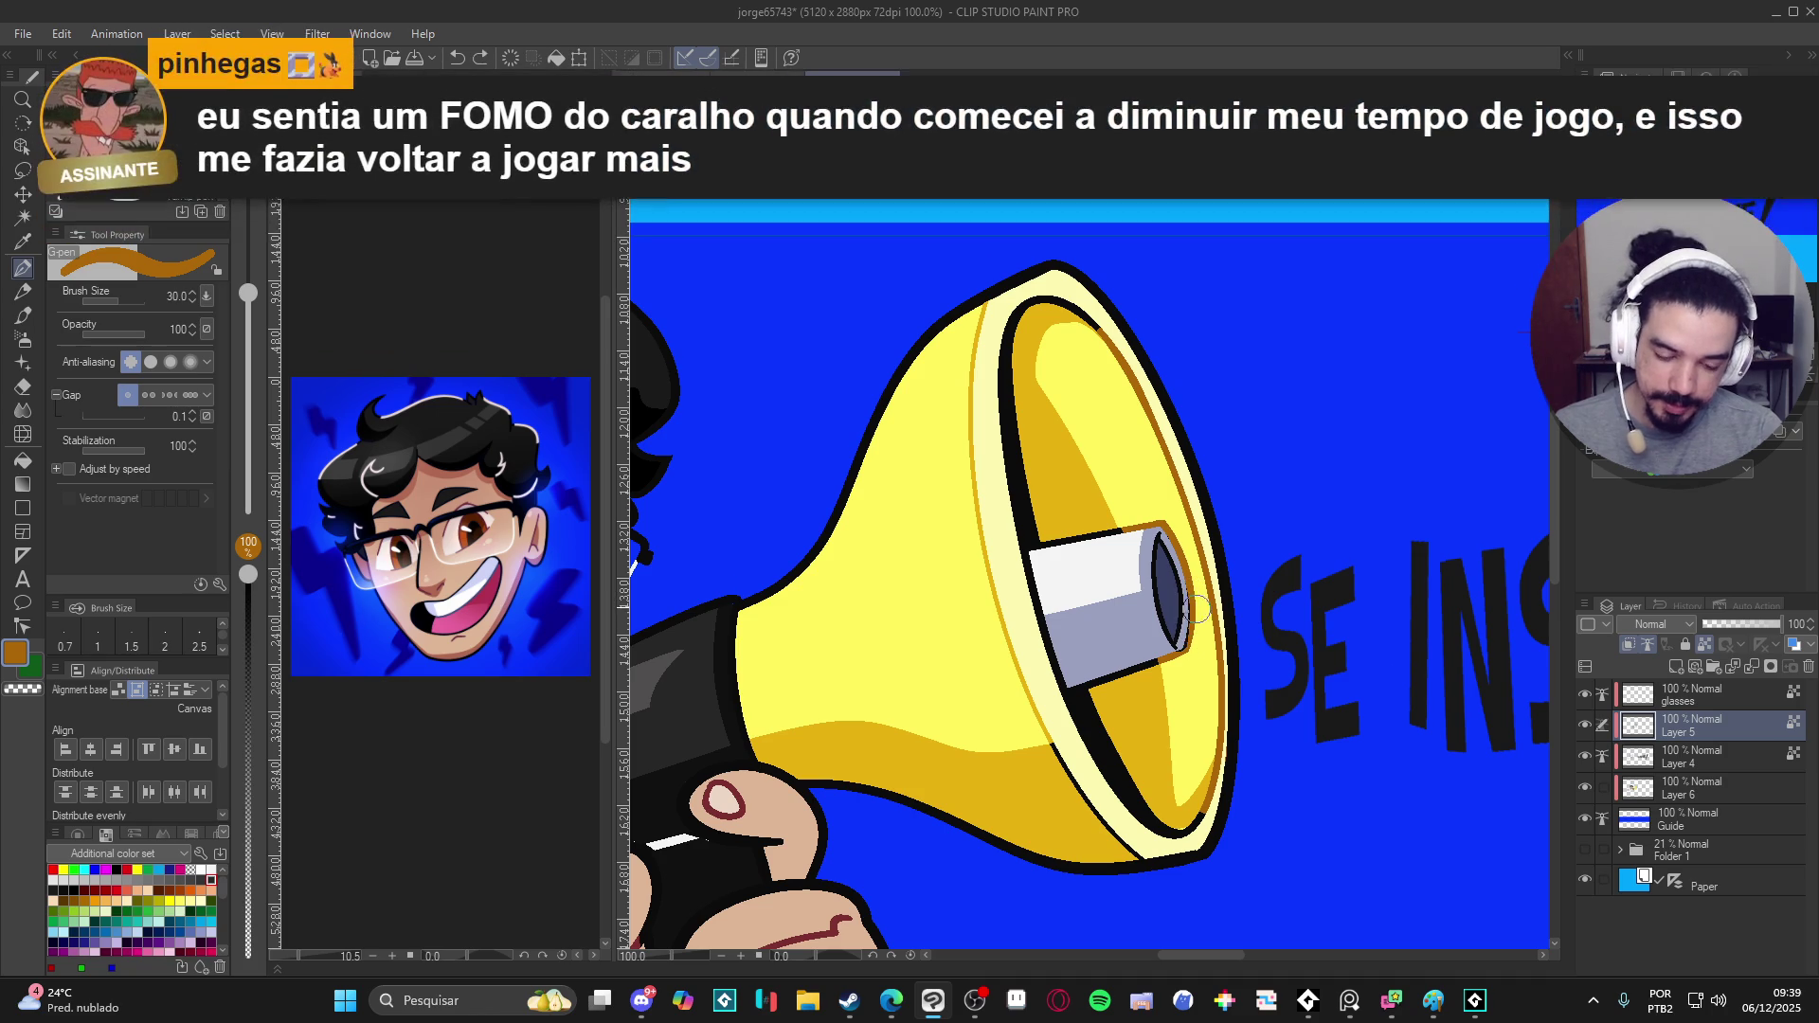
key("bracketleft")
key("bracketleft")
key("bracketleft")
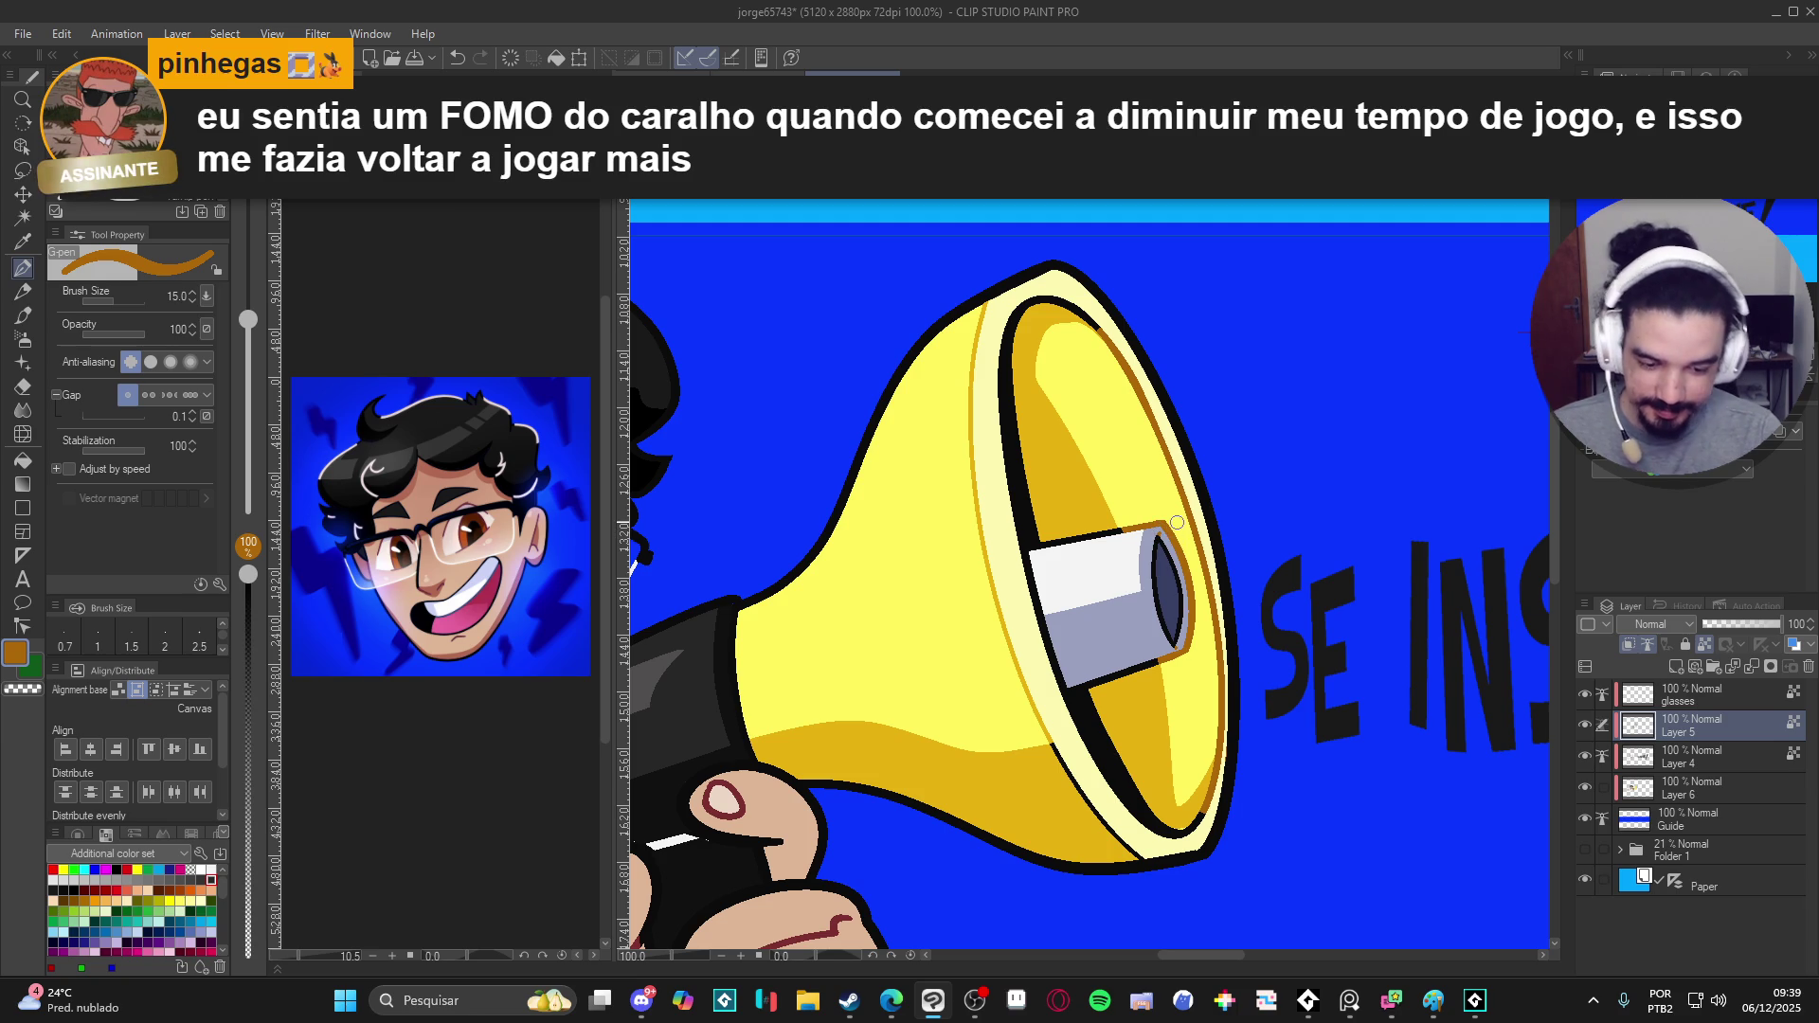
scroll(935, 566, "down", 2)
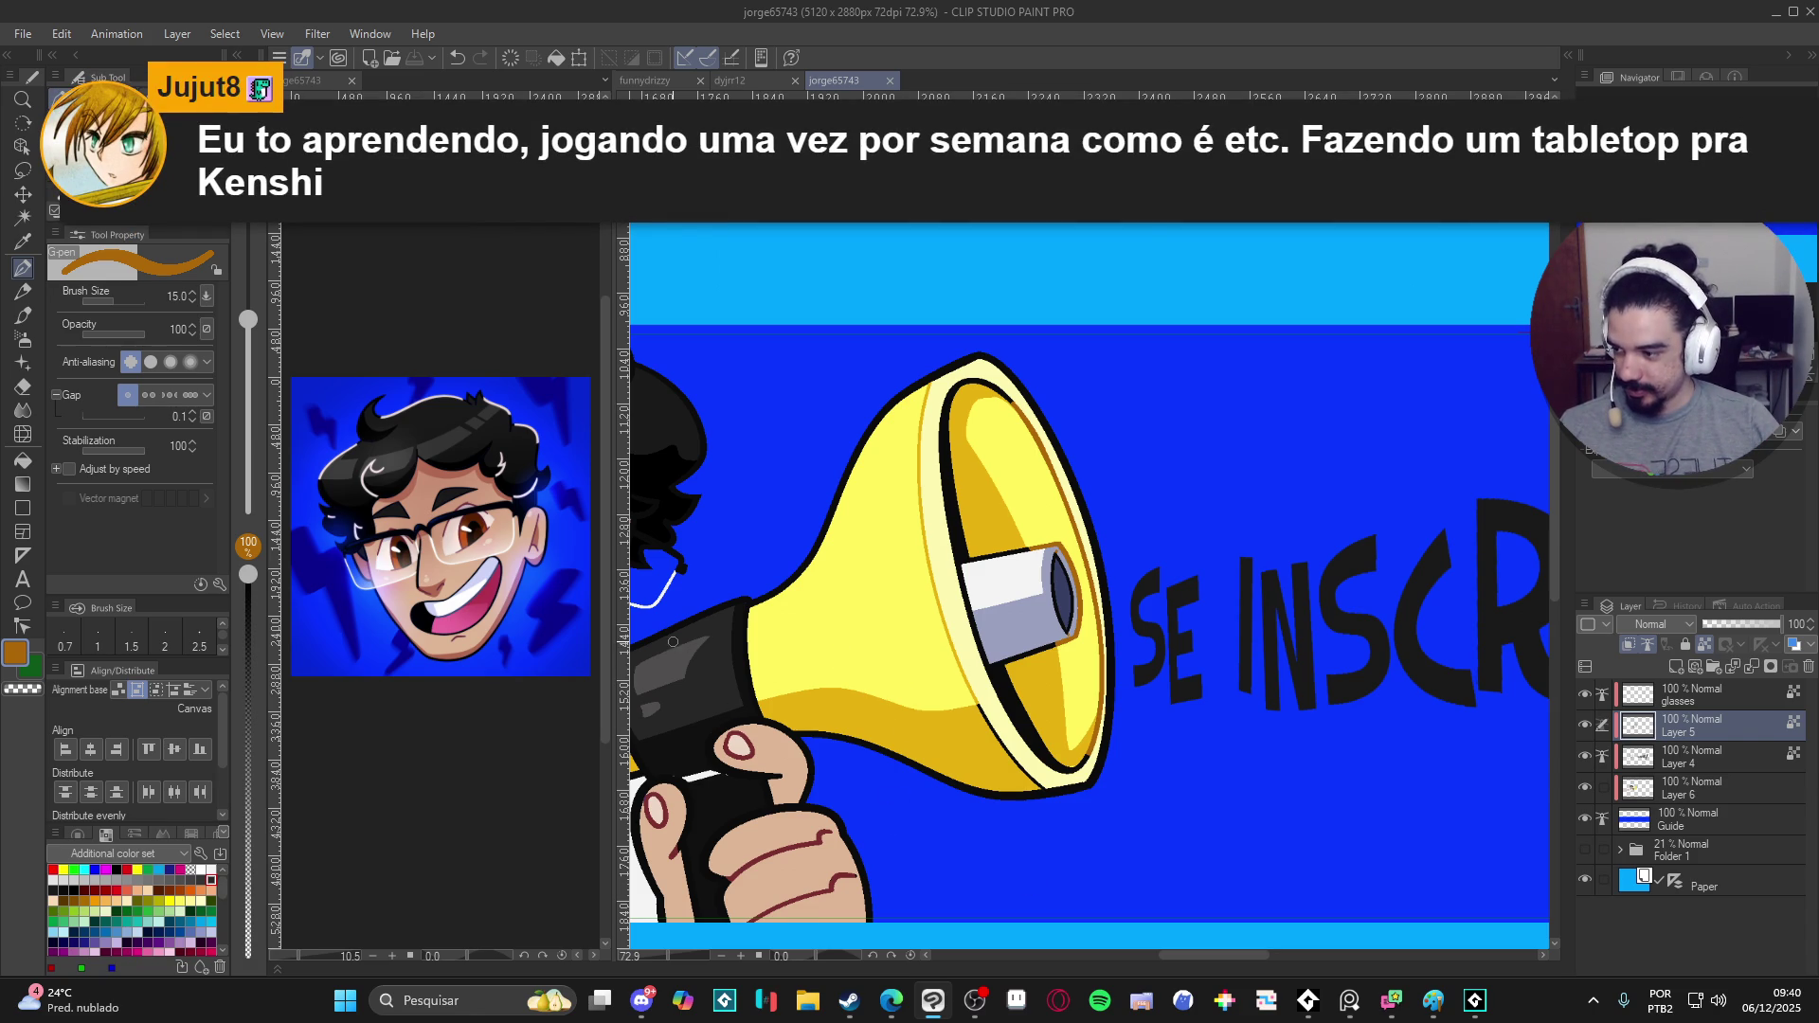
scroll(937, 573, "down", 2)
scroll(967, 611, "down", 2)
scroll(990, 649, "down", 1)
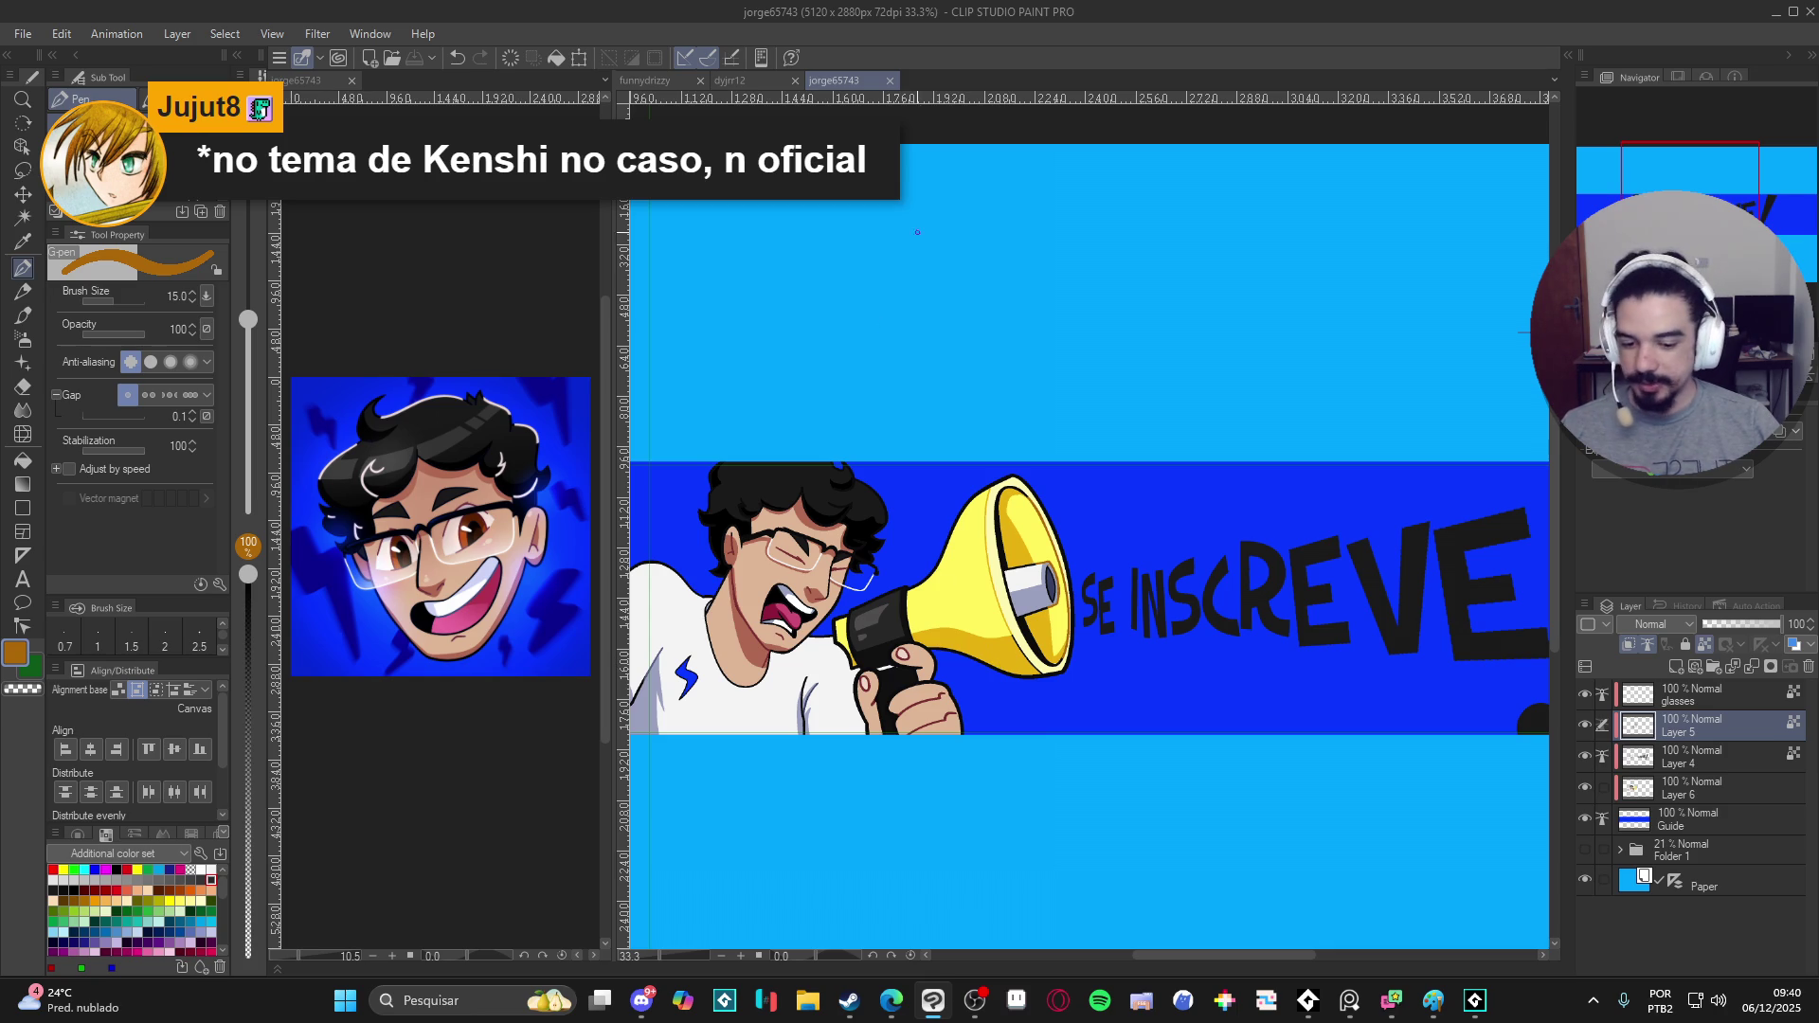
scroll(1072, 484, "left", 2)
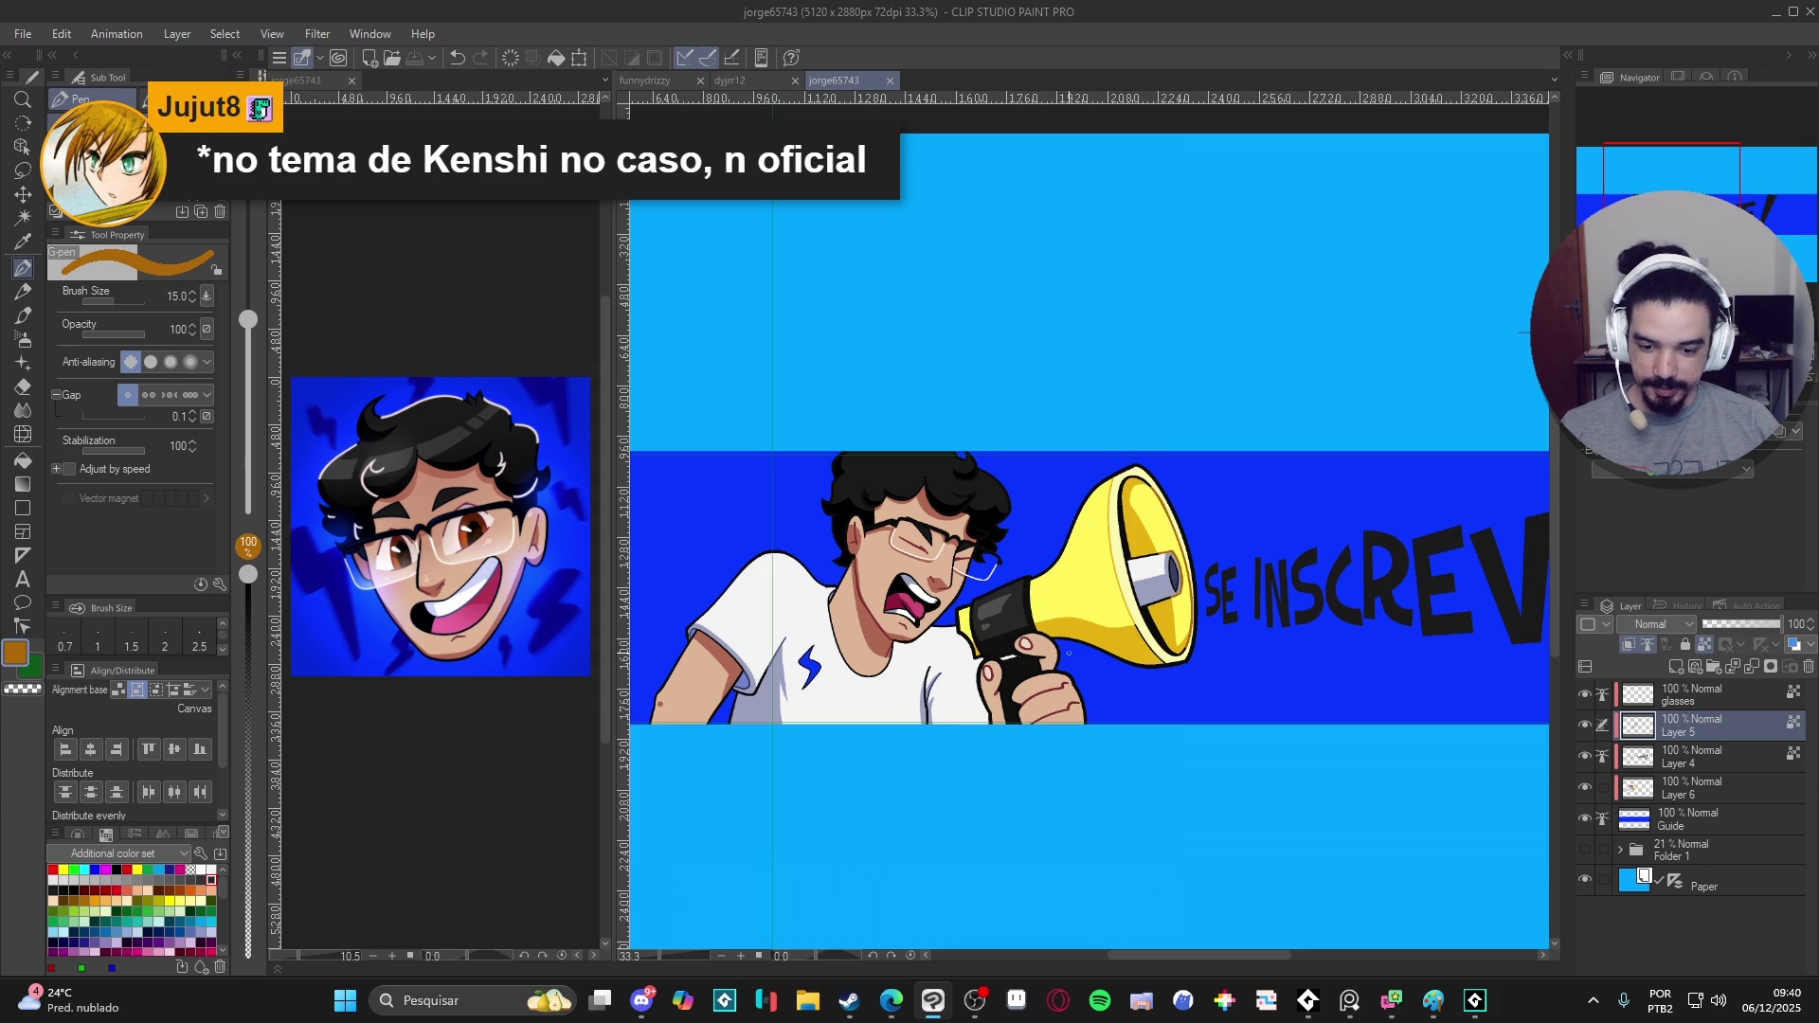
- Select Layer 4 and swap the drawing colour to white
left_click(1589, 752)
scroll(870, 499, "up", 2)
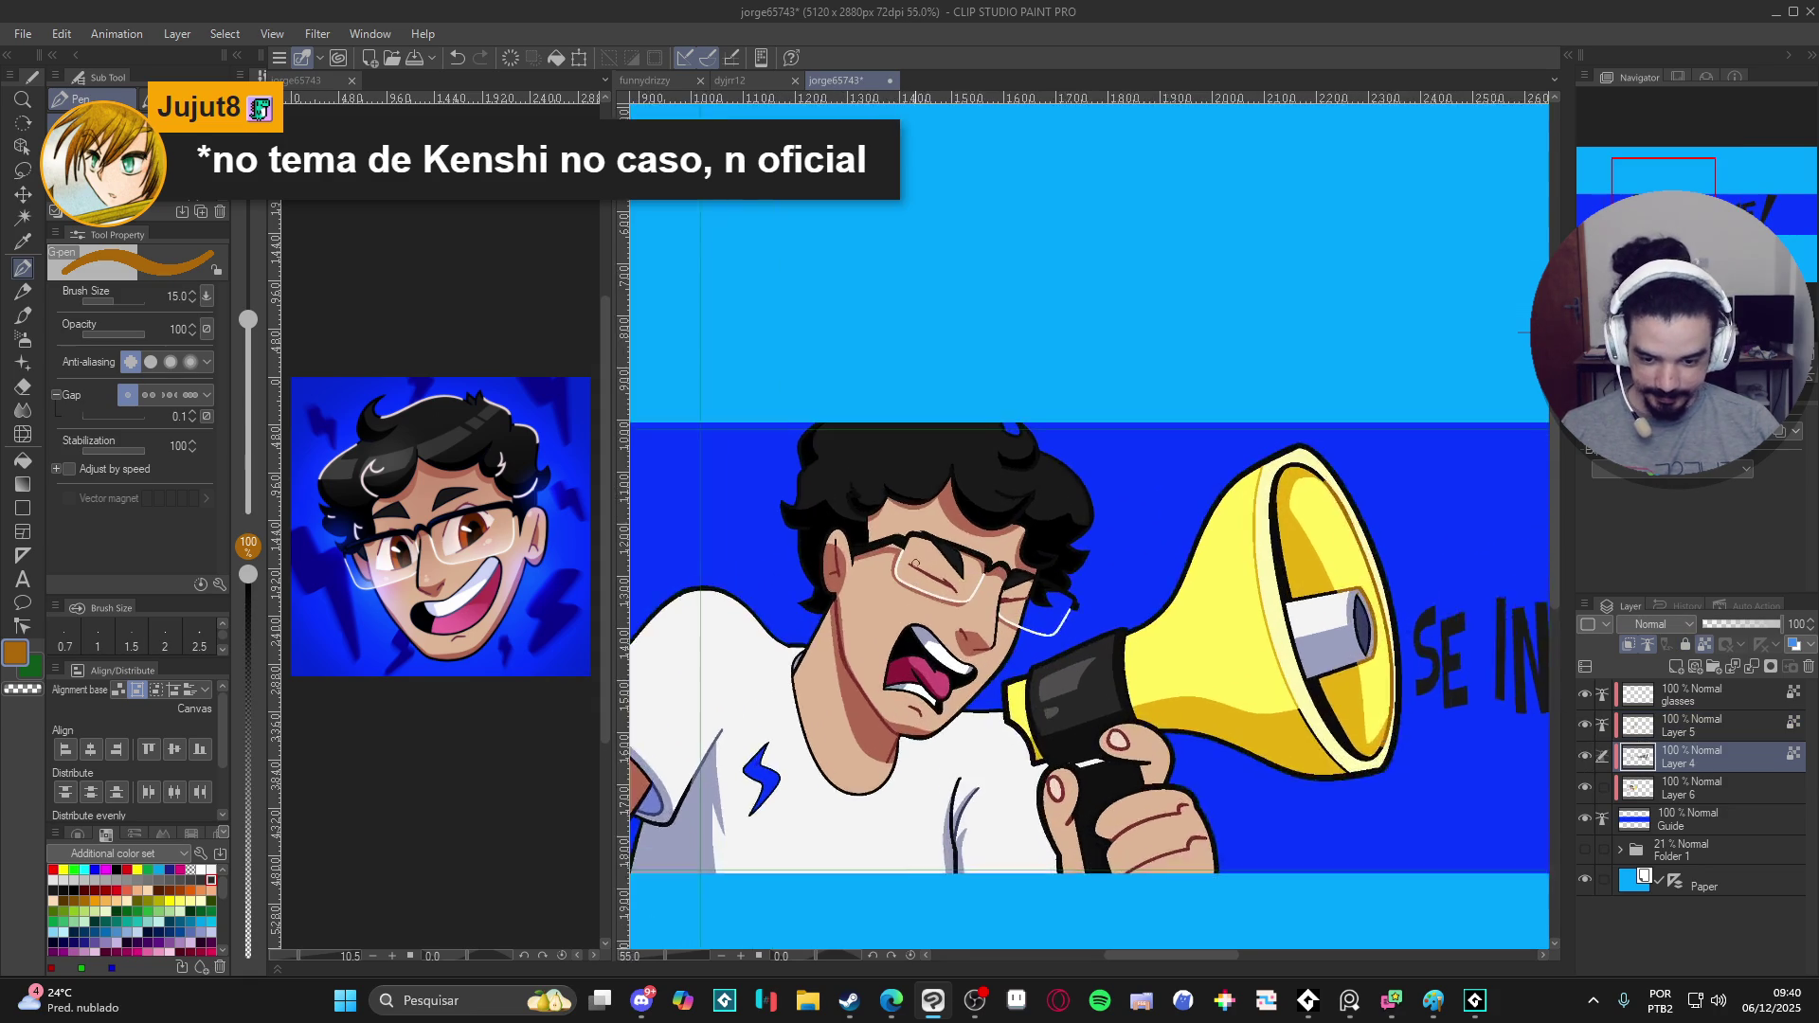
key("x")
- Stroke short white G-pen highlights along the edge of the man's black hair
left_click_drag(1019, 645, 1019, 838)
scroll(1020, 839, "up", 1)
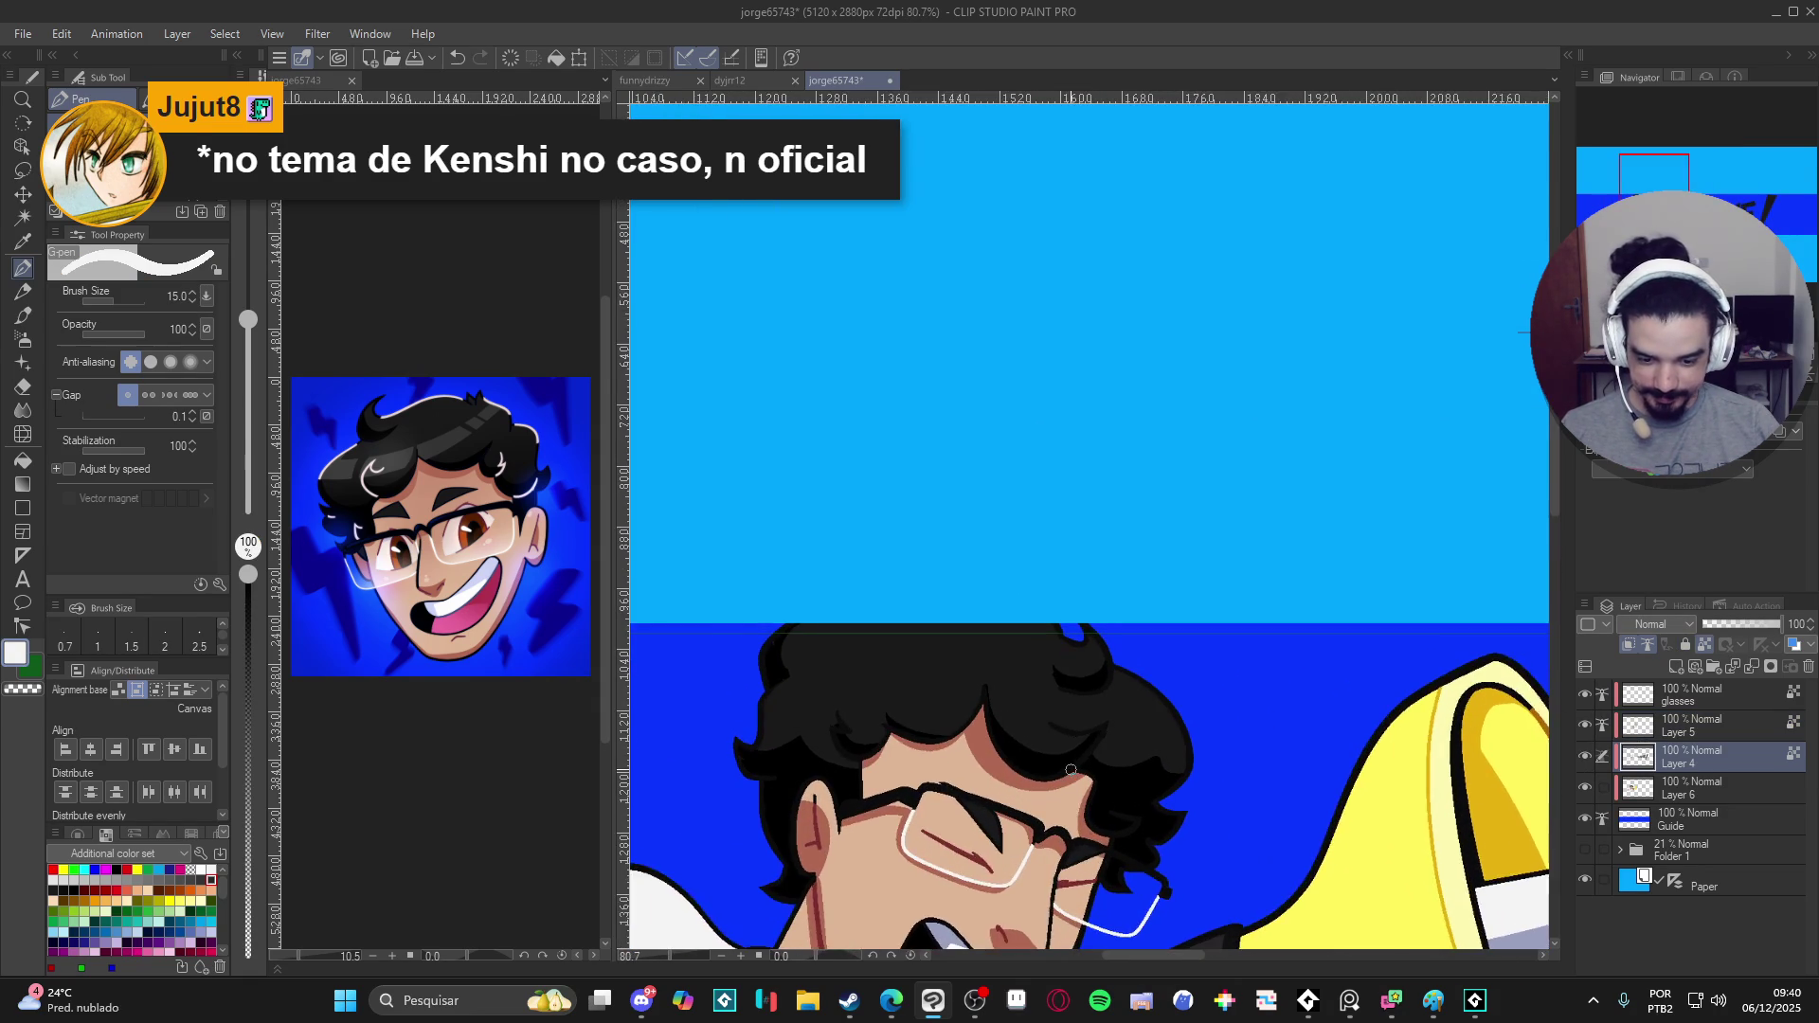
scroll(1034, 755, "up", 1)
left_click_drag(1043, 712, 1119, 715)
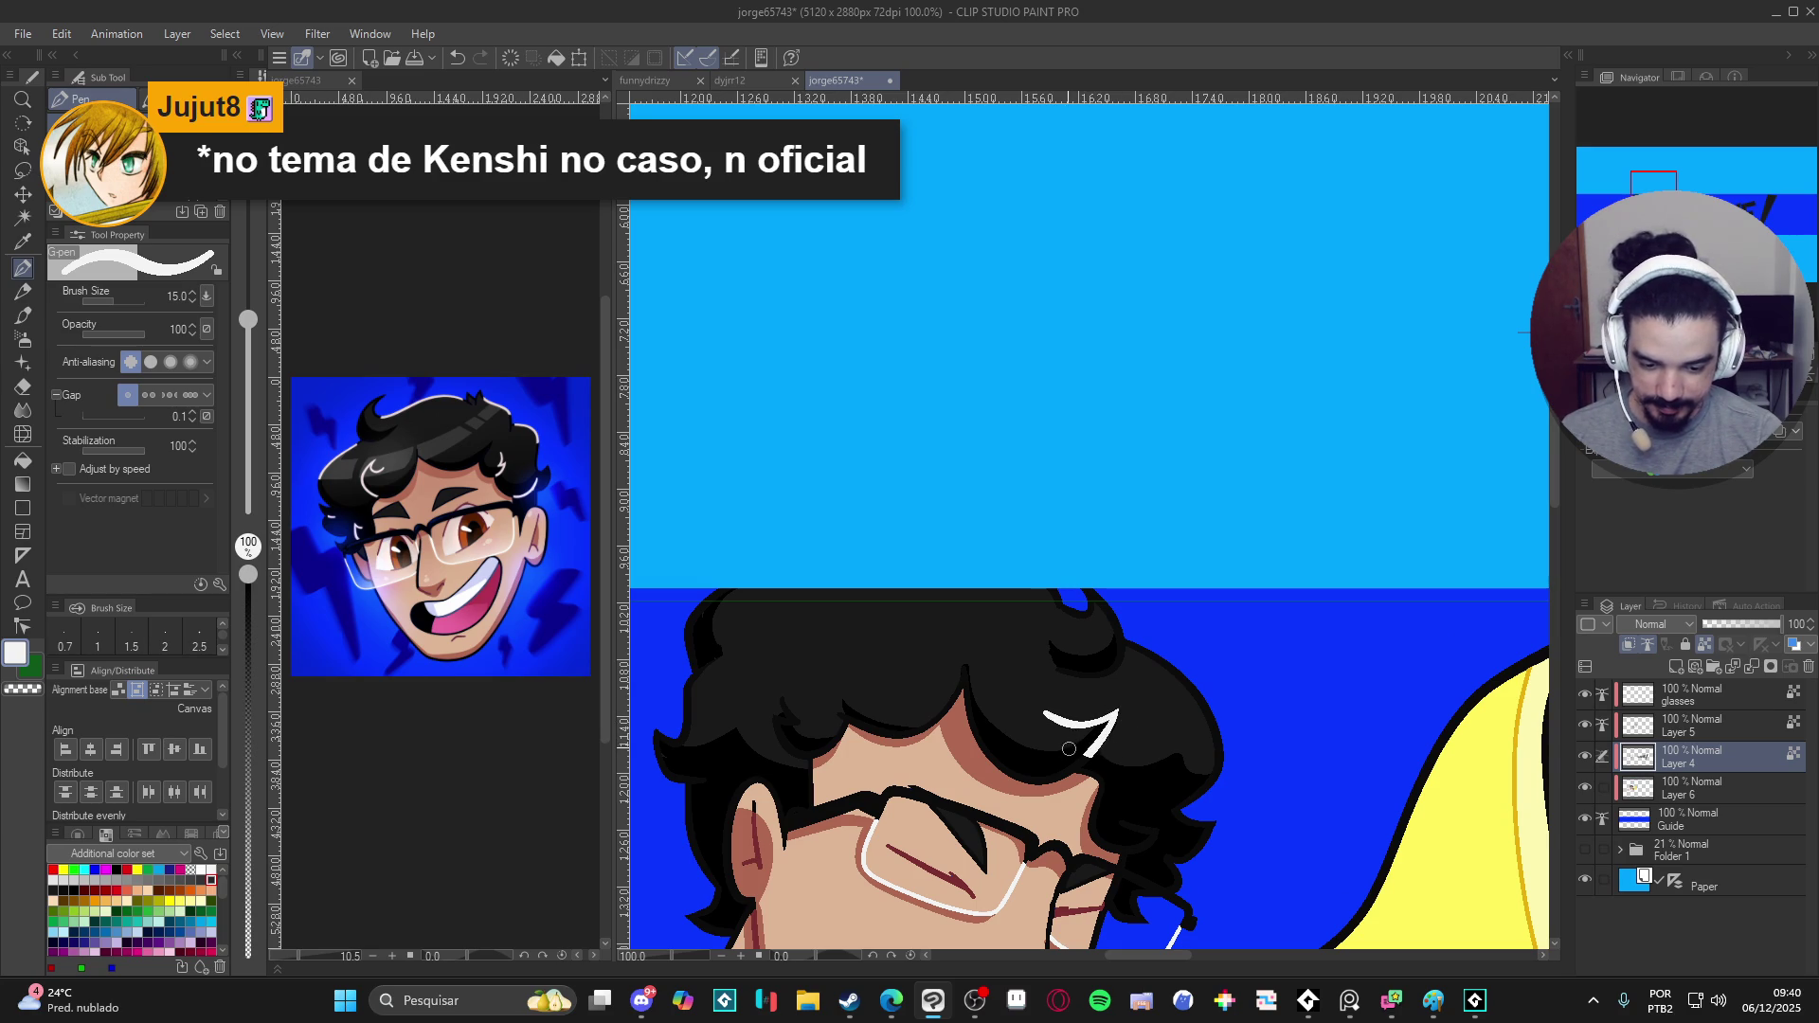
left_click_drag(1081, 668, 1268, 698)
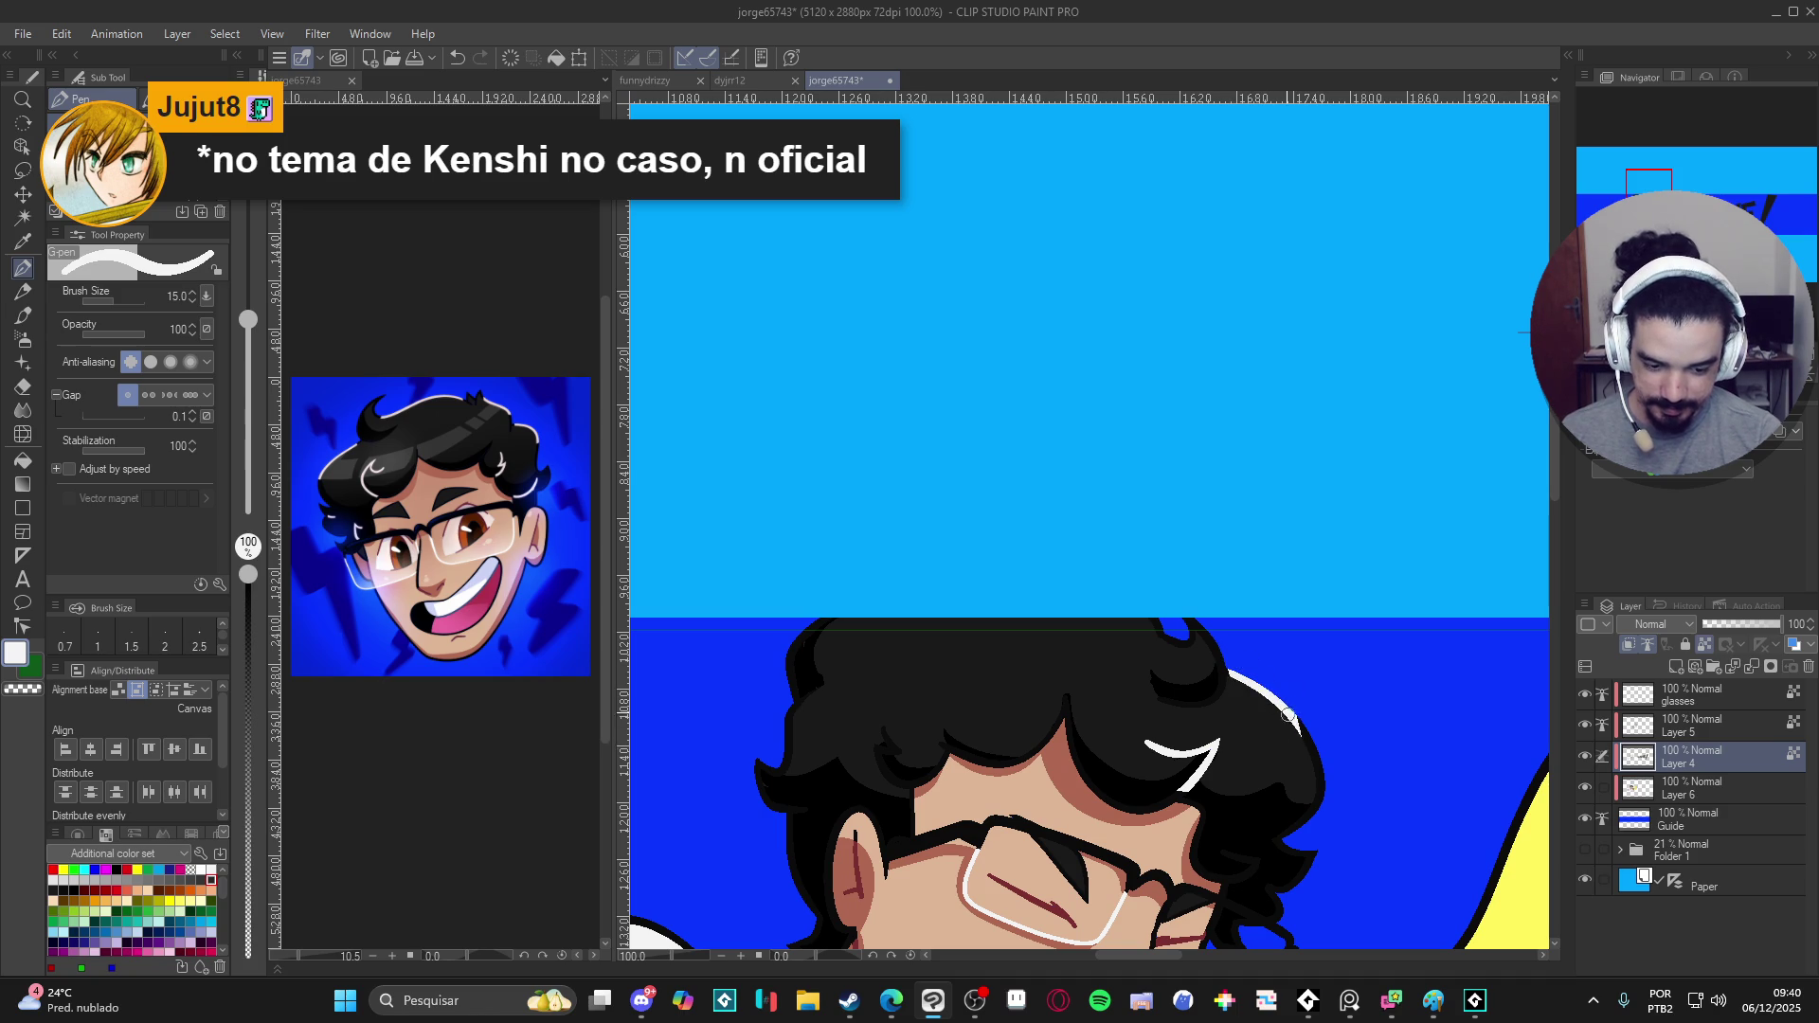
left_click_drag(812, 623, 865, 650)
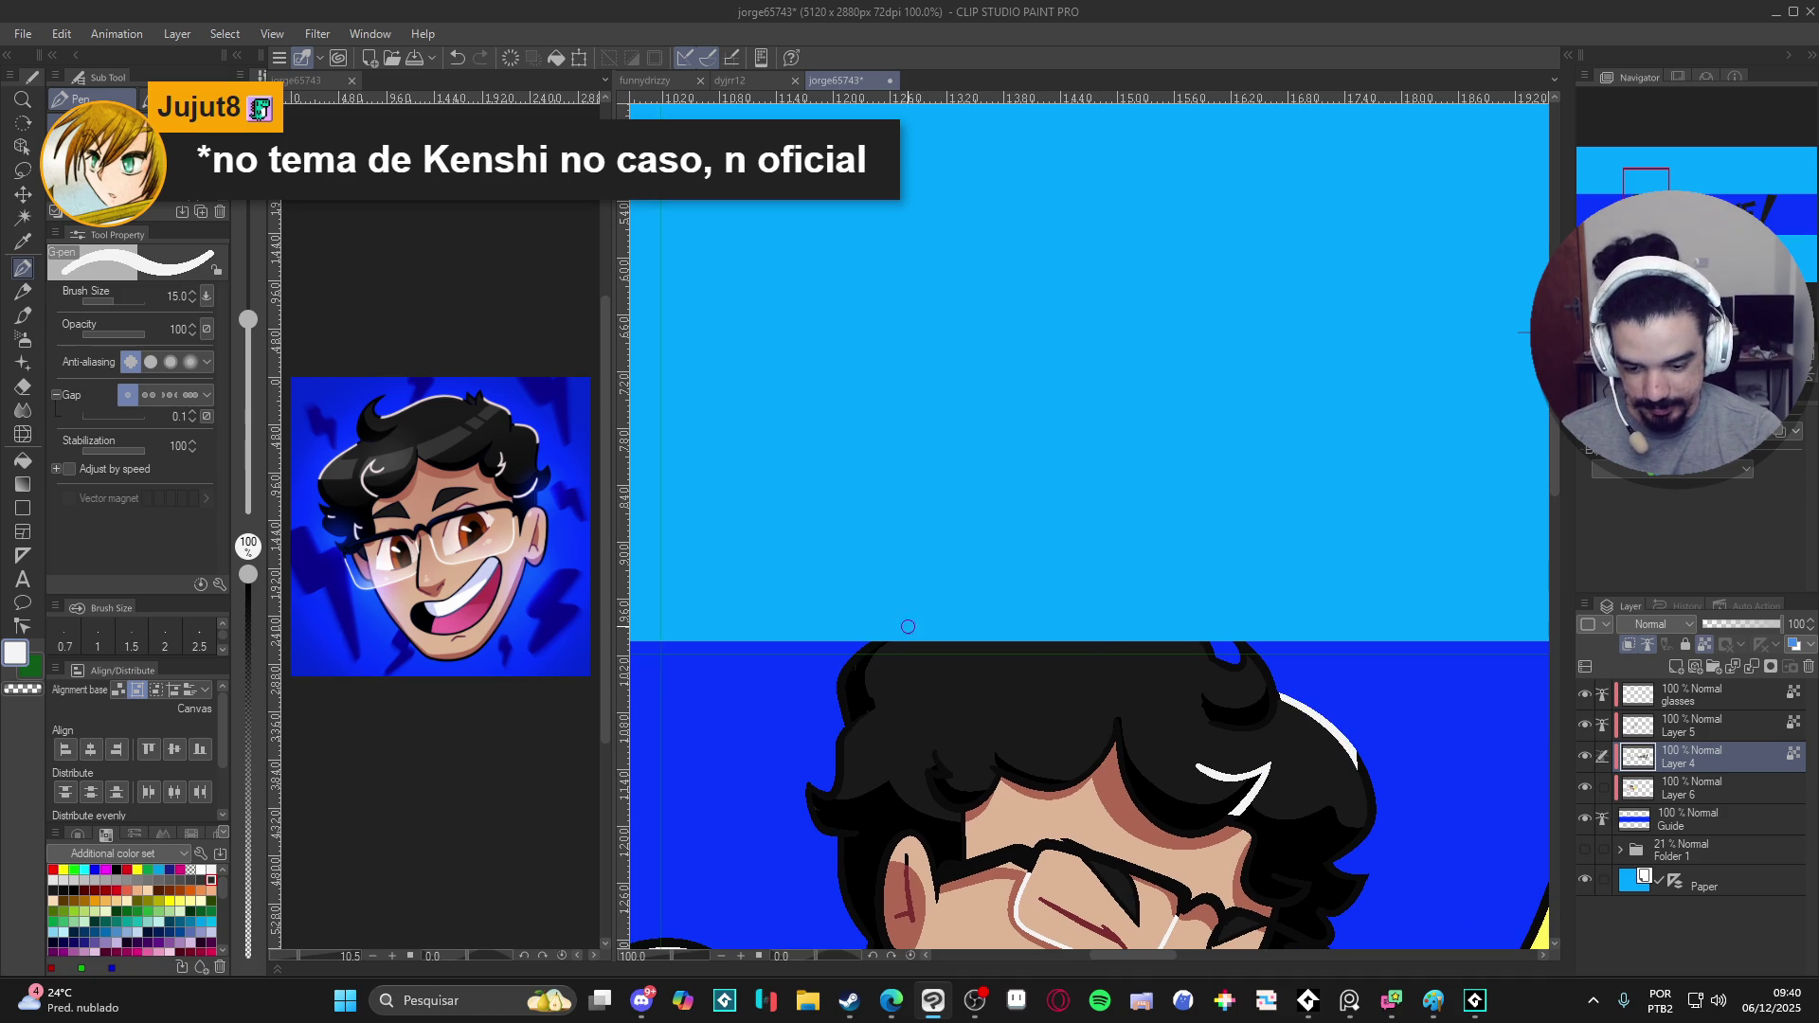
left_click_drag(934, 750, 946, 774)
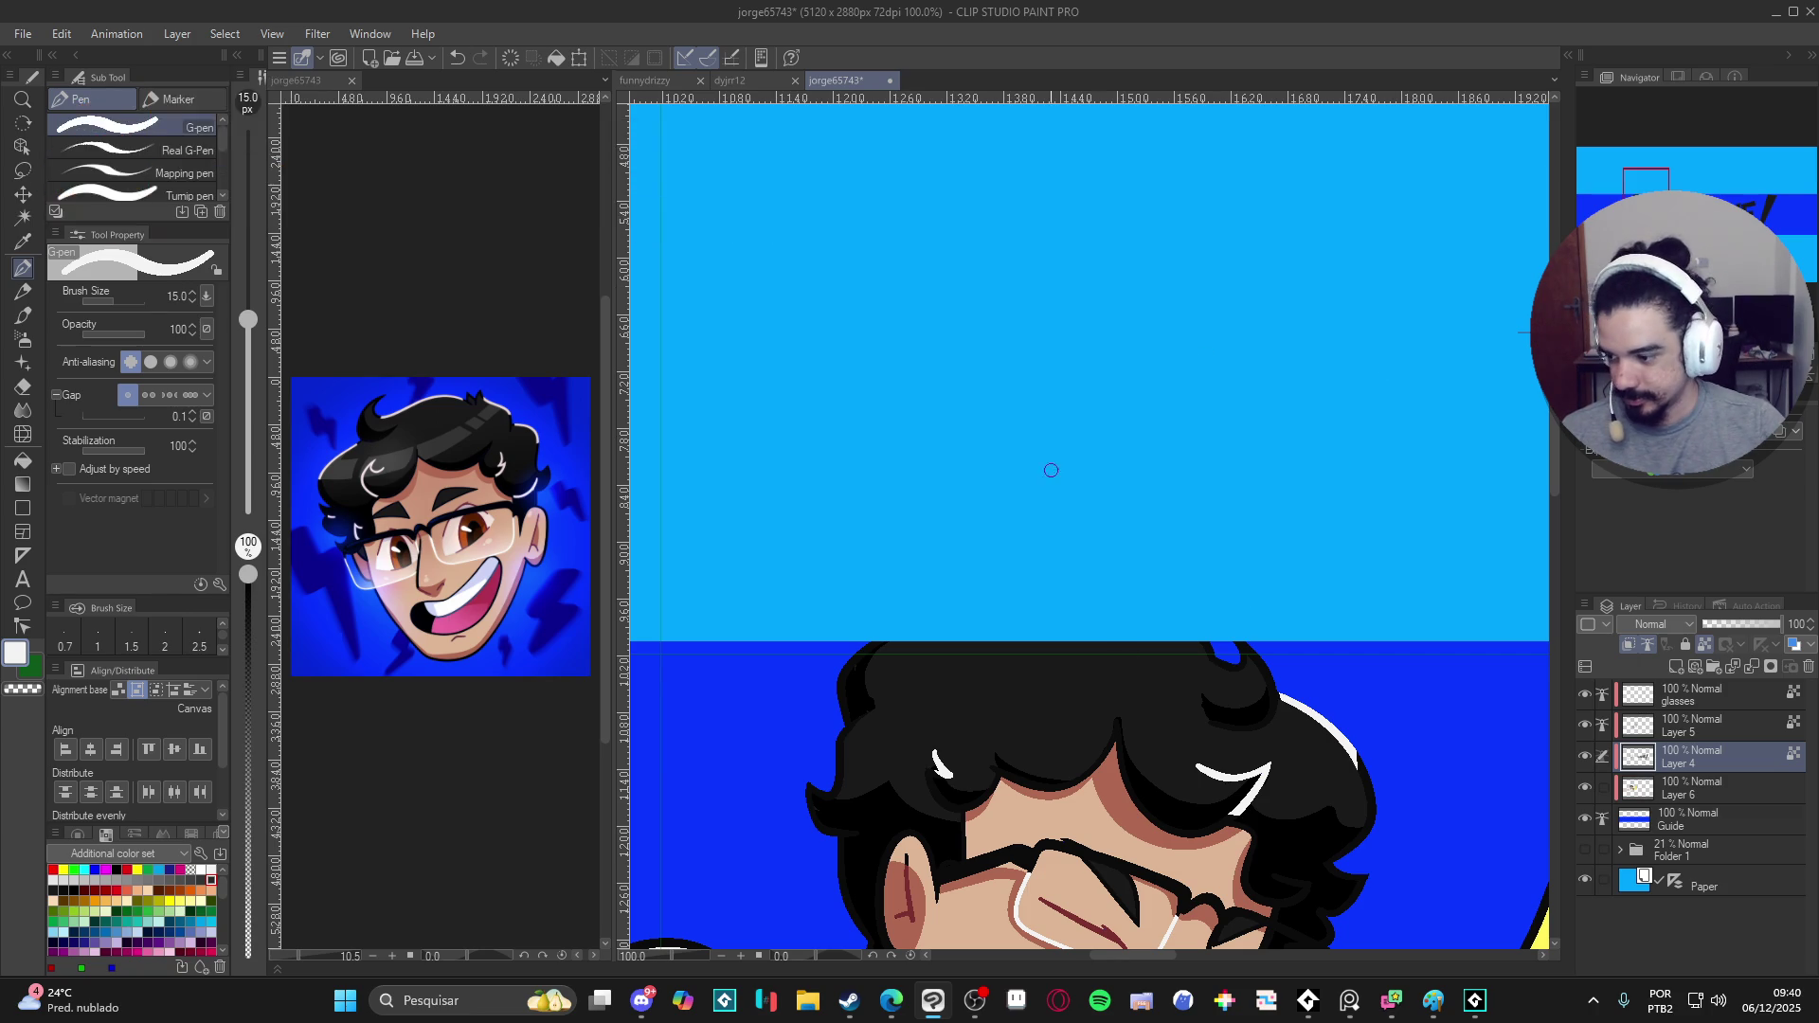
scroll(1137, 657, "down", 2)
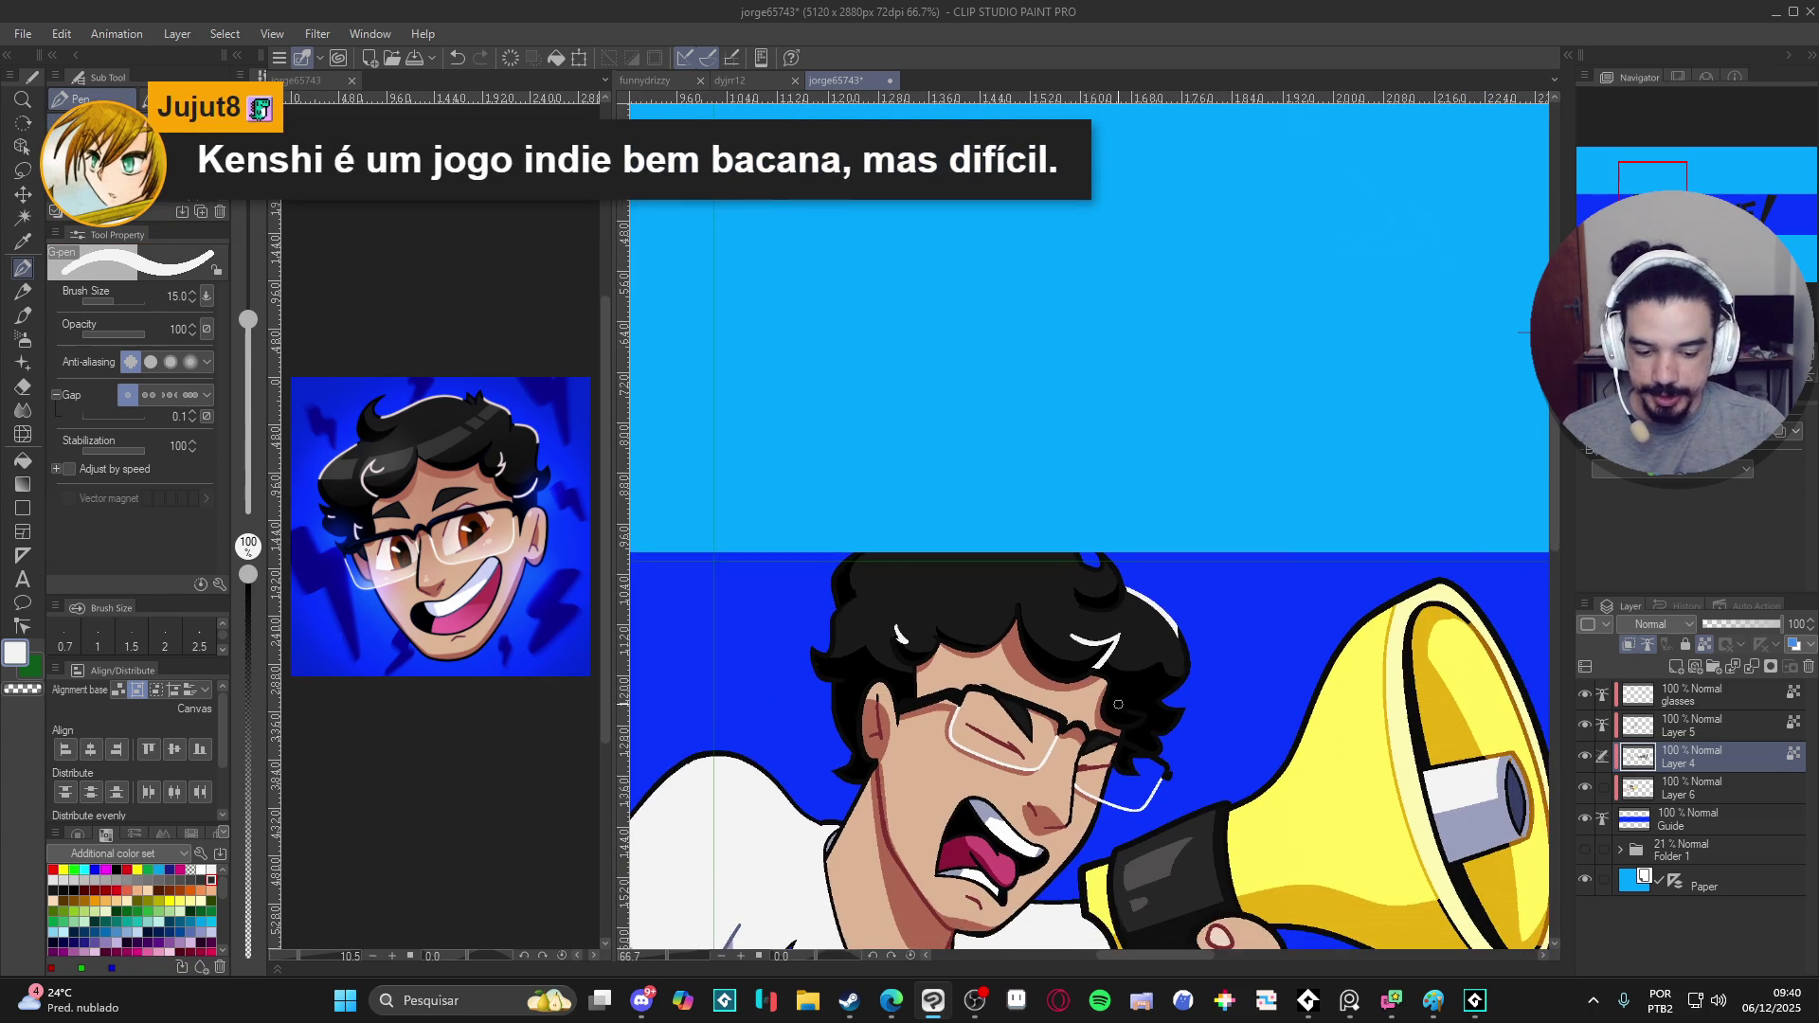
scroll(1121, 703, "up", 3)
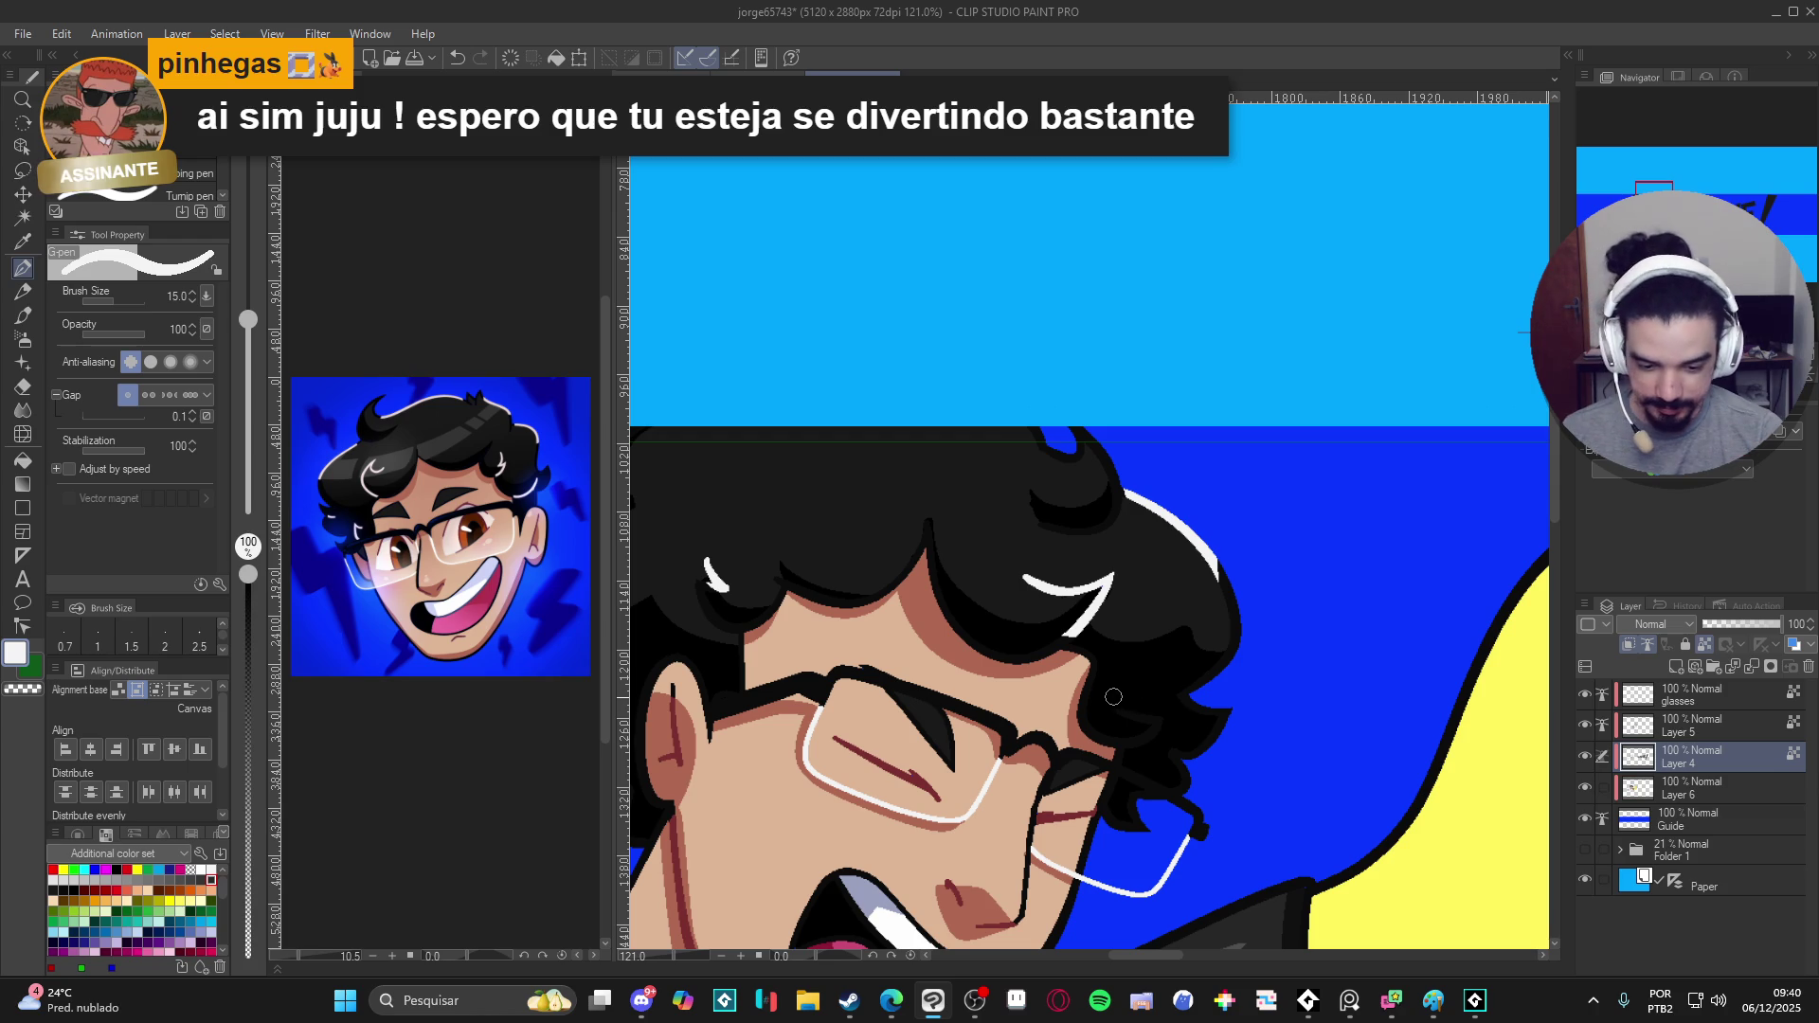
left_click_drag(1116, 711, 1158, 711)
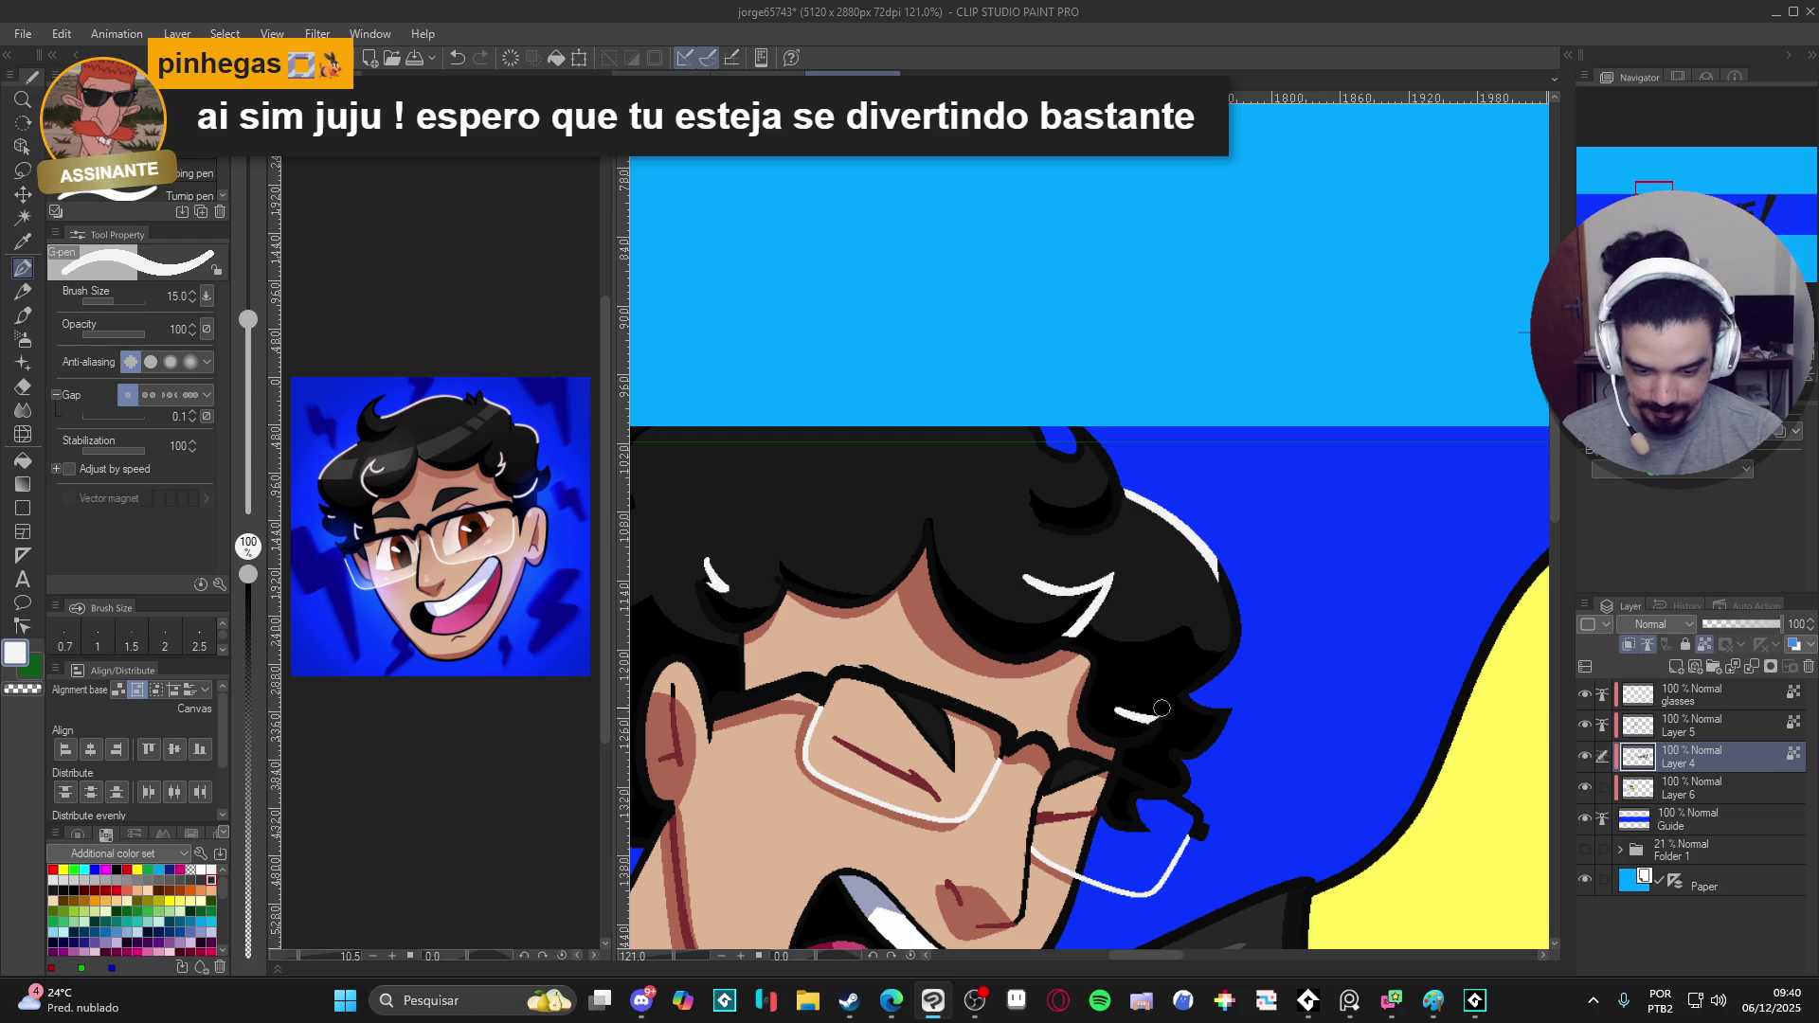
scroll(1171, 660, "down", 2)
scroll(1171, 659, "down", 2)
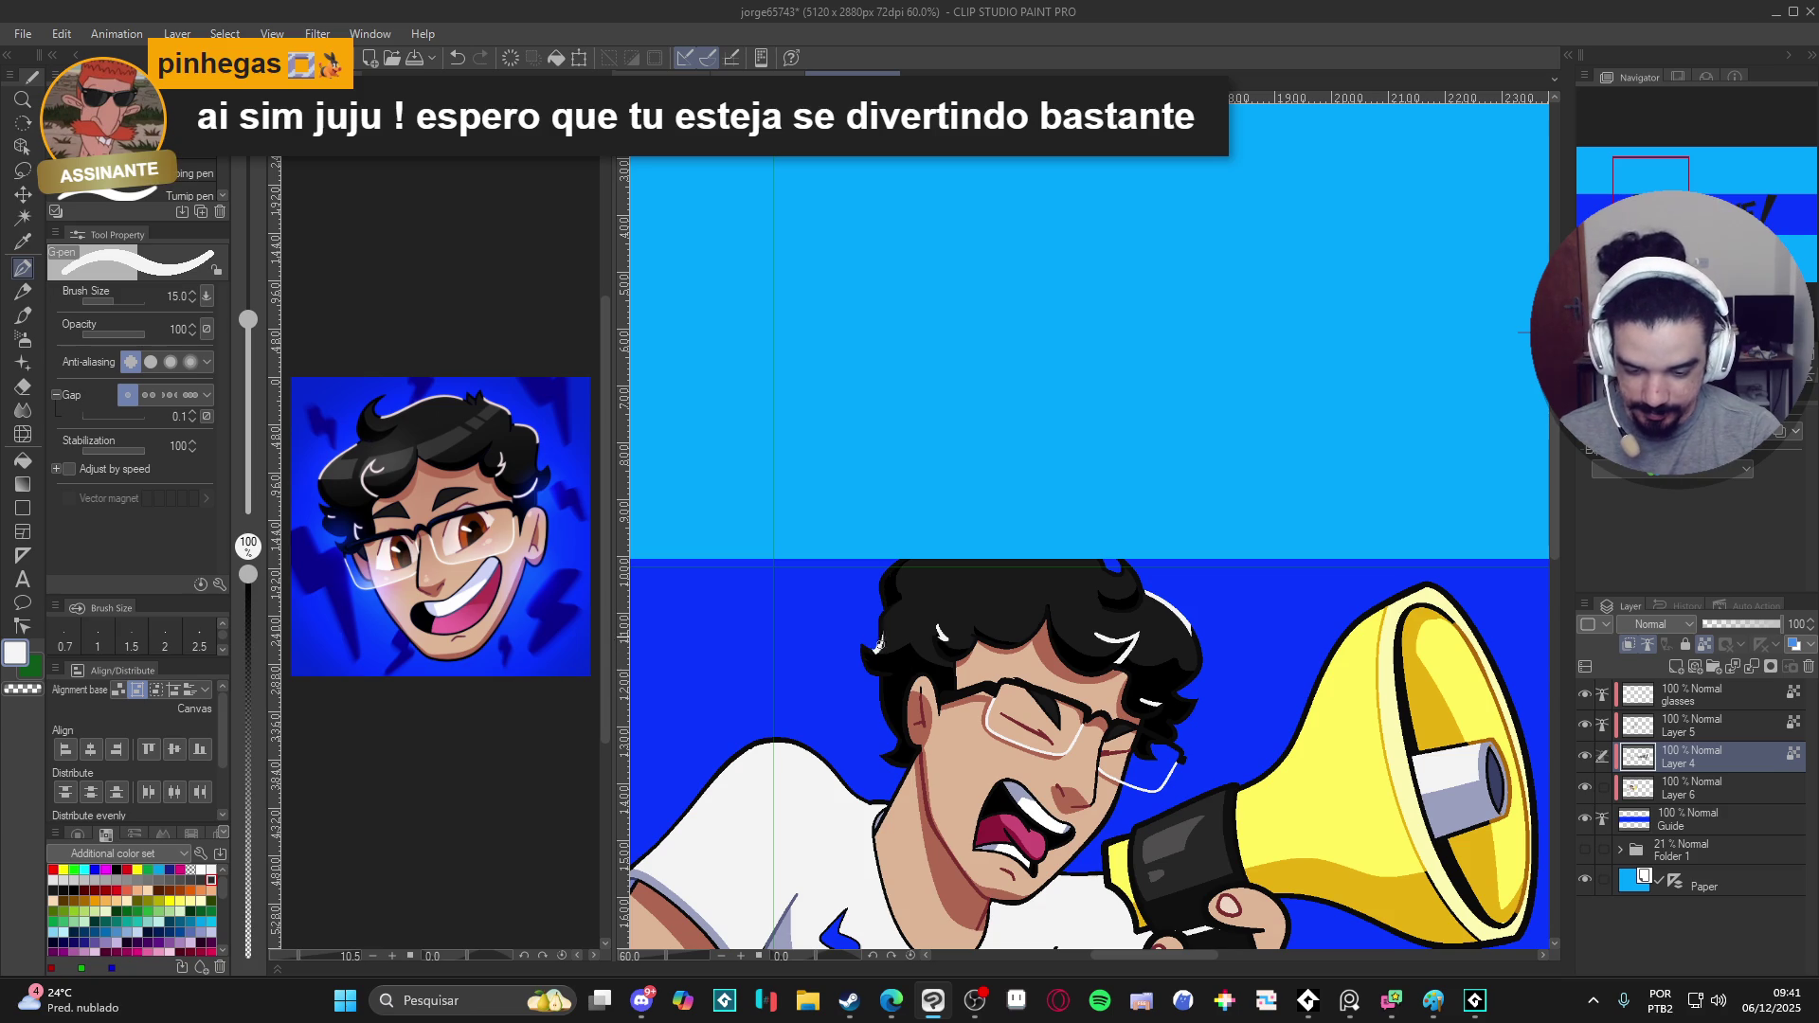
key("x")
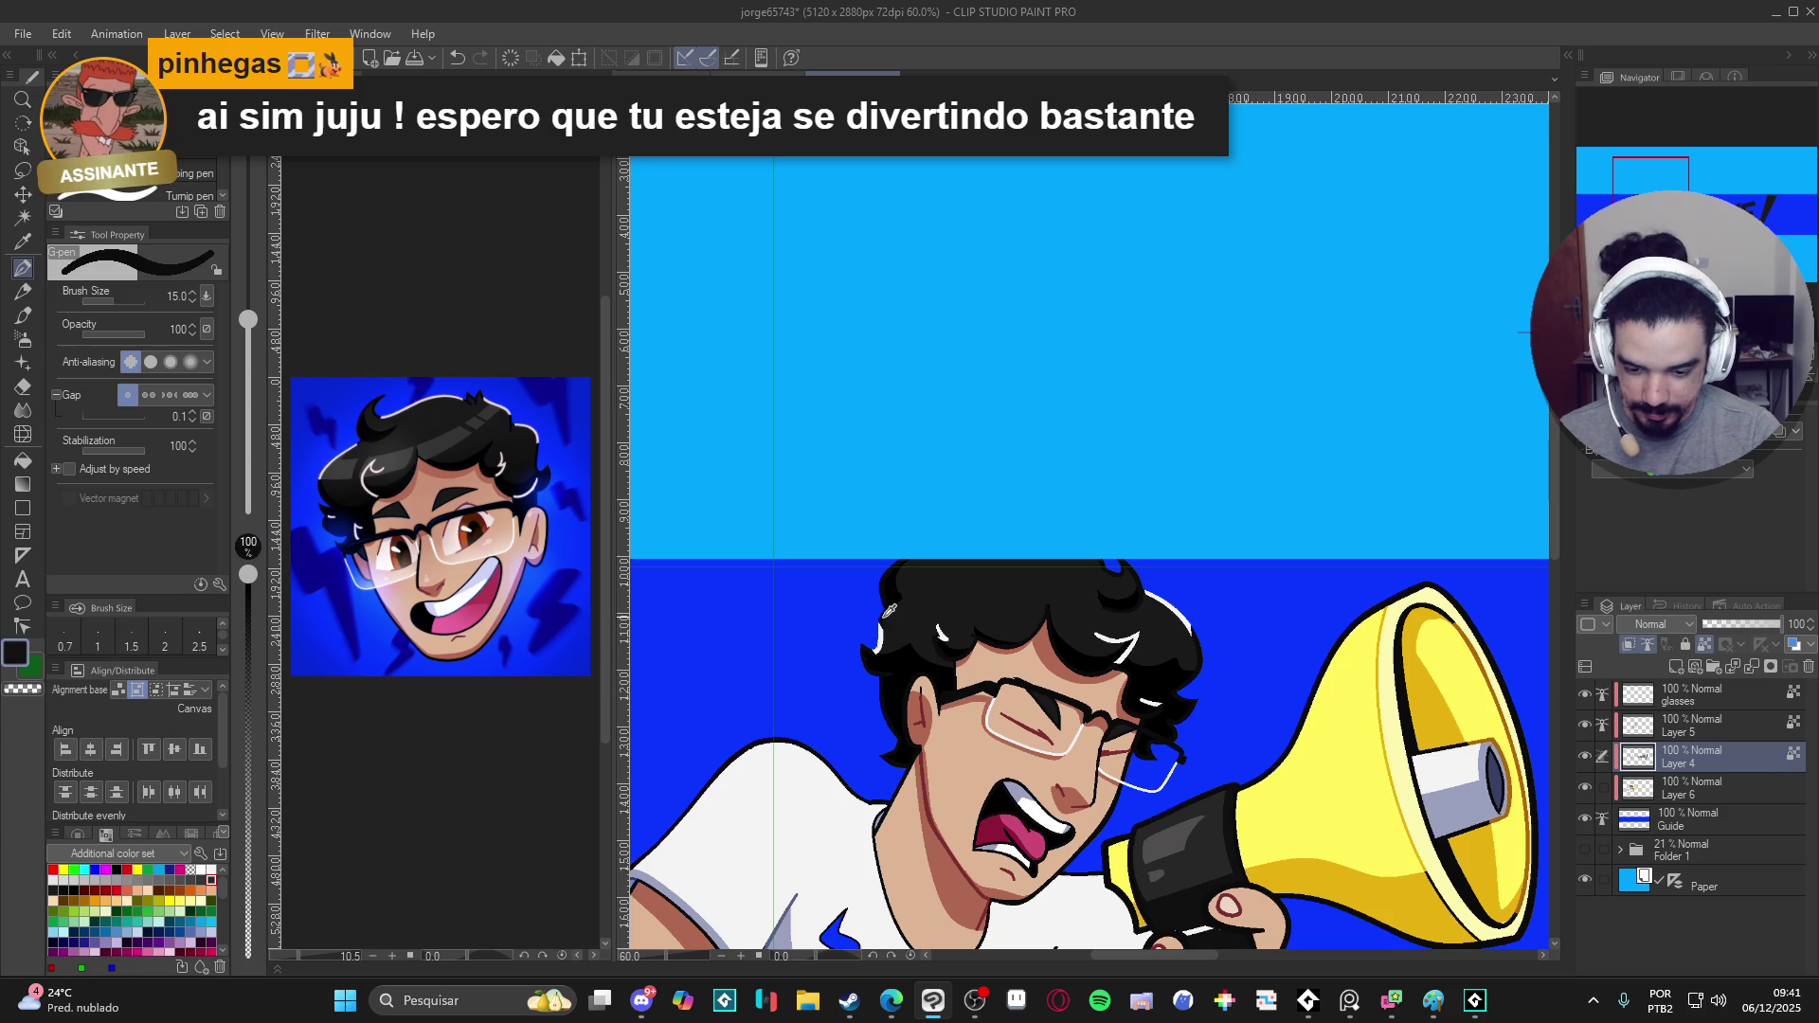
key("x")
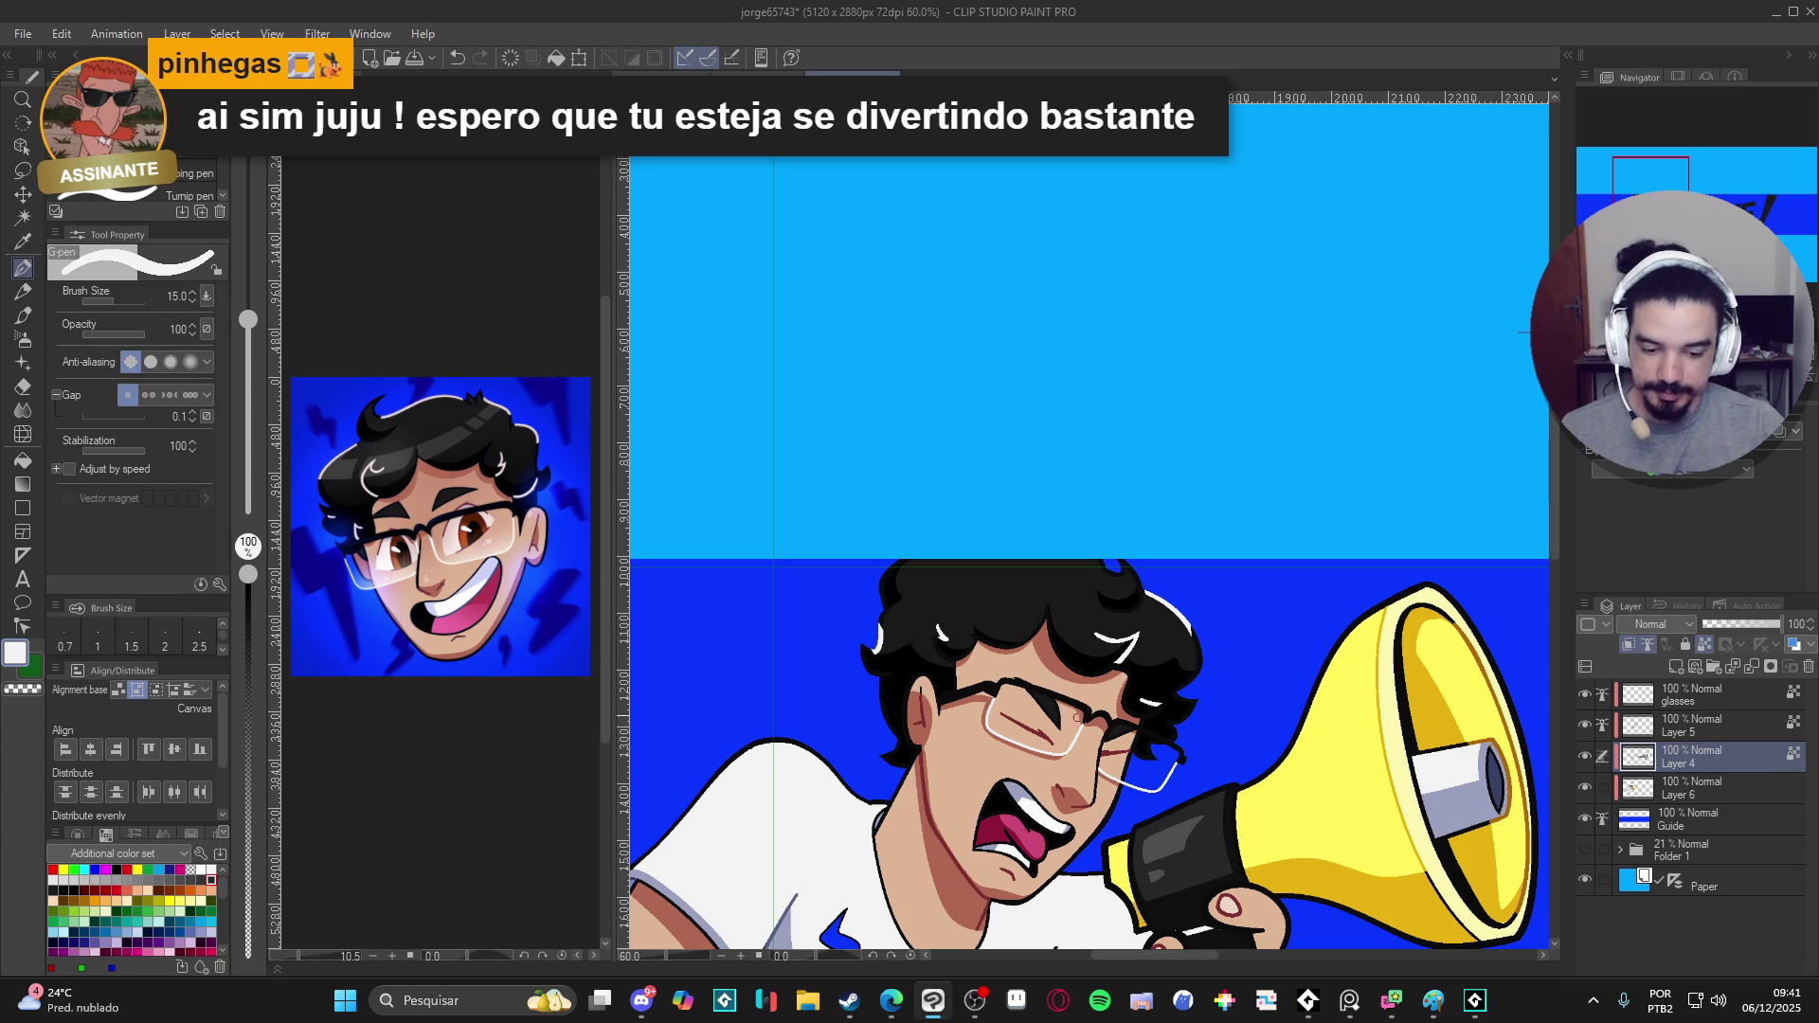
scroll(1188, 690, "up", 2)
scroll(1189, 689, "up", 2)
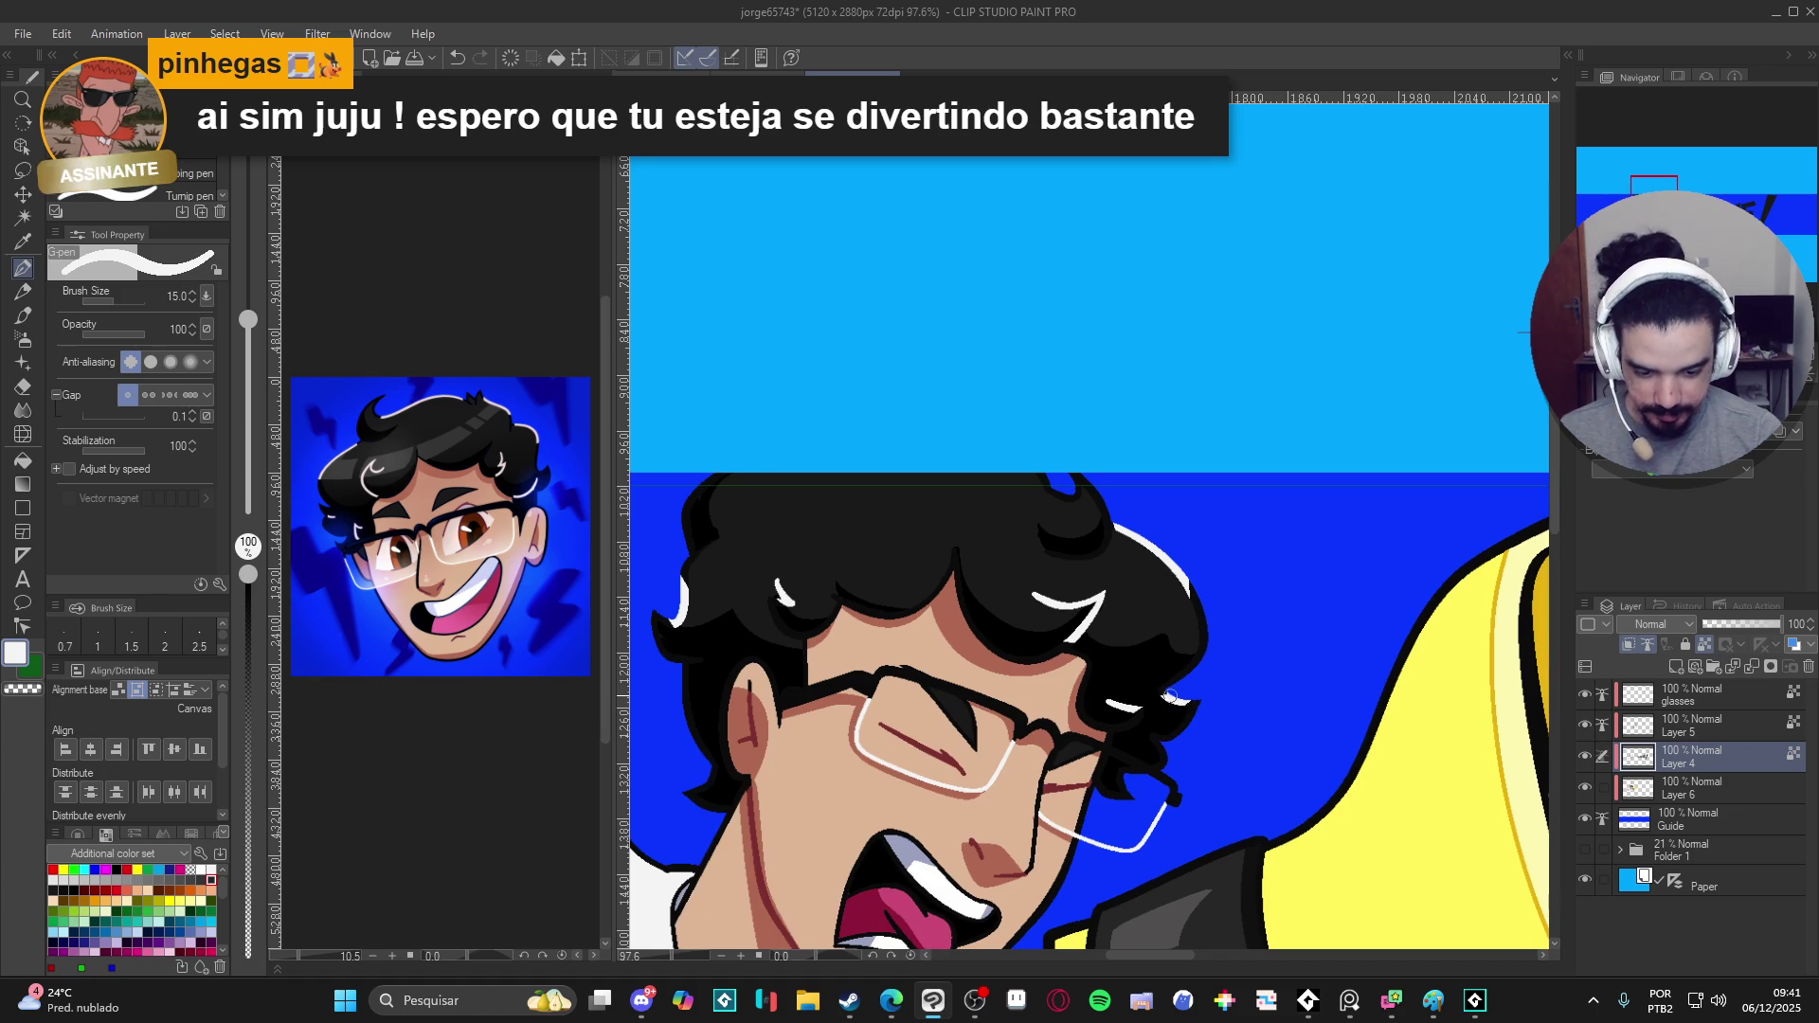
scroll(1152, 680, "down", 1)
scroll(1152, 680, "down", 1)
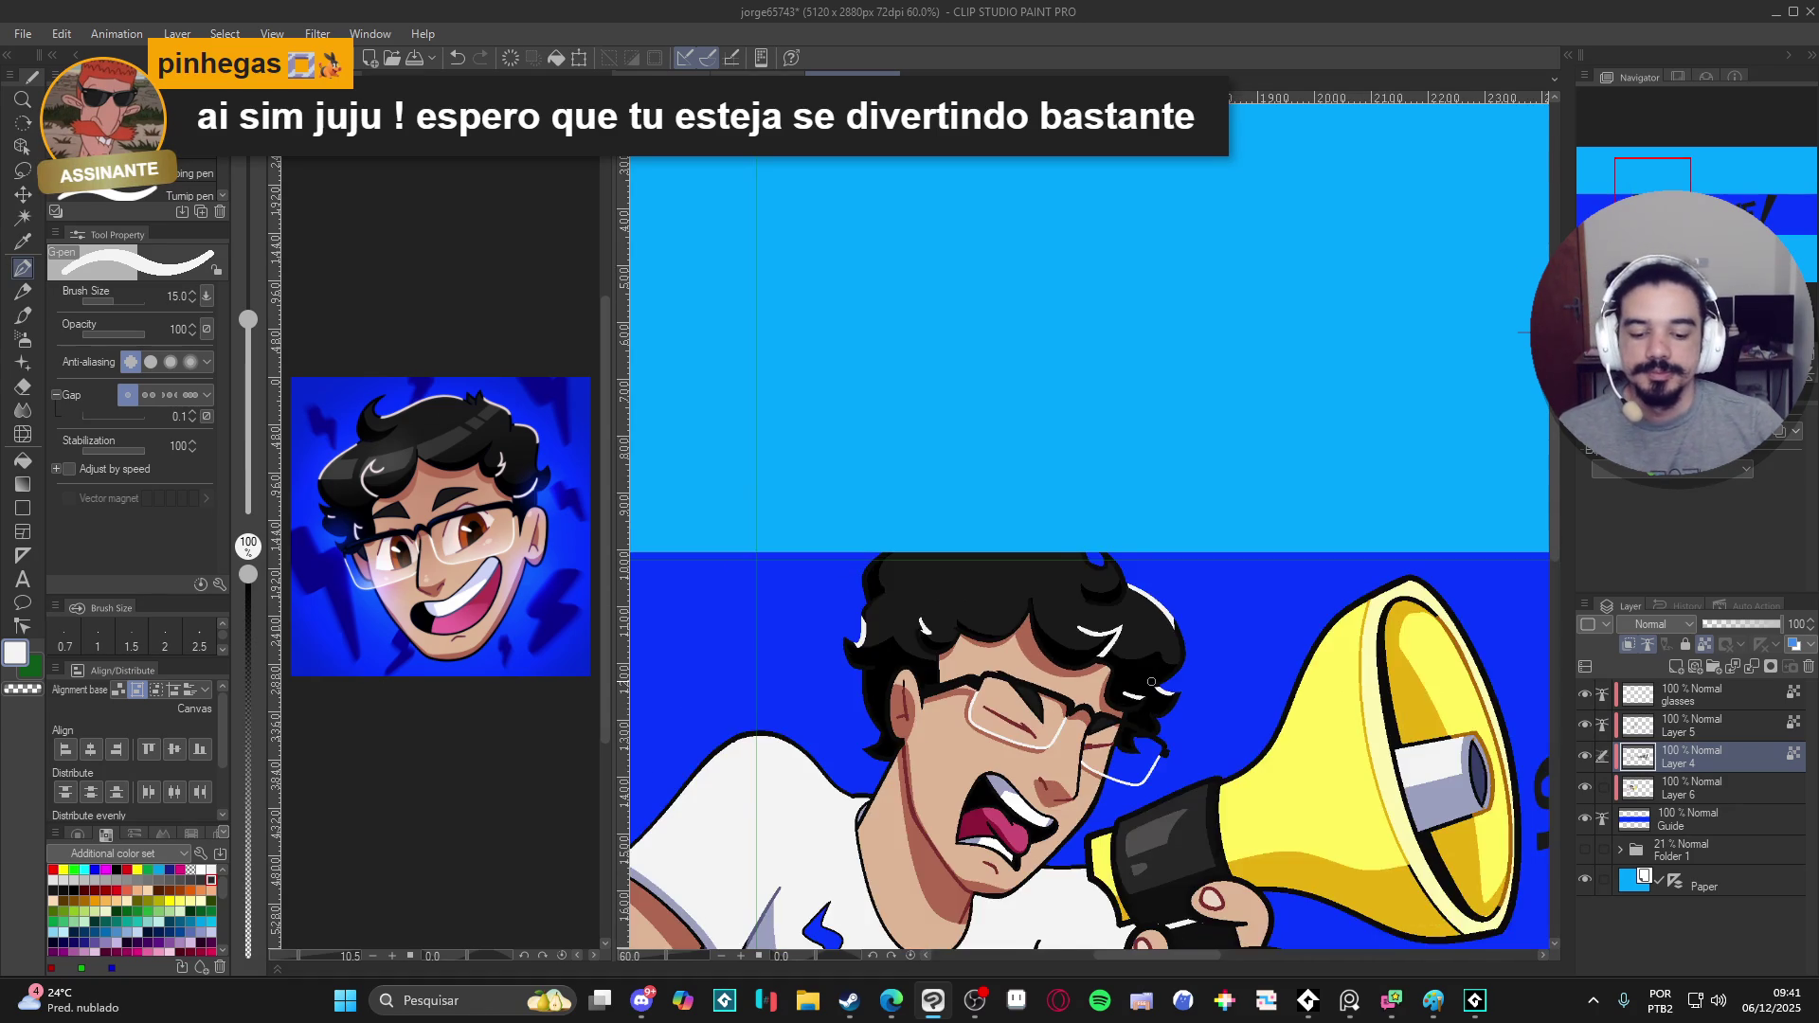
scroll(1109, 640, "down", 1)
scroll(1045, 575, "down", 1)
scroll(1045, 574, "down", 1)
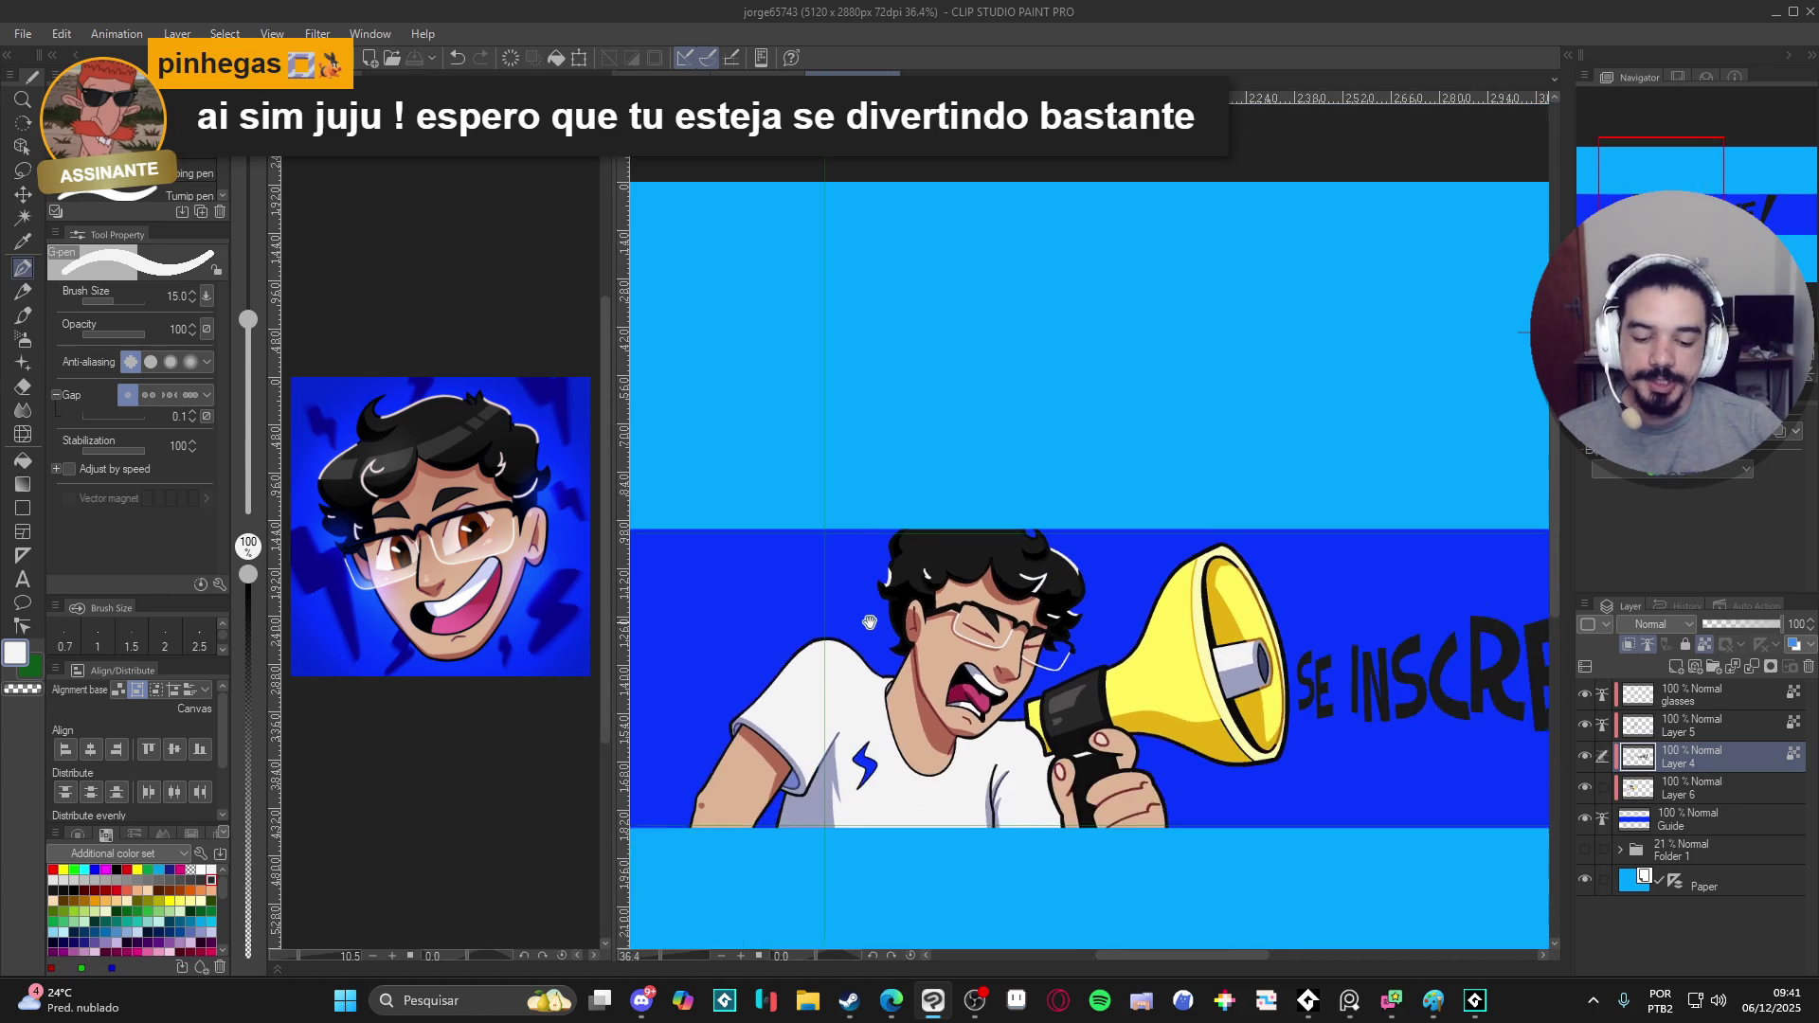
scroll(864, 614, "down", 1)
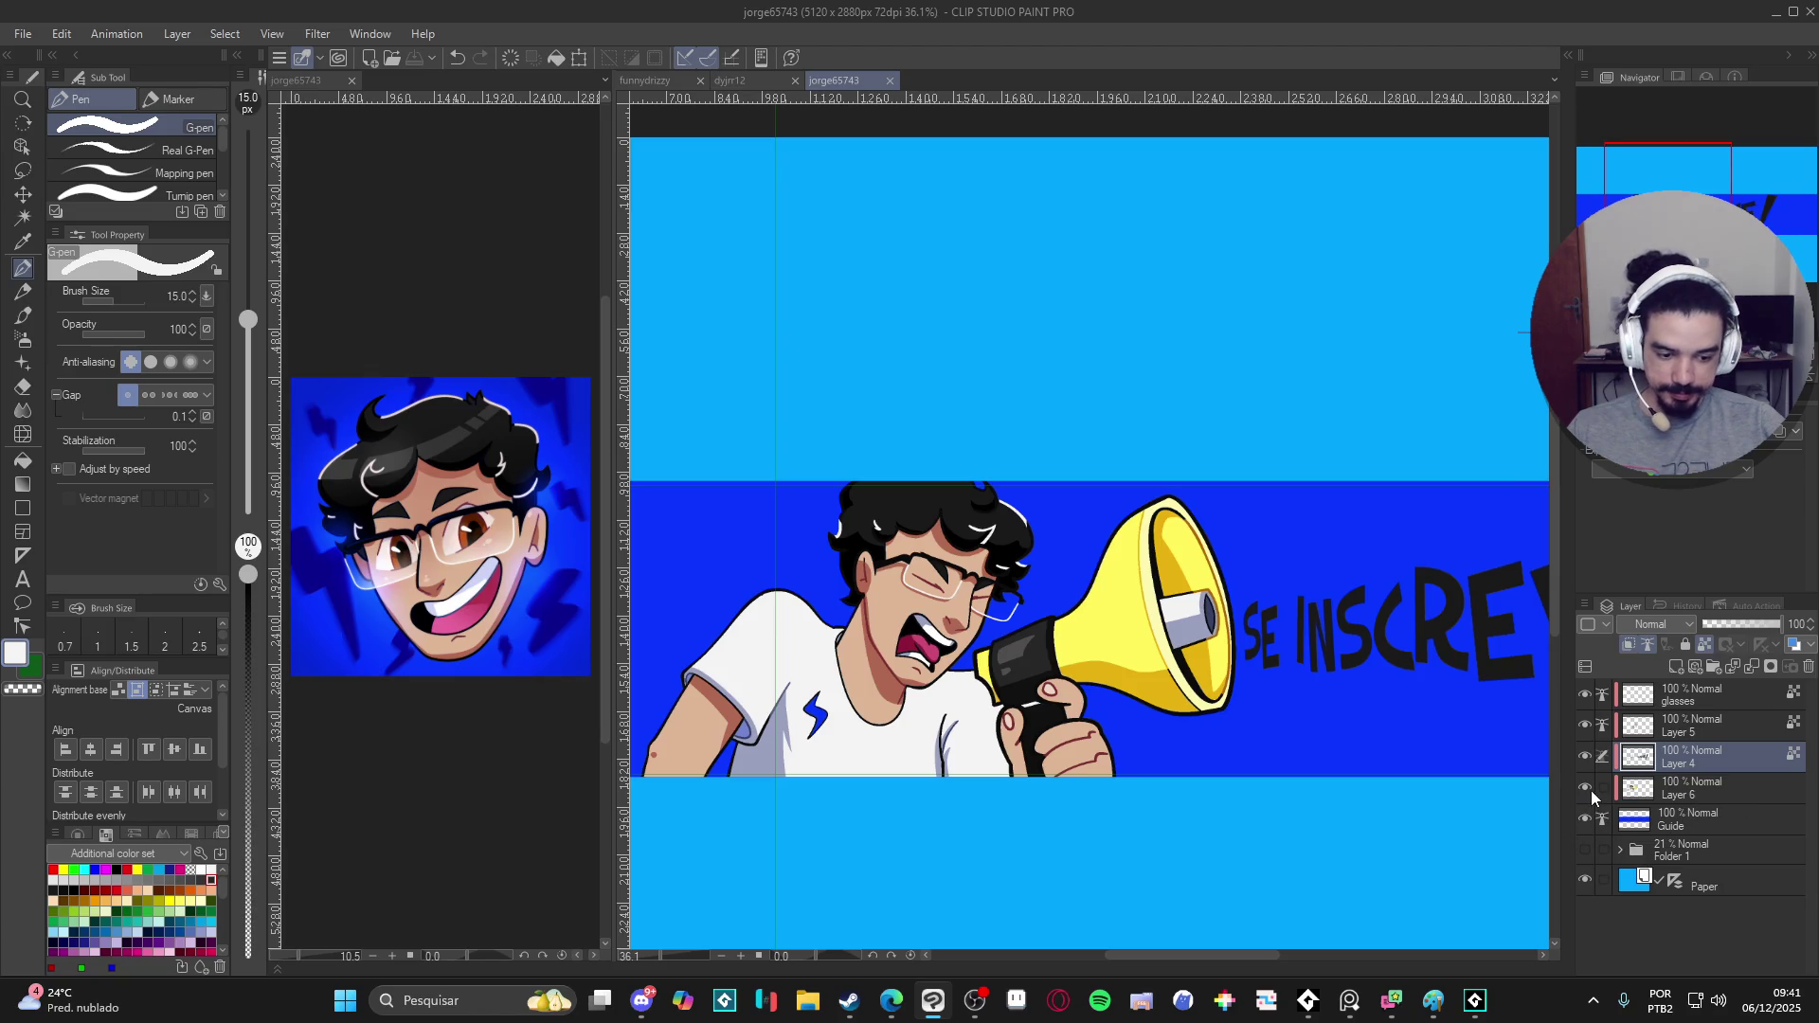
left_click(1635, 787)
scroll(915, 693, "up", 1)
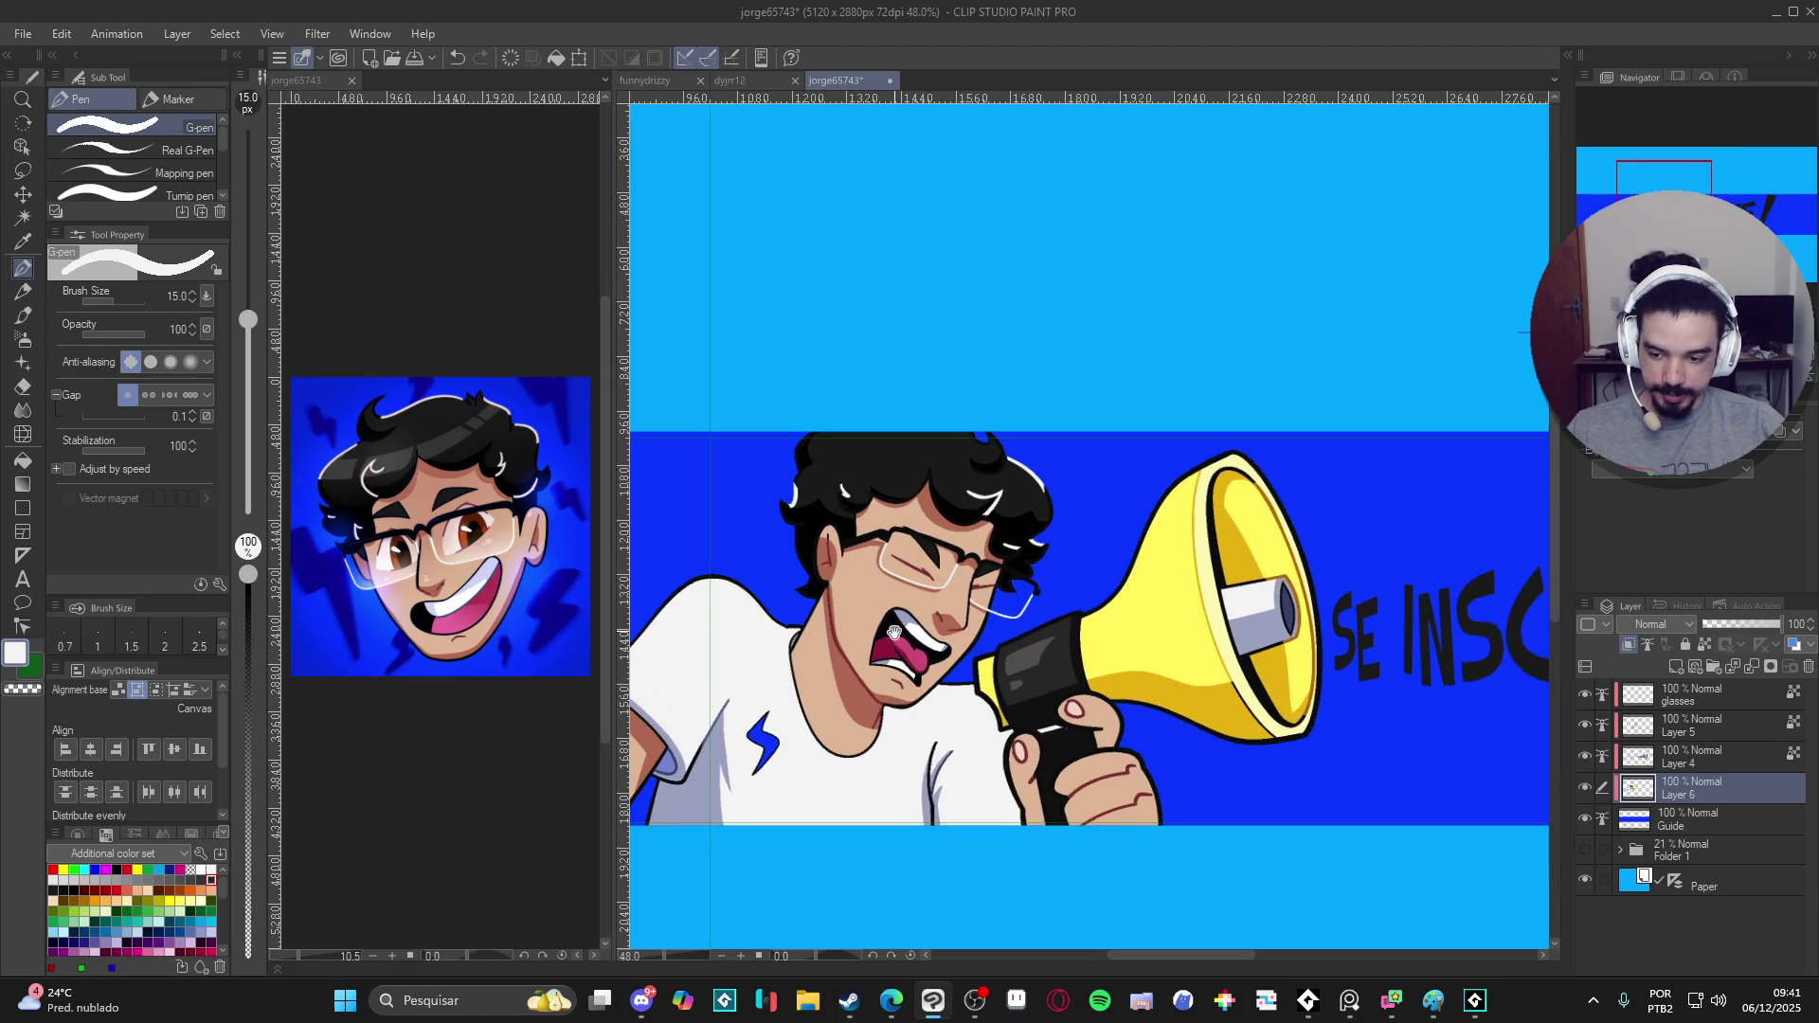
scroll(916, 693, "up", 1)
key("w")
left_click(881, 701)
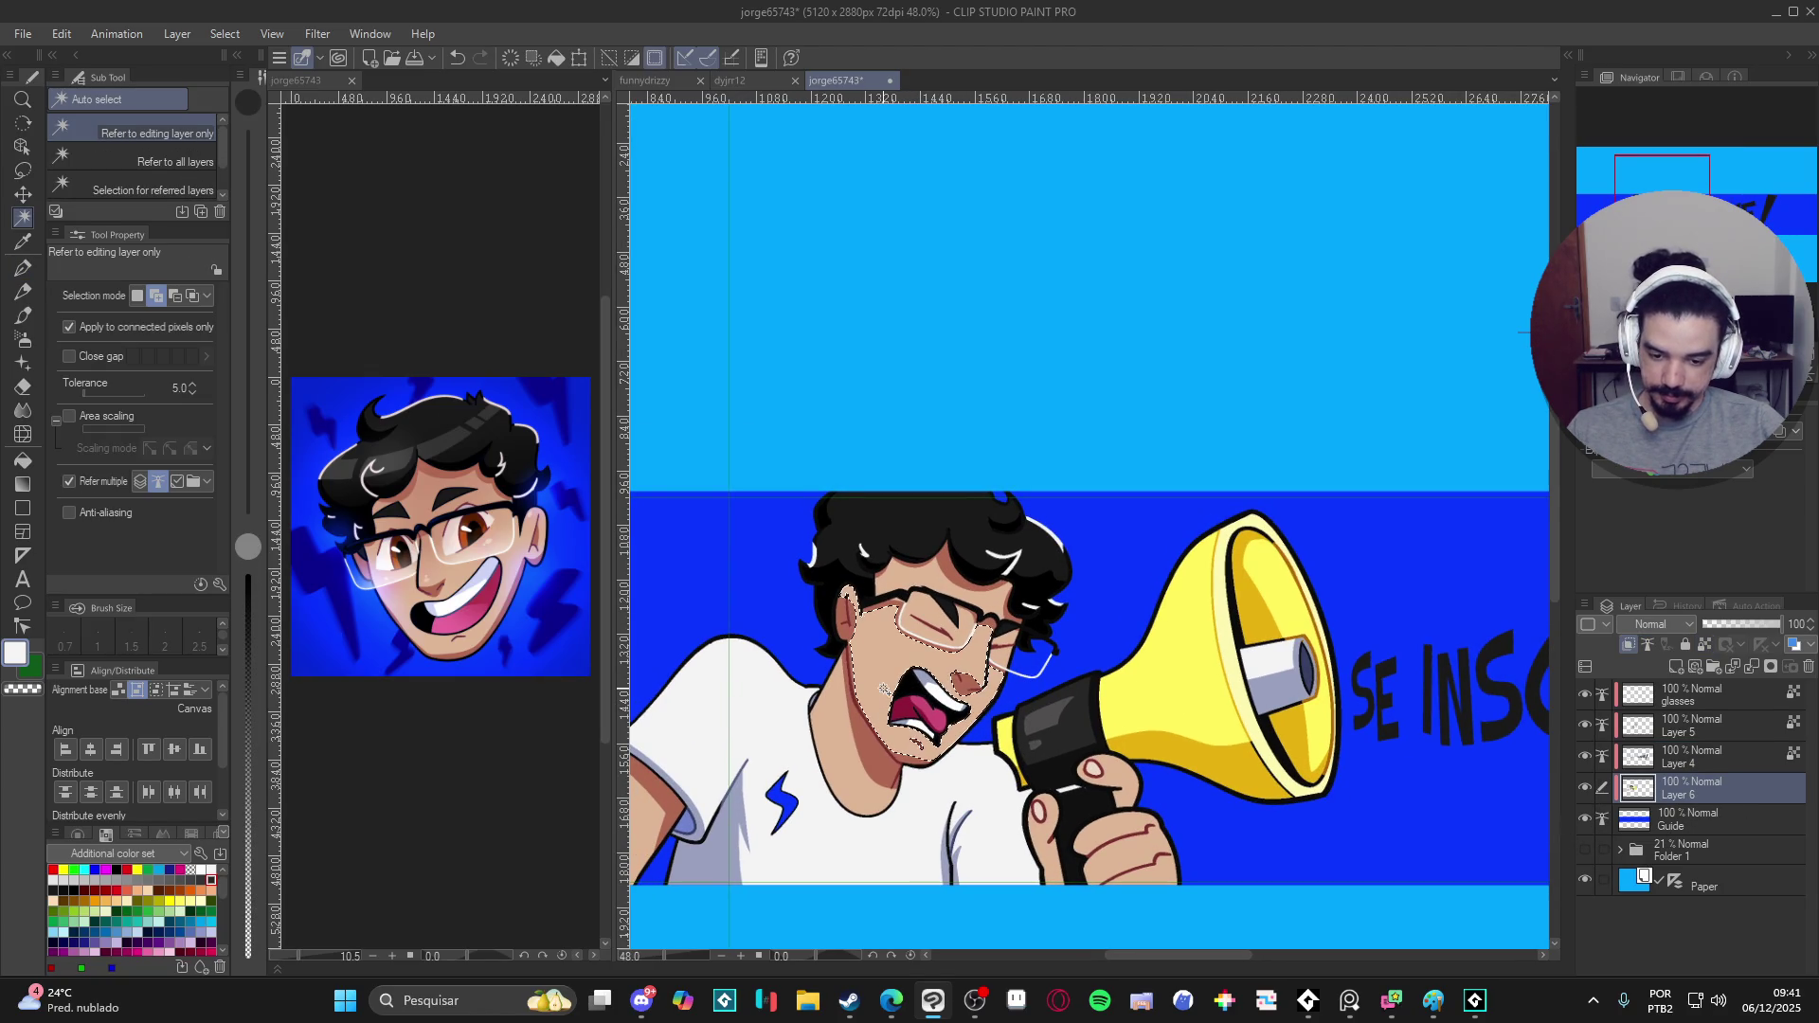
key("ctrl+d")
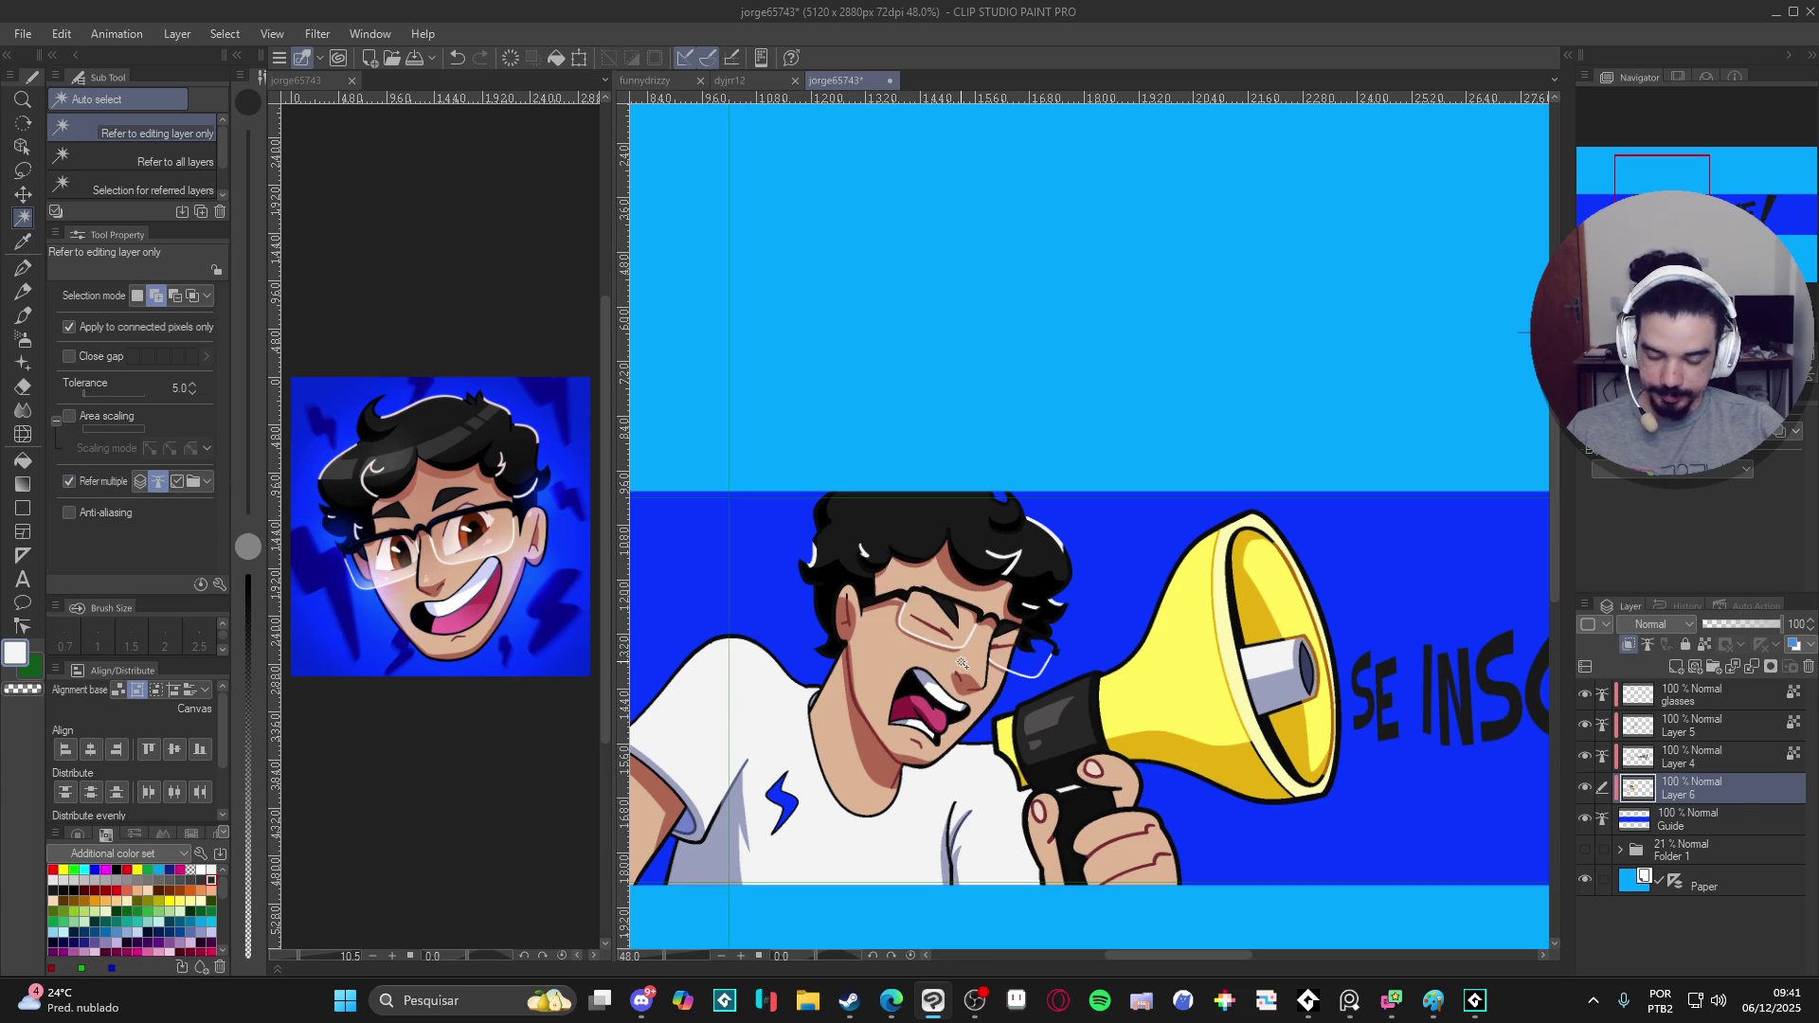
scroll(1208, 673, "down", 2)
left_click_drag(1209, 634, 1208, 672)
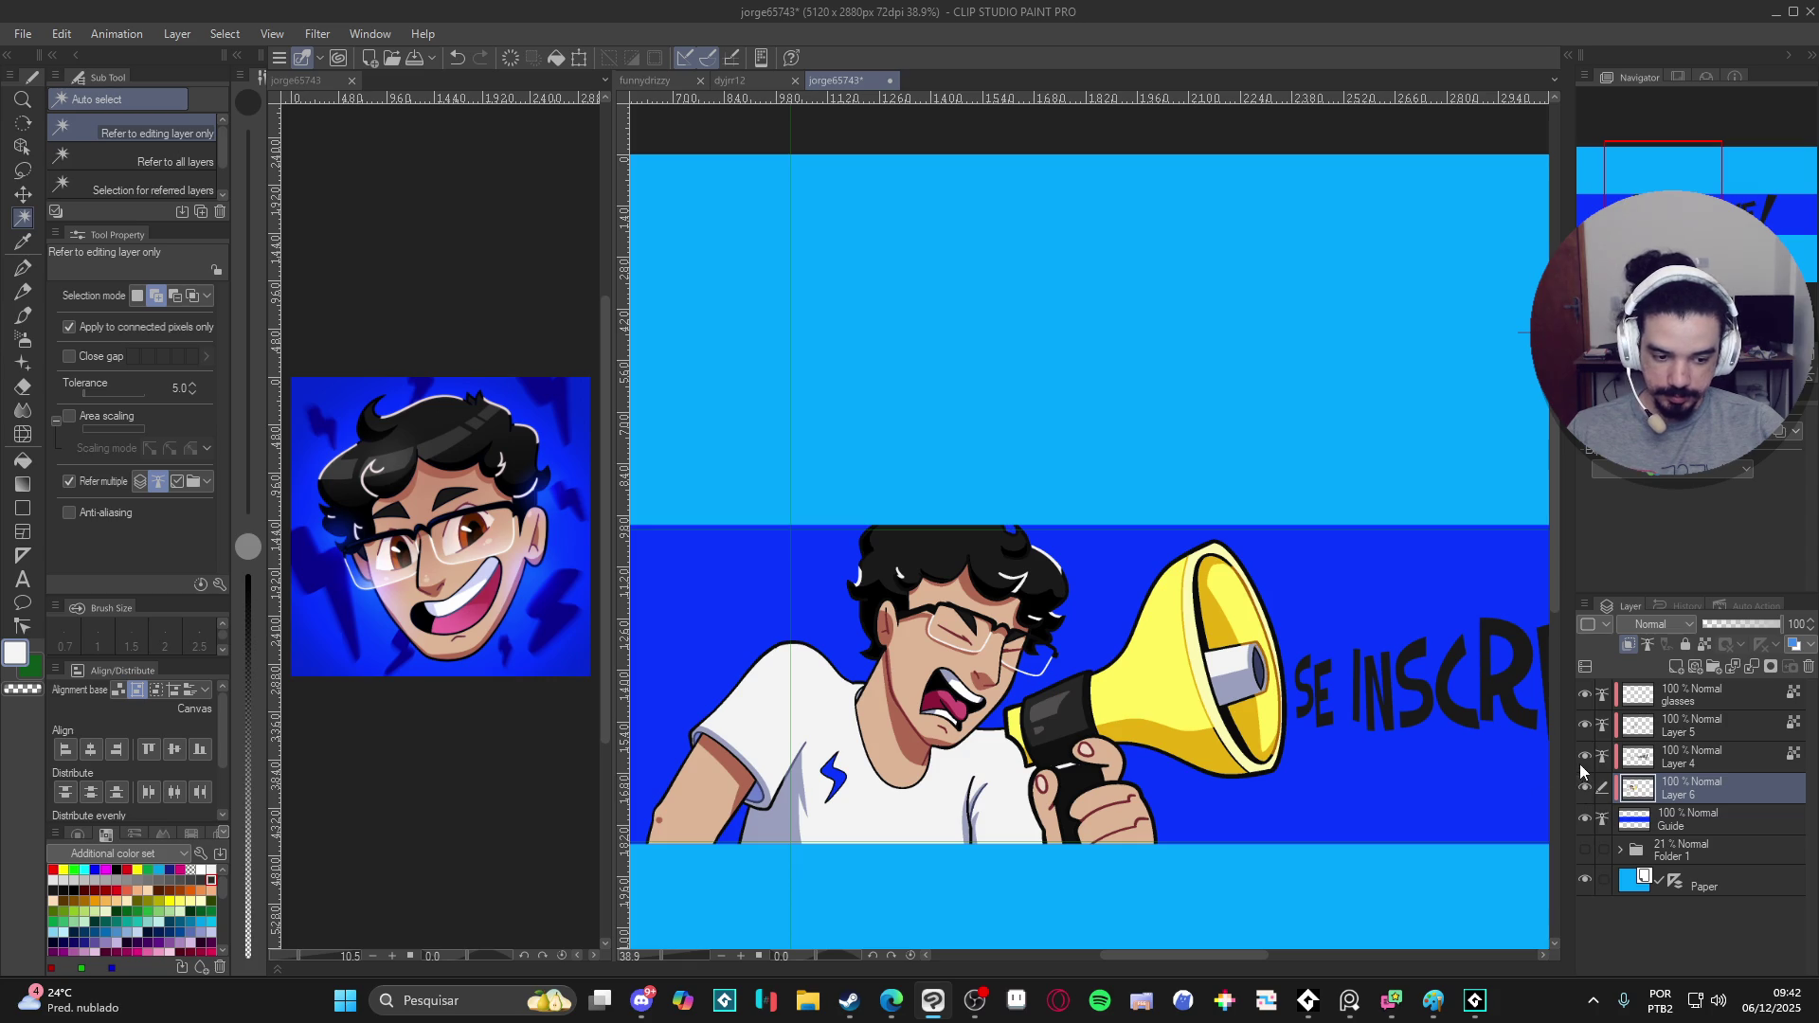
- Create new Layer 7 above Layer 6, auto-select the face skin and deselect
double_click(1586, 757)
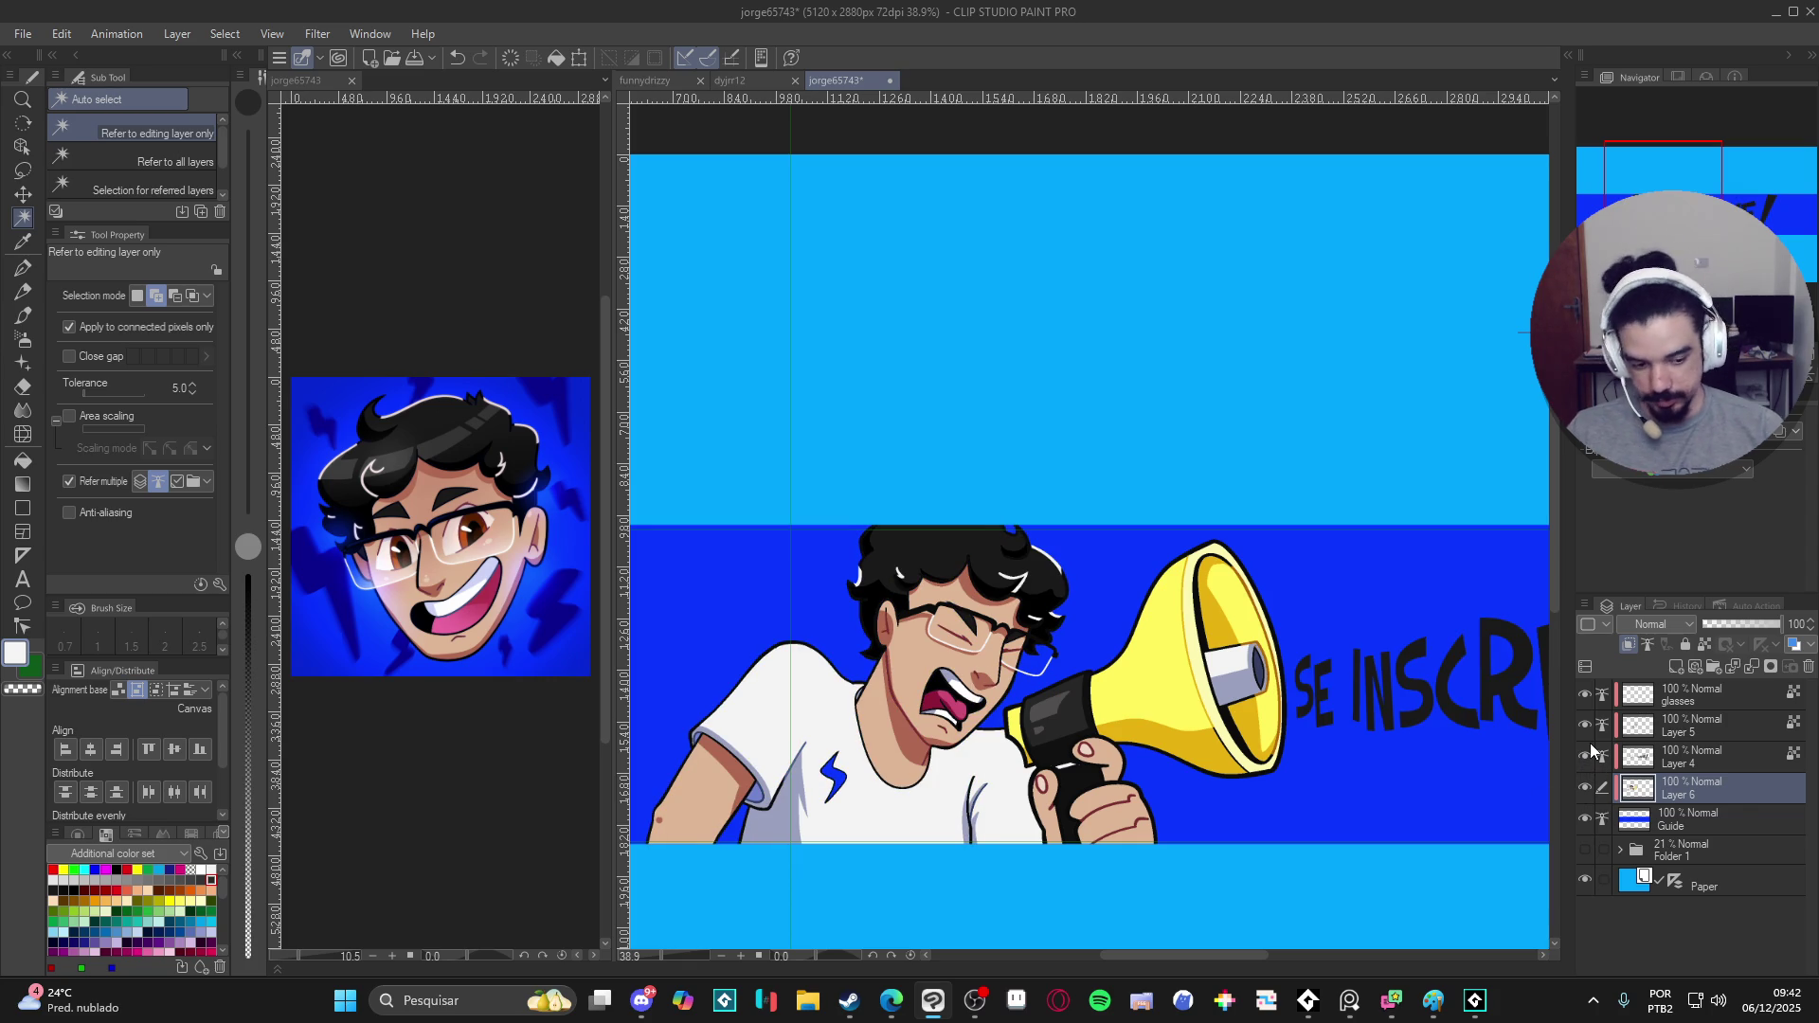
key("ctrl+shift+n")
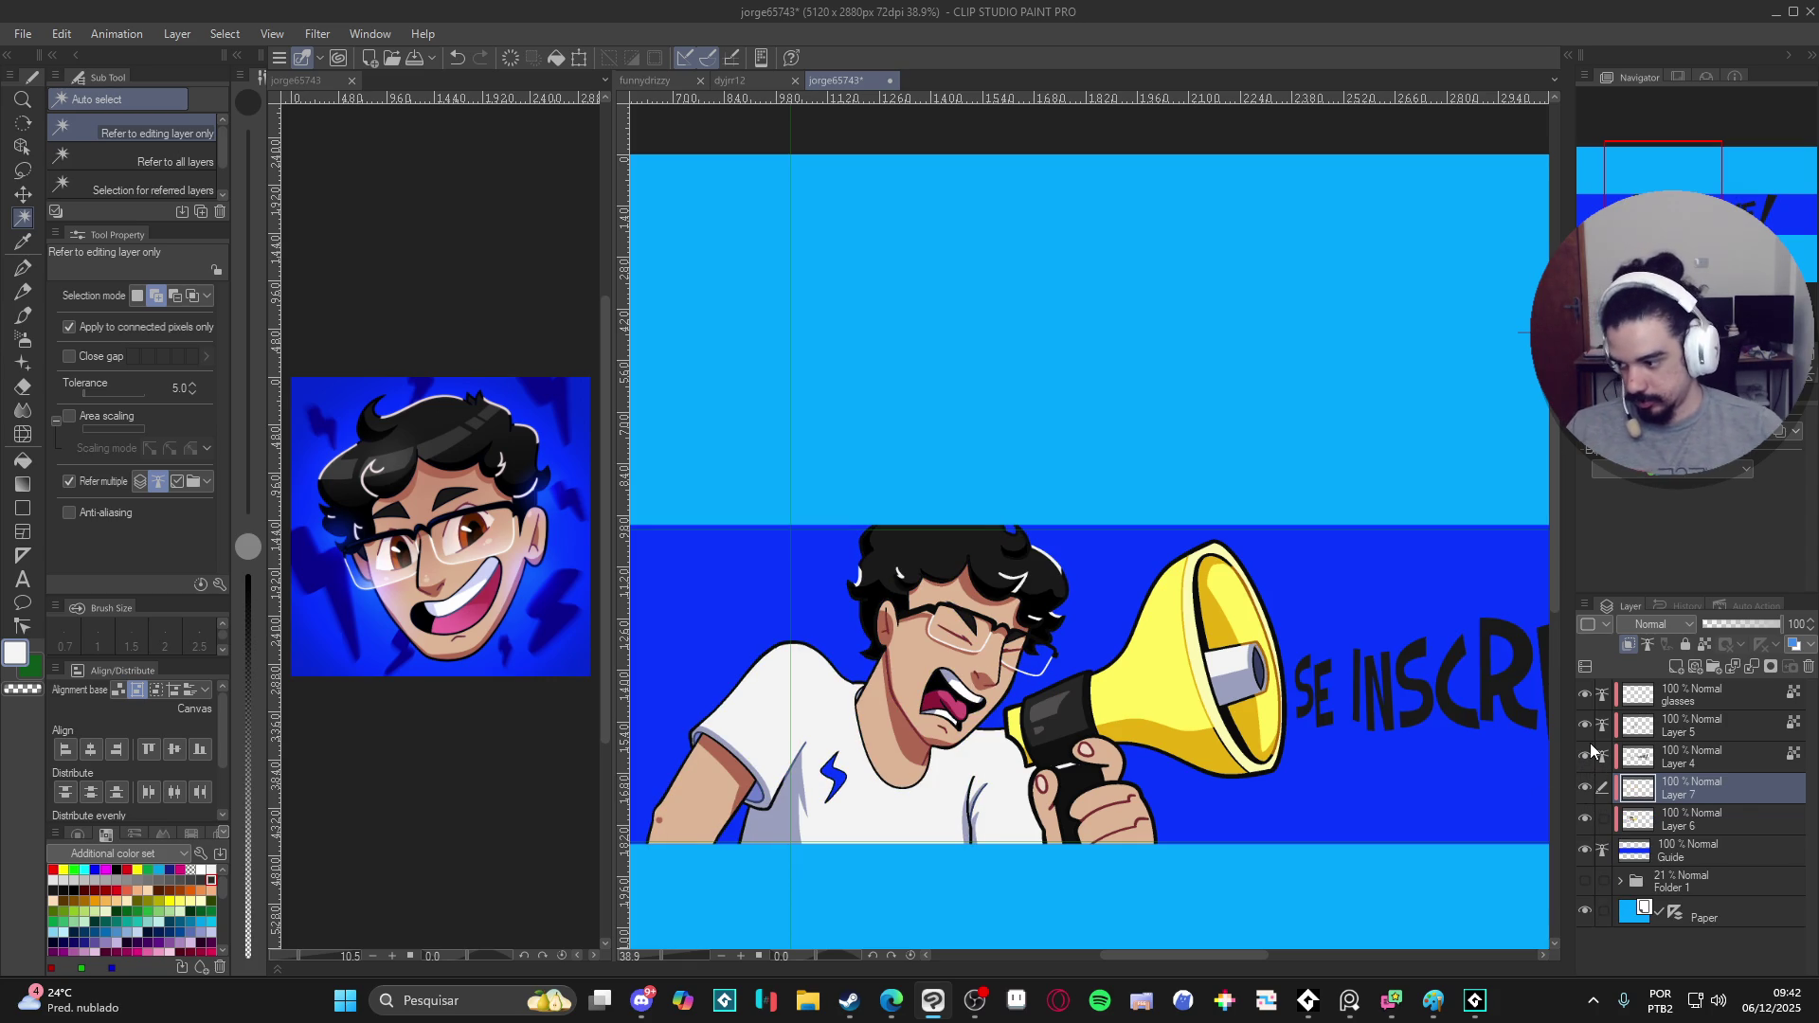
left_click(908, 686)
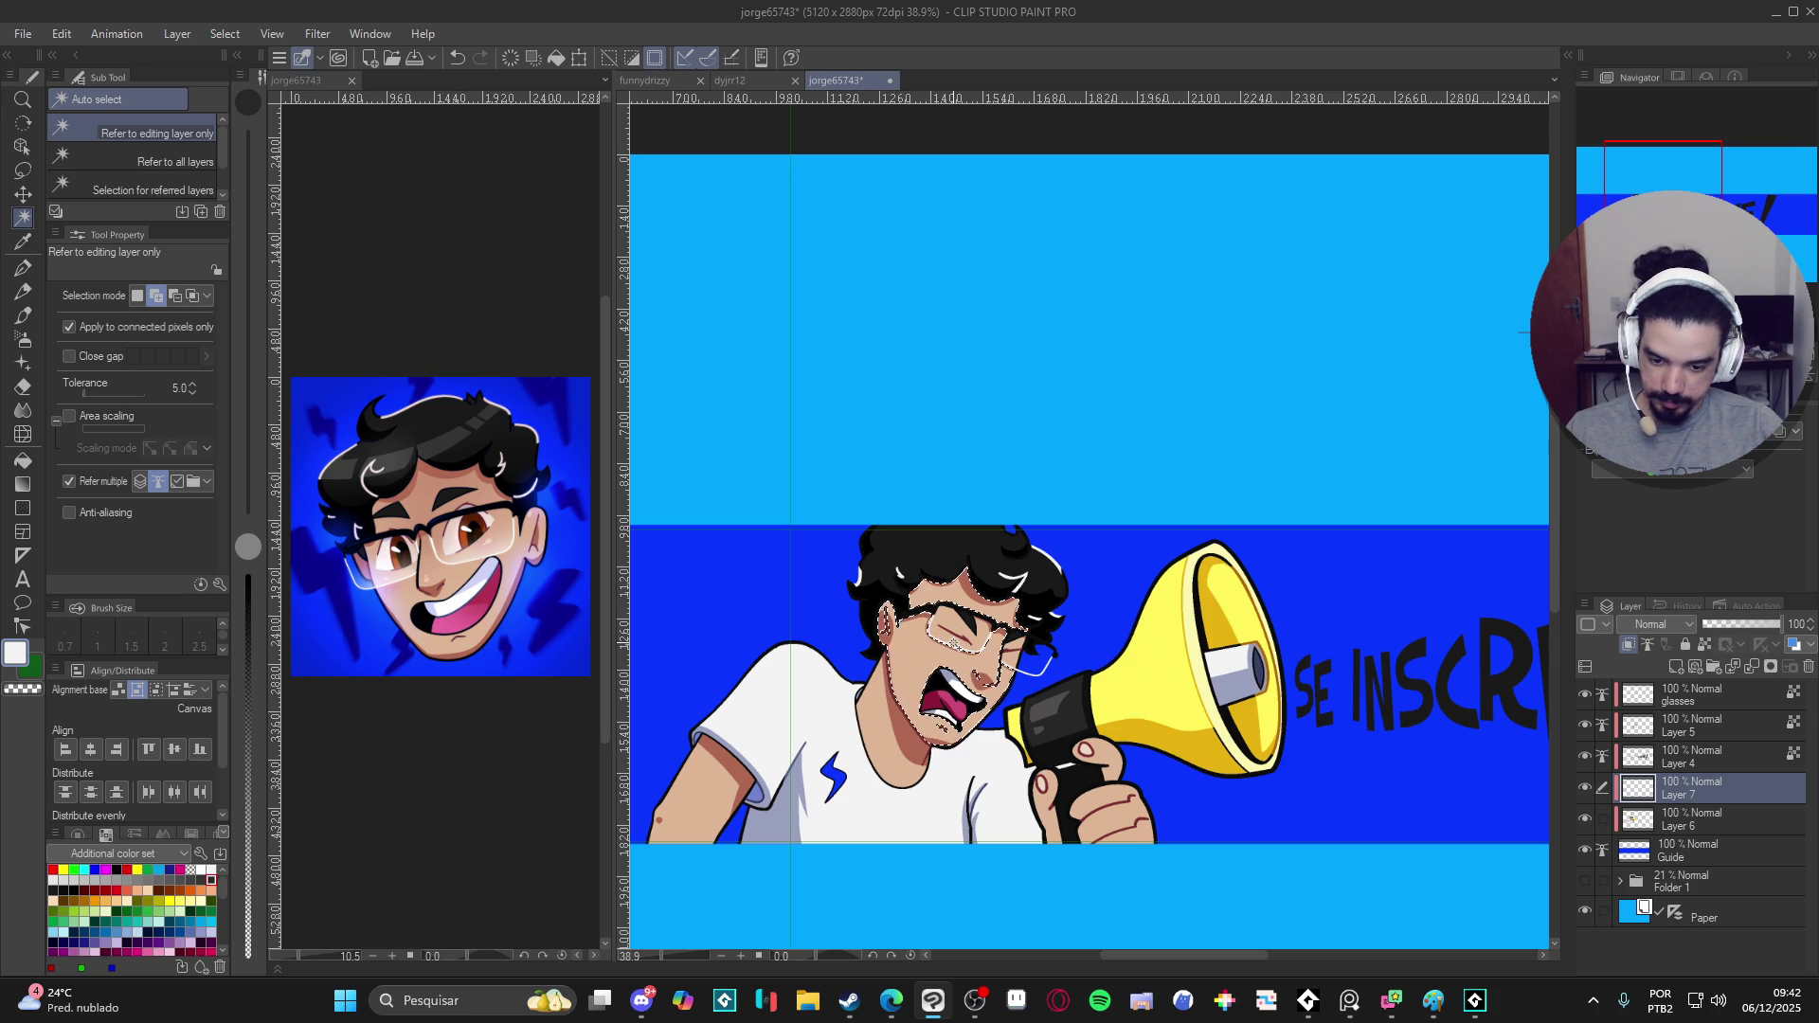
key("ctrl+d")
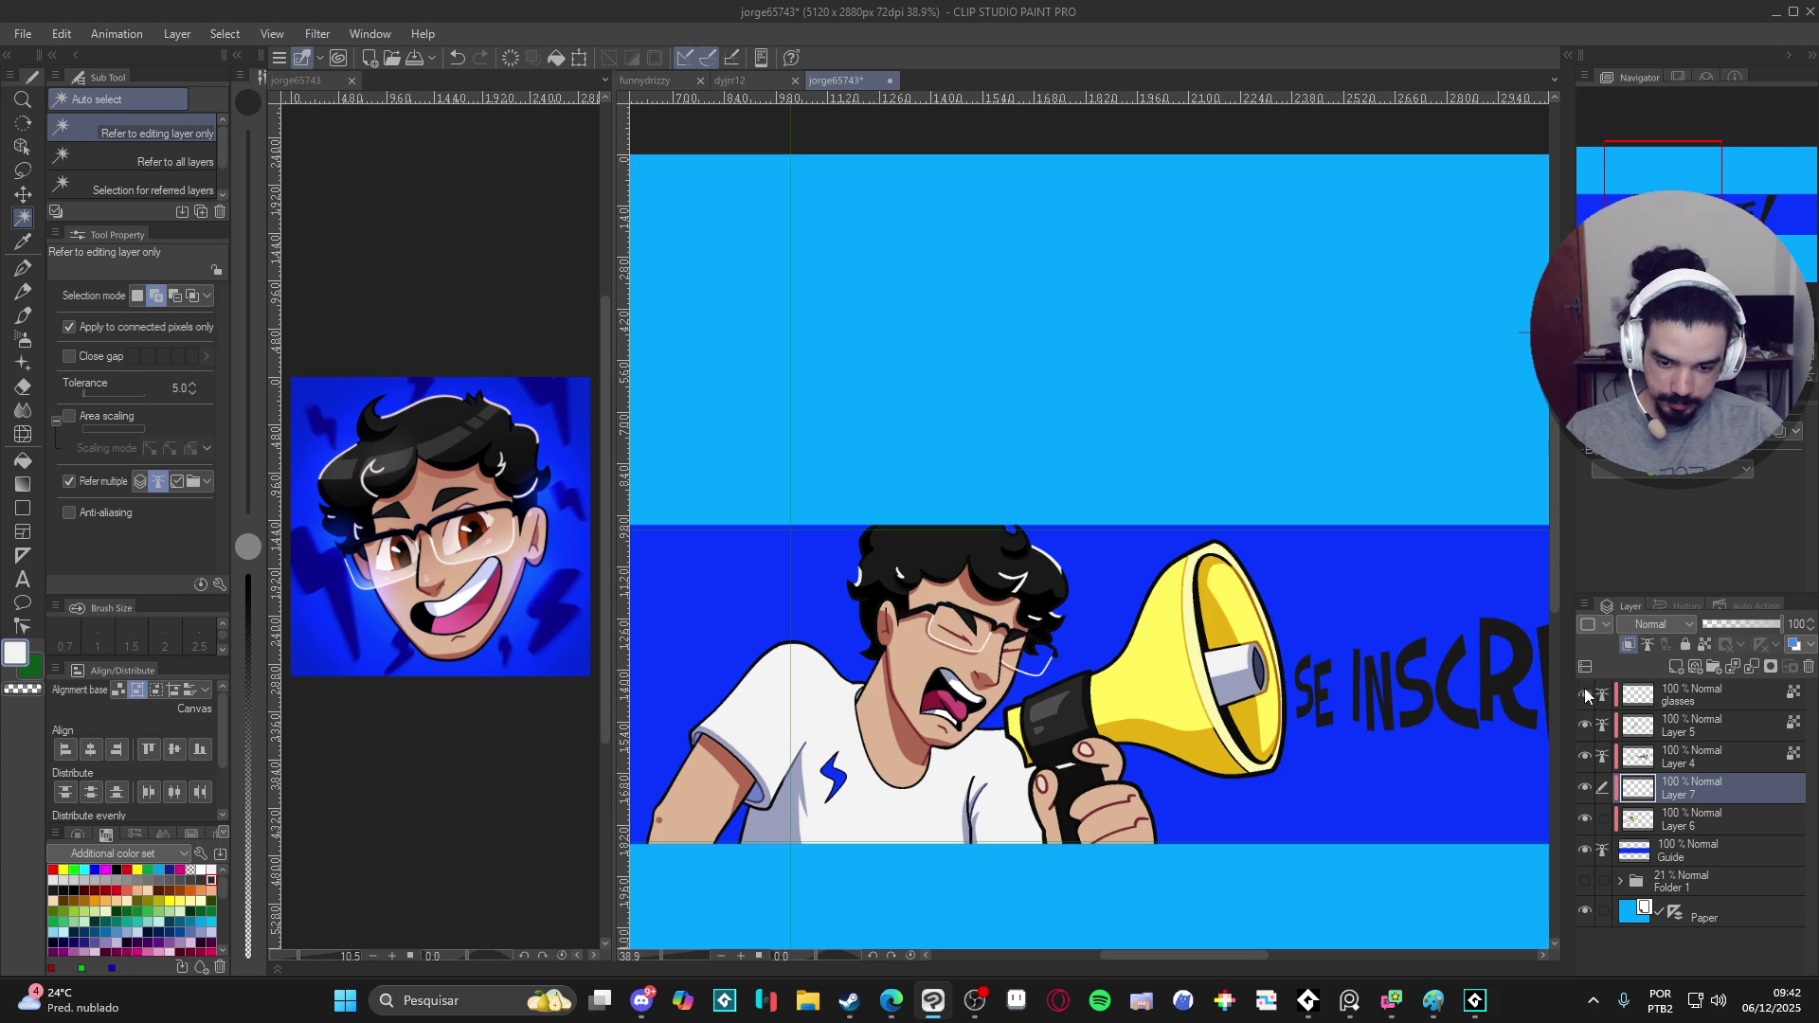
- Return to Layer 5 and switch to the soft airbrush
left_click(1674, 724)
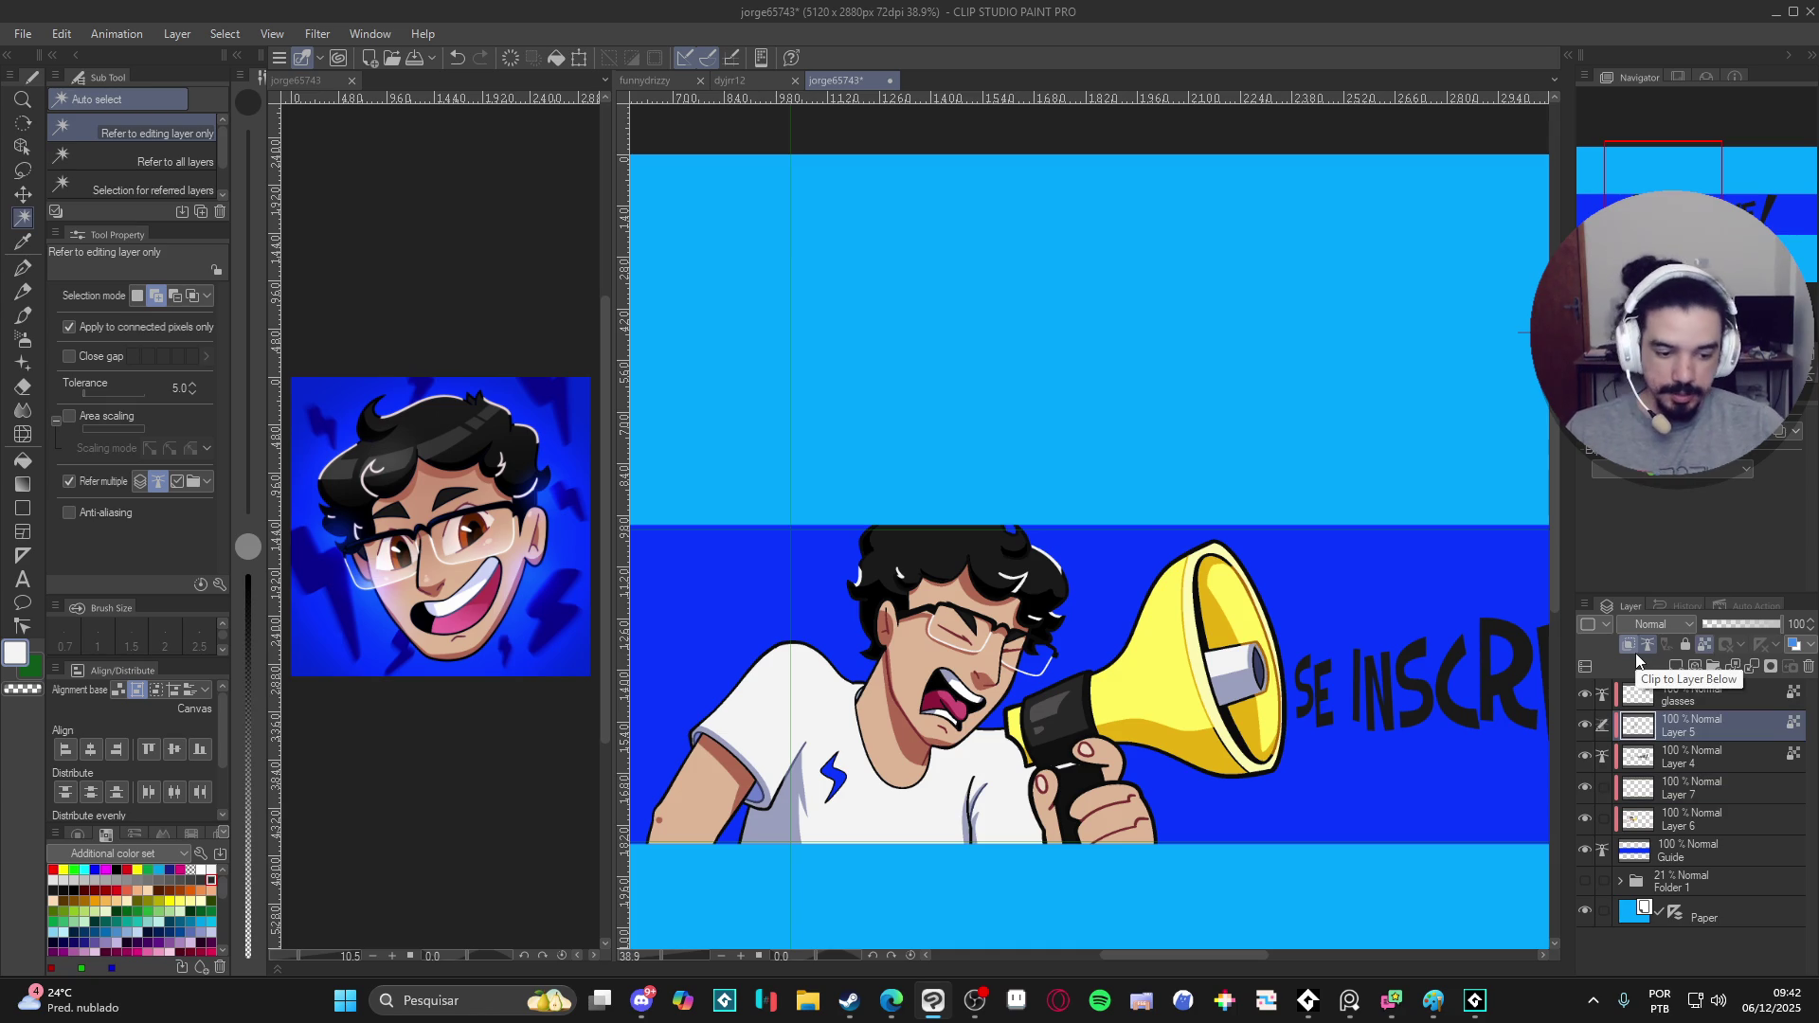
left_click(1686, 709)
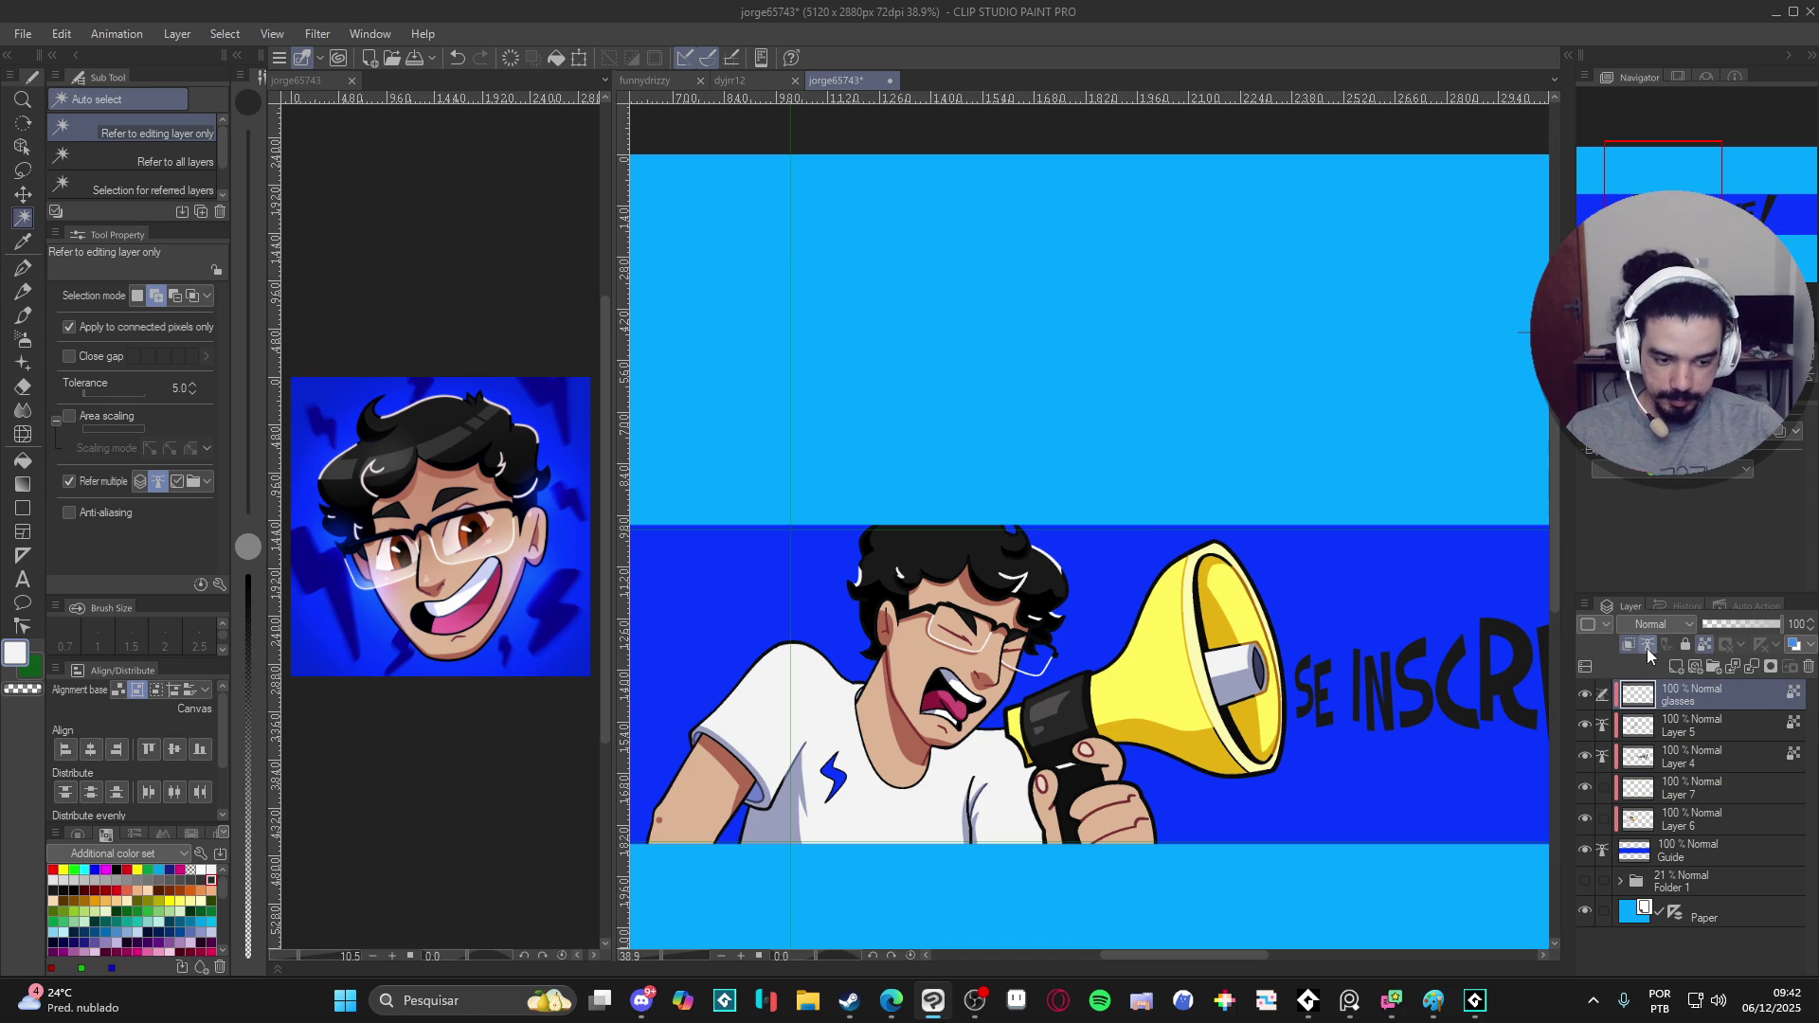
key("alt+bracketleft")
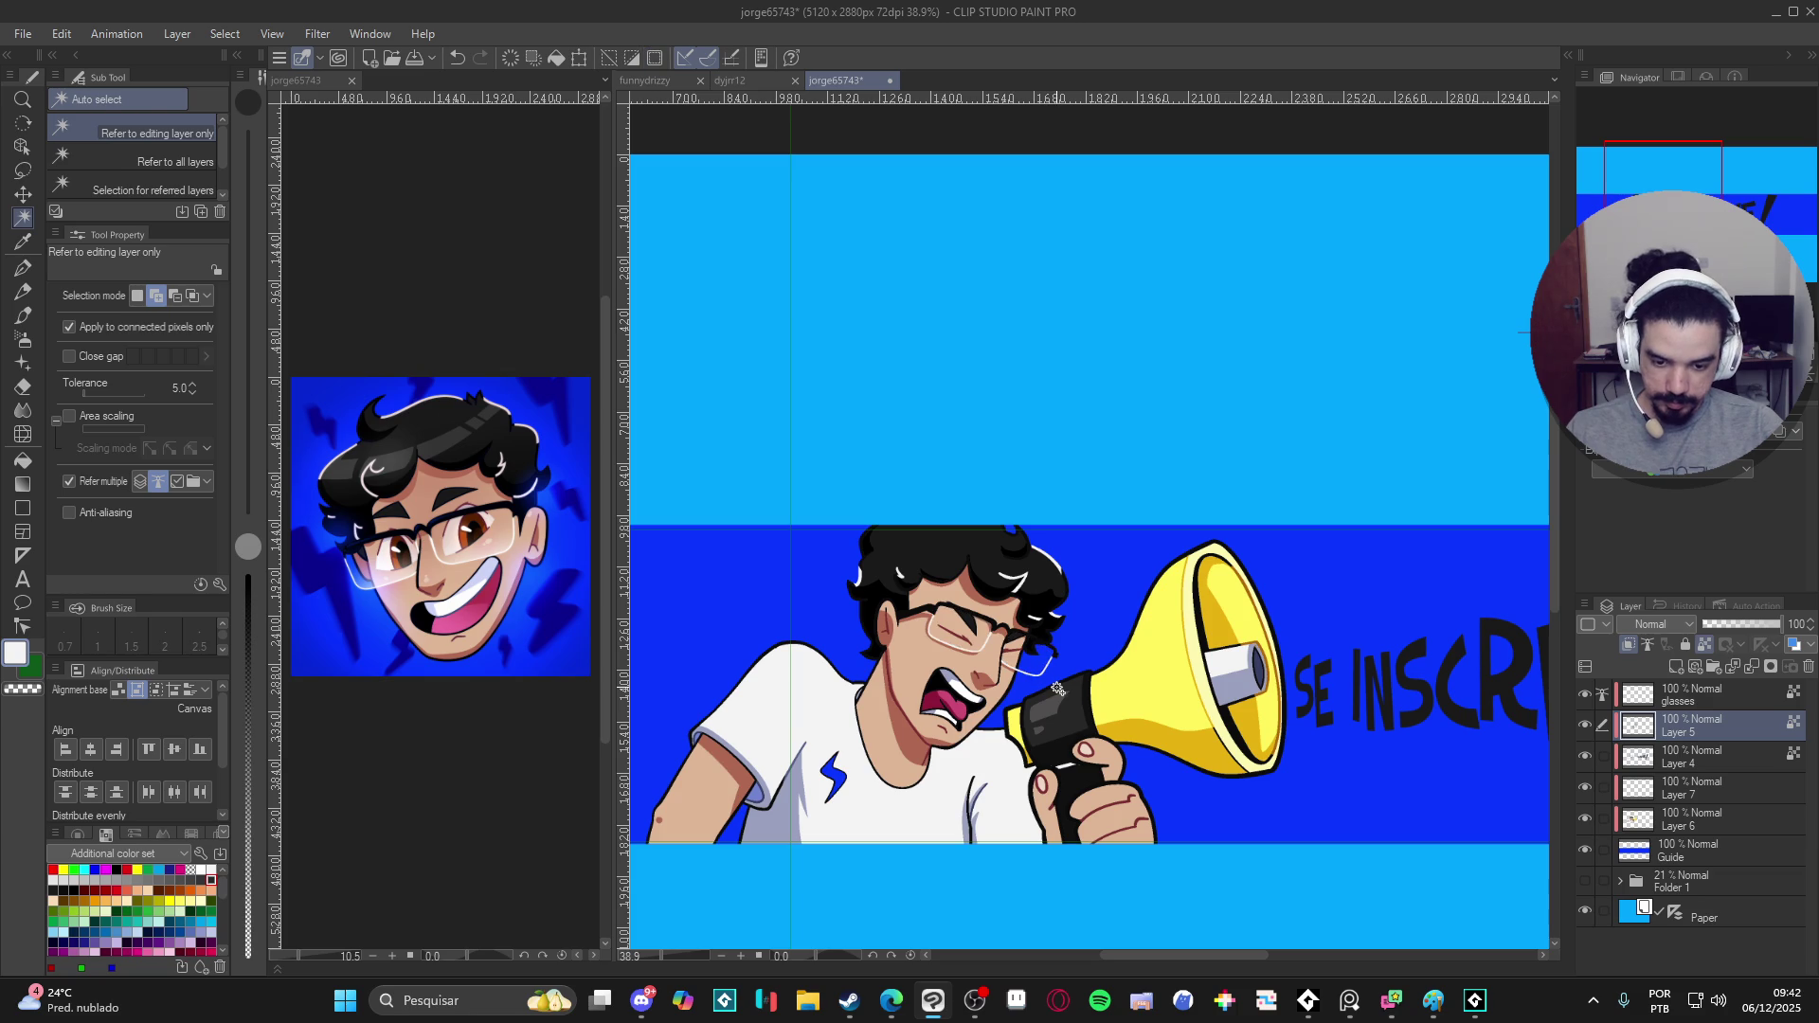
key("b")
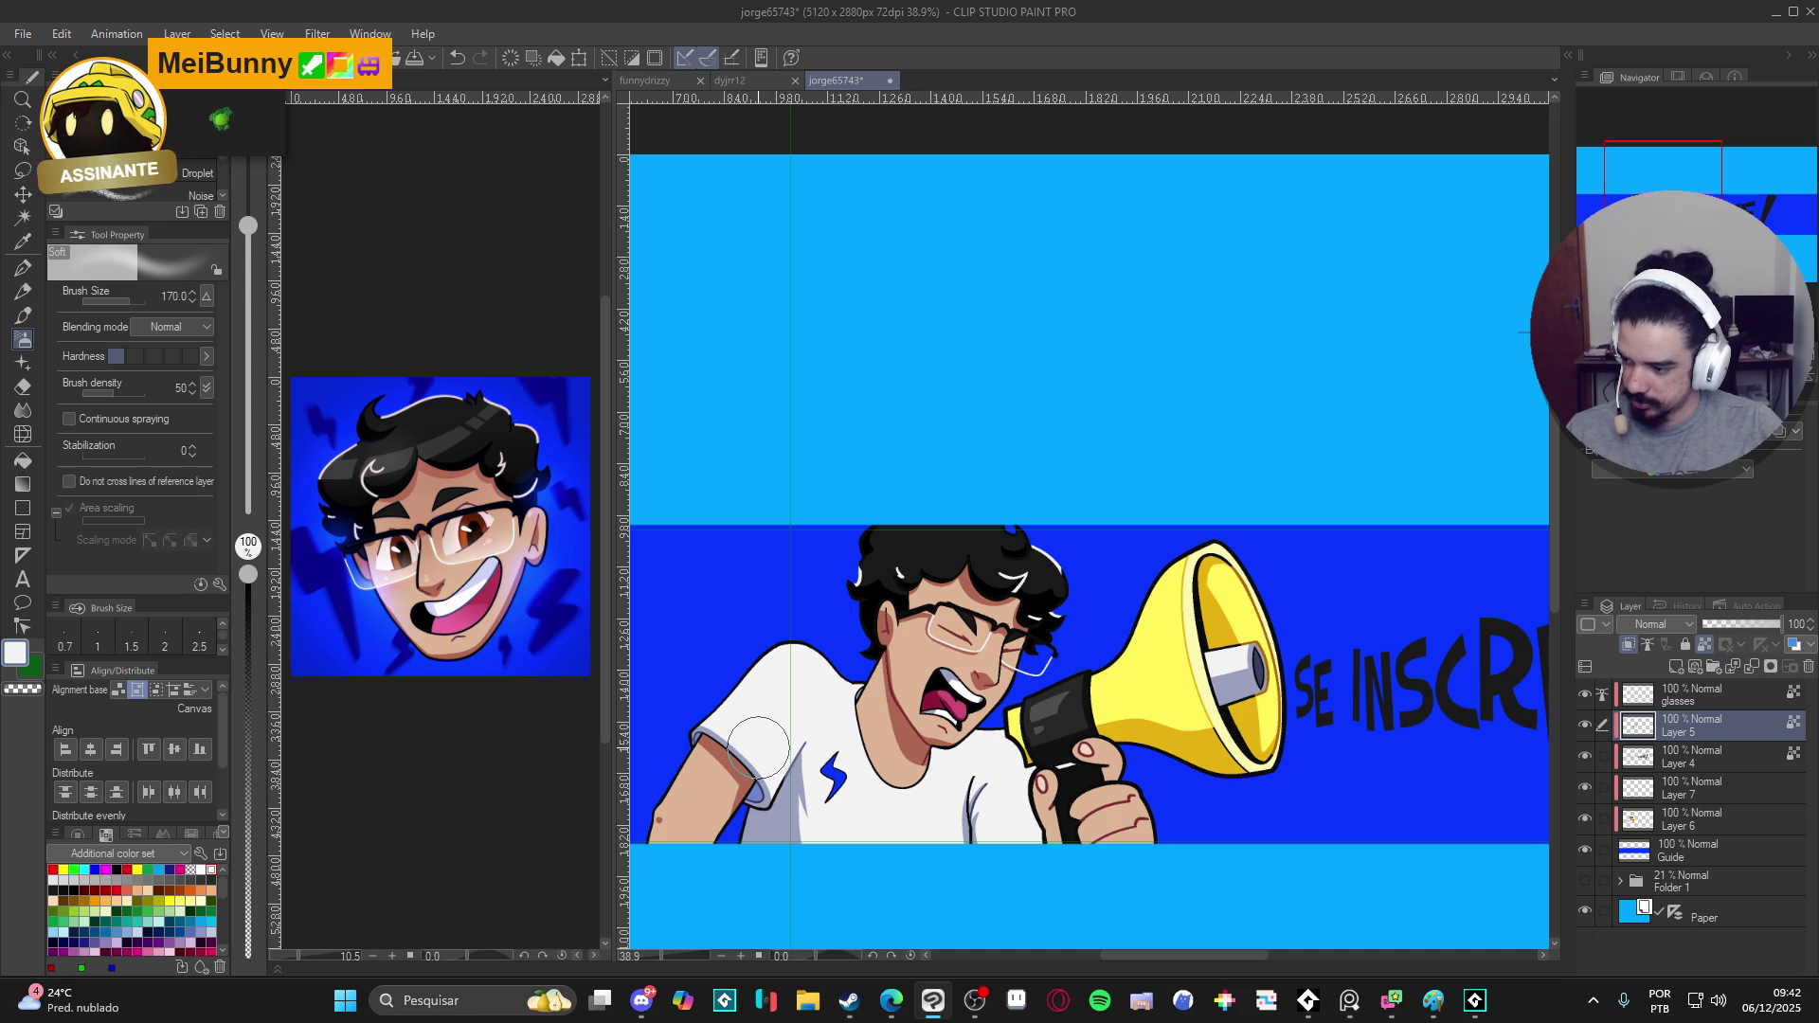
scroll(996, 683, "up", 2)
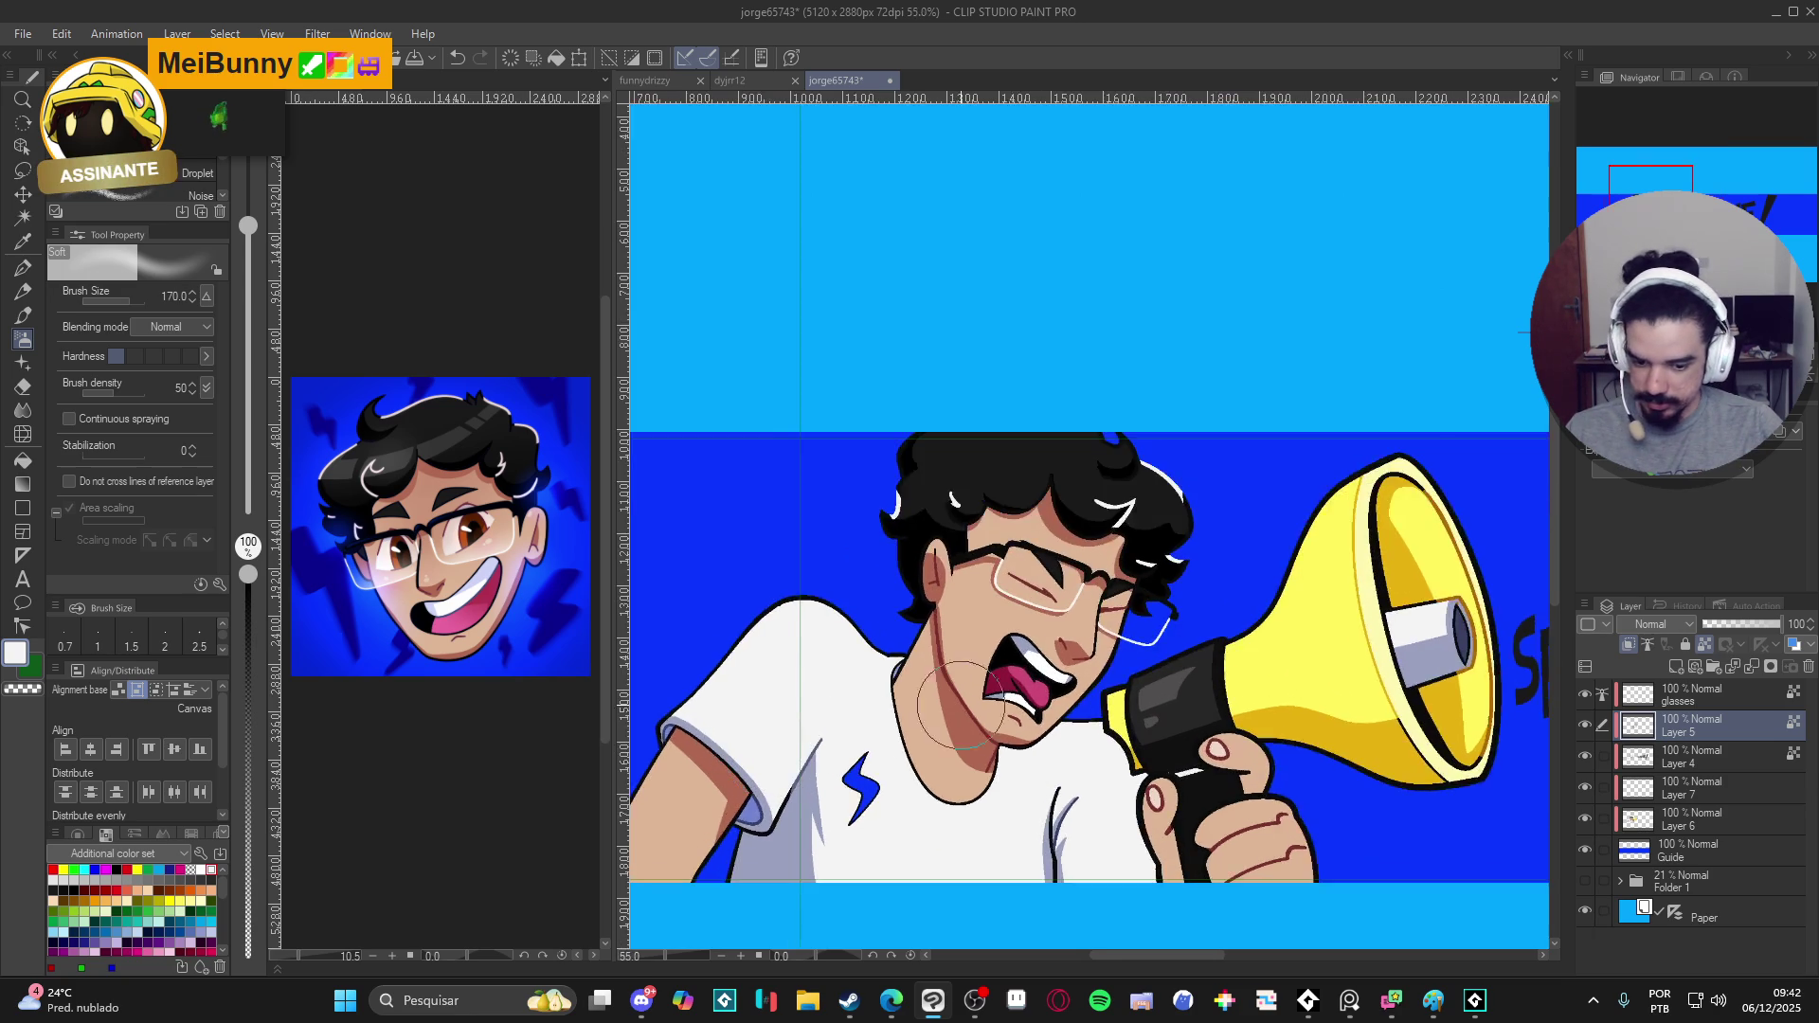
- Compare the face without the glasses layer, then create new Layer 8 above Layer 5
left_click_drag(1082, 684, 1044, 690)
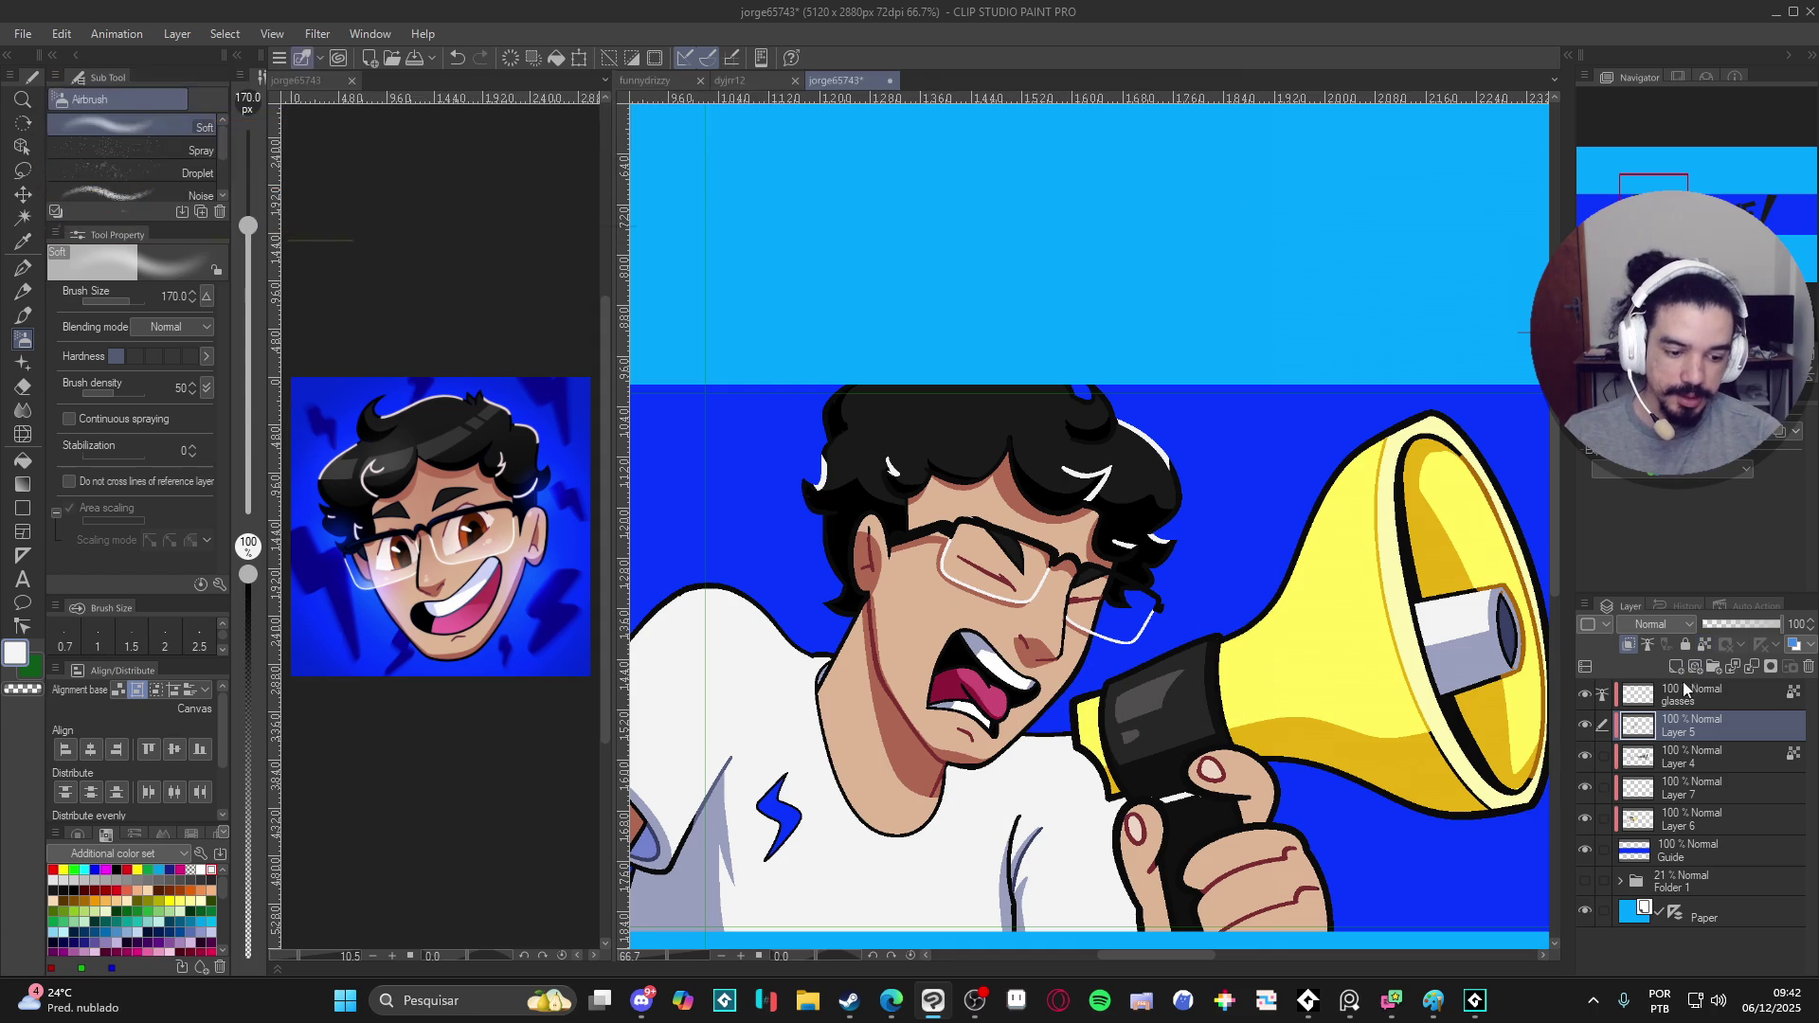
left_click(1588, 695)
key("ctrl+shift+n")
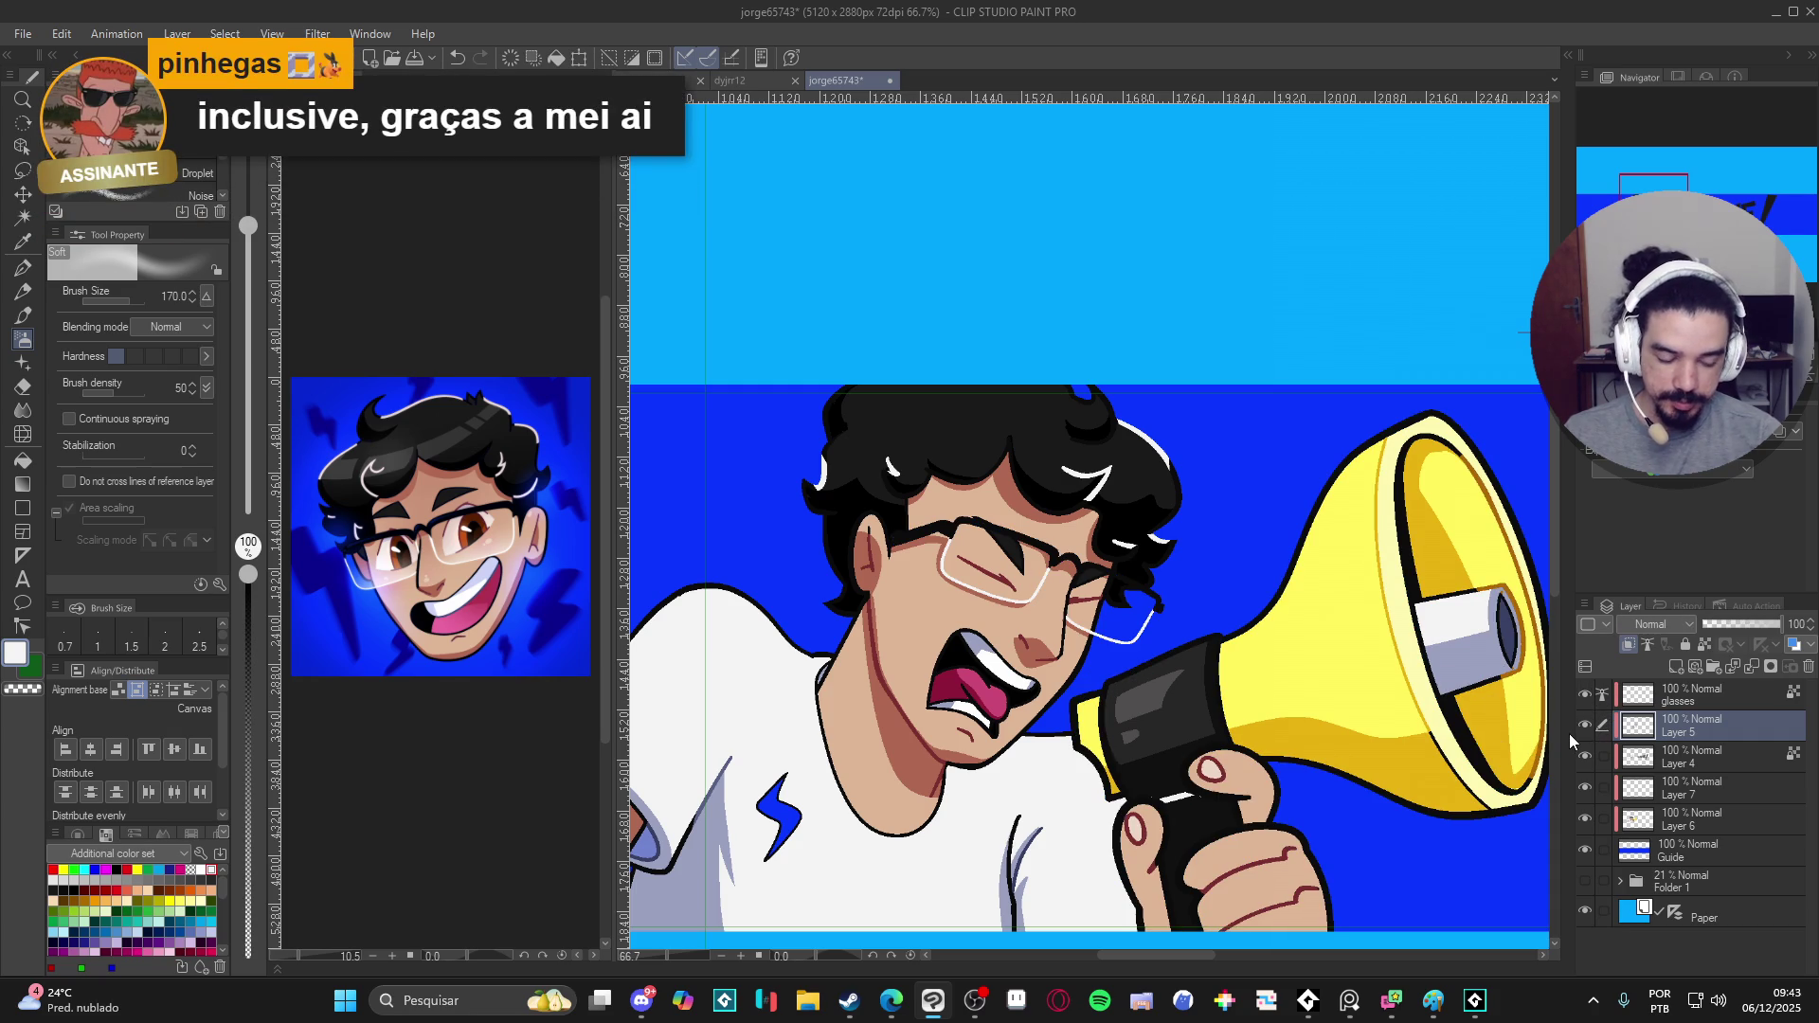
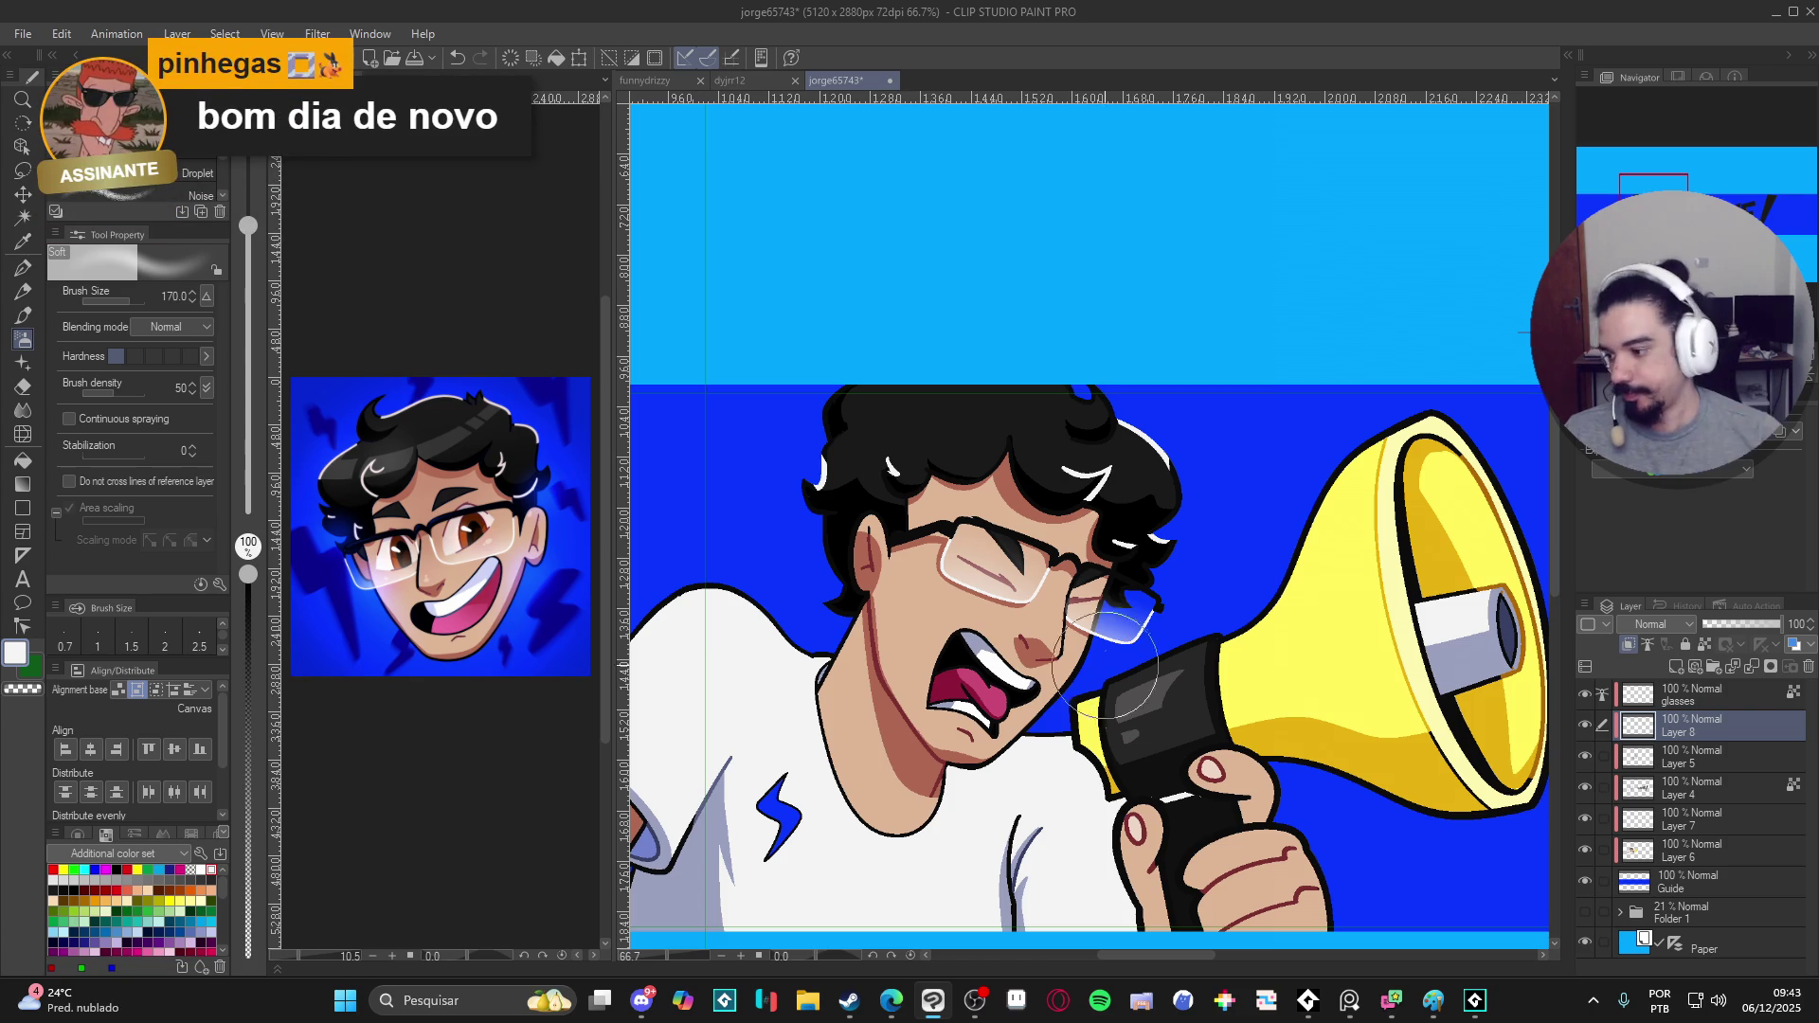
scroll(976, 674, "down", 3)
scroll(975, 674, "up", 1)
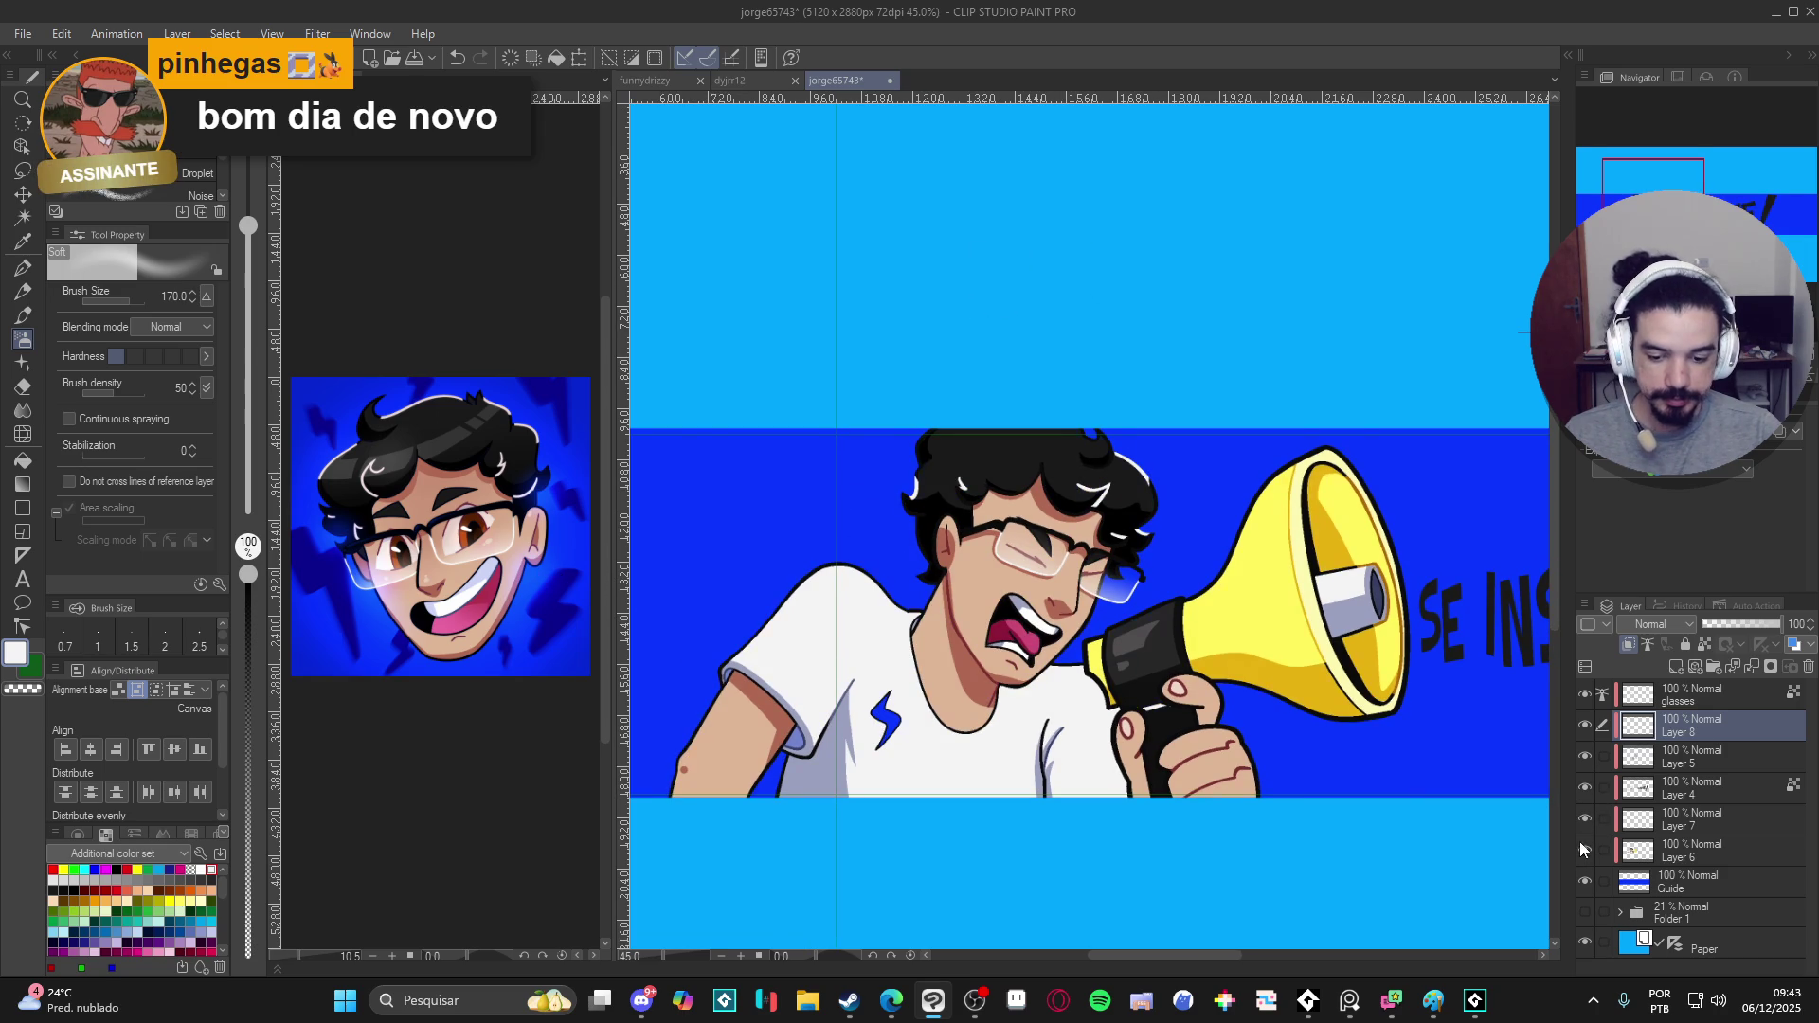
- On Layer 6, auto-select the white shirt and add its grey shadow areas to the selection
left_click(1649, 851)
key("w")
left_click(857, 773)
left_click(1042, 789)
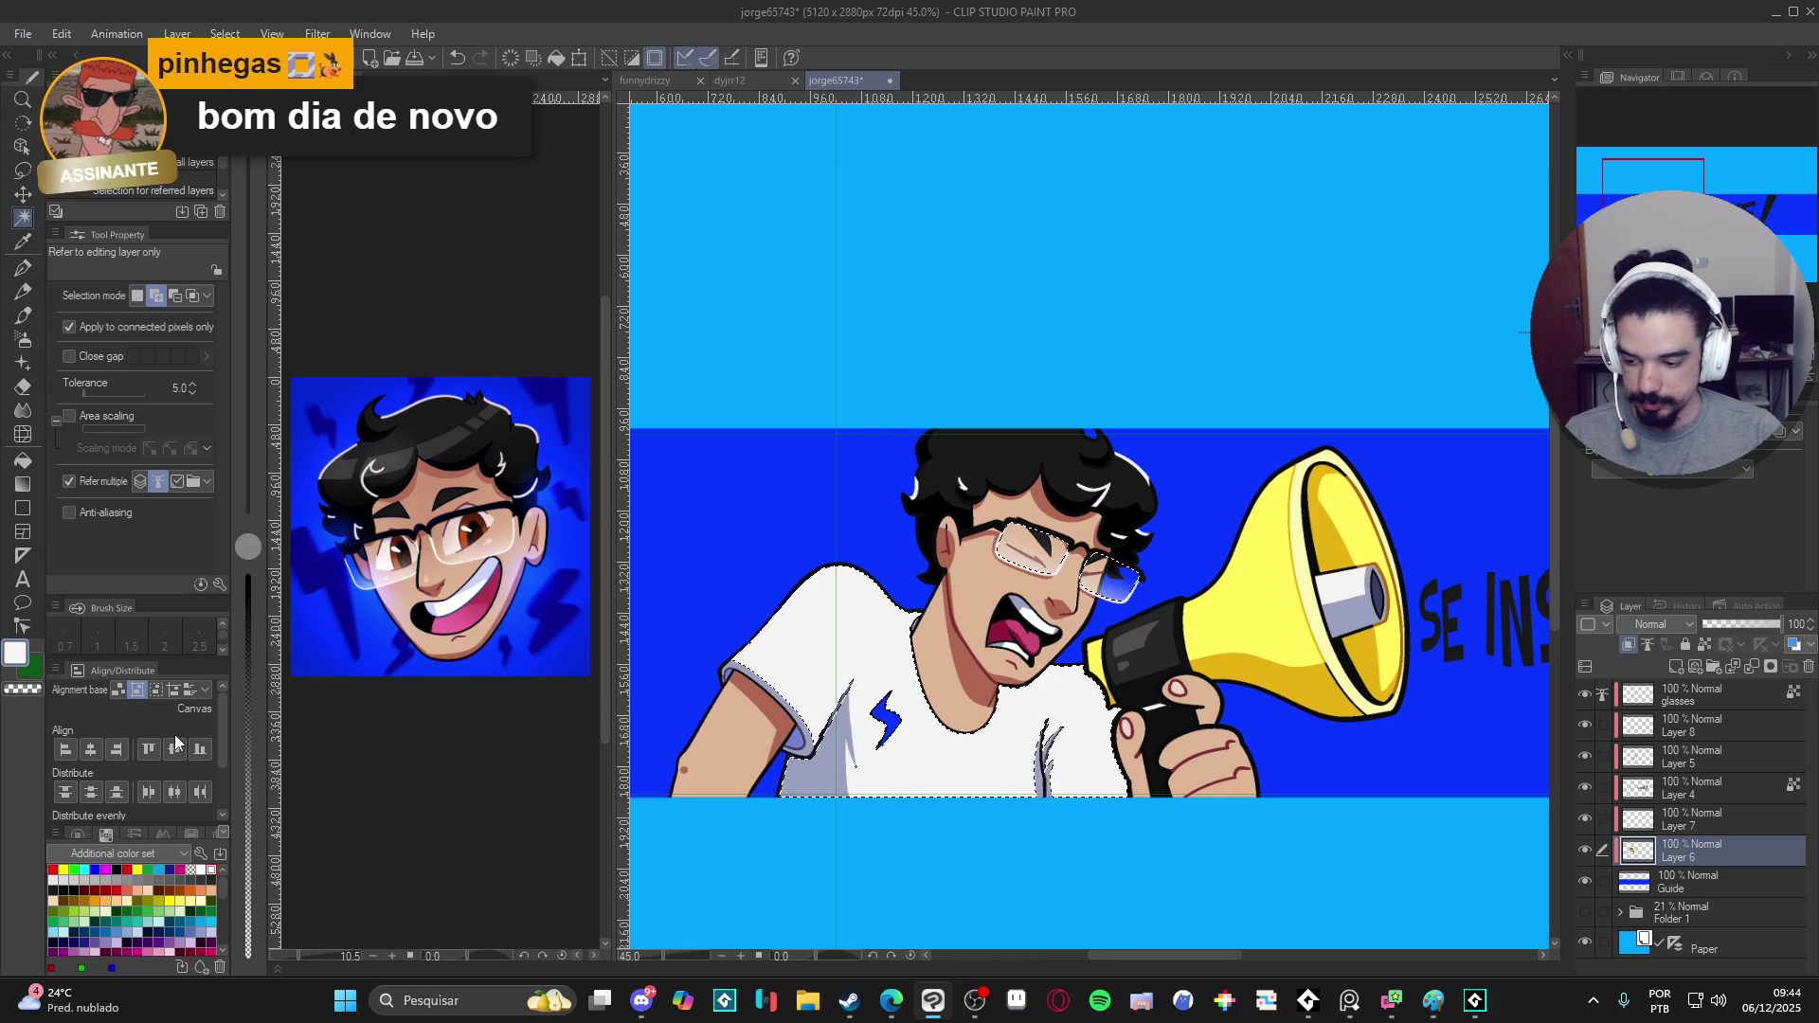
- Deselect, then auto-select just the white shirt again and ready the soft airbrush
key("ctrl+d")
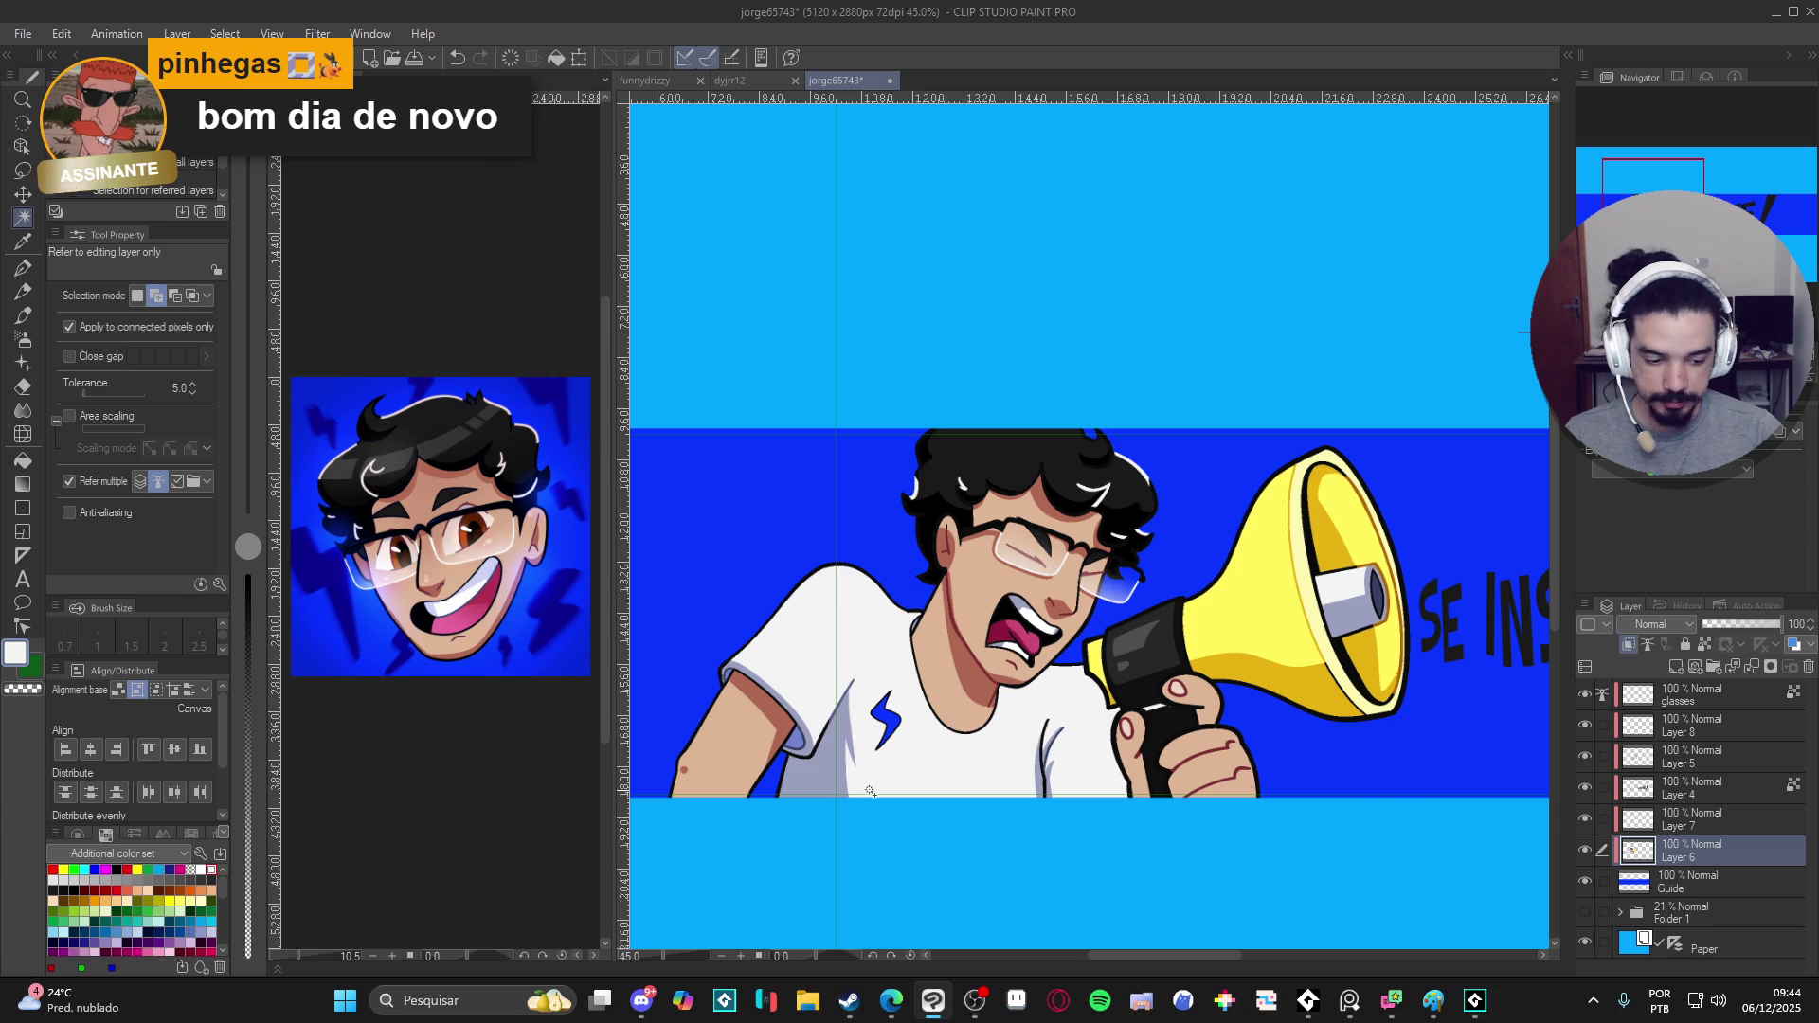
left_click(928, 763)
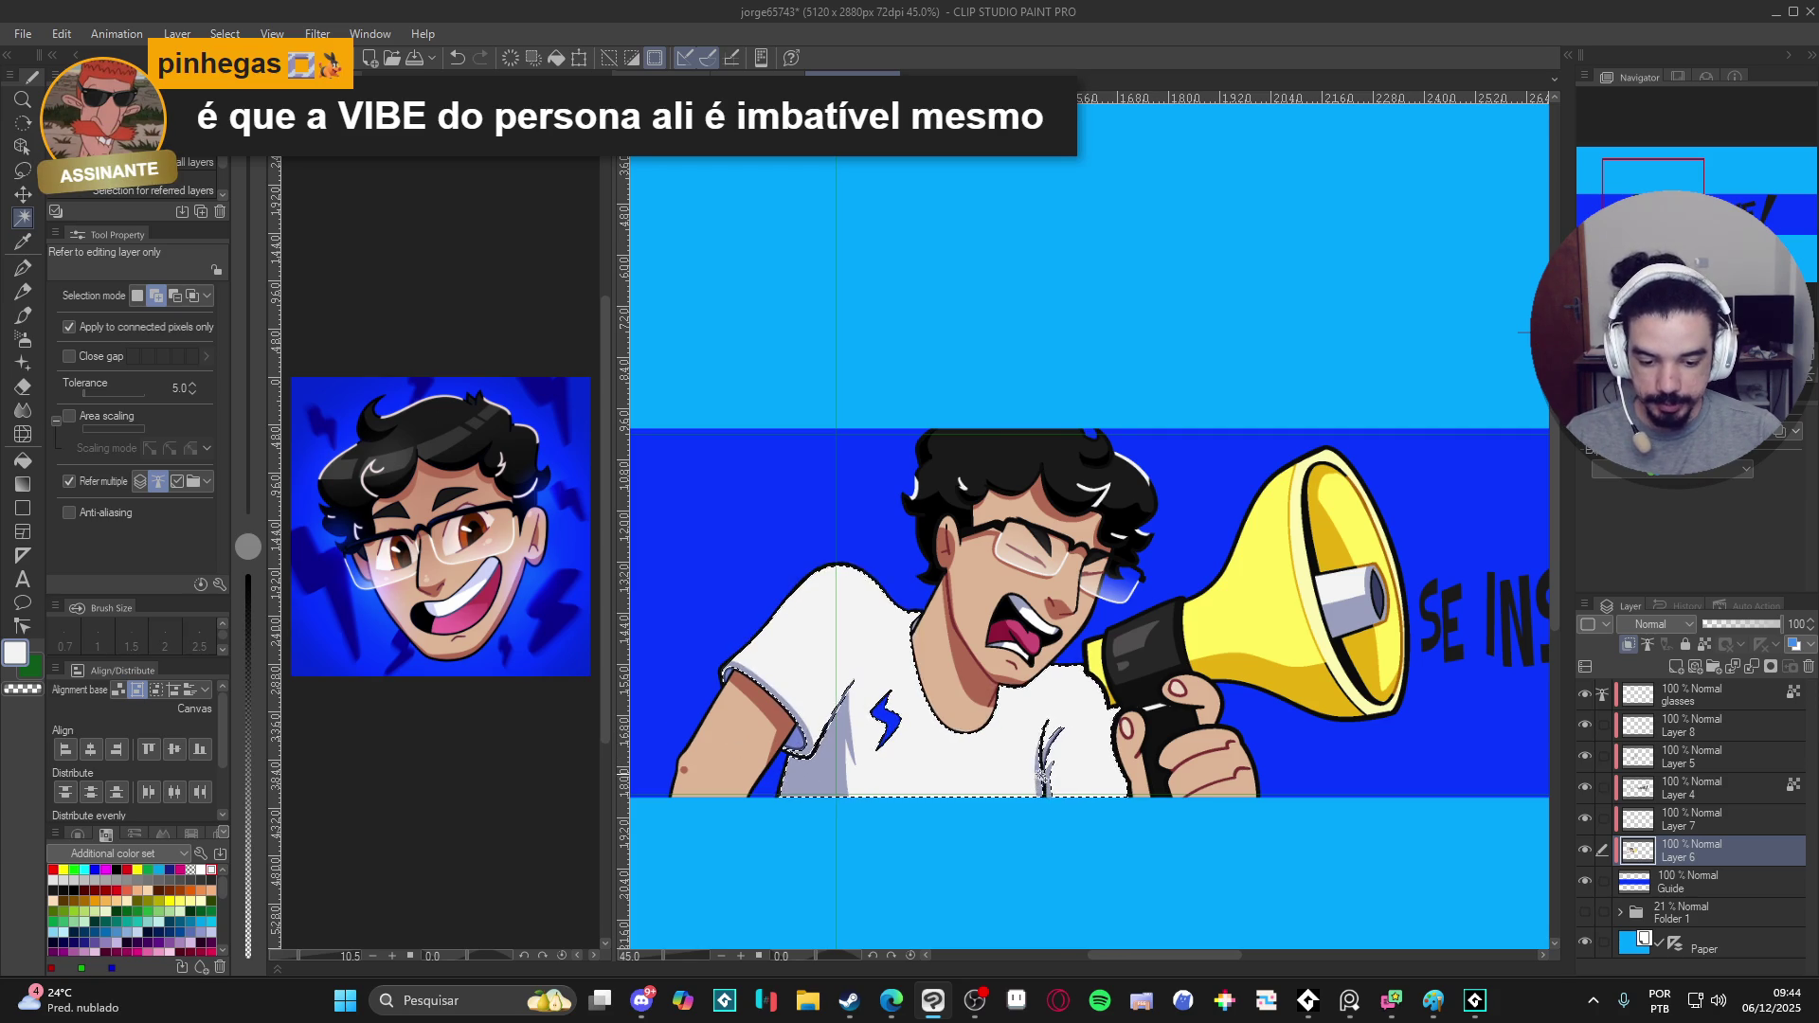
scroll(1033, 774, "up", 3)
scroll(1033, 774, "up", 2)
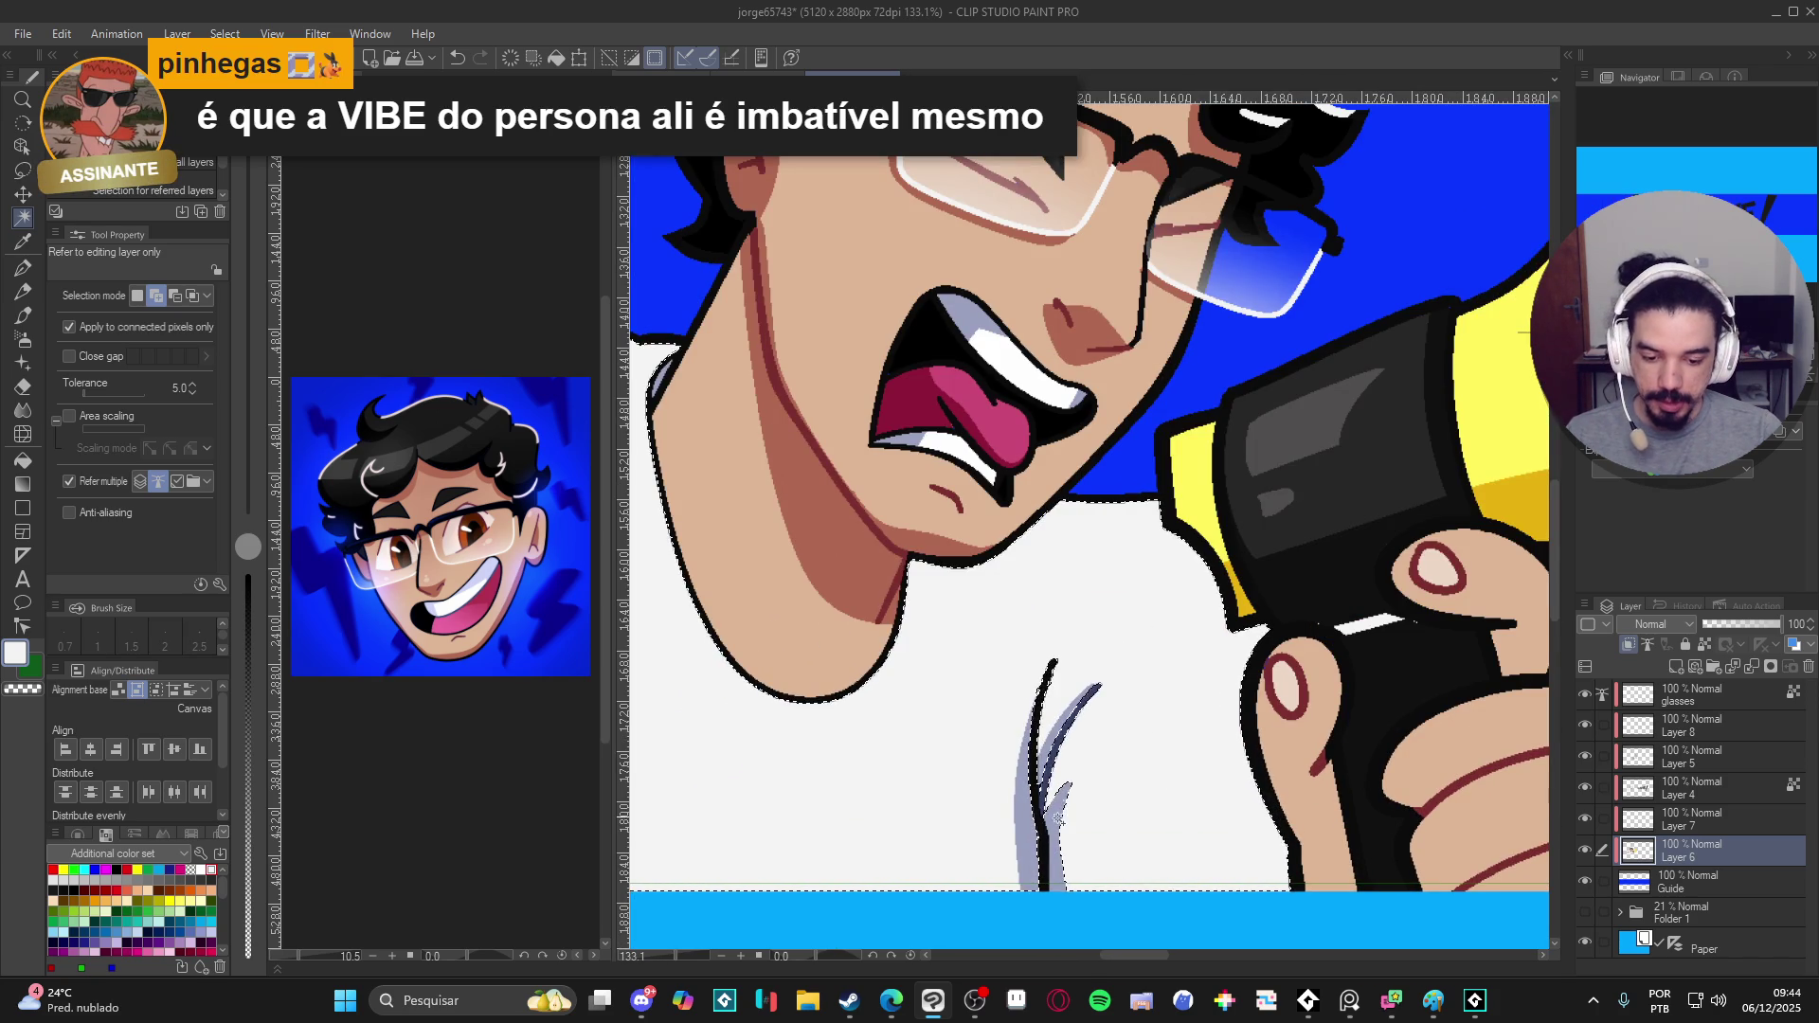
scroll(1038, 847, "down", 2)
scroll(1037, 846, "down", 1)
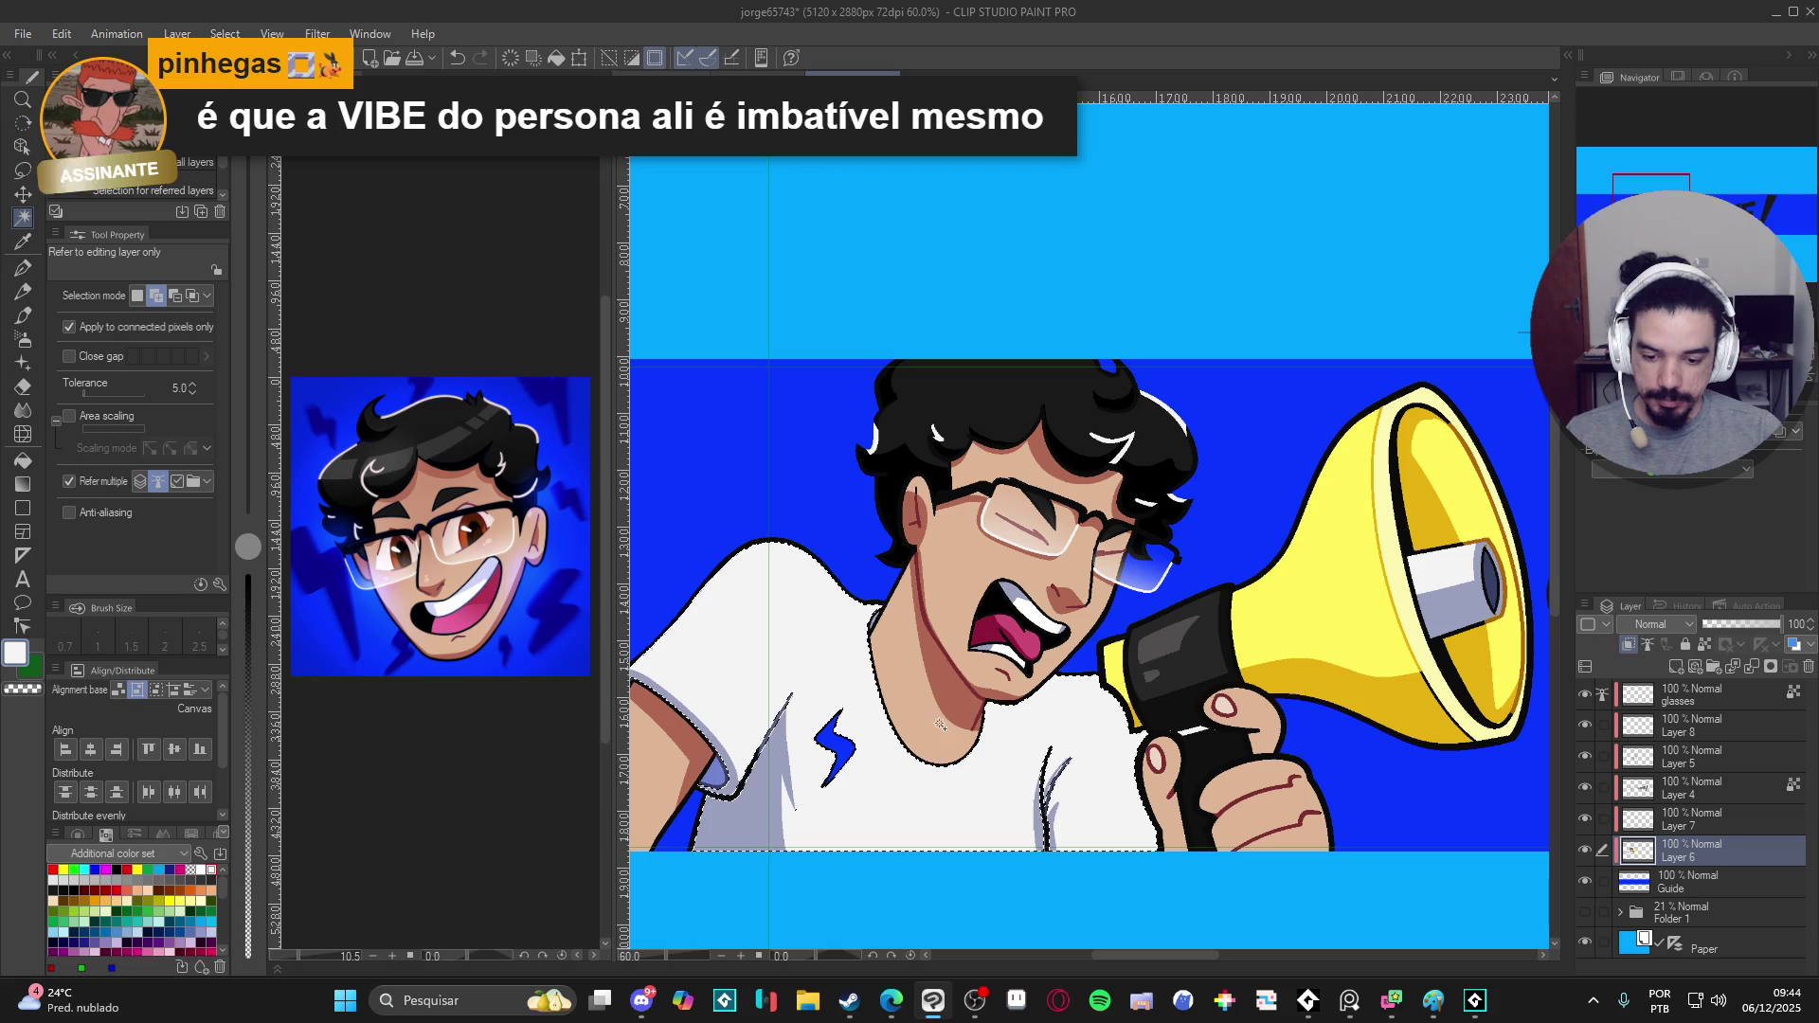
scroll(877, 627, "down", 2)
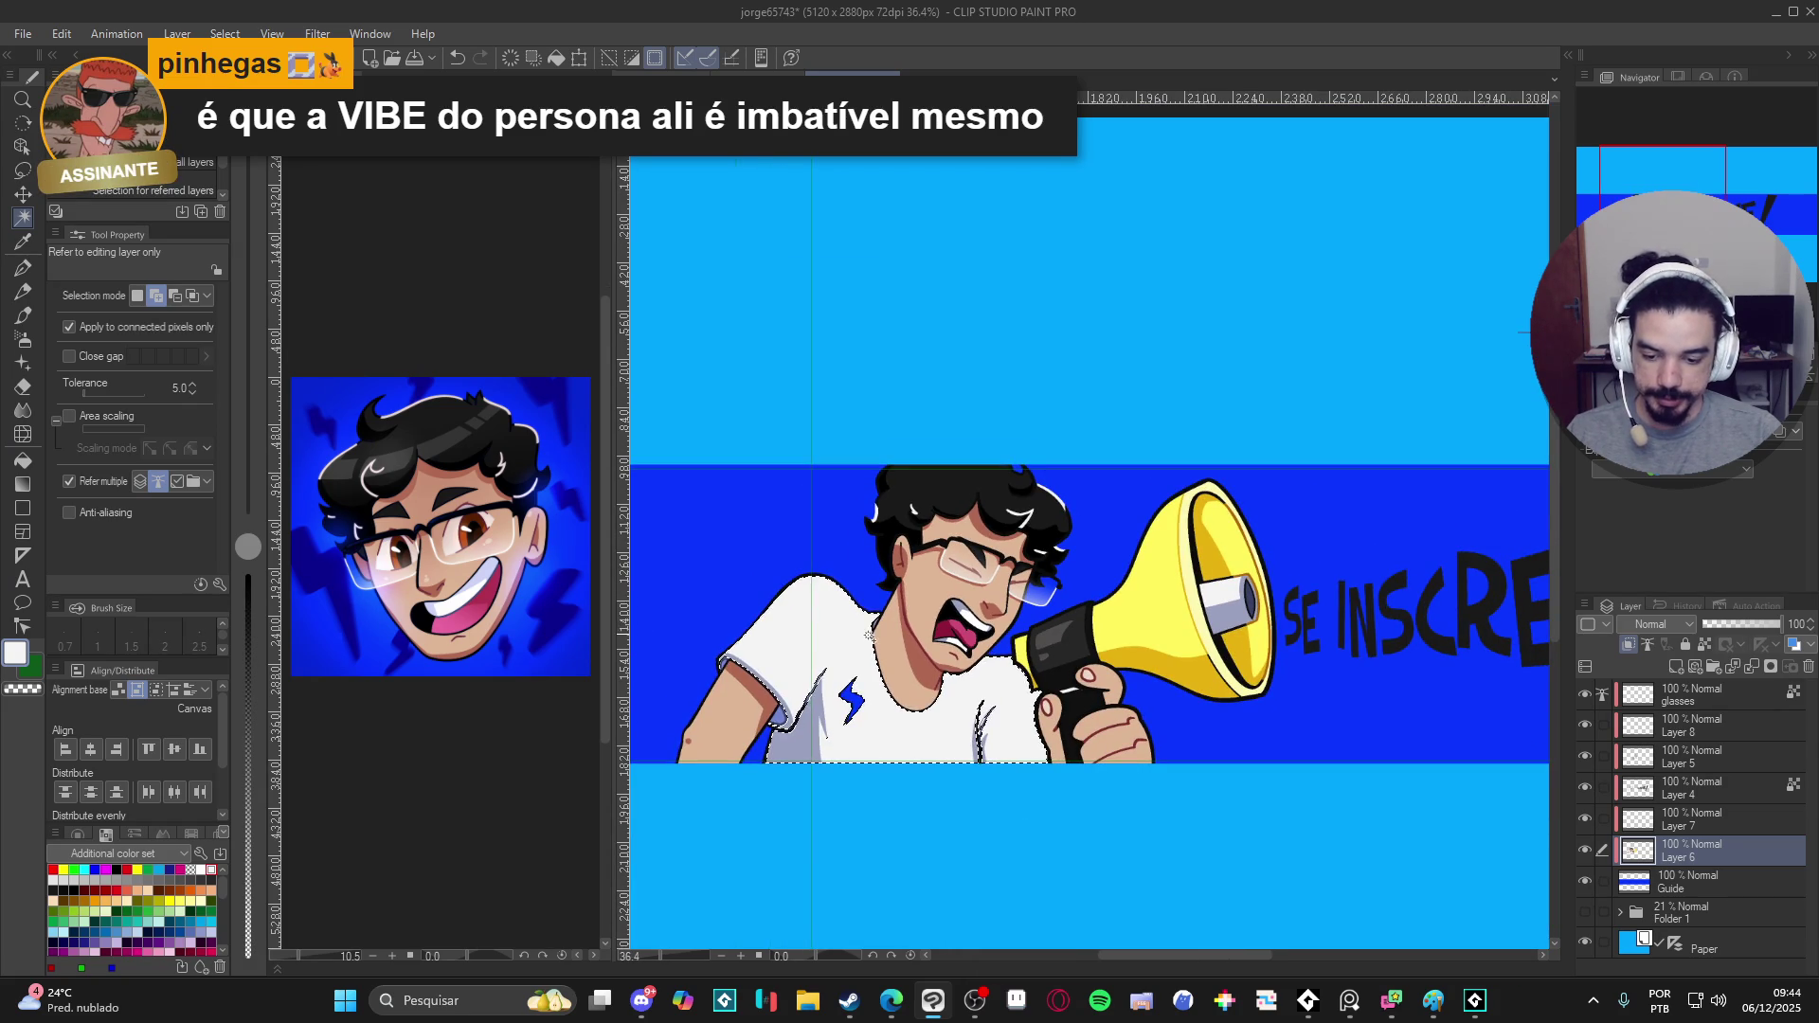
key("b")
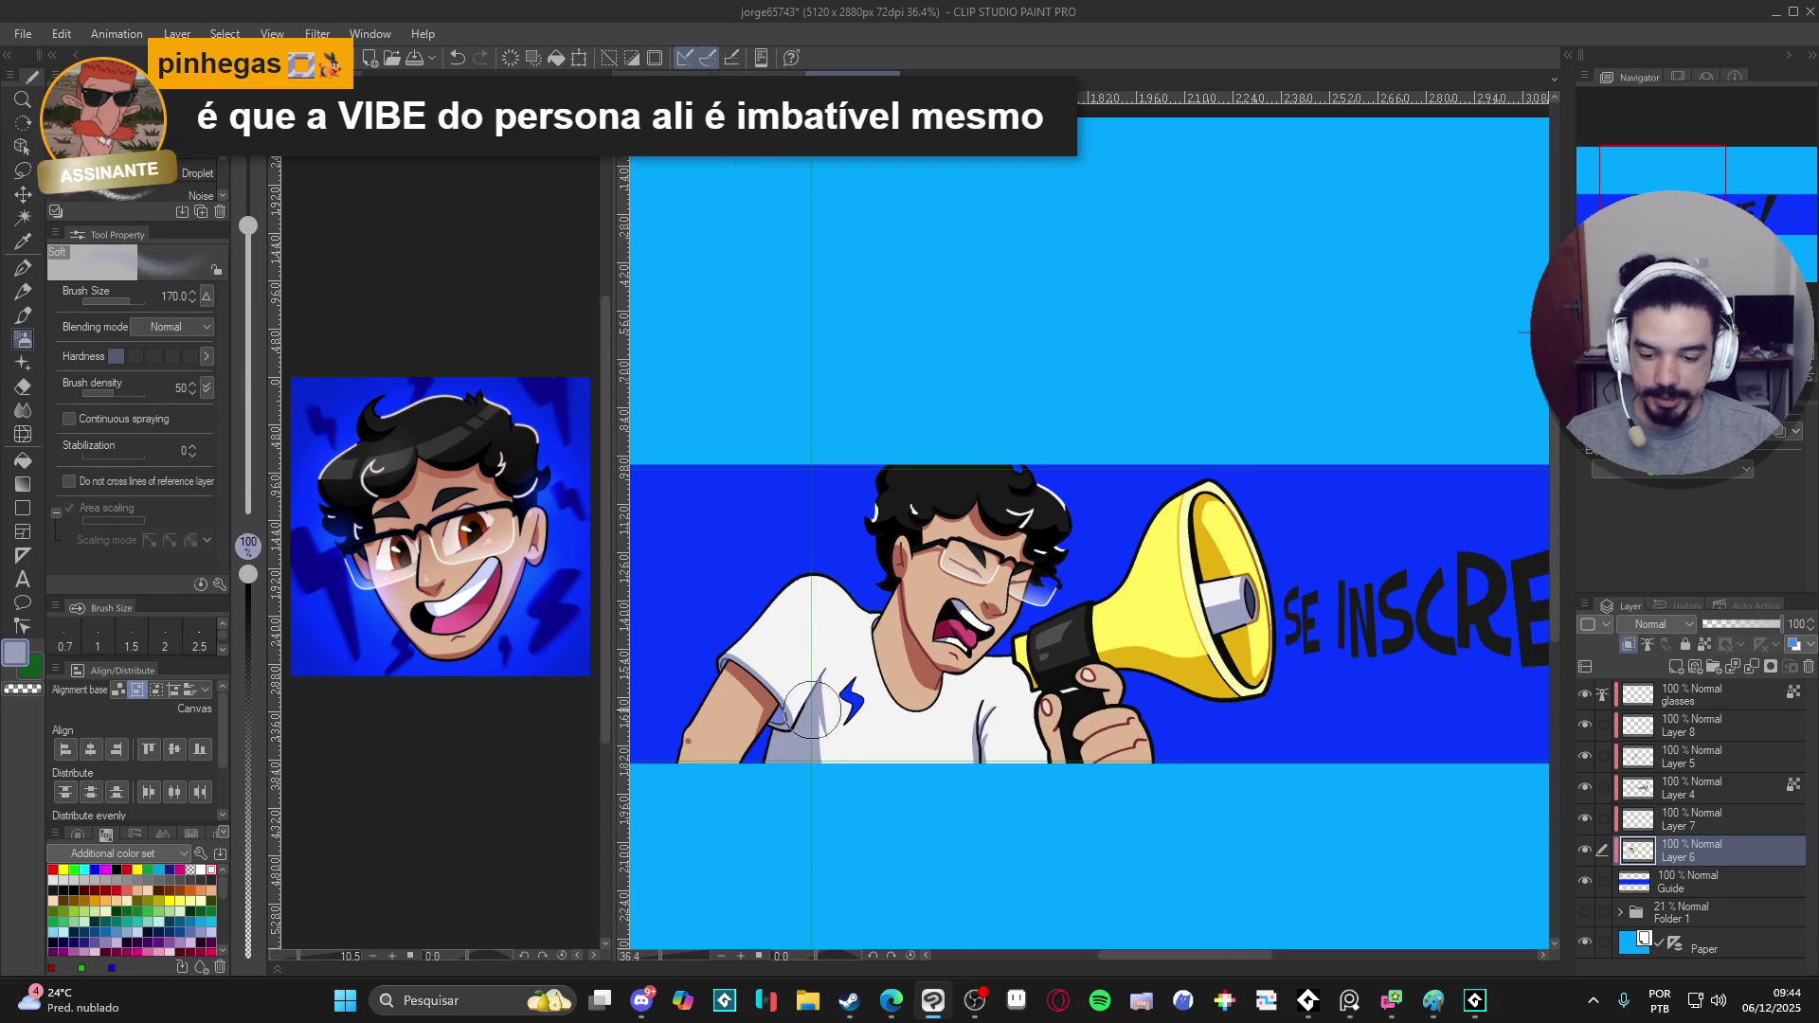
- Spray soft shading on the shirt bottom with the airbrush at size 1000 then 500, returning to the G-pen
key("bracketright")
key("bracketright")
key("bracketright")
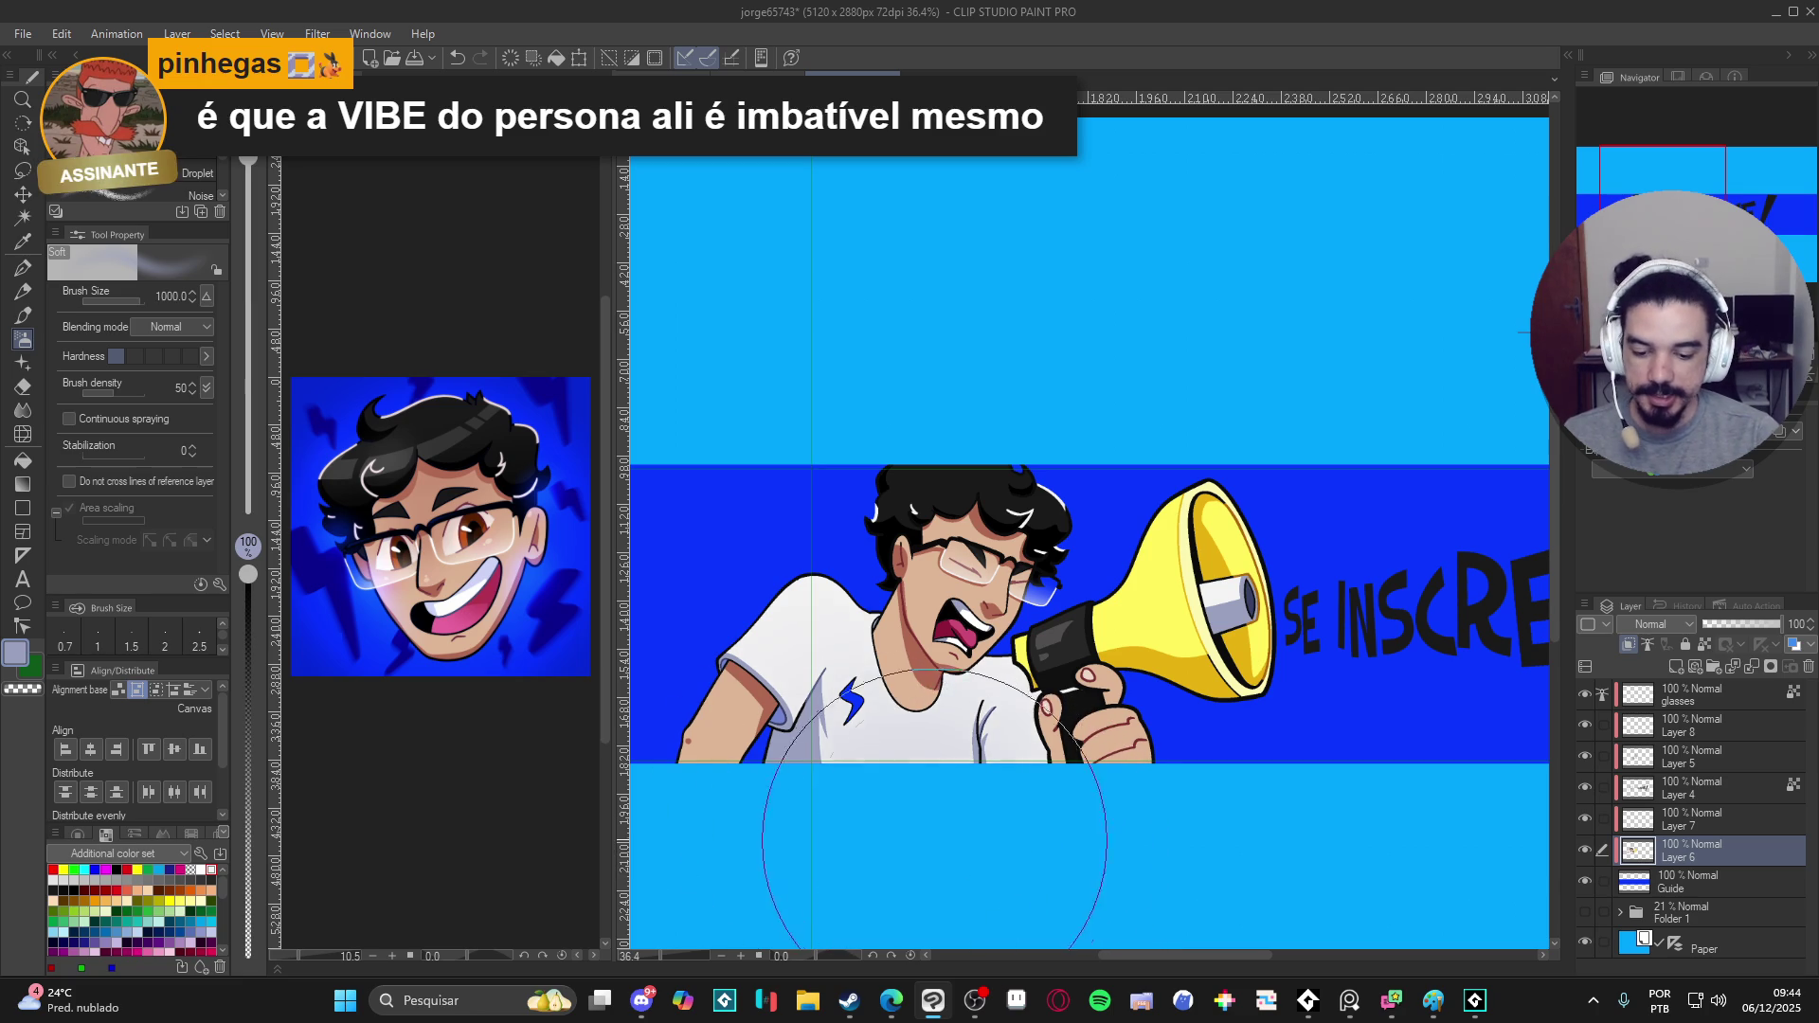
key("bracketleft")
key("bracketleft")
key("bracketleft")
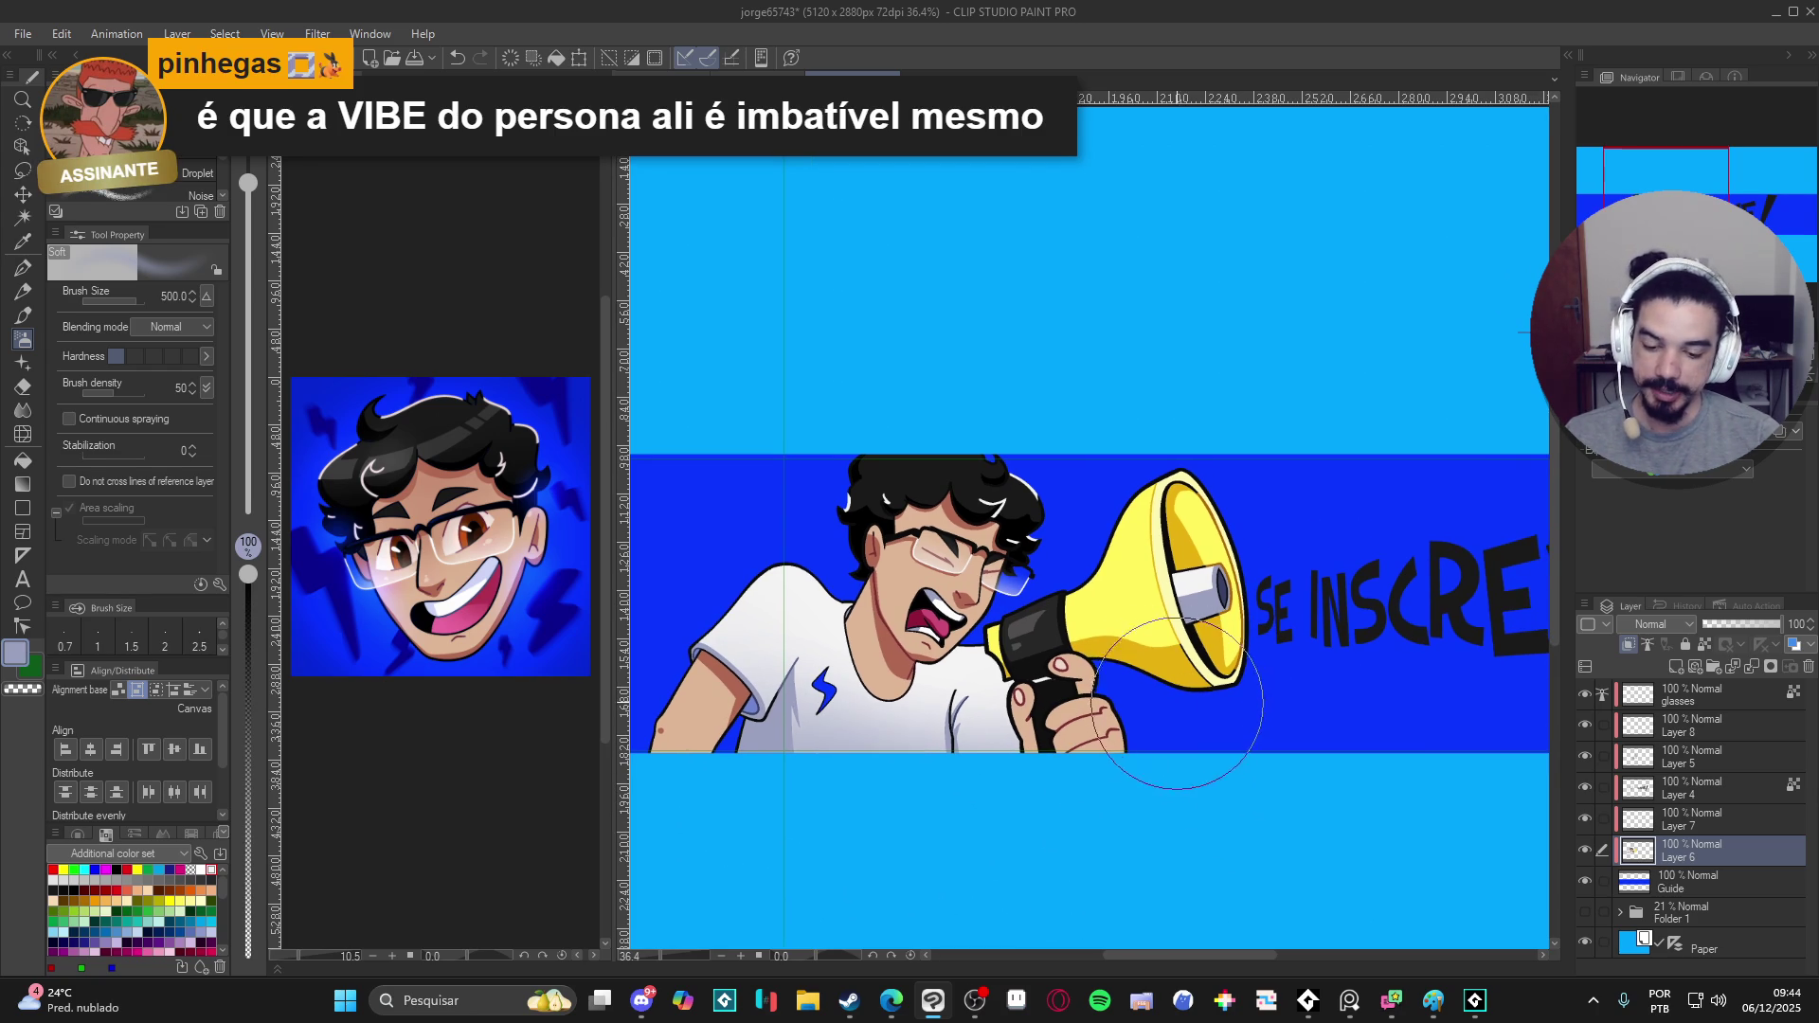
key("p")
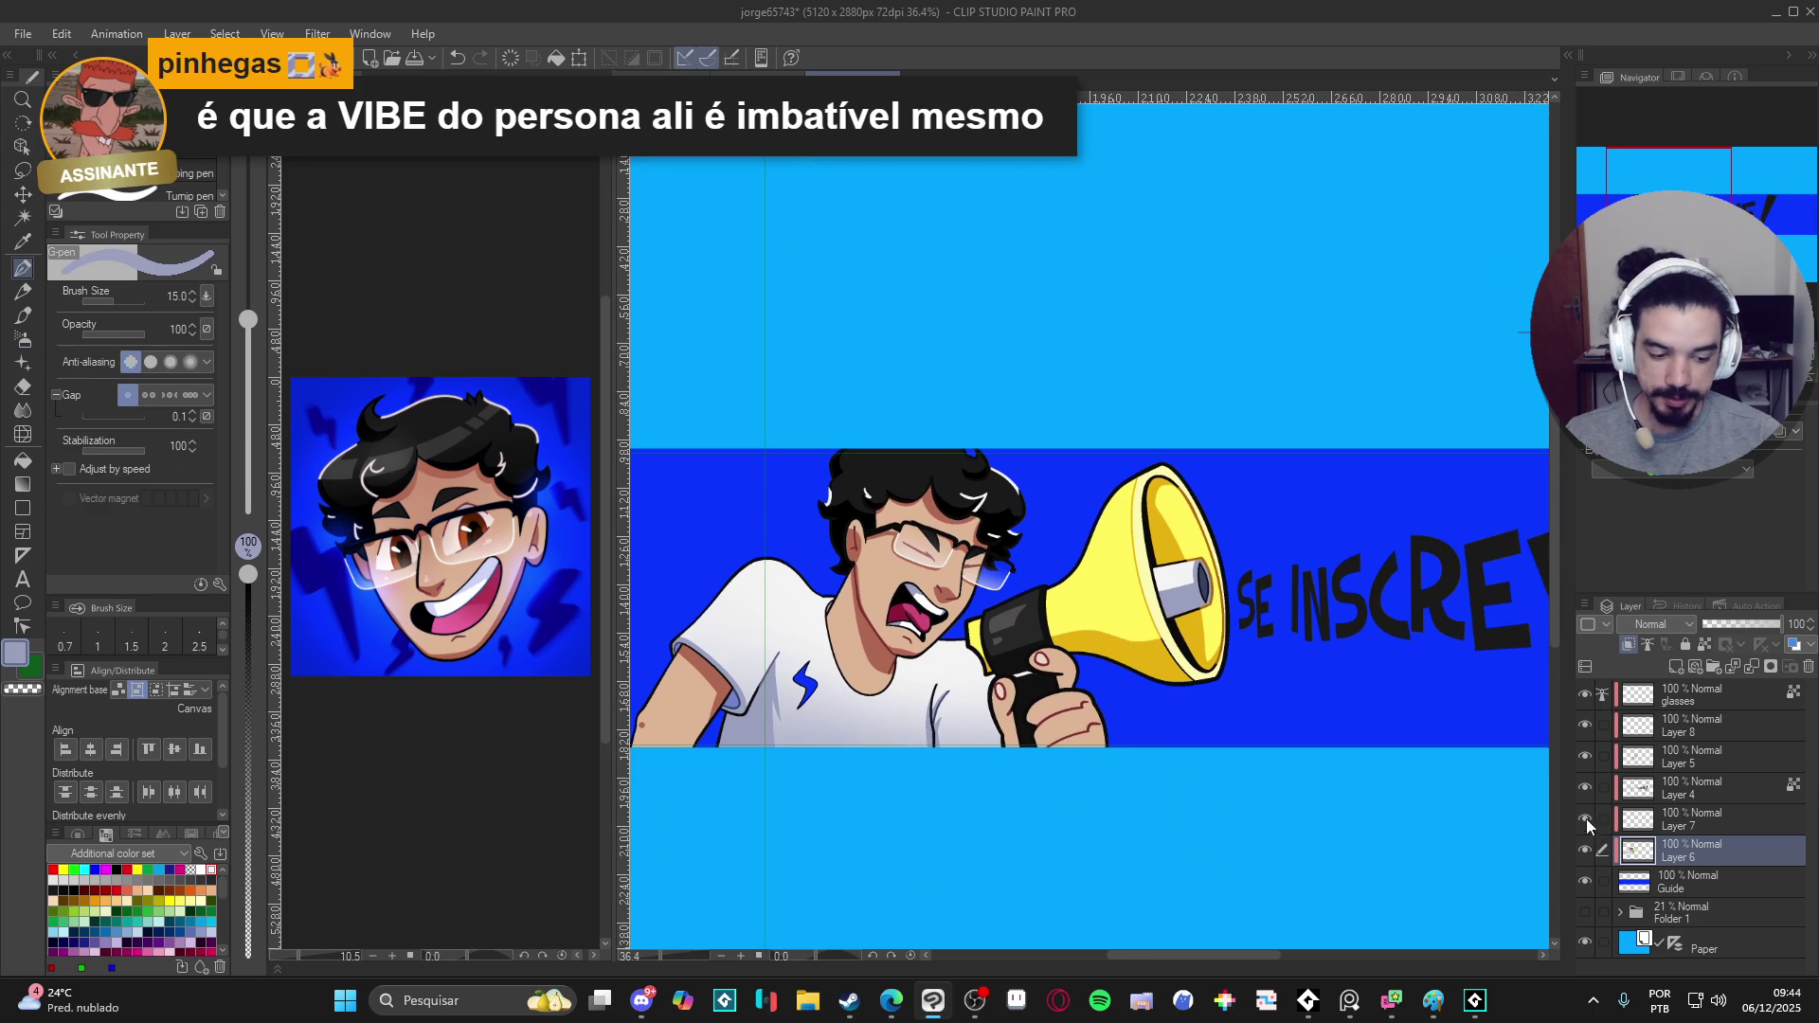
- Toggle Layer 4's linework off and on to compare the banner with and without it
left_click(1584, 787)
left_click(1634, 787)
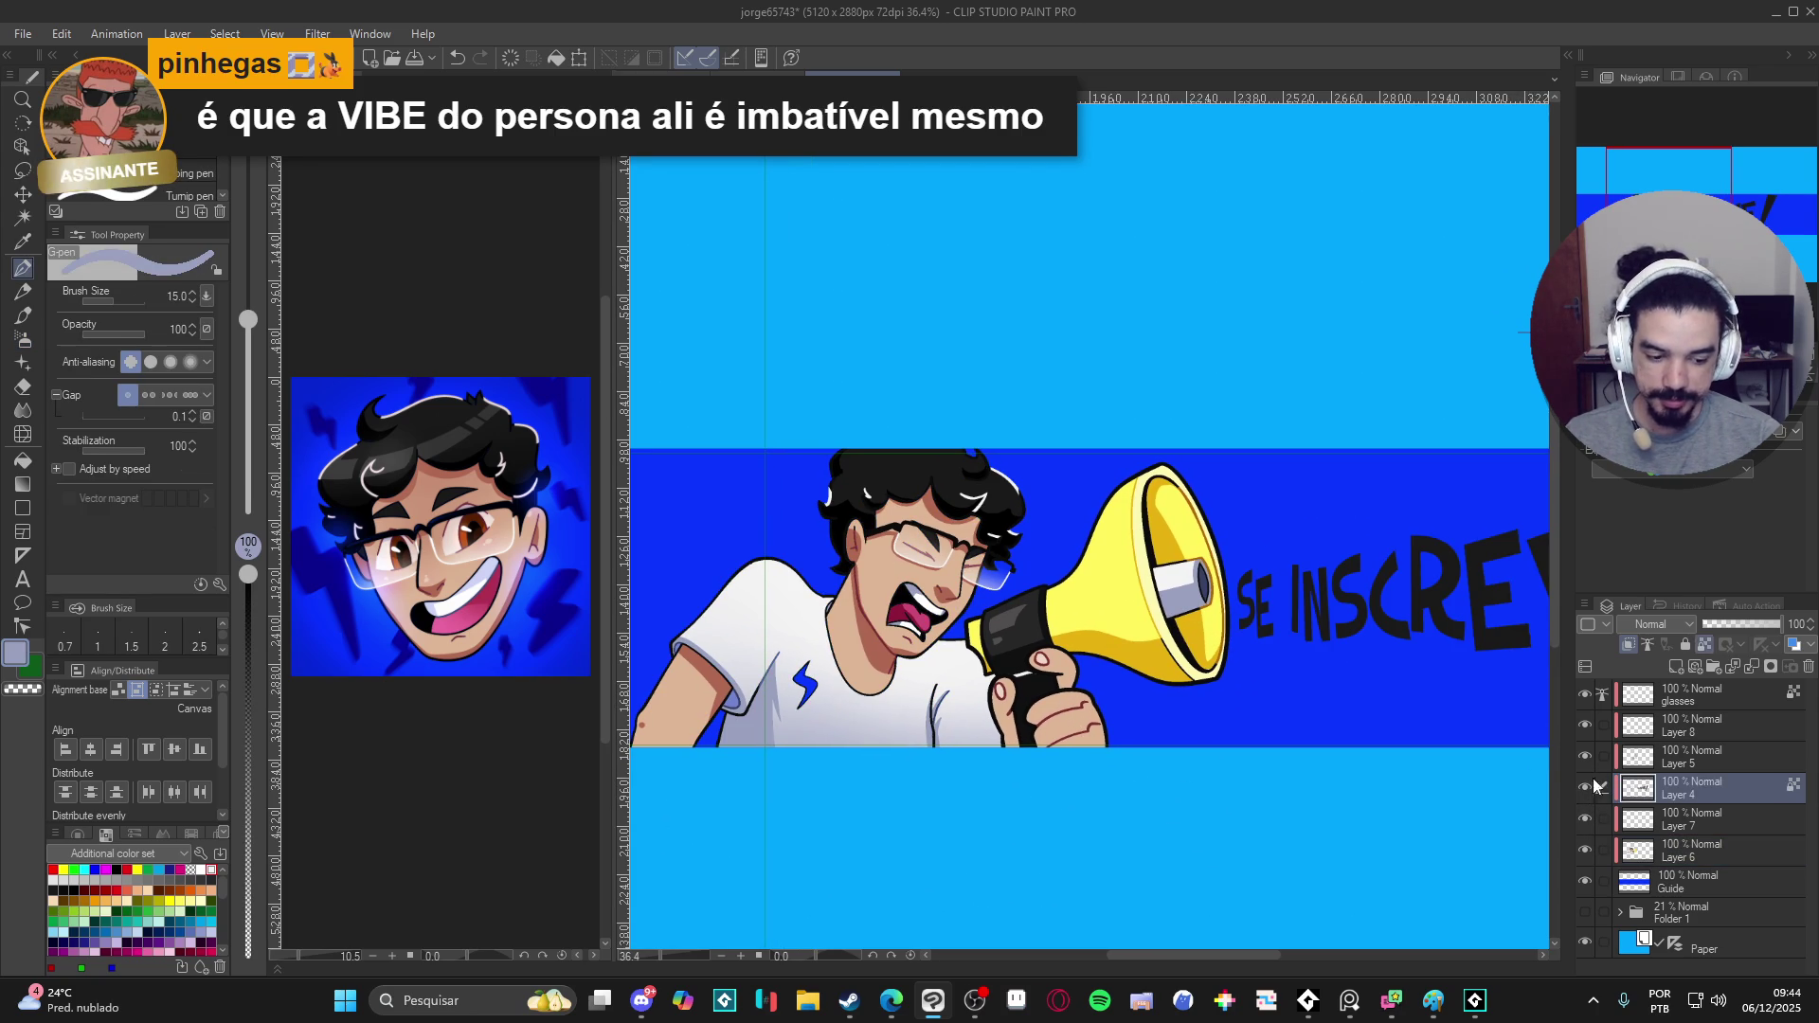
left_click(1585, 786)
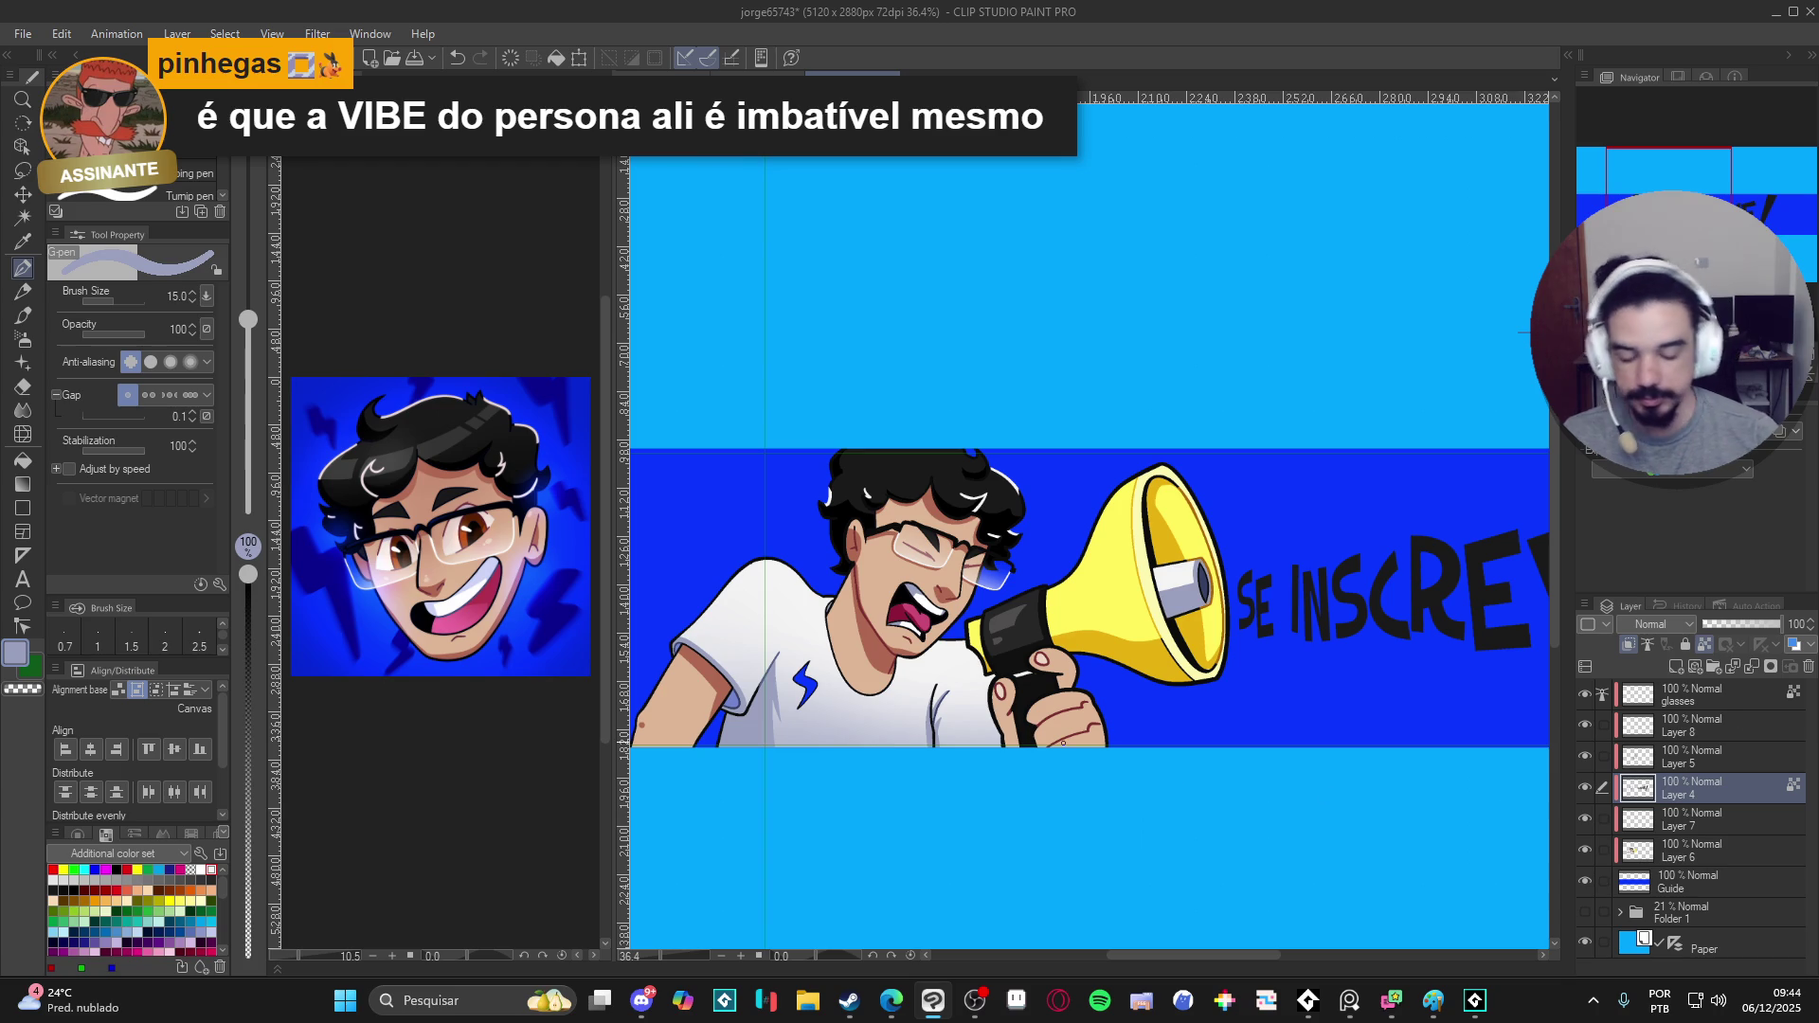
left_click_drag(938, 800, 969, 803)
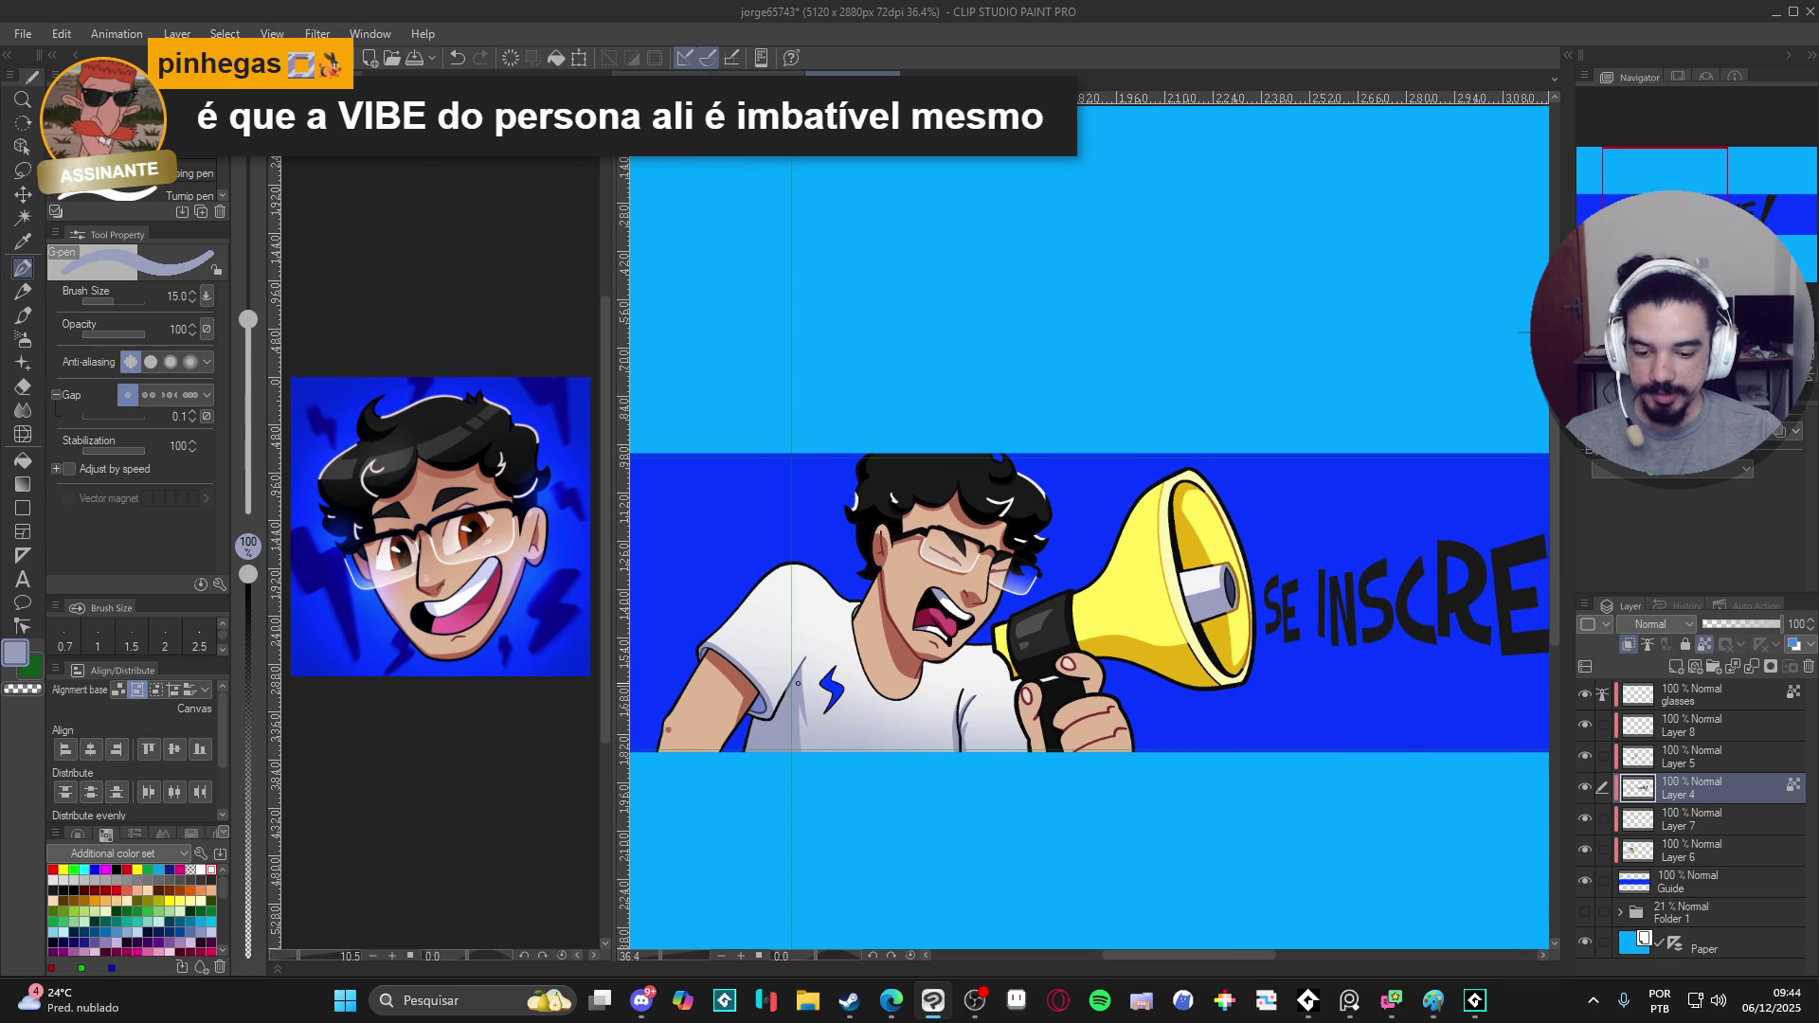
scroll(809, 687, "up", 2)
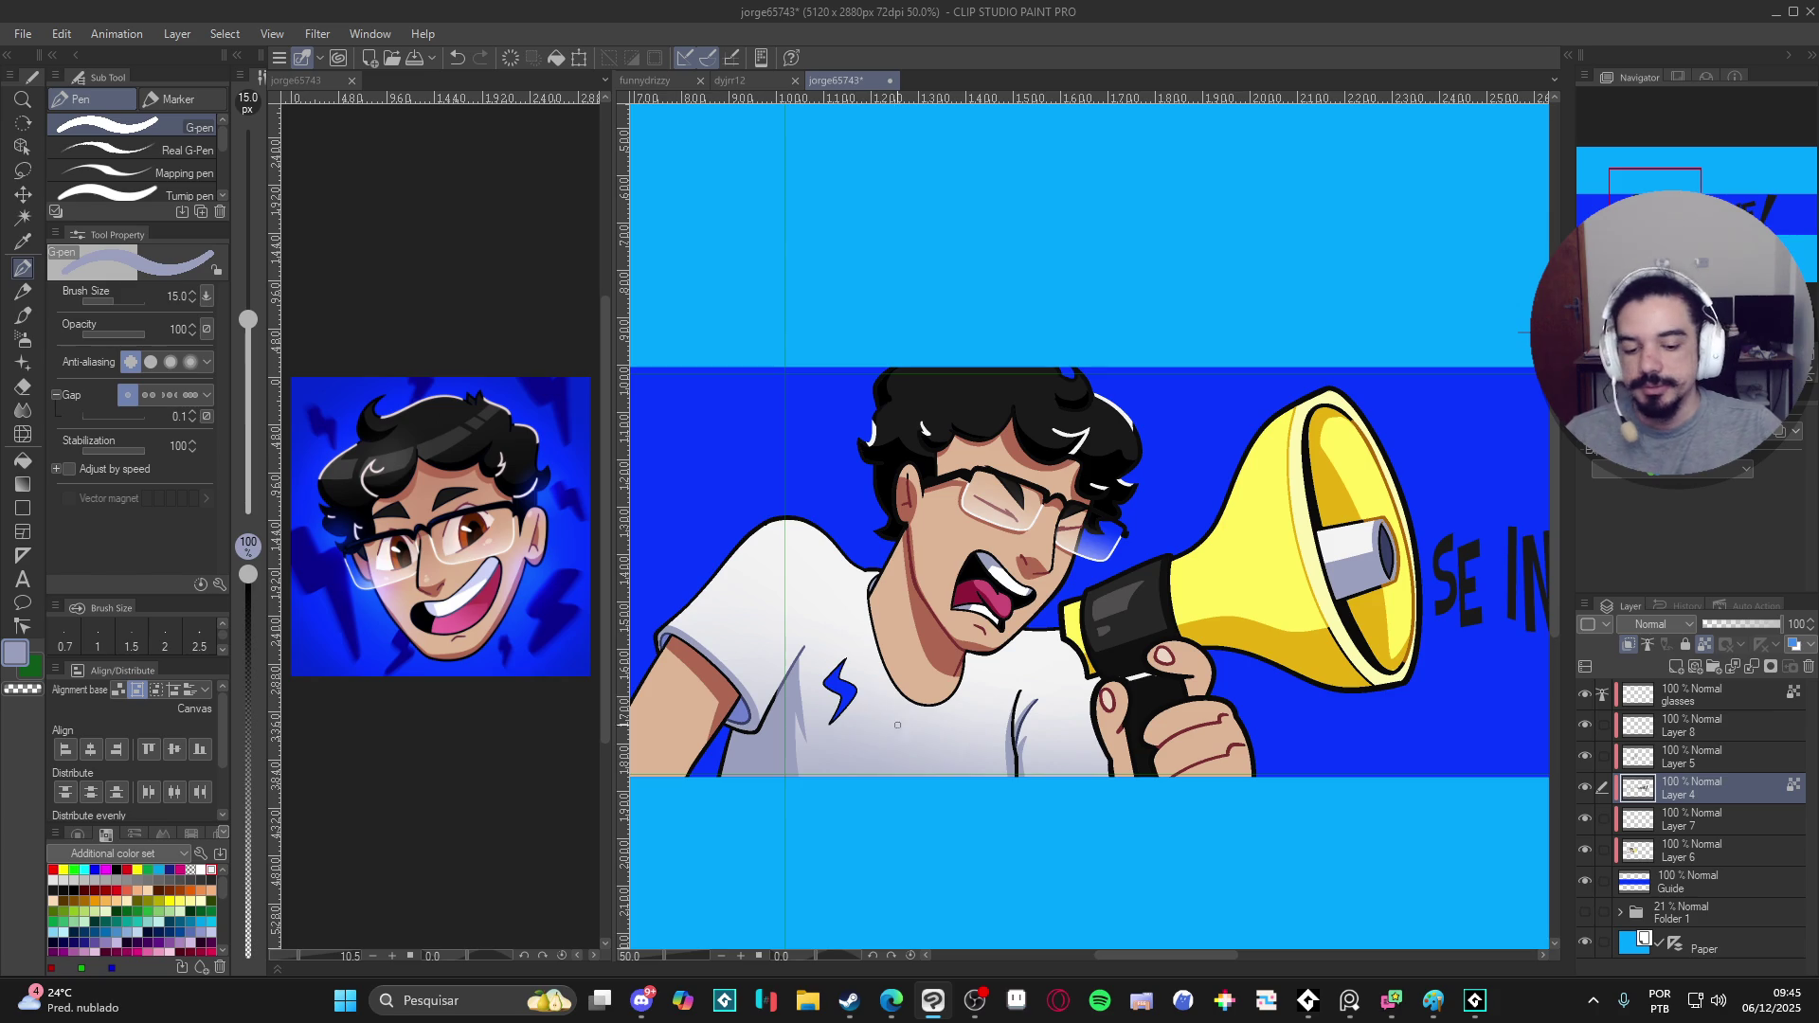
- Compare Layer 4 once more, save the banner with Ctrl+S, and bring up the Steam library
left_click(1585, 789)
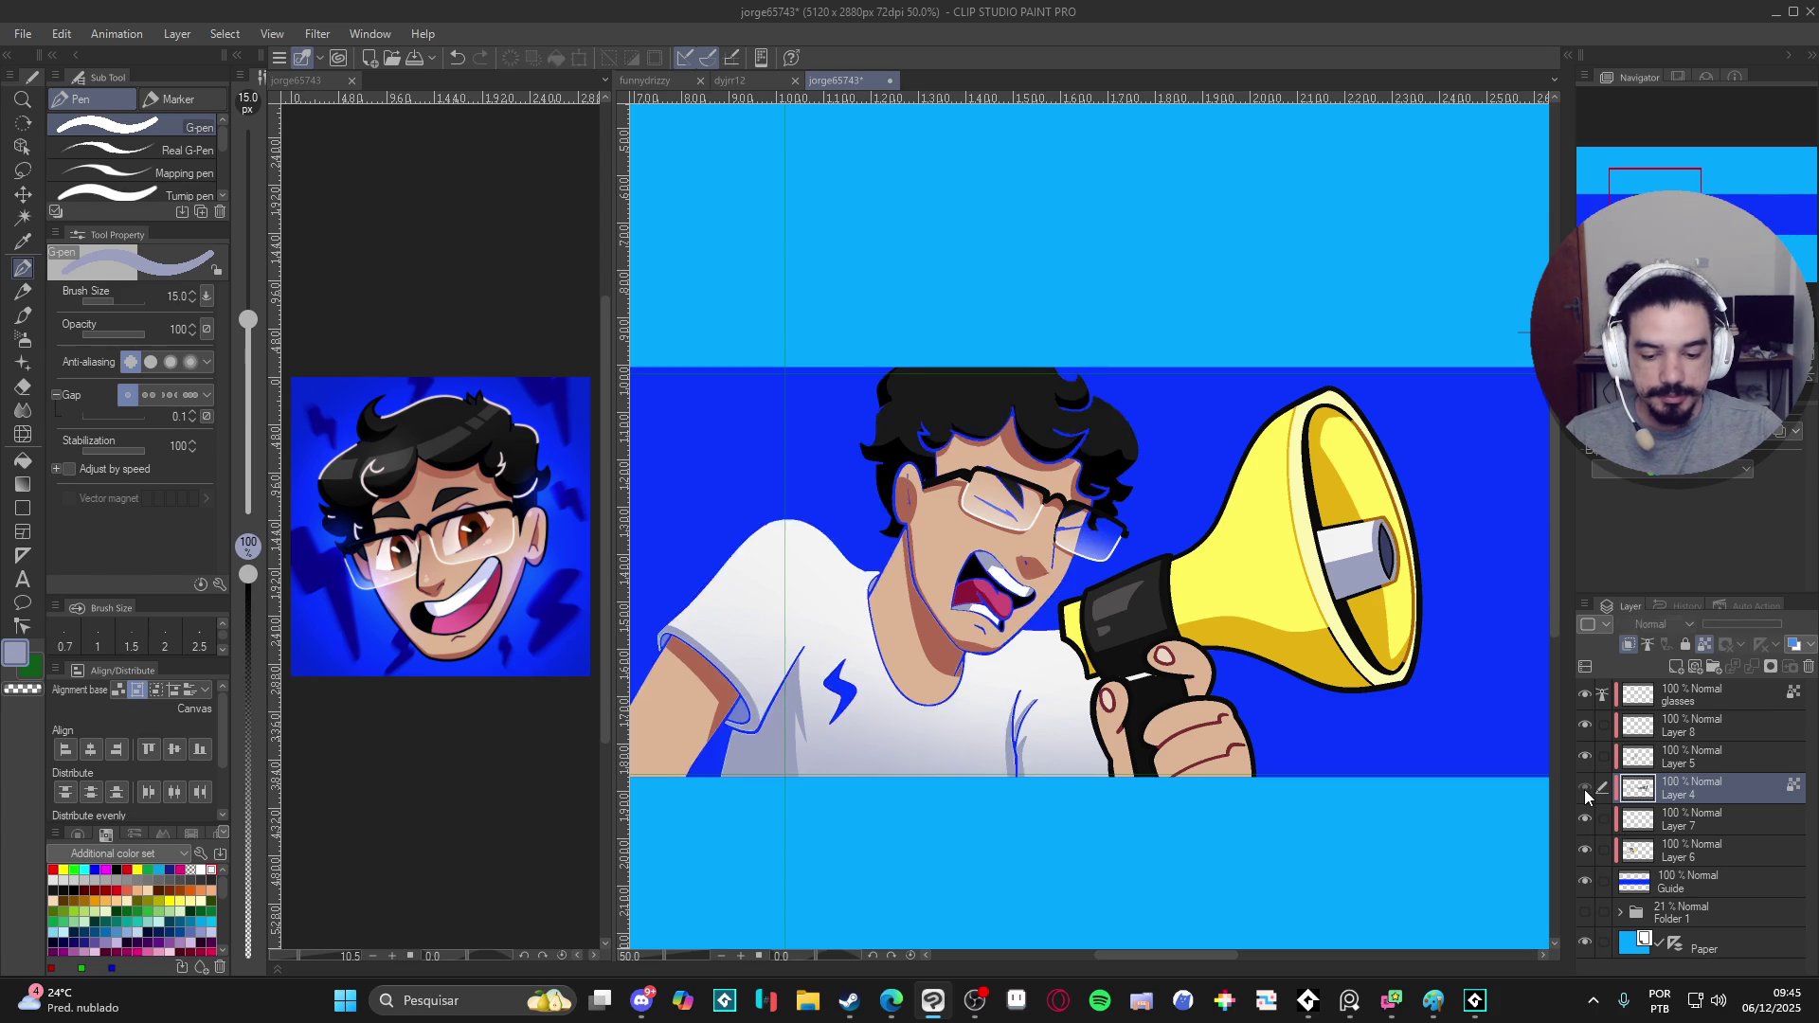
left_click_drag(919, 742, 944, 757)
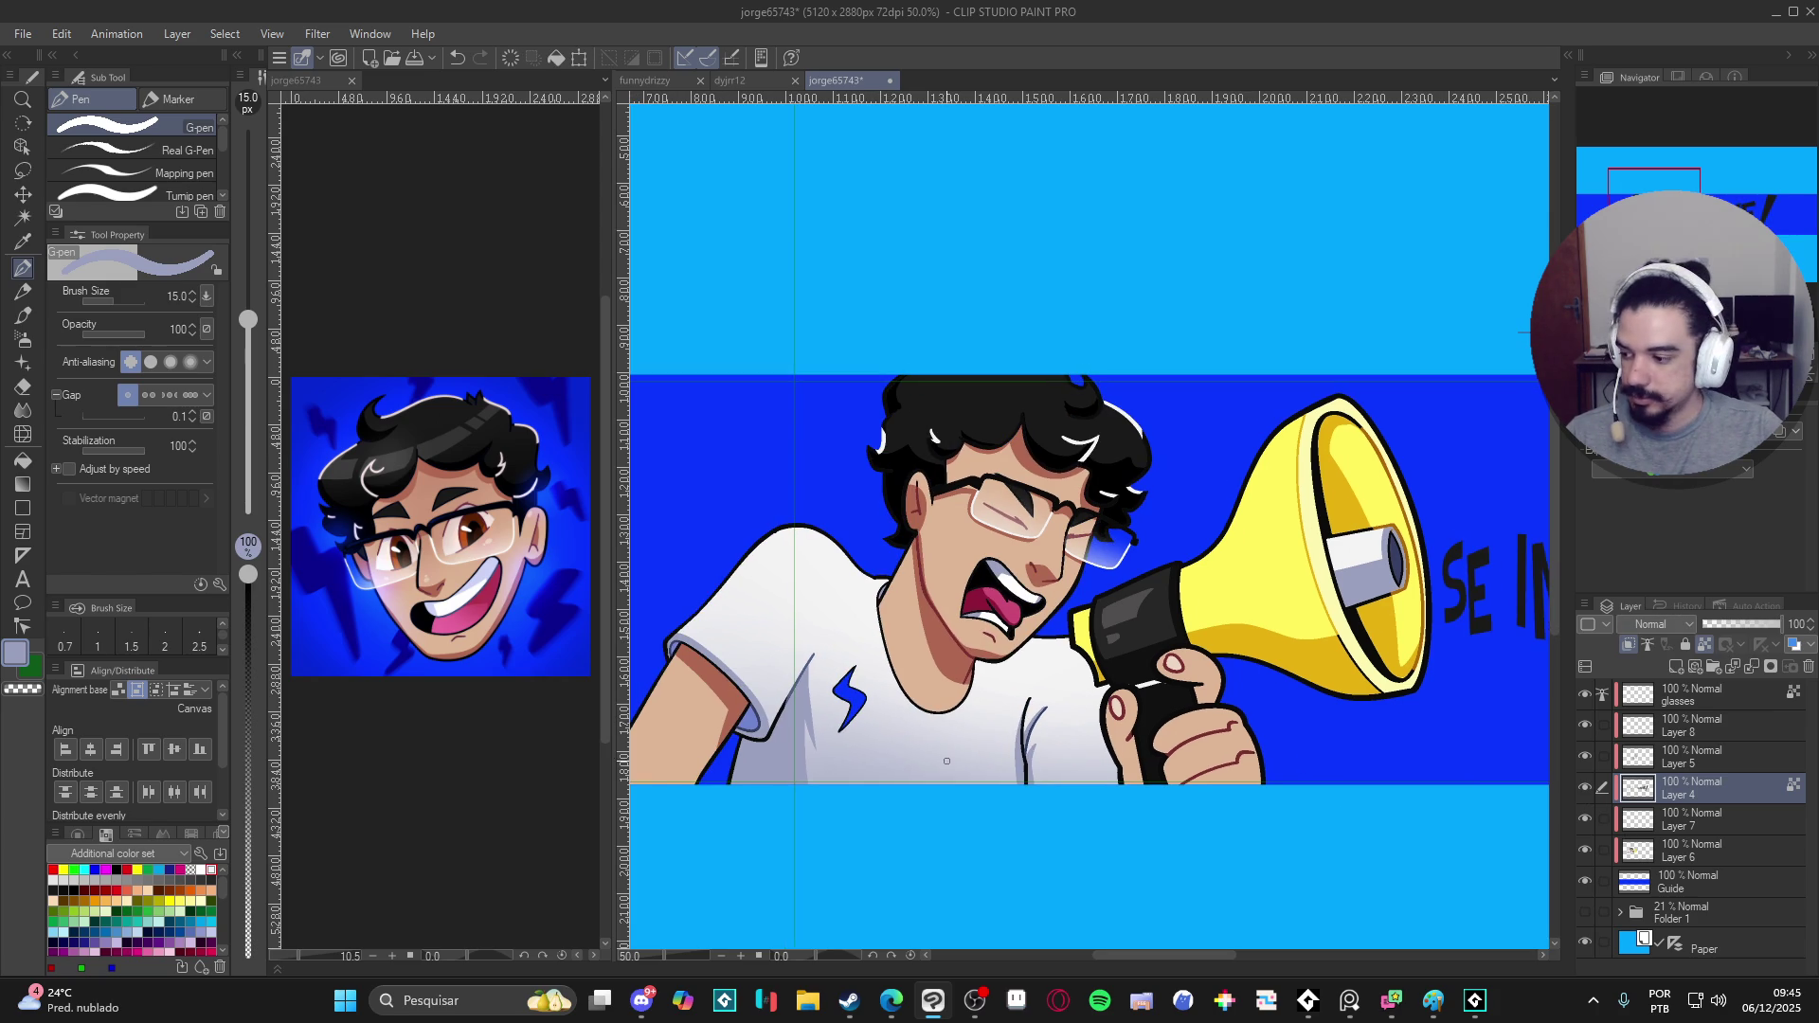
key("ctrl+s")
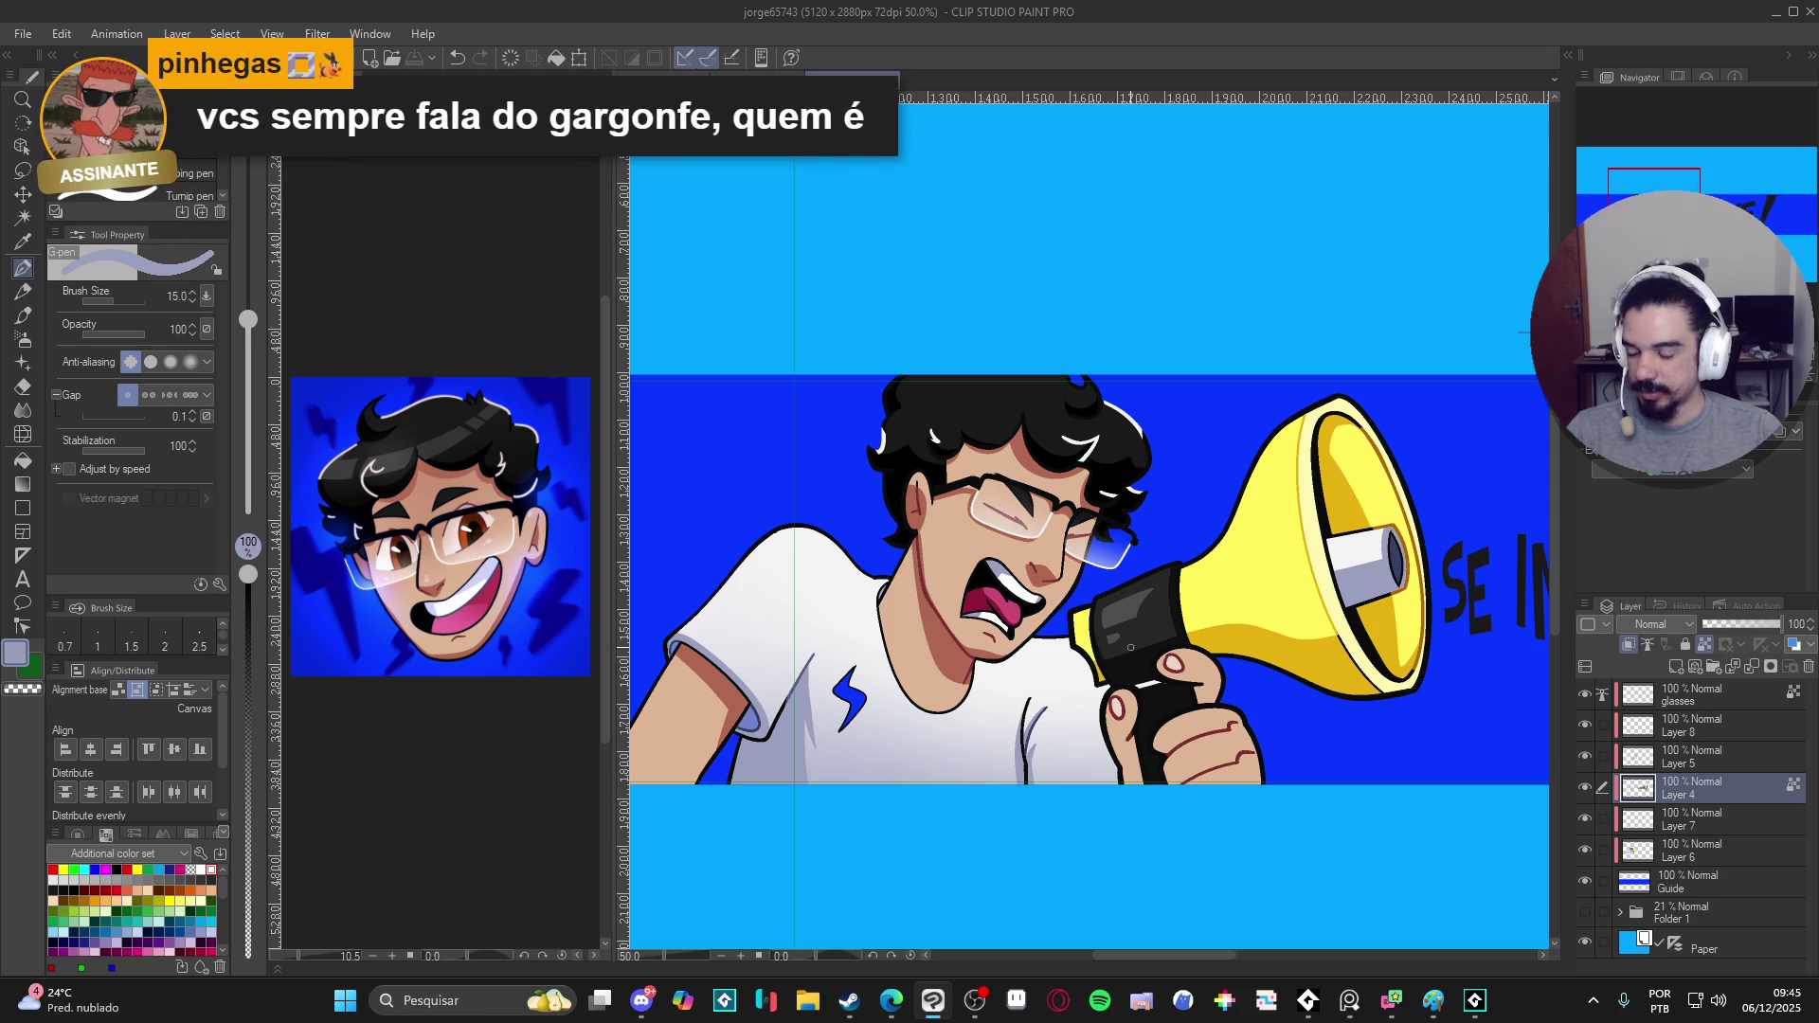
left_click(849, 1004)
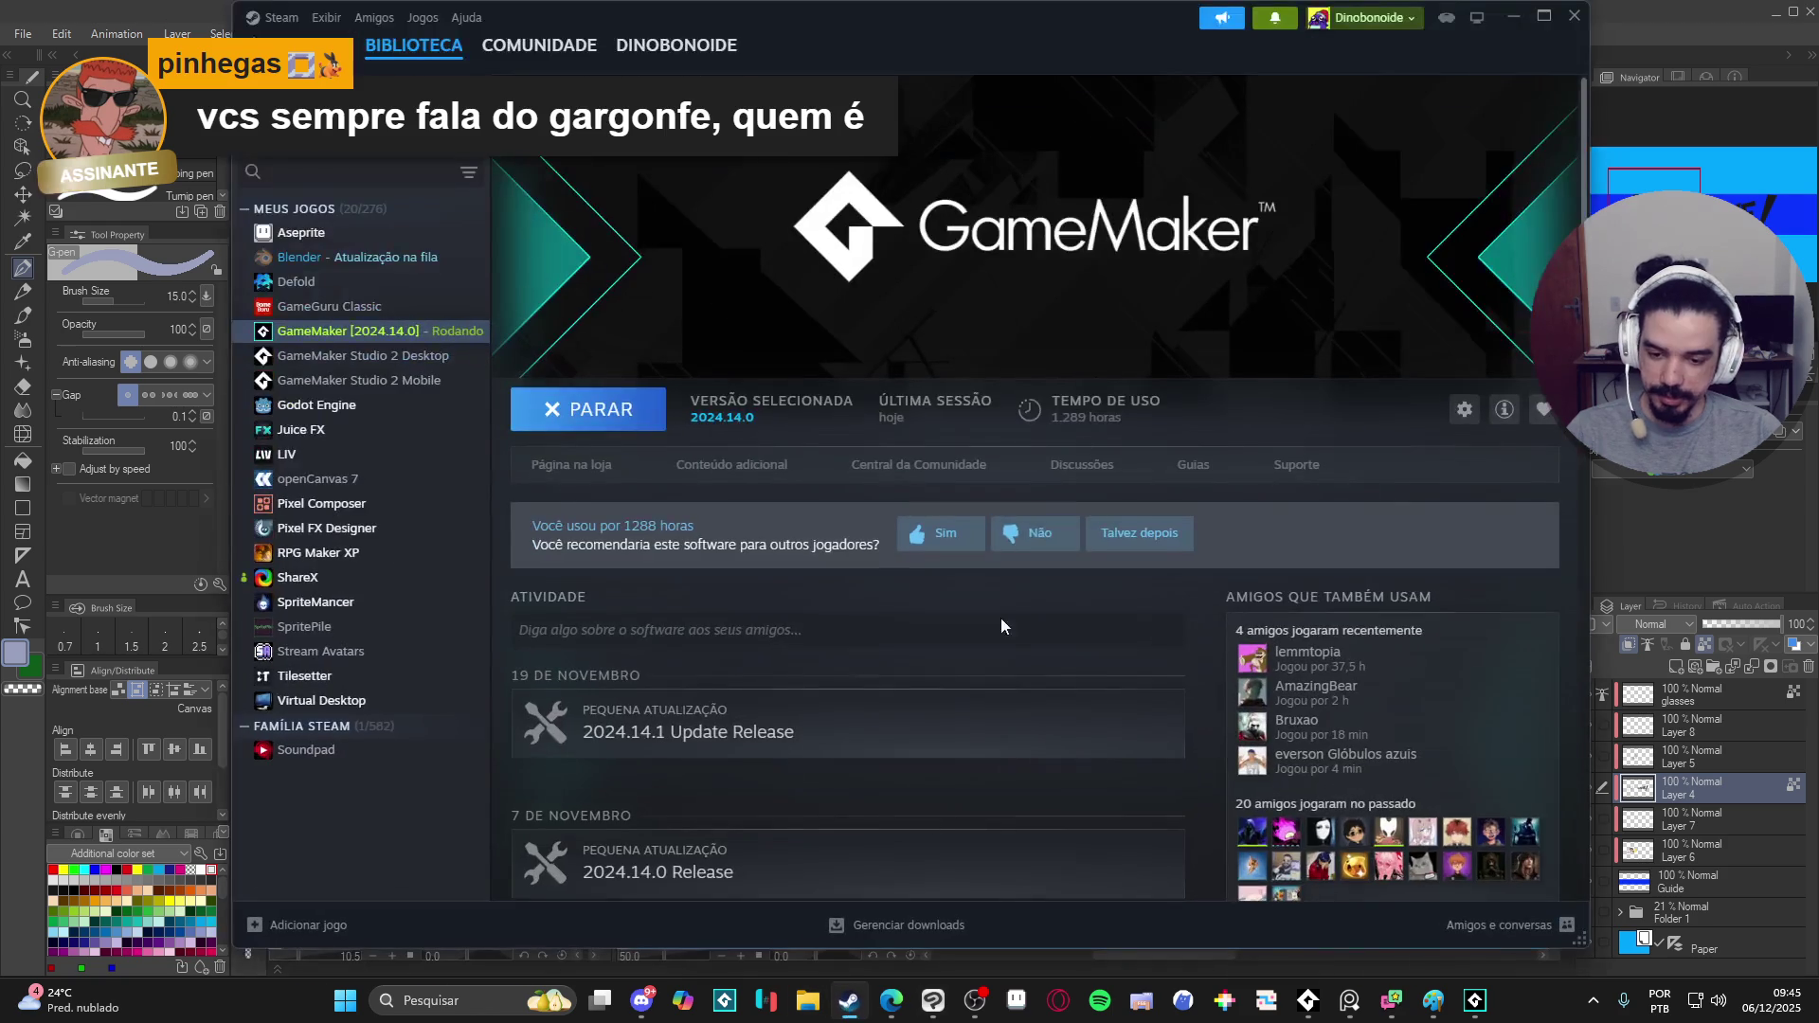
mouse_move(414, 44)
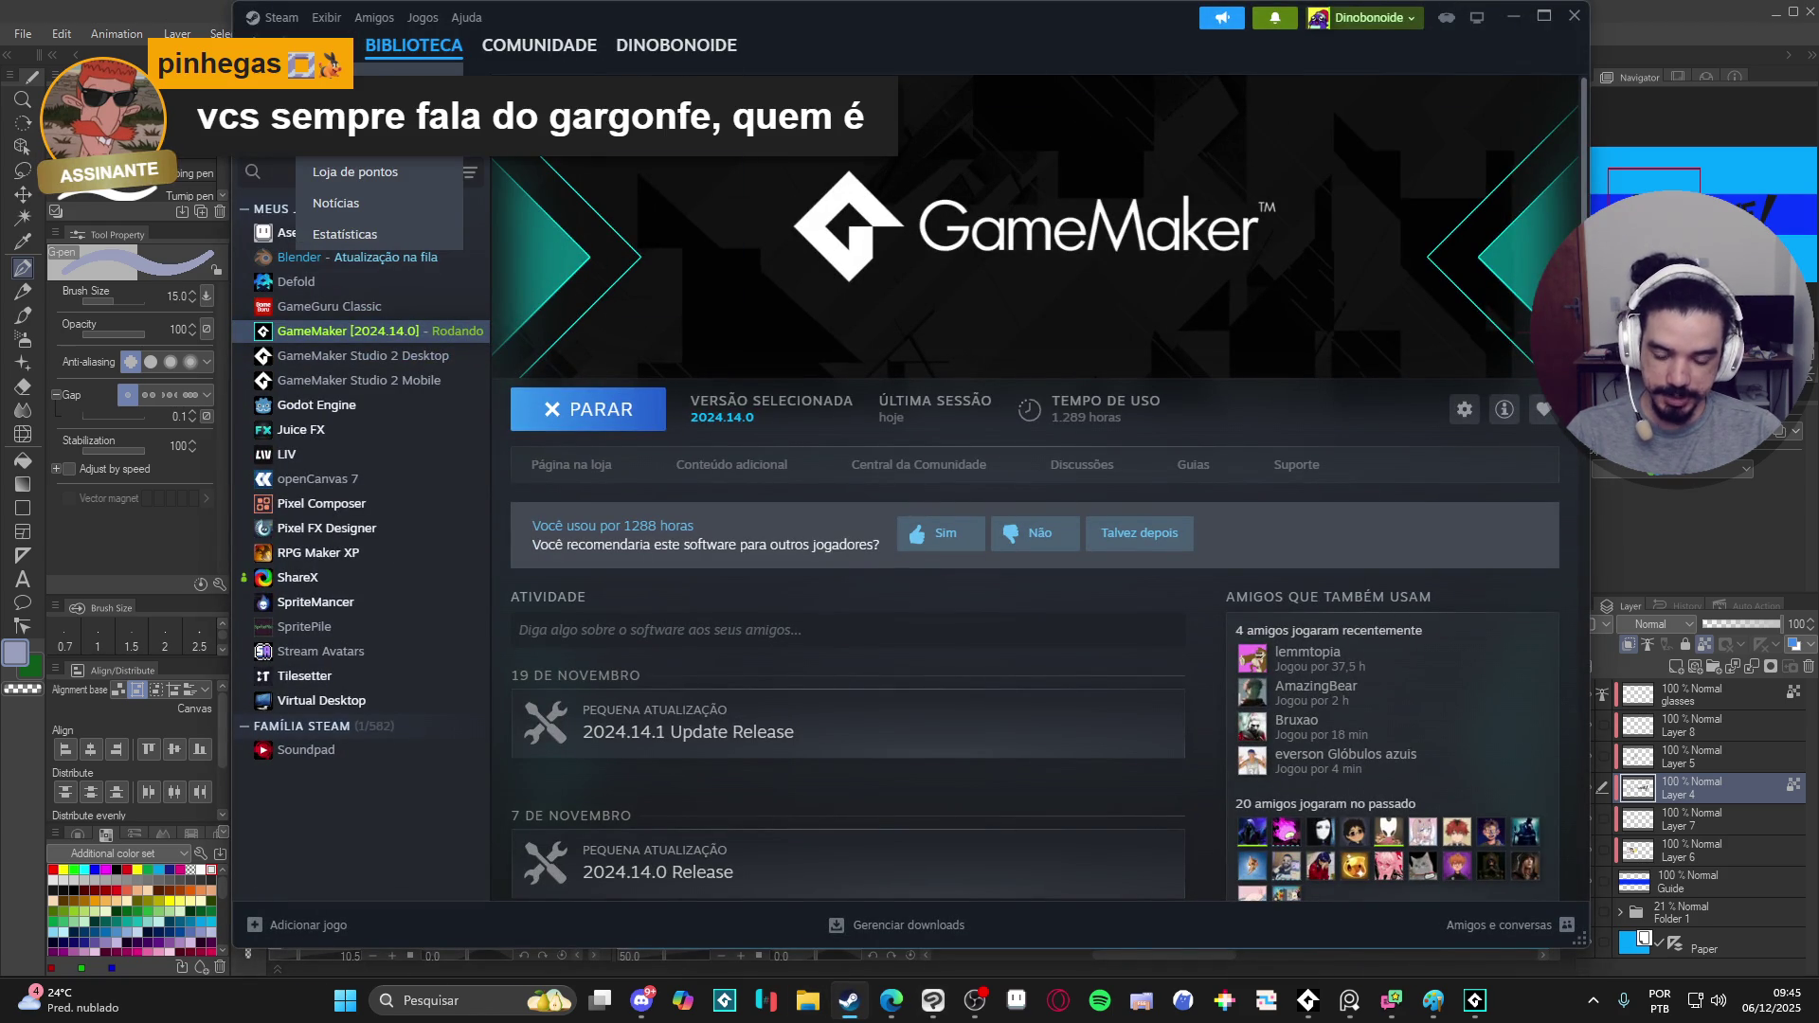
- Search the Steam store for the Gagonfe curator page and copy its address
left_click(284, 43)
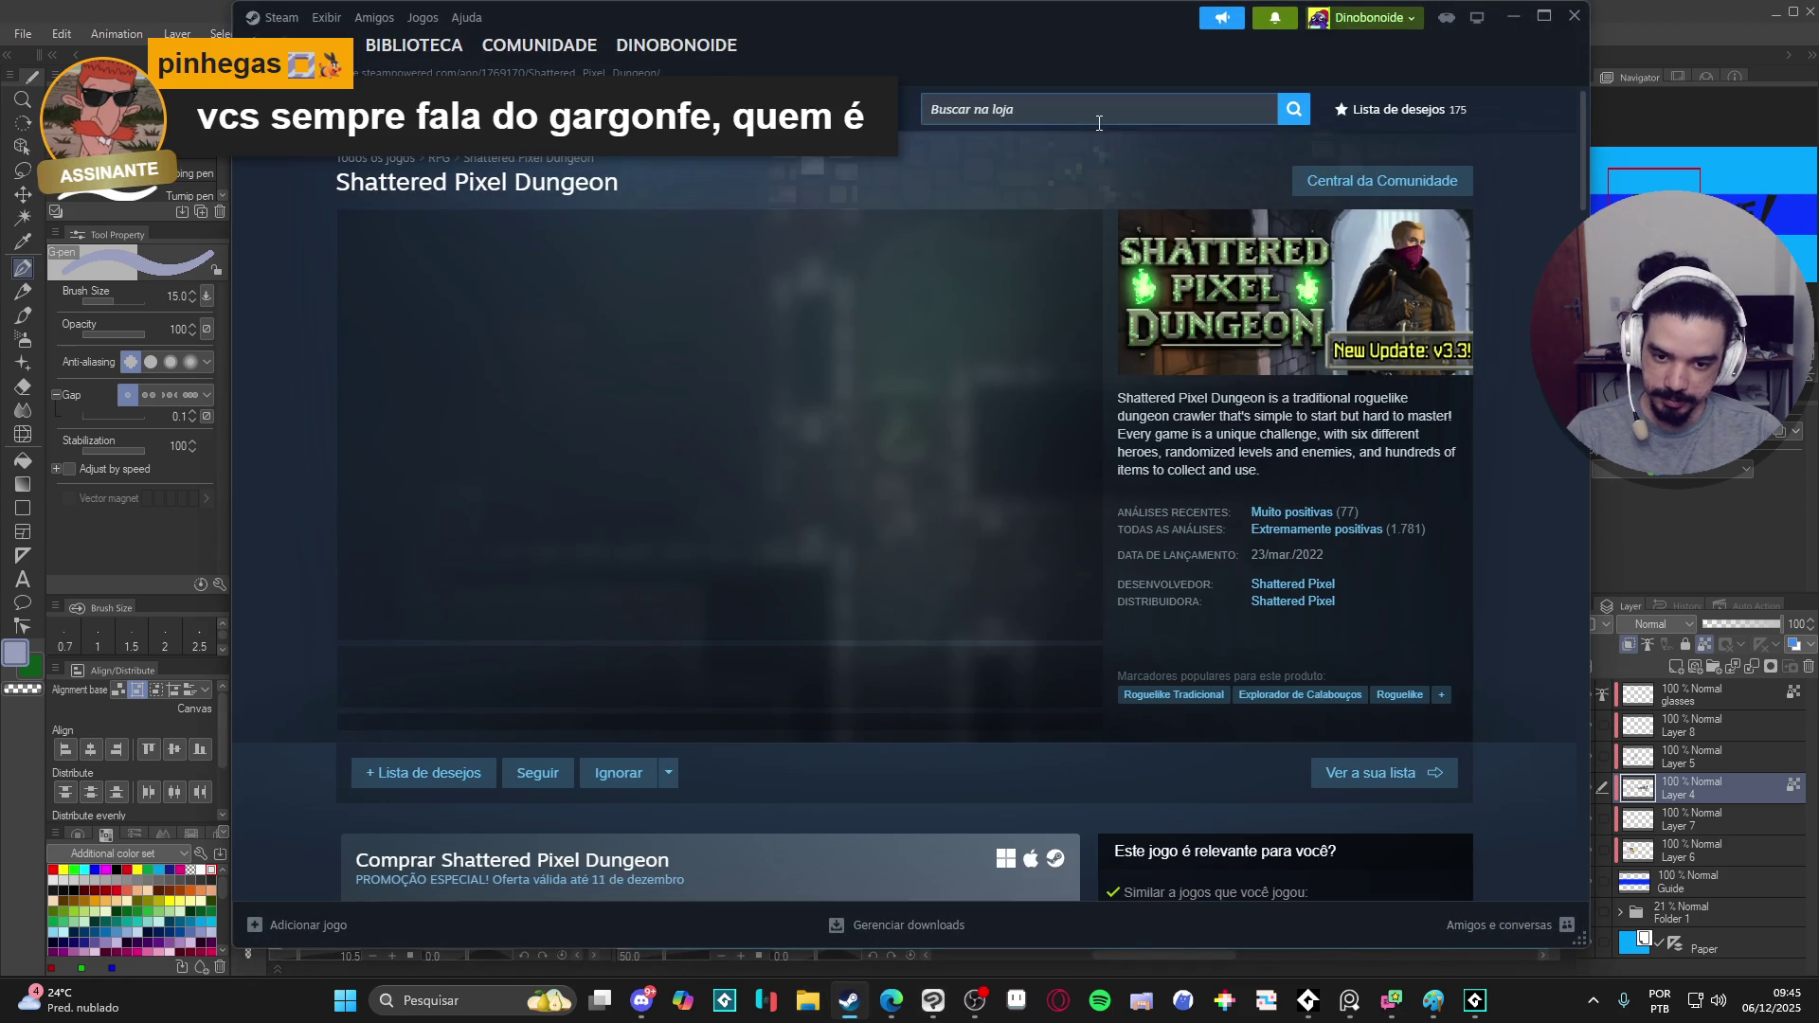
left_click(1099, 121)
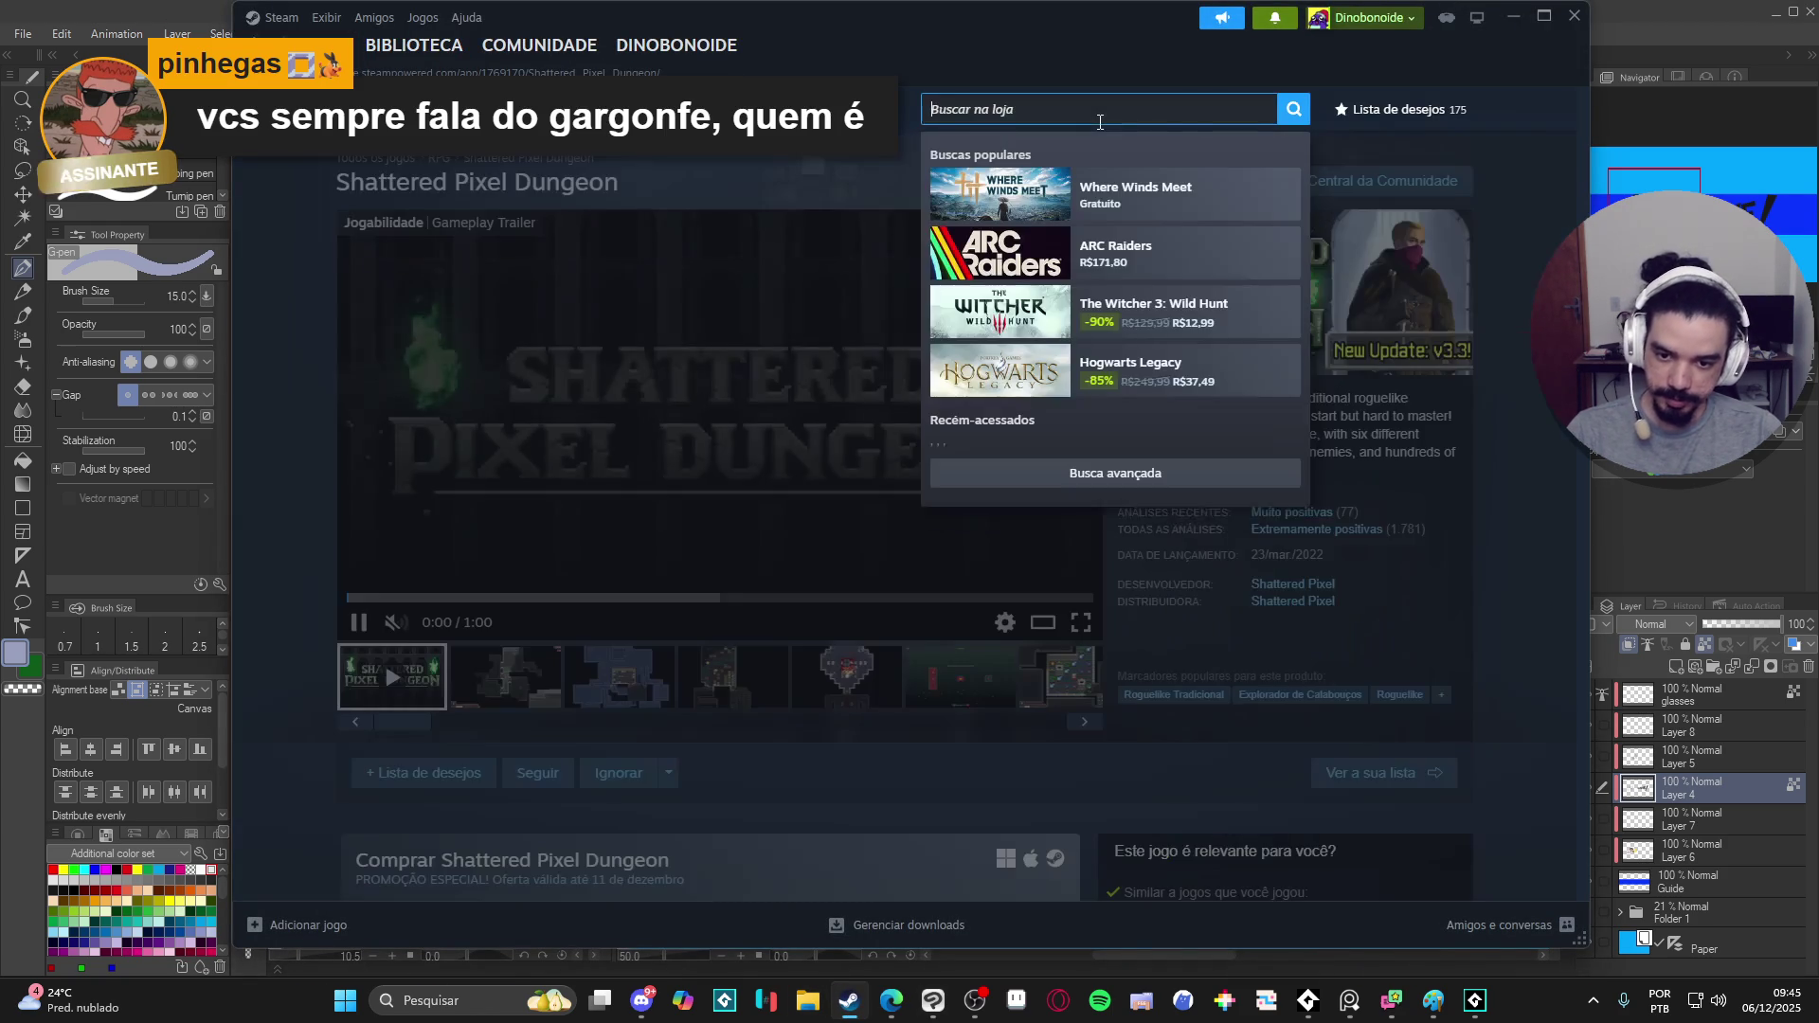
type("gago")
key("BackSpace")
key("BackSpace")
type("rgonfe")
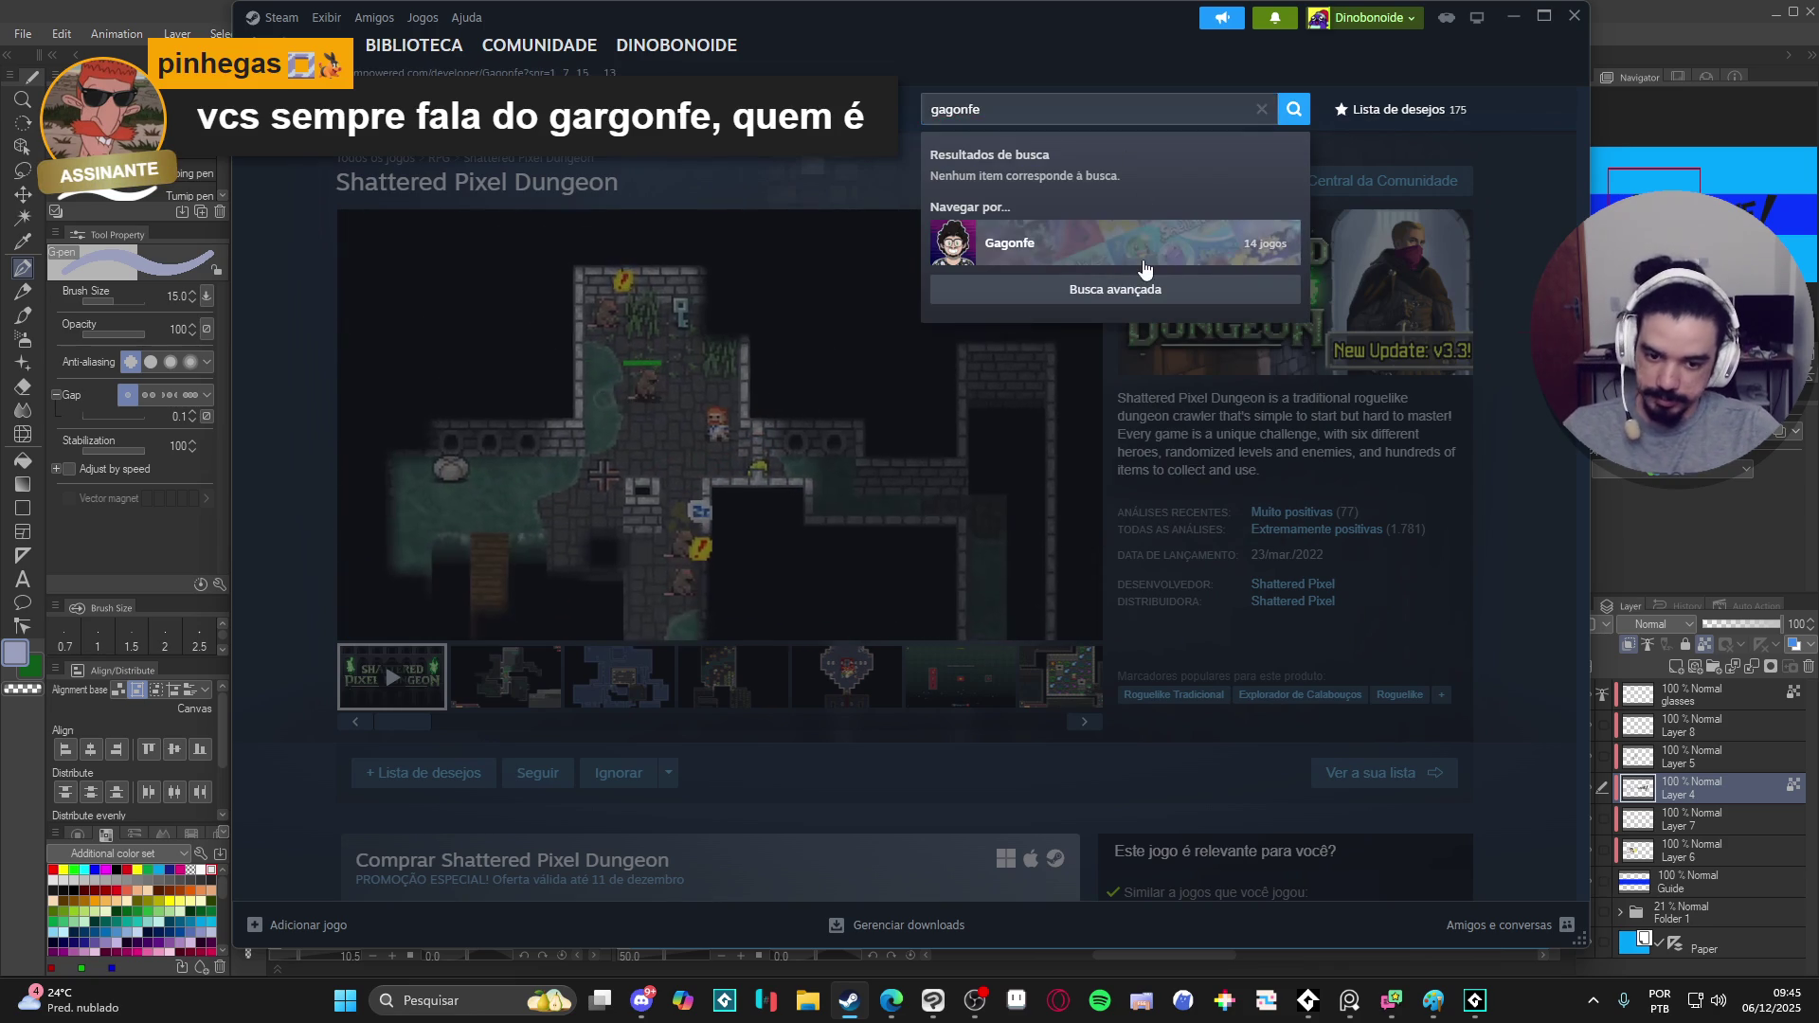
left_click(1130, 242)
scroll(1160, 329, "down", 1)
scroll(1159, 324, "down", 2)
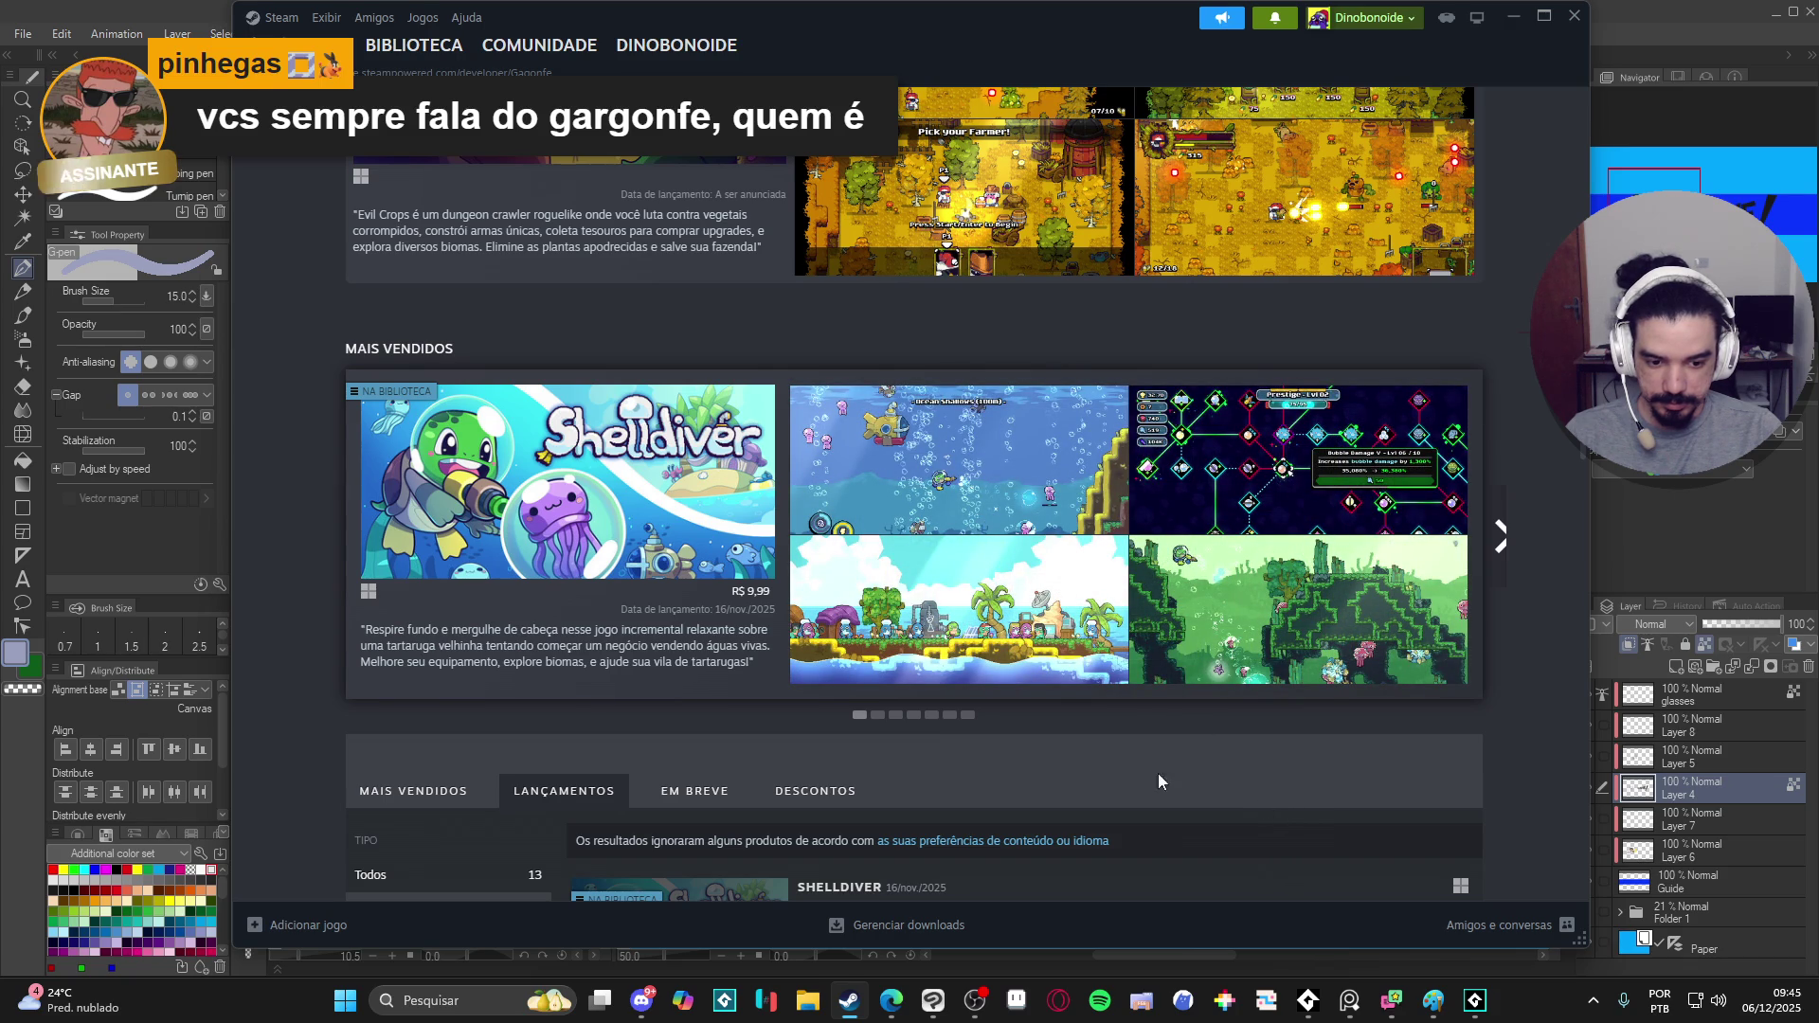
scroll(861, 744, "down", 2)
scroll(900, 707, "up", 5)
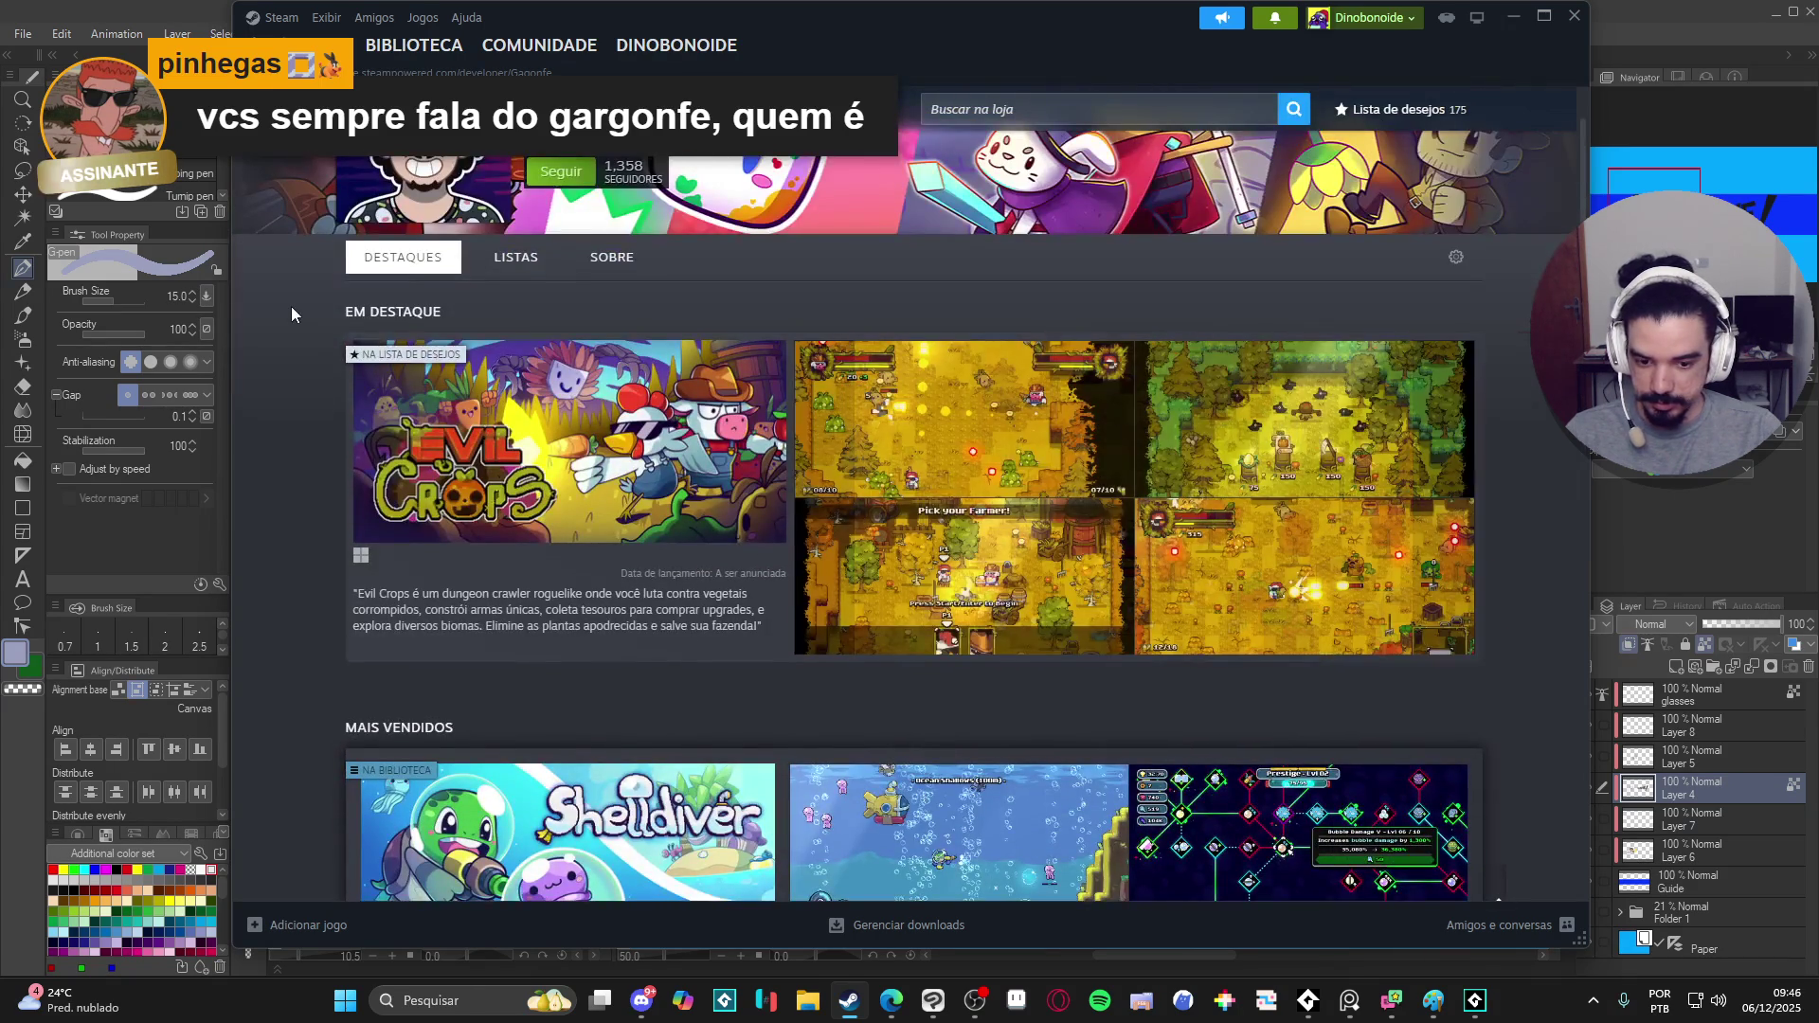
right_click(291, 306)
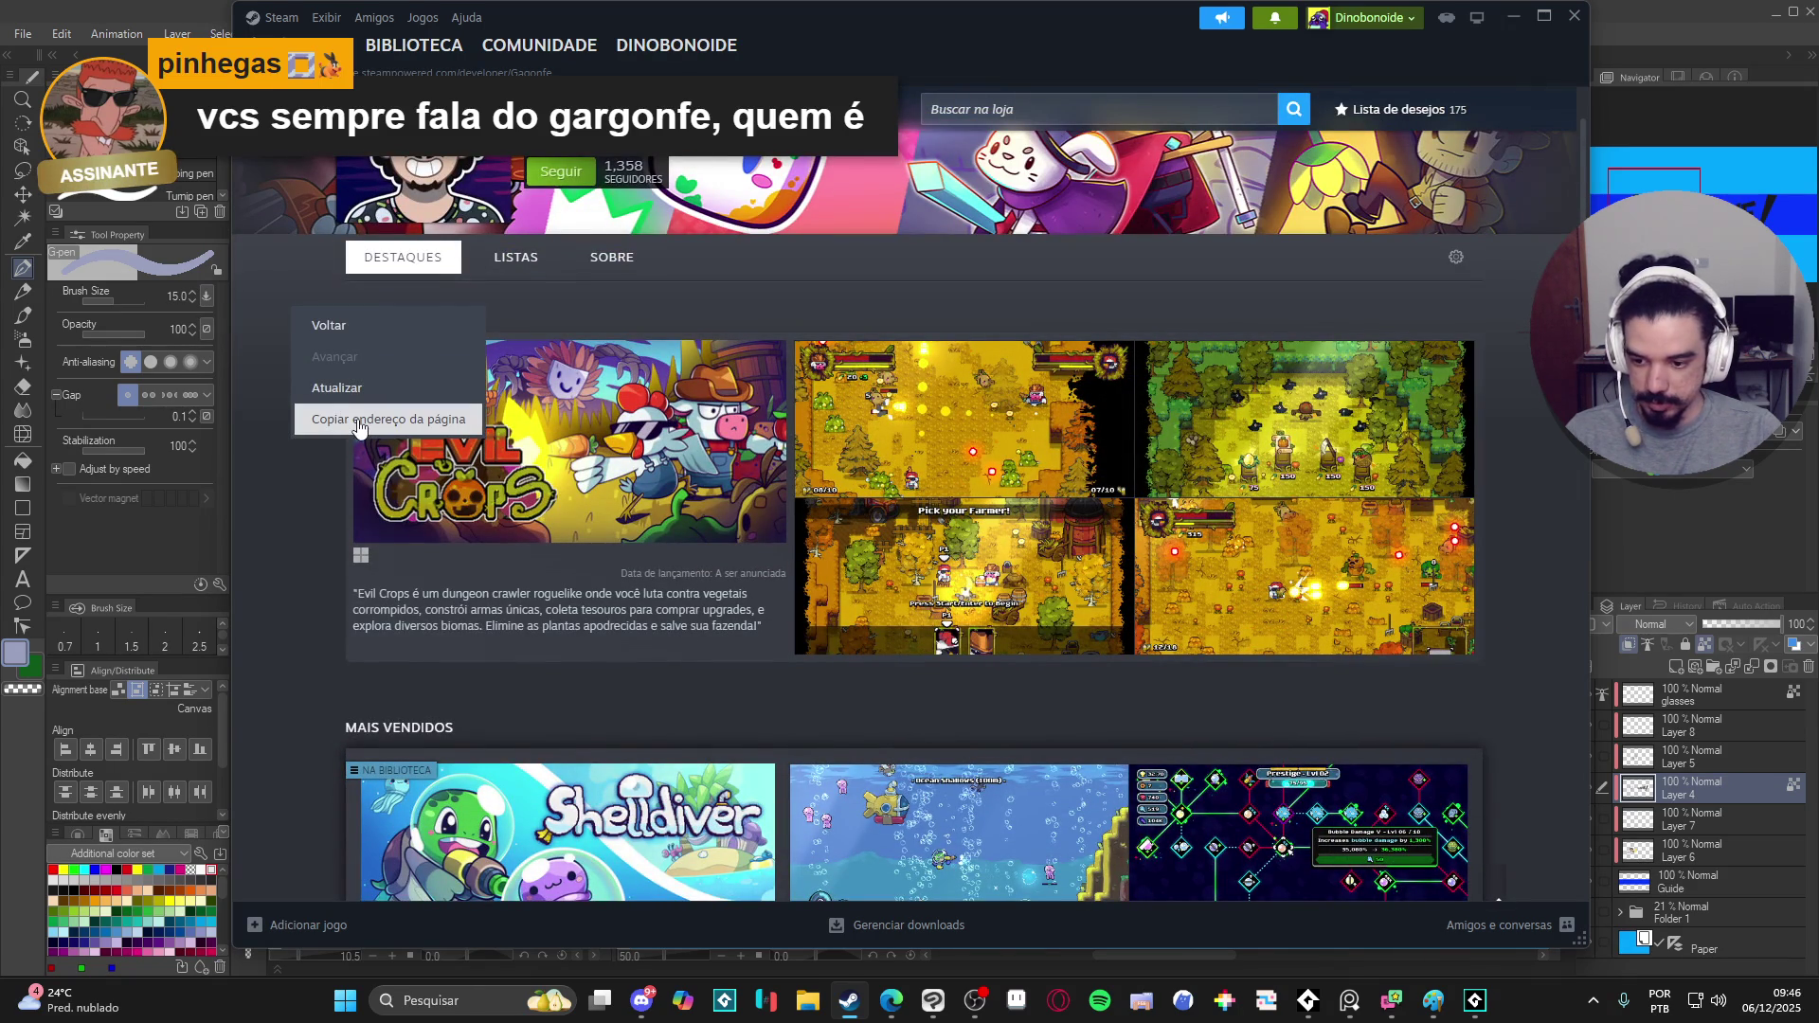
left_click(354, 424)
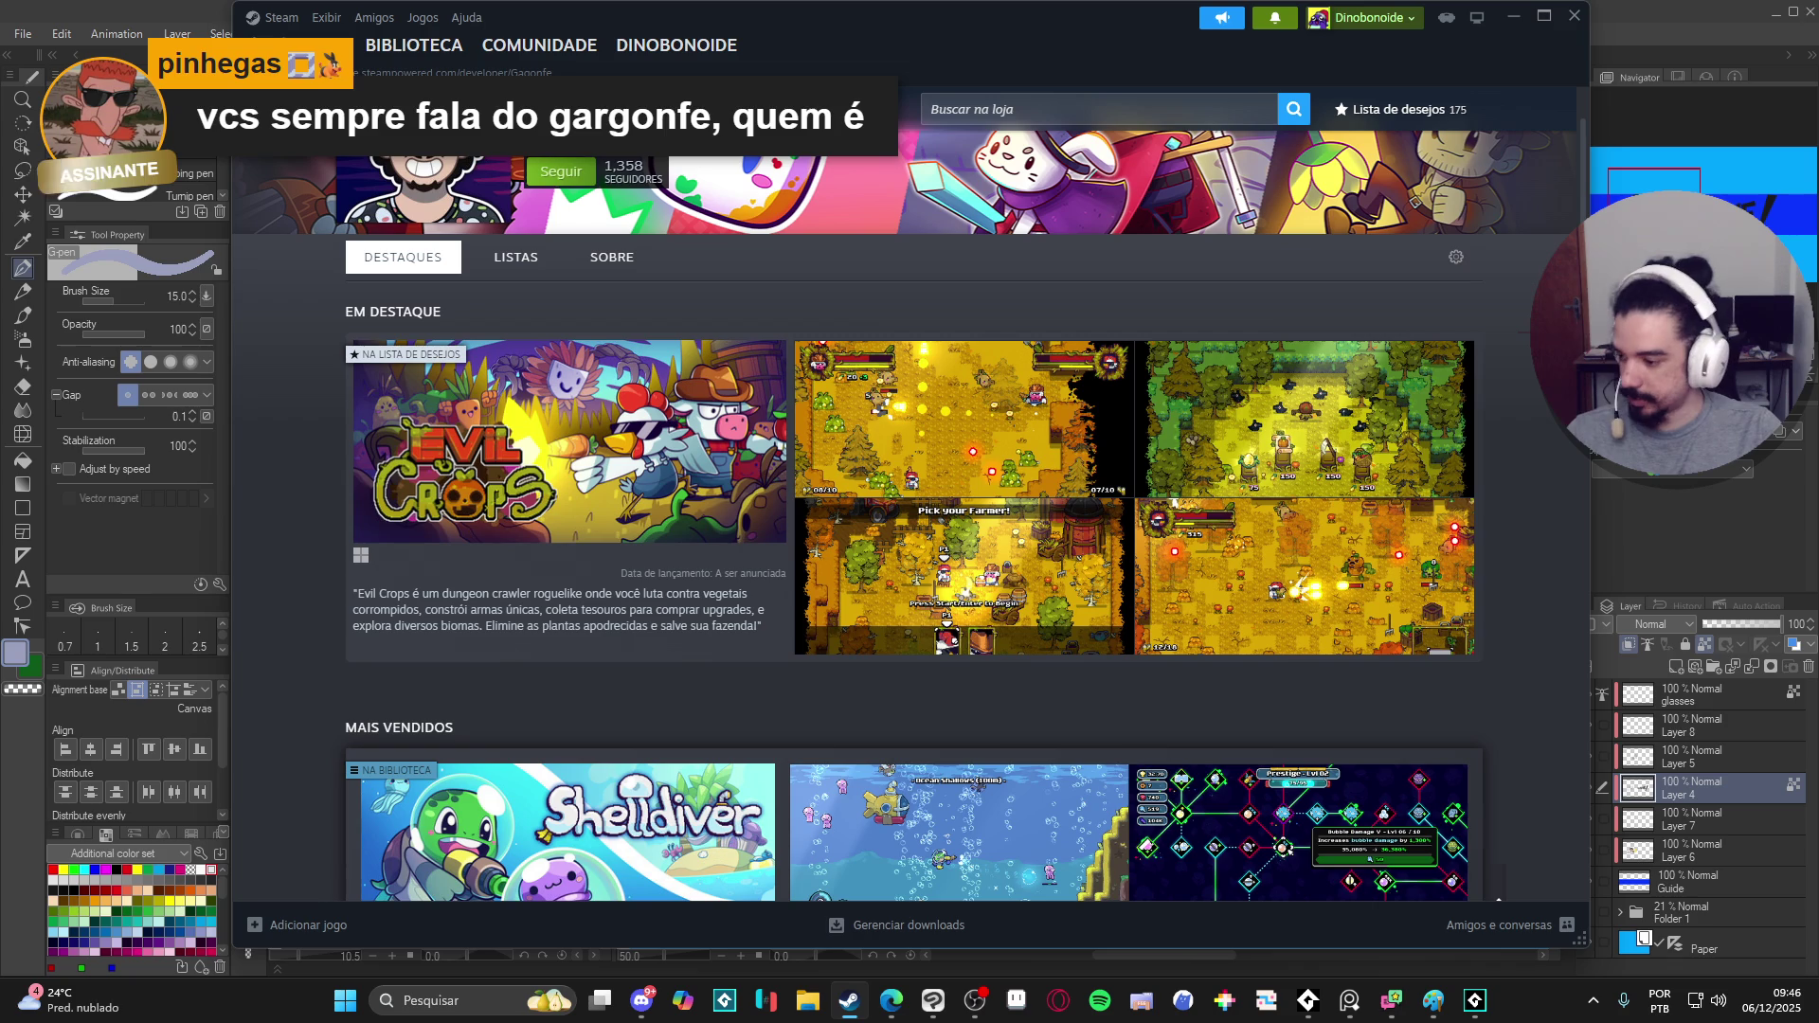
- Toggle show-desktop a few times, then minimise Steam so the banner shows again
key("super+d")
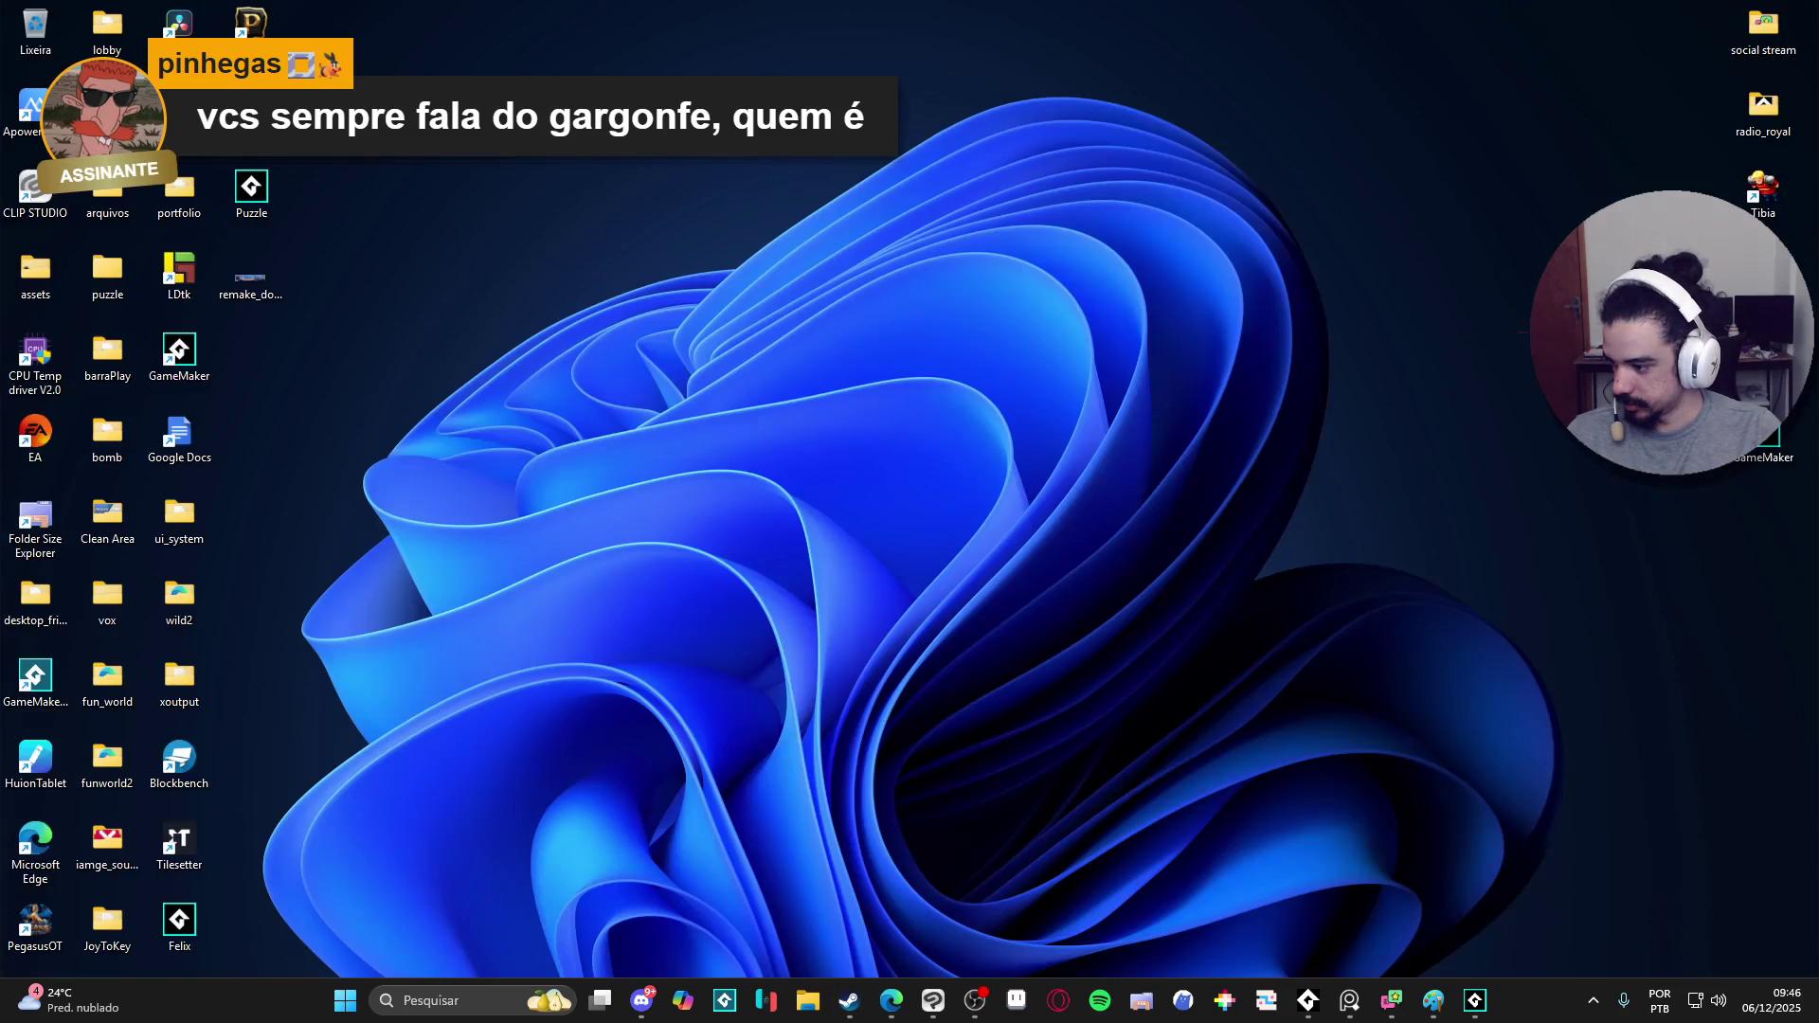
key("super+d")
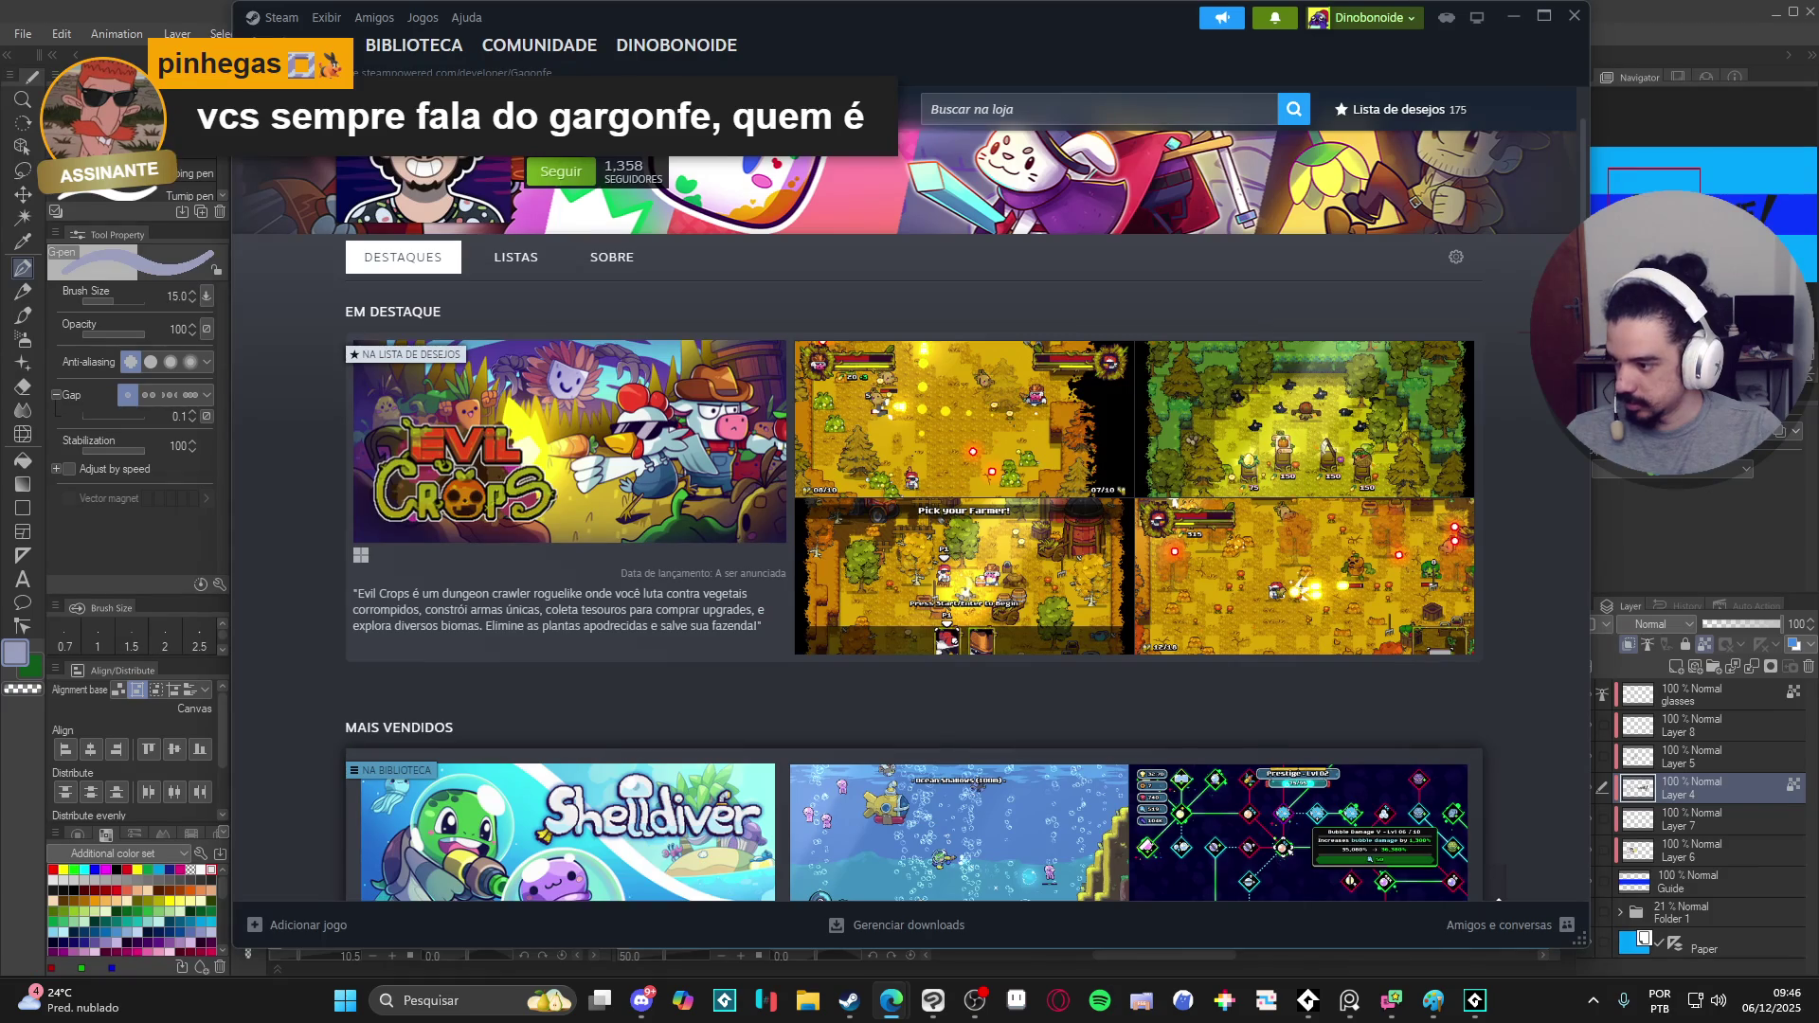
key("super+d")
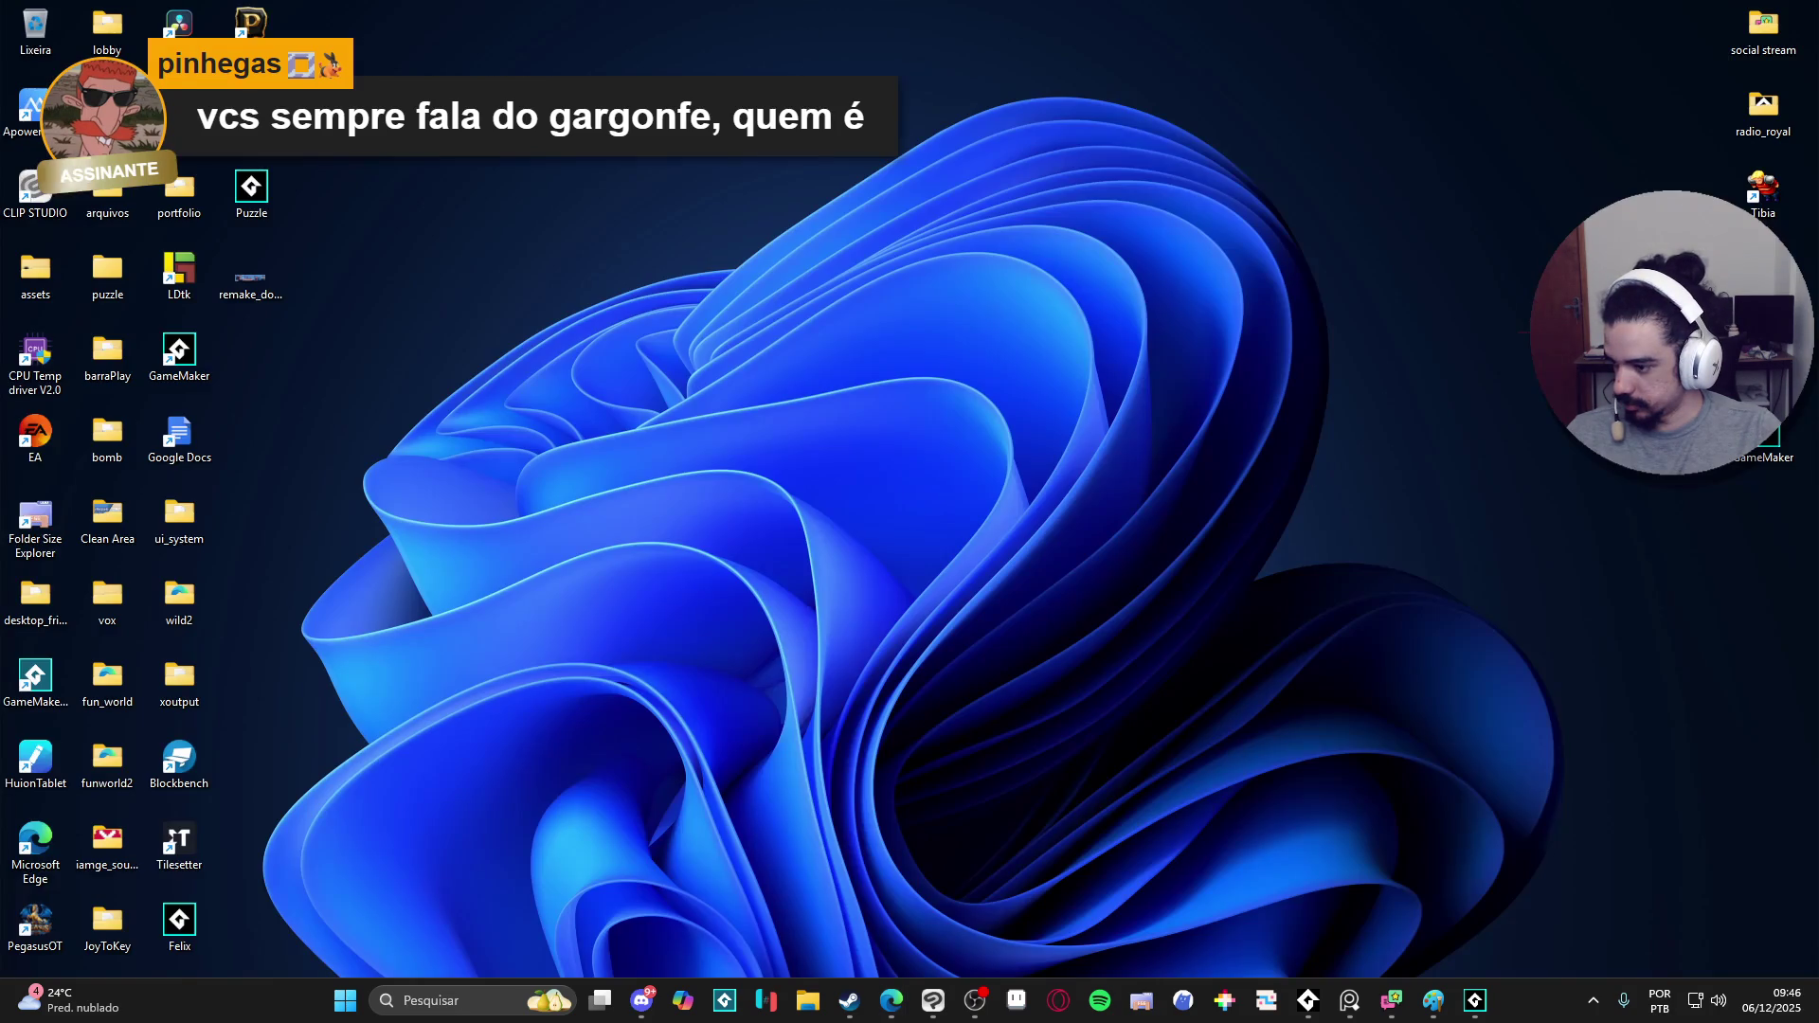
key("super+d")
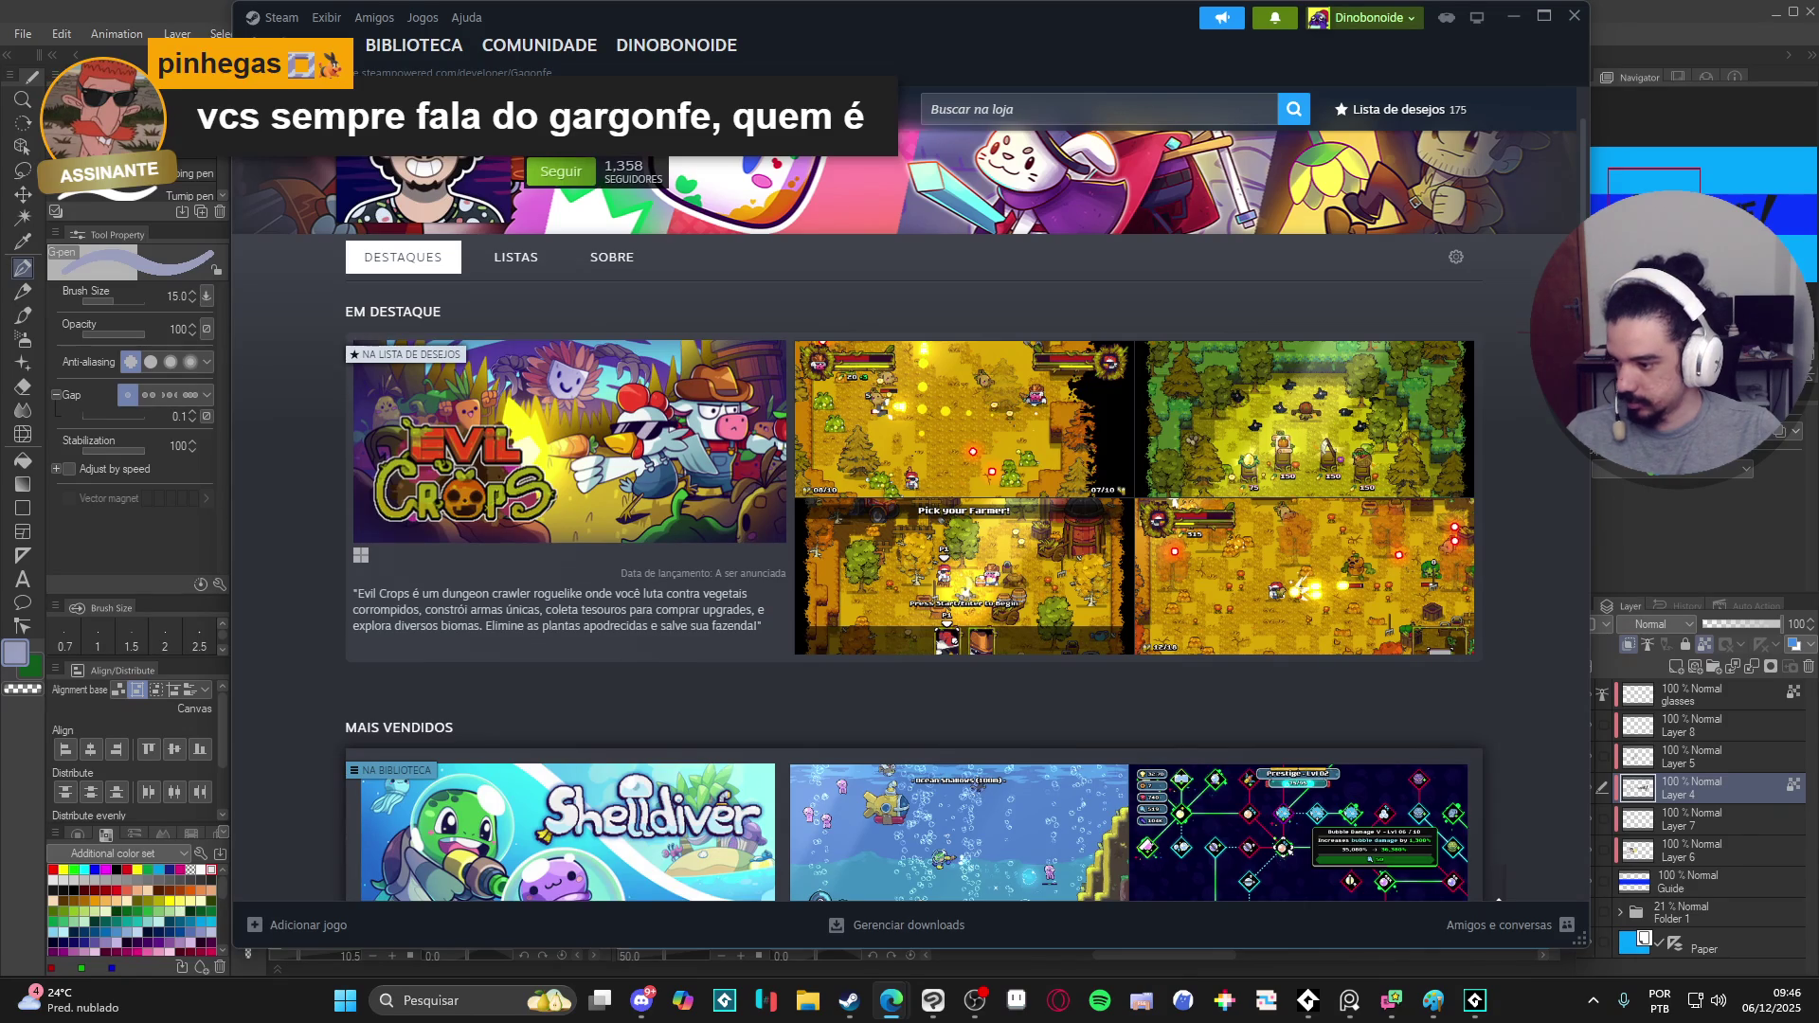
left_click(1509, 15)
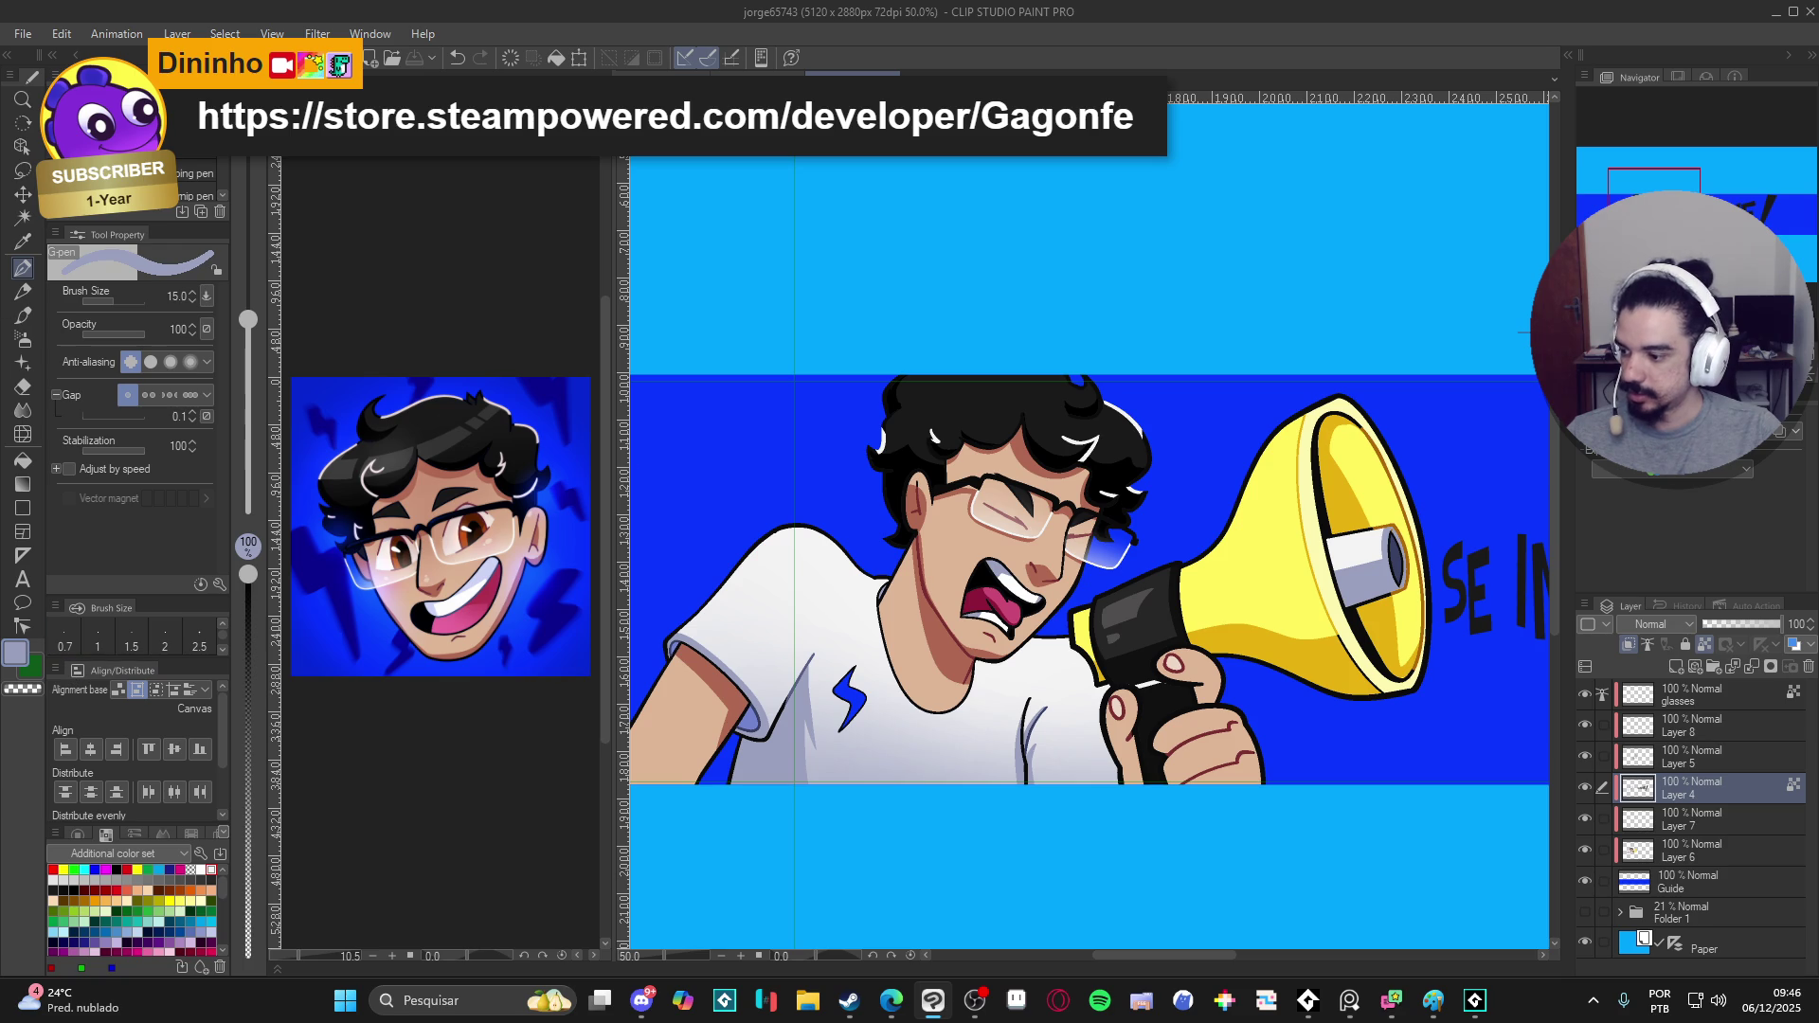
scroll(1056, 641, "down", 1)
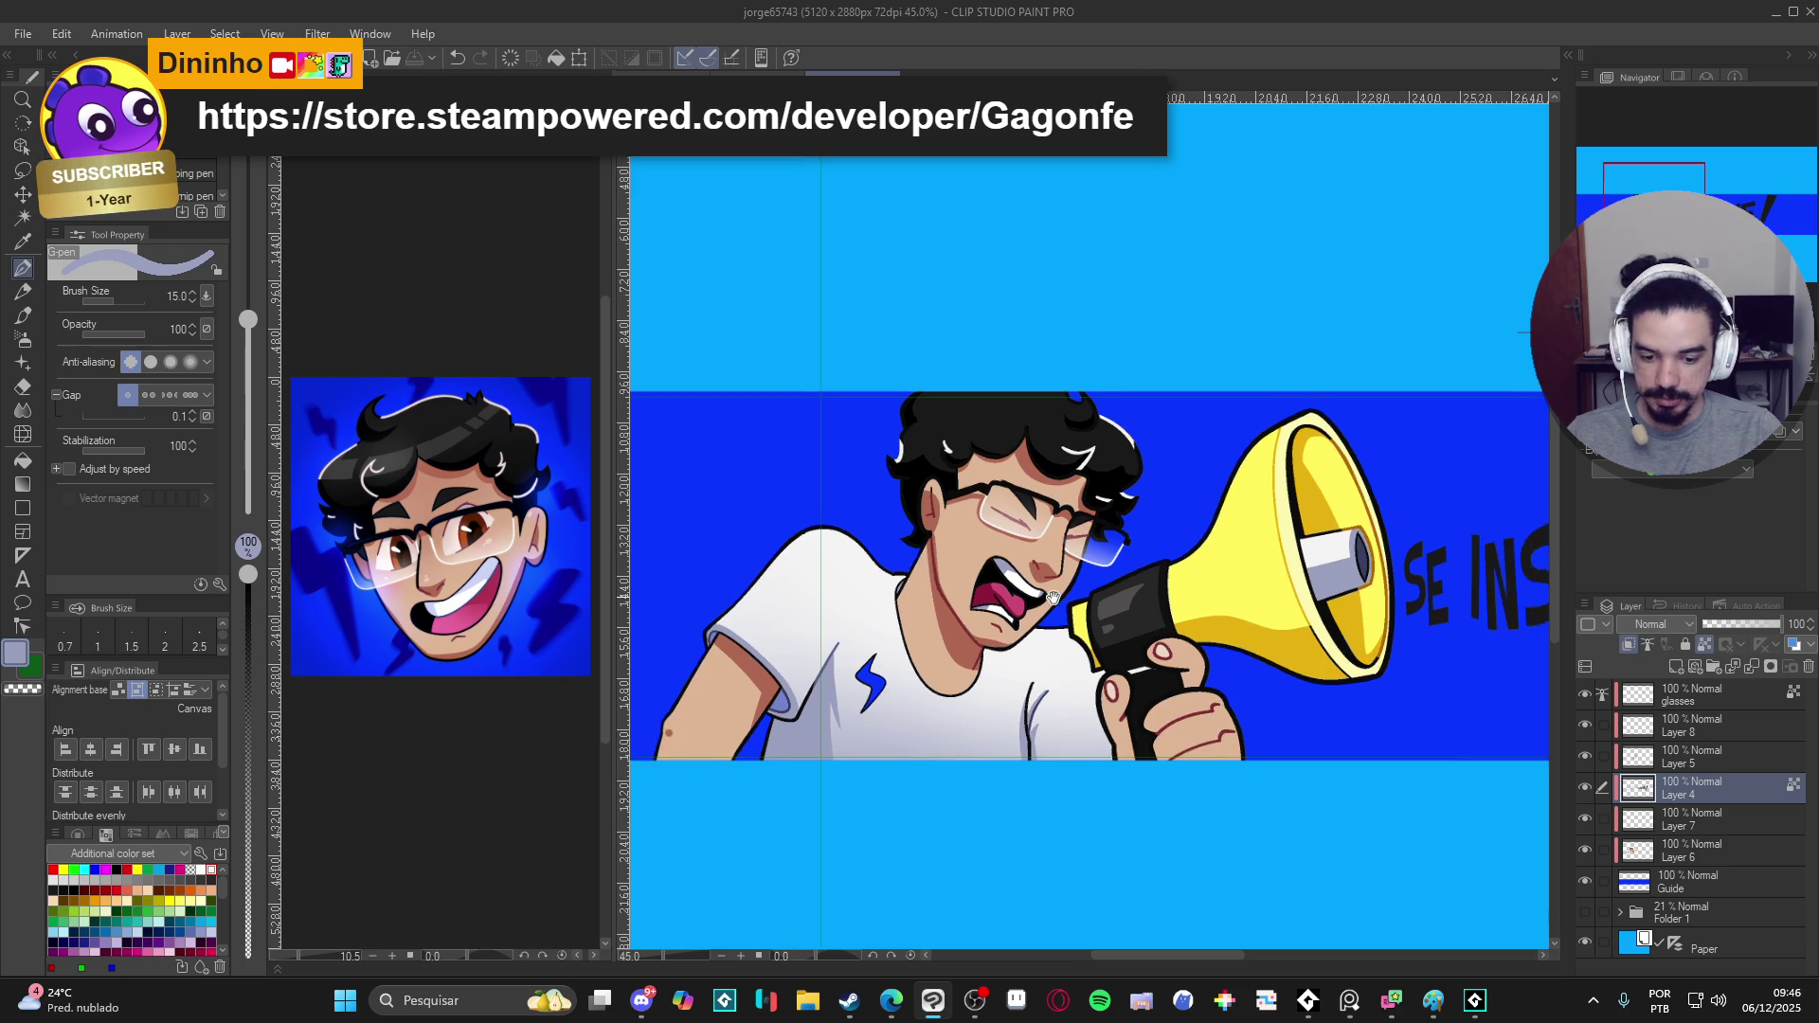
scroll(1054, 640, "down", 1)
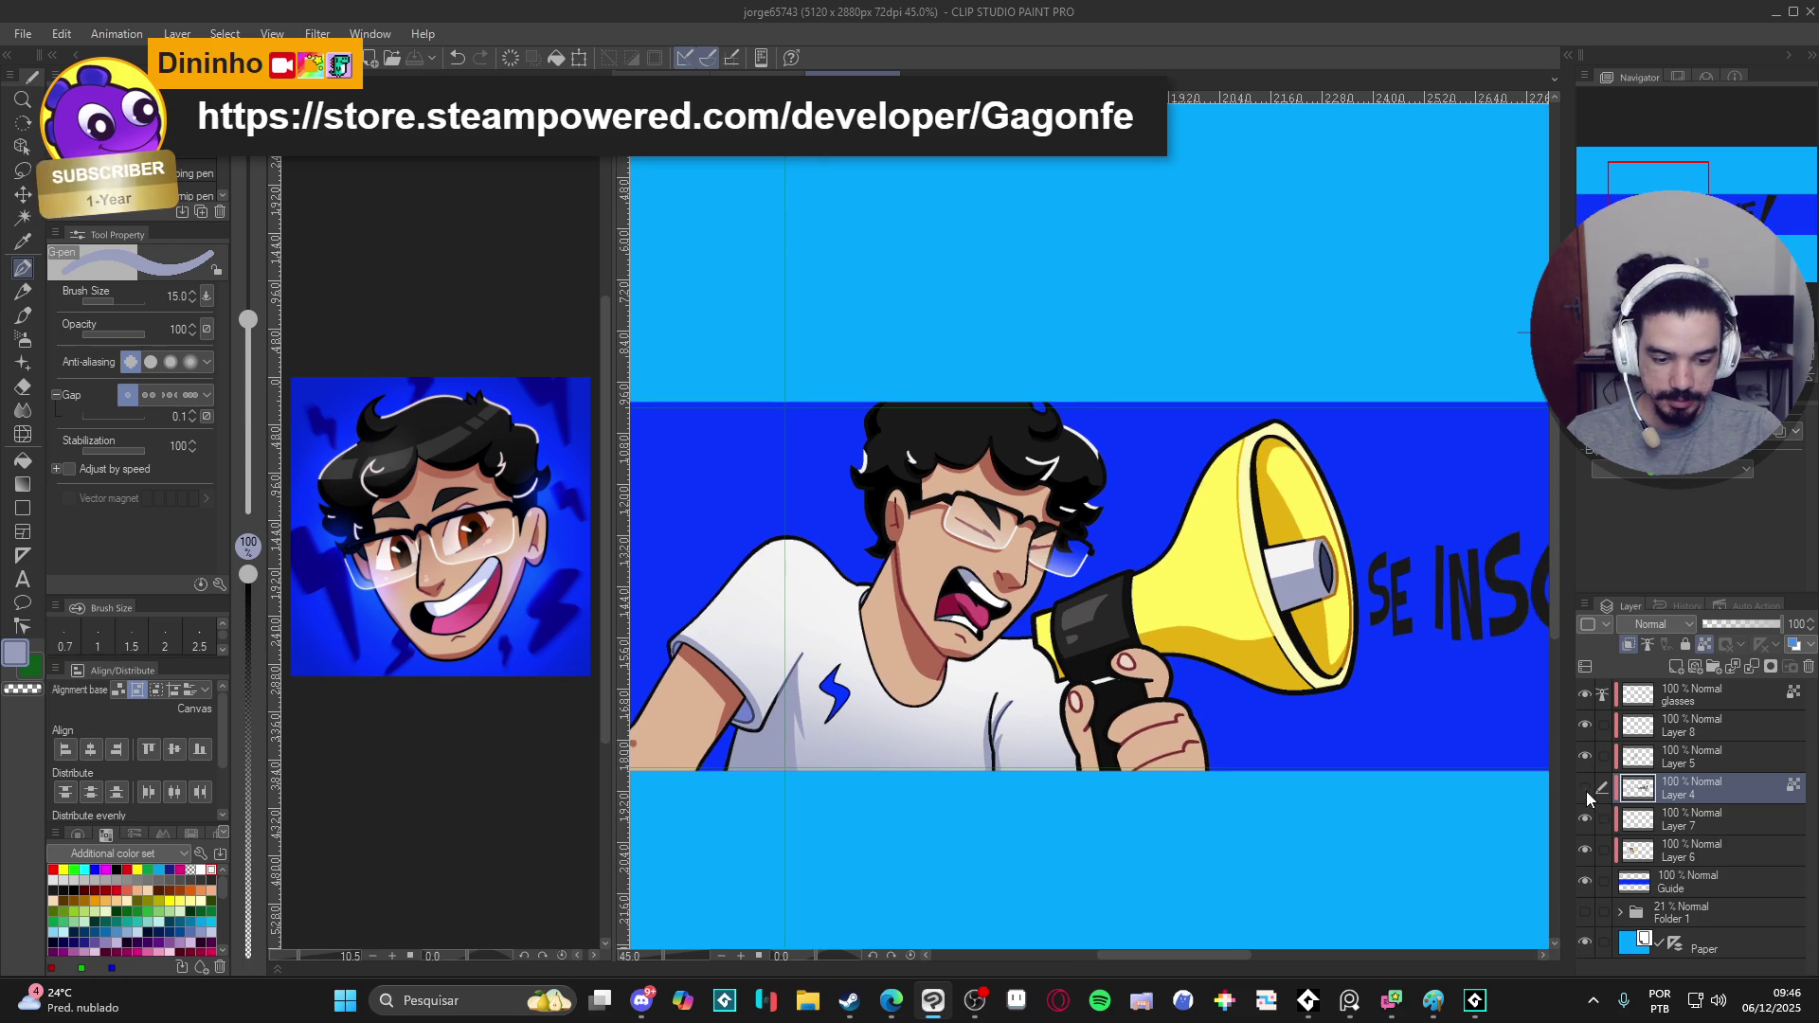
- On Layer 6, try auto-selecting the hand area and then clear the selection
left_click(1602, 845)
key("w")
left_click(1138, 718)
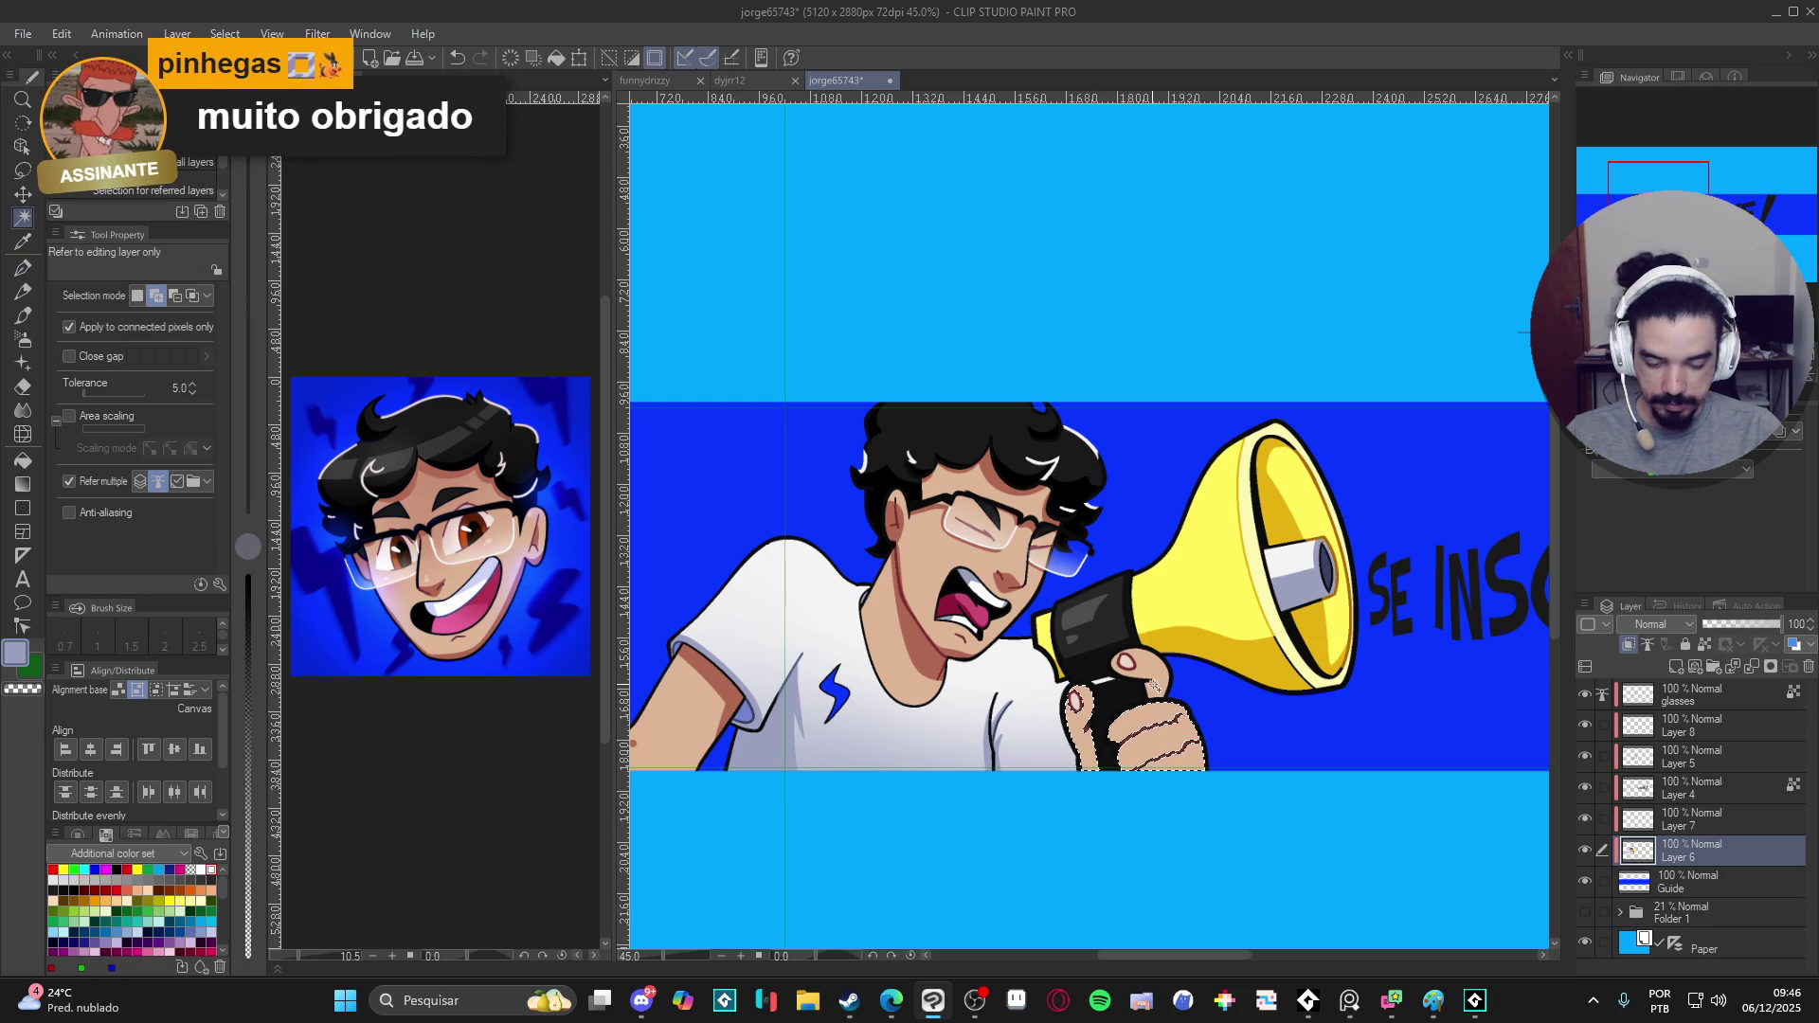
key("ctrl+d")
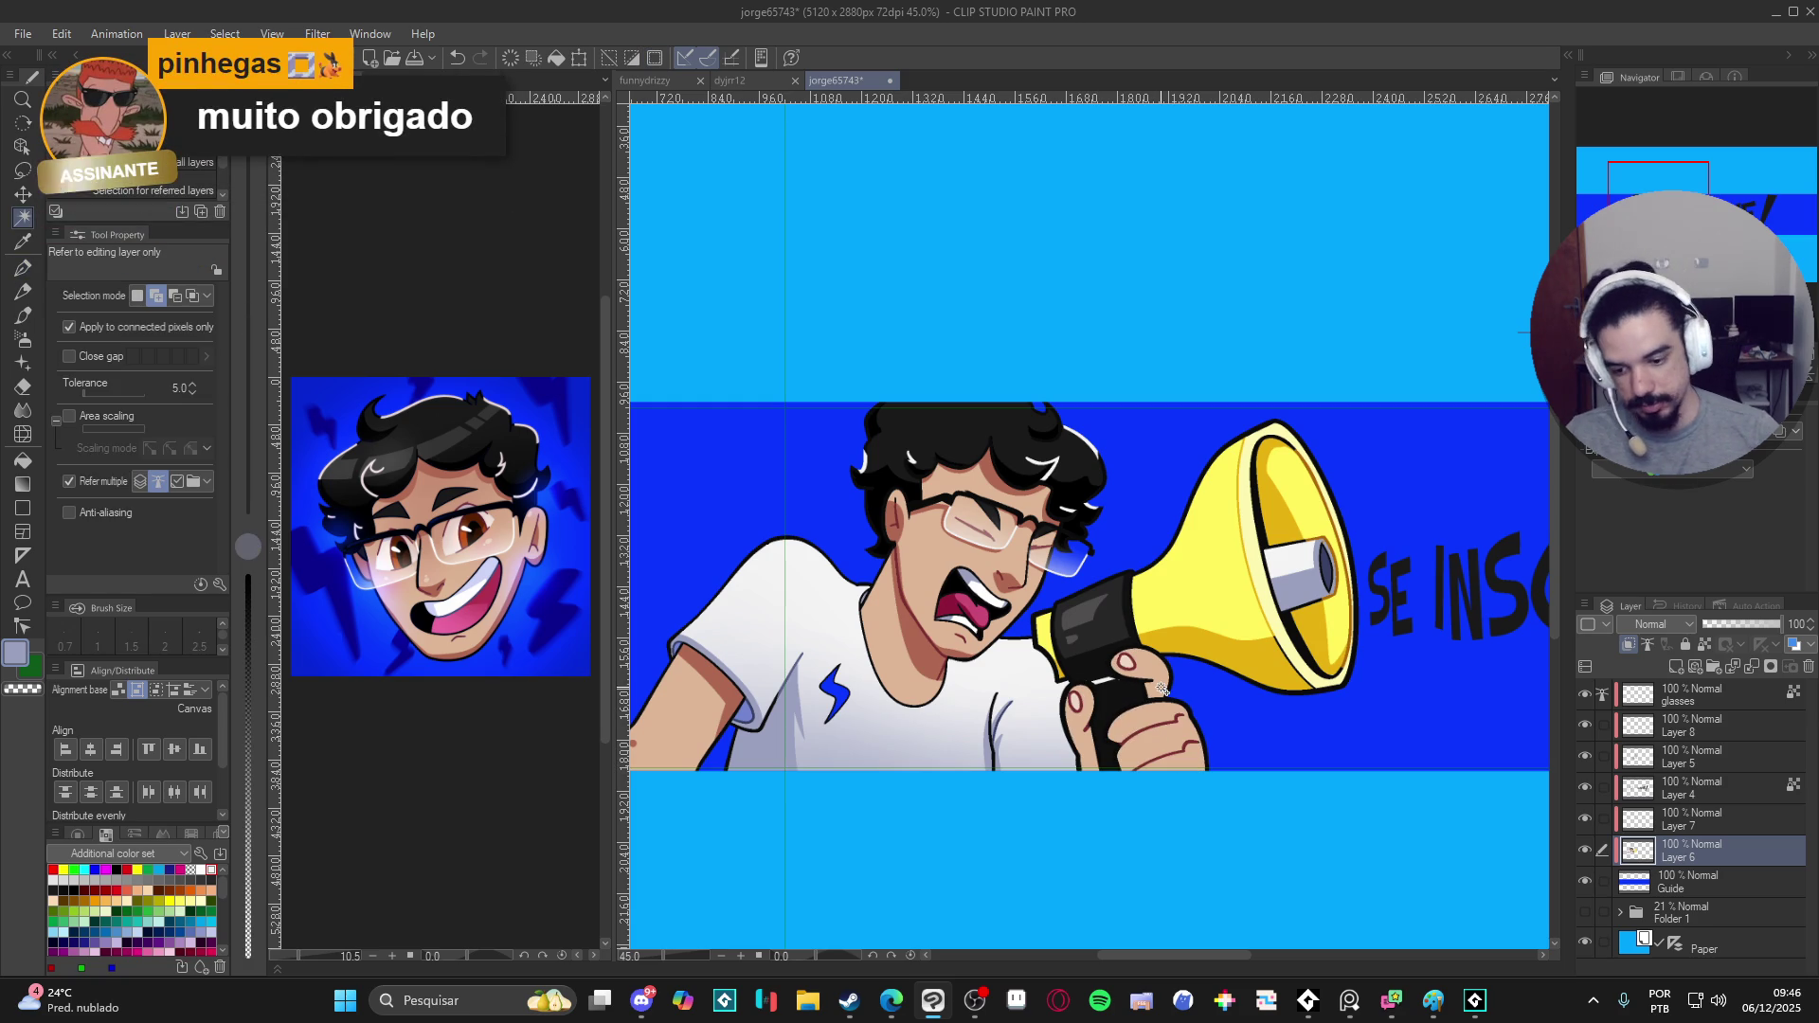
- Pick a reddish-brown G-pen colour, toggle Fill and back, undo, and bring up File Explorer
key("p")
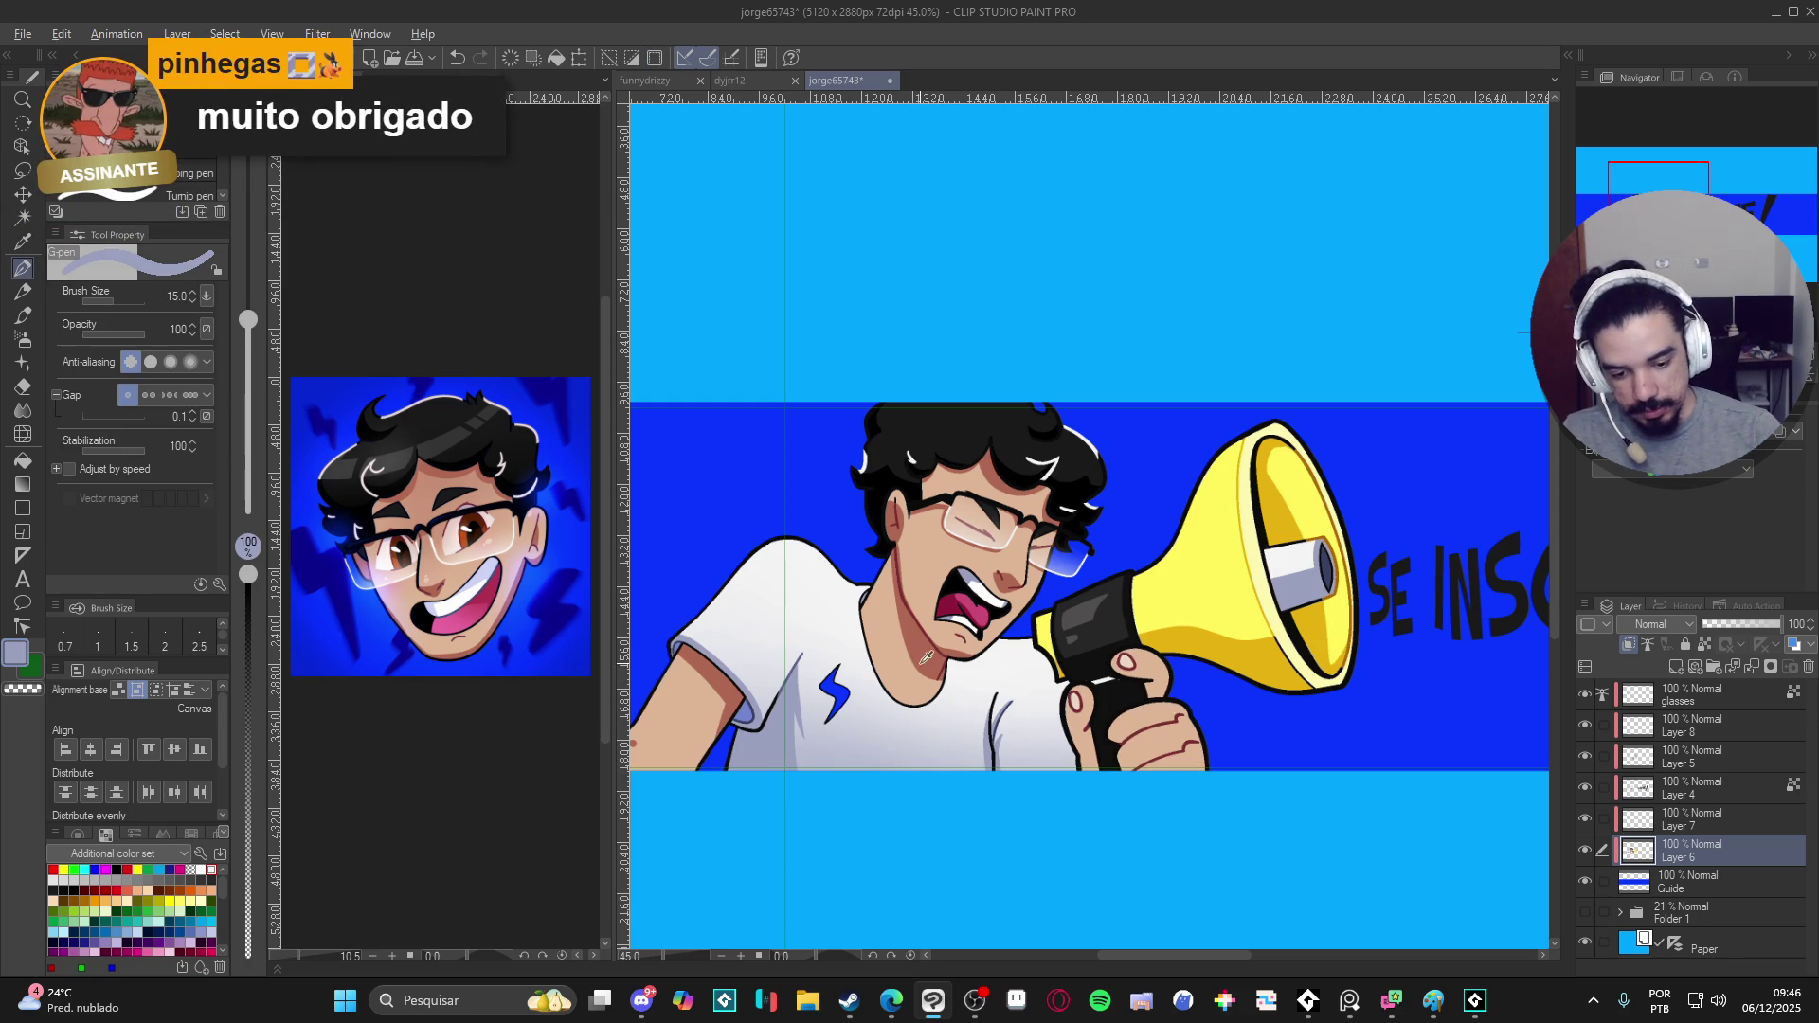
left_click(928, 657, "alt")
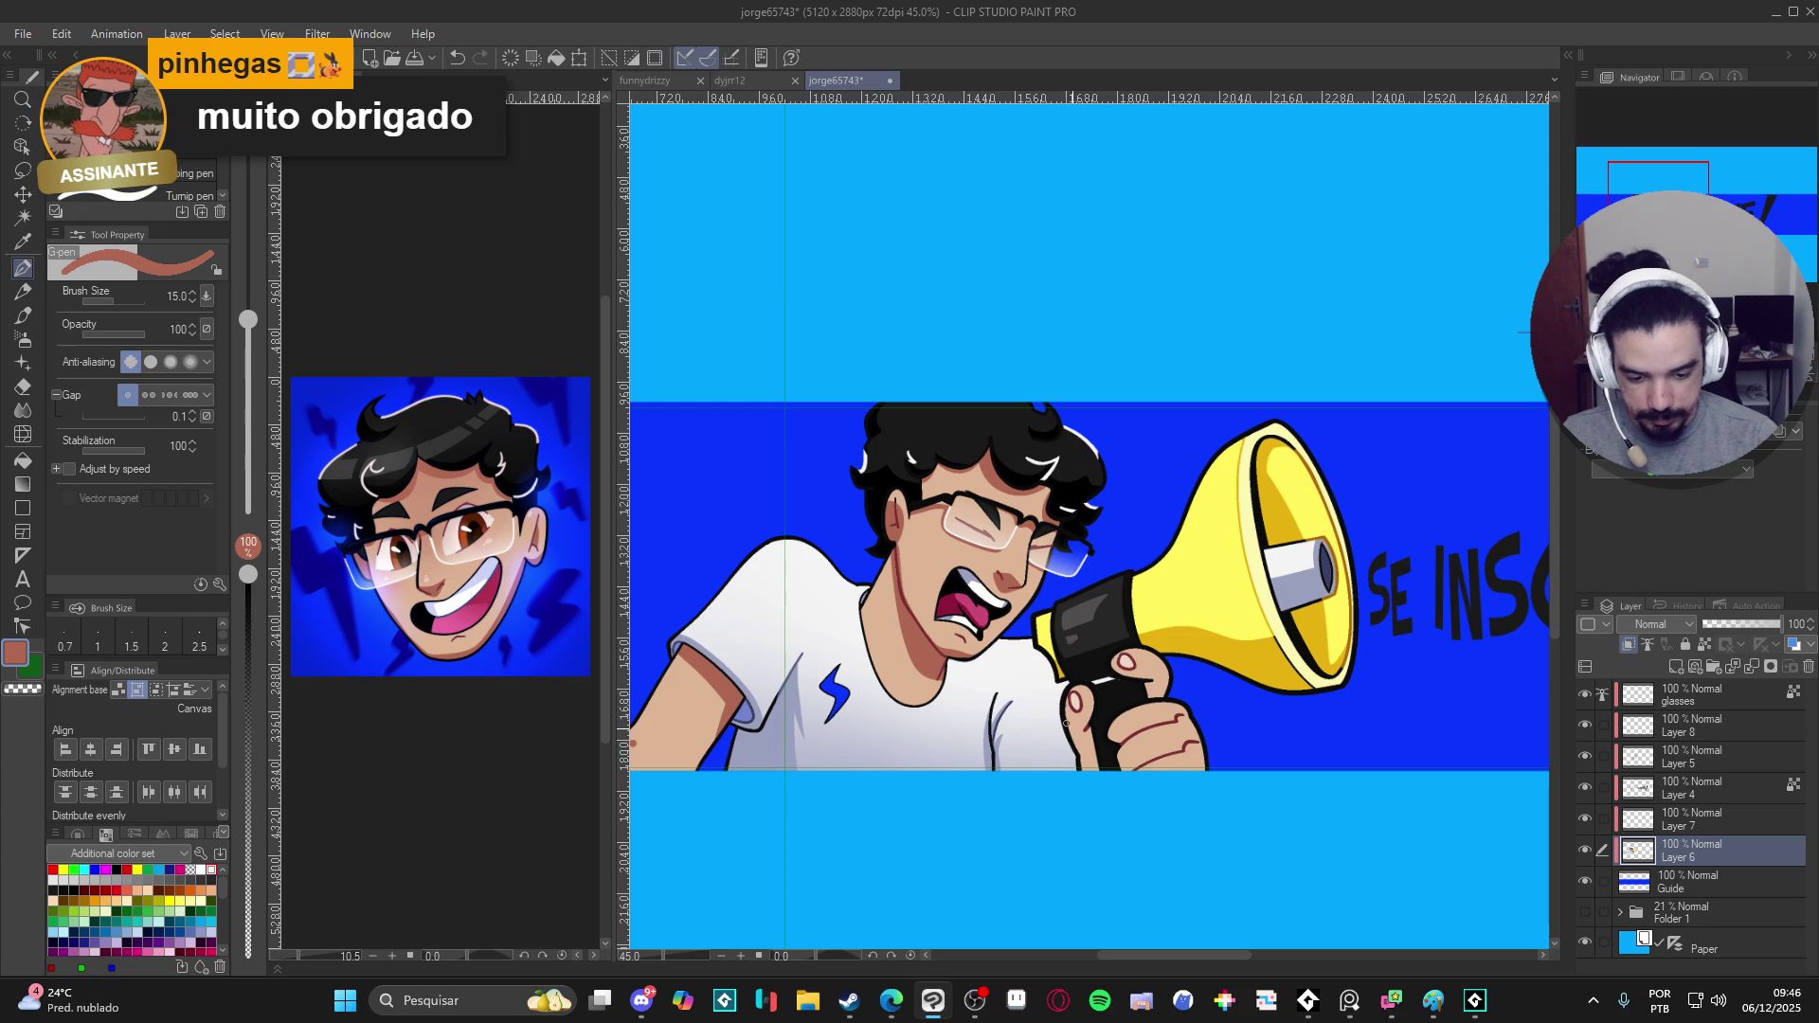
key("g")
key("p")
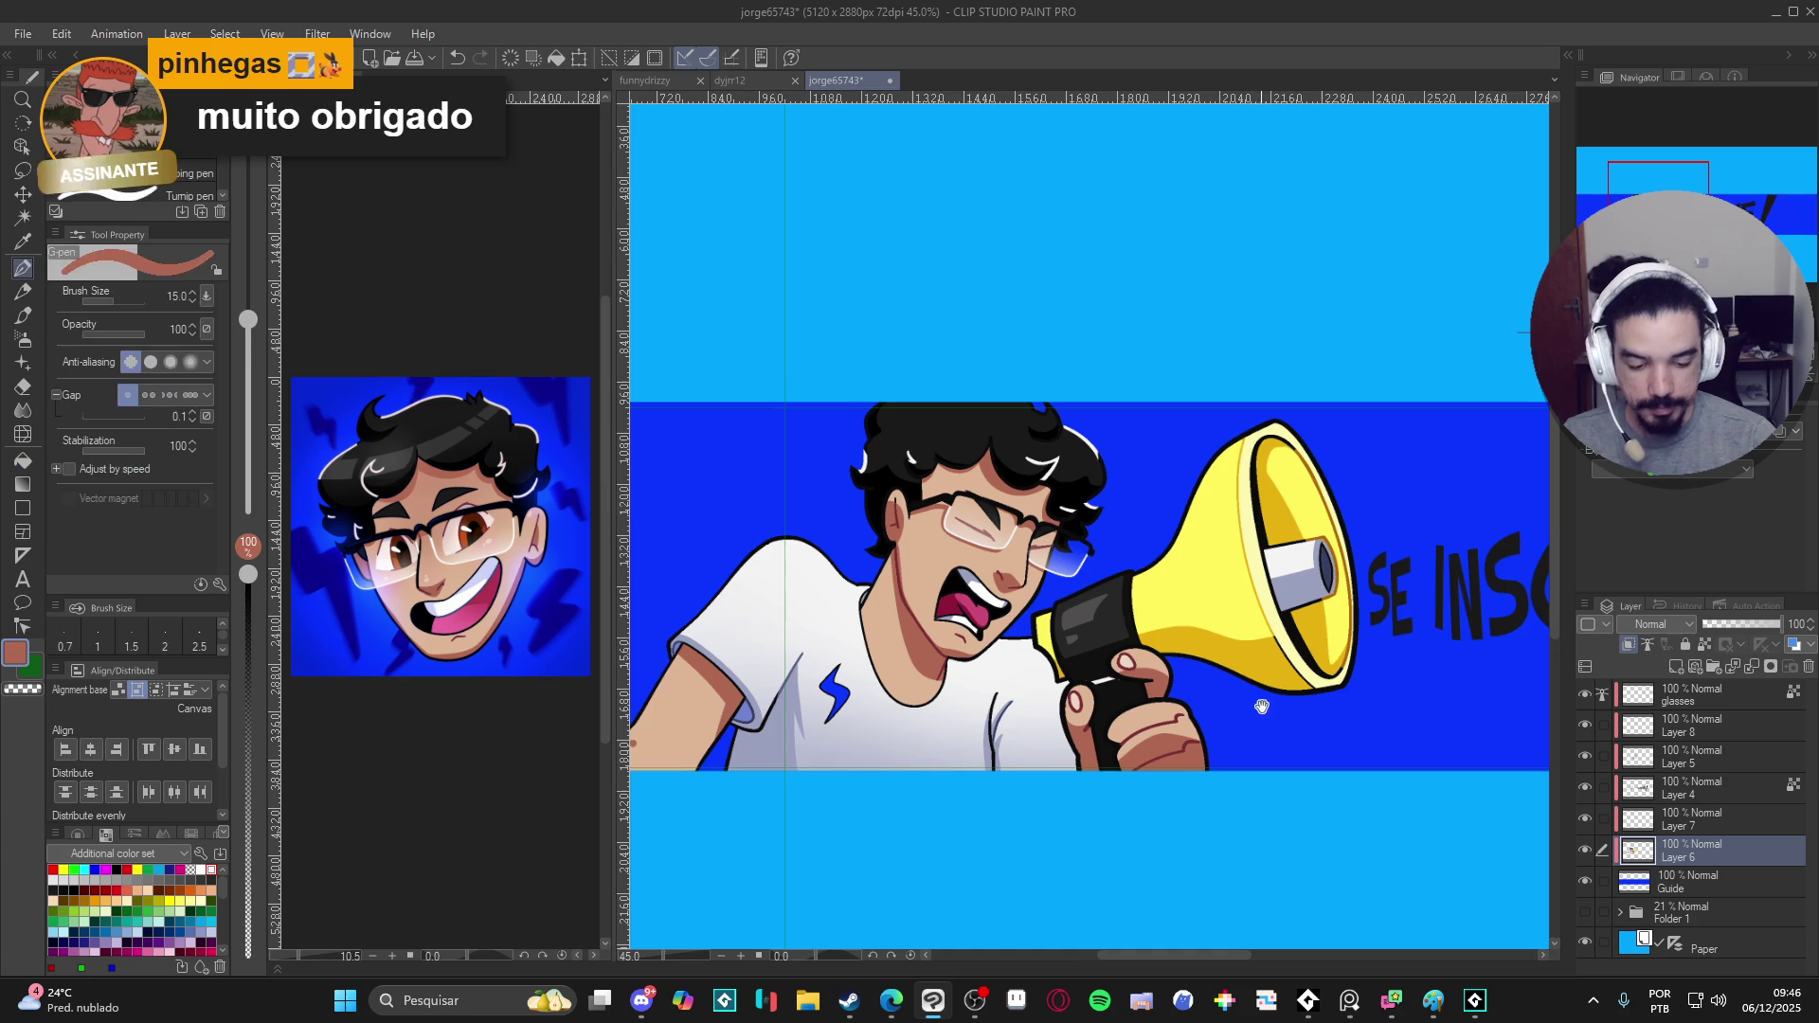
key("ctrl+z")
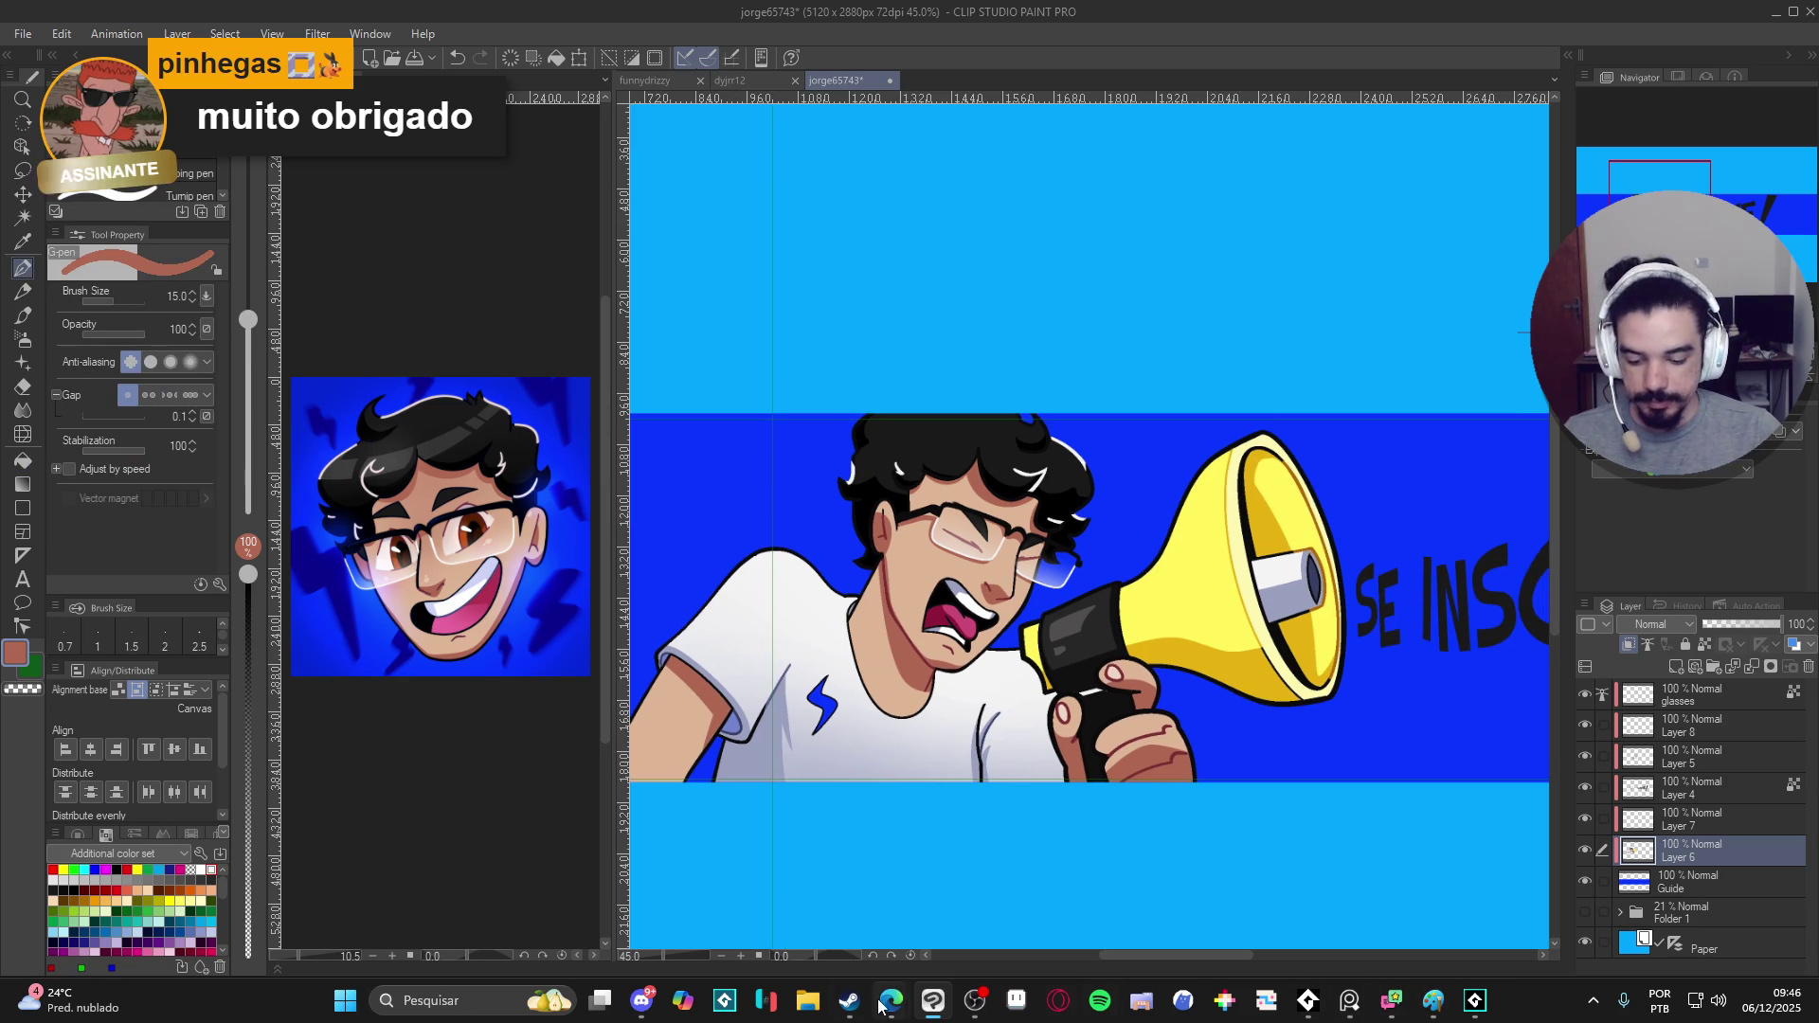
left_click(809, 1001)
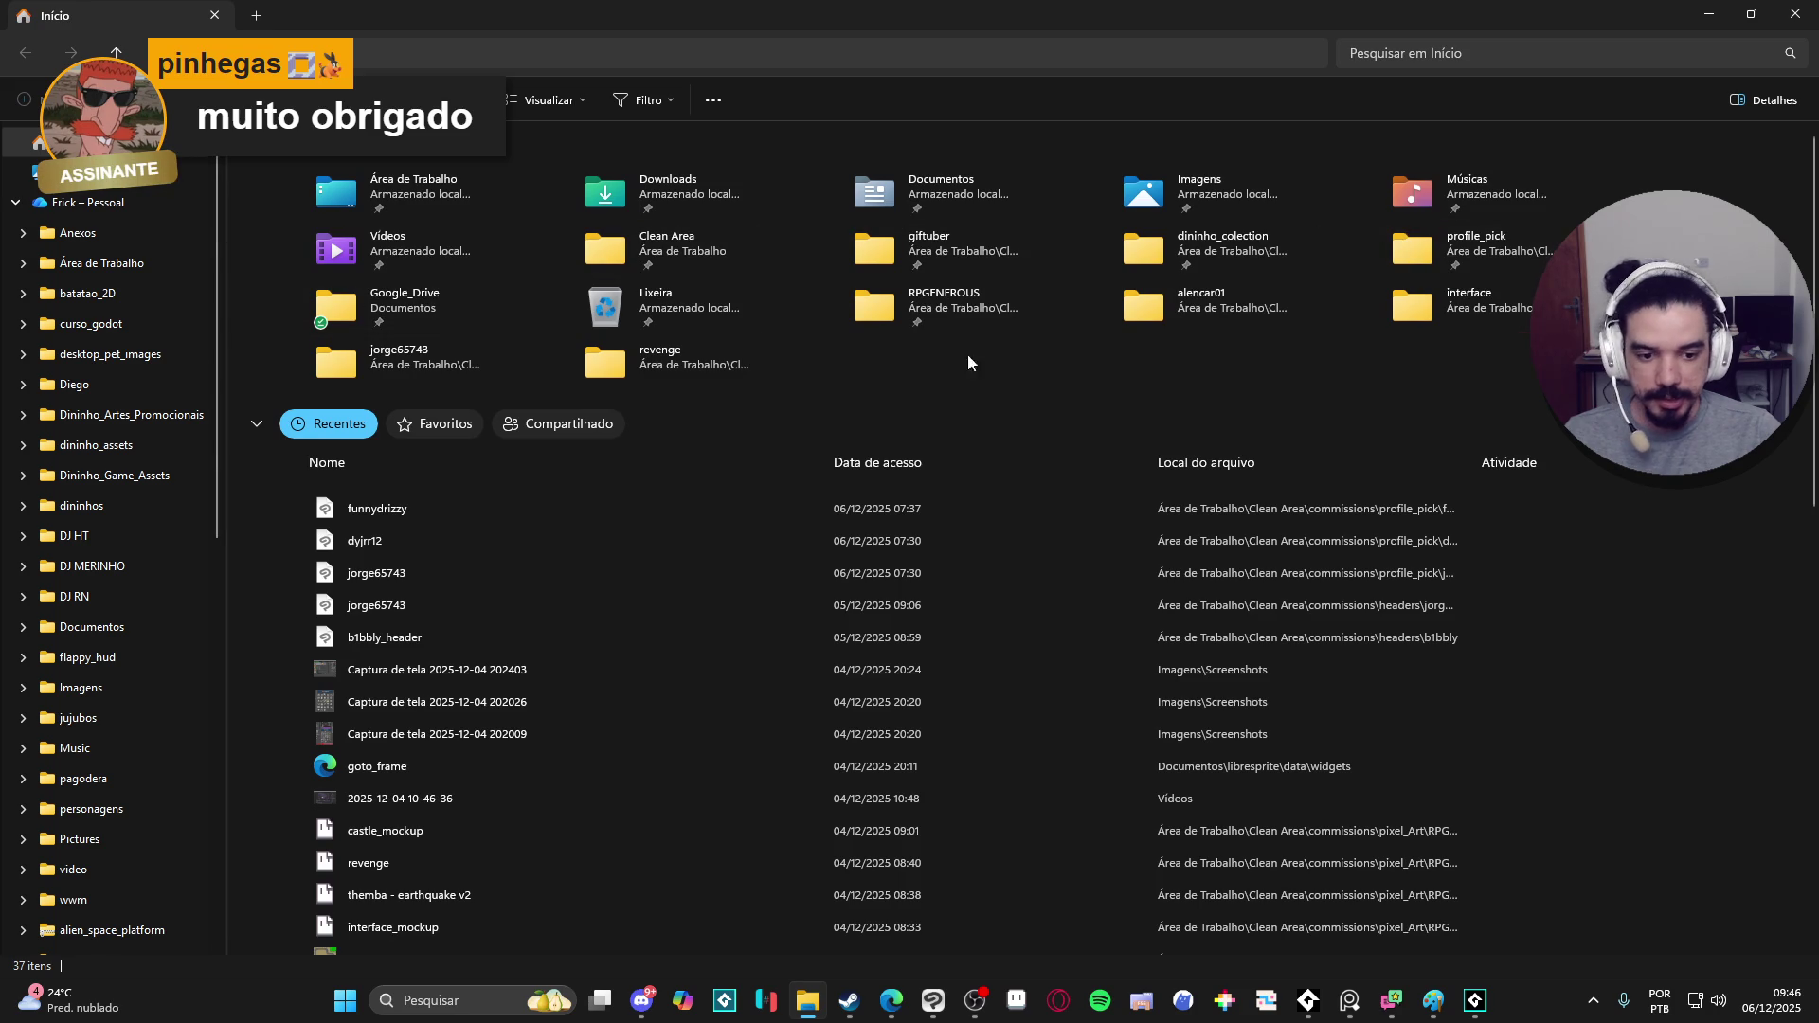
- Browse into Clean Area > GAE and open the first GAE_CONCEPT sprite in Aseprite
double_click(665, 253)
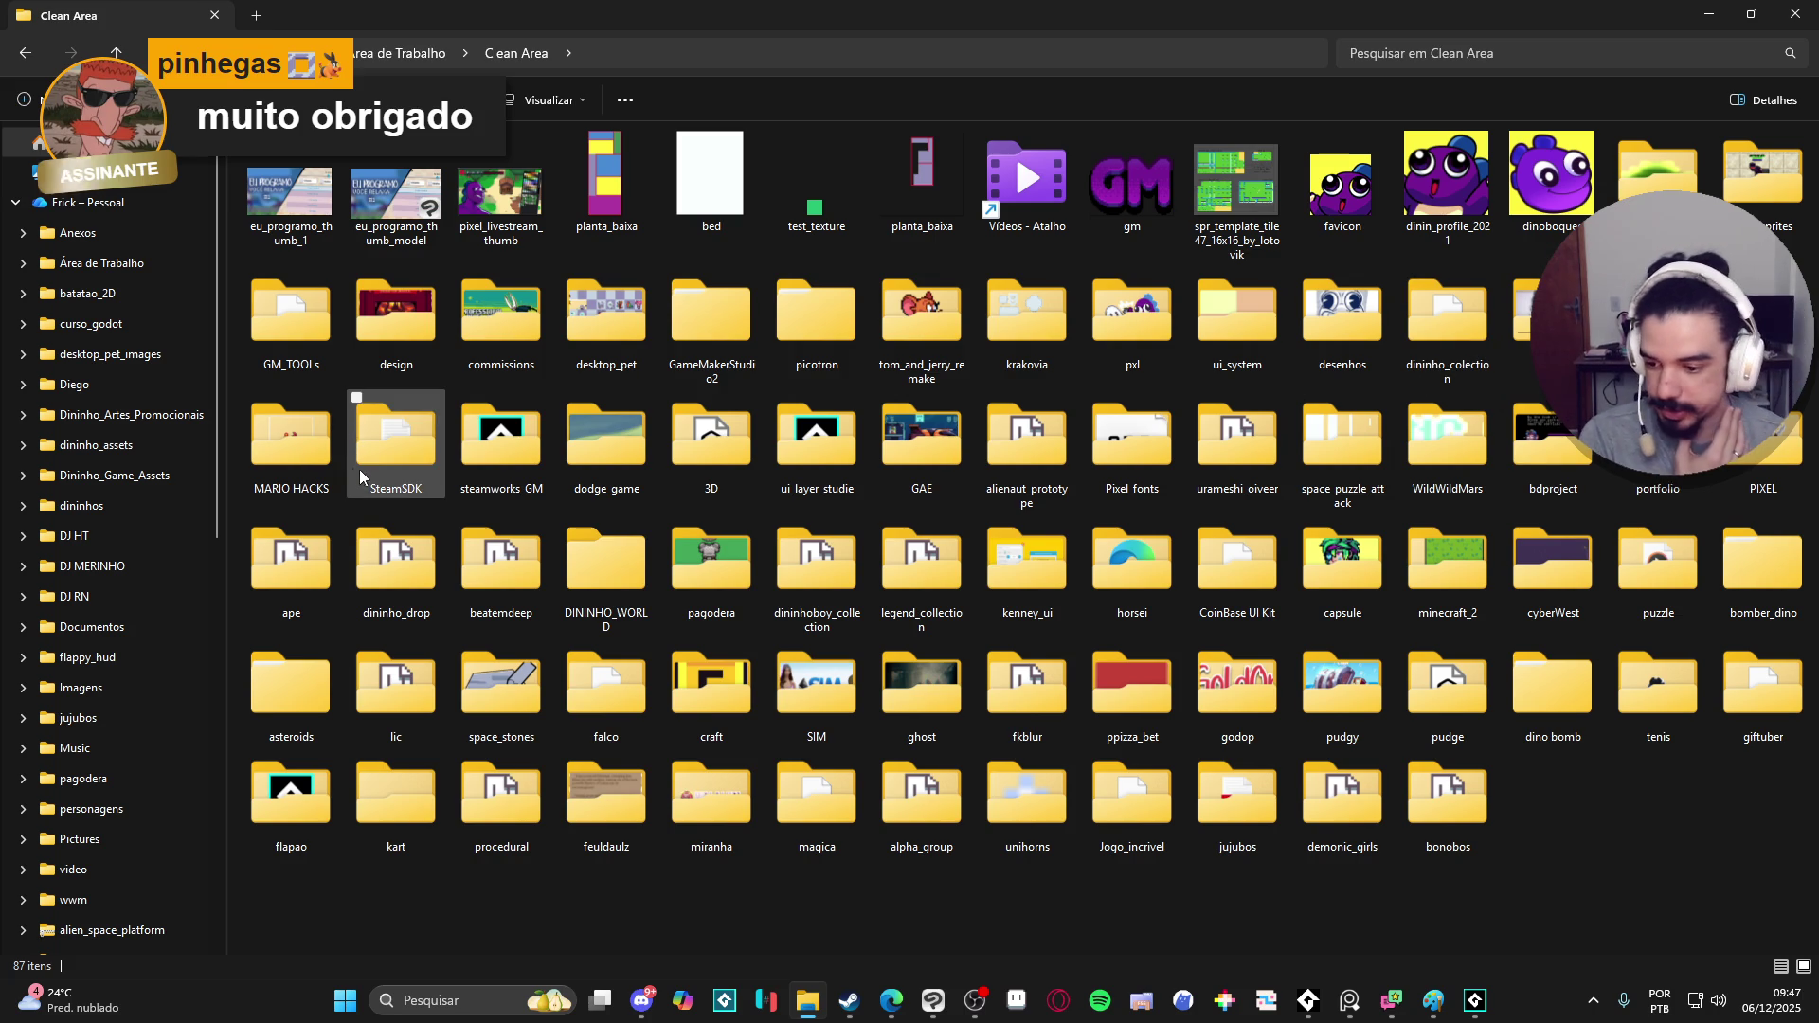
double_click(922, 444)
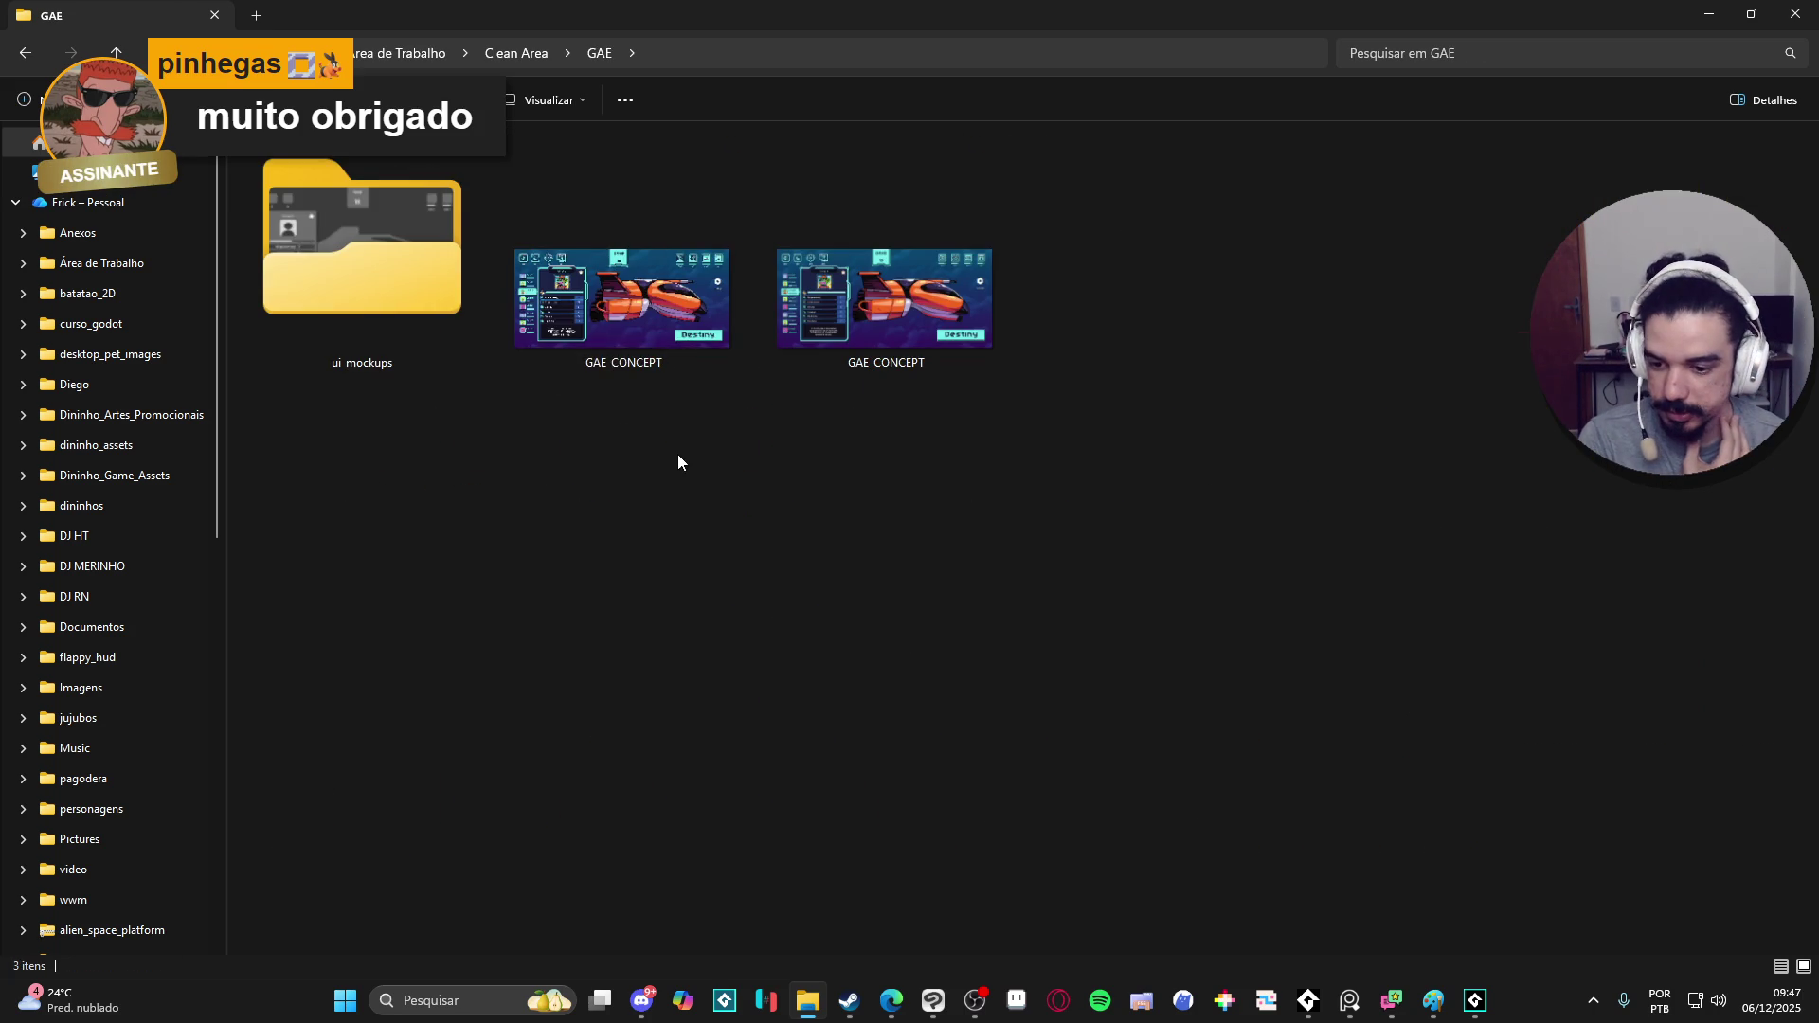
left_click(645, 369)
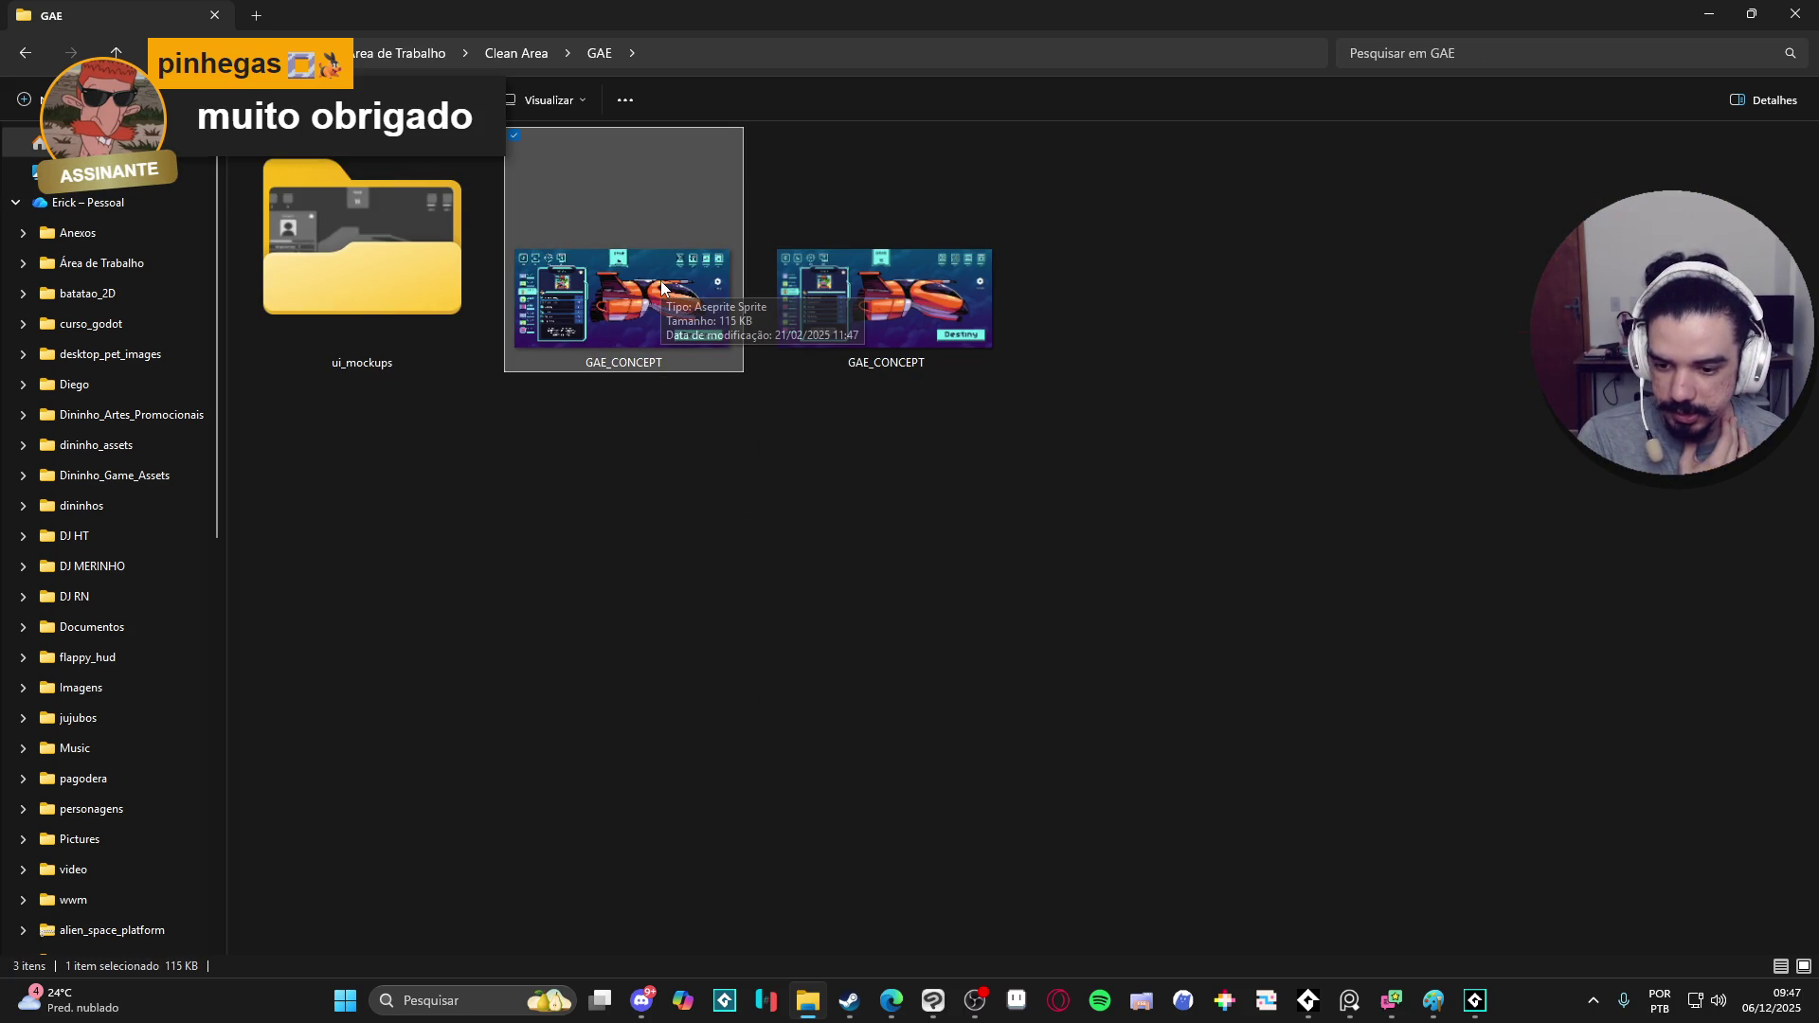
double_click(663, 290)
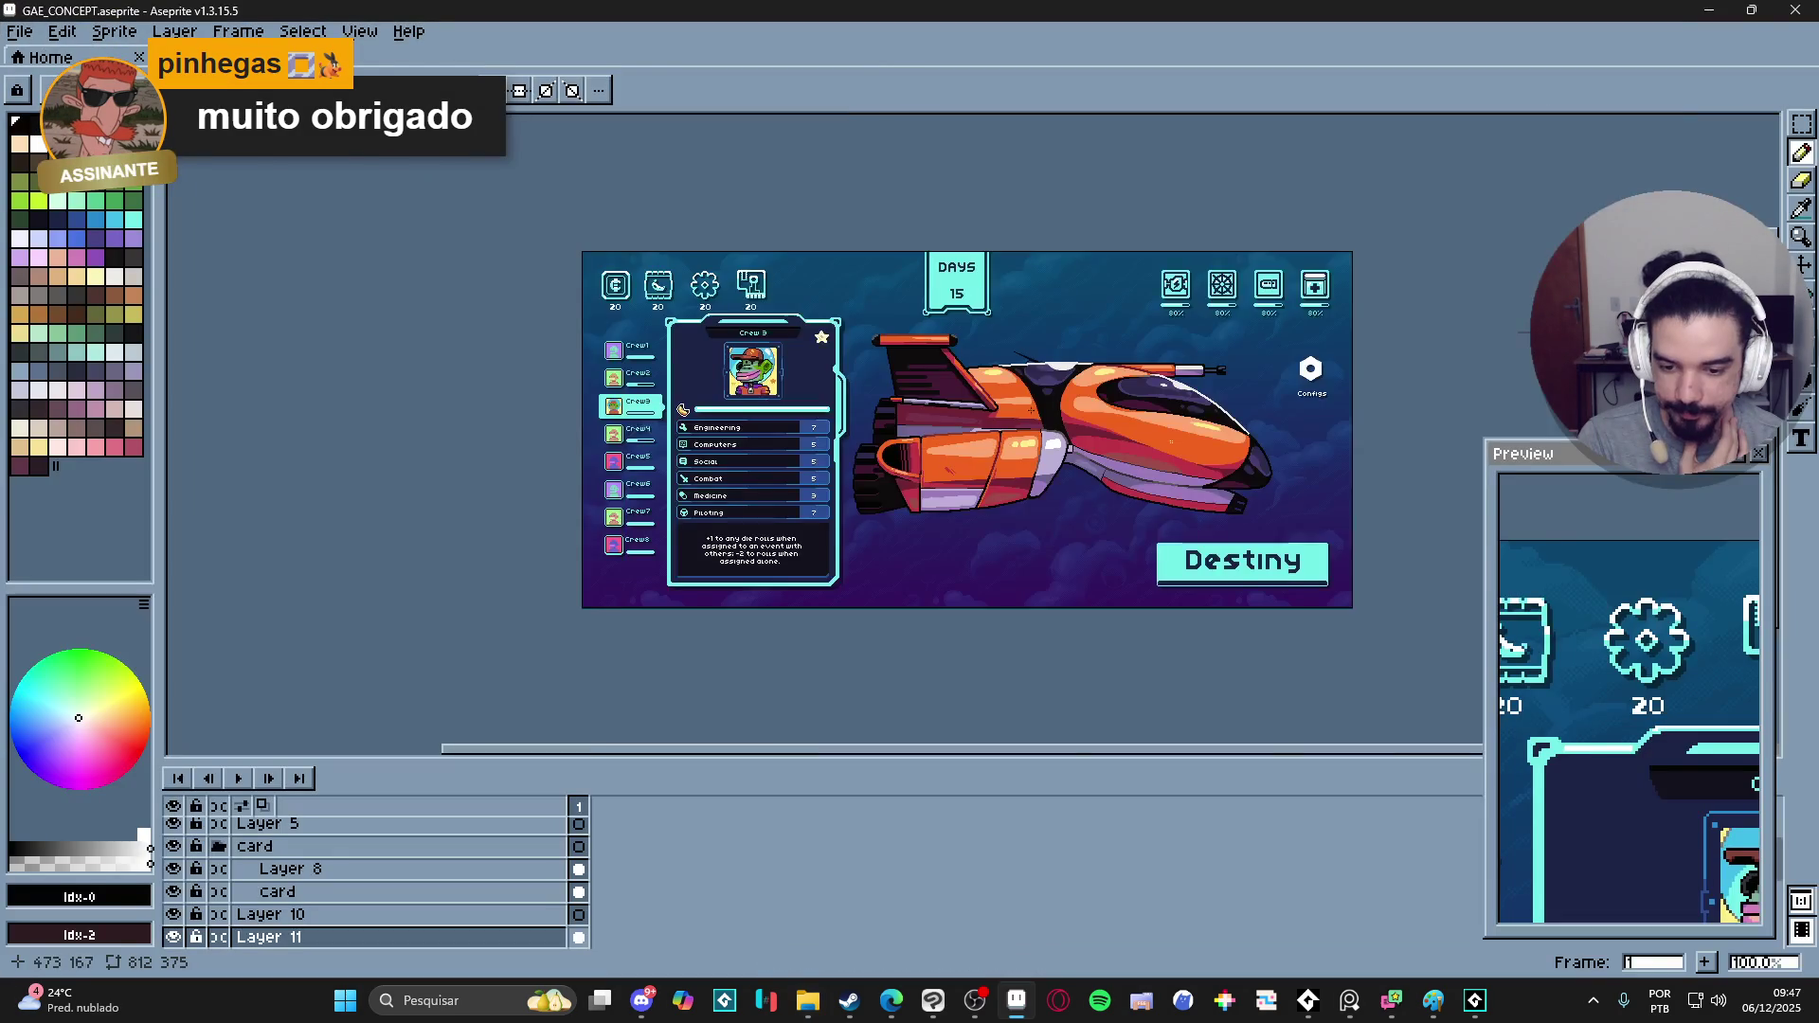
scroll(978, 454, "up", 1)
- Enlarge the Aseprite canvas by hiding the timeline and Preview, panning across the ship artwork
left_click_drag(648, 411, 849, 416)
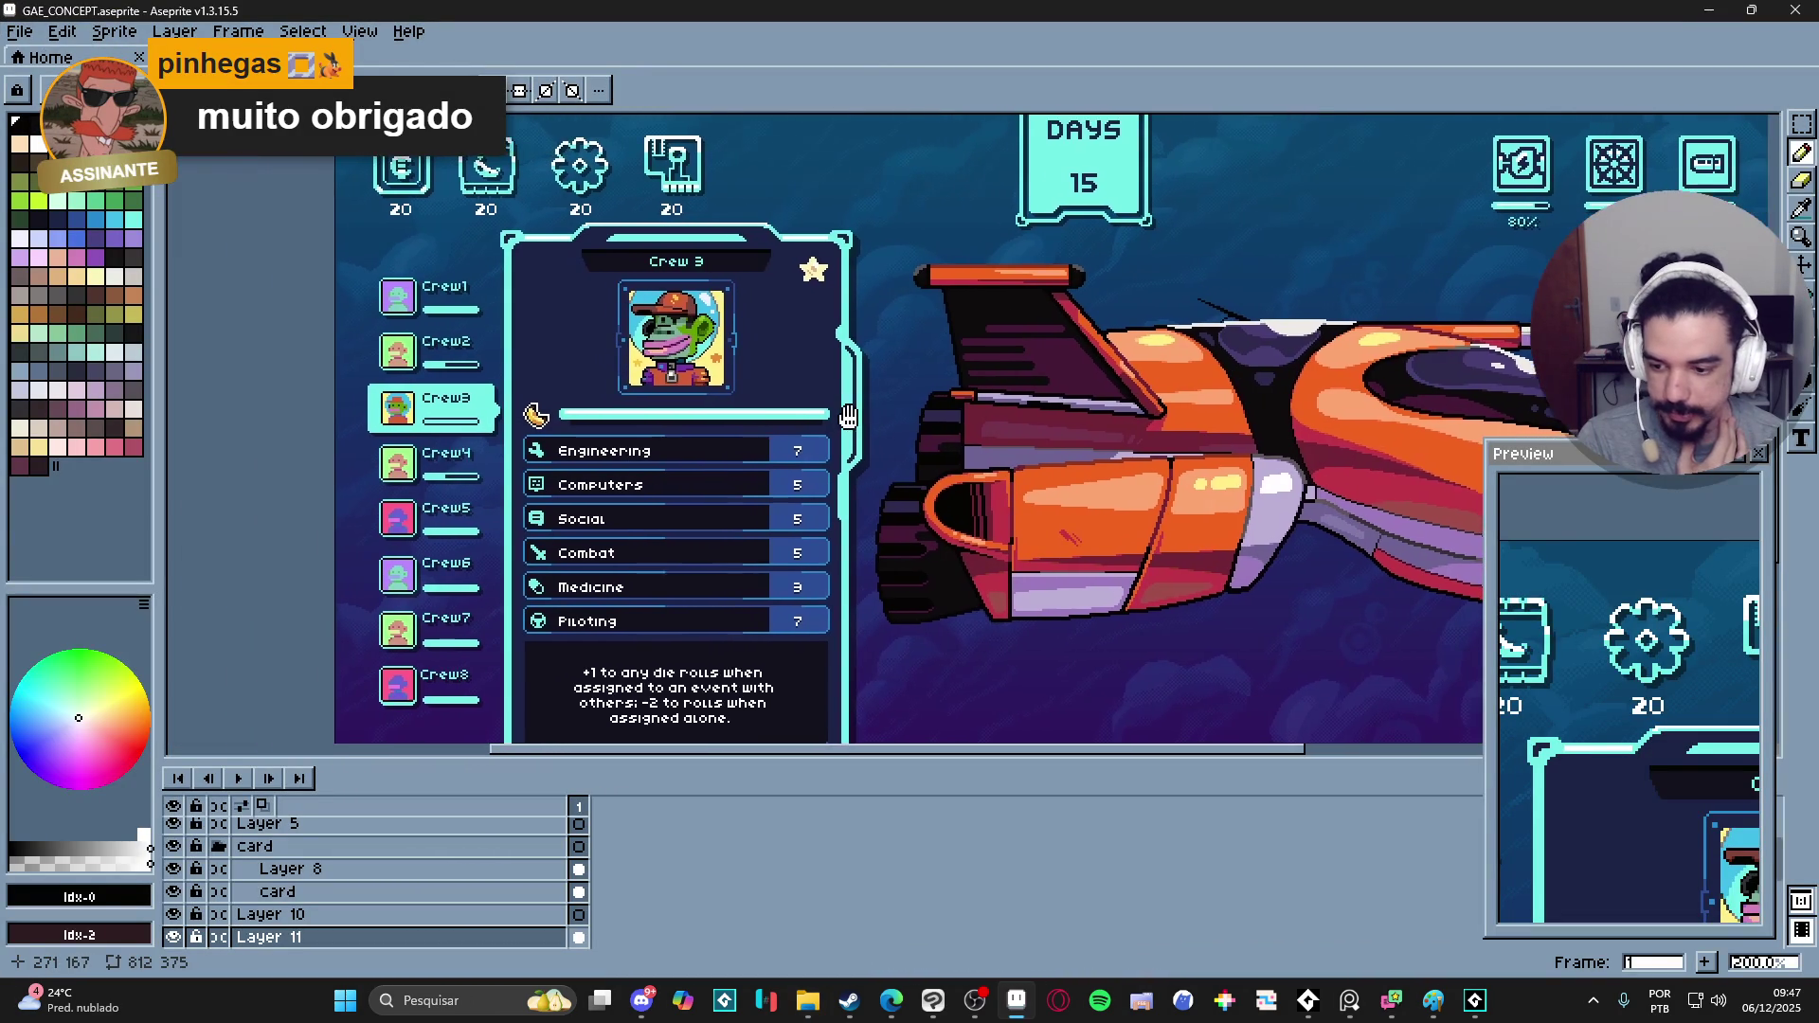
left_click_drag(825, 755, 782, 914)
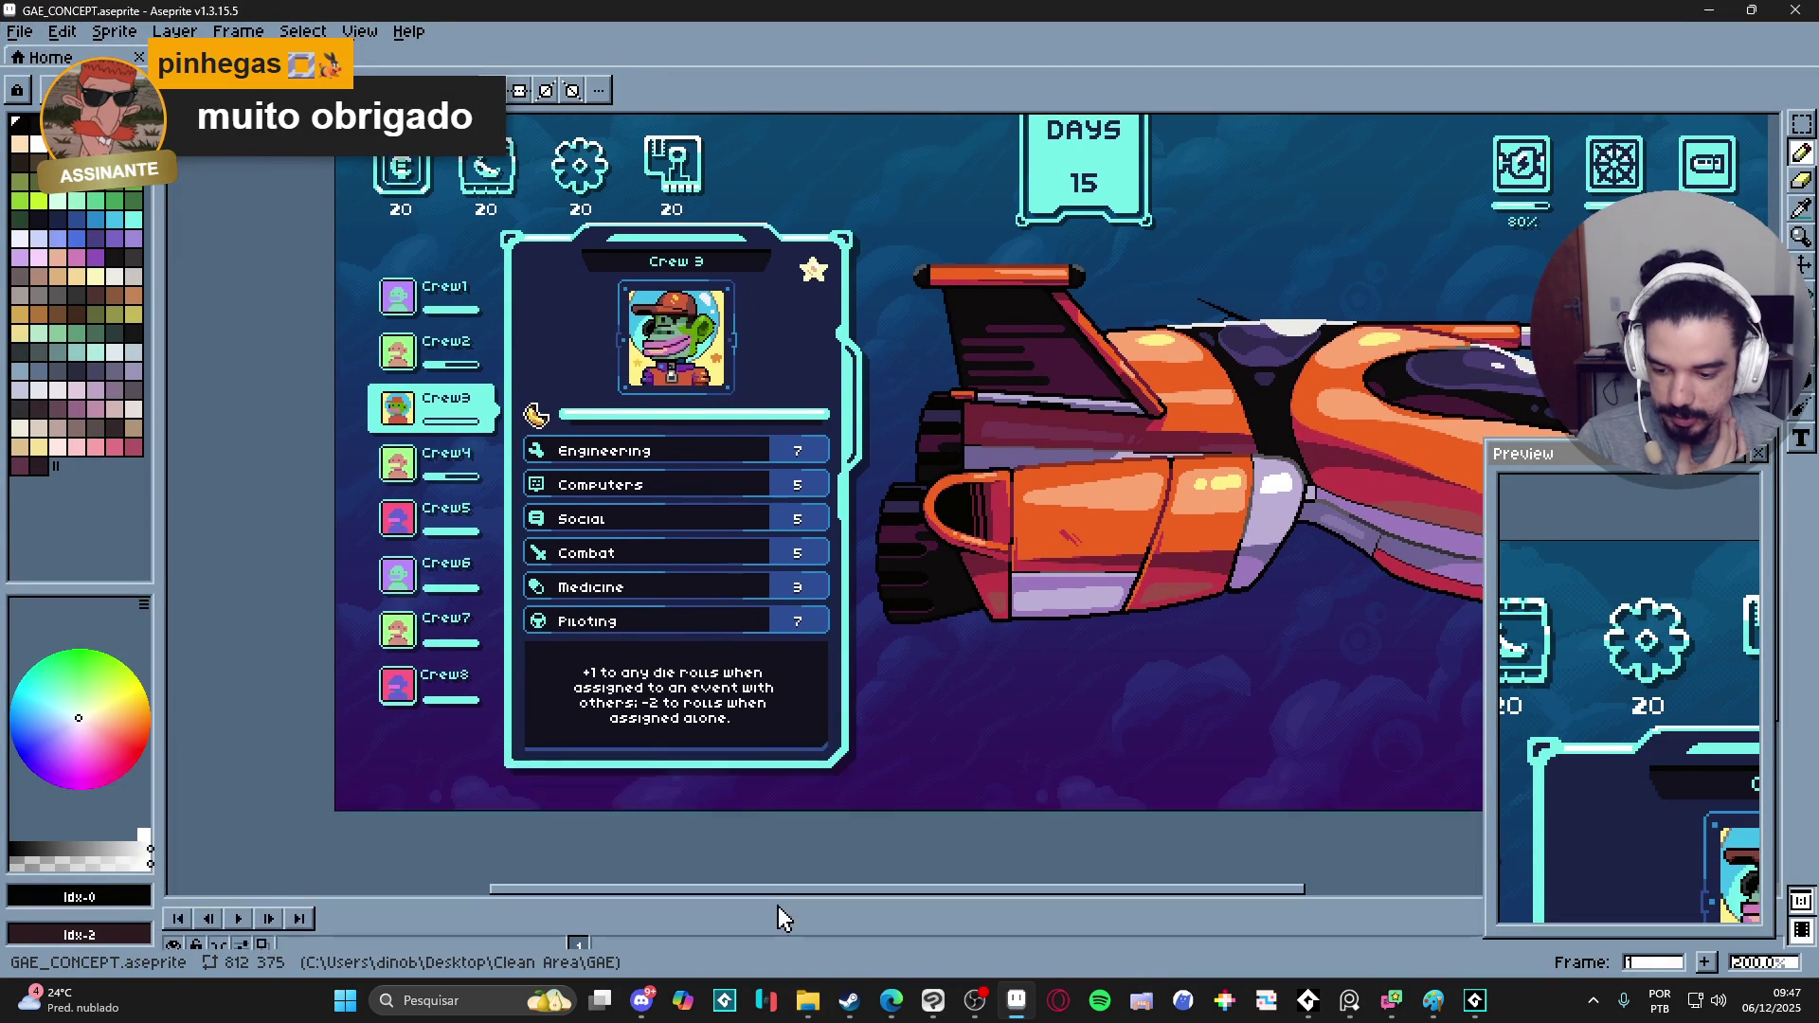
left_click_drag(897, 616, 725, 625)
left_click(1760, 453)
left_click_drag(697, 451, 730, 476)
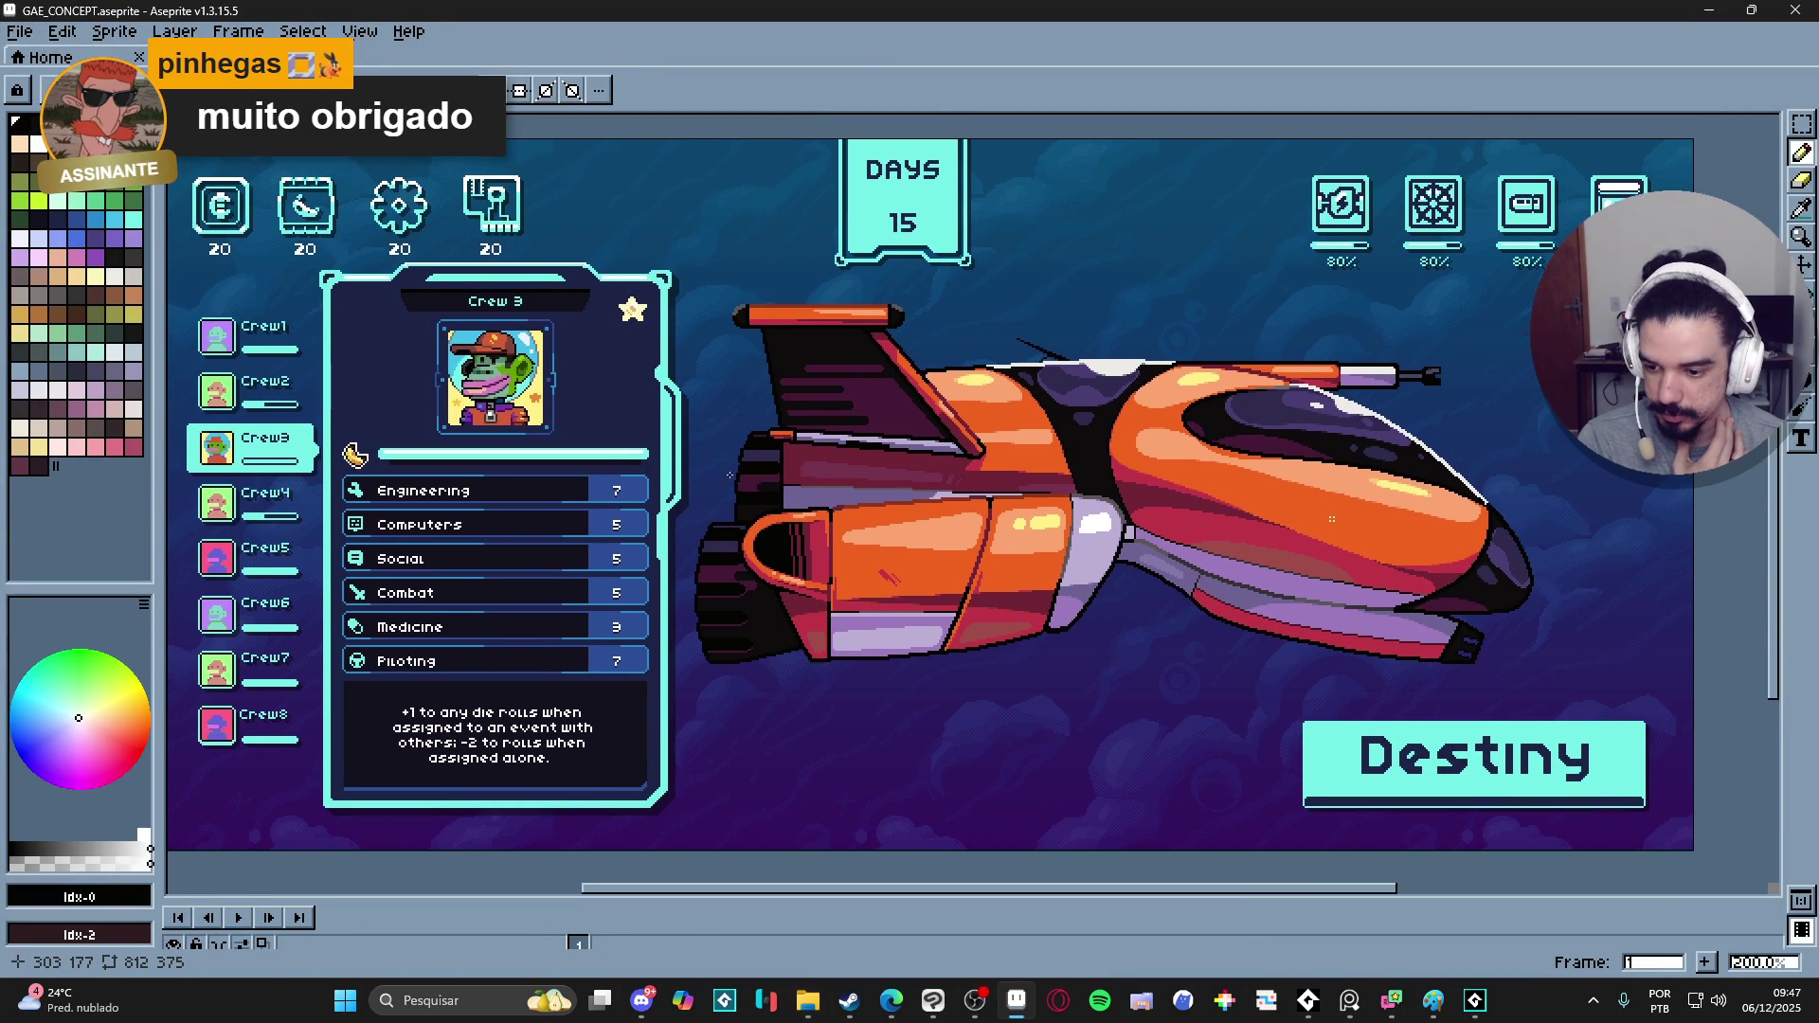
scroll(420, 465, "up", 1)
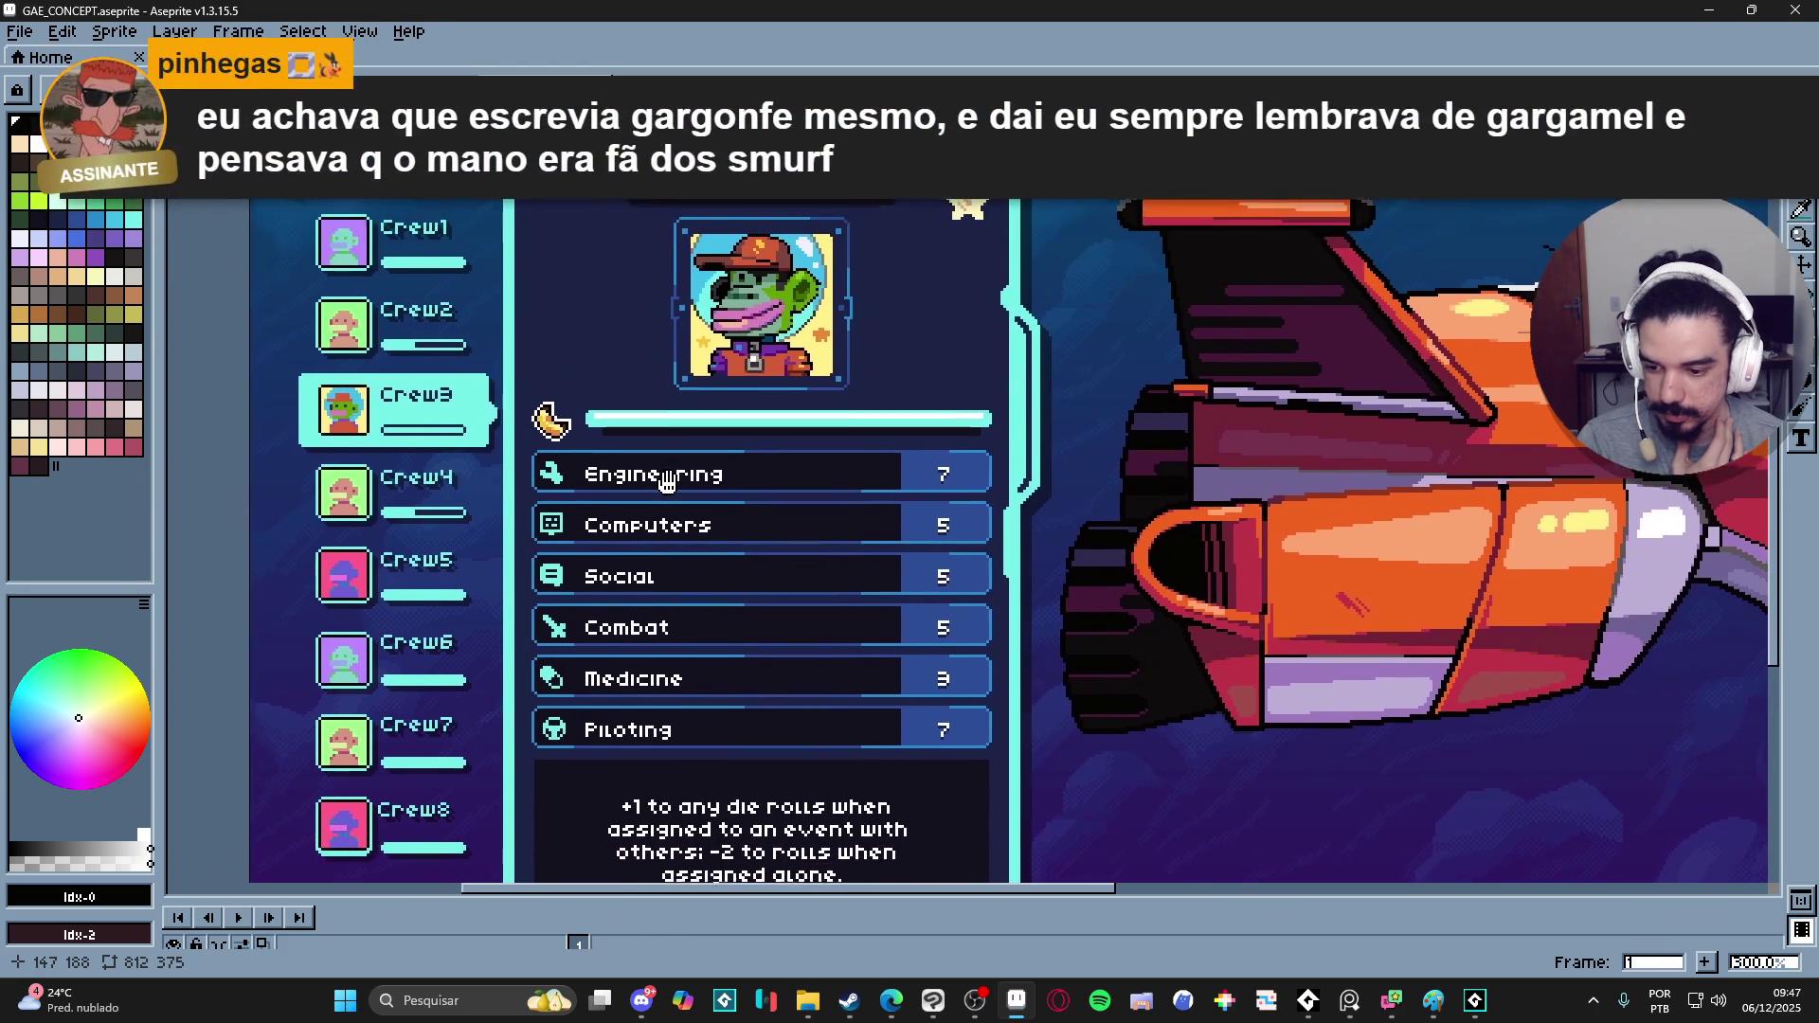
- Pan over the crew stats card, ship nose and DAYS panel, then close the sprite
left_click_drag(468, 466, 694, 541)
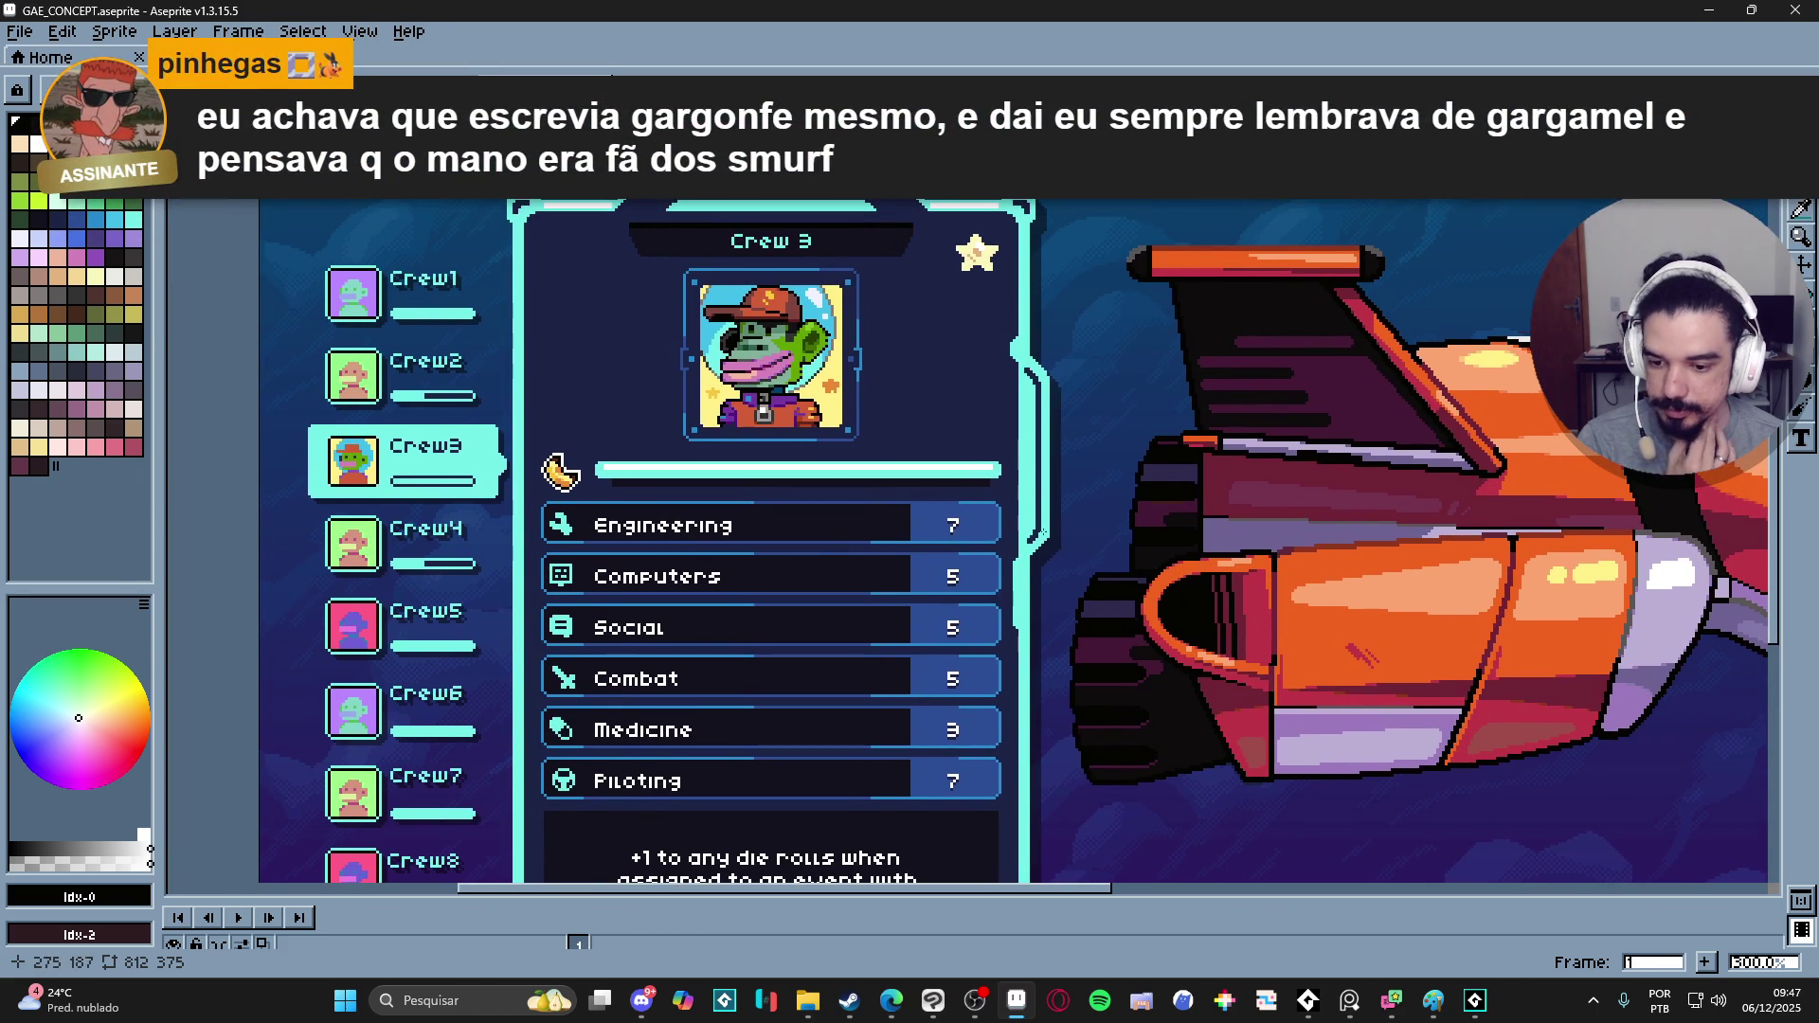
left_click_drag(1076, 613, 1023, 487)
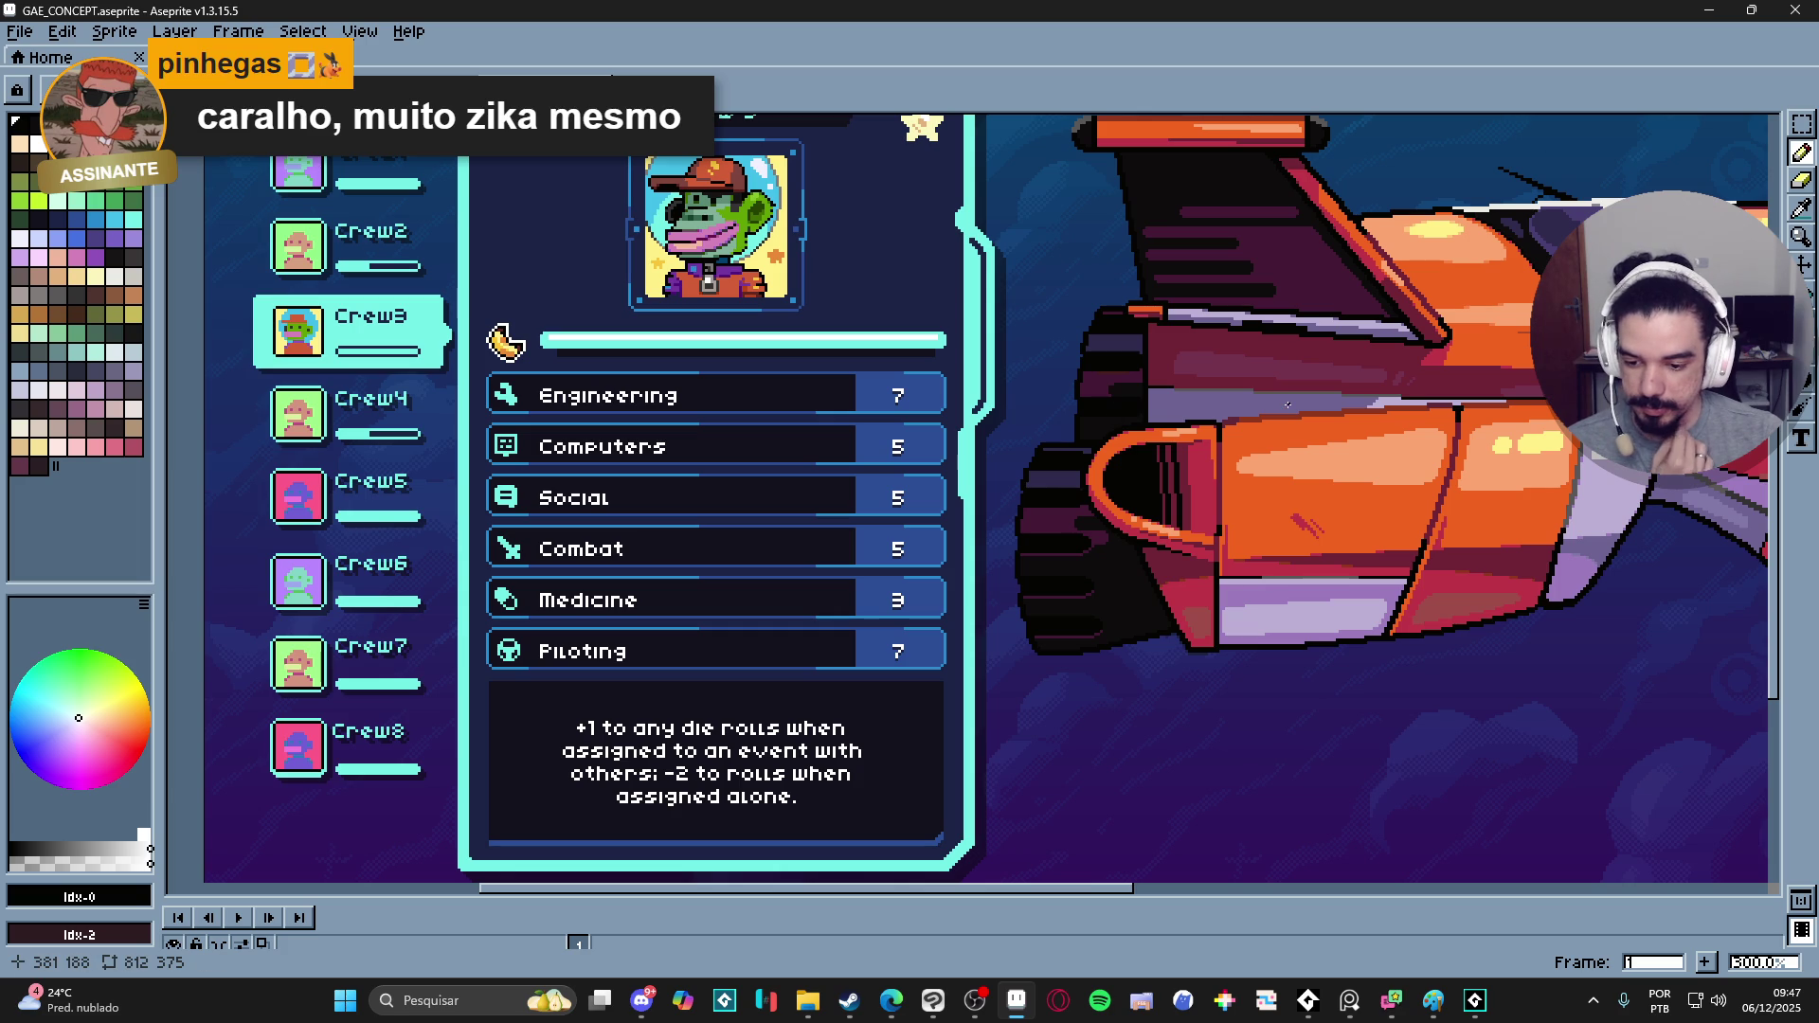
scroll(425, 335, "up", 2)
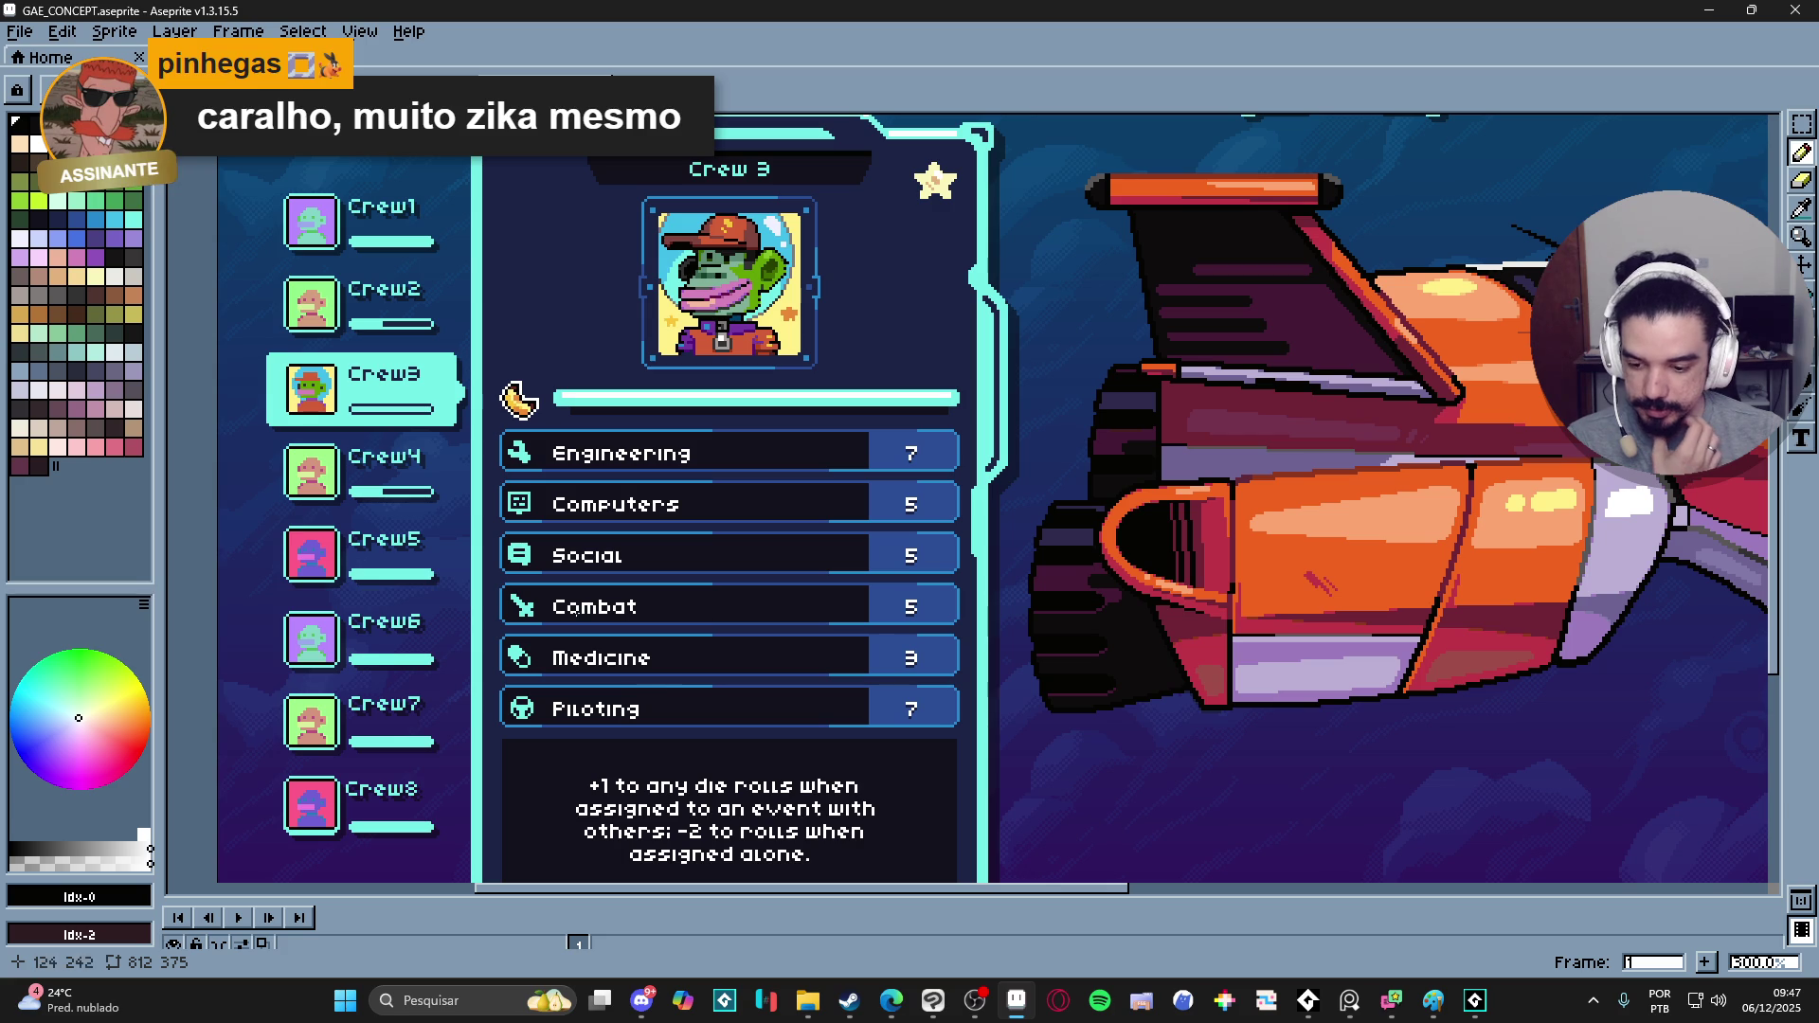
scroll(801, 678, "down", 1)
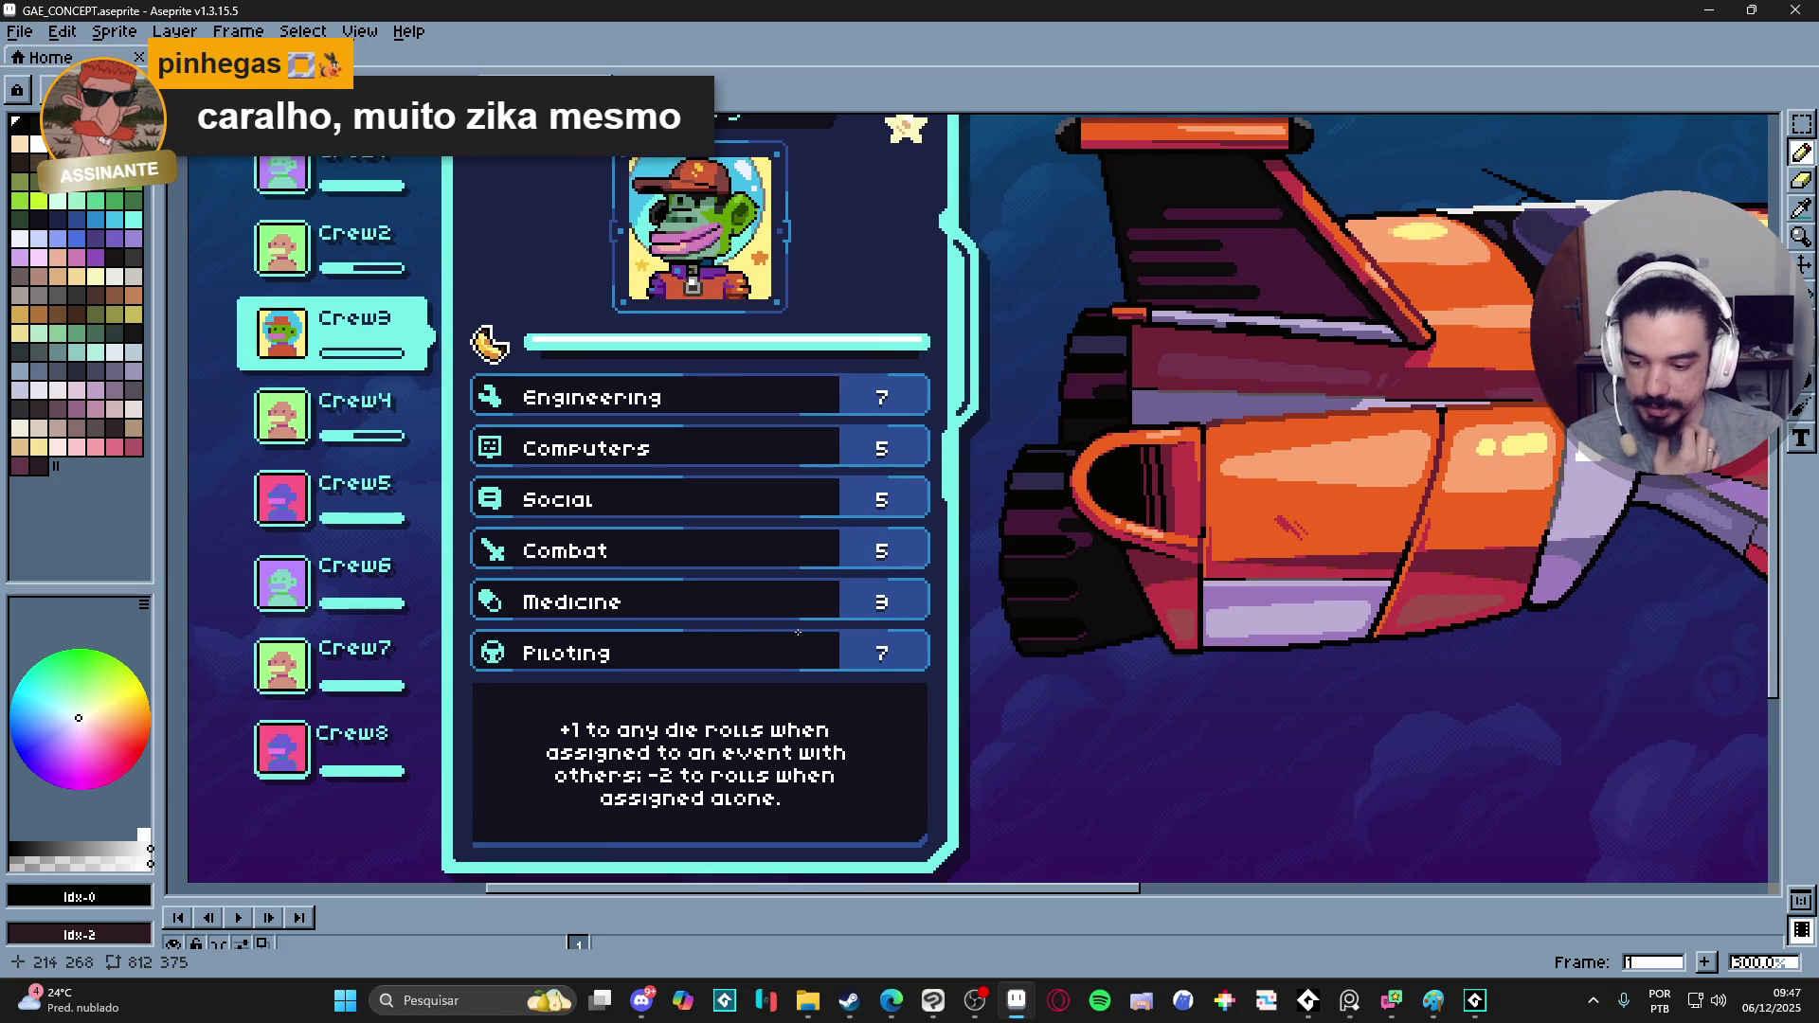
scroll(801, 677, "right", 5)
scroll(1337, 536, "up", 2)
left_click_drag(1335, 537, 1100, 633)
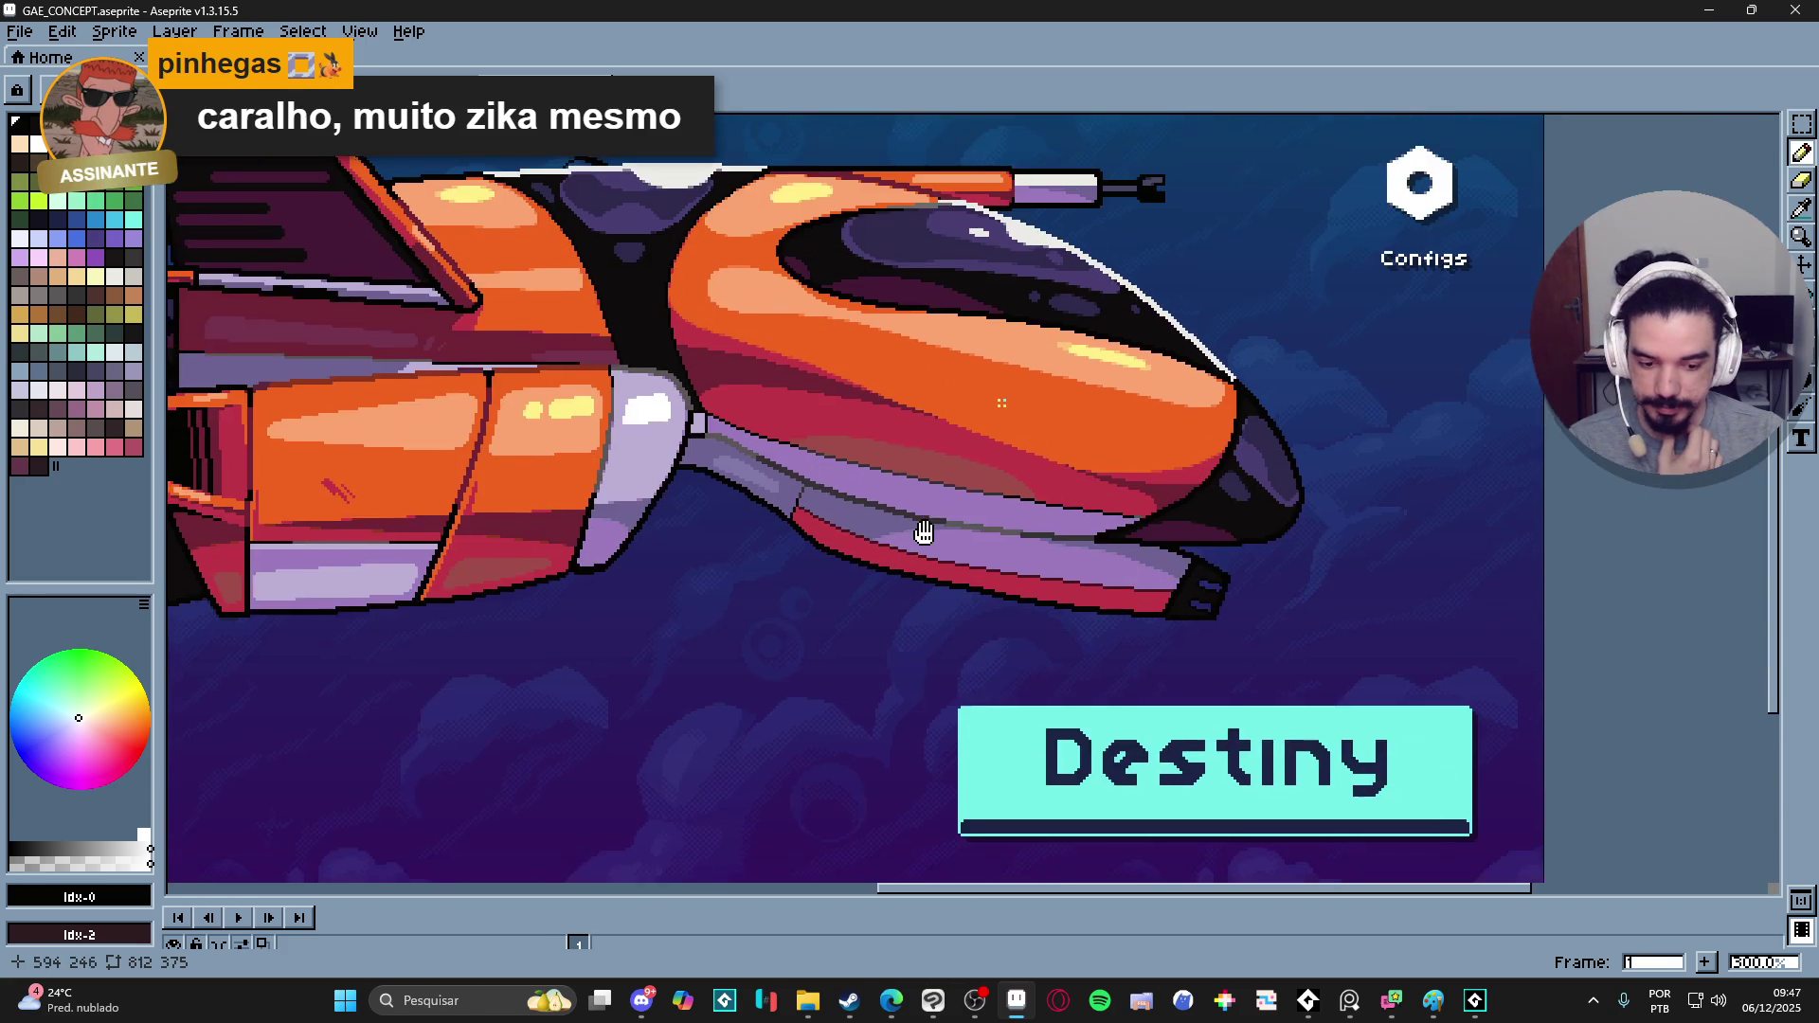
scroll(1100, 634, "up", 3)
scroll(994, 612, "left", 2)
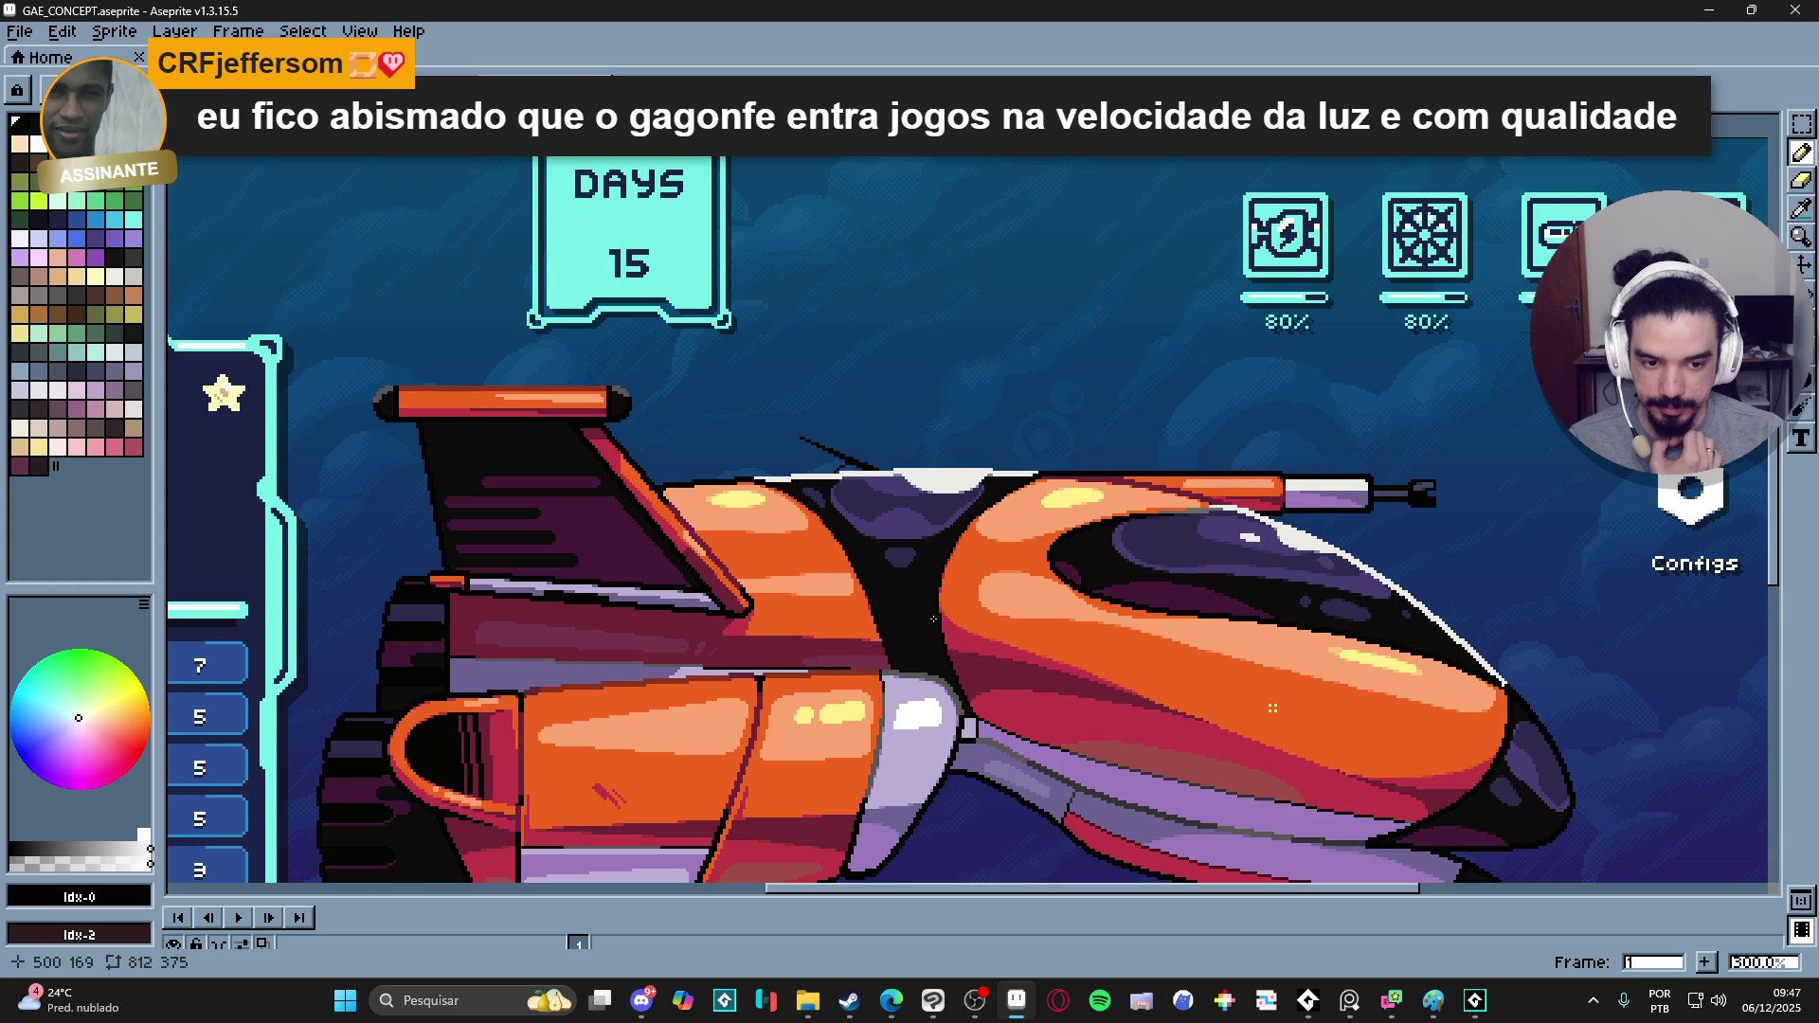
scroll(928, 618, "down", 1)
left_click_drag(827, 549, 1022, 432)
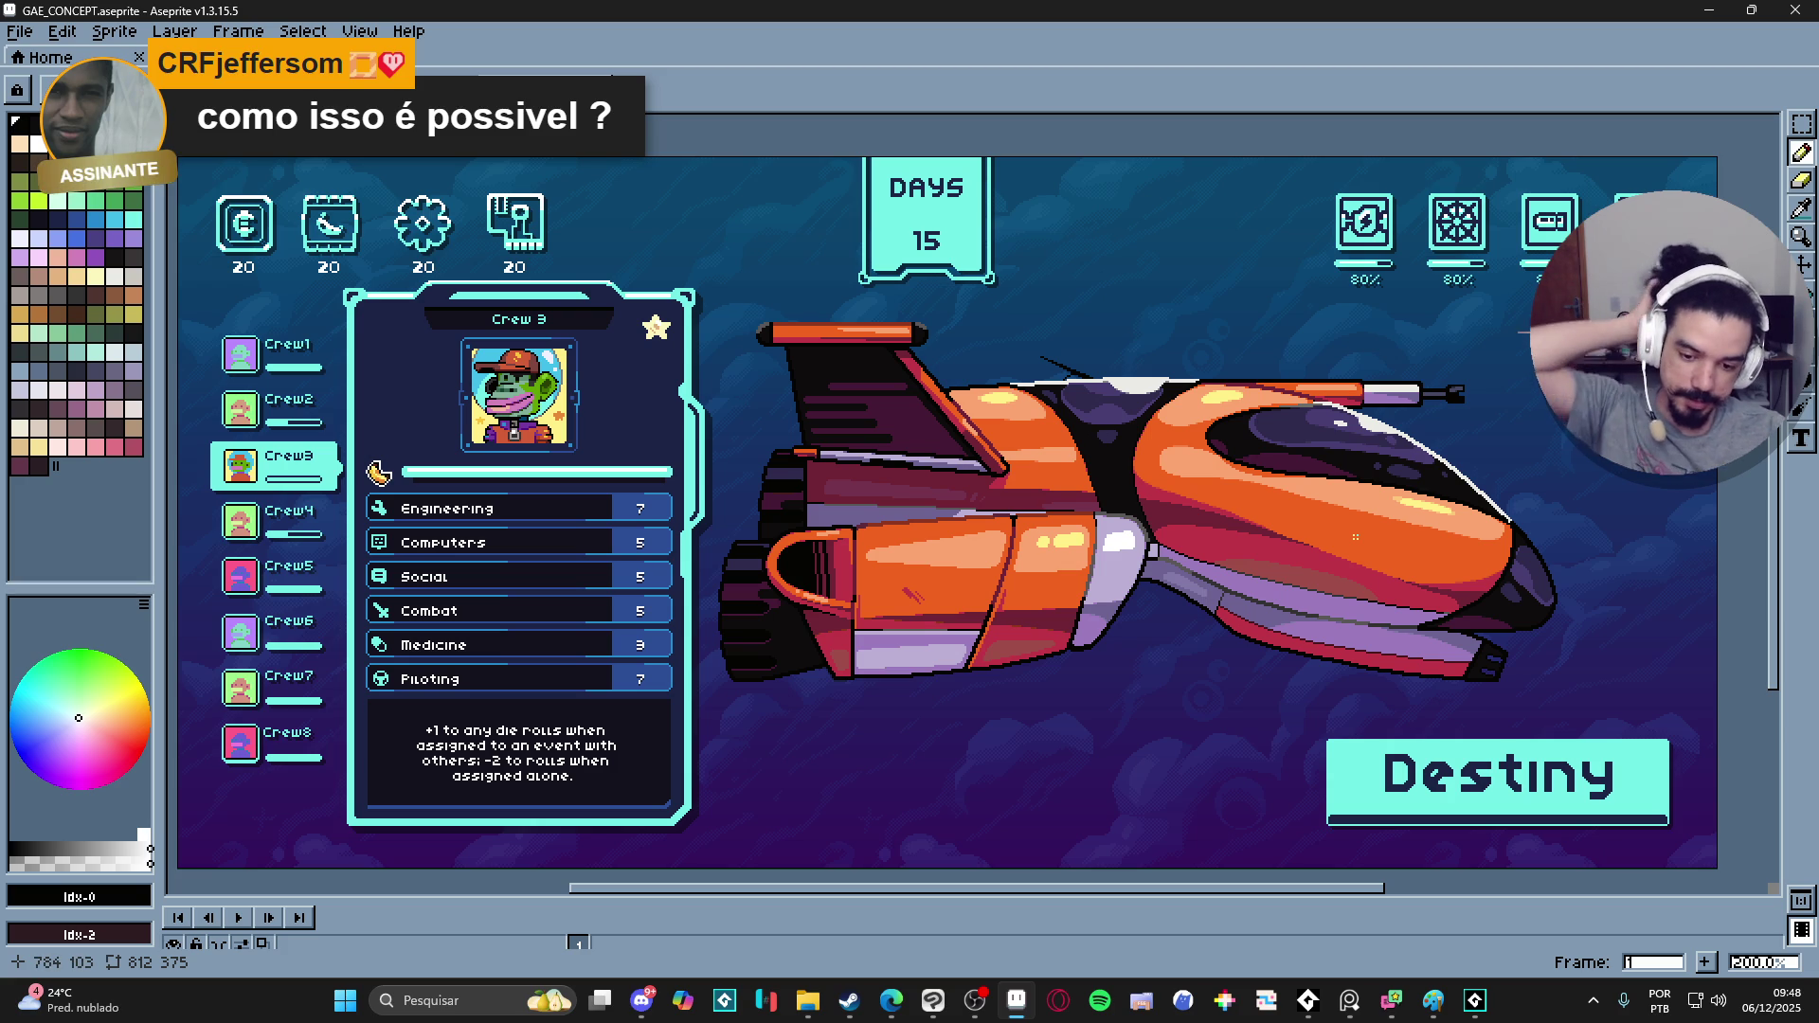
left_click(1803, 11)
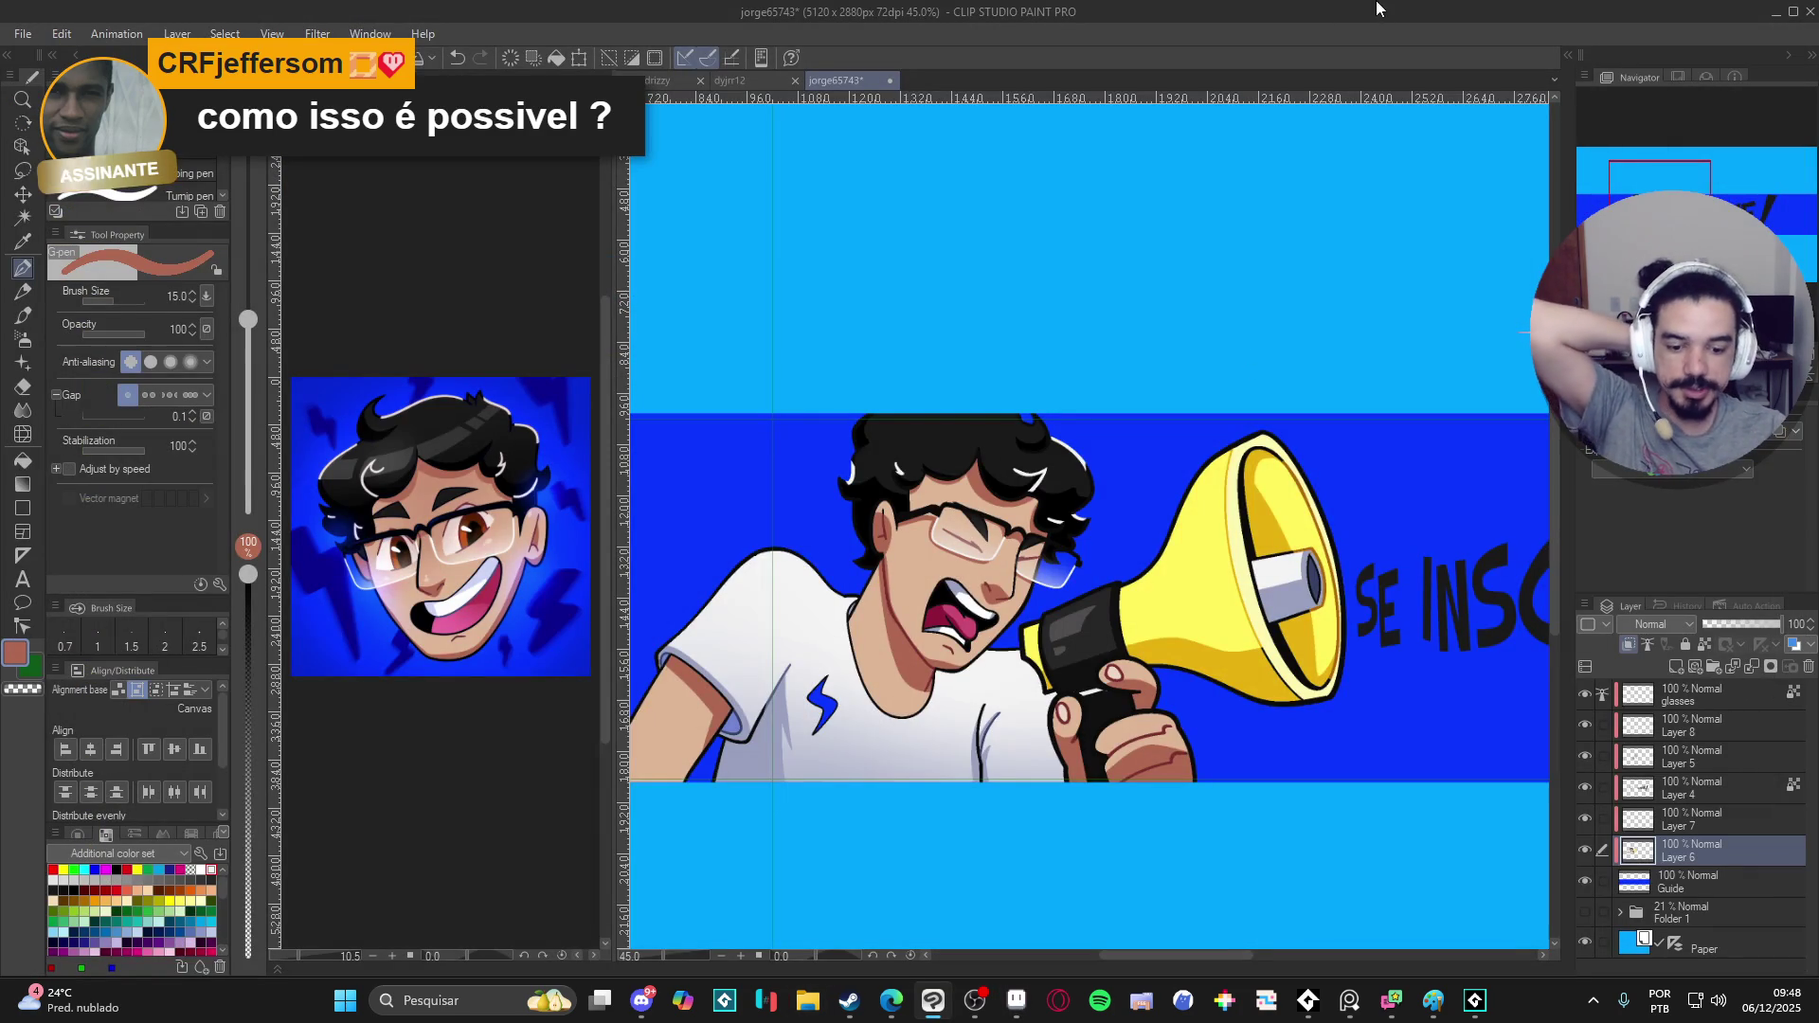
scroll(831, 618, "down", 2)
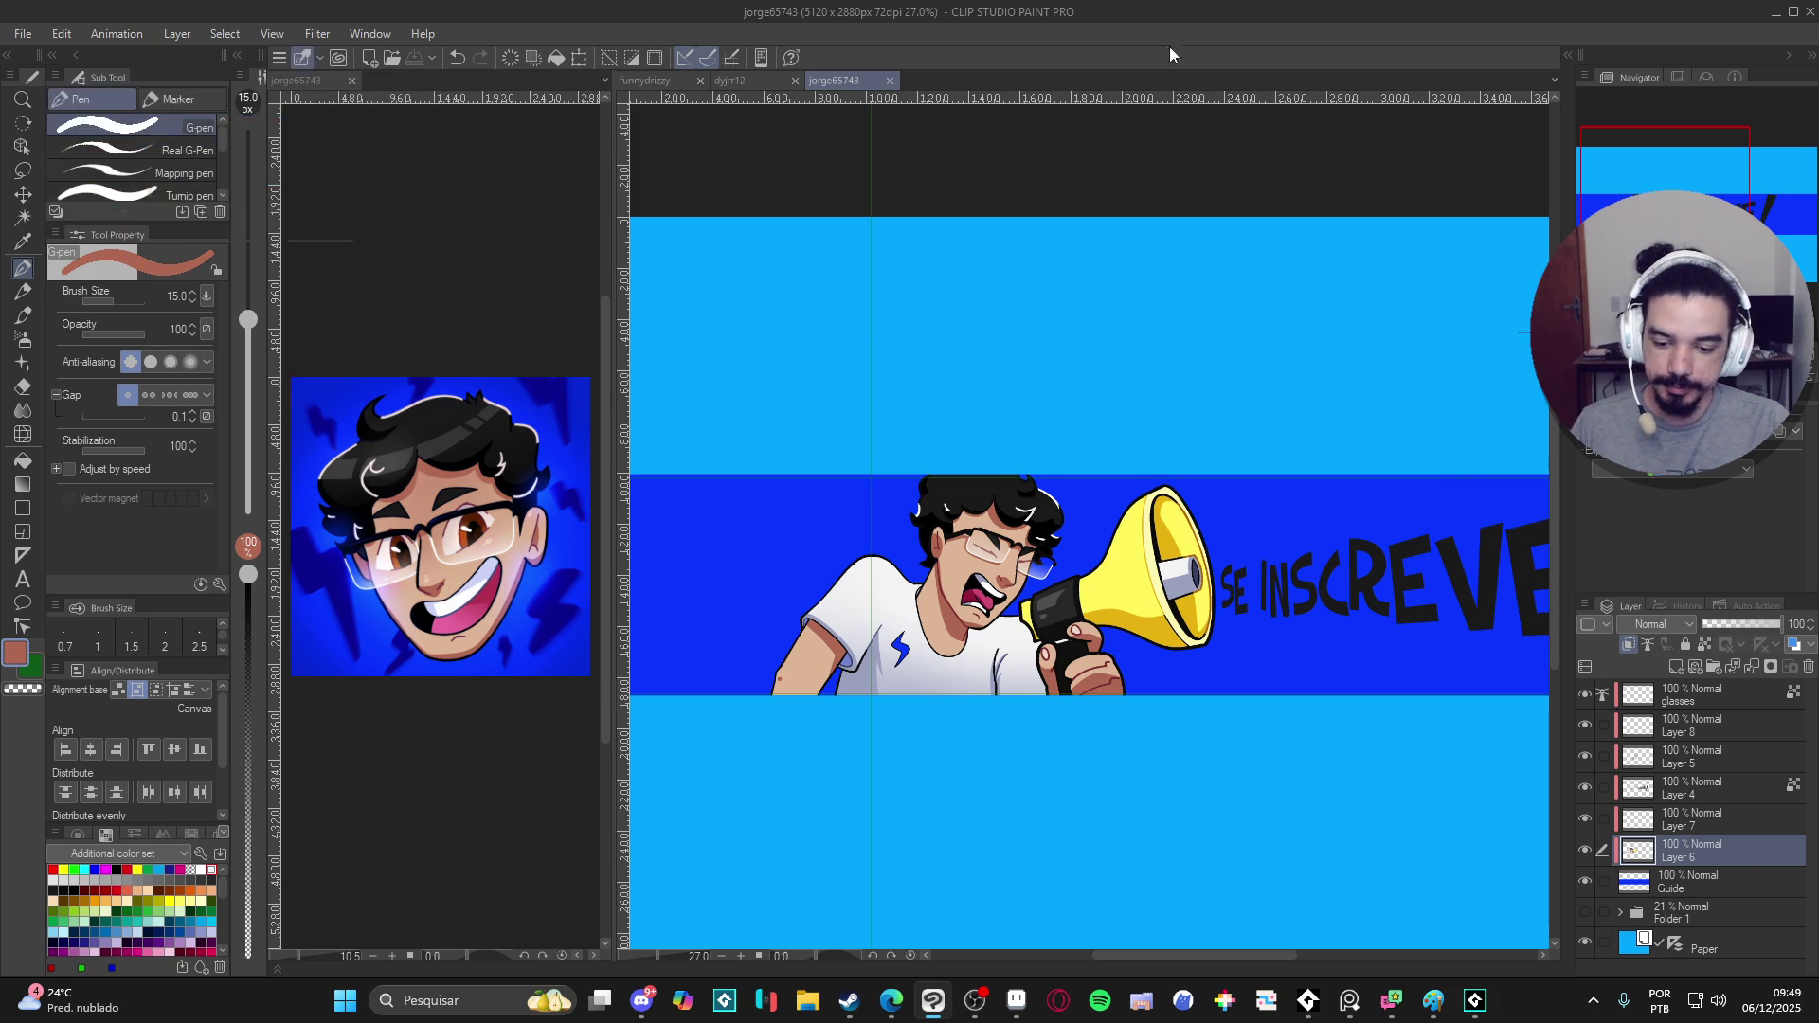
scroll(961, 658, "up", 2)
scroll(962, 657, "left", 3)
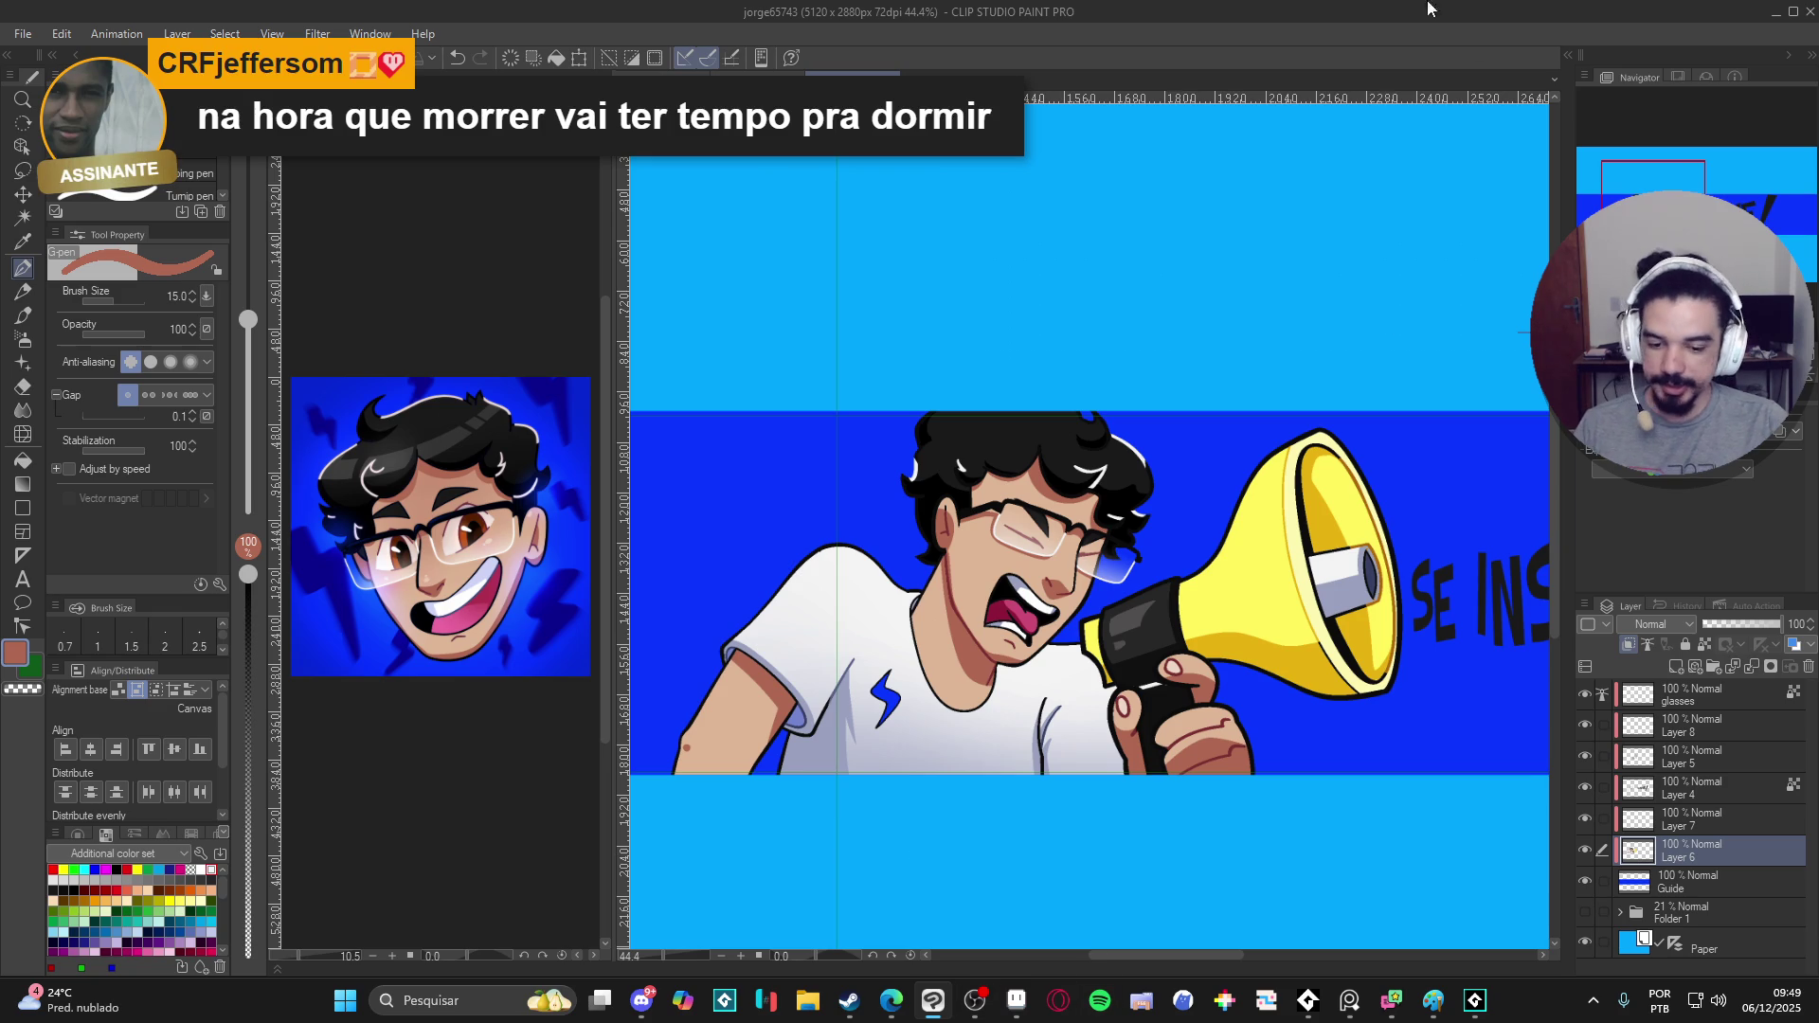
- Nudge the banner view and switch to Auto Select for the character's face and neck skin
left_click_drag(1123, 626, 1087, 643)
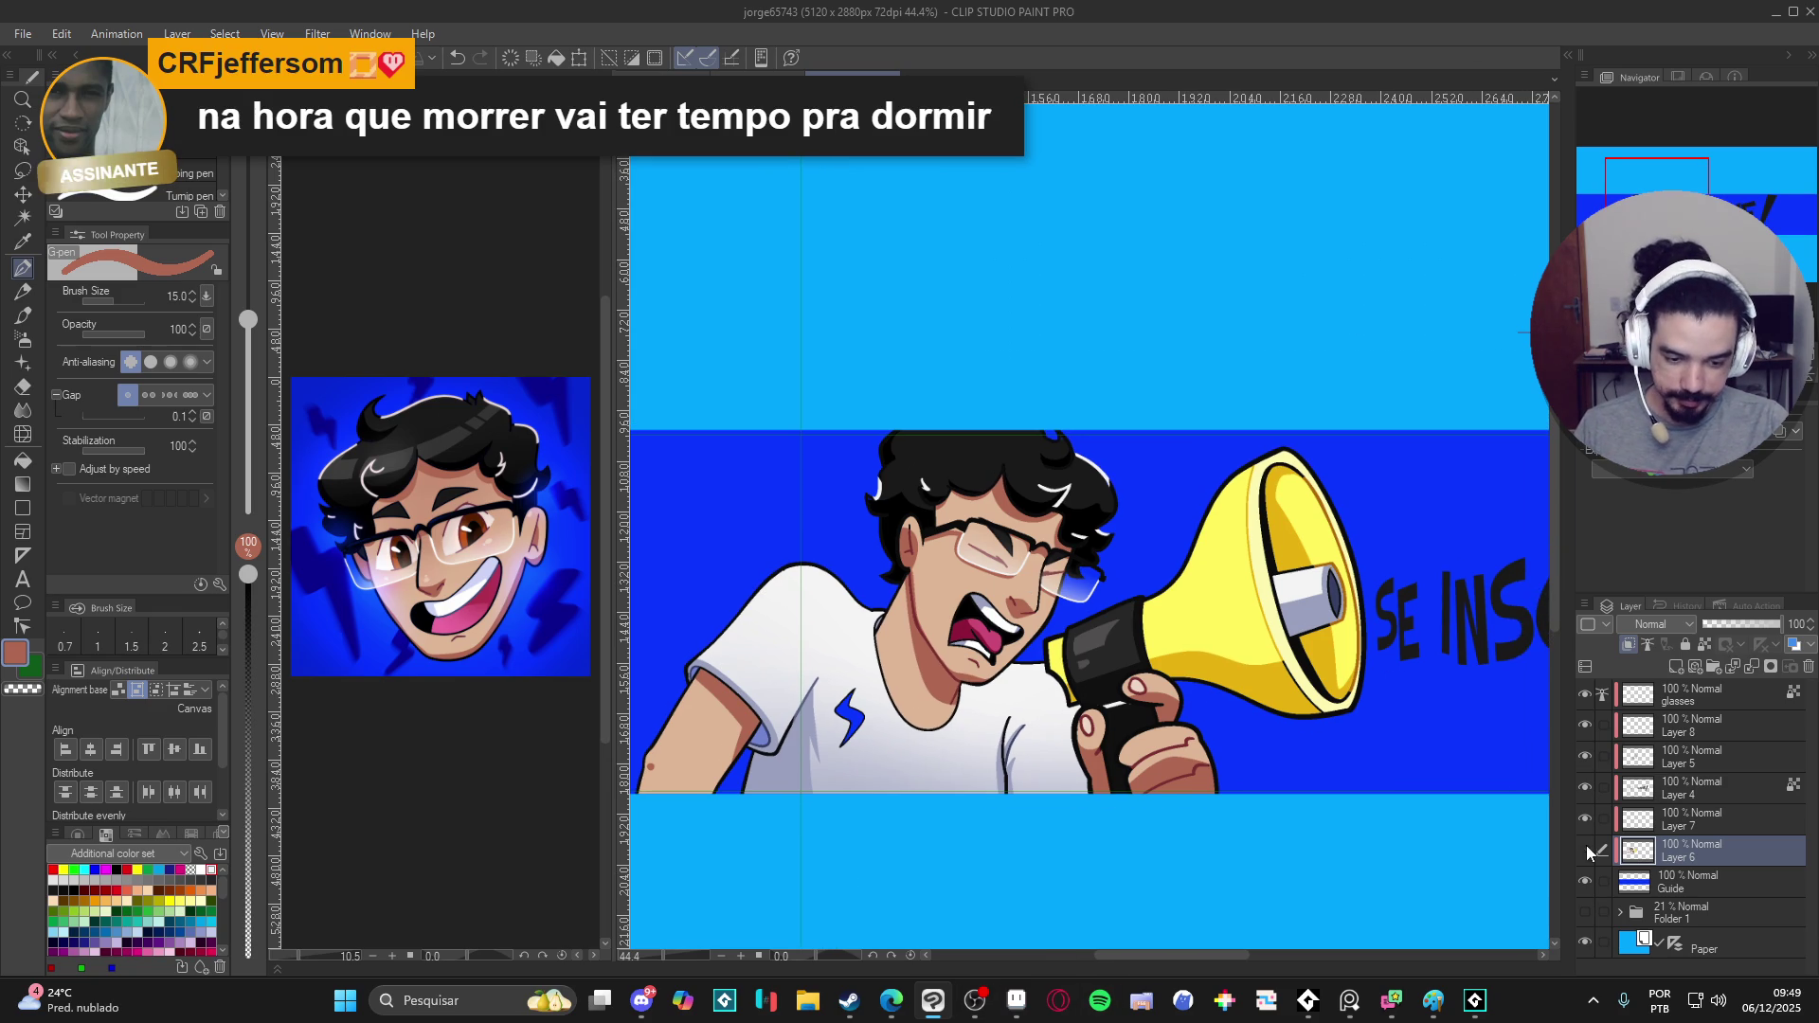
key("w")
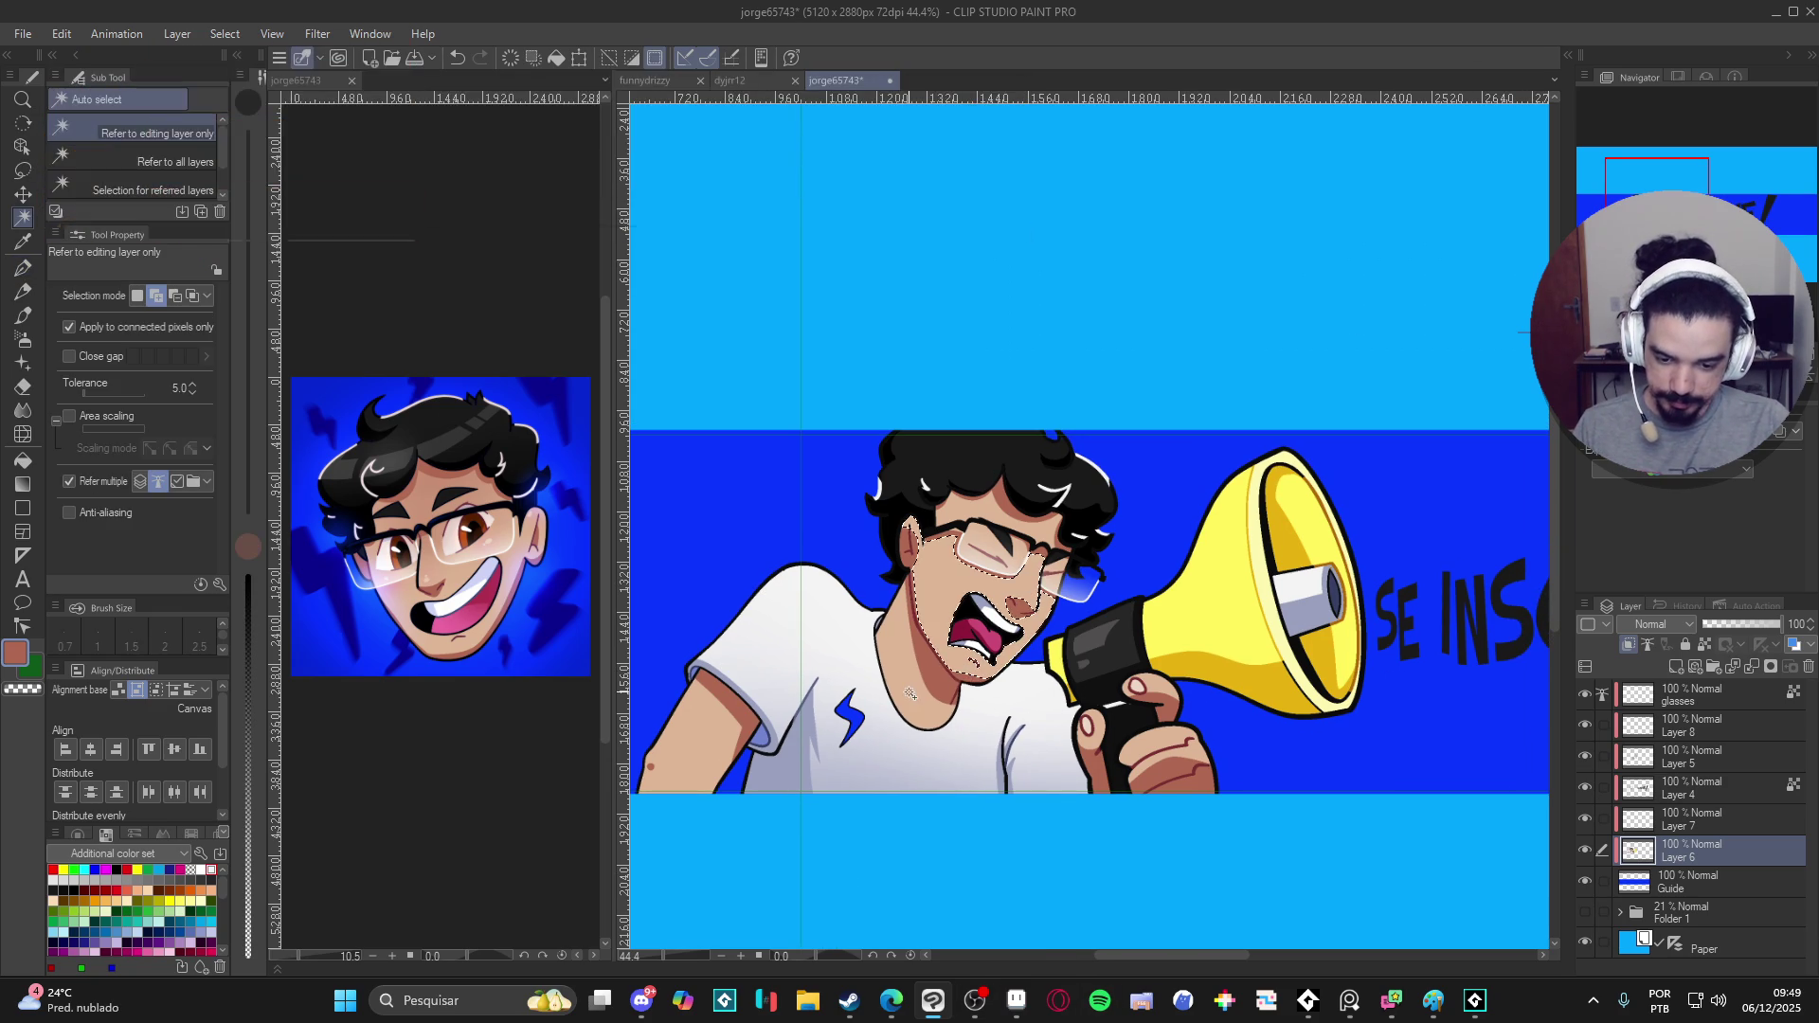
- Airbrush soft pink blush on the cheeks and nose with a reduced brush size
key("b")
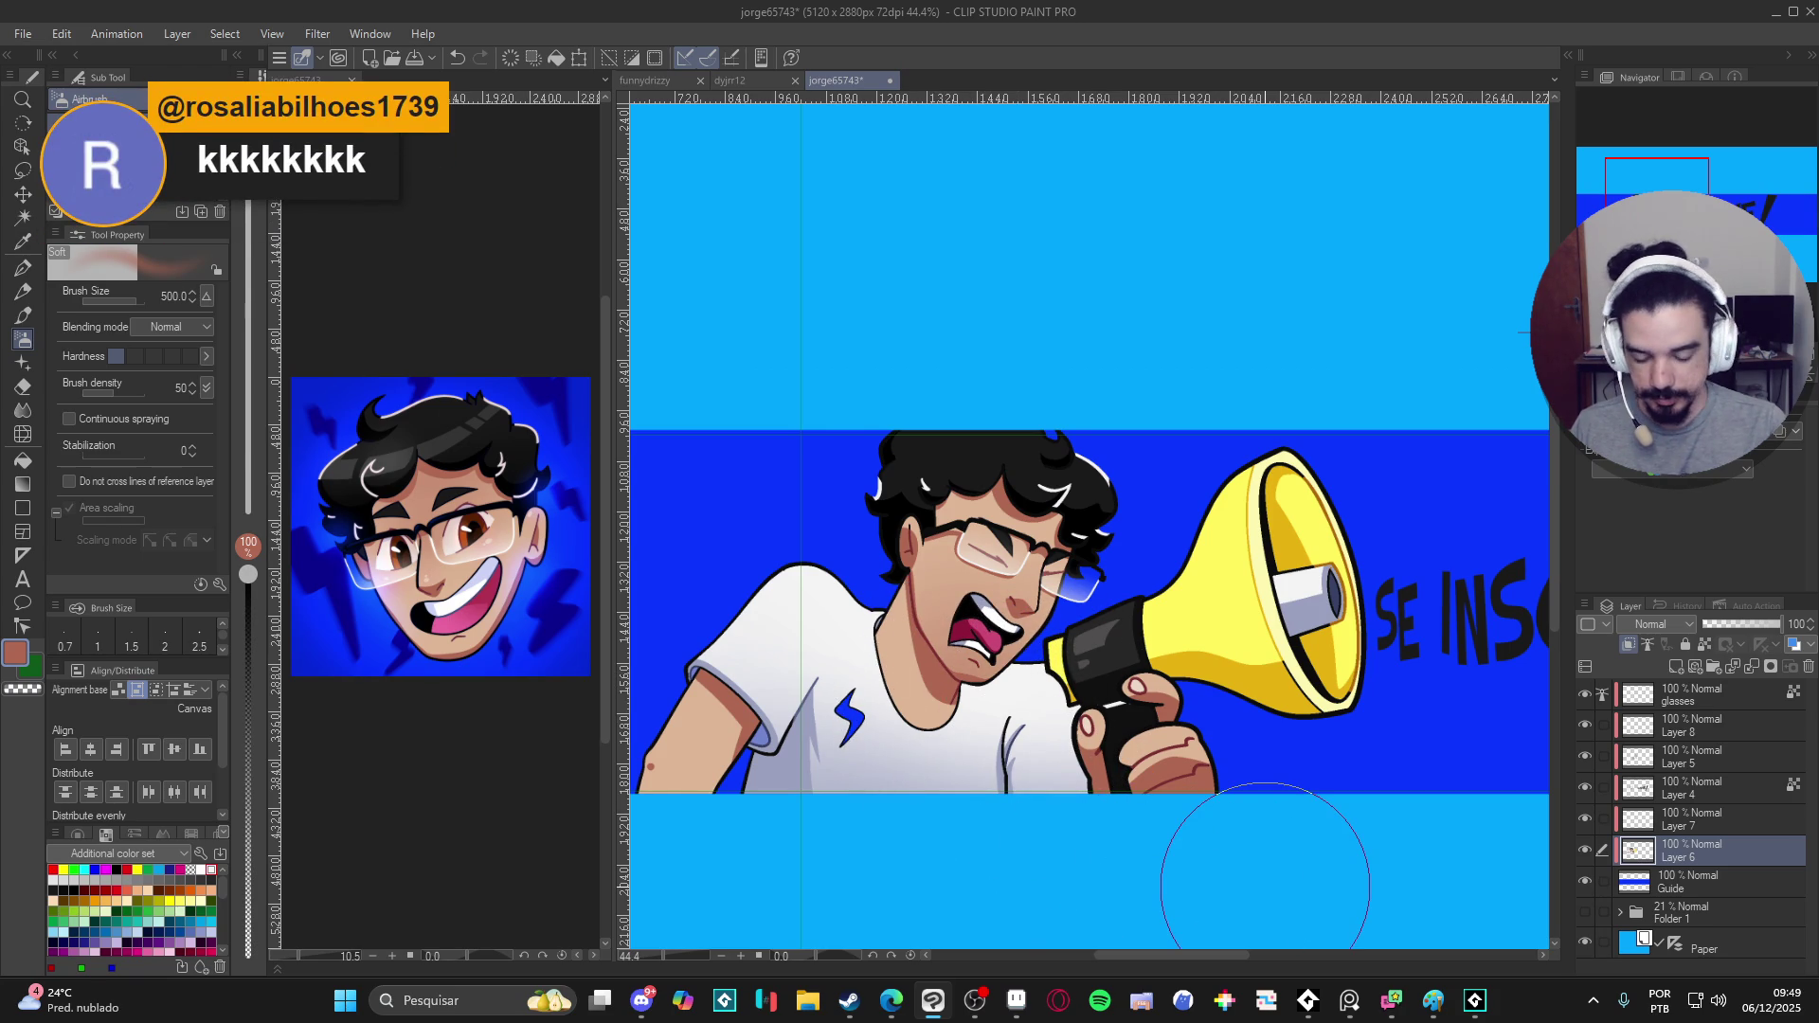
scroll(968, 682, "up", 3)
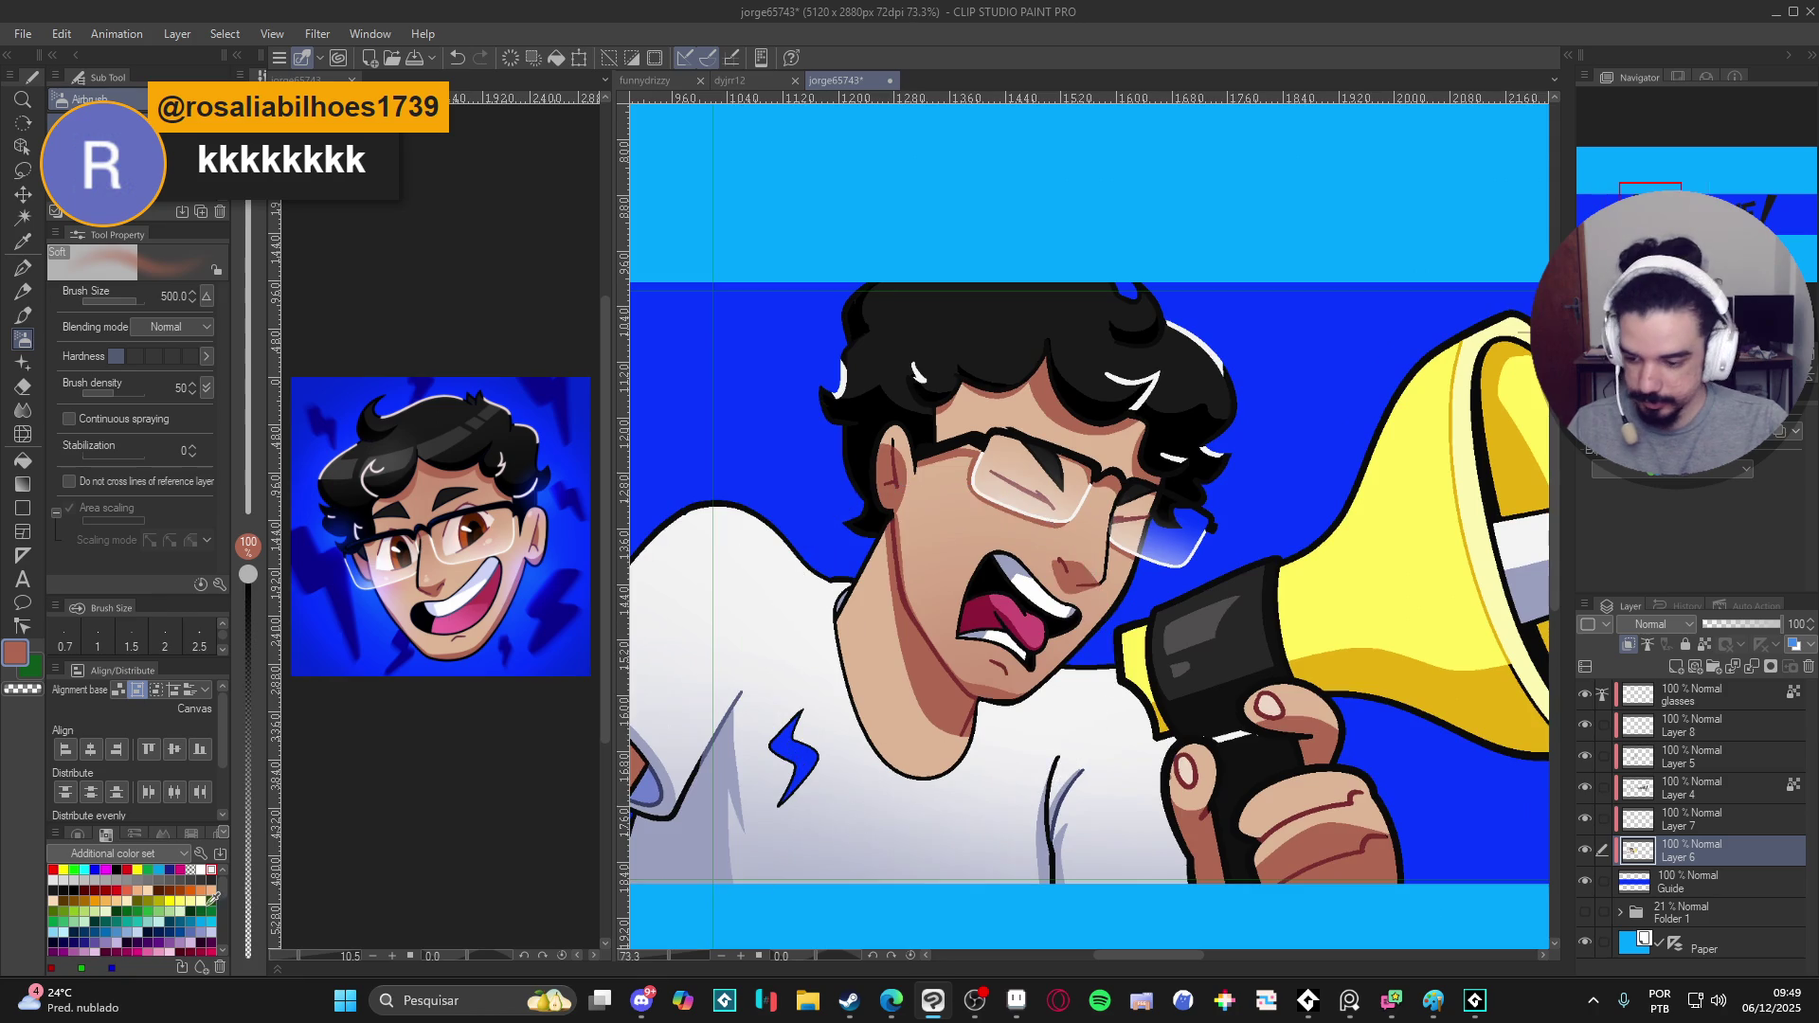
scroll(143, 916, "down", 3)
left_click(164, 939)
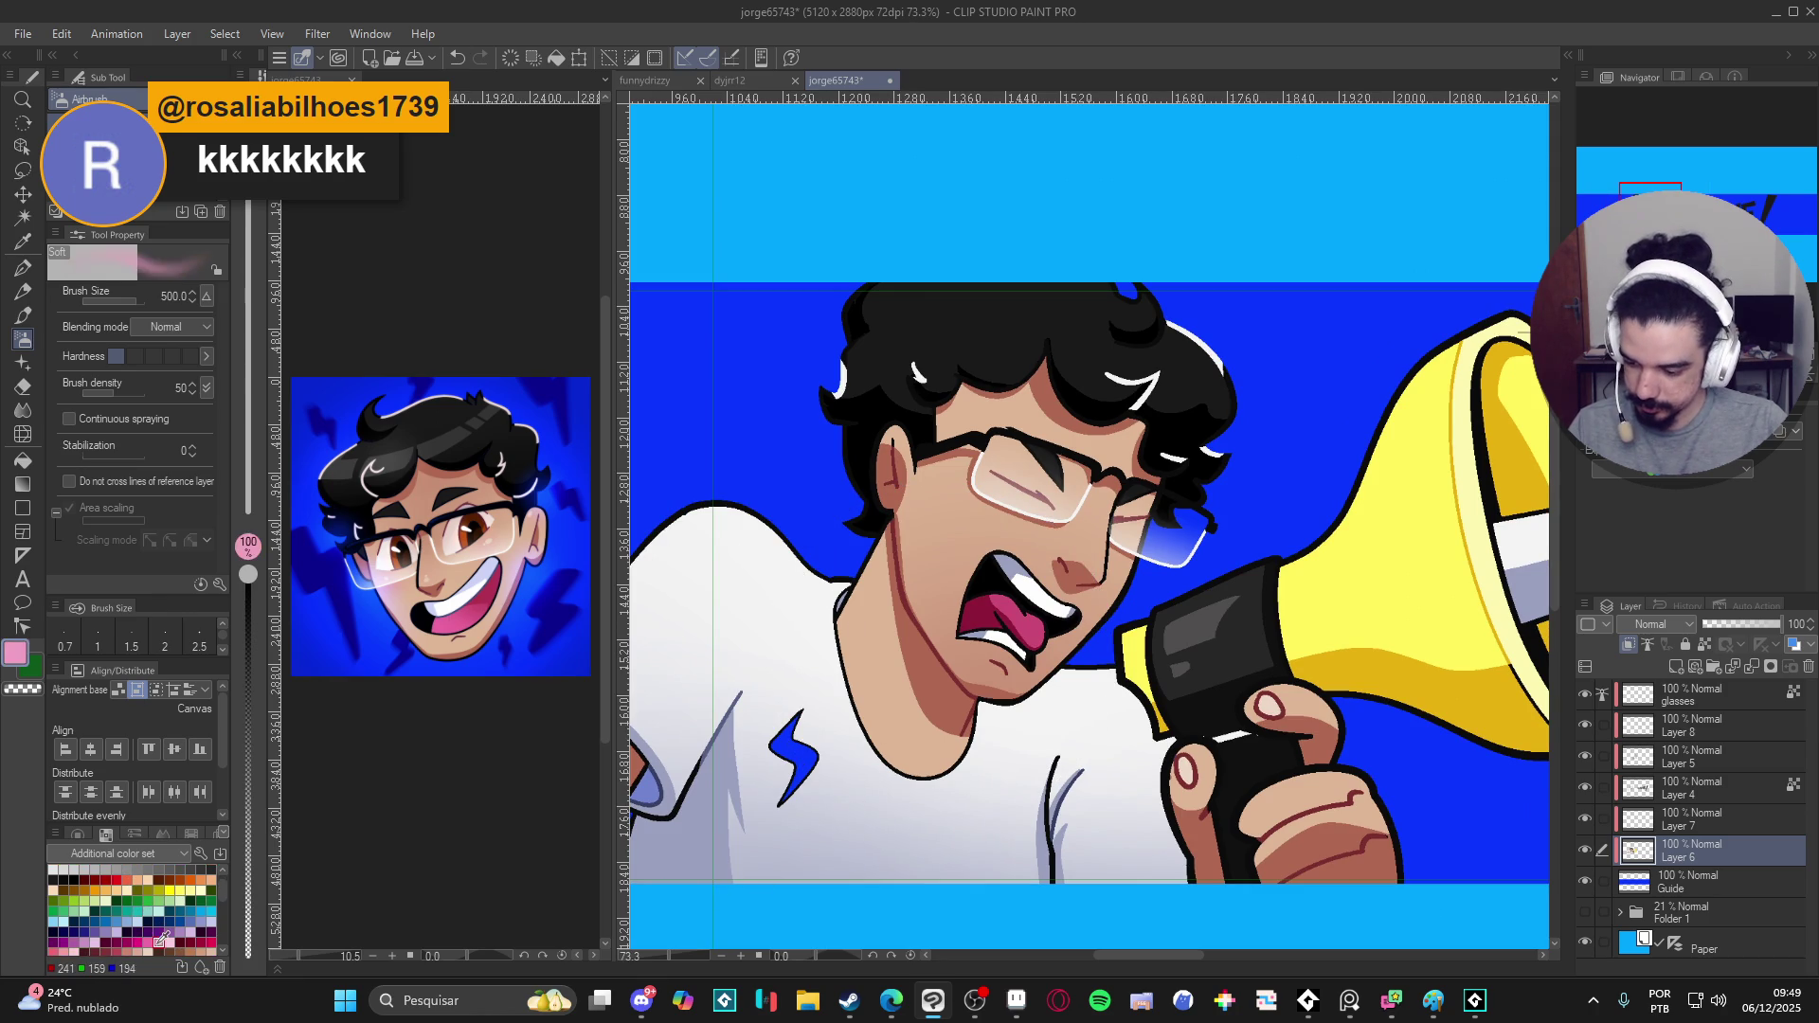
key("bracketleft")
key("bracketleft")
key("bracketleft")
key("bracketleft")
key("bracketleft")
key("bracketleft")
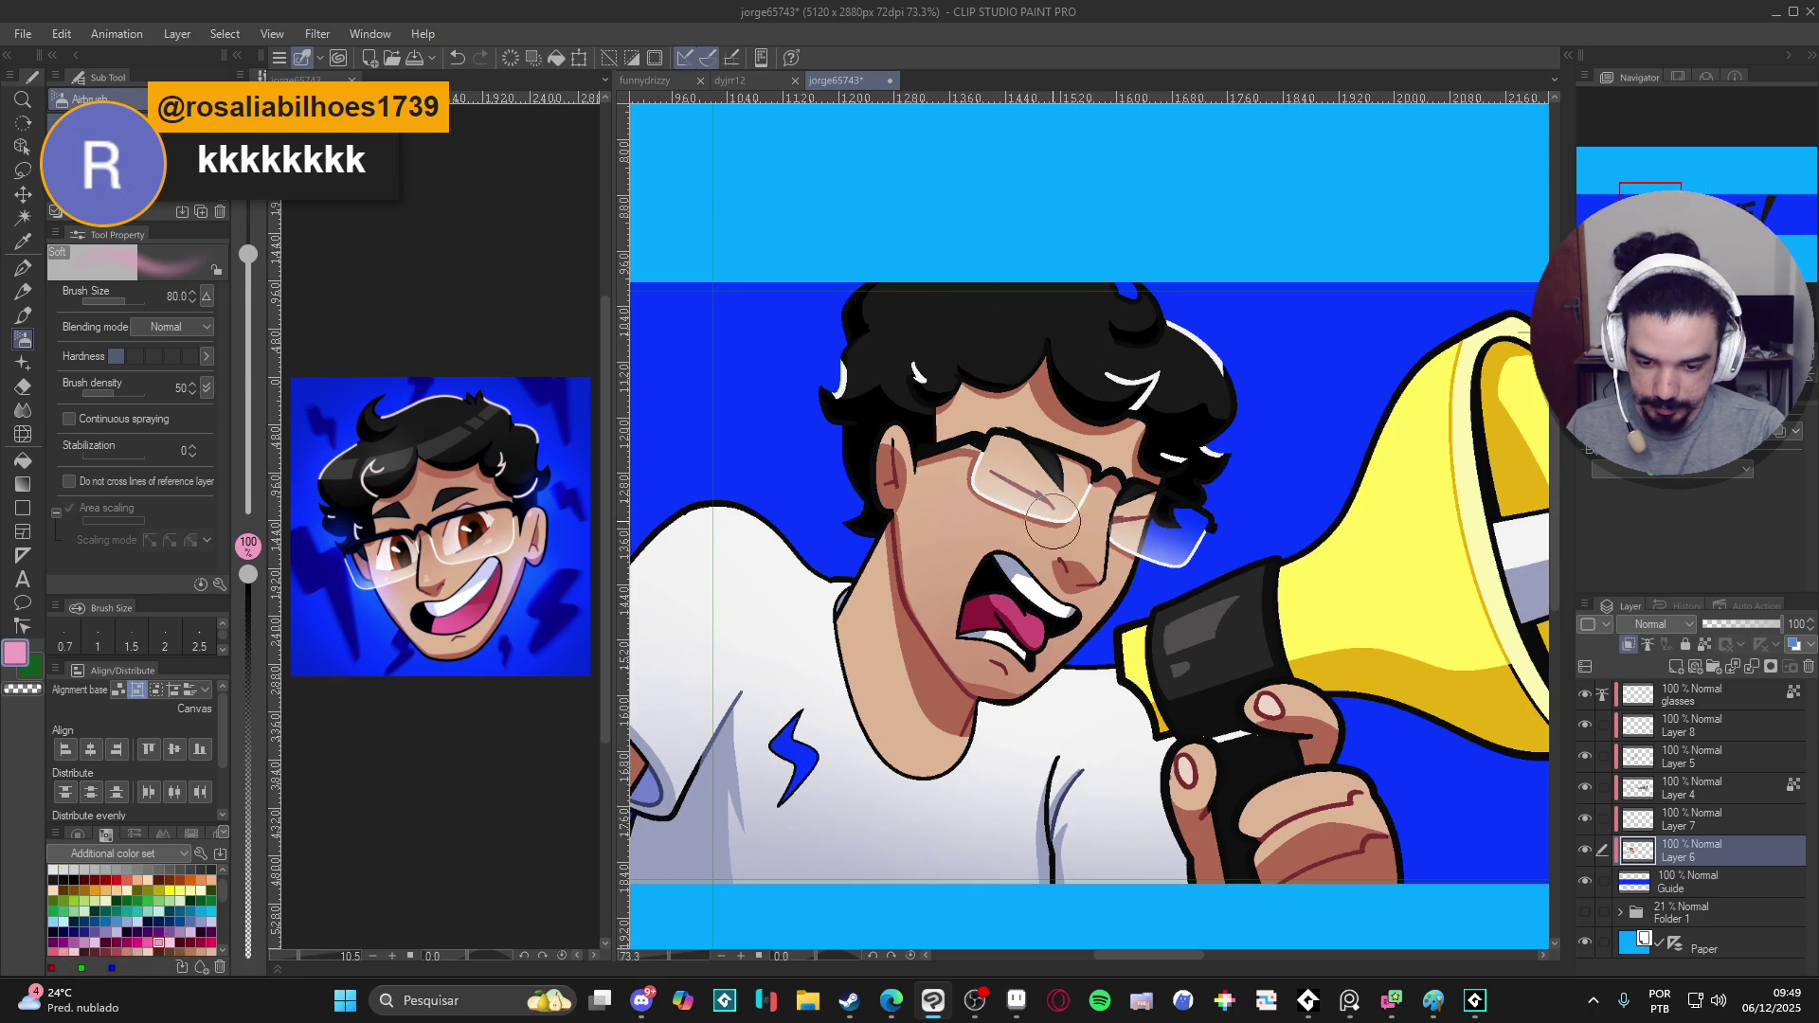
key("bracketleft")
key("bracketleft")
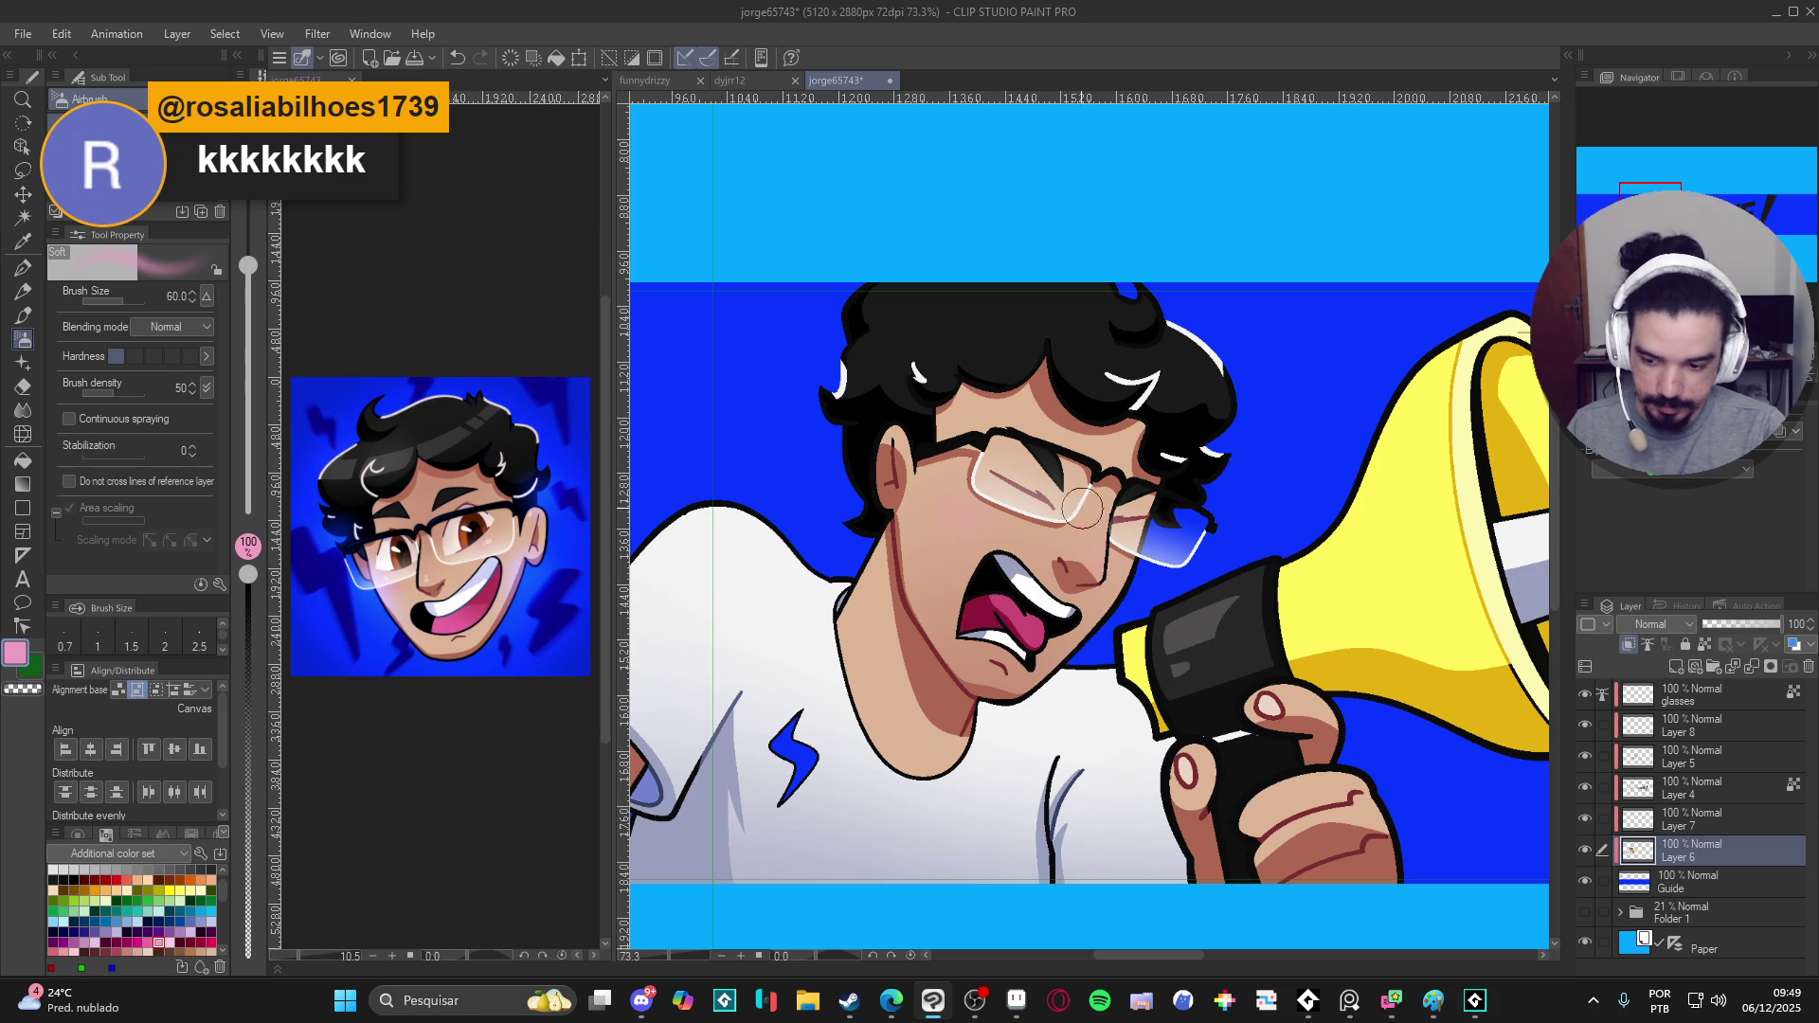
- Switch to the G-pen, glance at the reference portrait, and sample the skin beige from the face
key("p")
left_click(497, 533)
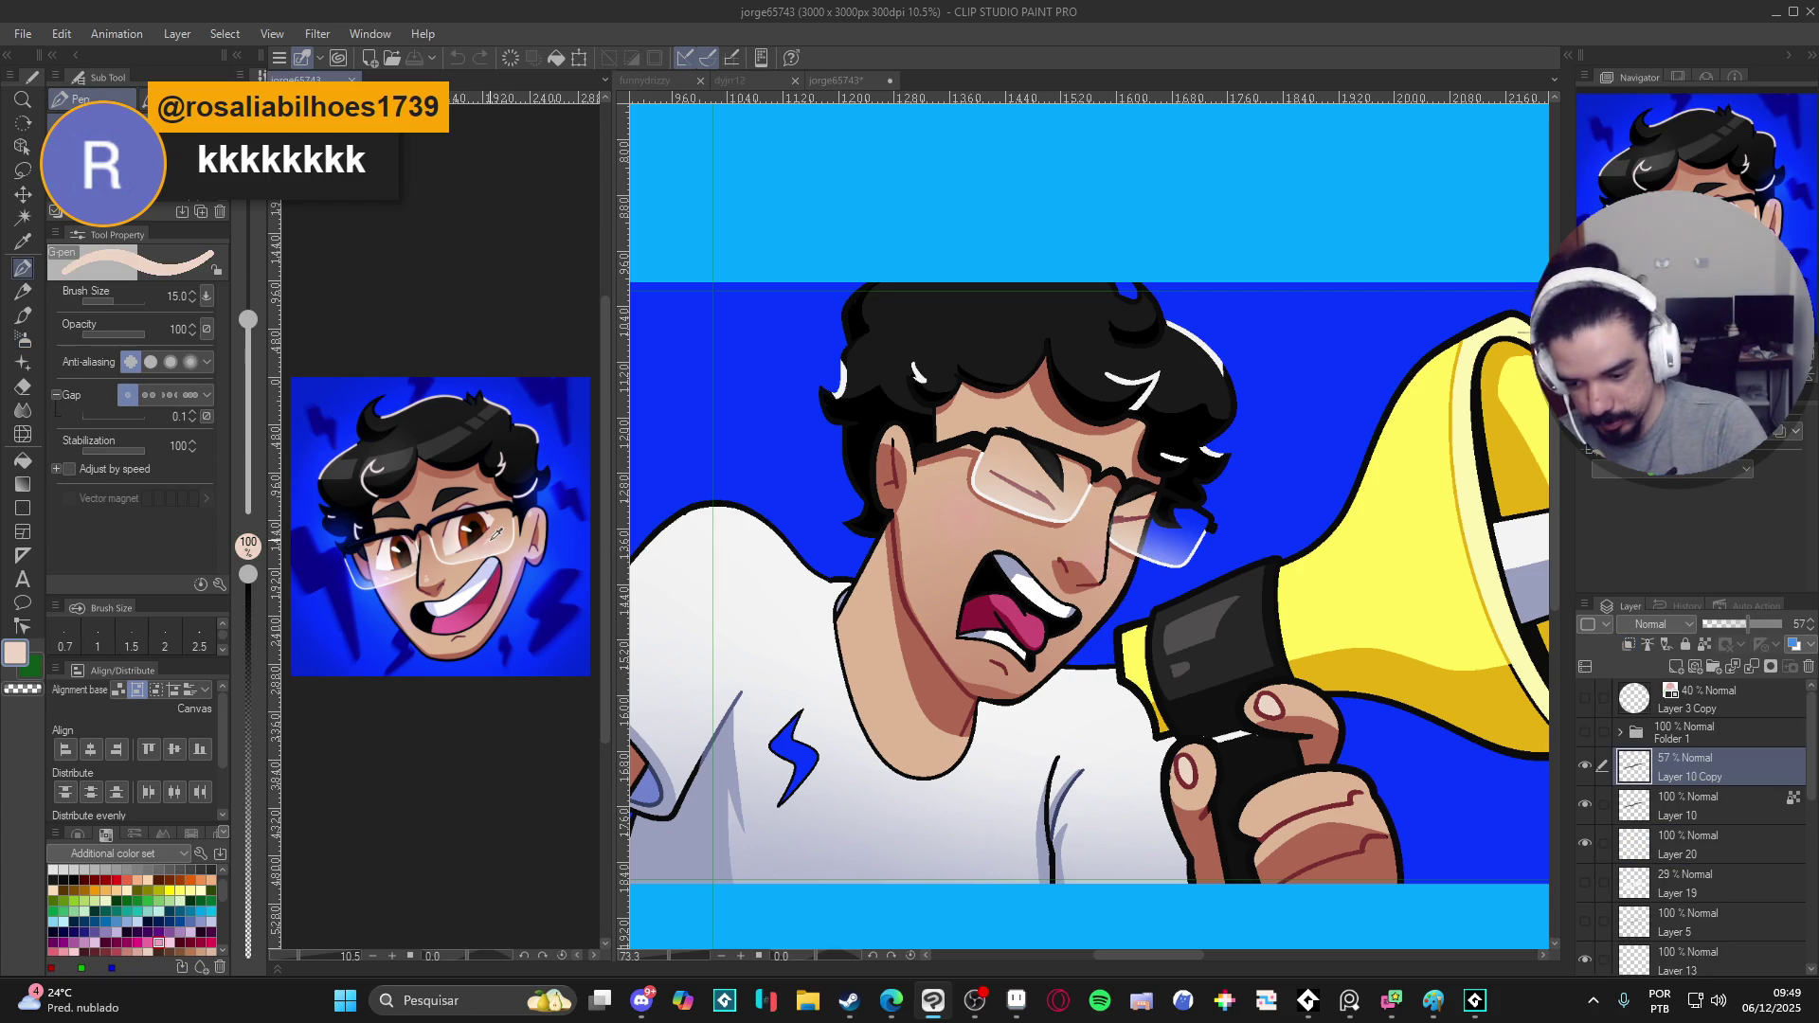
left_click(983, 507)
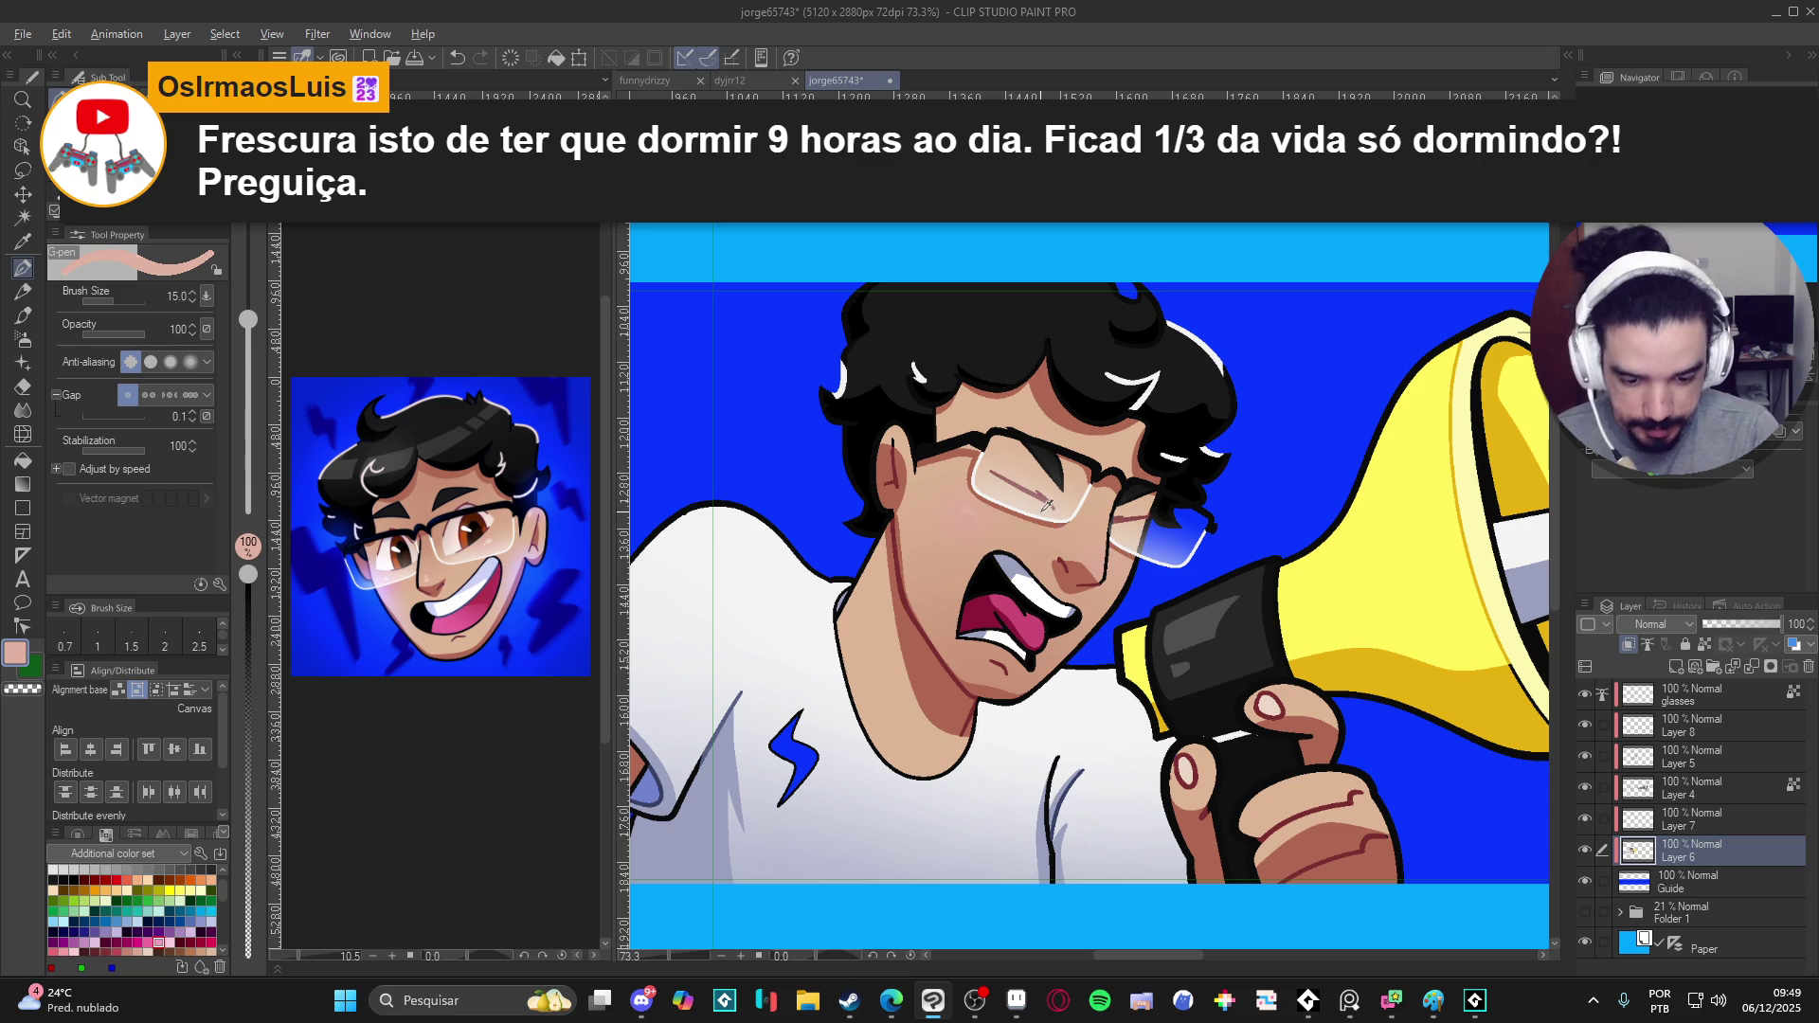
left_click(978, 514, "alt")
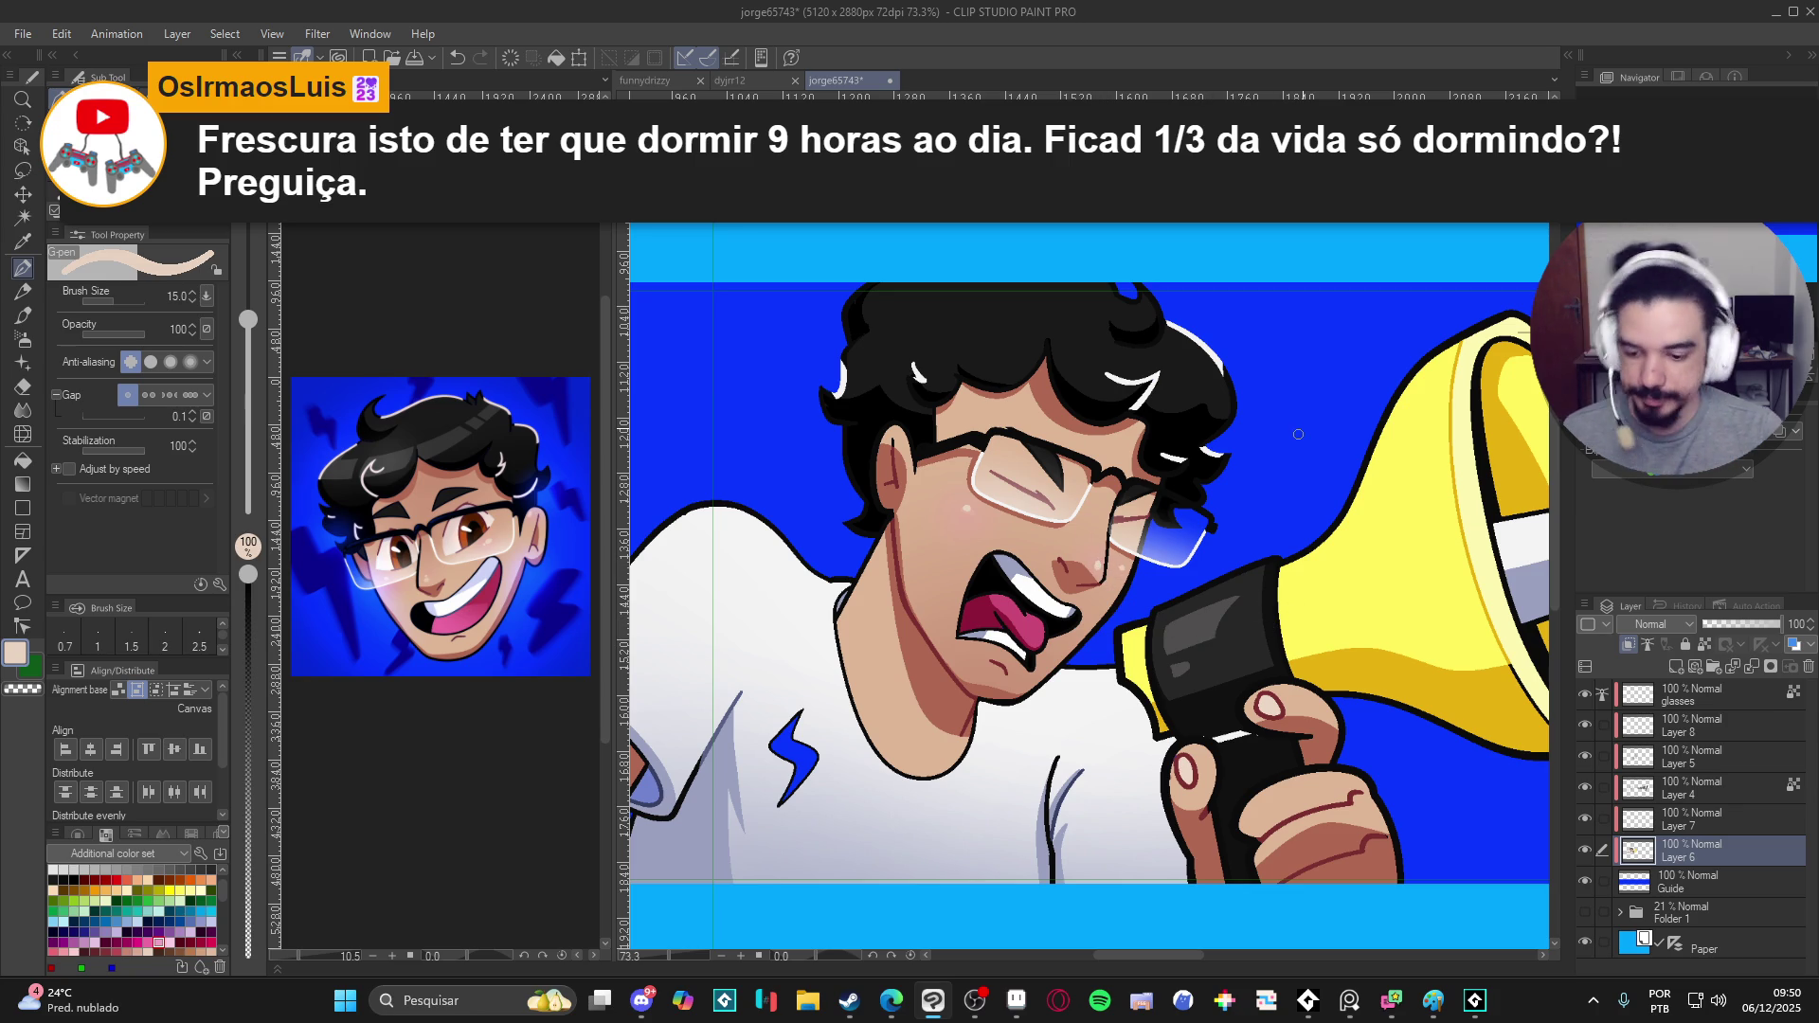
scroll(1082, 606, "up", 3)
- Eyedrop the mouth's pink, confirm it in Color settings and thin the pen to size 8
left_click(25, 665)
left_click(17, 653)
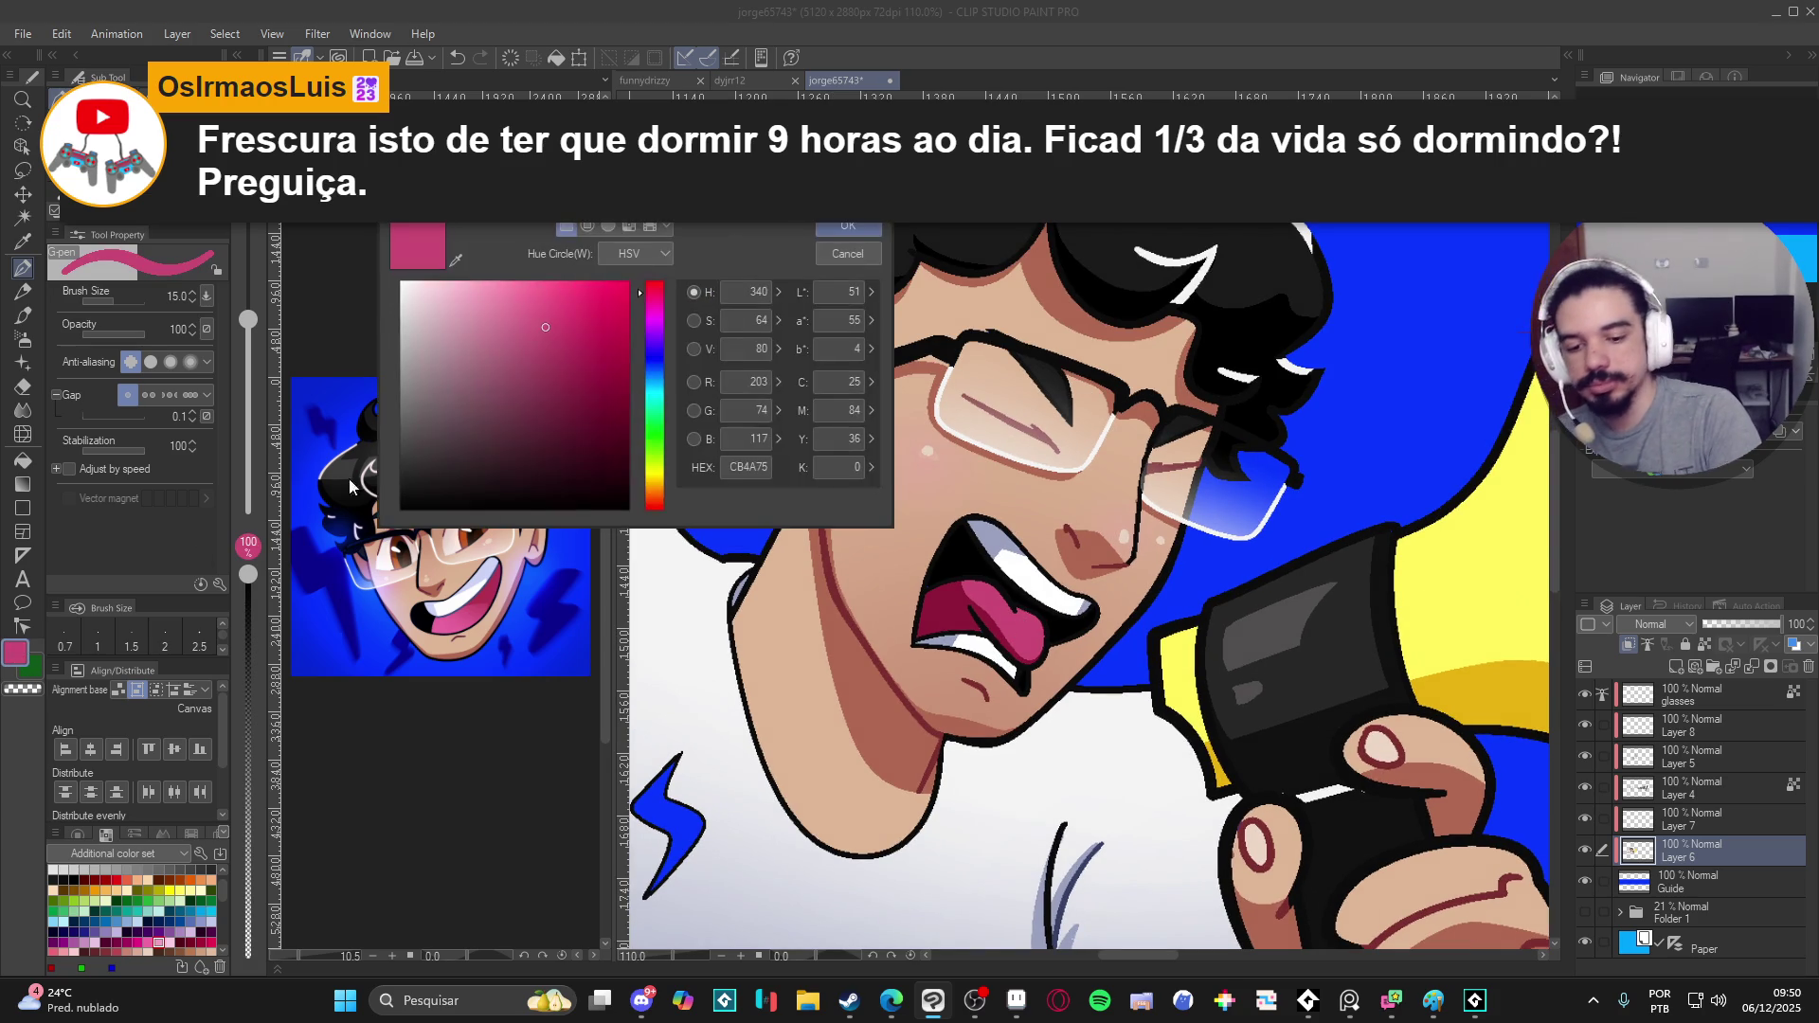
left_click(852, 230)
key("bracketleft")
key("bracketleft")
key("bracketleft")
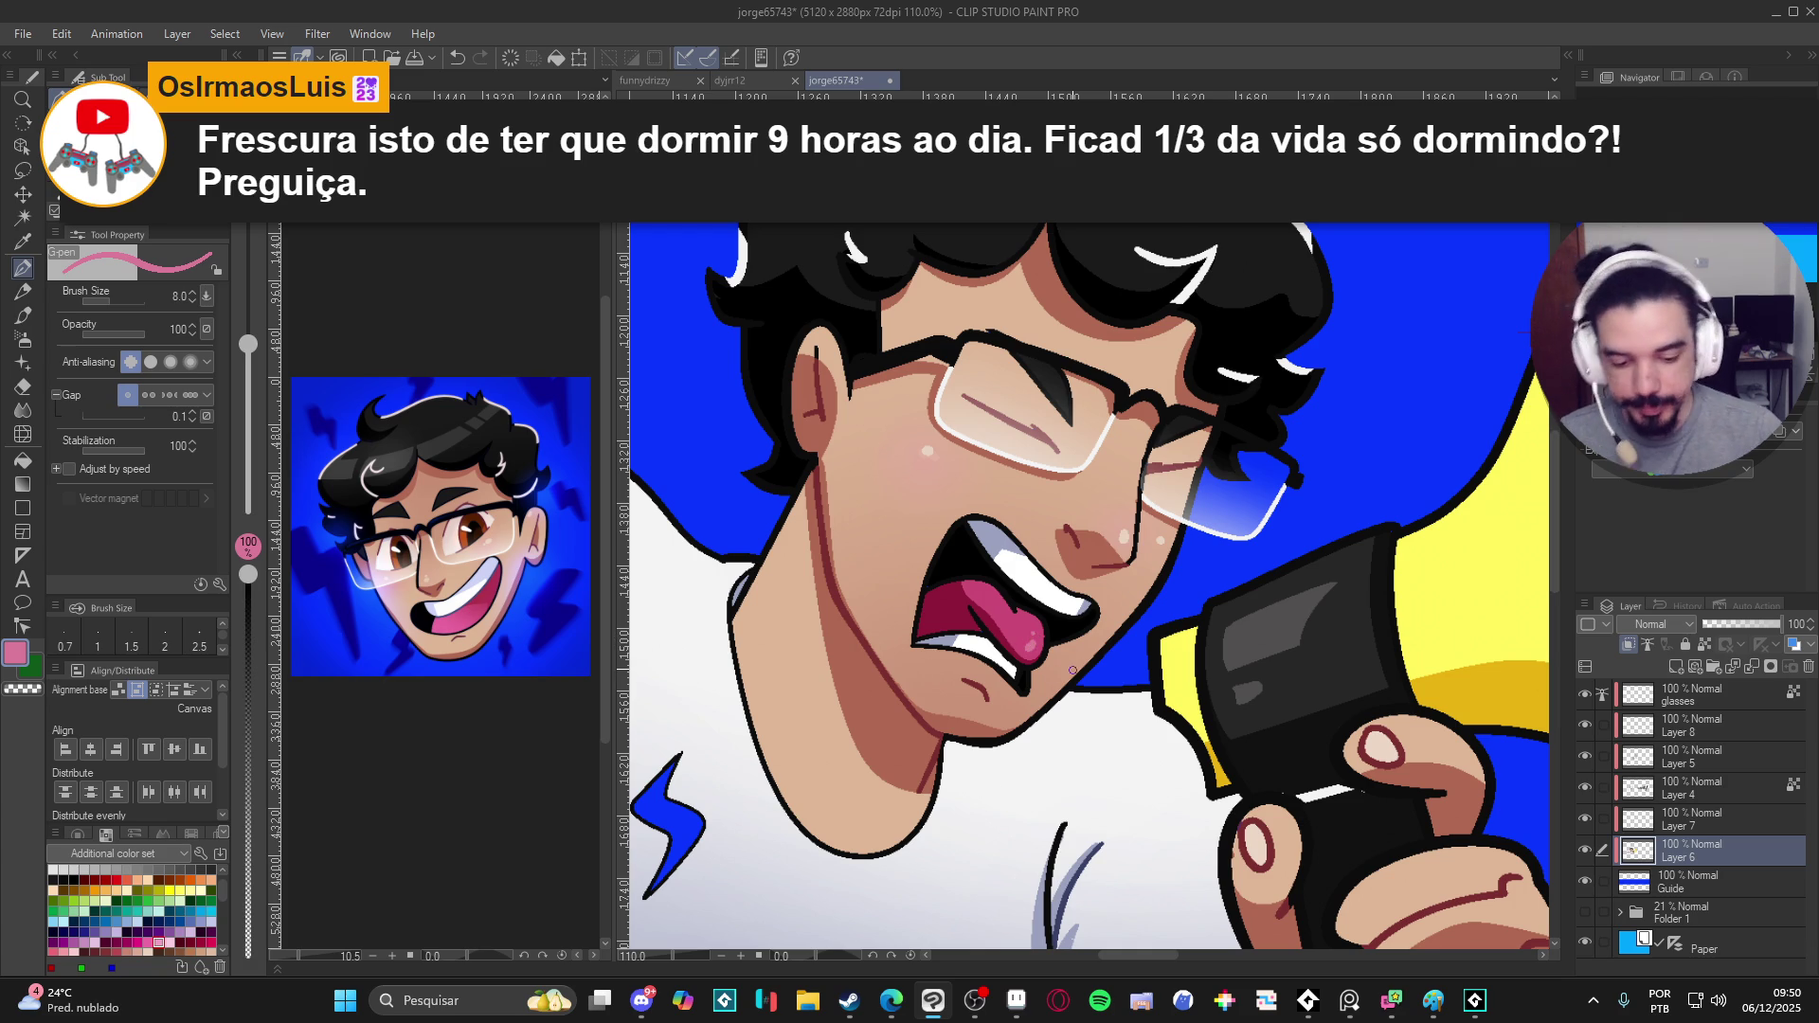
scroll(1073, 670, "down", 2)
scroll(1070, 646, "down", 1)
- Make Layer 4 the active layer to paint on
left_click_drag(1071, 642, 1052, 696)
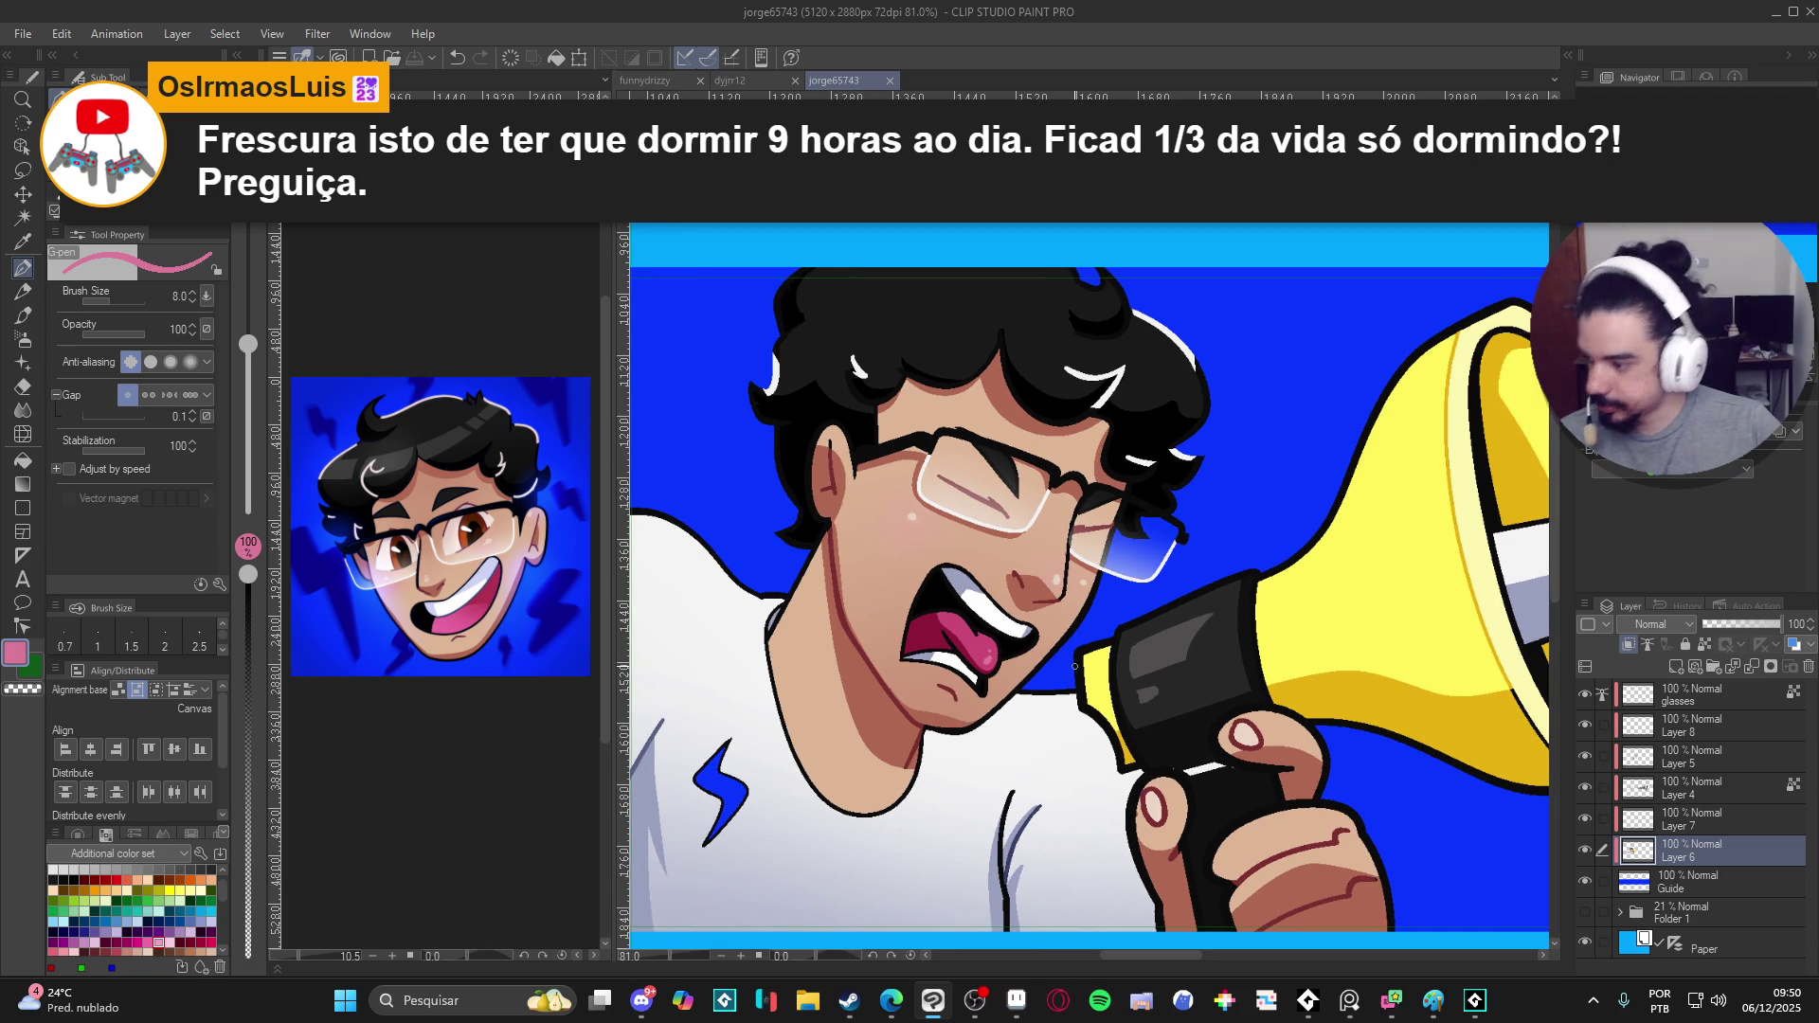
left_click(1586, 816)
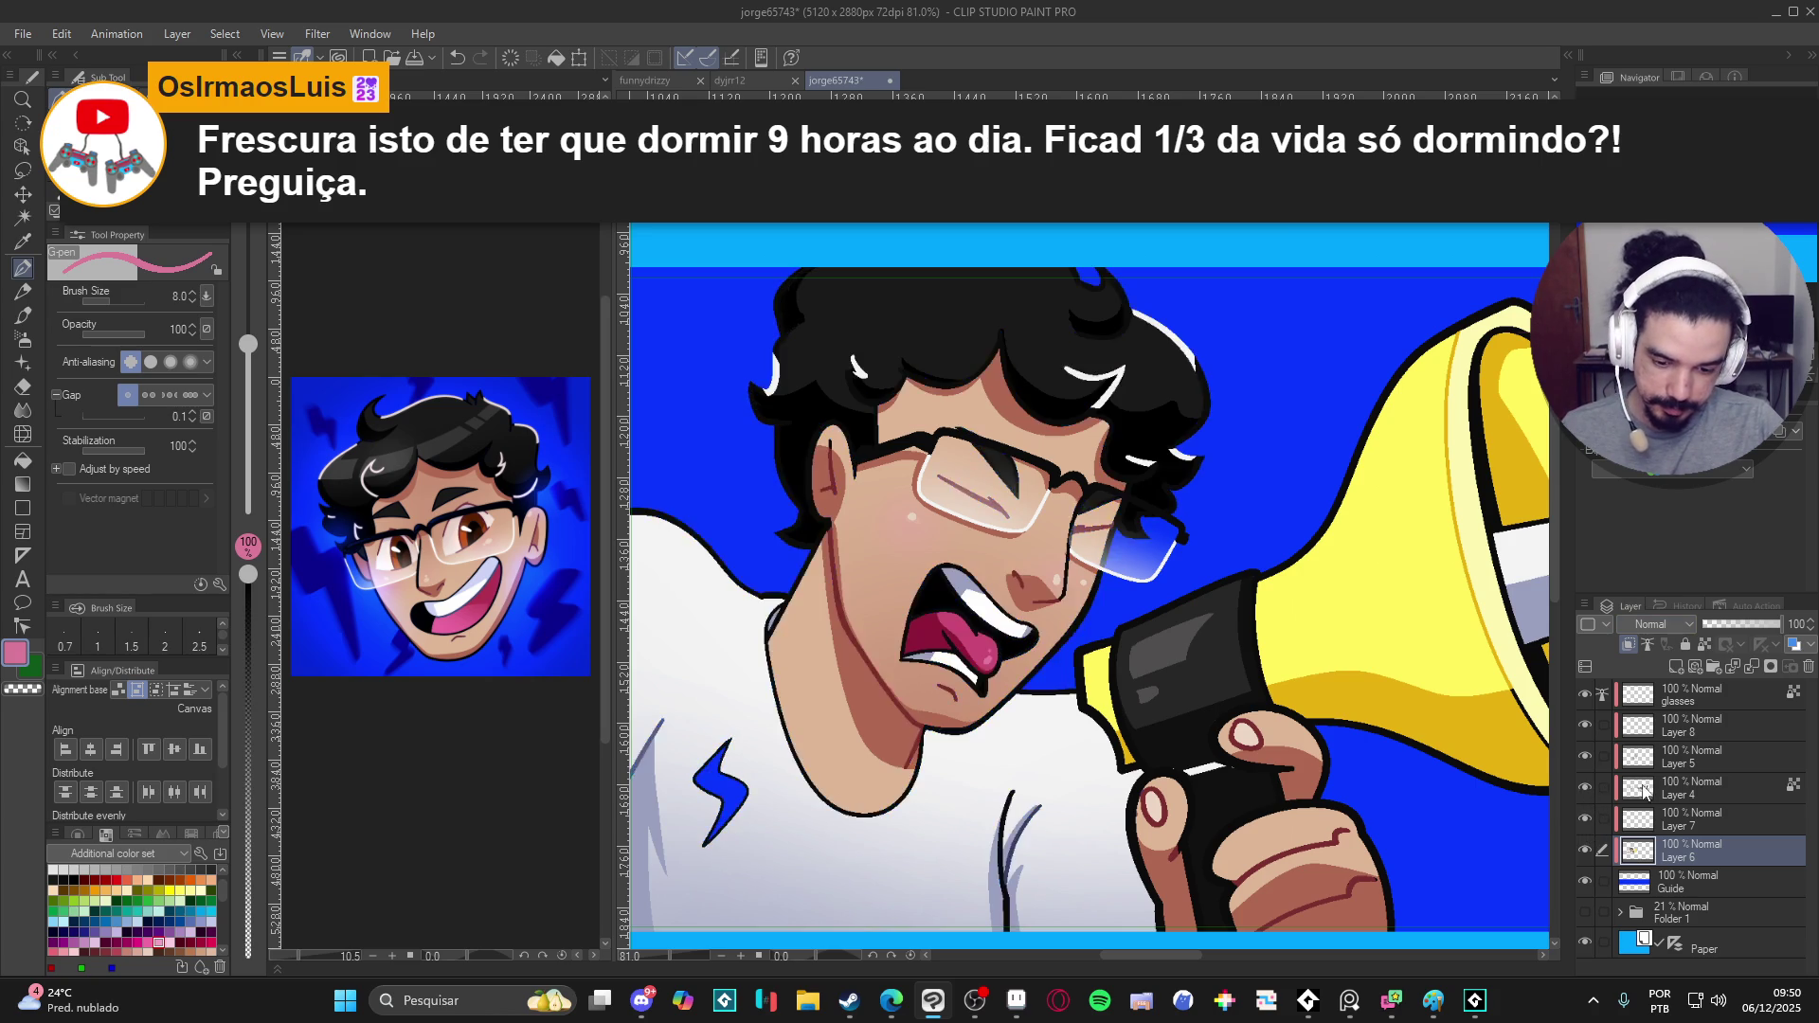
left_click(1626, 794)
scroll(948, 633, "up", 4)
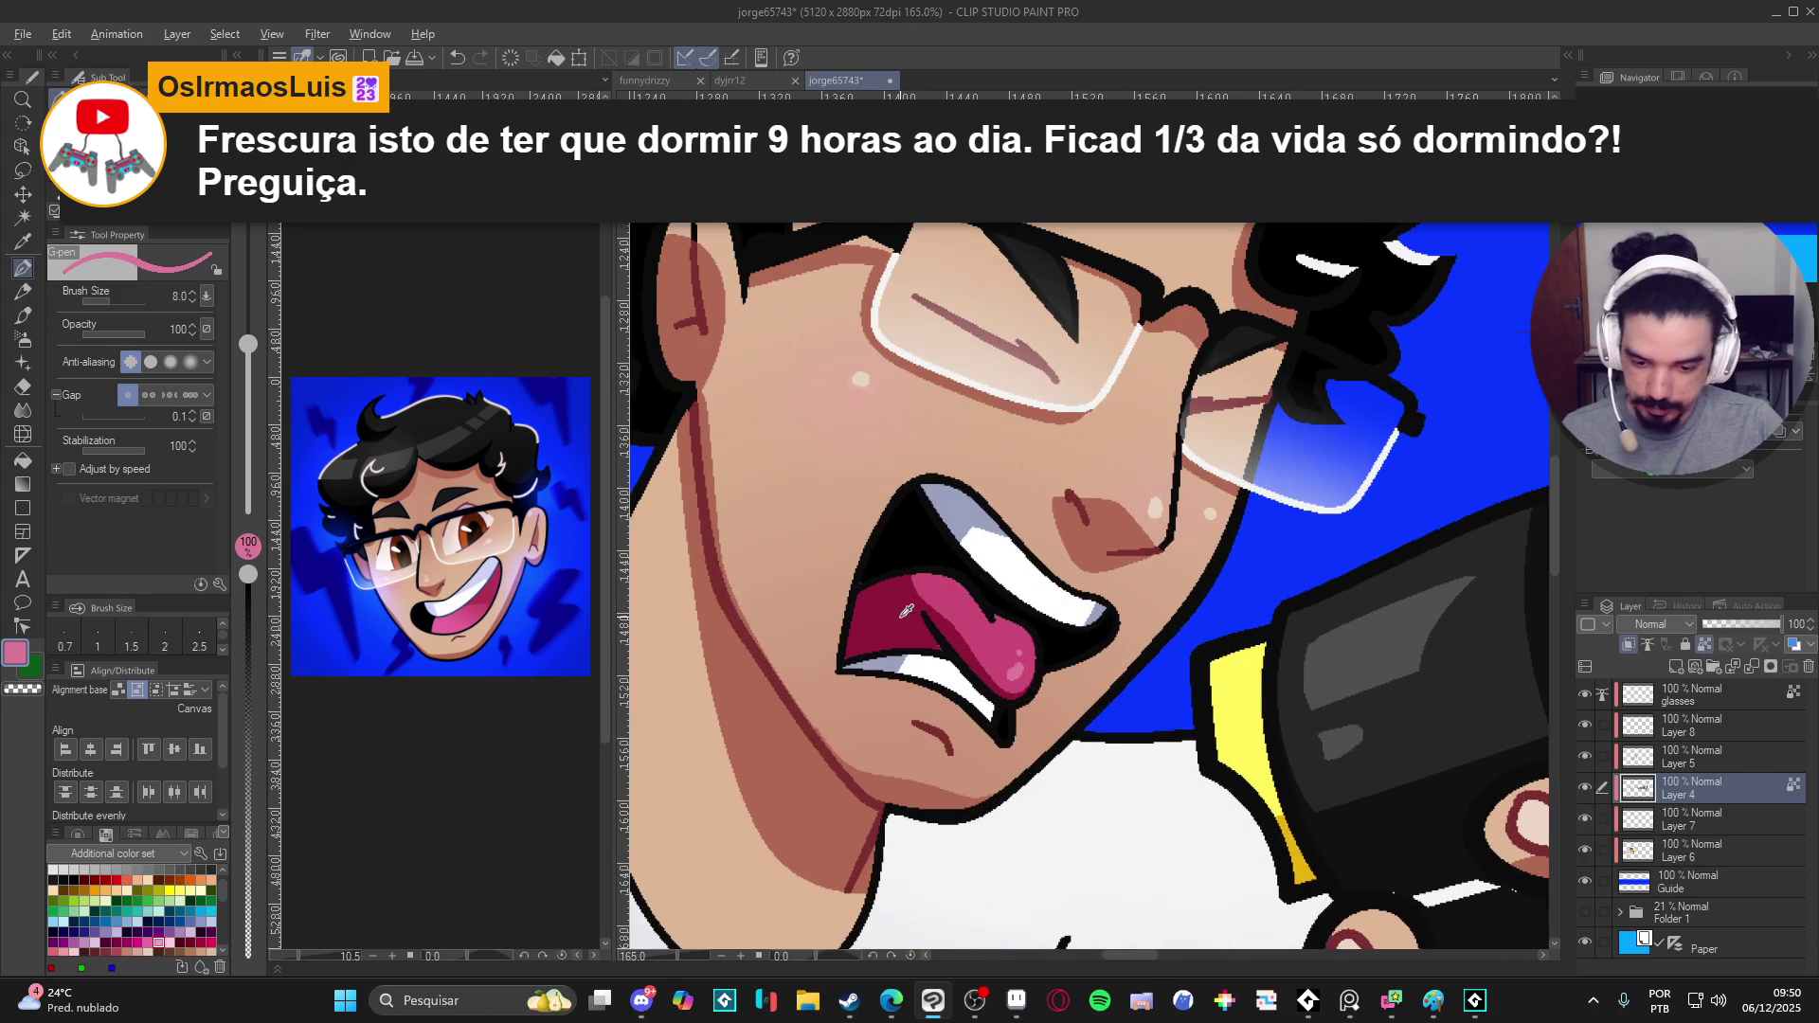
- Darken the red to crimson, enlarge the pen to 15 for tongue shading, and save the banner
left_click(17, 655)
left_click_drag(583, 404, 602, 433)
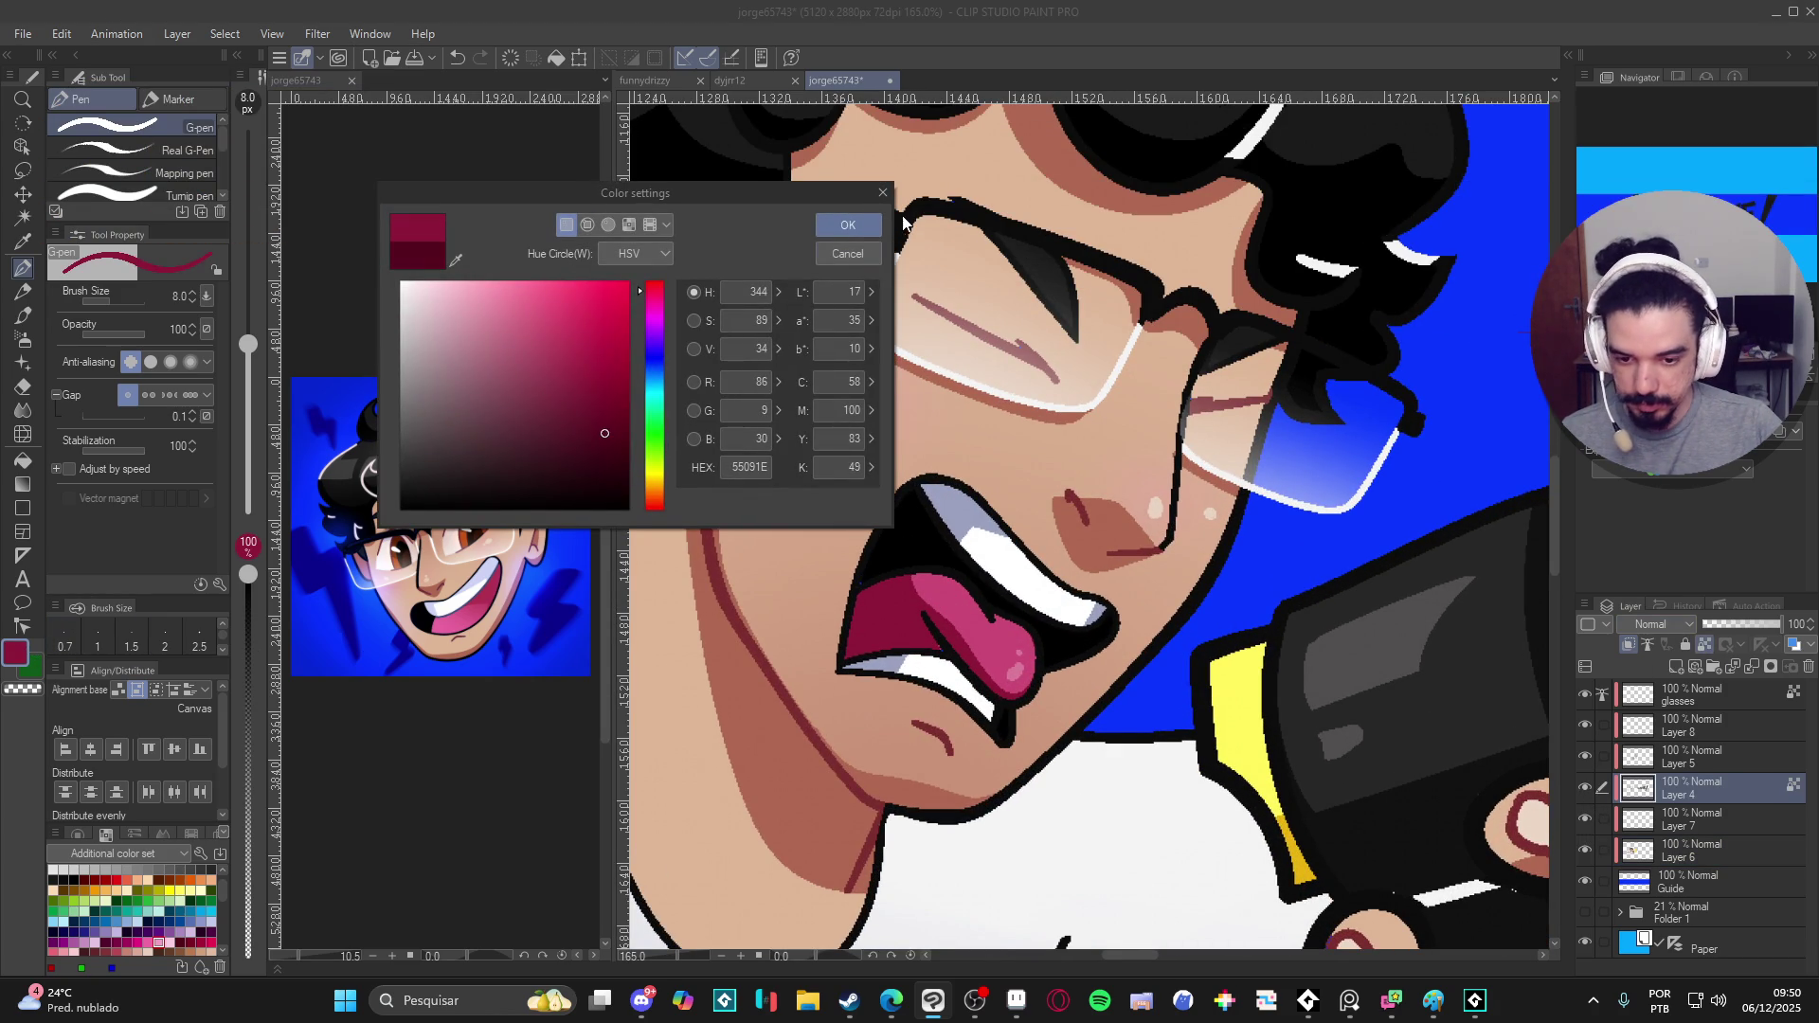
left_click(851, 226)
key("bracketright")
key("bracketright")
key("bracketright")
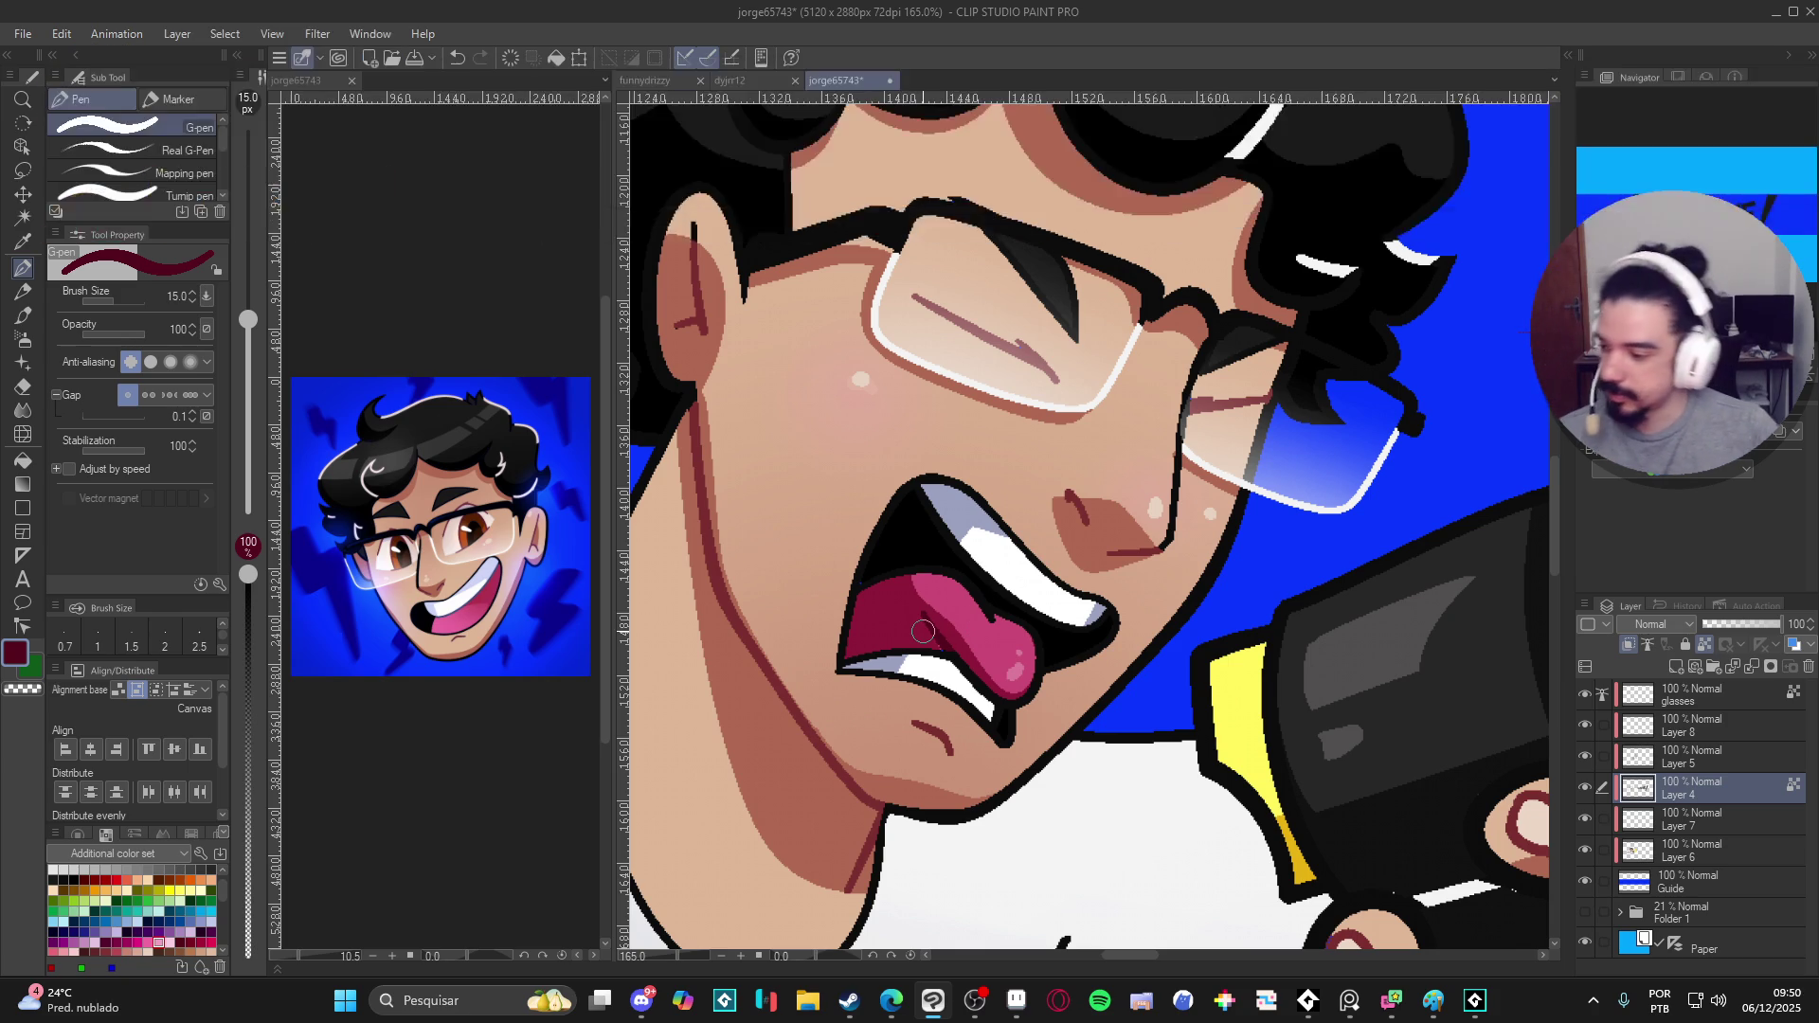
scroll(960, 626, "down", 2)
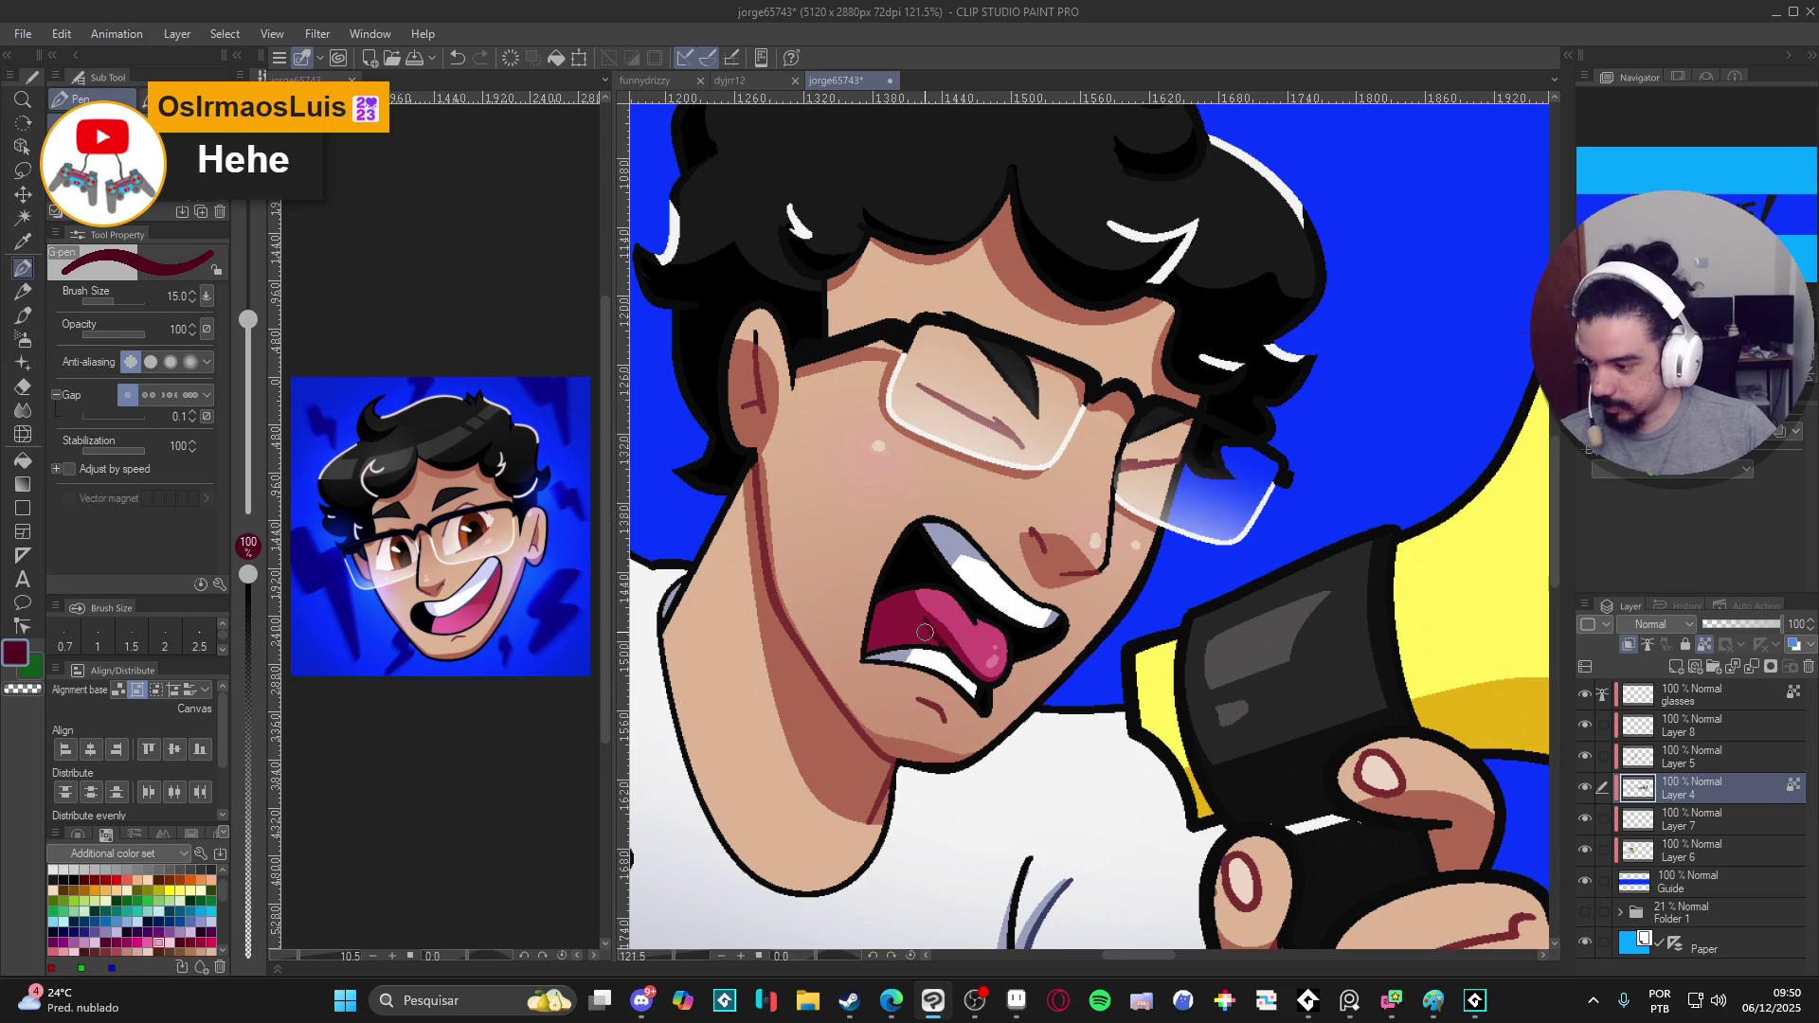
scroll(926, 631, "down", 2)
scroll(926, 632, "down", 1)
key("ctrl+s")
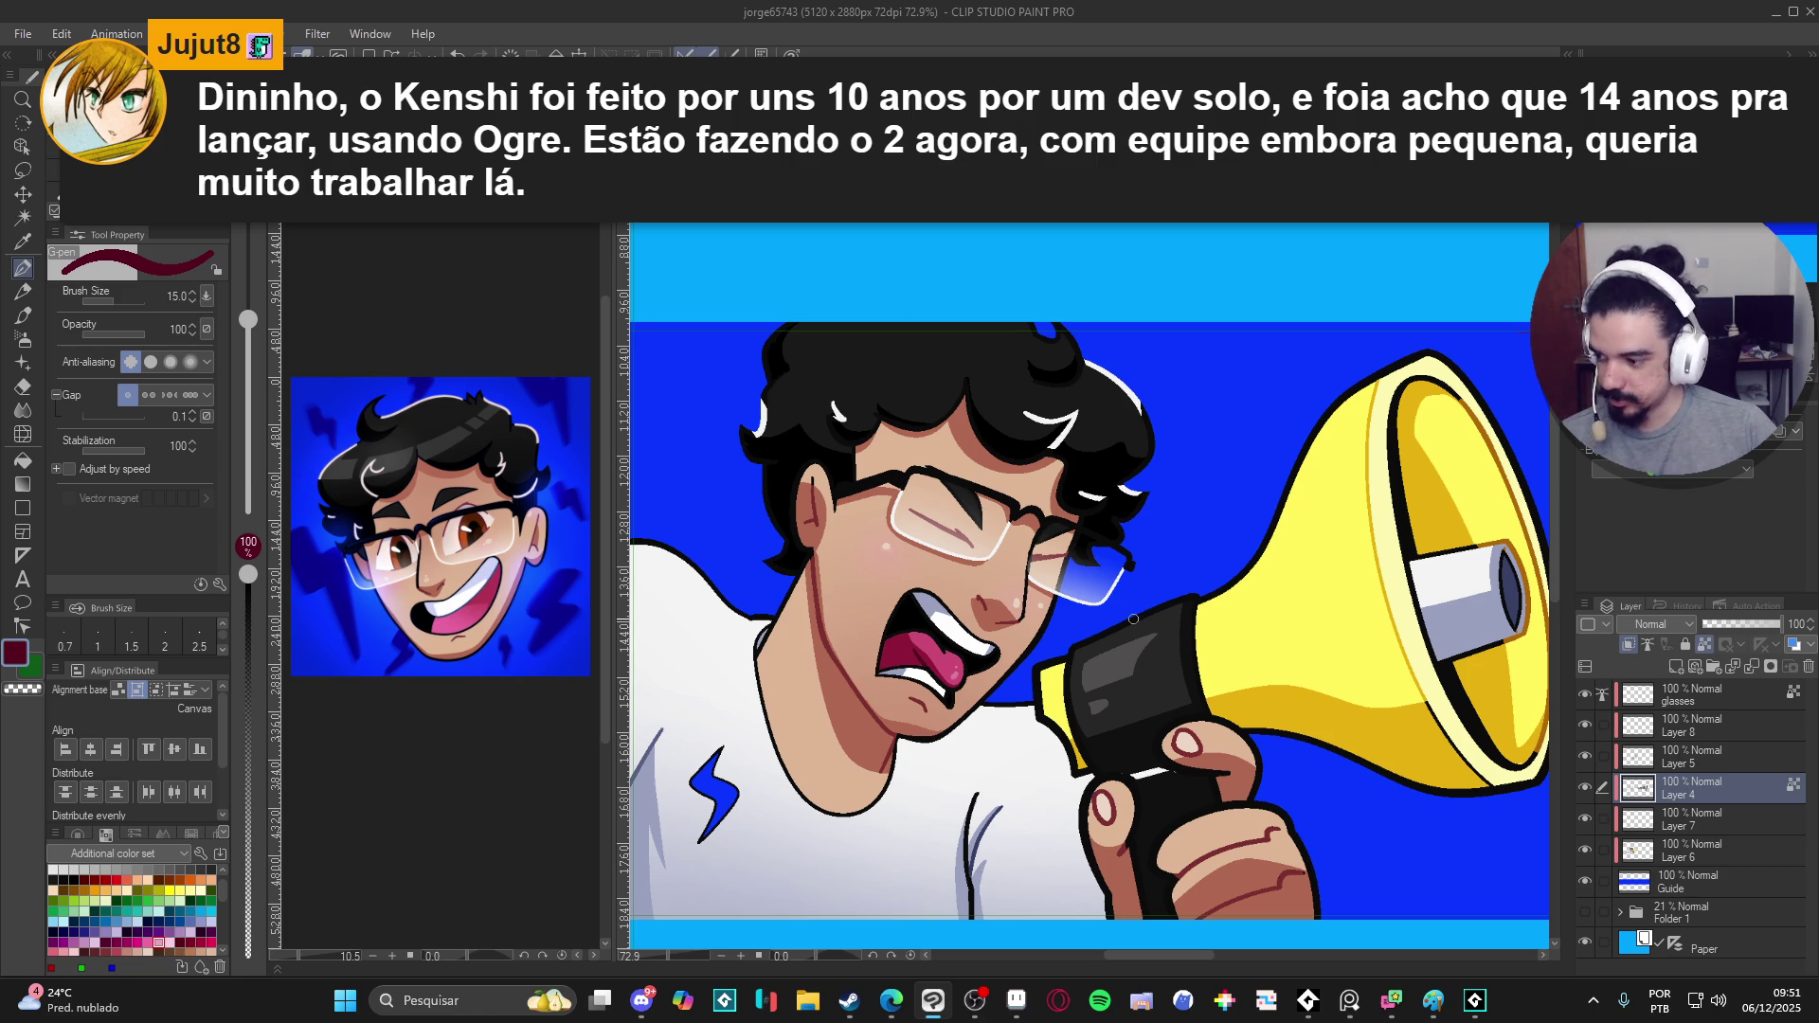
scroll(1195, 490, "down", 1)
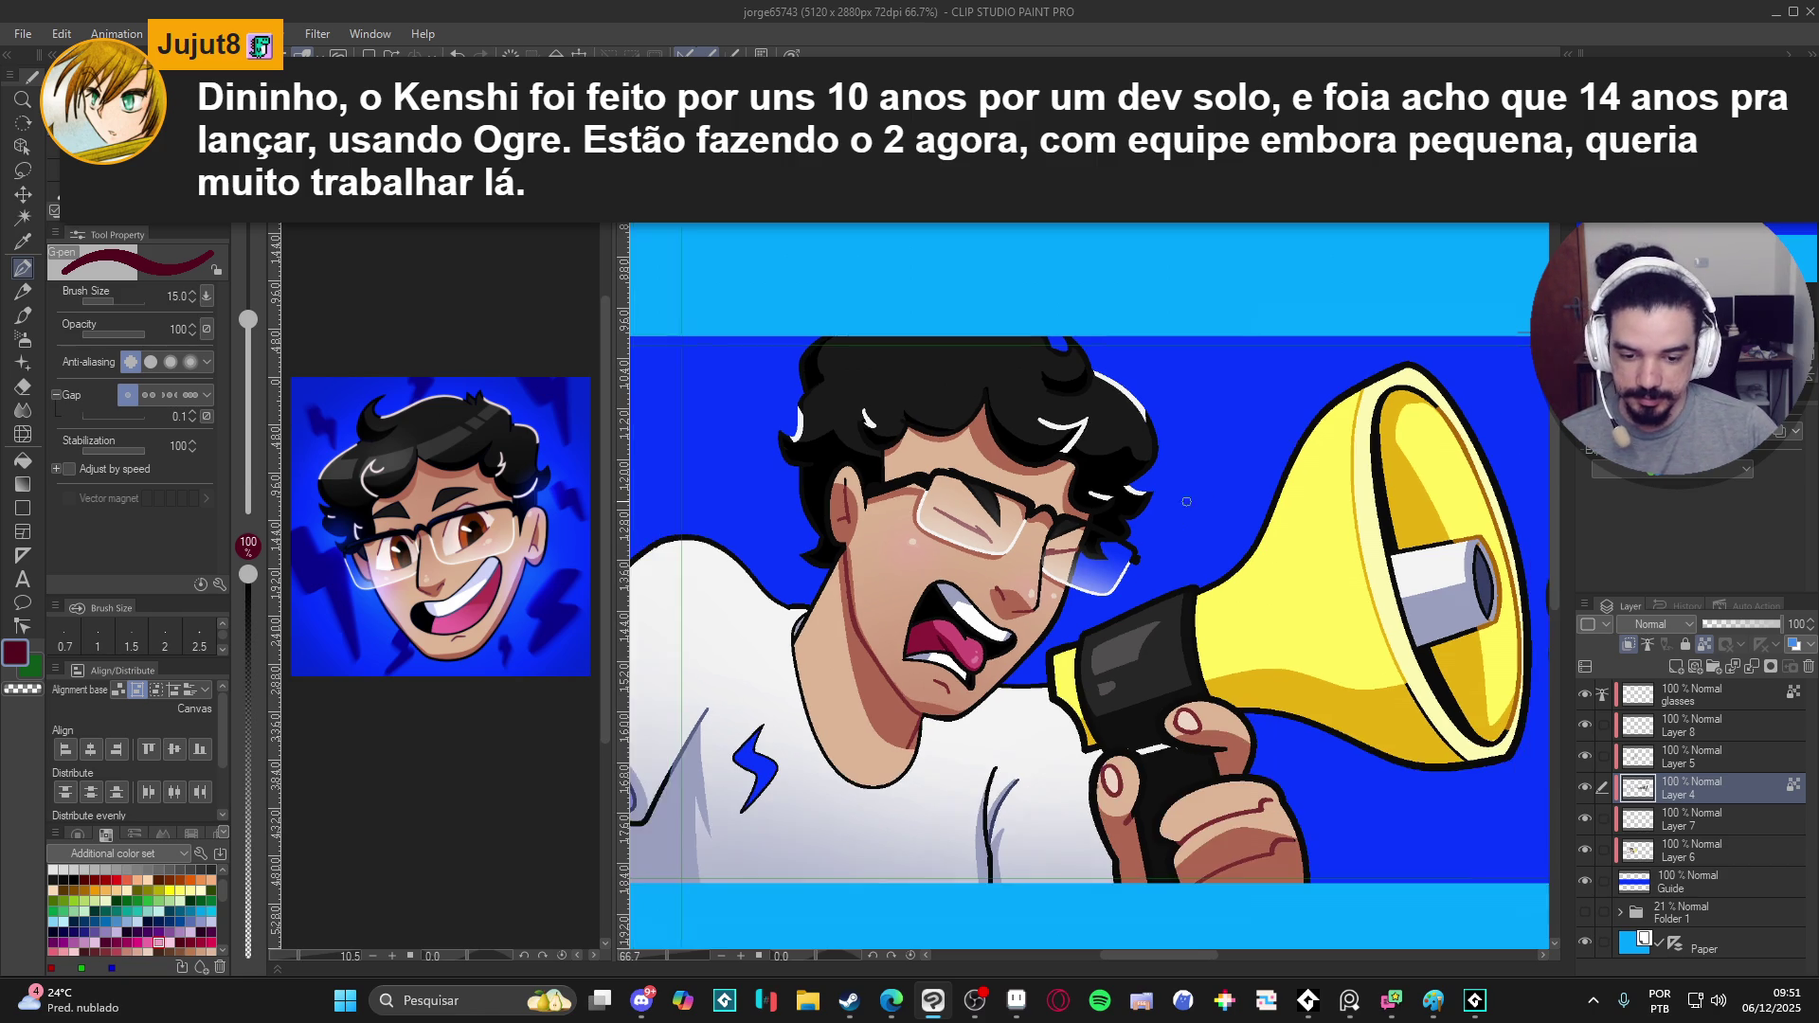
scroll(1192, 521, "down", 1)
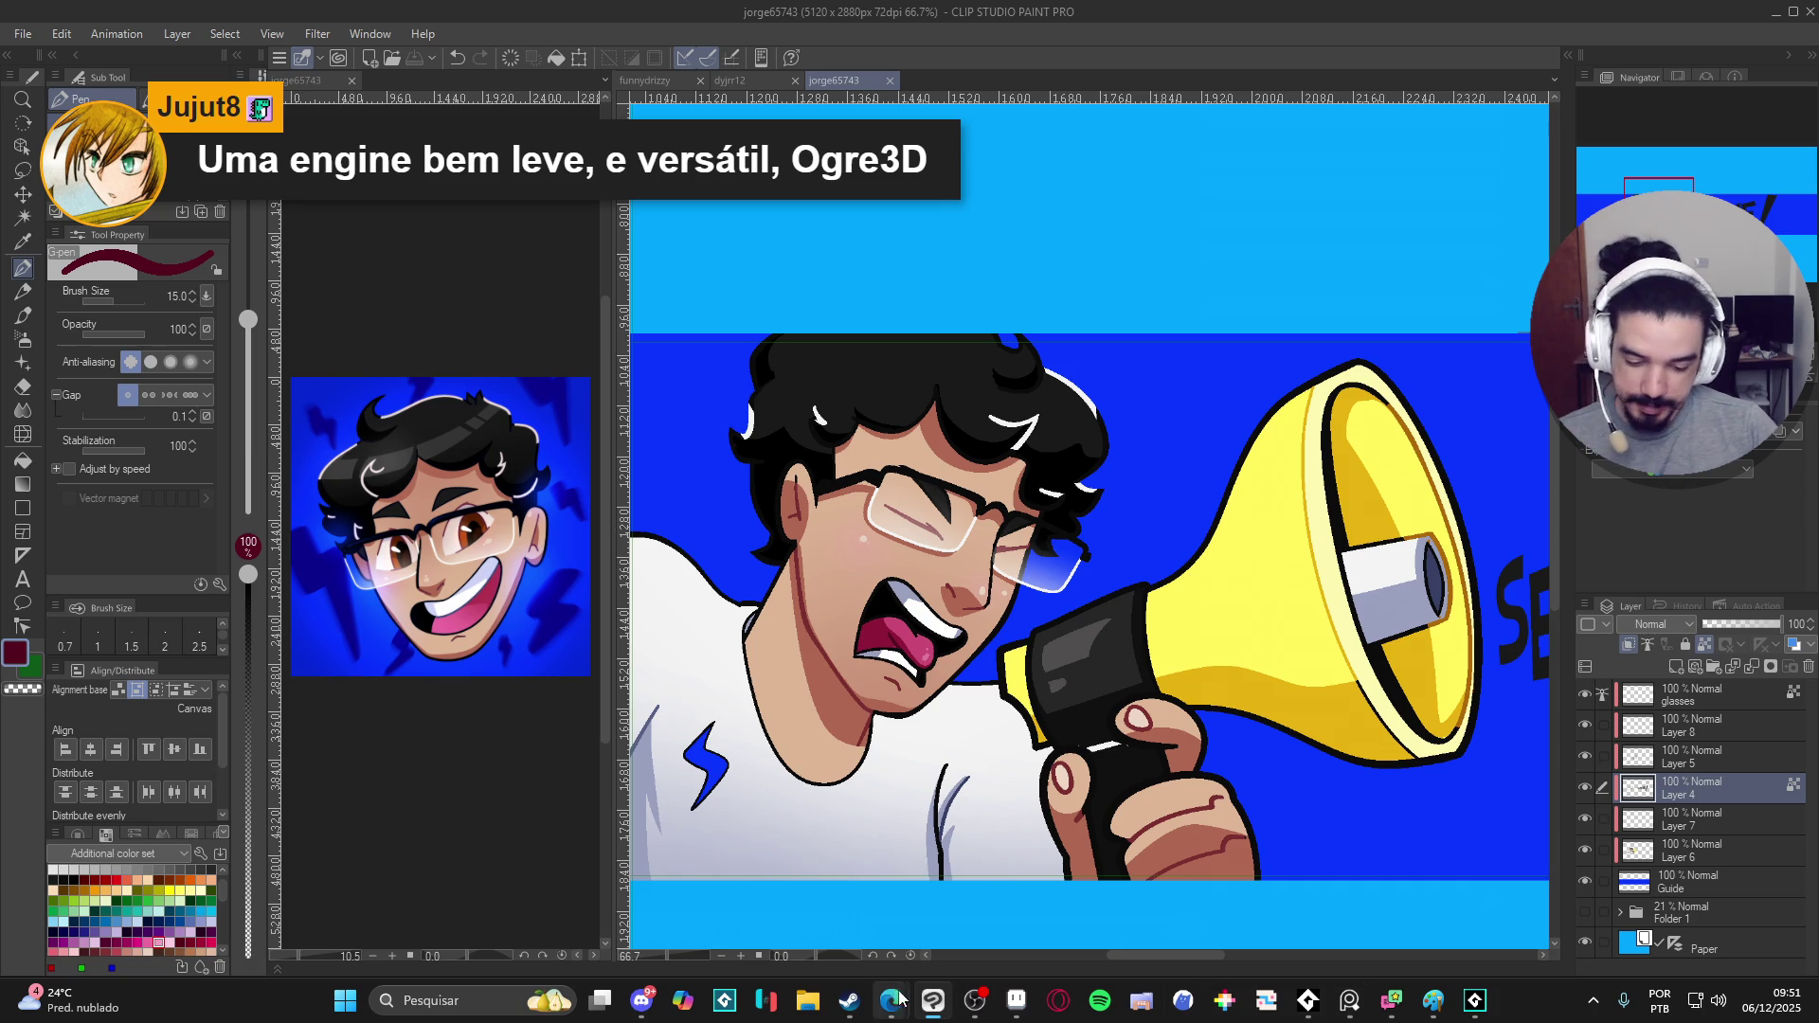
left_click(849, 1000)
- Search the Steam store for Kenshi, open its page maximised and watch the trailer full screen
left_click(1050, 108)
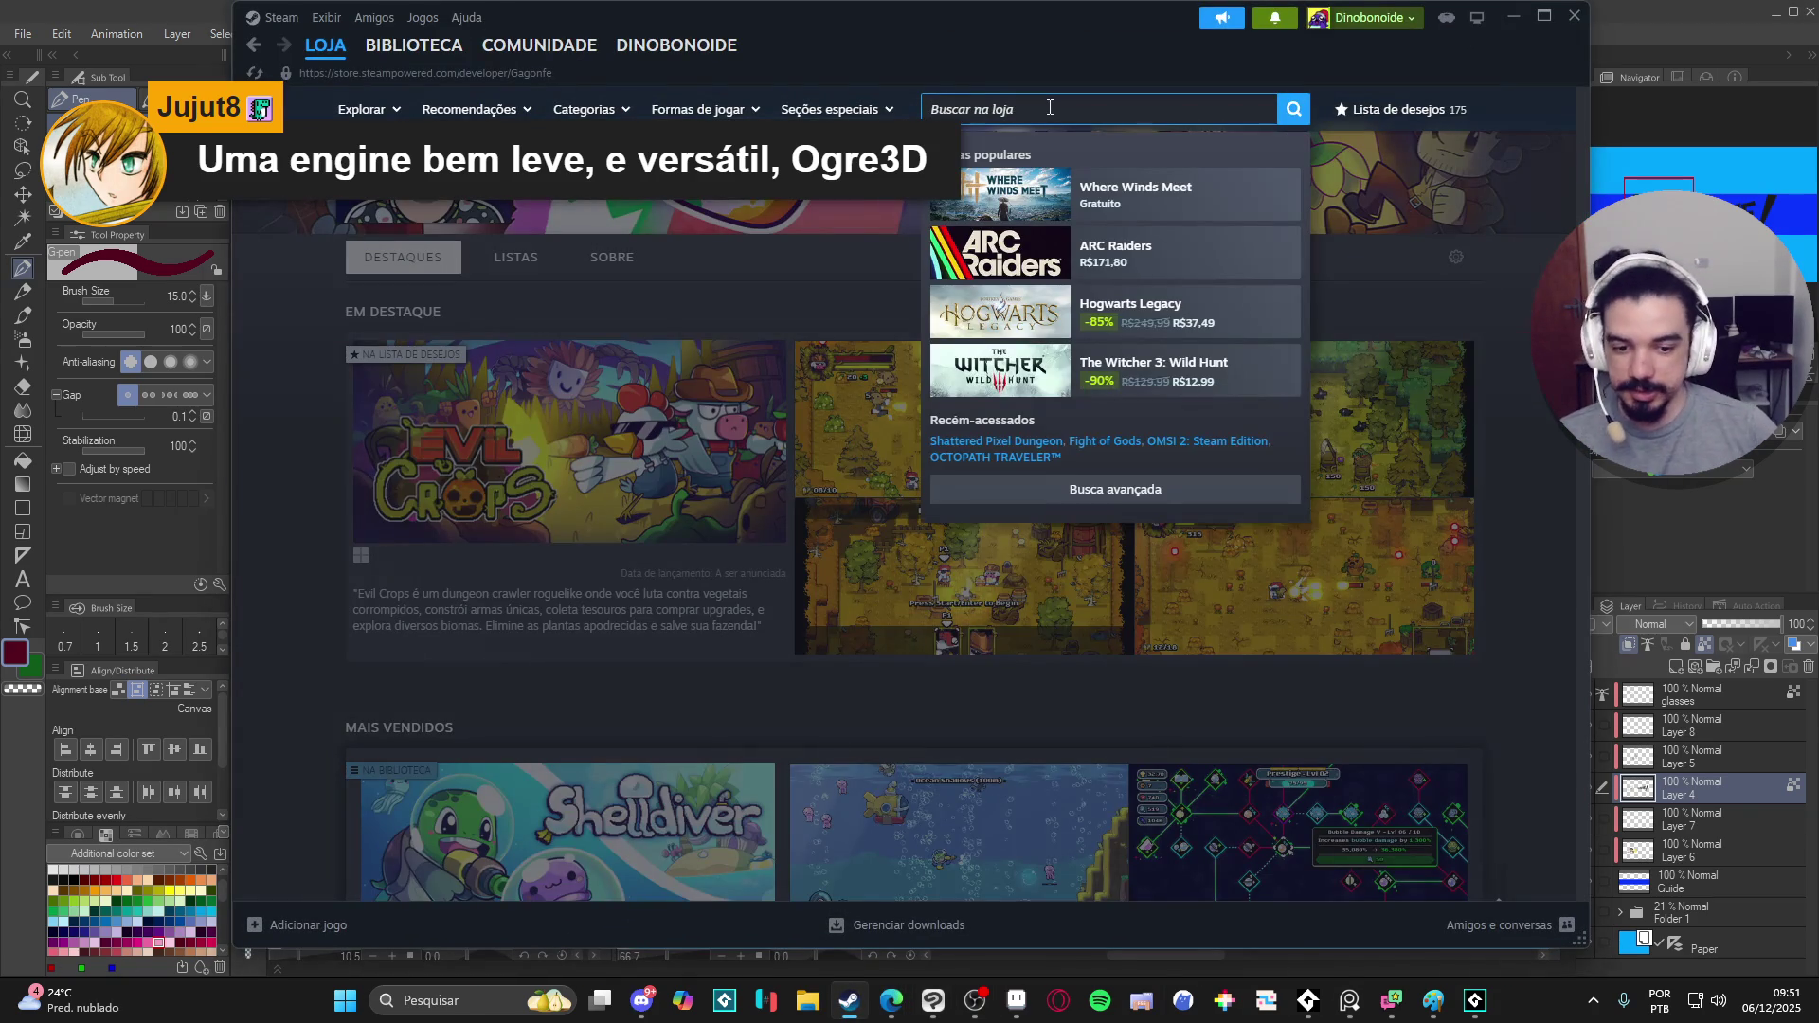
type("kenshi")
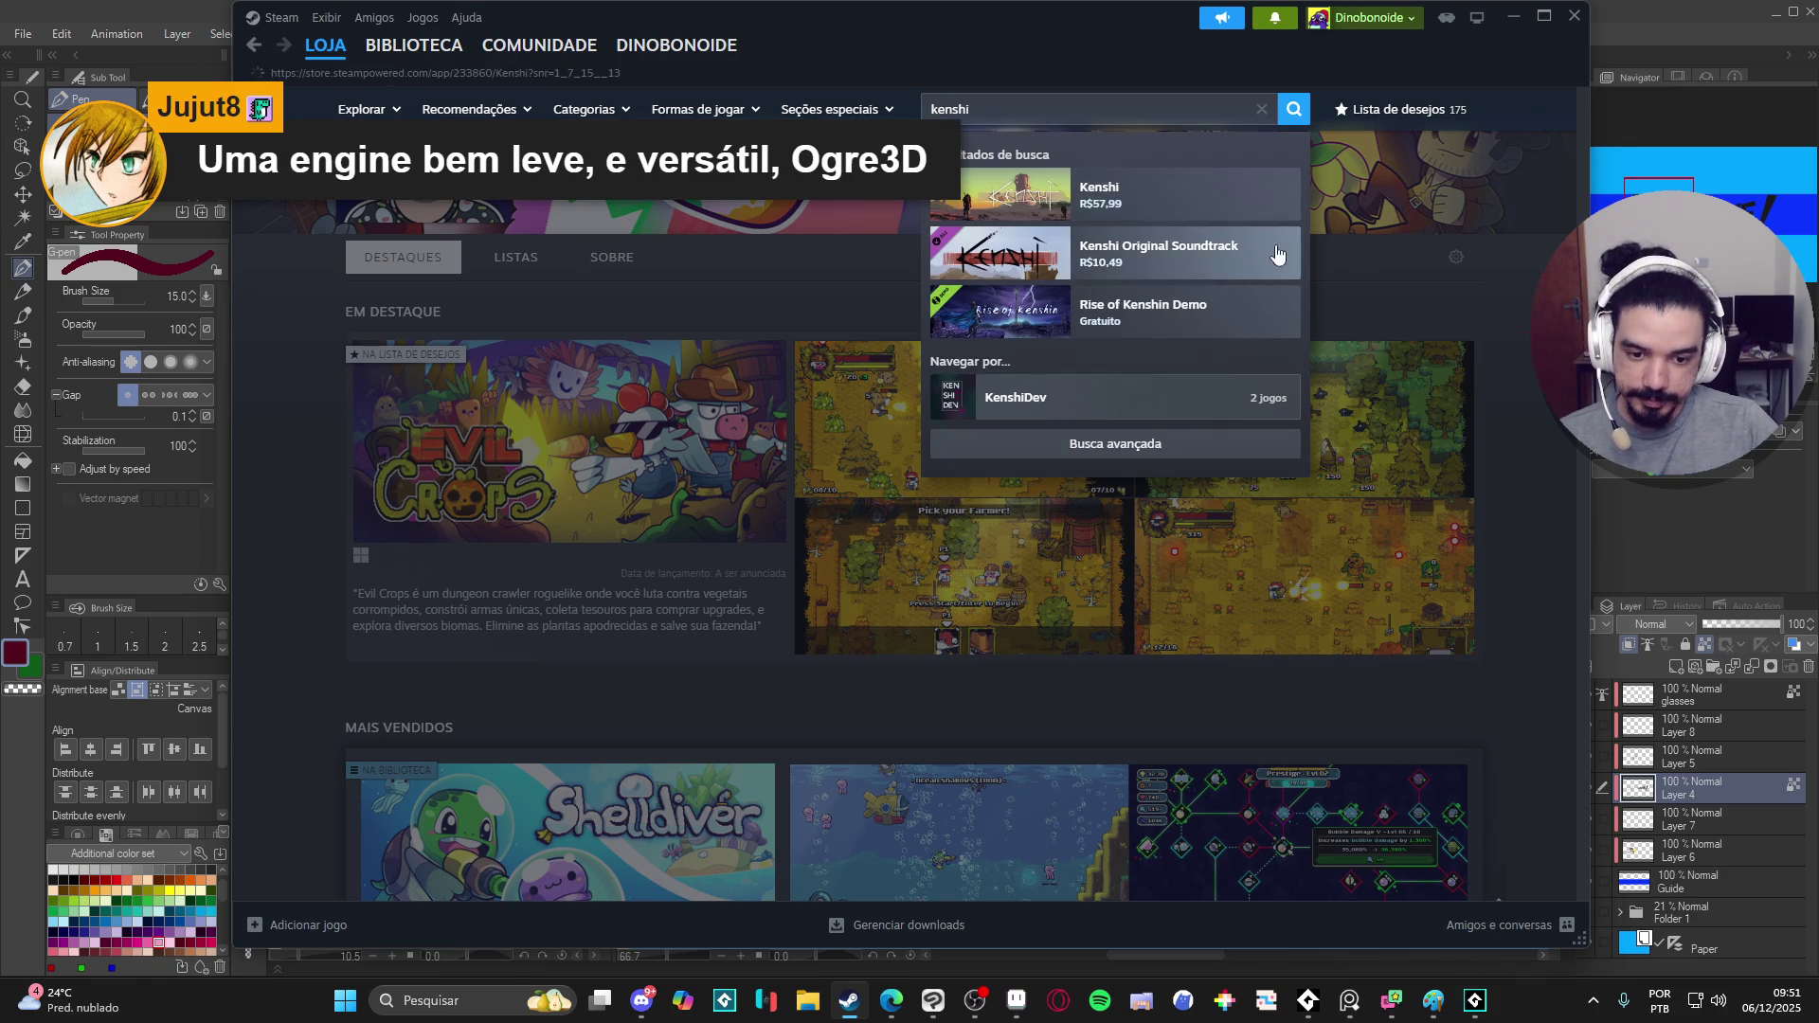
left_click(1299, 214)
left_click(1543, 15)
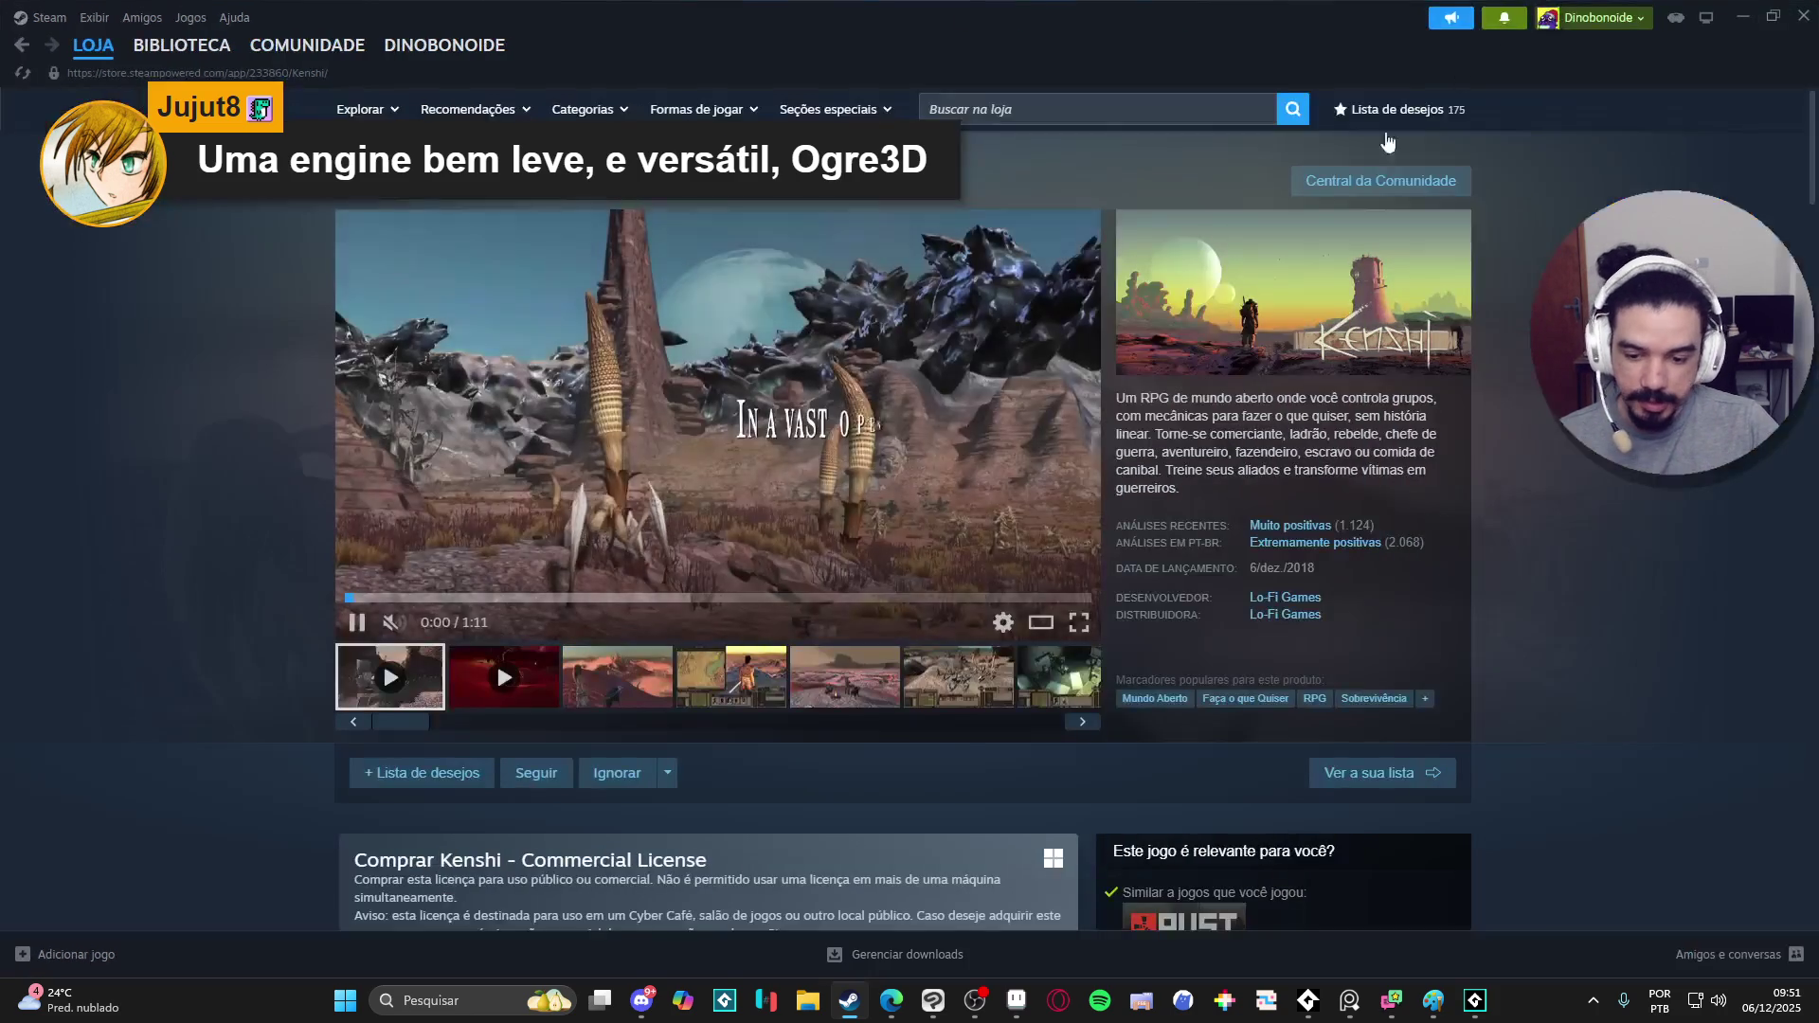
left_click(1079, 626)
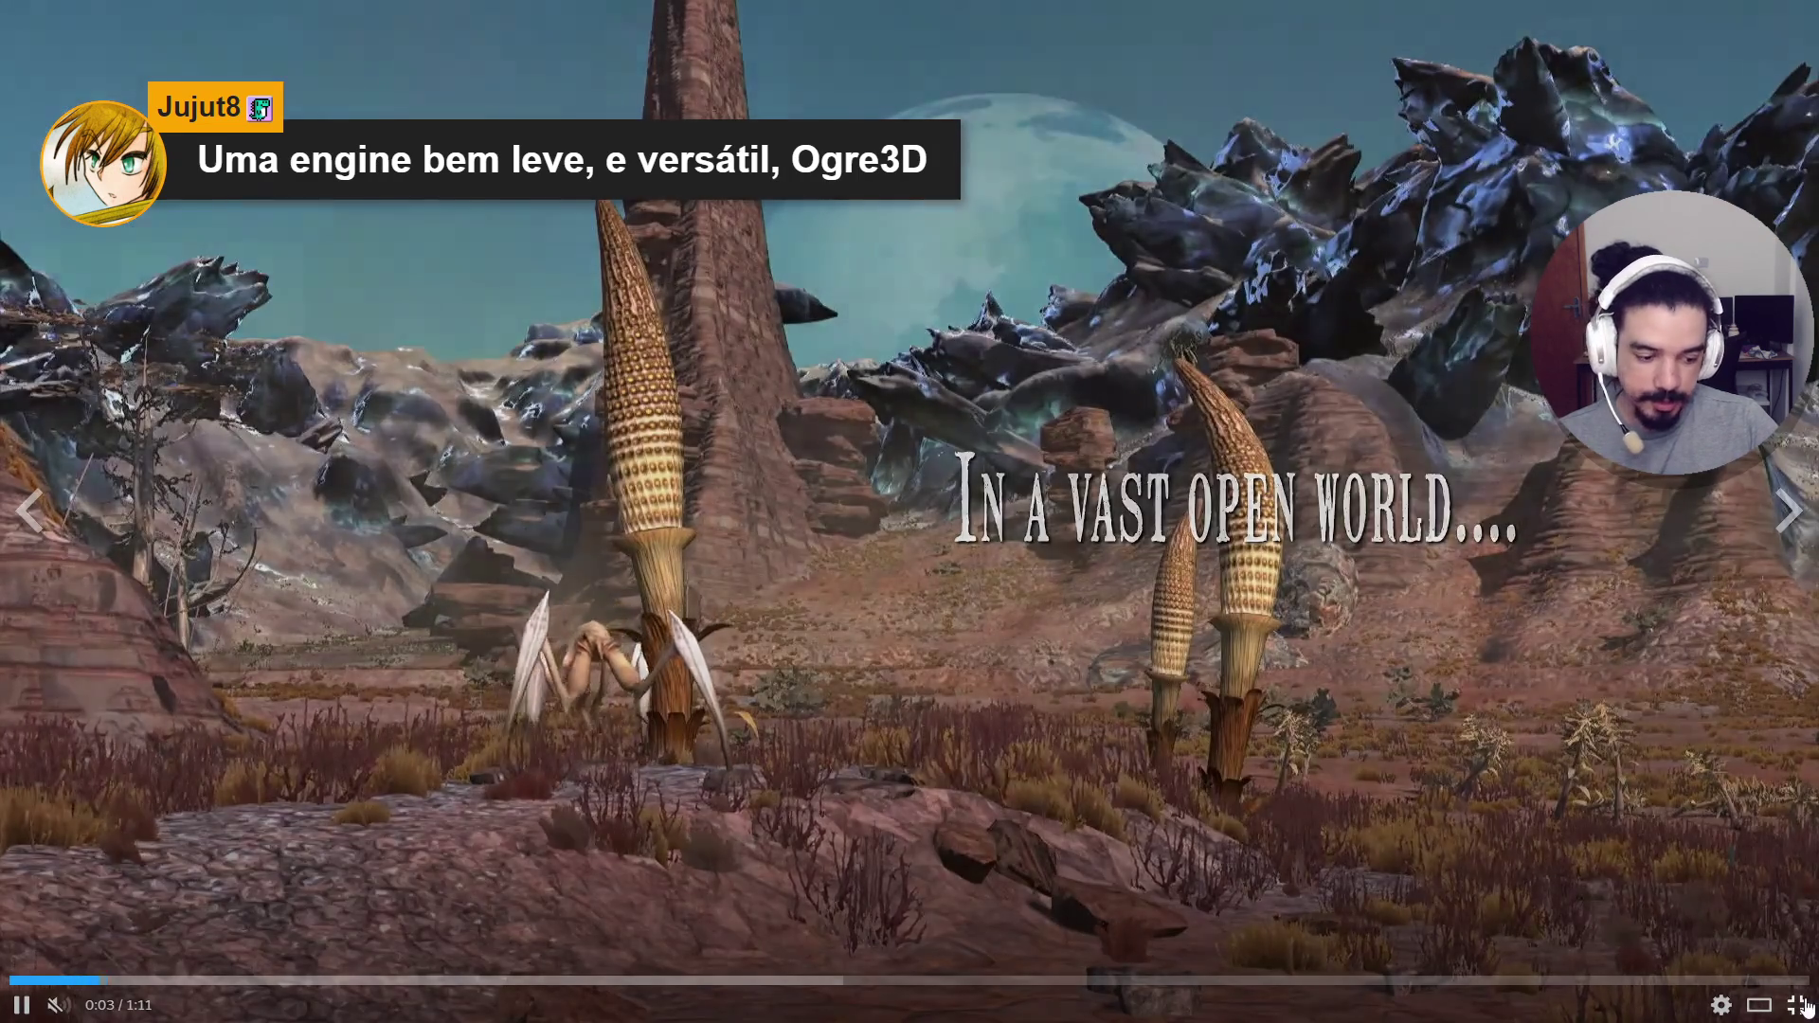
left_click(1806, 1005)
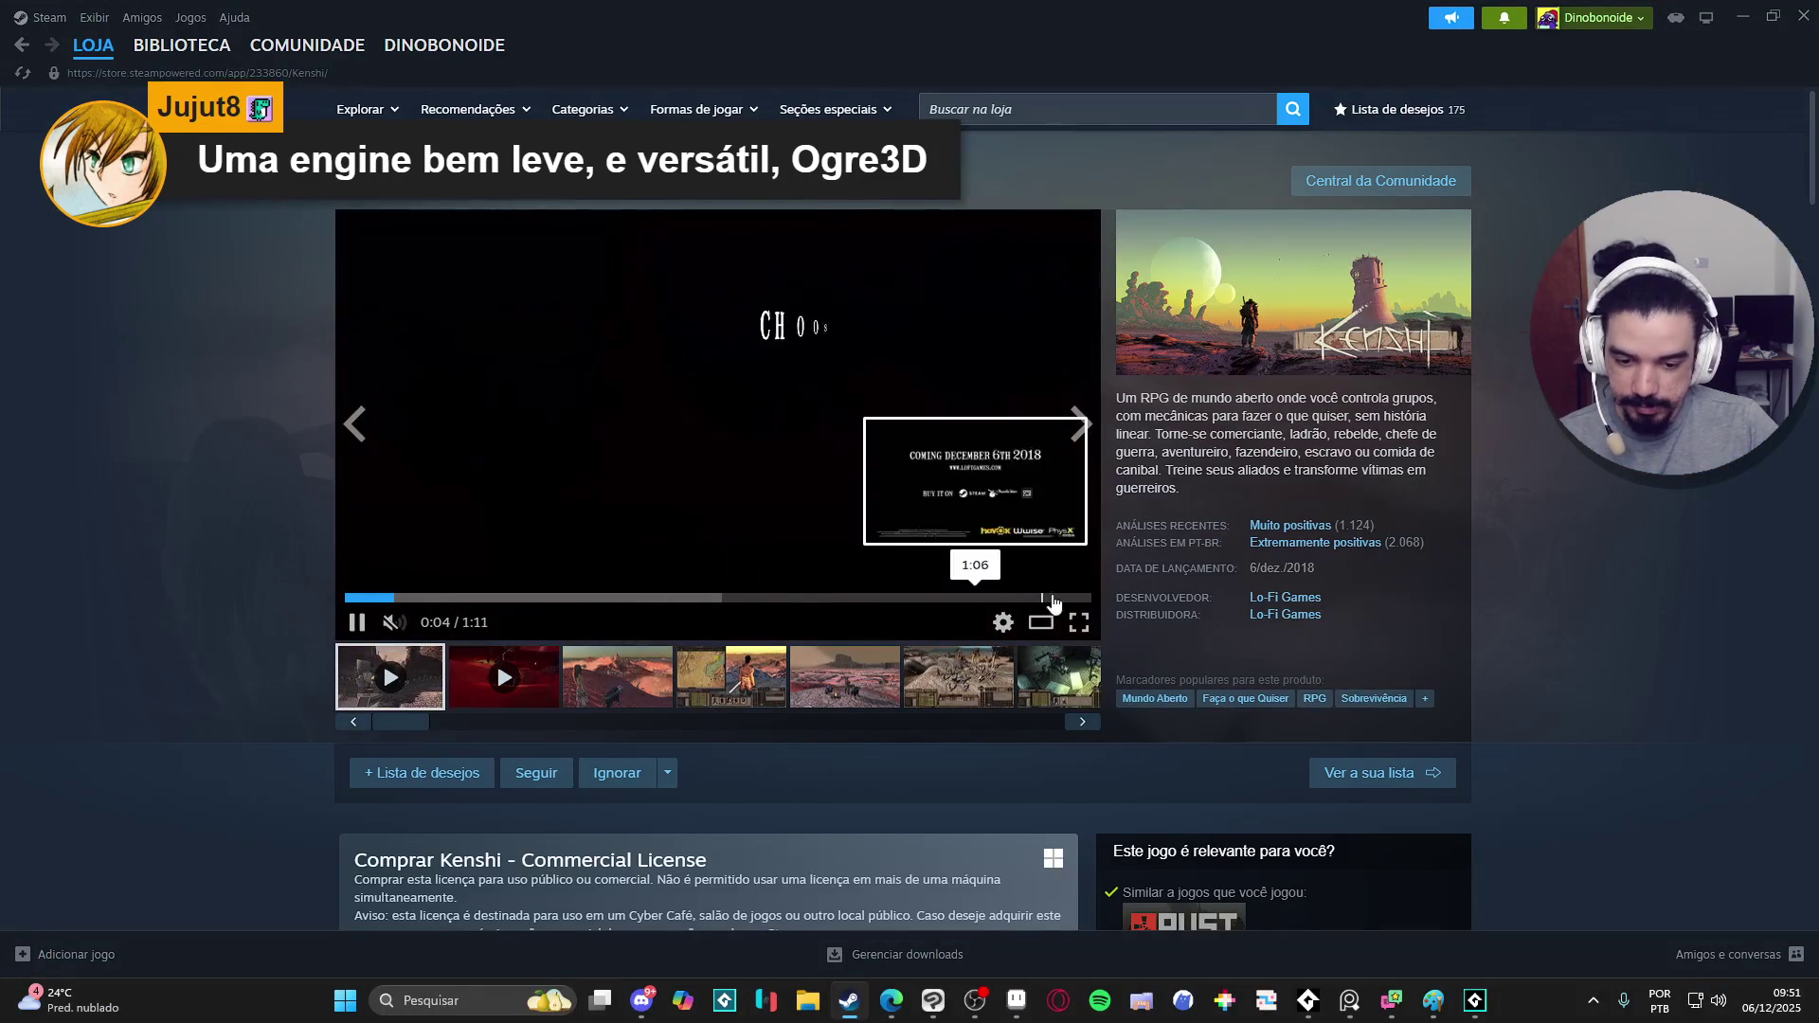
left_click(1079, 626)
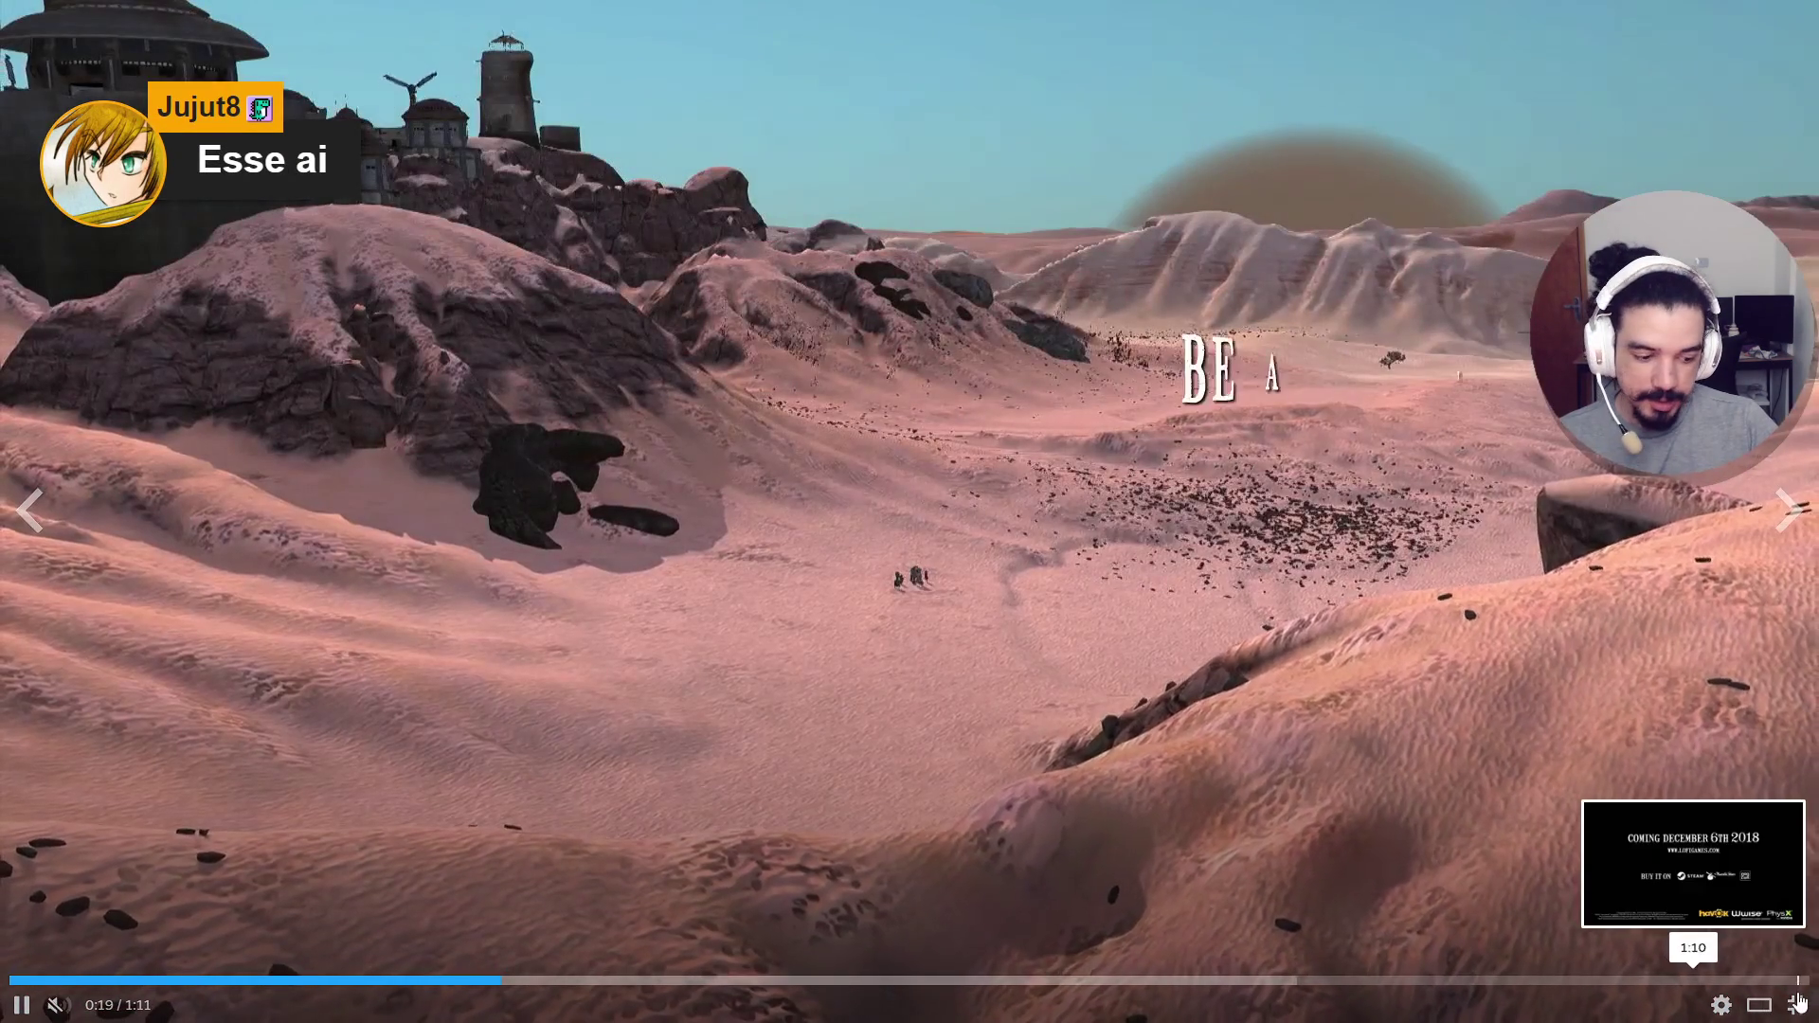
left_click(1798, 1003)
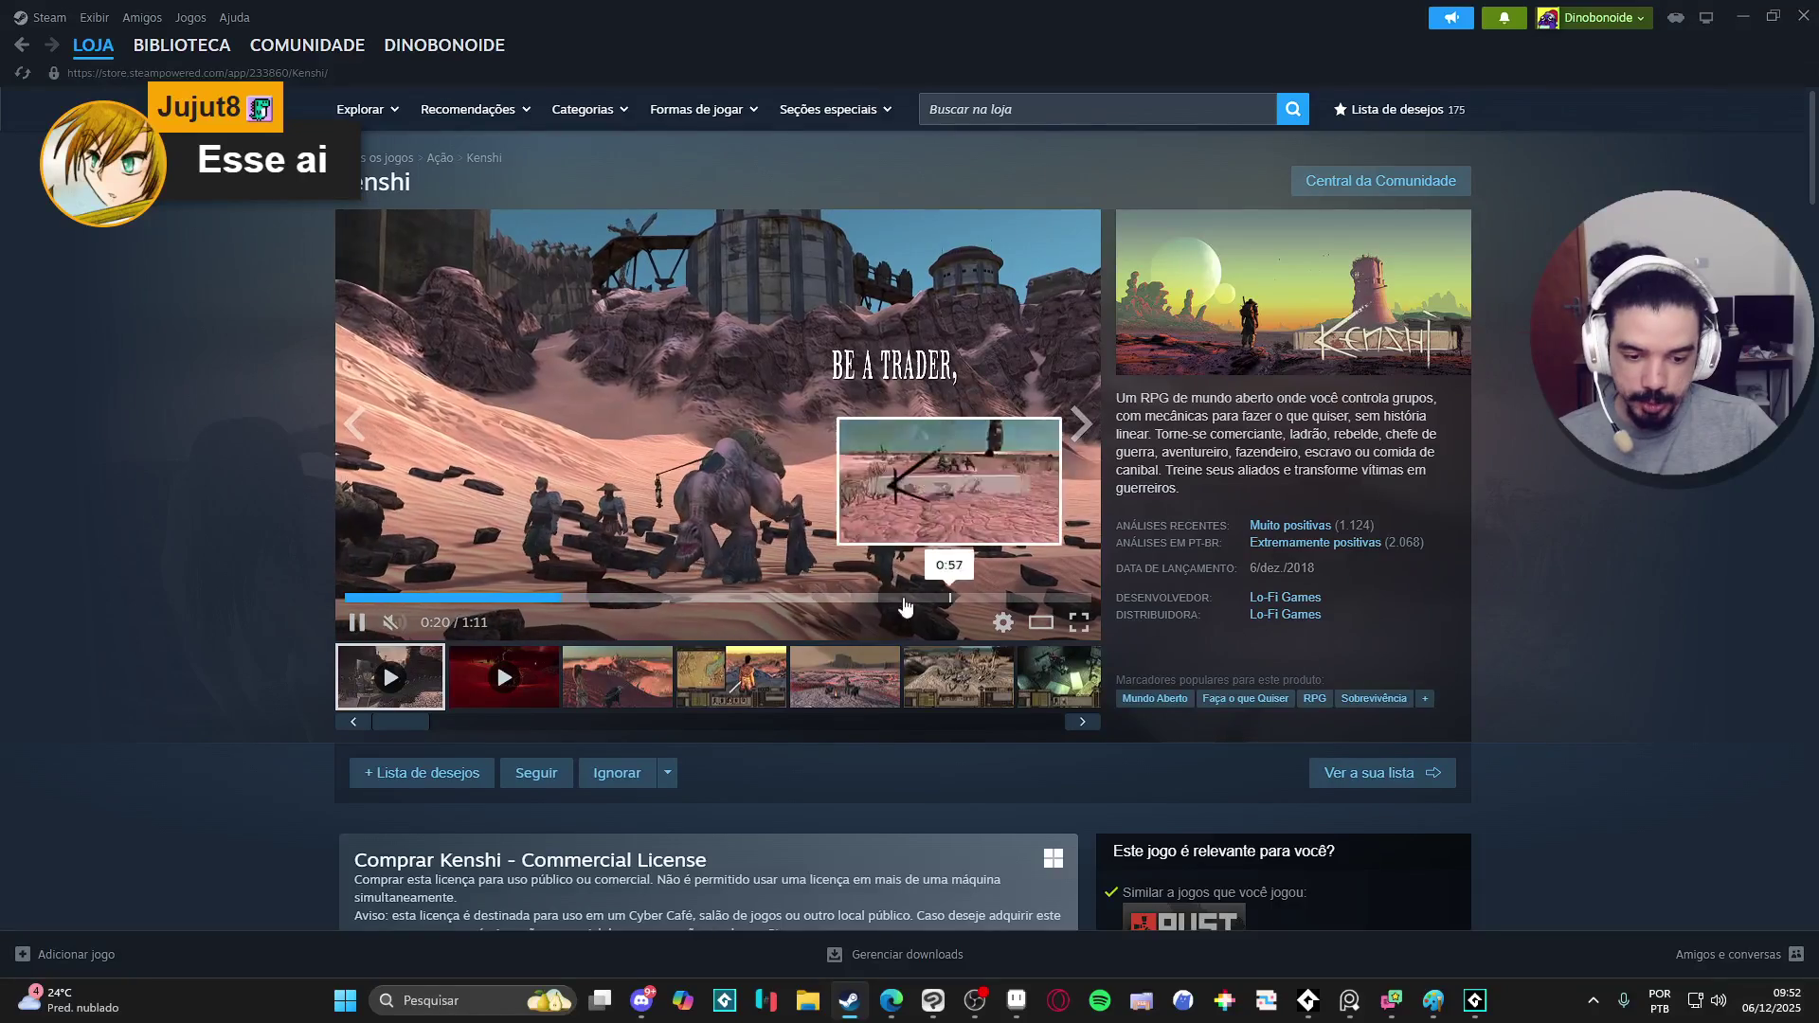
- Enlarge the third screenshot and page through the Kenshi gallery back to the store page
left_click(619, 697)
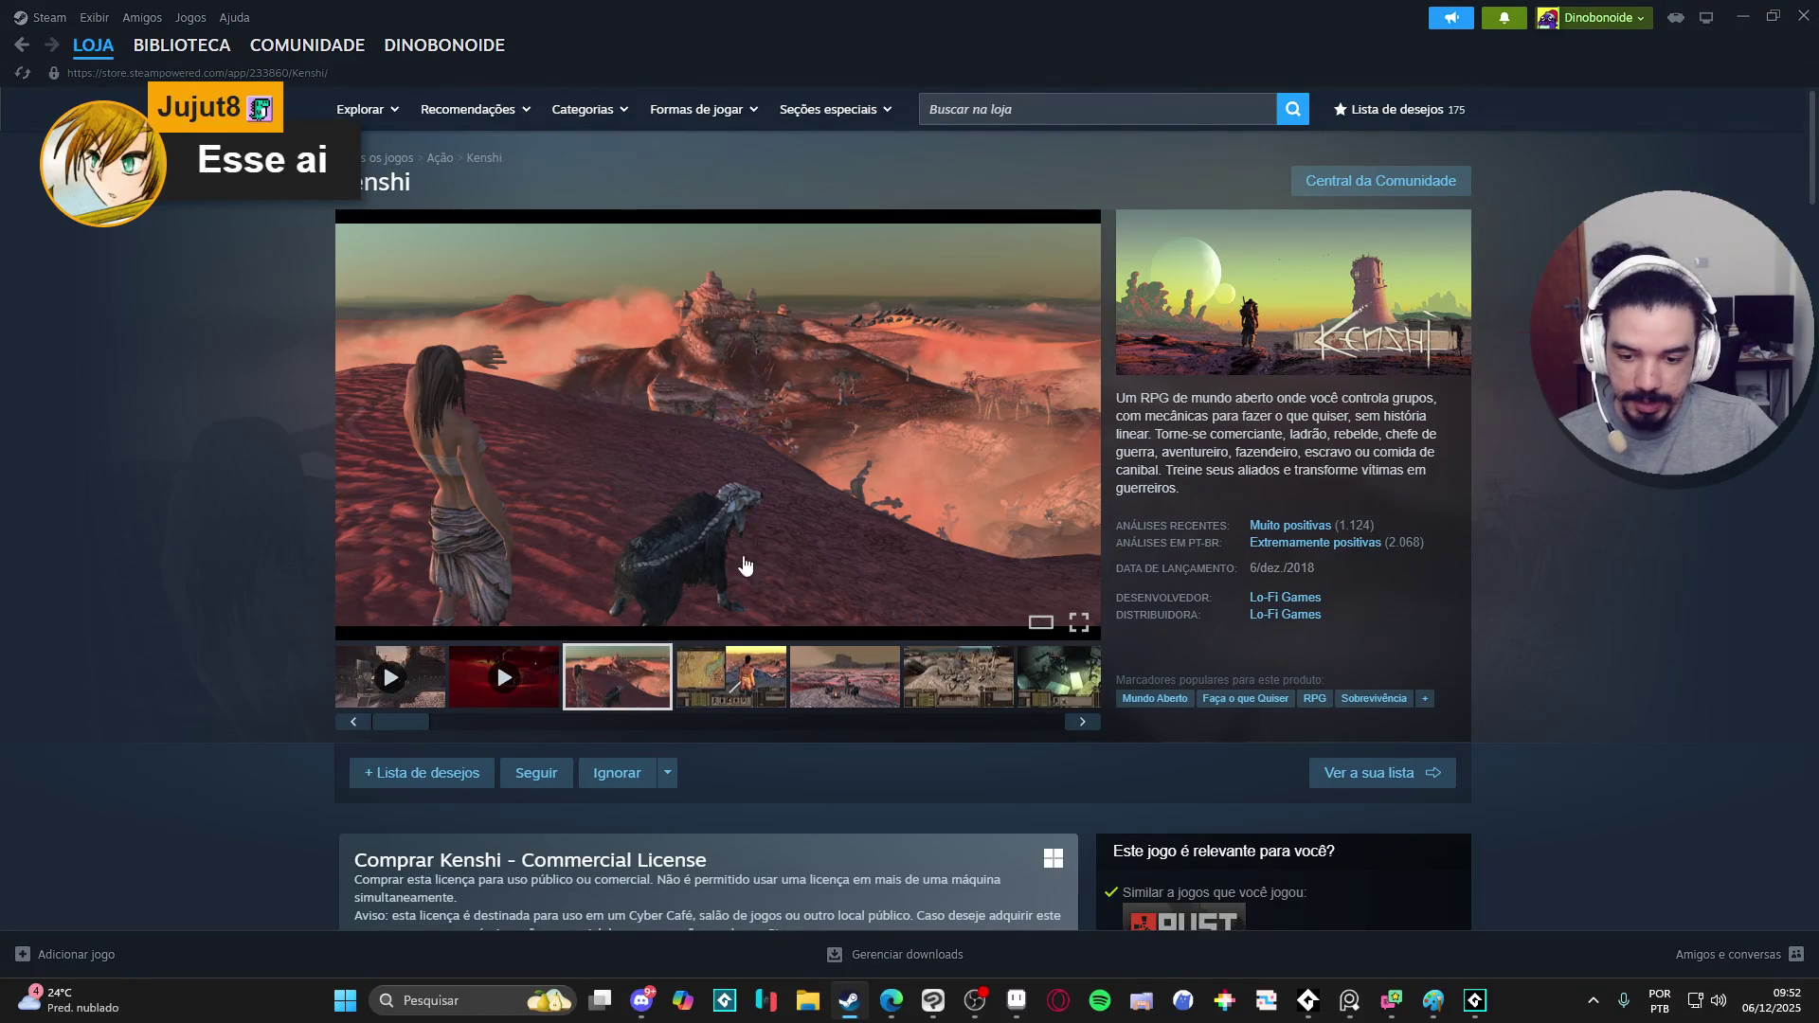
left_click(874, 558)
left_click(1538, 509)
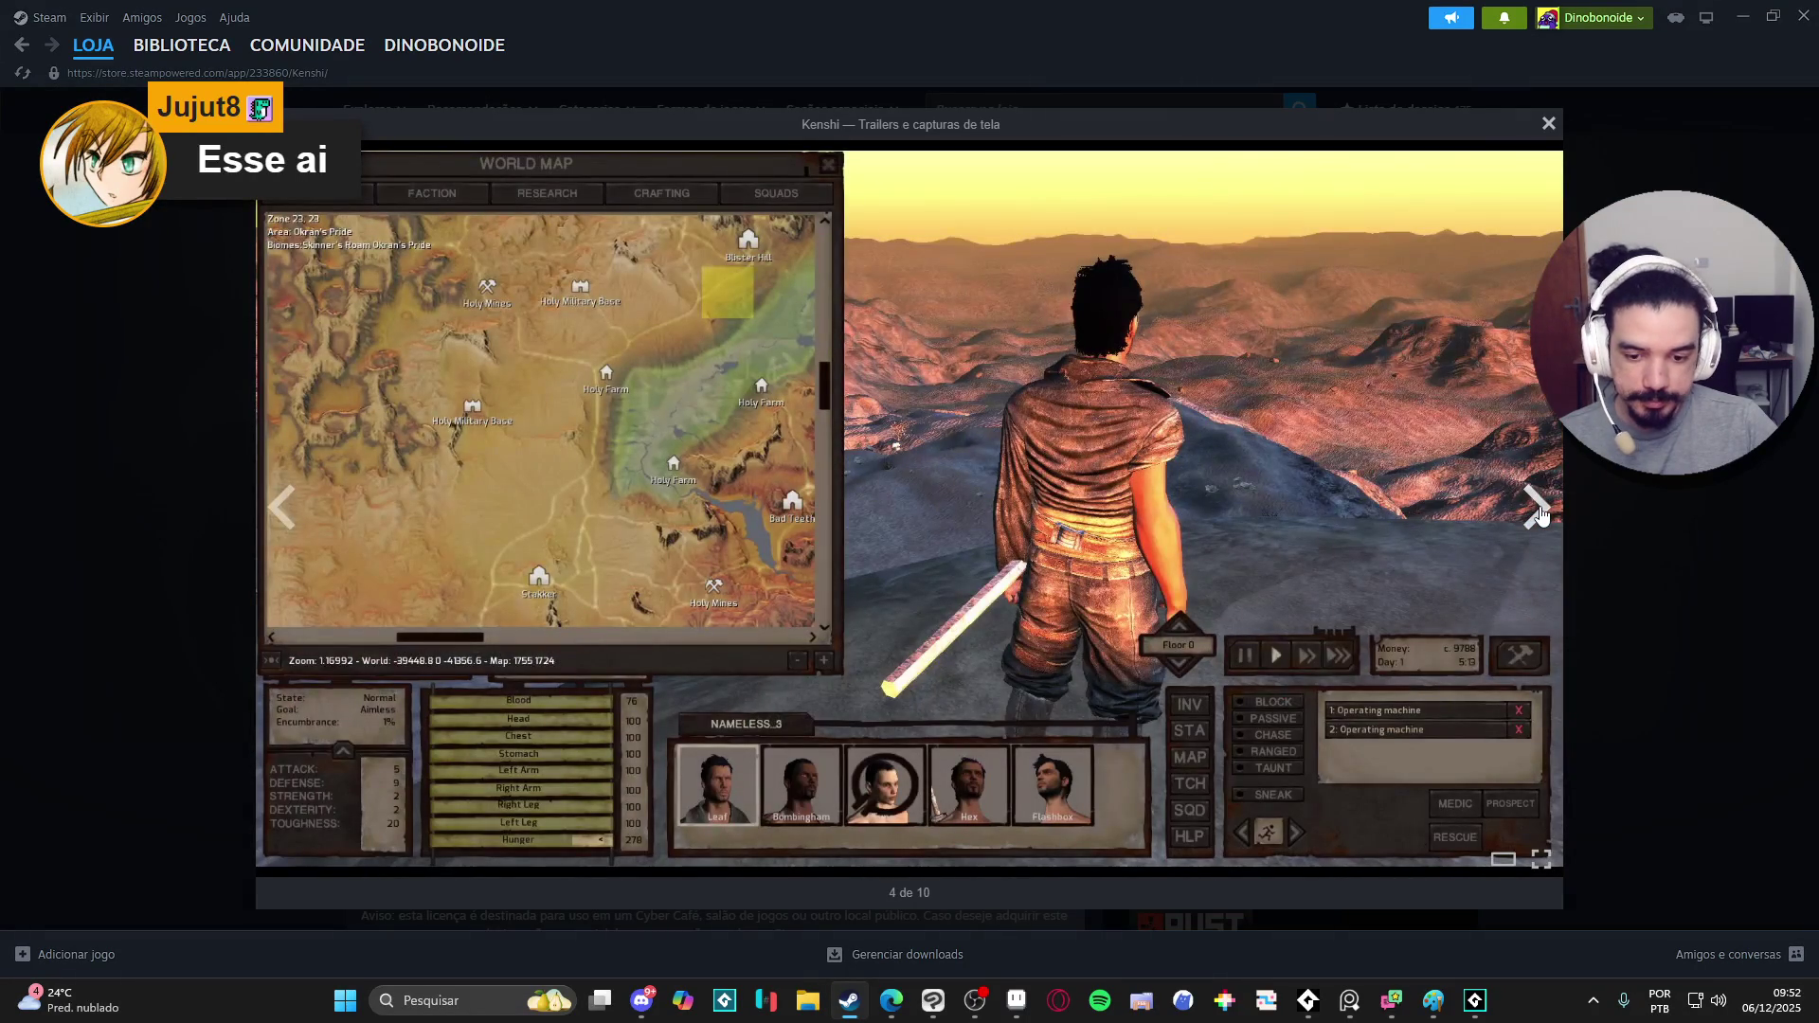
left_click(1537, 508)
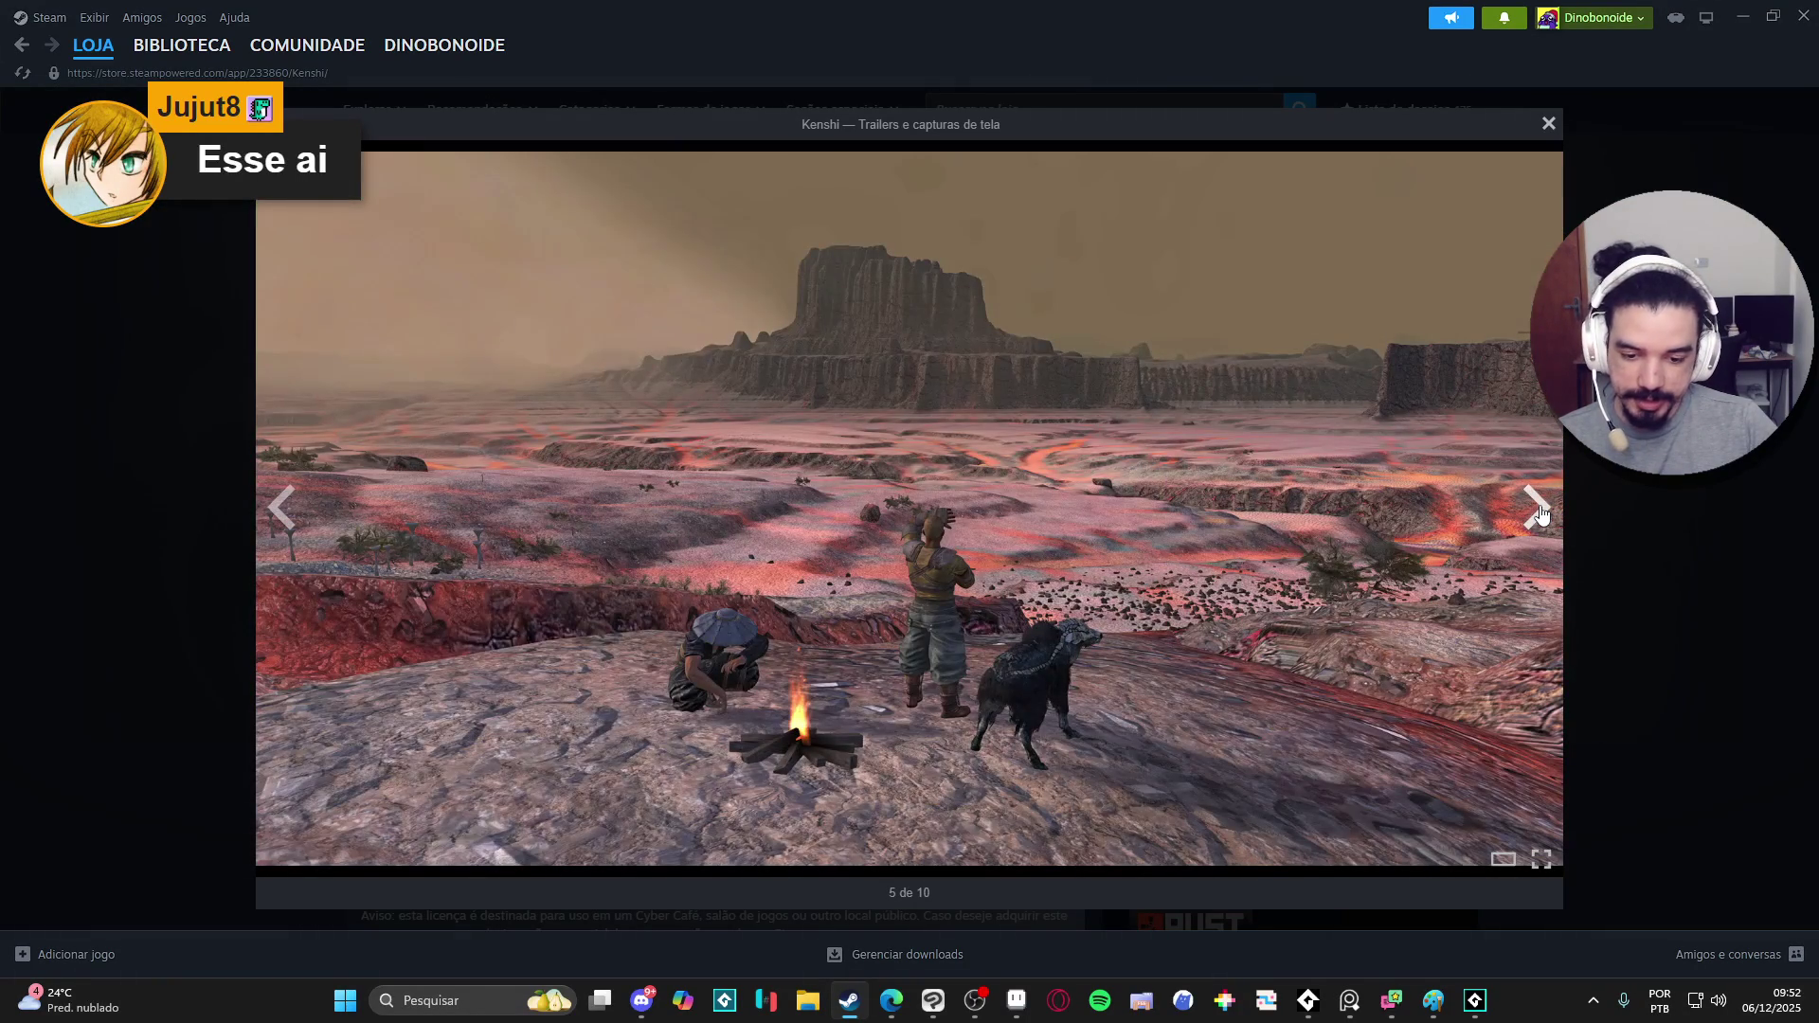
left_click(1539, 509)
left_click(1537, 508)
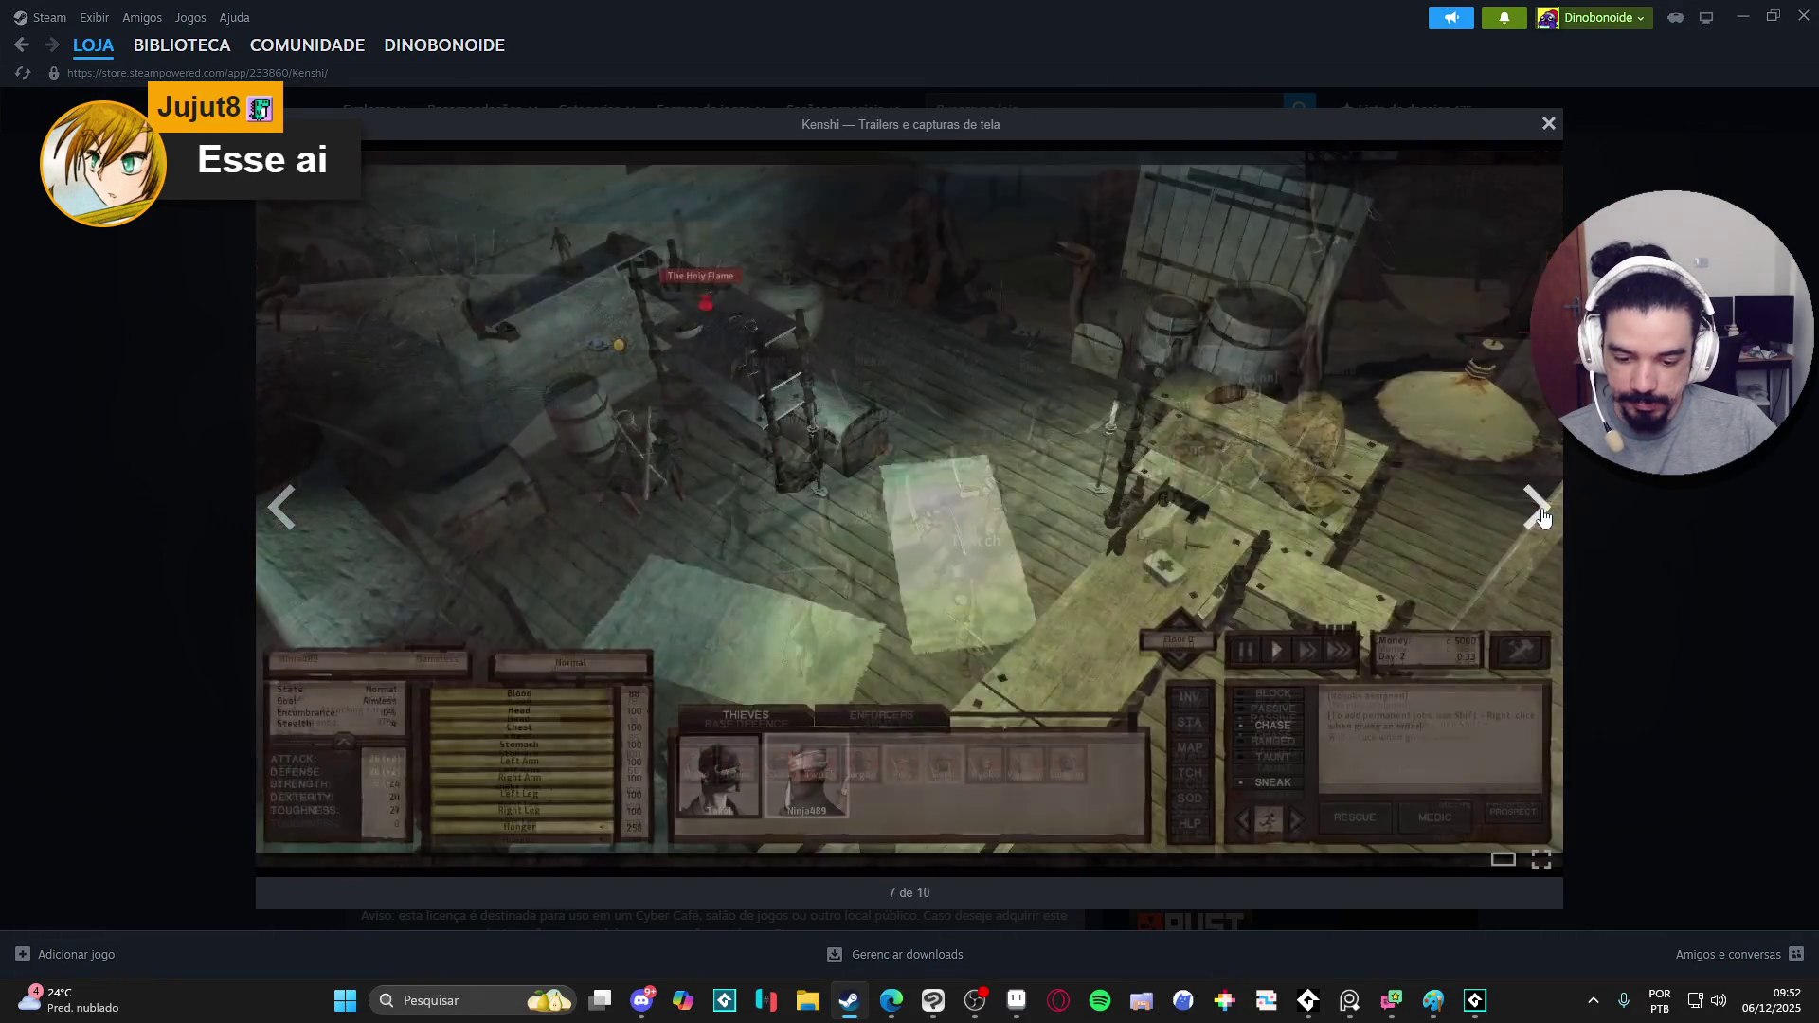
left_click(1537, 510)
left_click(1536, 508)
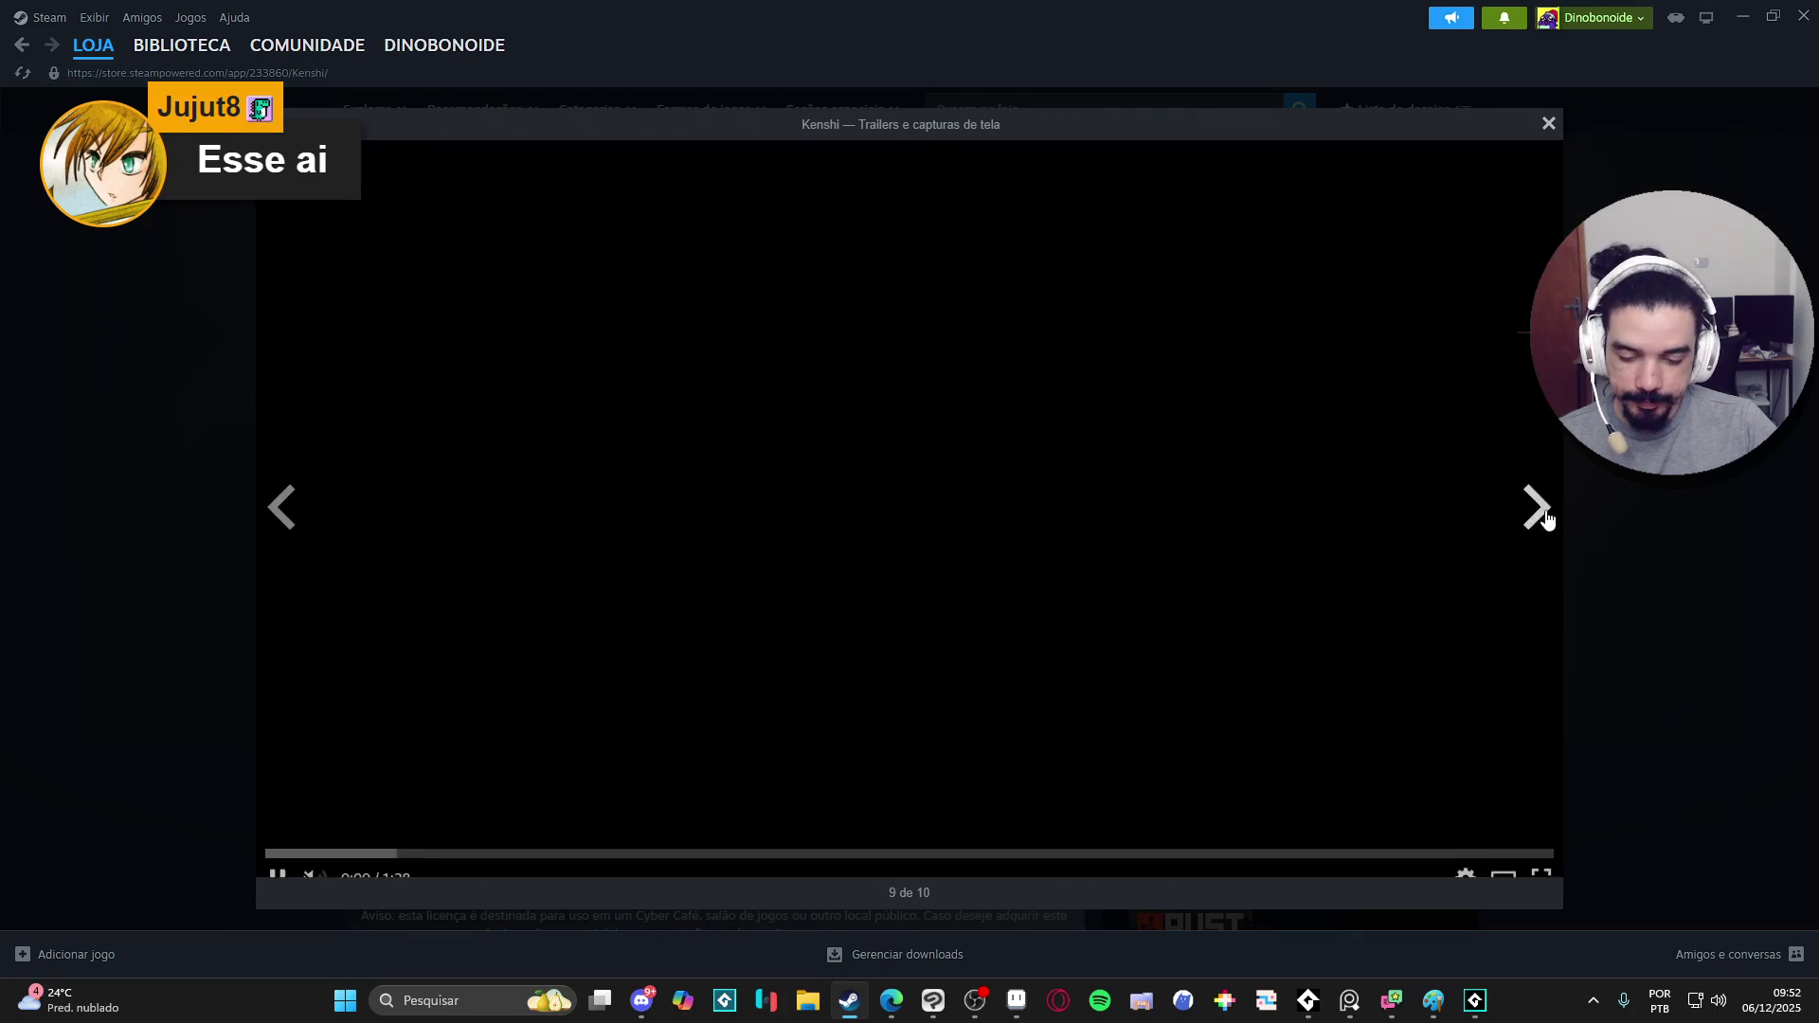
left_click(1702, 504)
scroll(1693, 498, "down", 3)
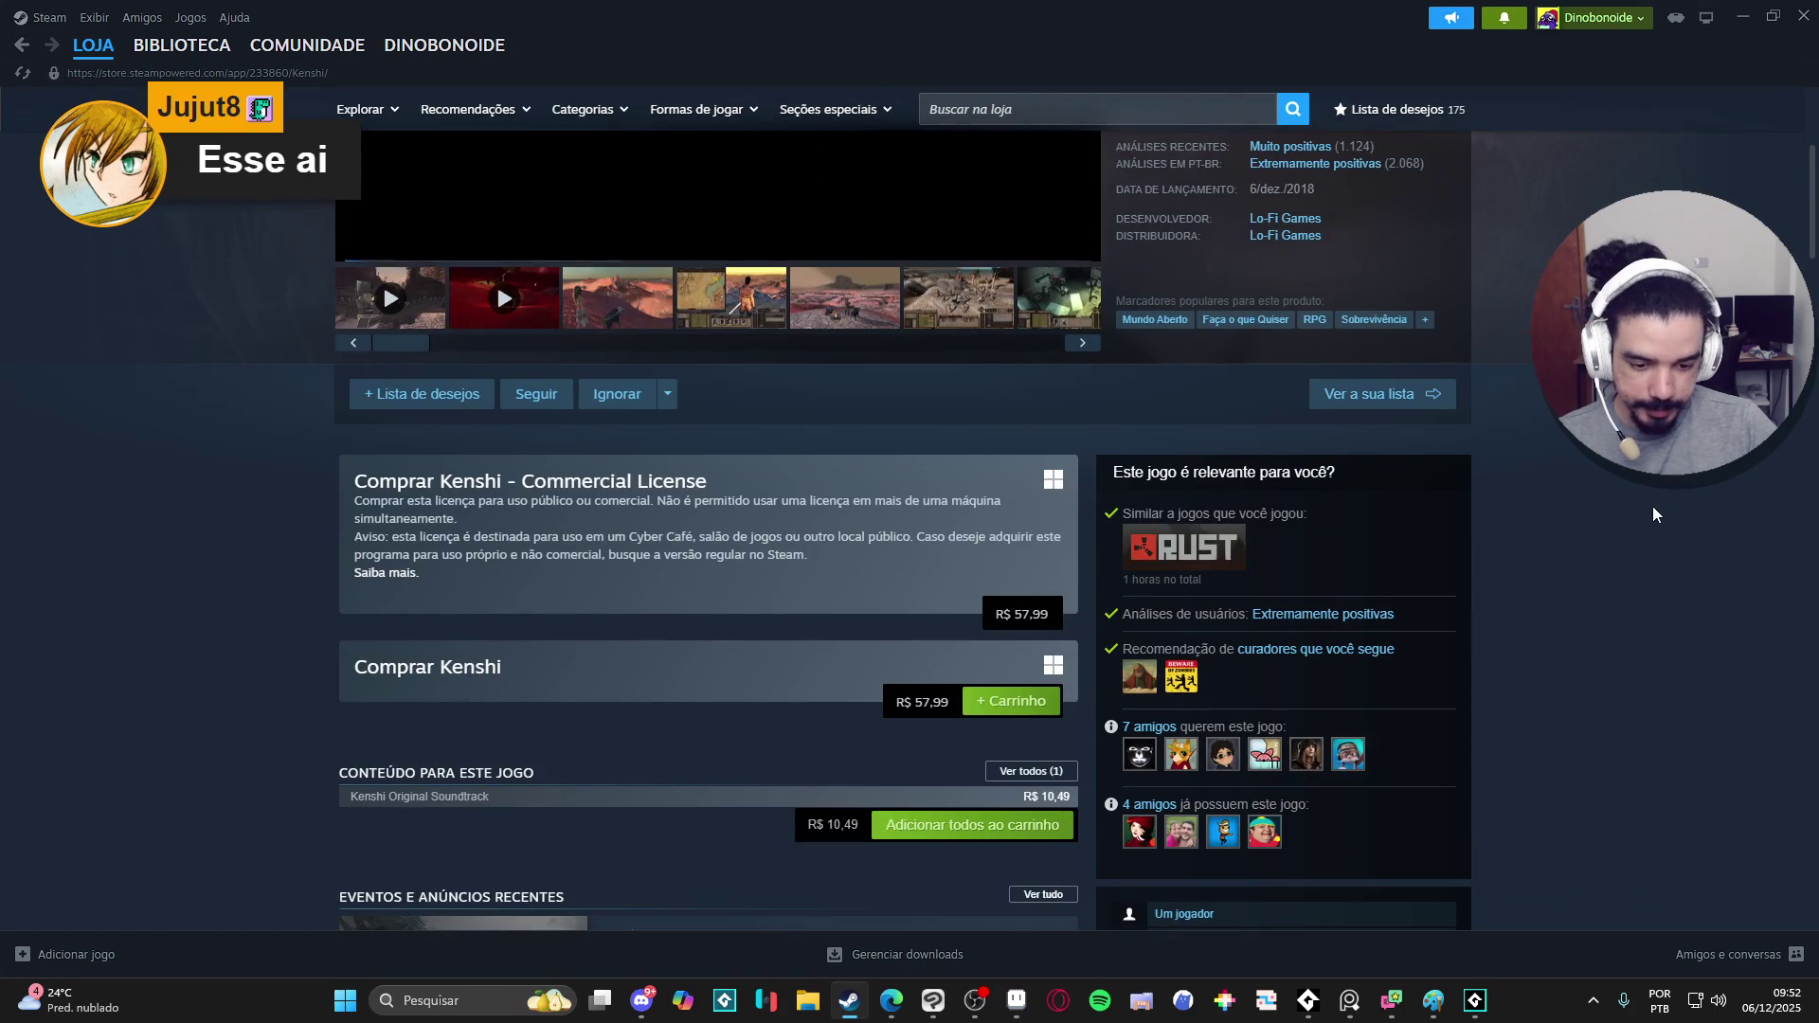
scroll(1653, 506, "up", 2)
scroll(1651, 506, "down", 1)
scroll(1649, 506, "down", 3)
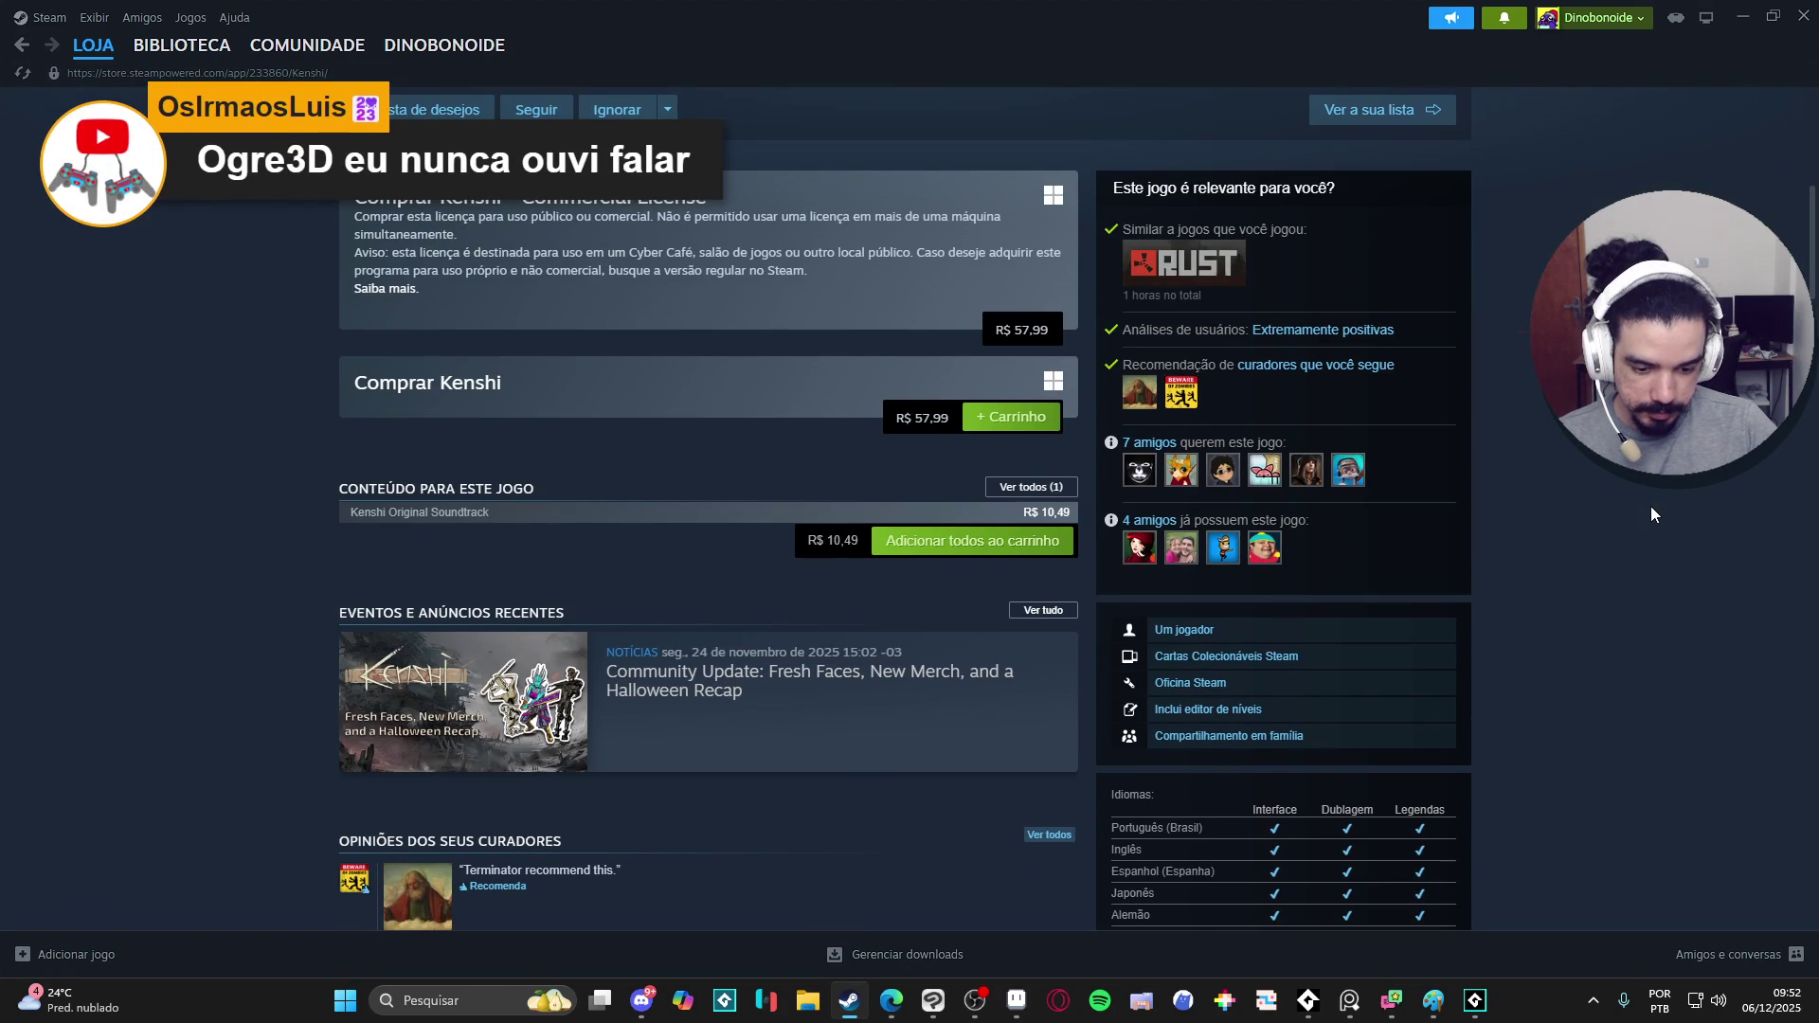
scroll(1649, 506, "down", 1)
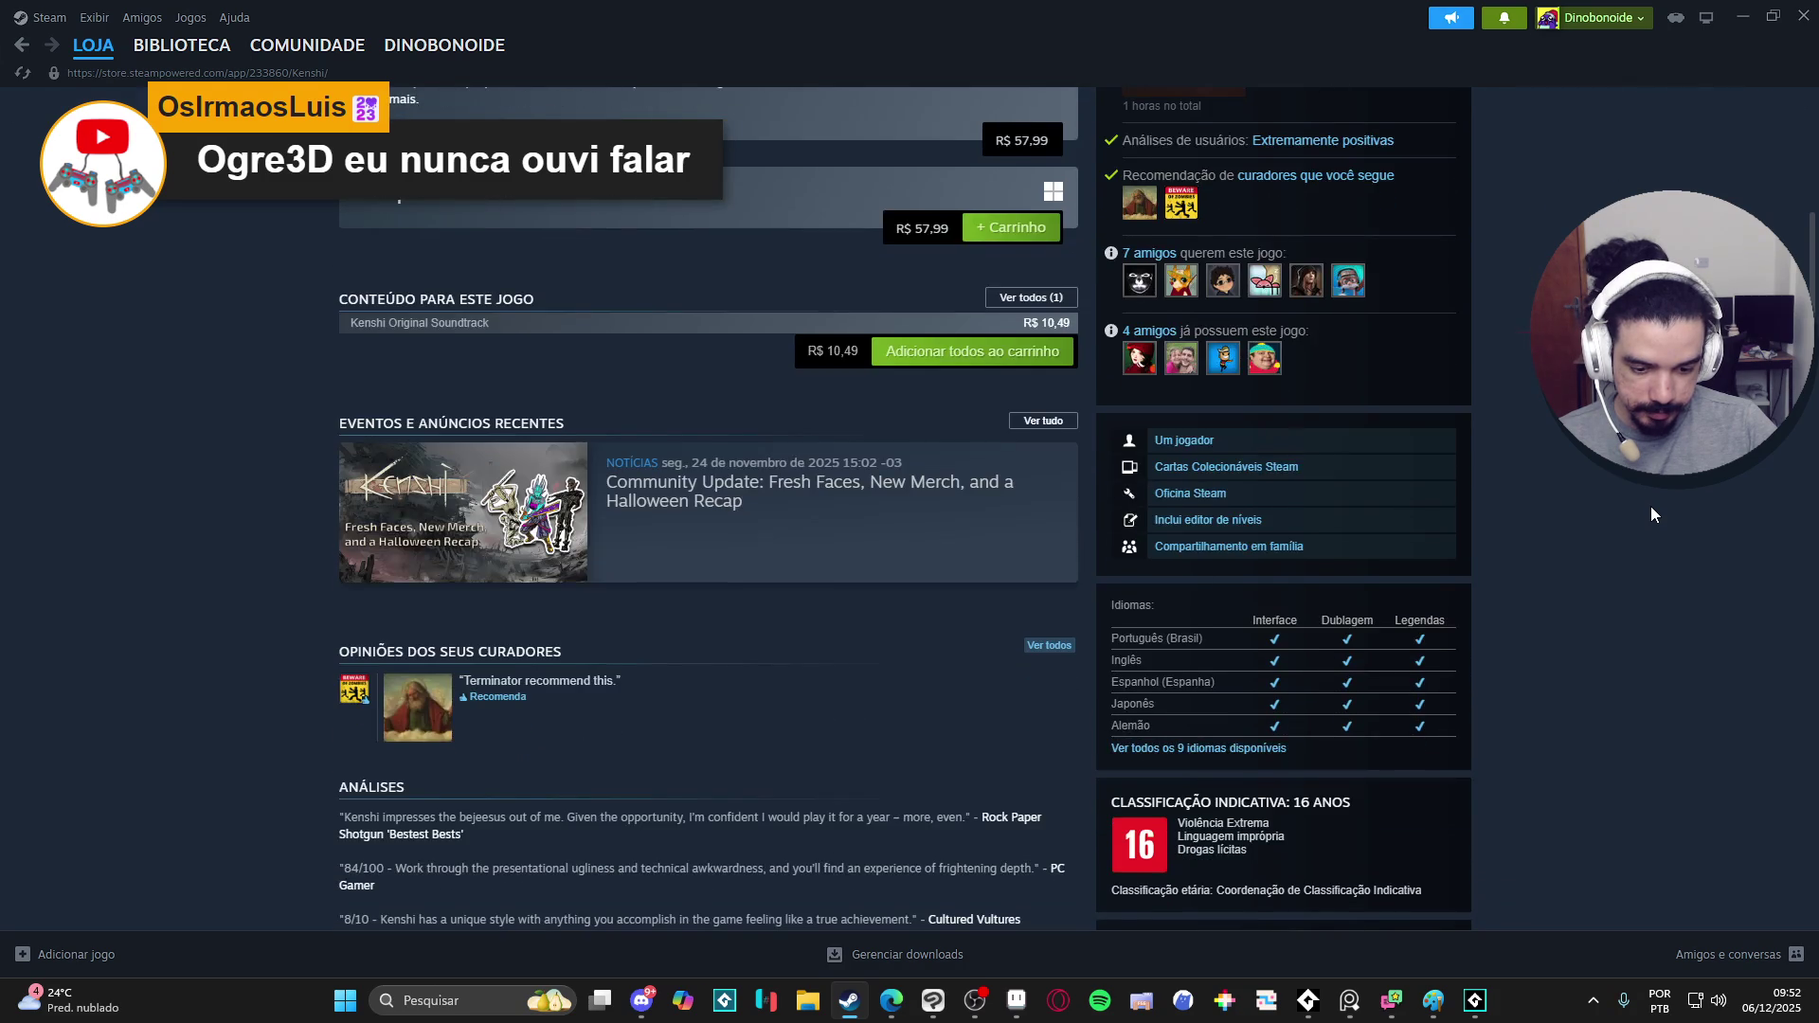
scroll(1649, 507, "up", 5)
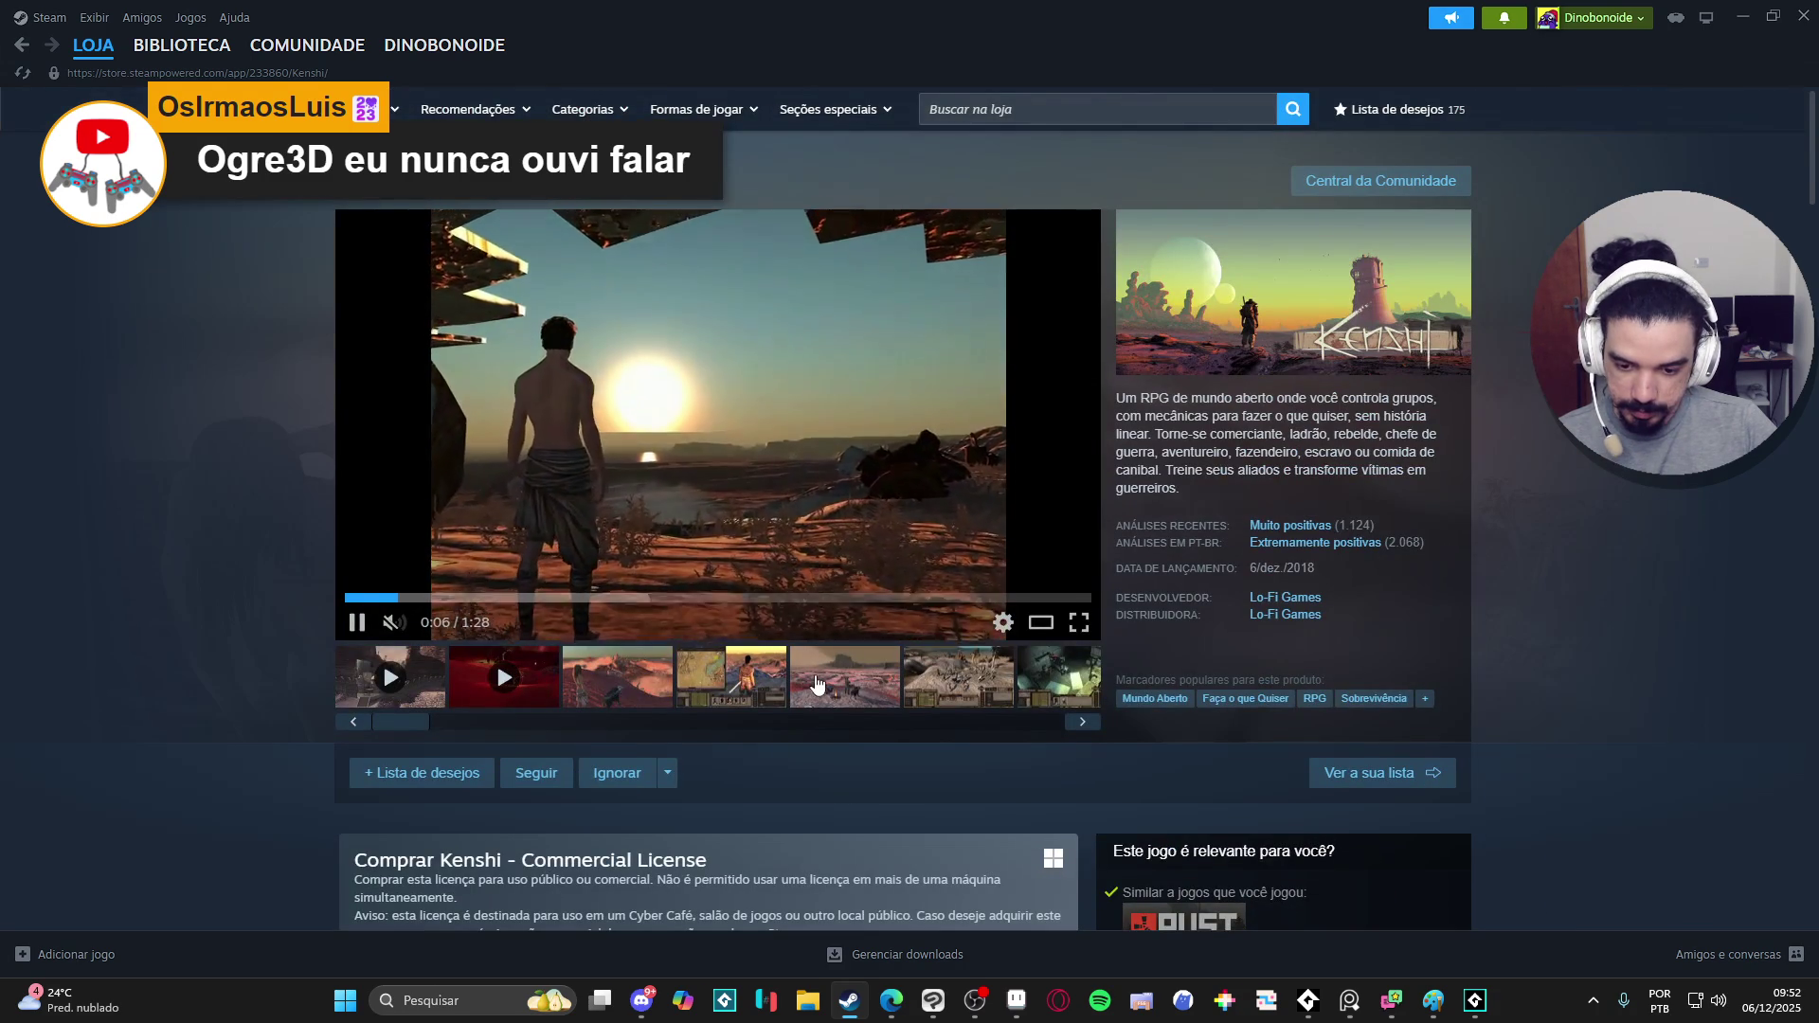
- View a Kenshi screenshot full screen and exit back to the store page
left_click(818, 682)
left_click(1078, 623)
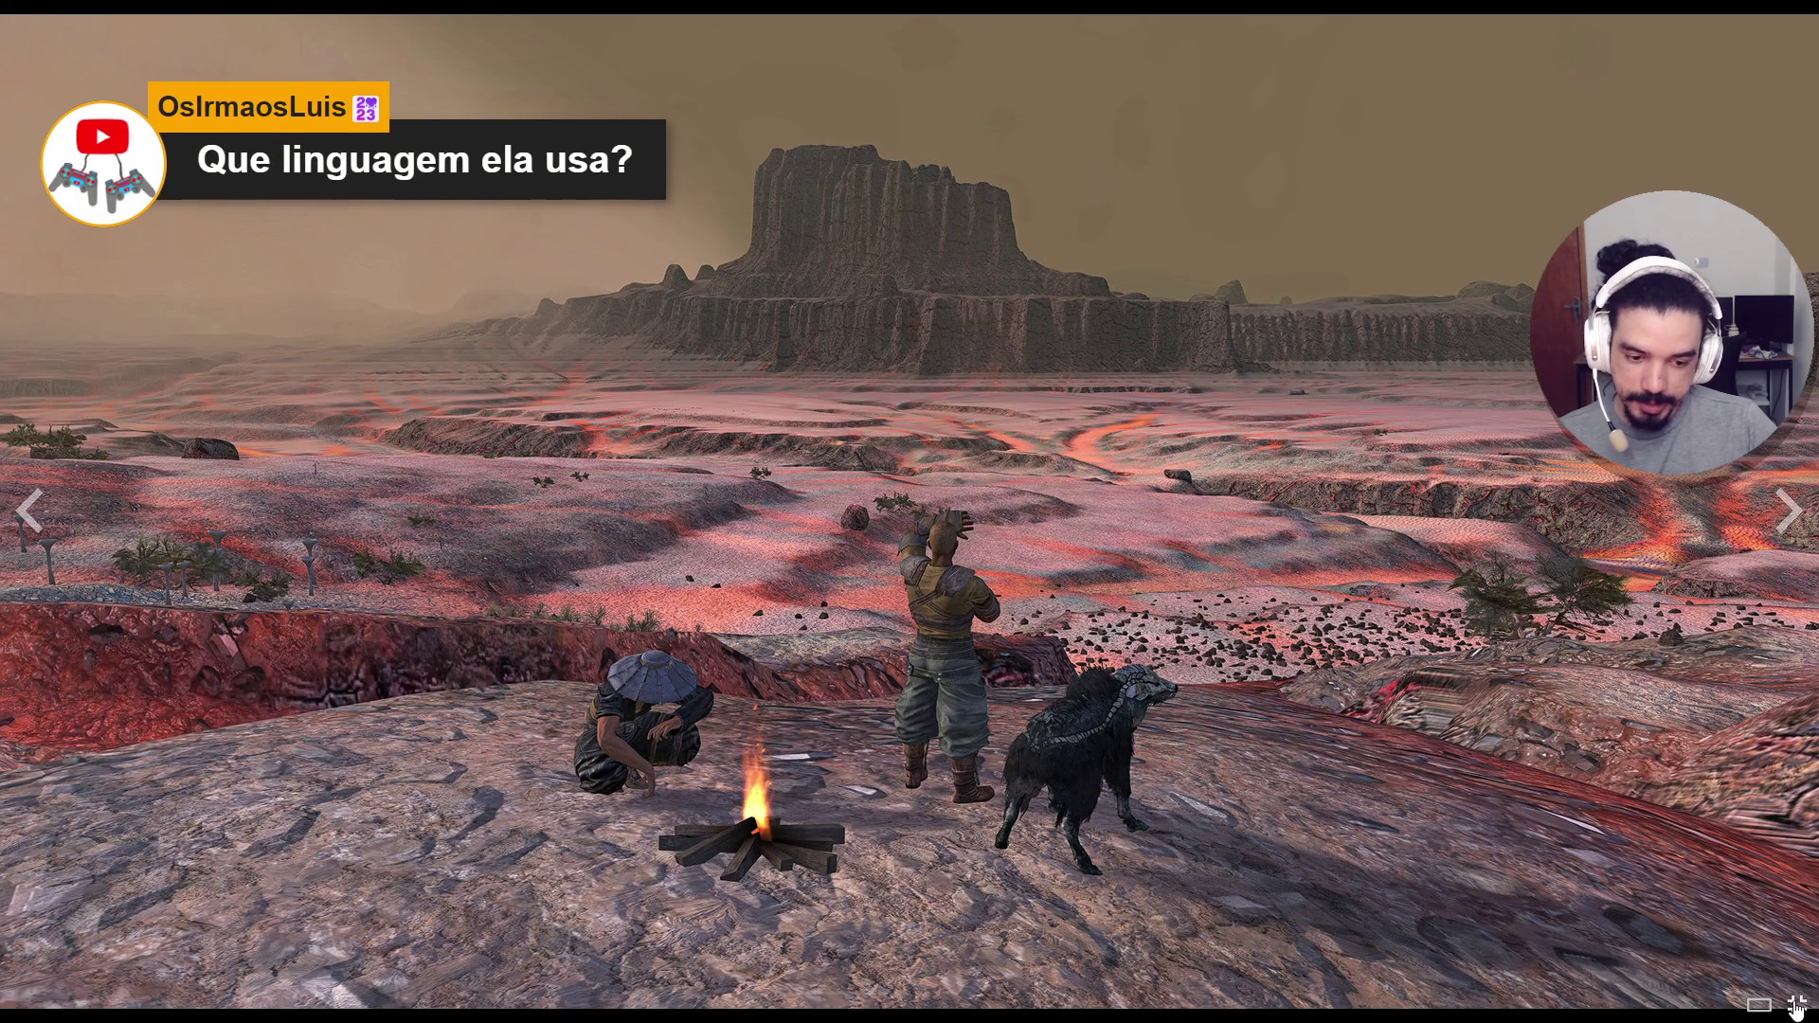
mouse_move(910, 513)
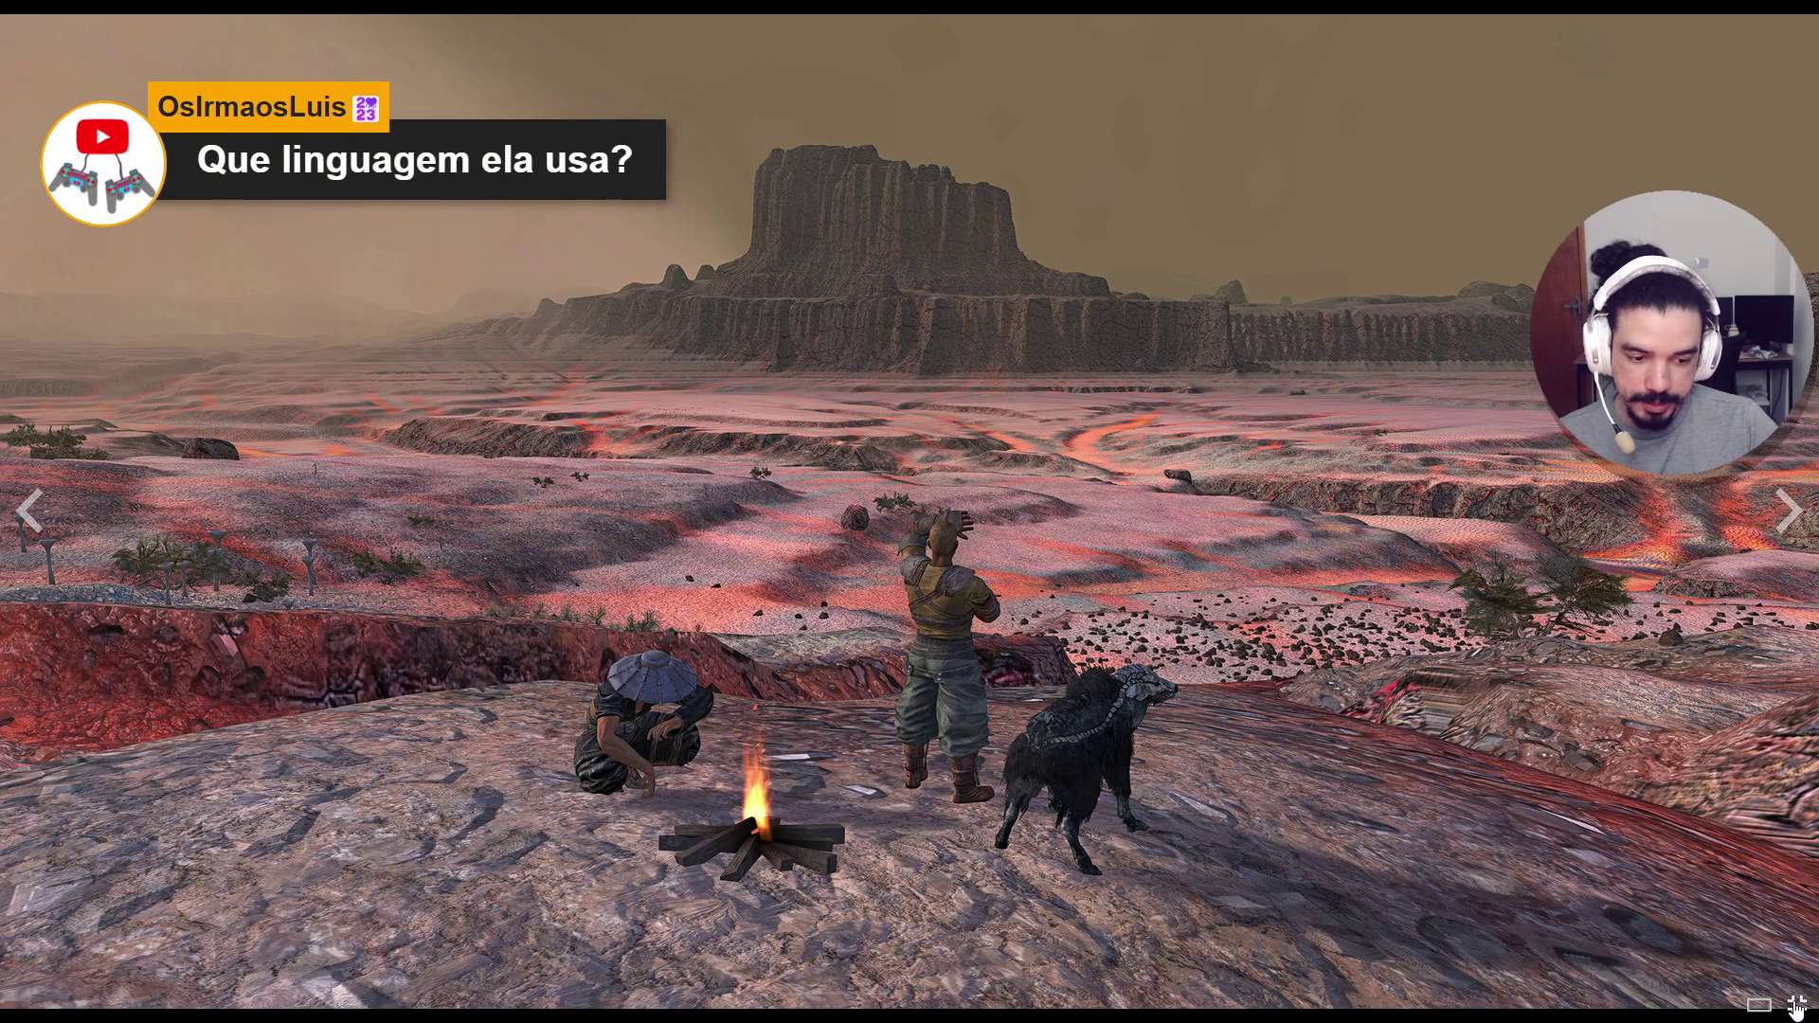
left_click(1796, 1004)
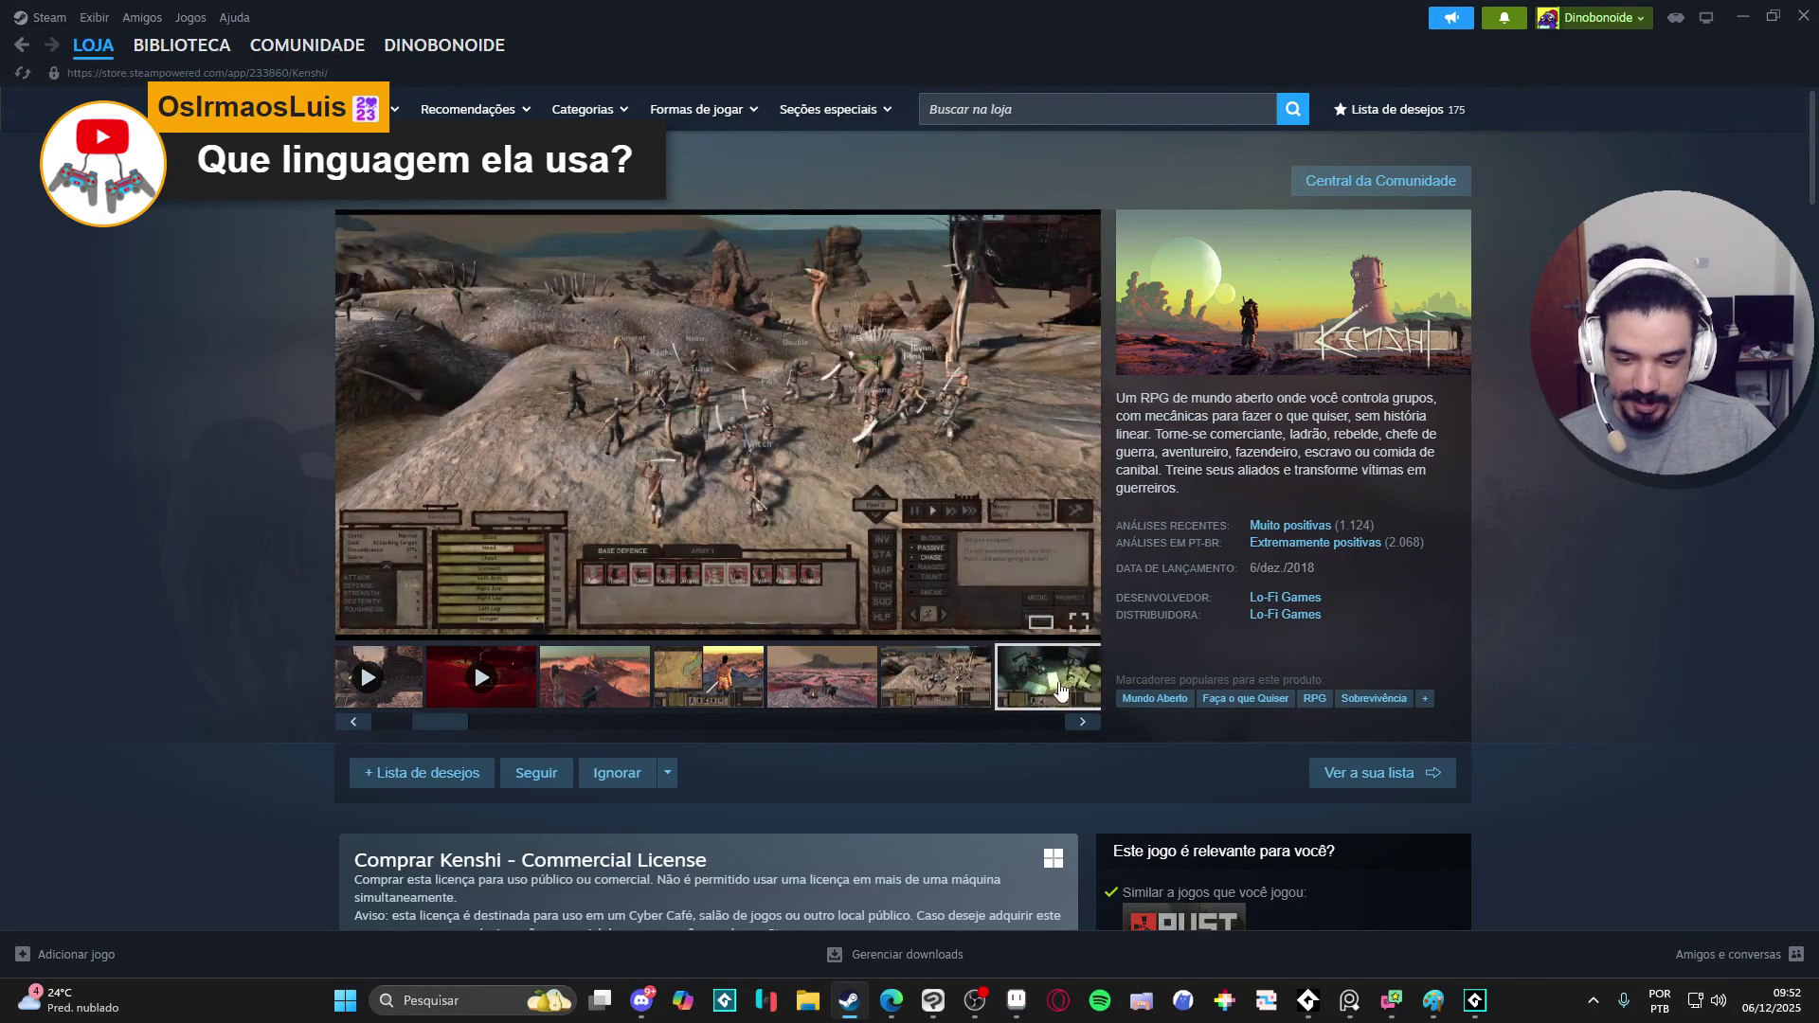
- Browse the fortress screenshot and trailer, then minimise Steam to return to Clip Studio Paint
left_click(792, 679)
left_click(933, 678)
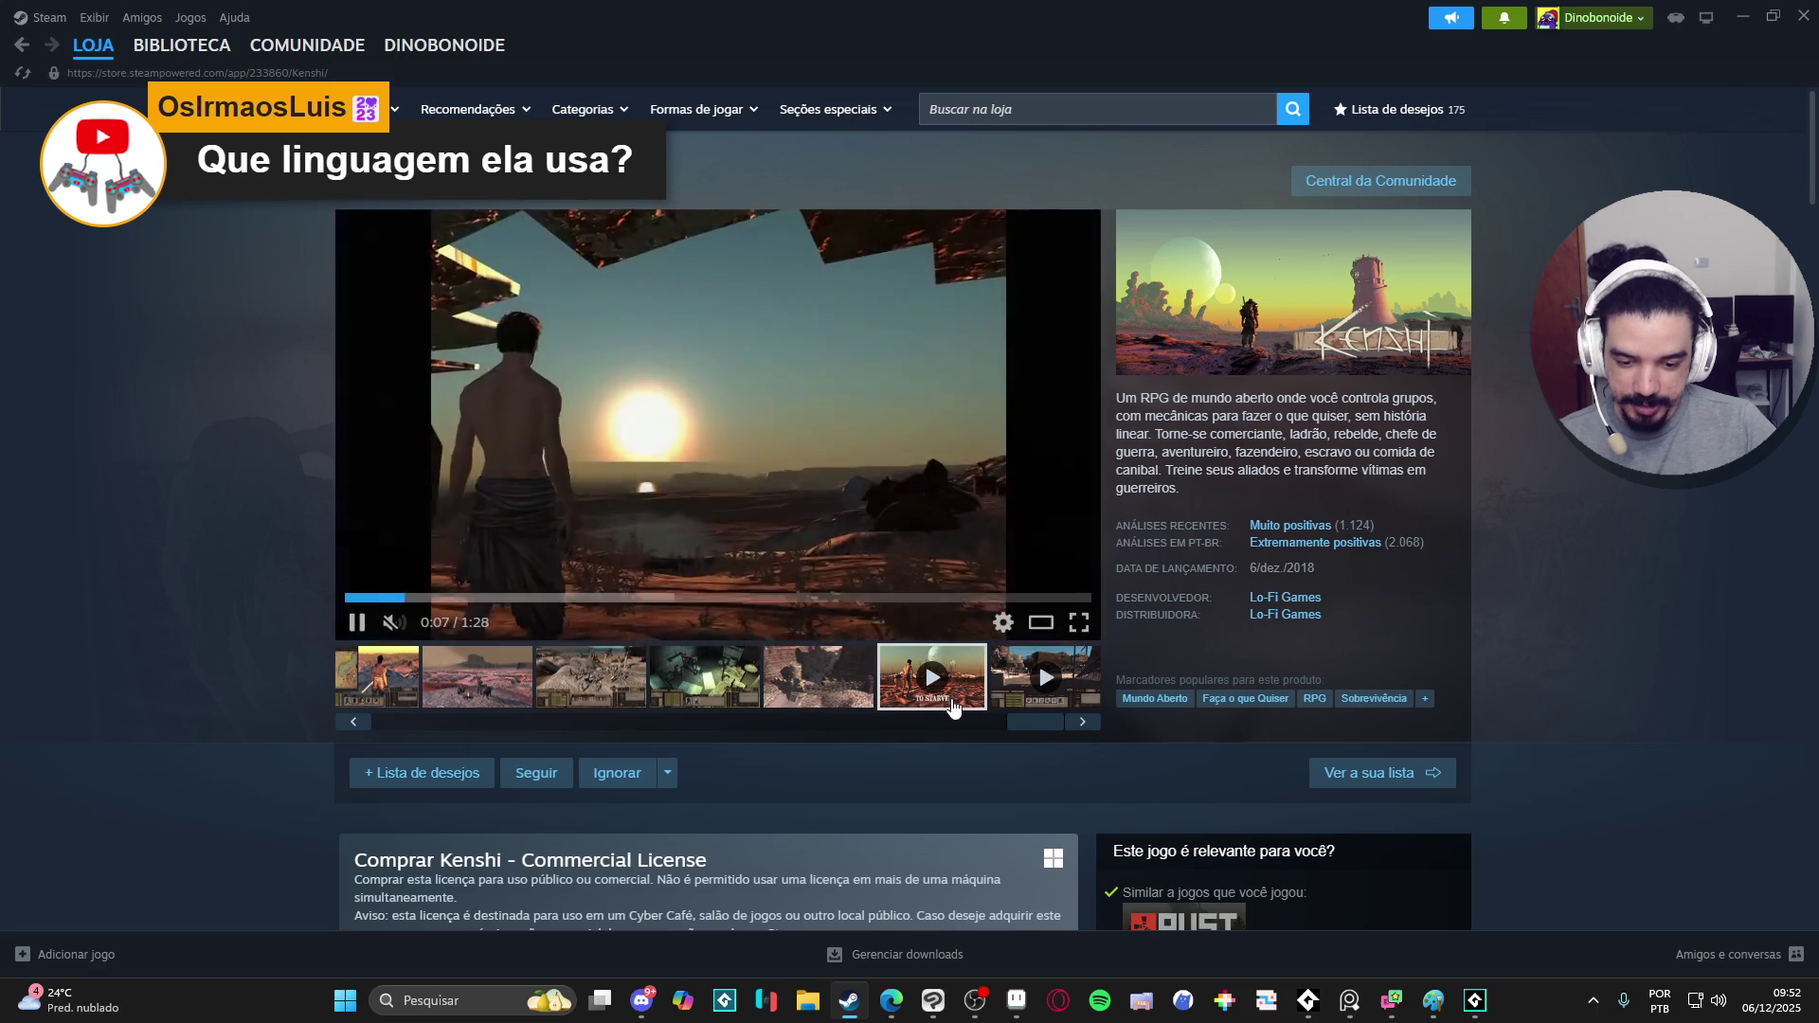
left_click(818, 676)
left_click(917, 693)
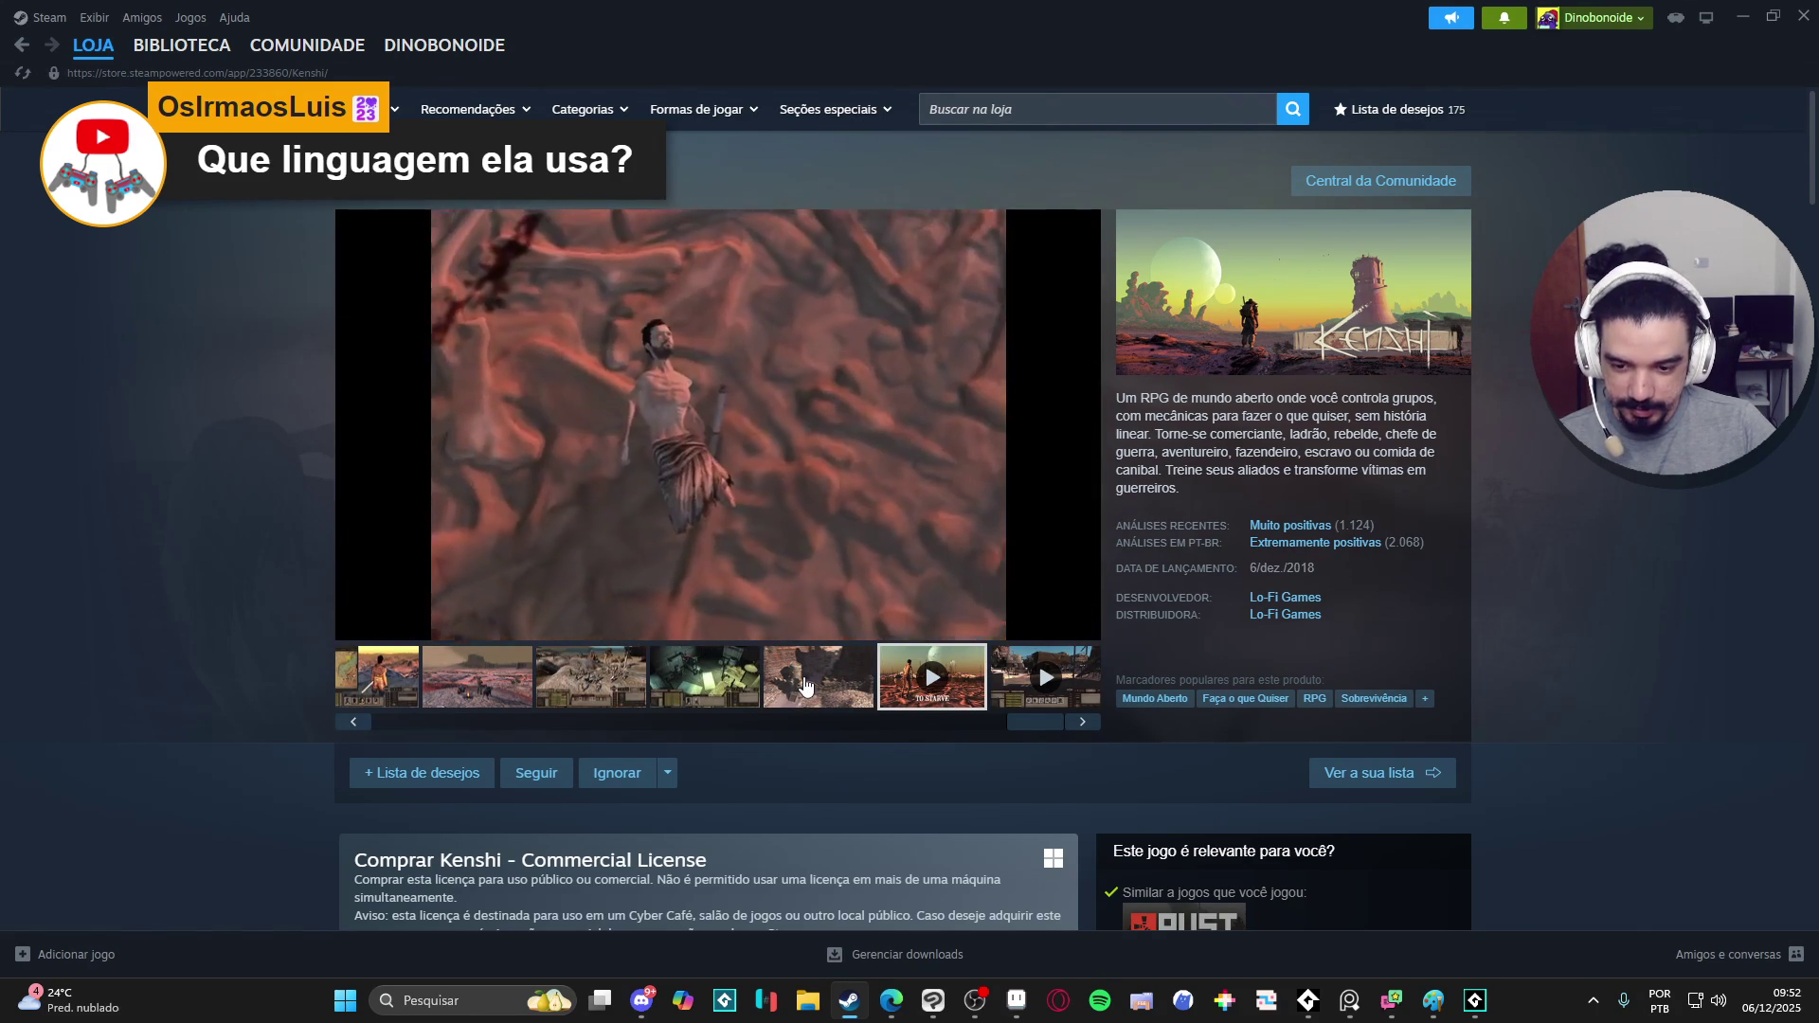
left_click(806, 687)
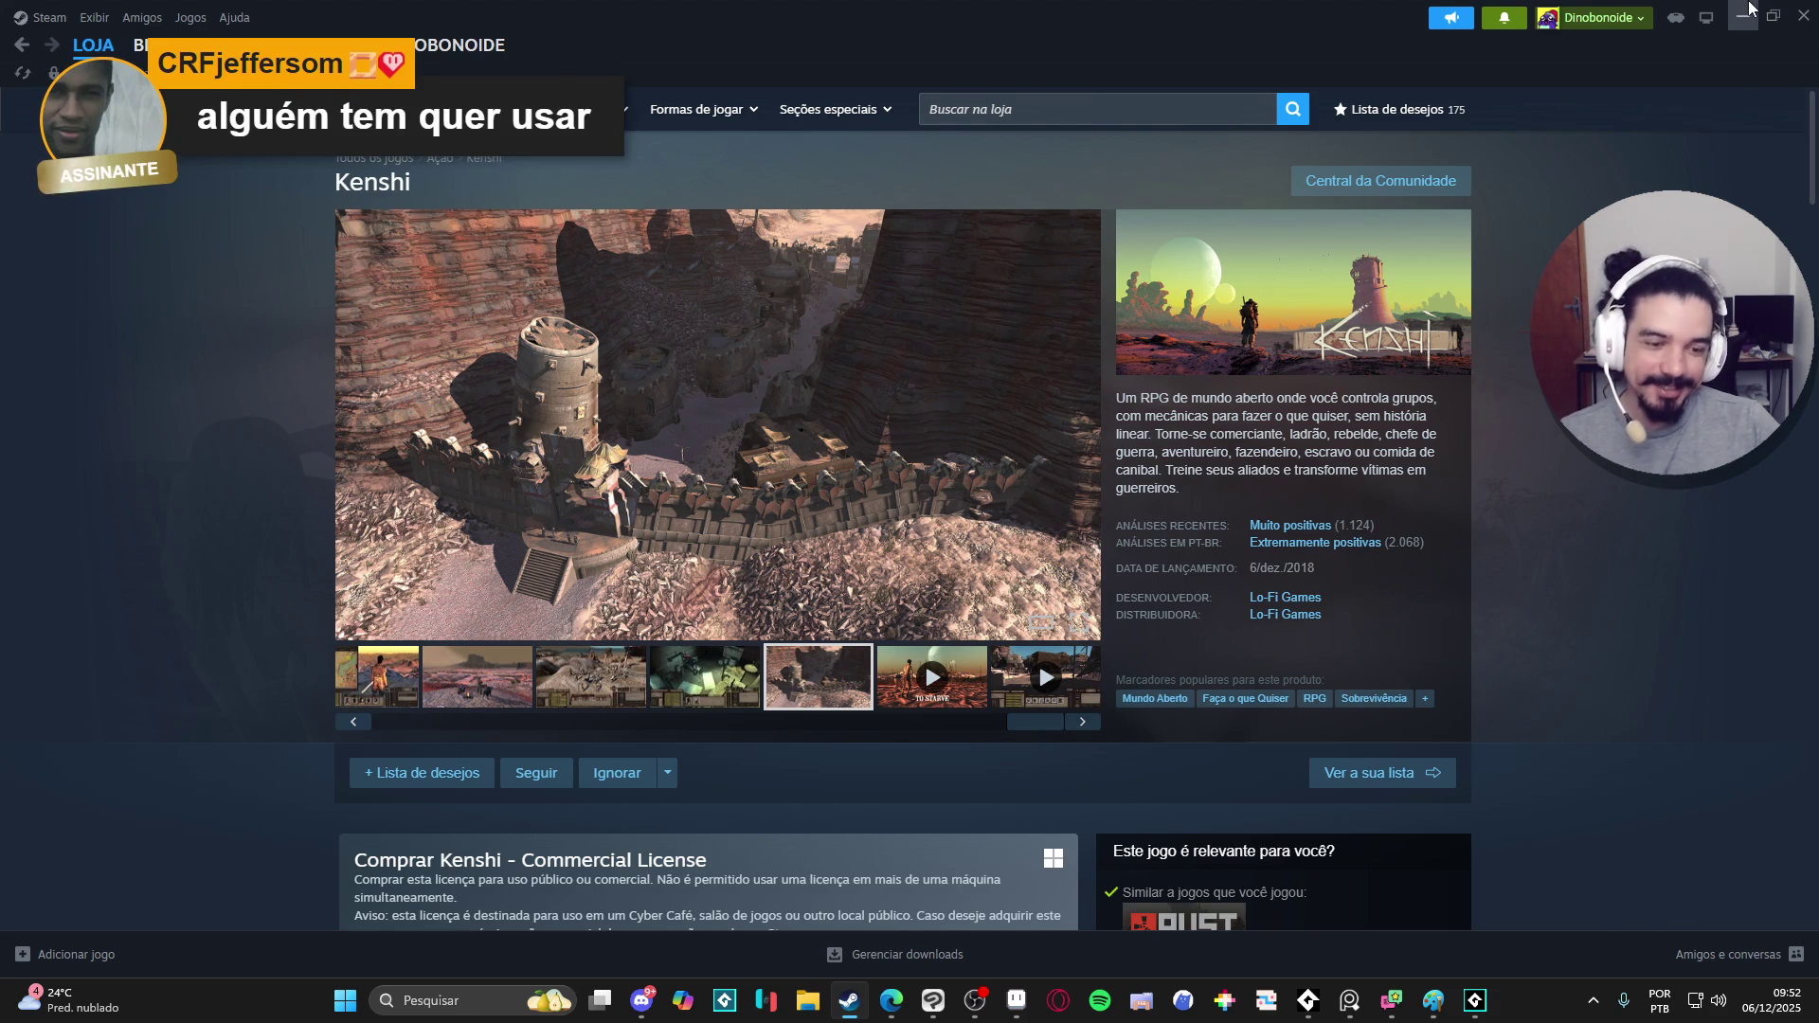
left_click(1745, 15)
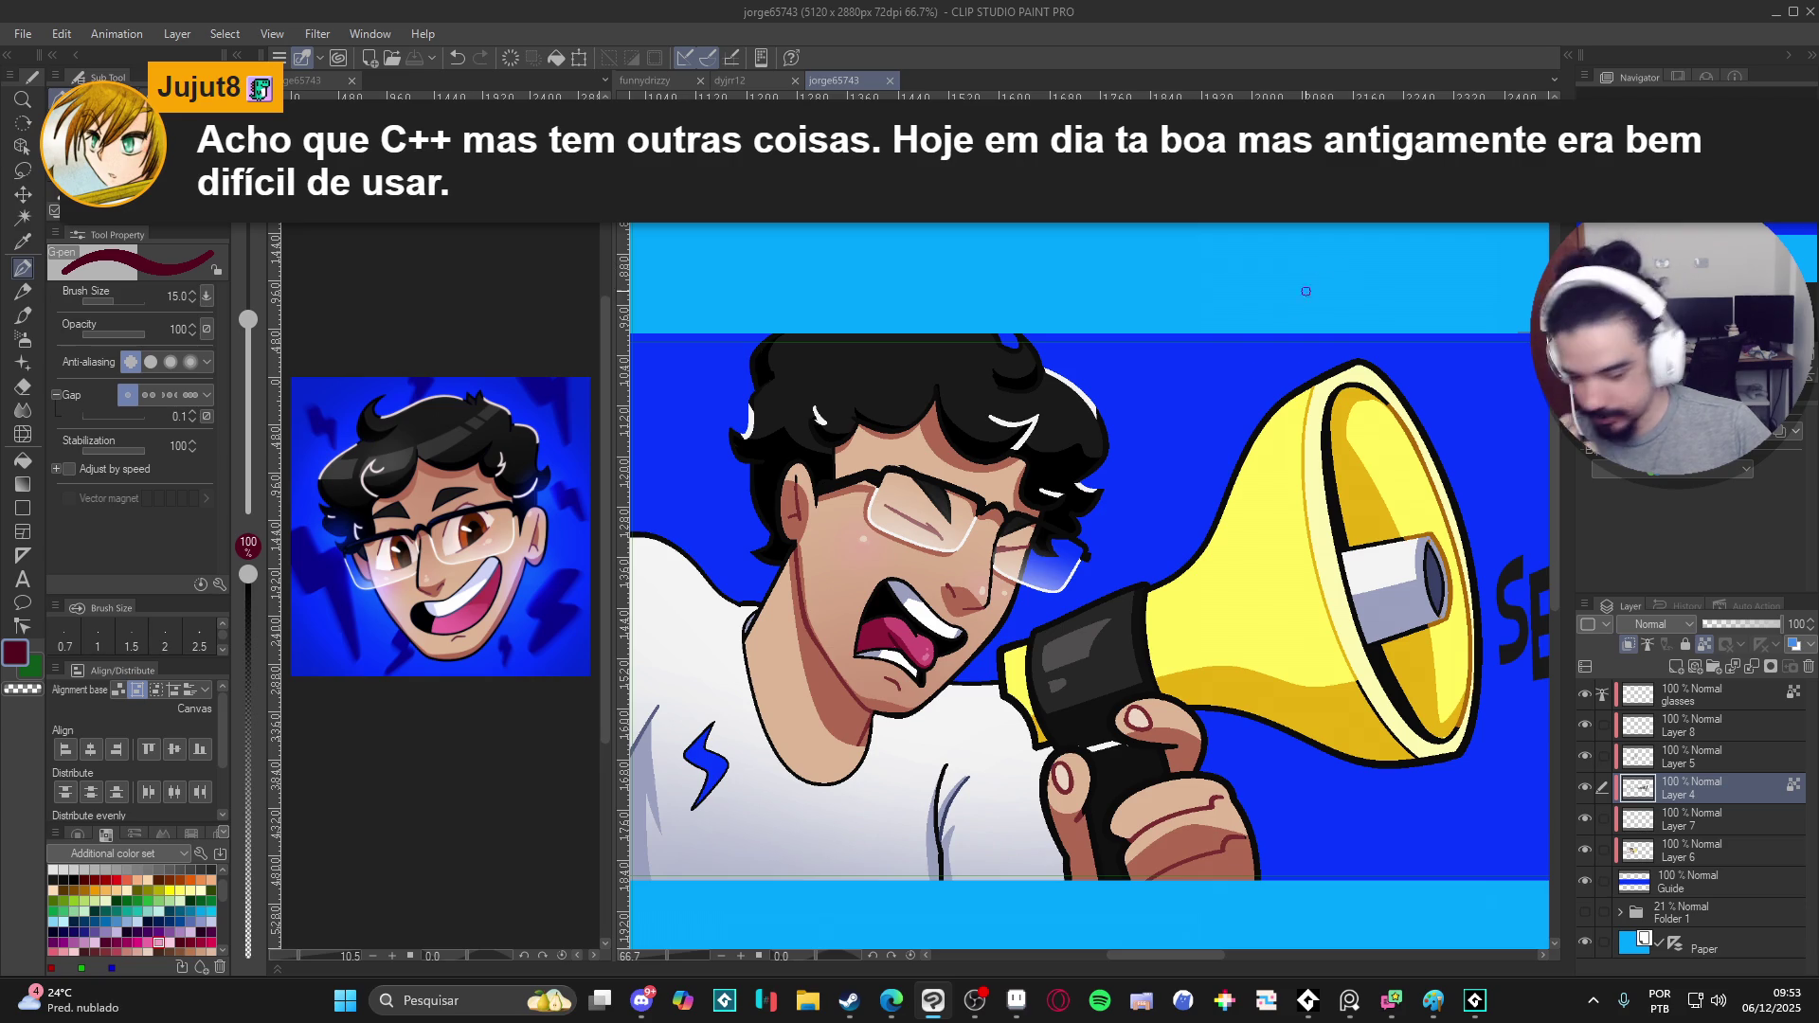
scroll(1030, 593, "down", 1)
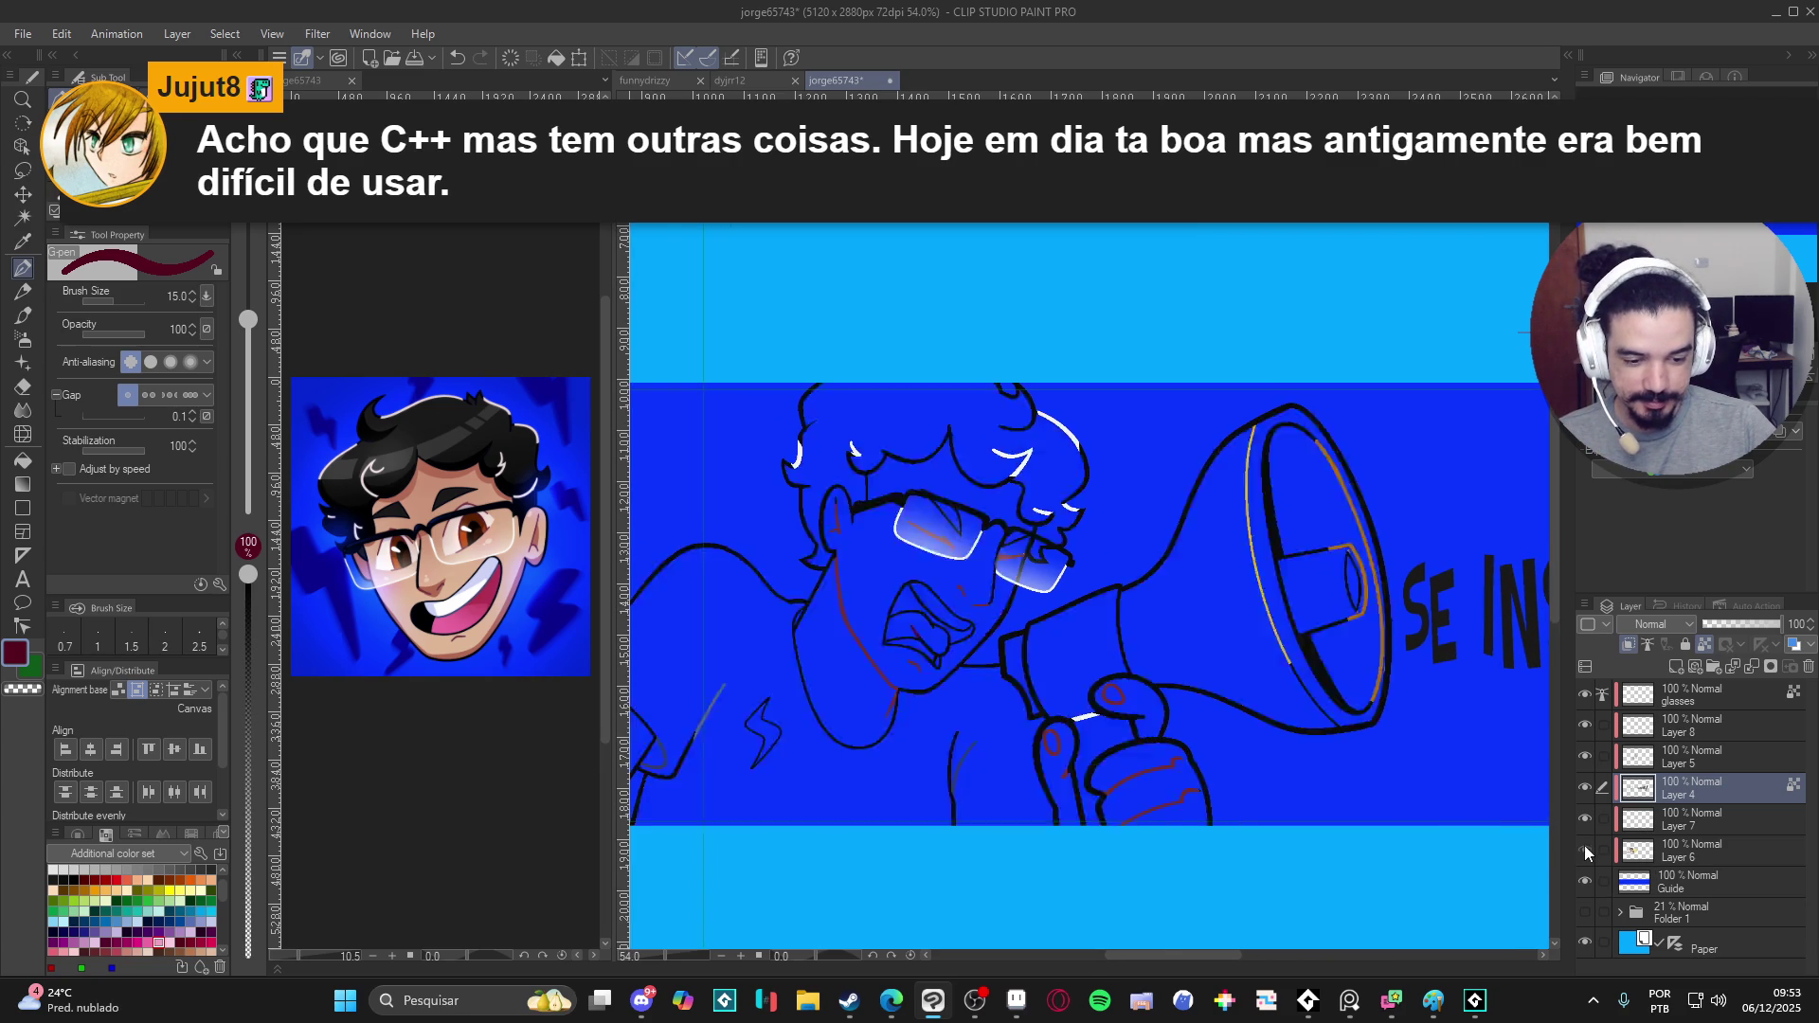
- On Layer 6, auto-select the megaphone's yellow, deselect, and eyedrop that yellow as the G-pen colour
left_click(1585, 848)
key("w")
left_click(1238, 604)
key("ctrl+d")
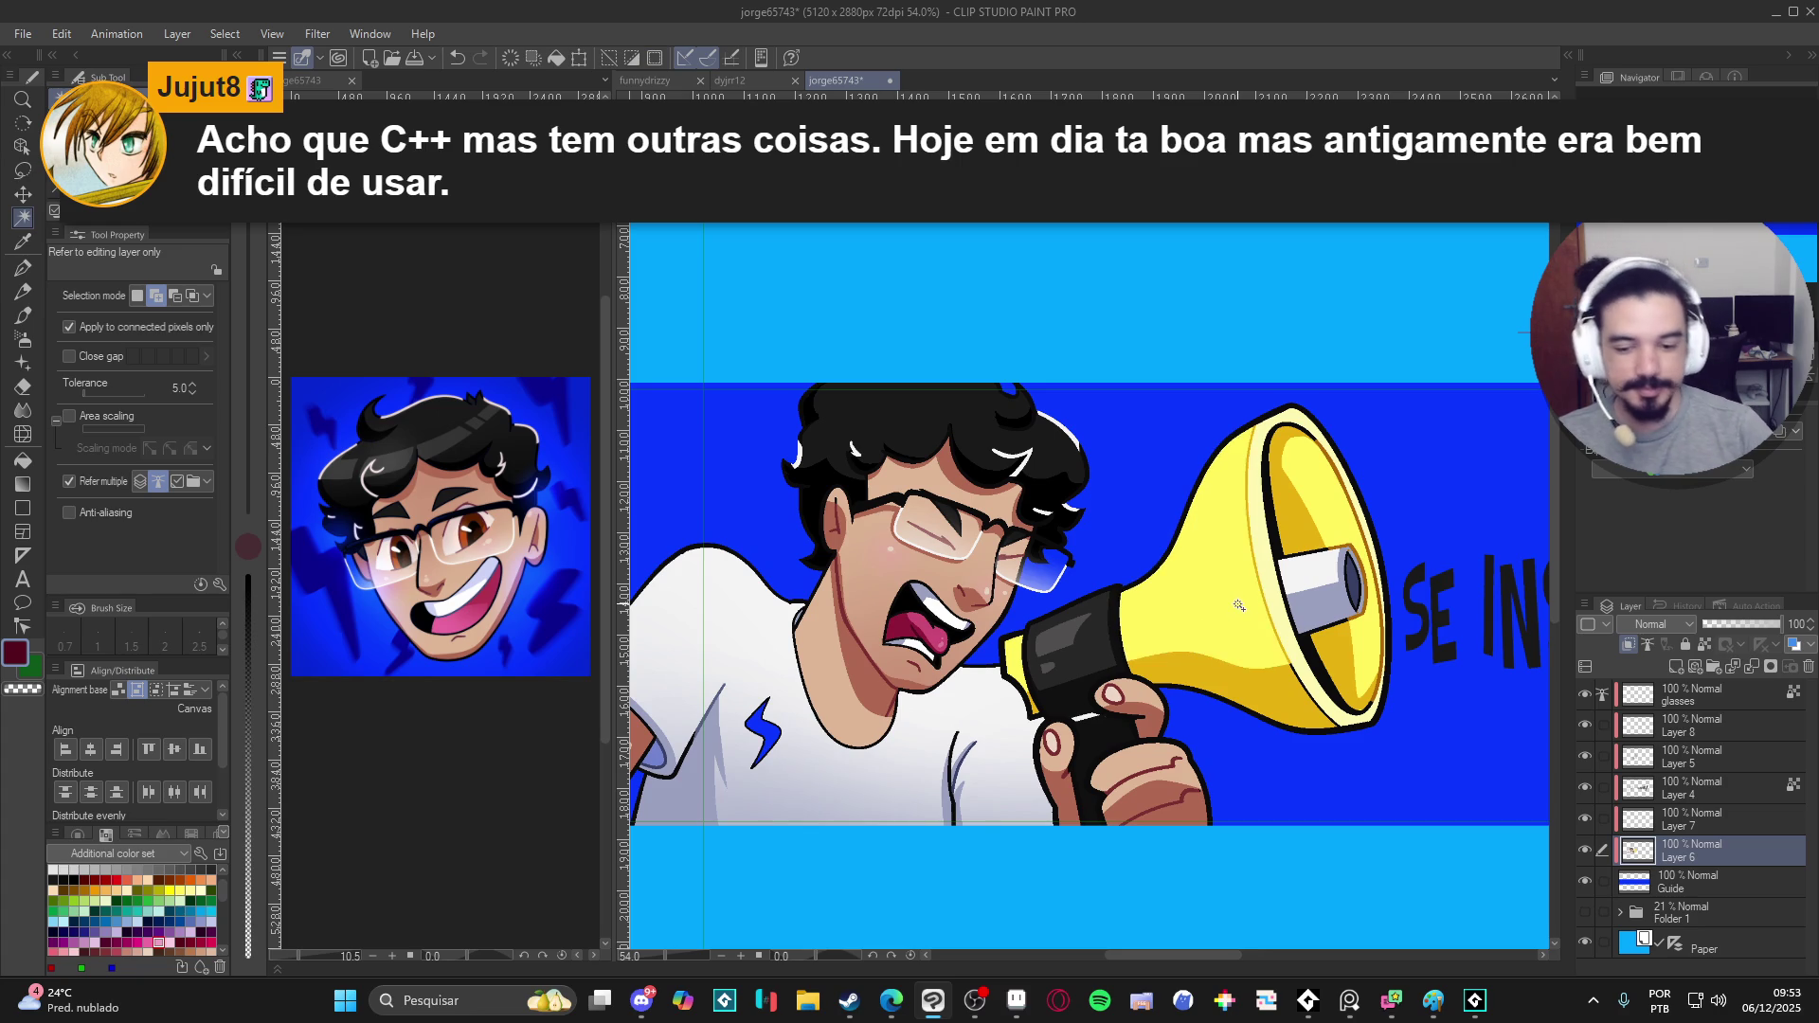
key("p")
left_click(1244, 519, "alt")
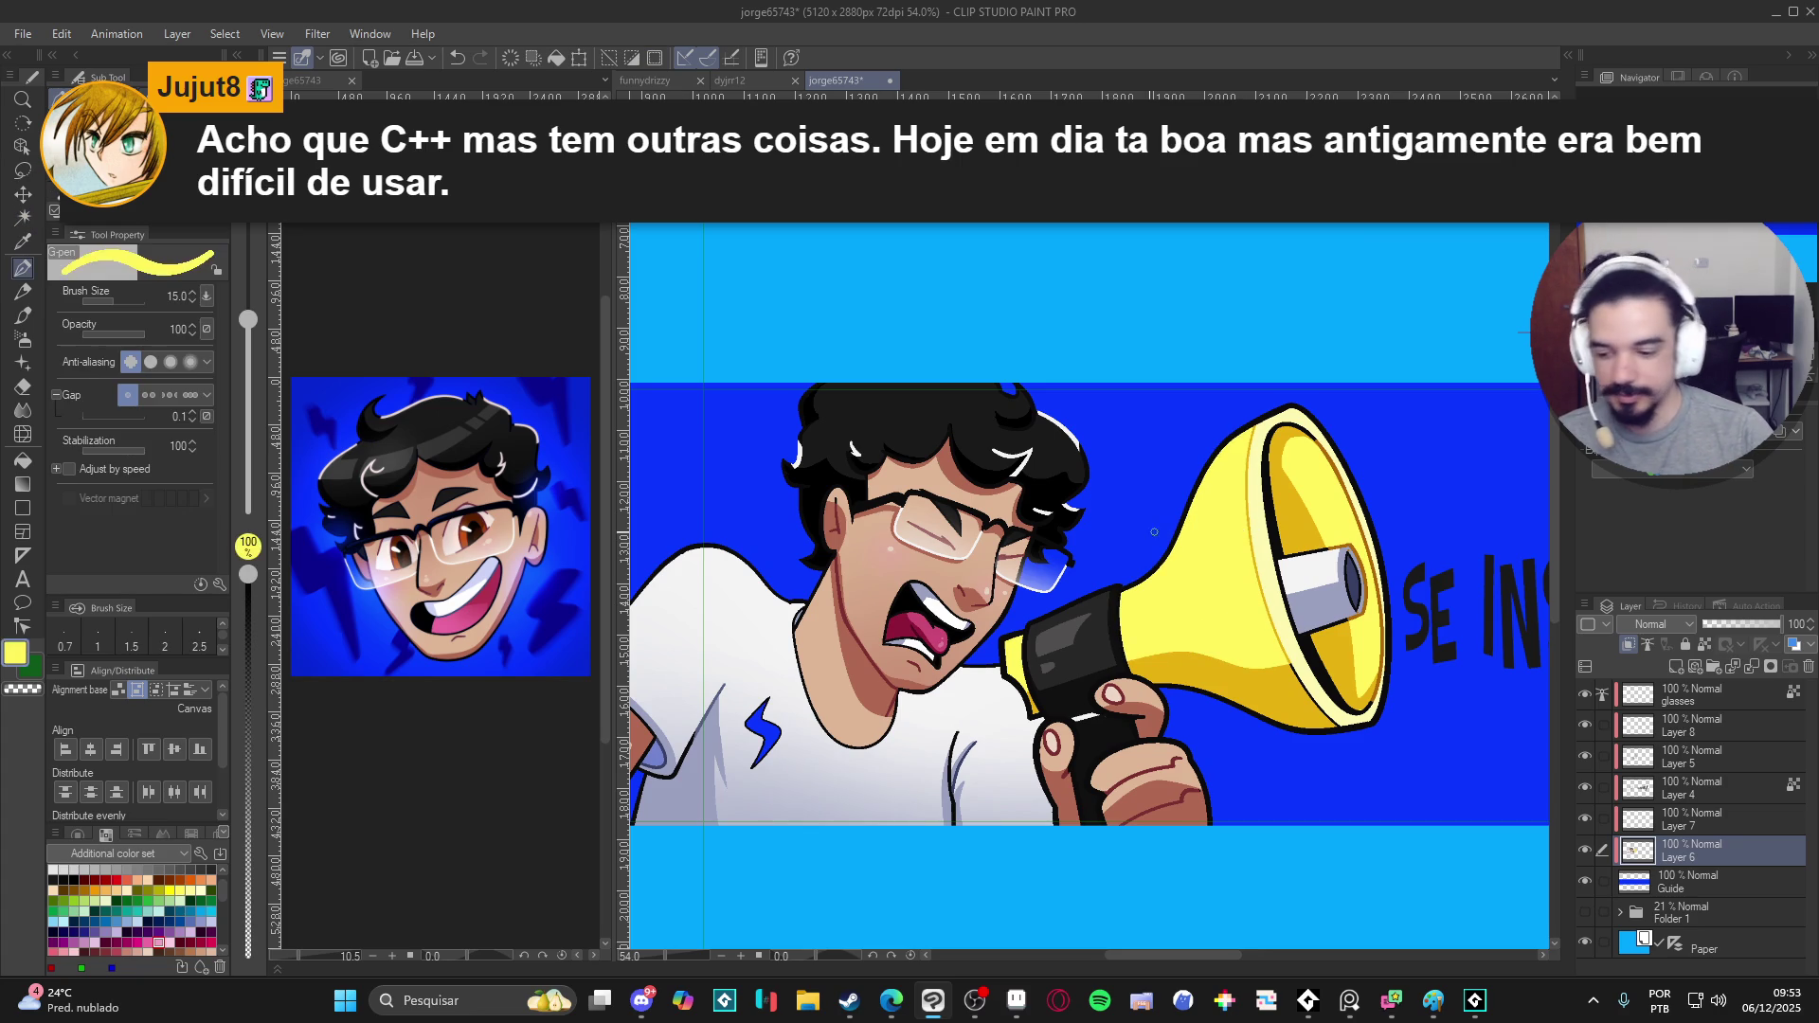
- Set the pen colour to a pale, almost white cream in Color settings for the bell highlight
left_click(16, 653)
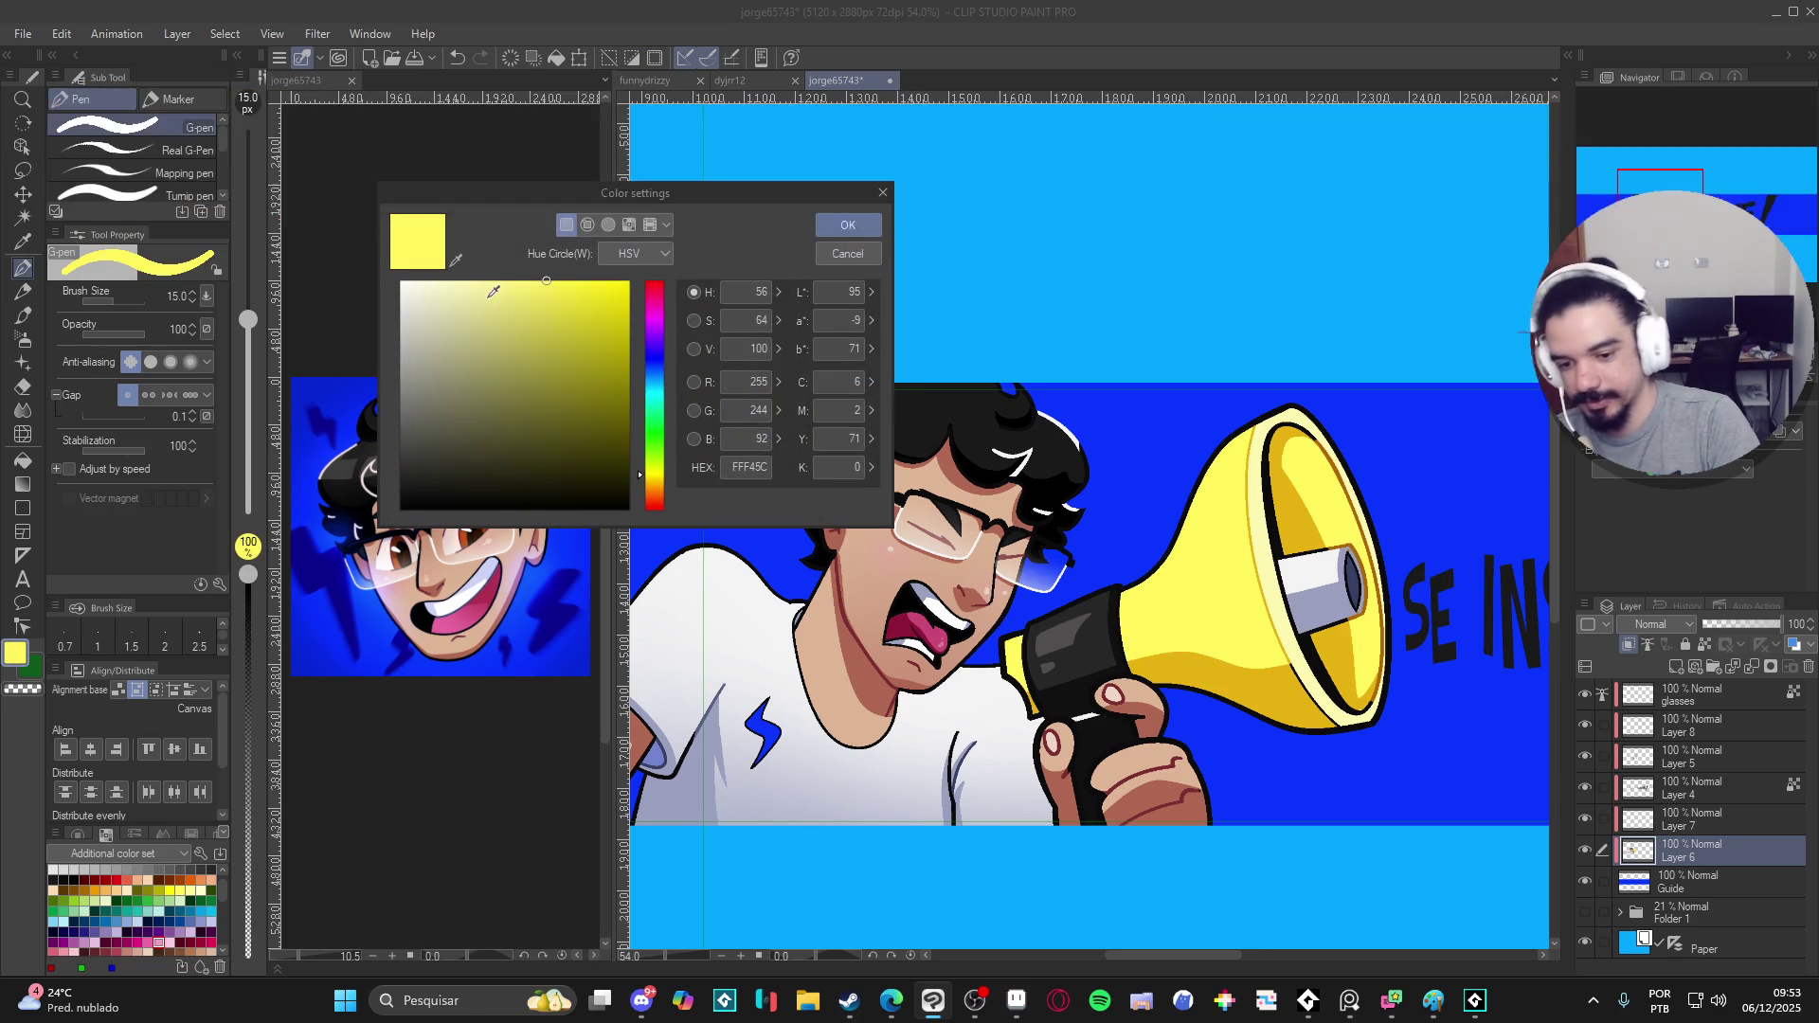
left_click(434, 288)
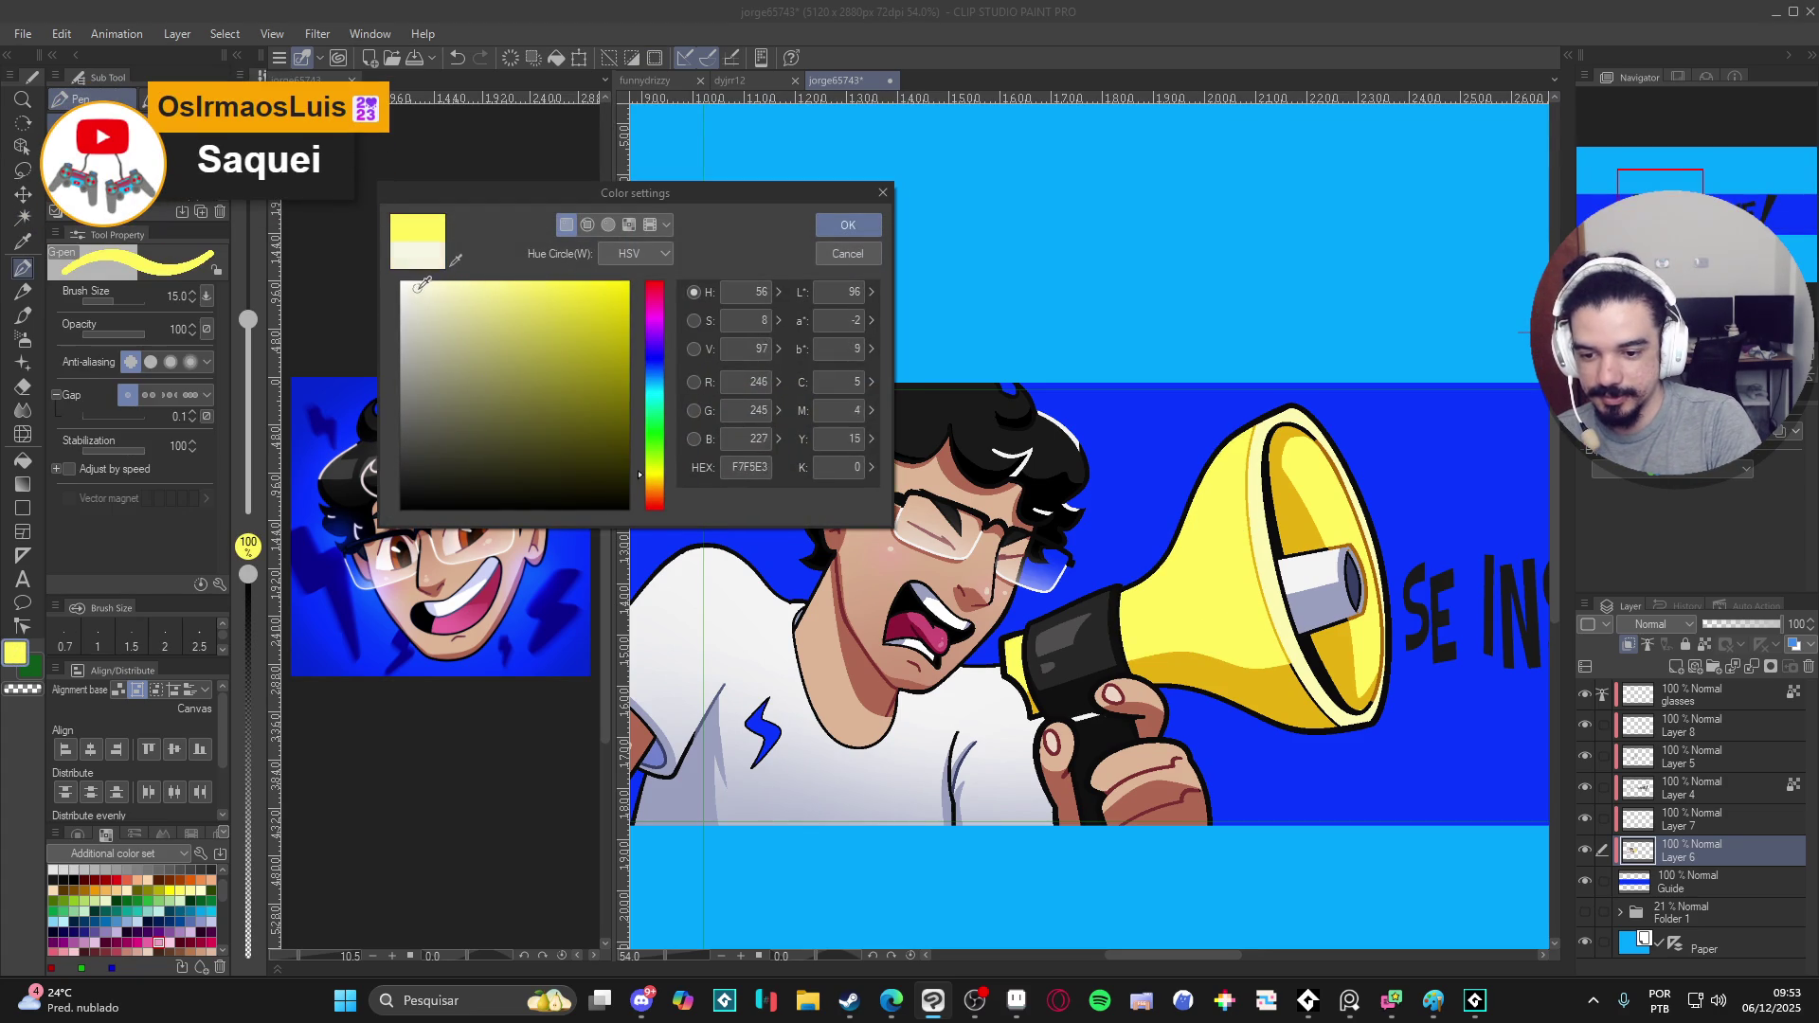
left_click(848, 223)
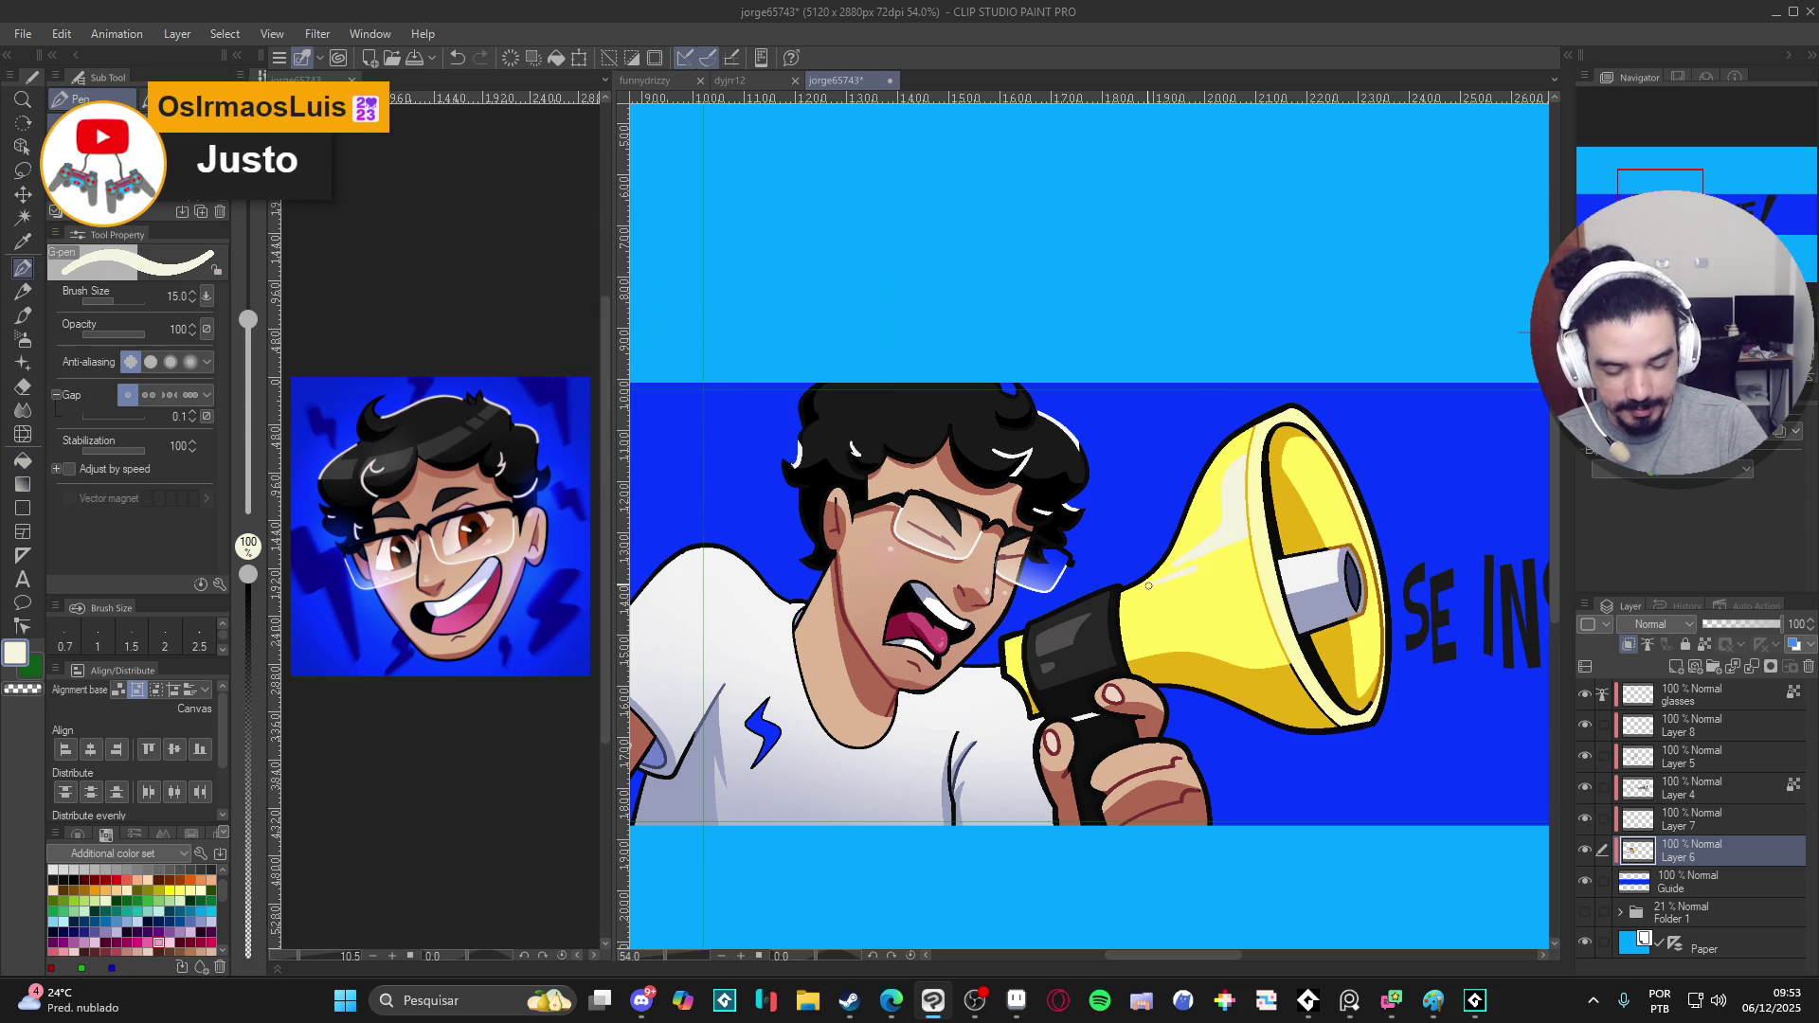
key("ctrl+minus")
key("ctrl+minus")
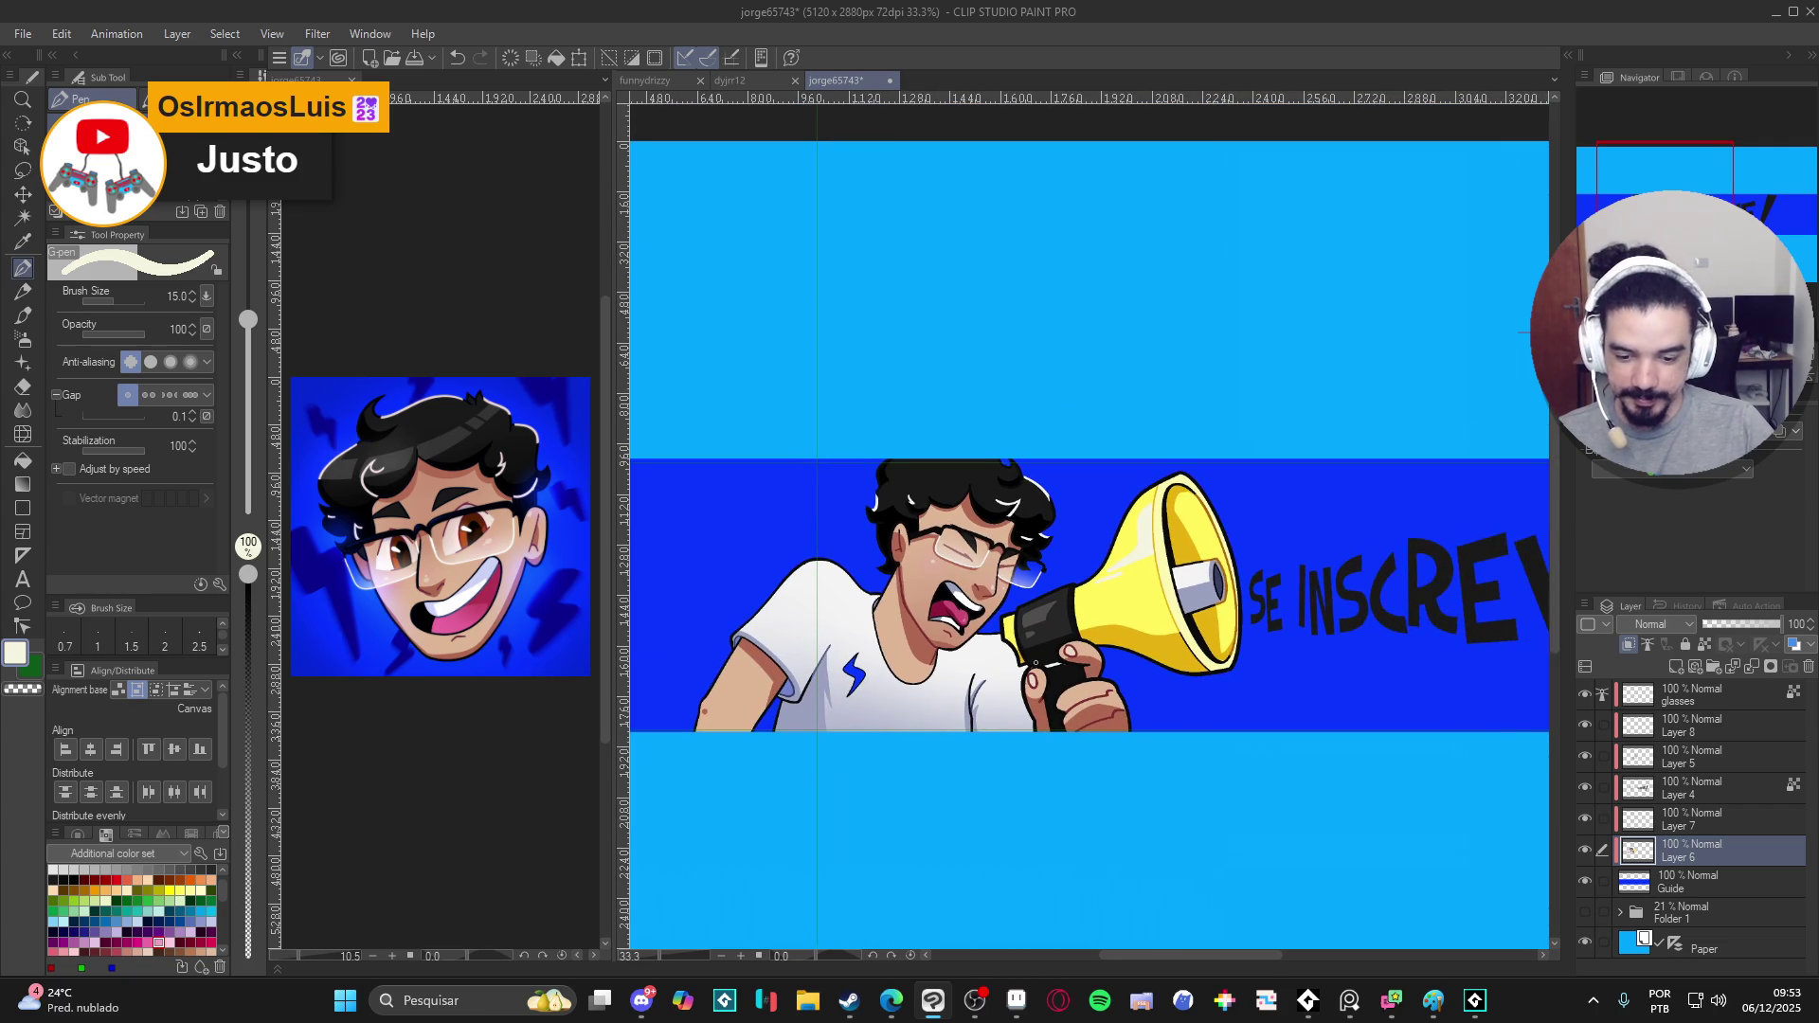
scroll(917, 715, "down", 1)
- Save the banner, auto-select the hair and megaphone to check, then add new raster Layer 9 above Layer 6
key("ctrl+s")
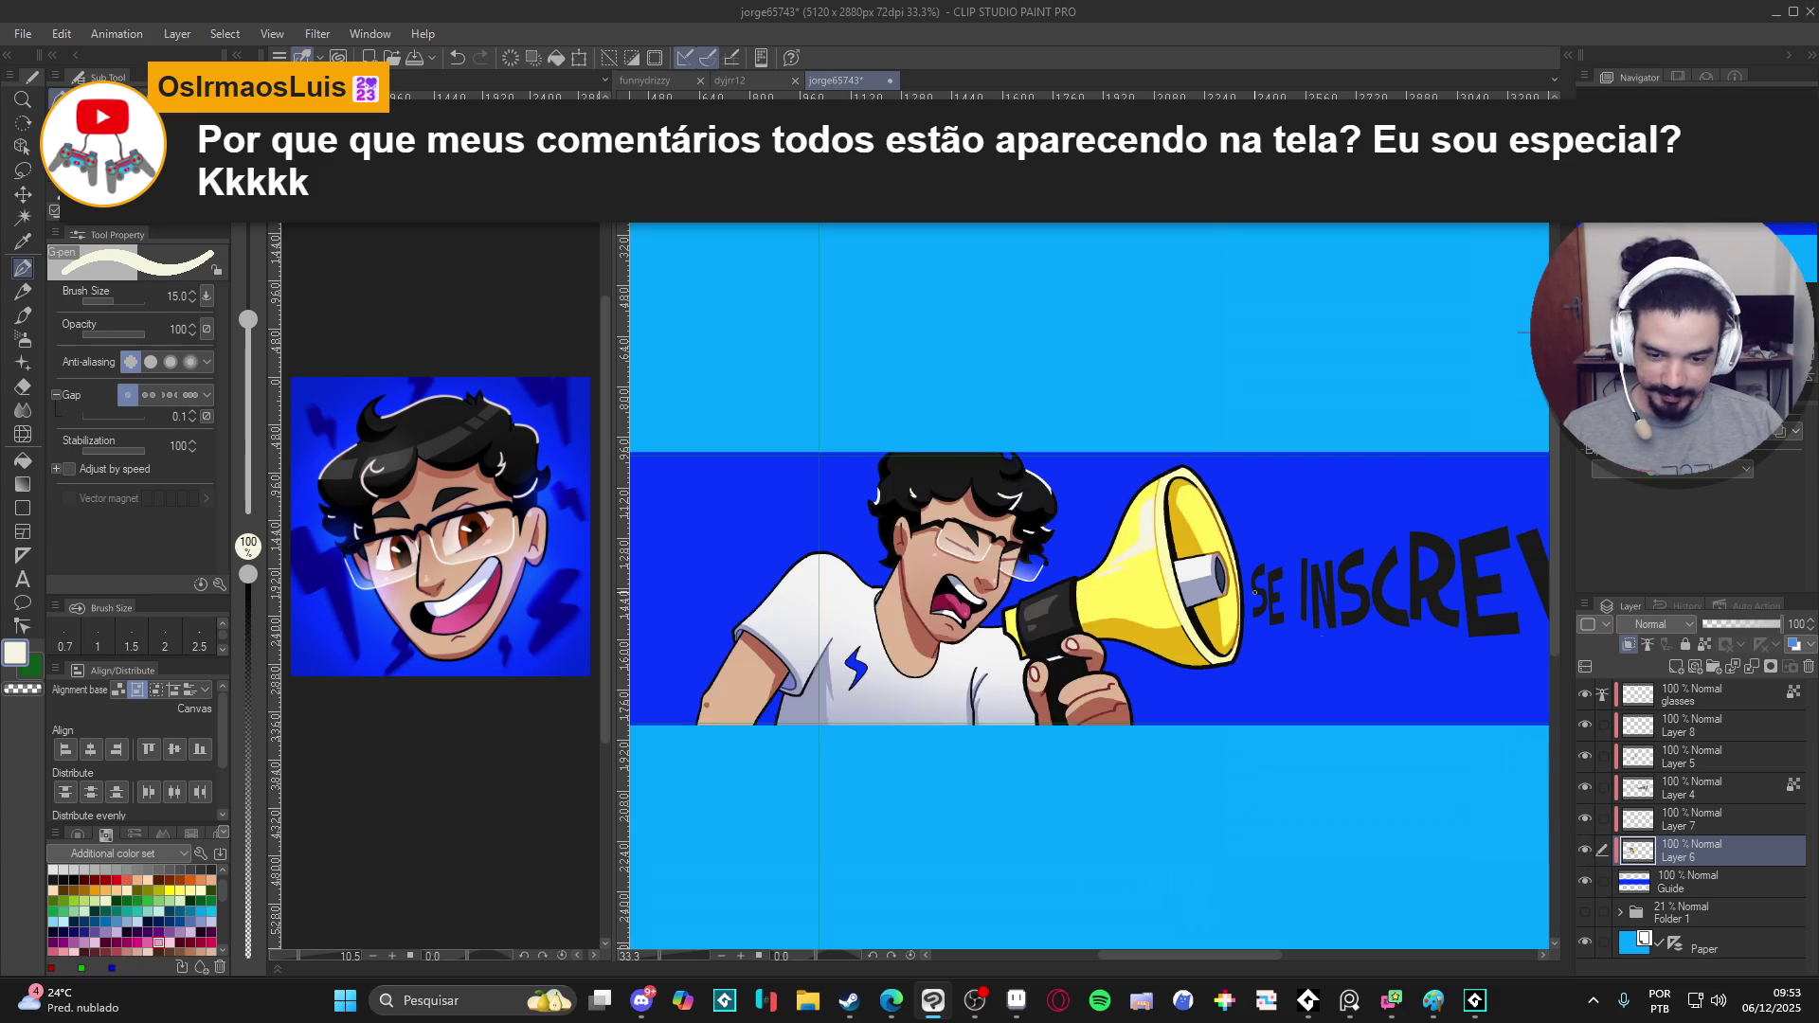
key("w")
left_click(945, 489)
key("ctrl+d")
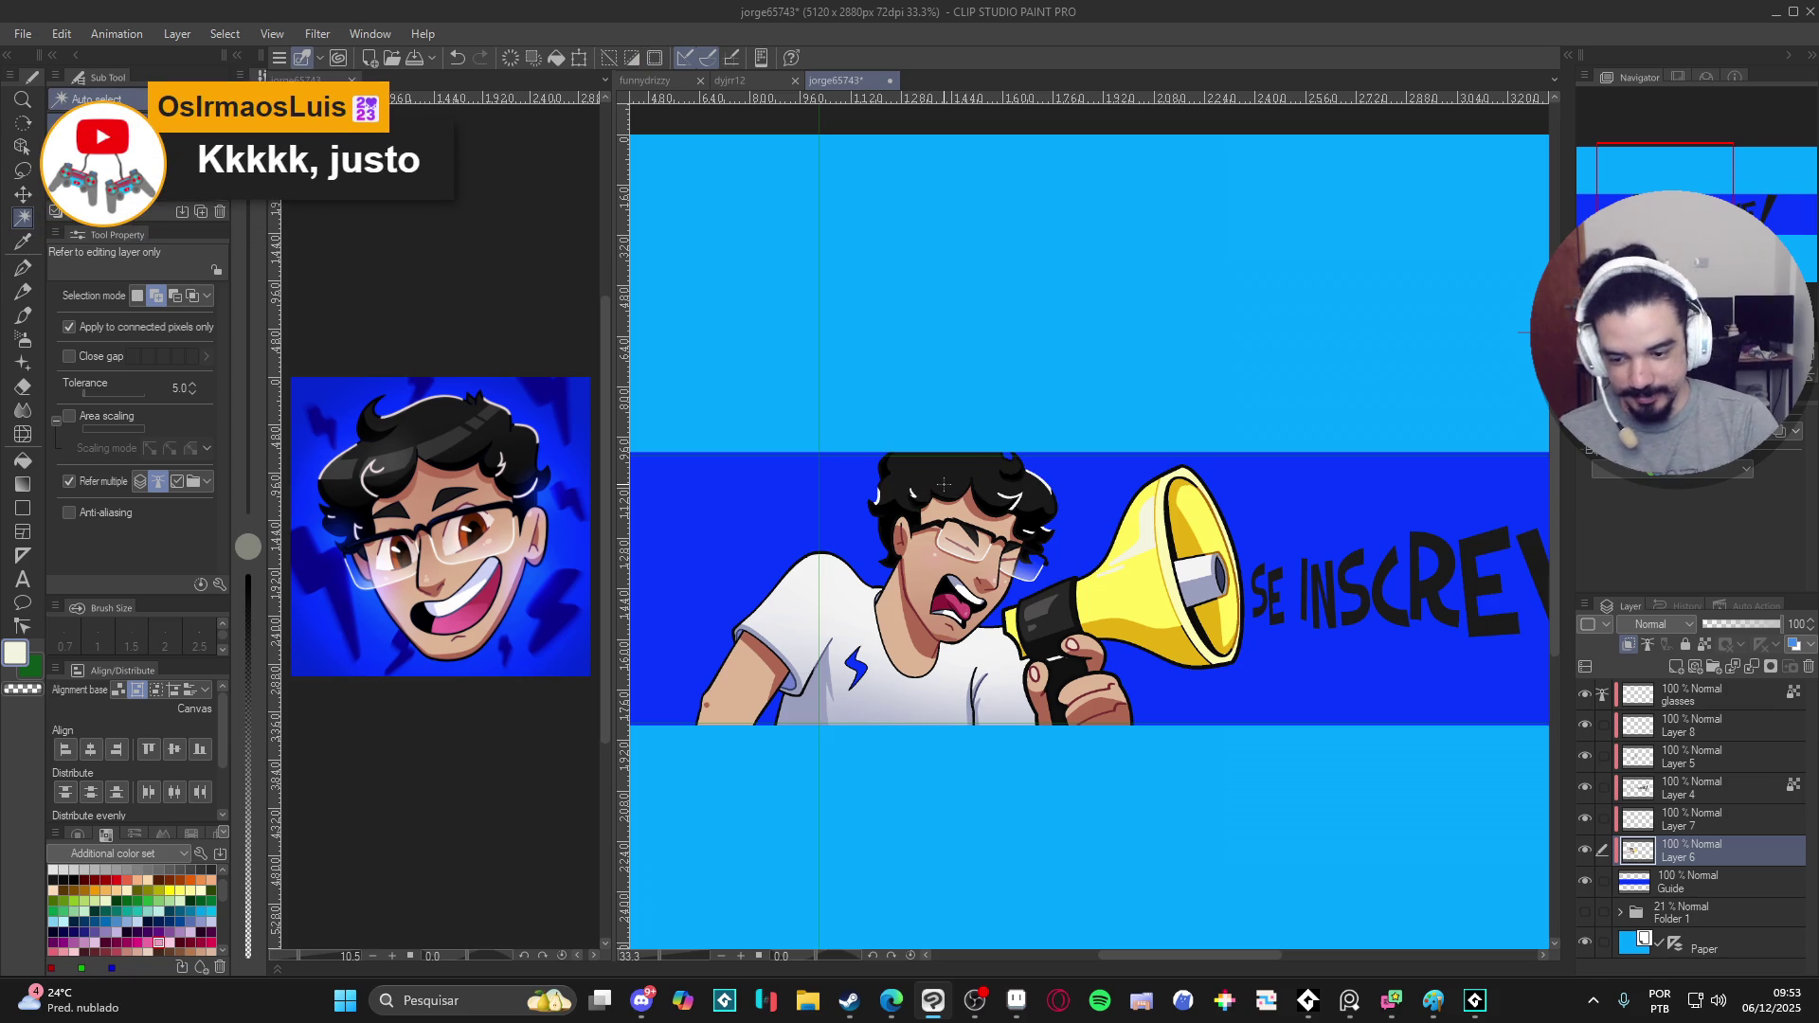
key("ctrl+shift+n")
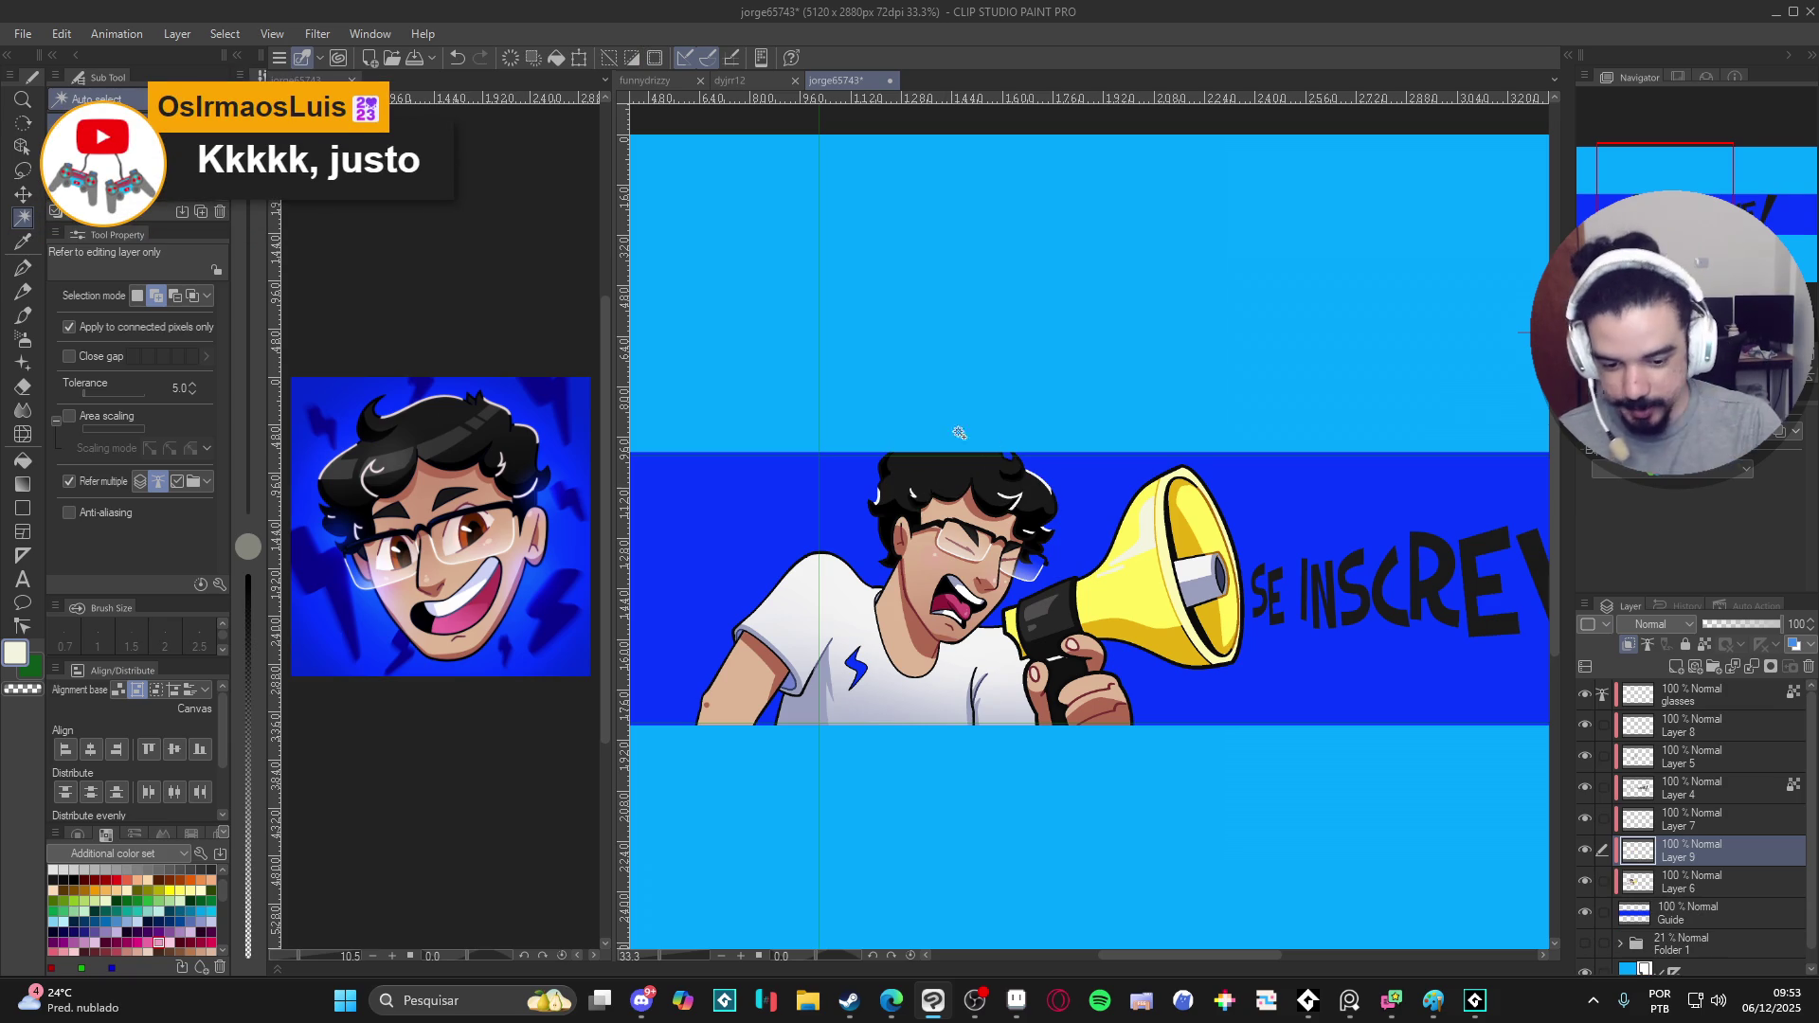
- Set Layer 9's blending mode to Add (Glow)
key("p")
left_click(1650, 623)
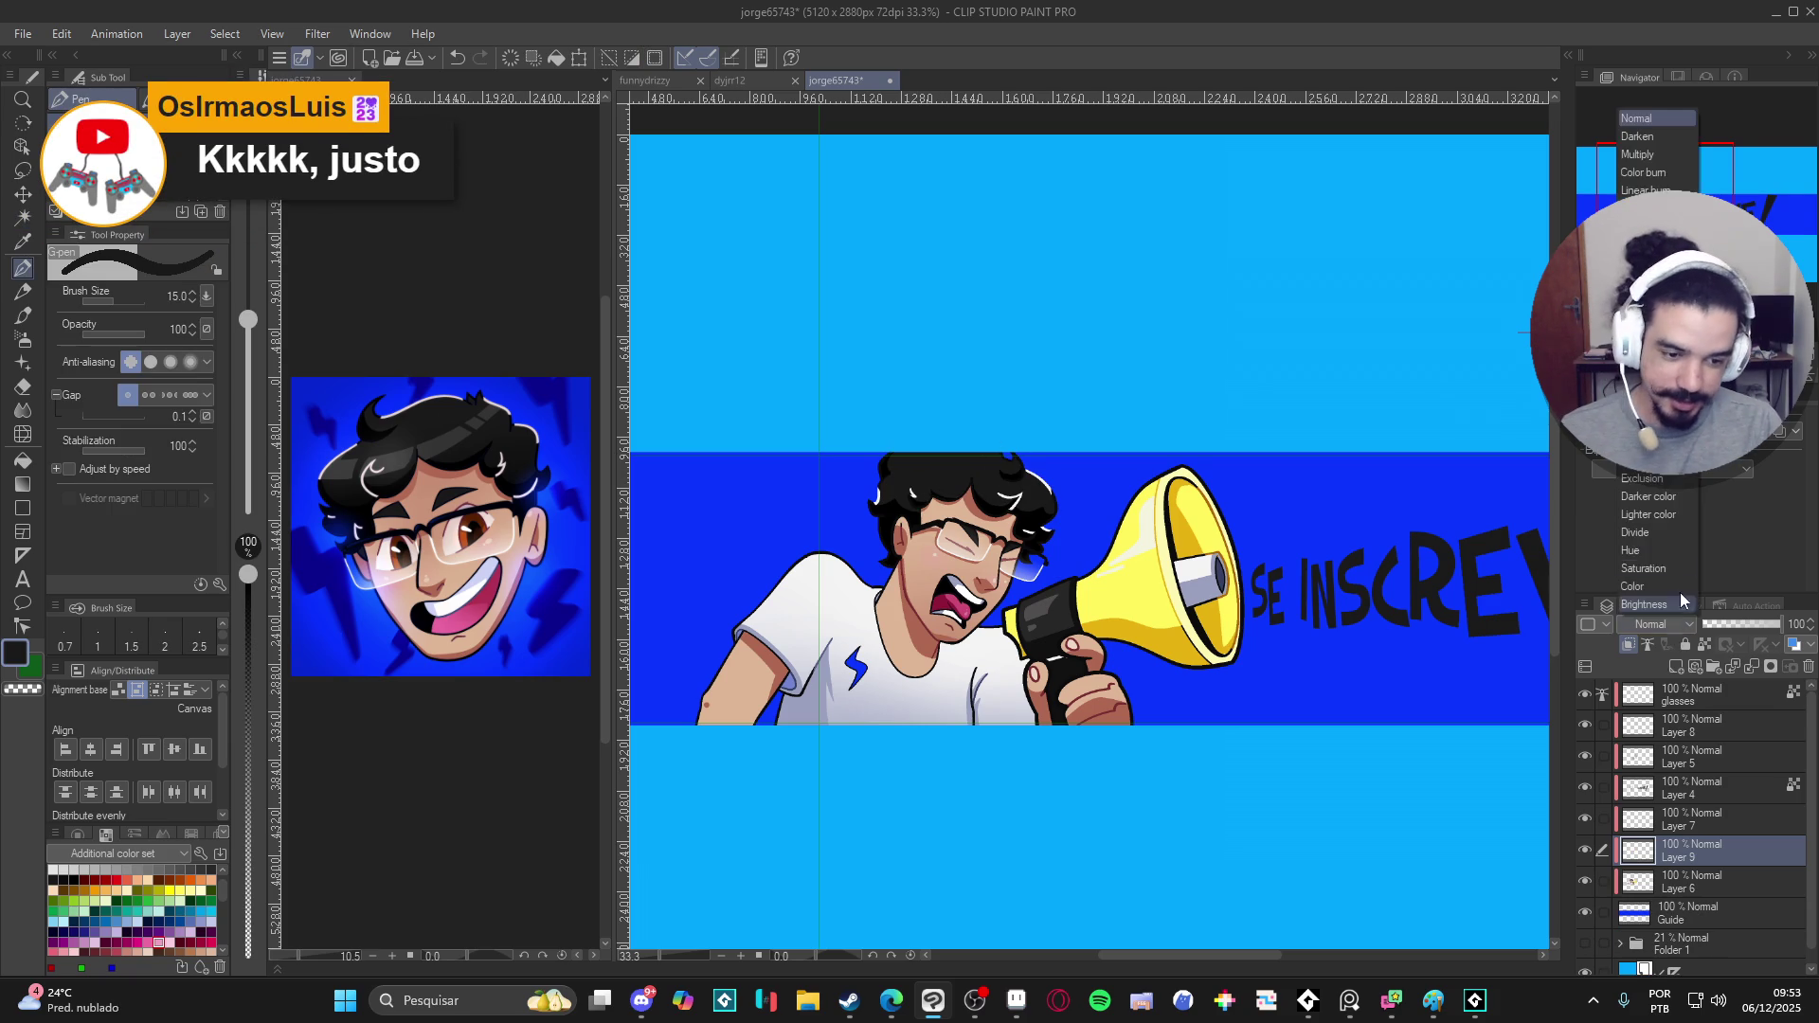
left_click(1656, 185)
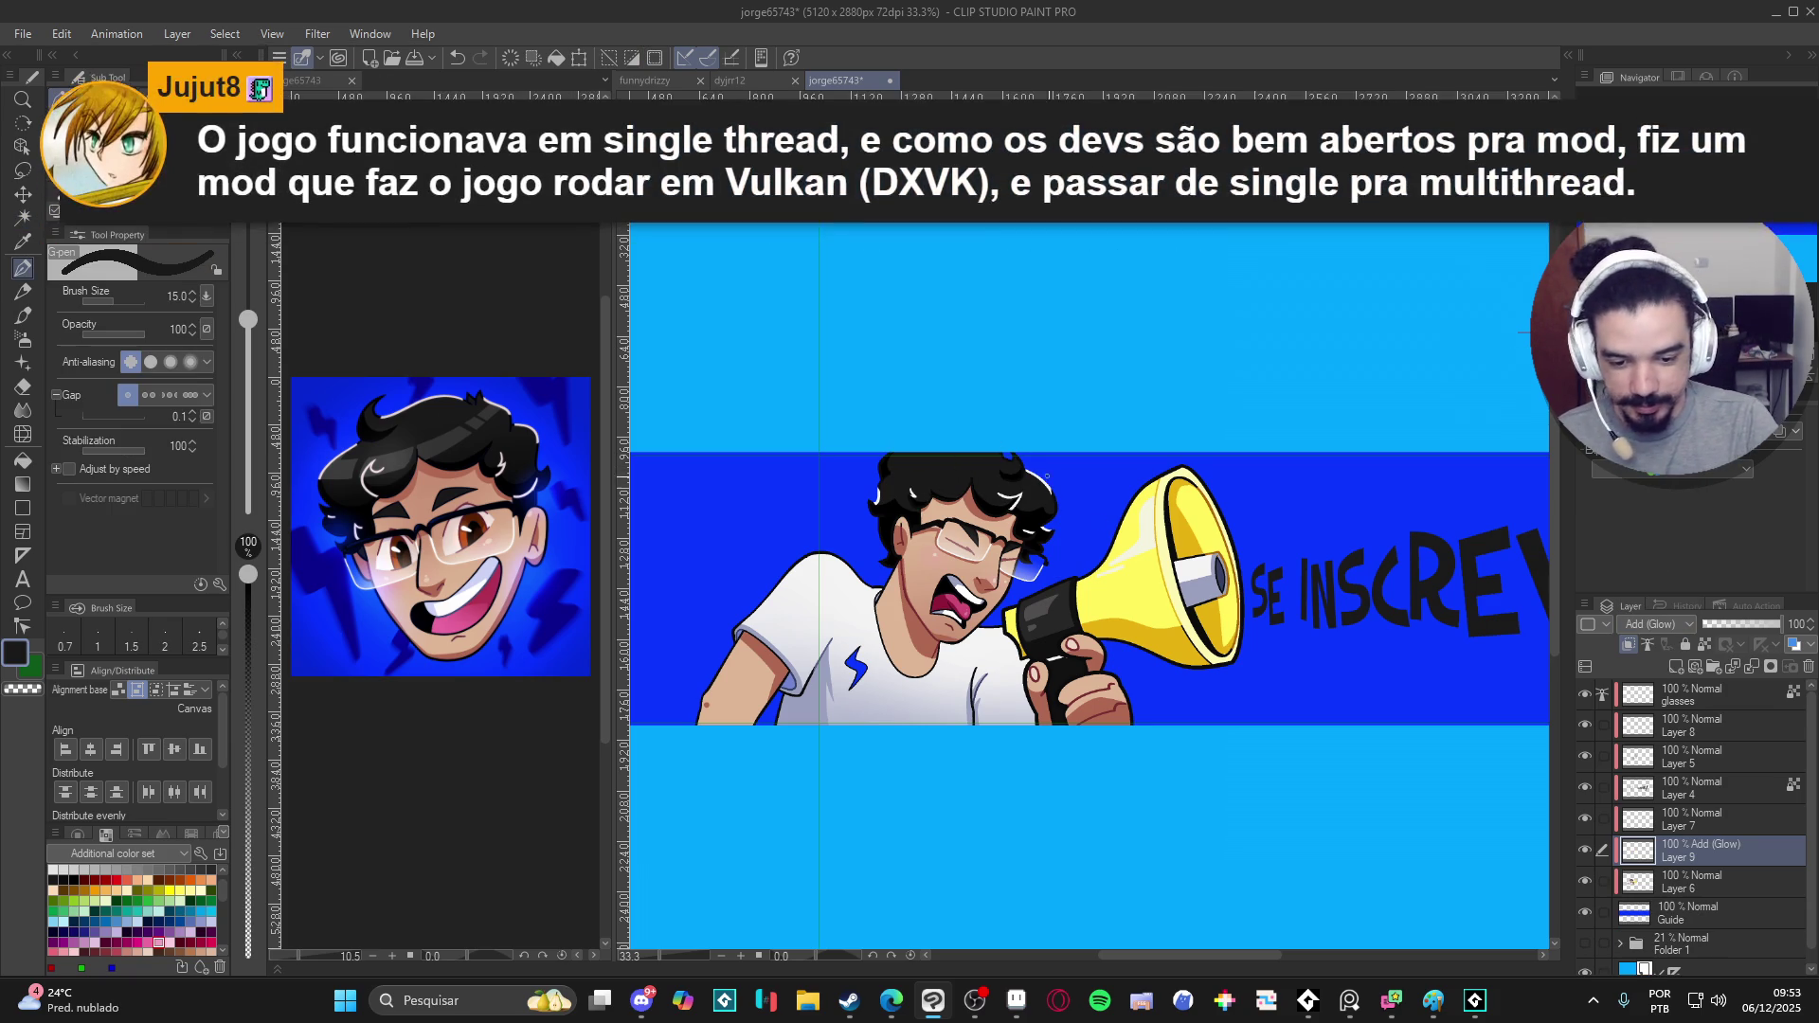
- Tilt the canvas, test a size-20 glow stroke on the hair, undo it, and level the view back to 0°
left_click_drag(968, 466, 915, 821)
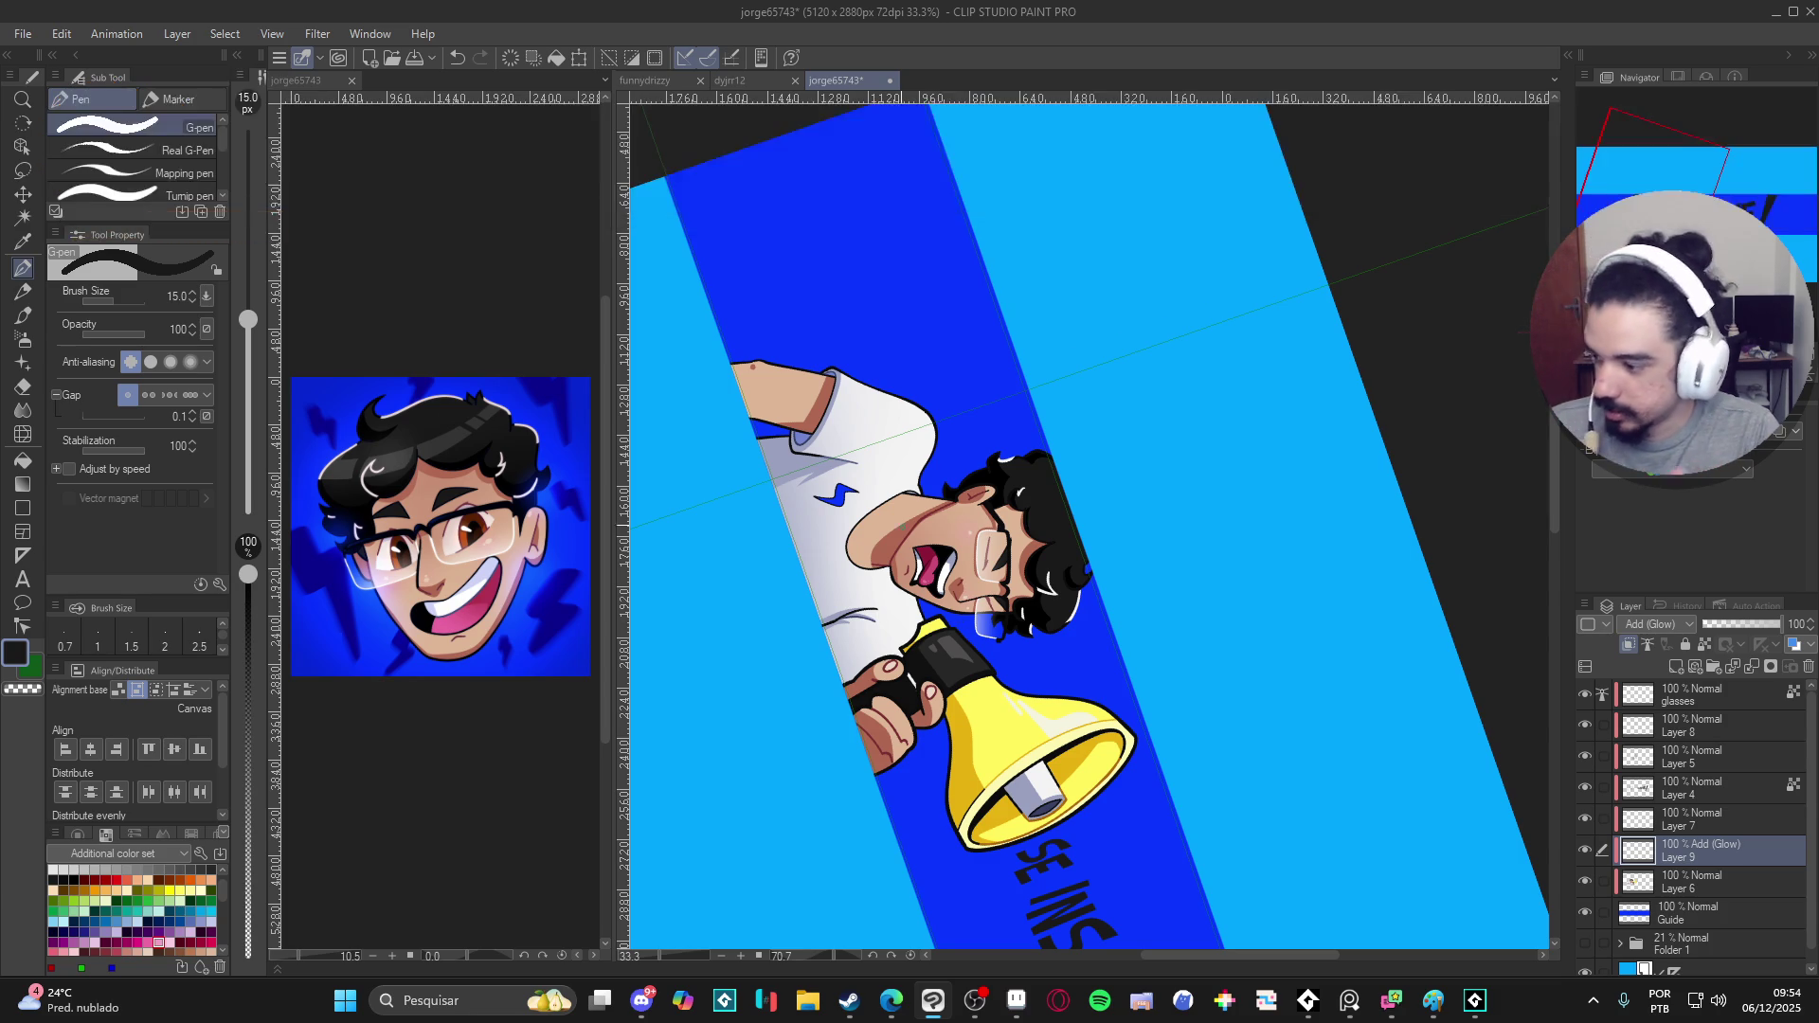
key("bracketright")
key("bracketright")
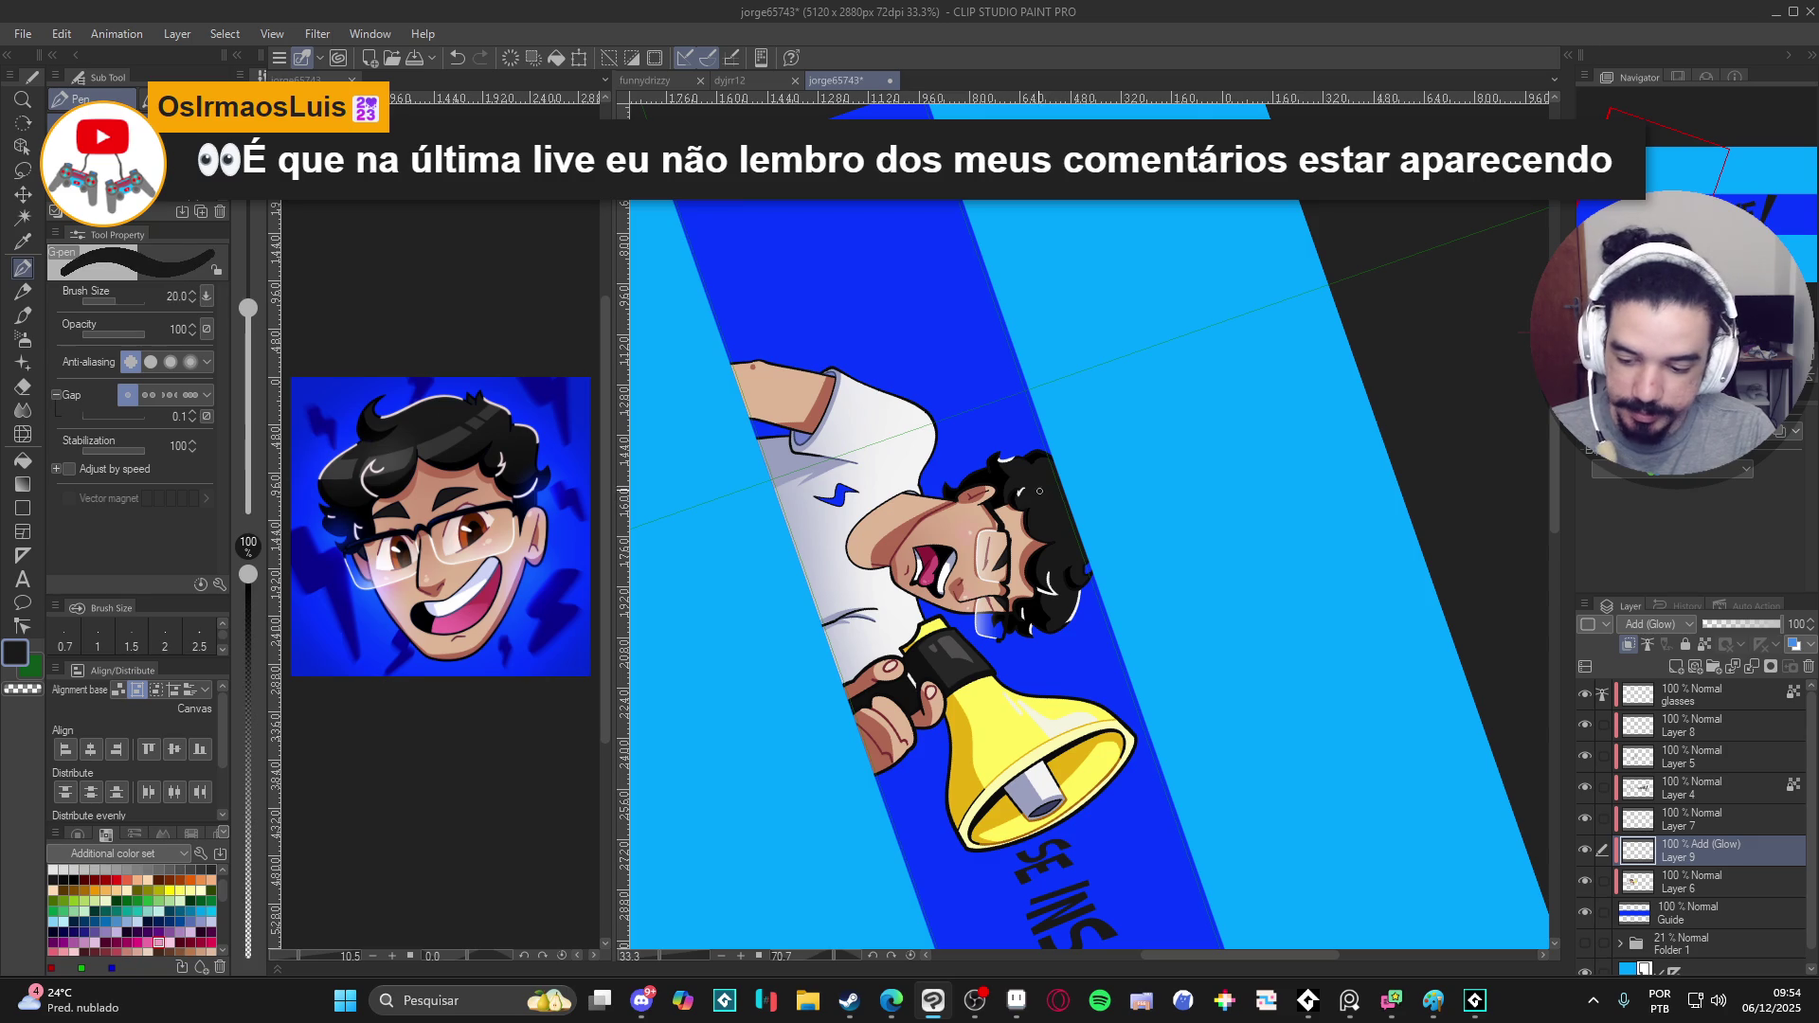
left_click_drag(1053, 489, 1069, 614)
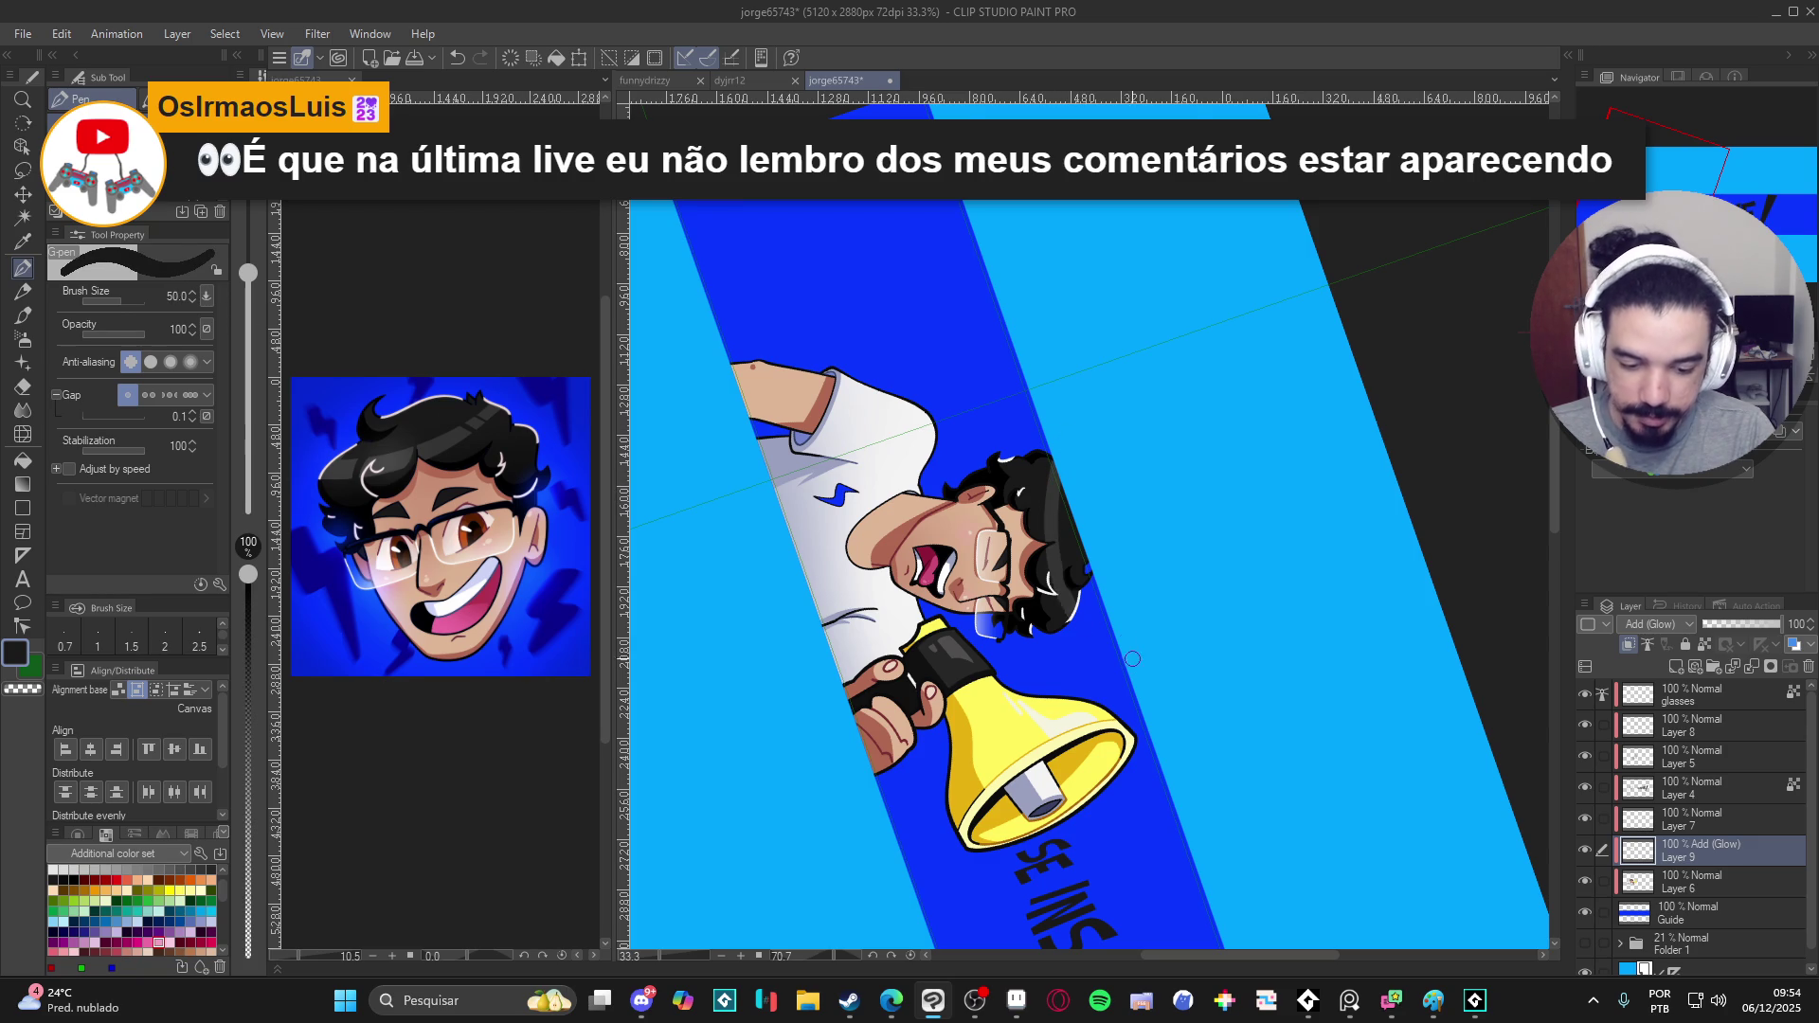
key("ctrl+z")
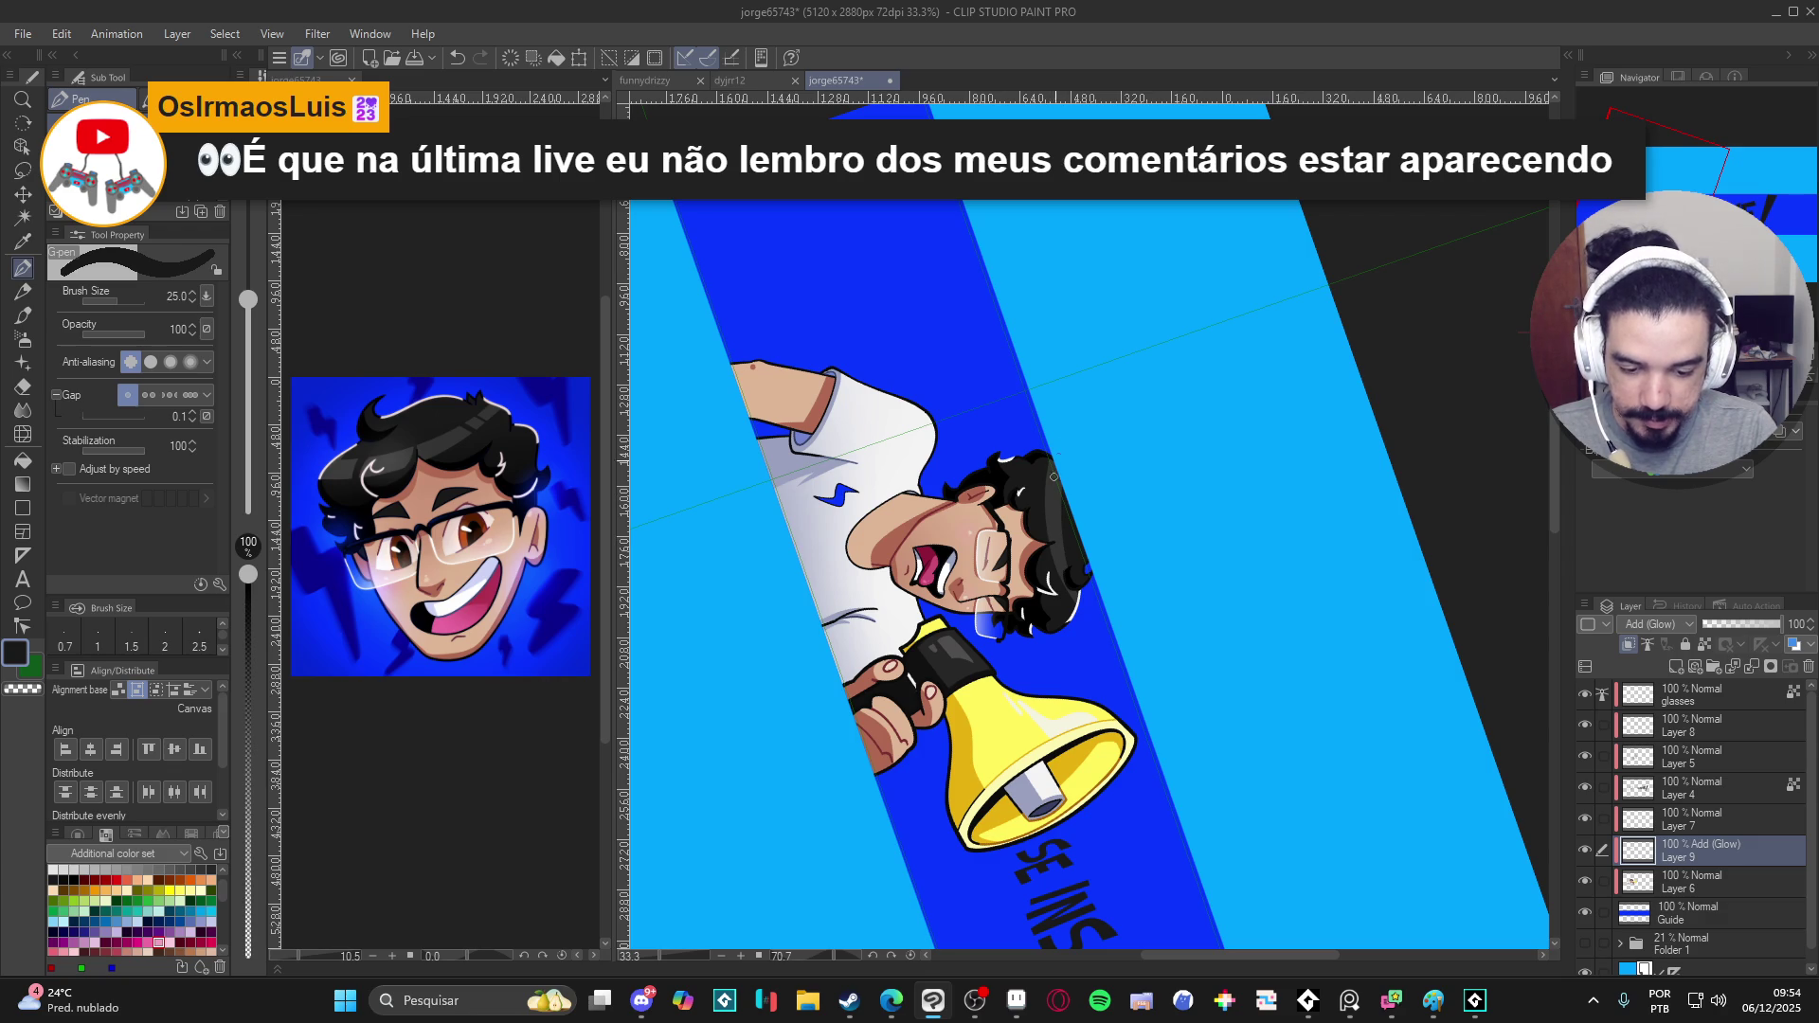
left_click_drag(1153, 709, 1269, 436)
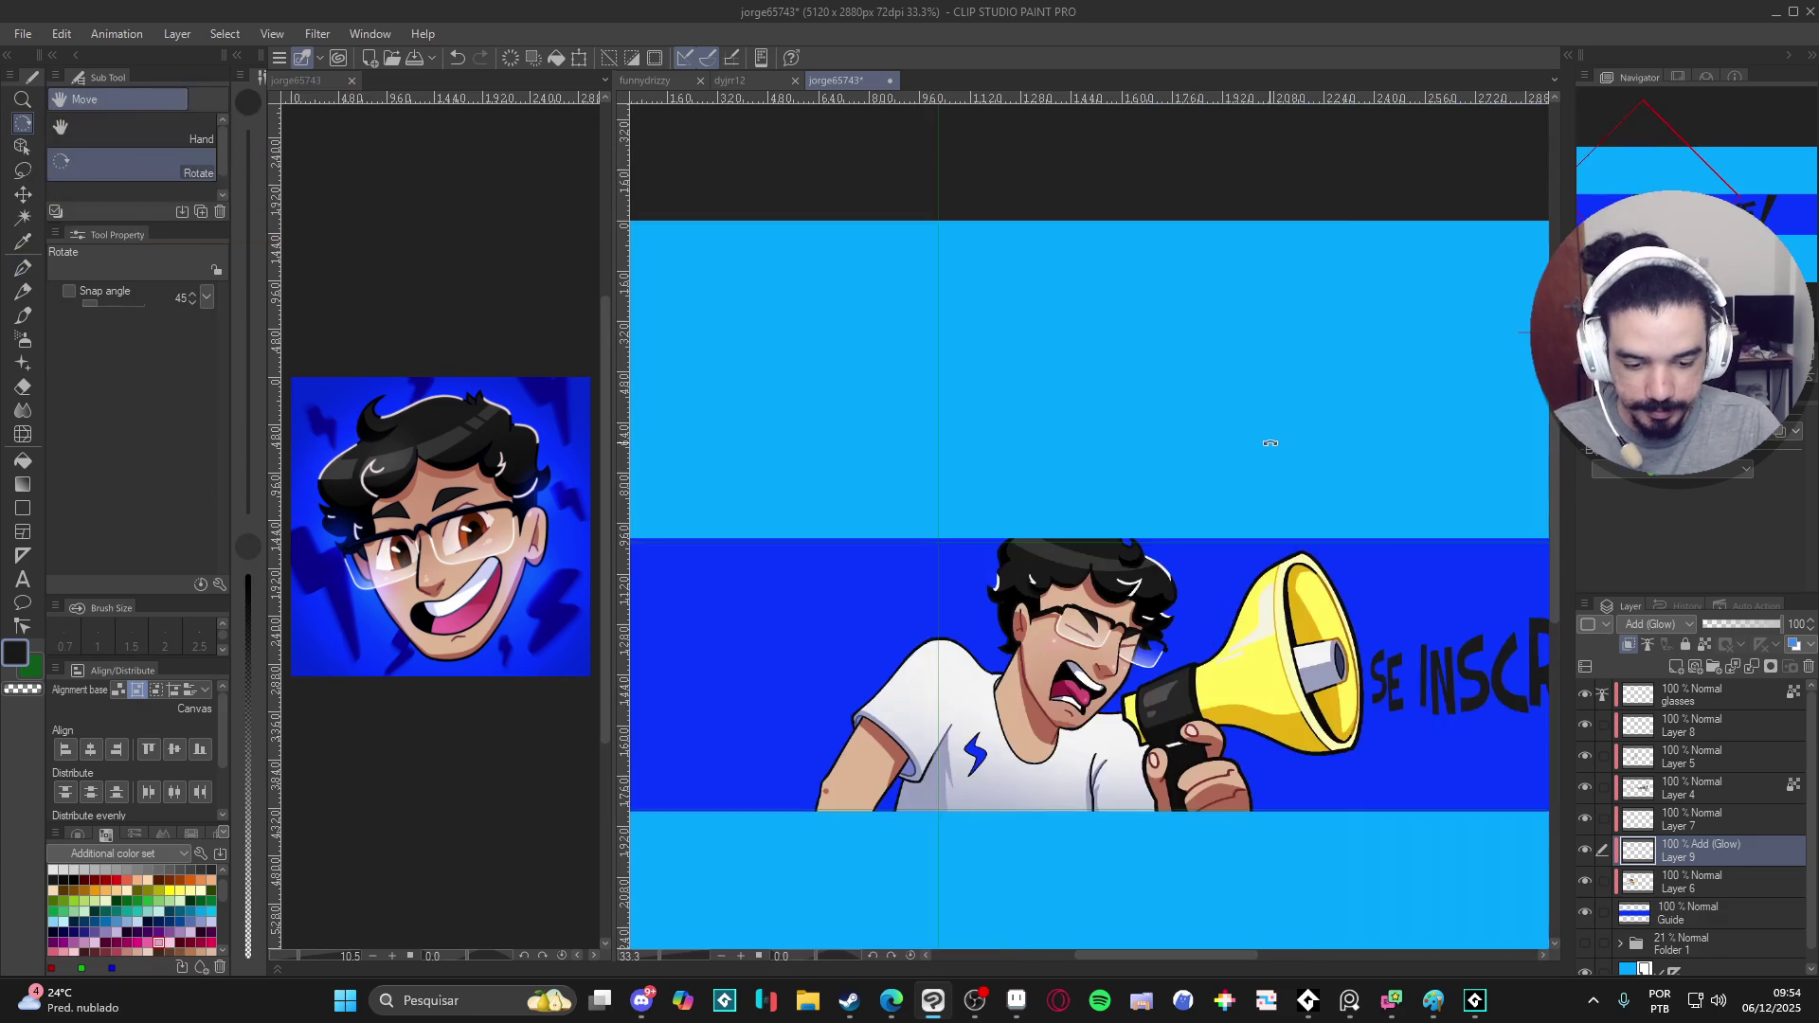
- Select Layer 6 and switch to the soft Airbrush
key("p")
scroll(935, 555, "up", 3)
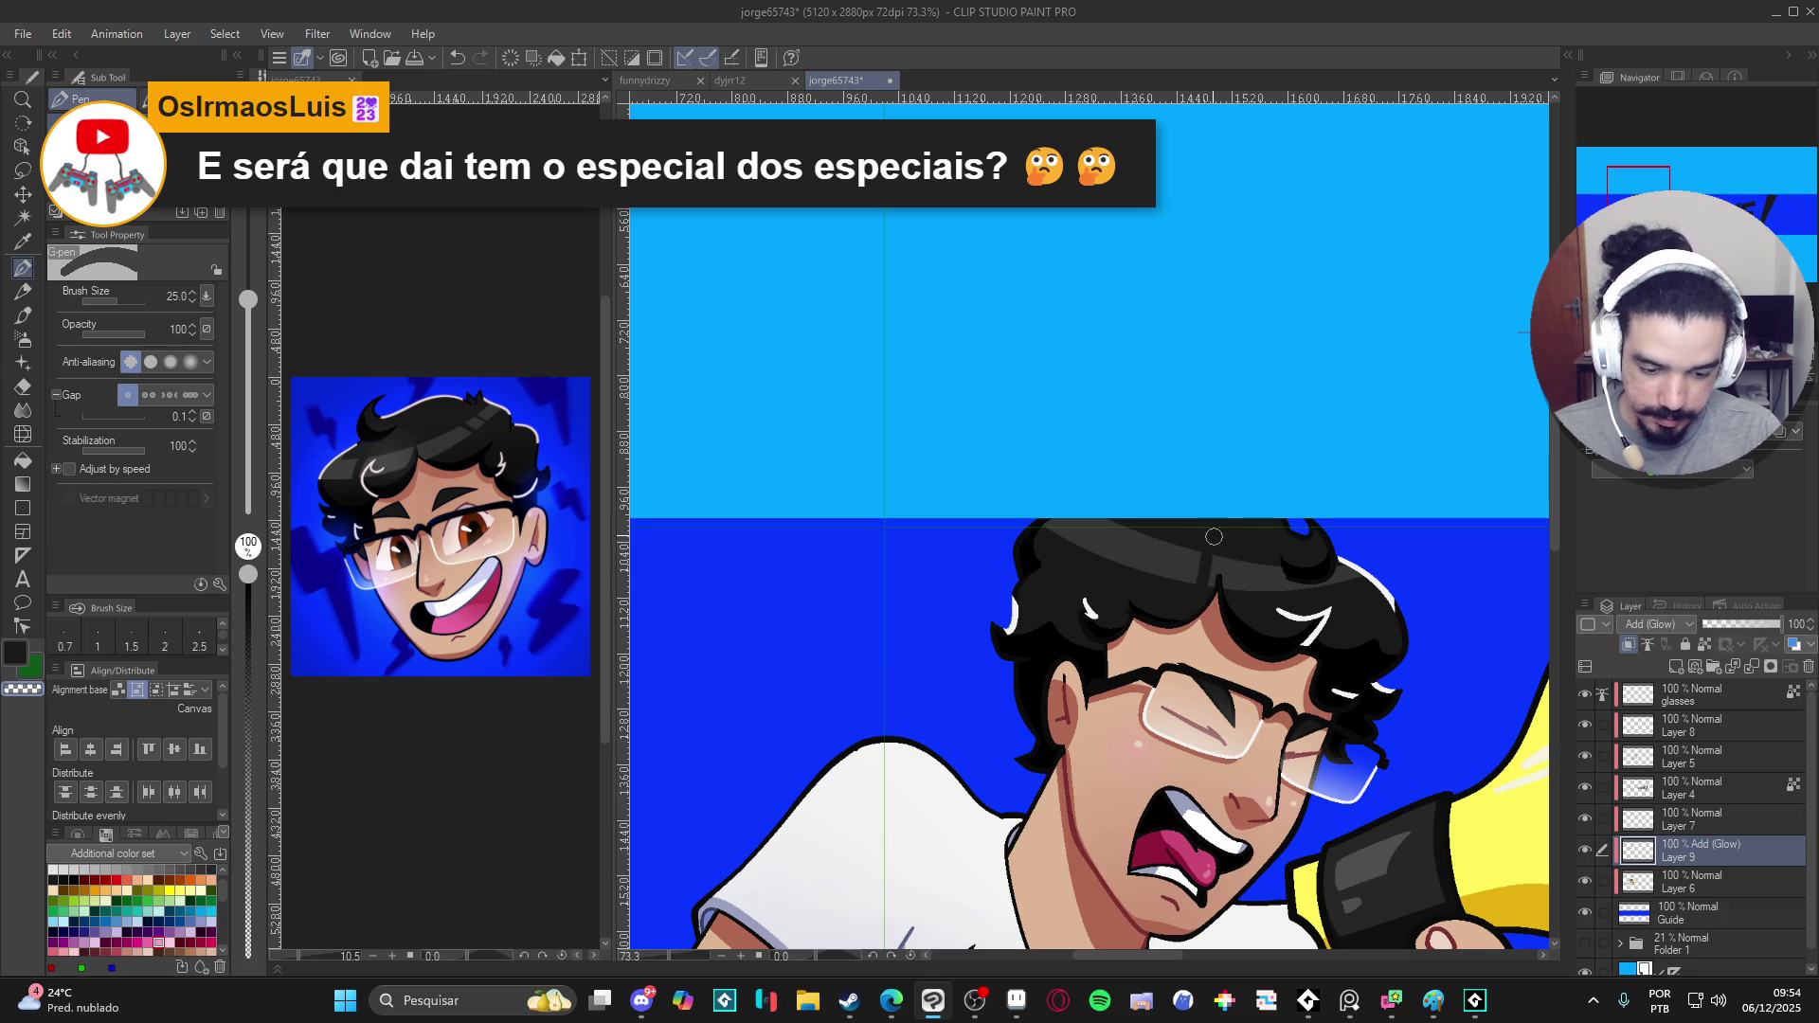
key("bracketleft")
key("bracketleft")
key("bracketleft")
key("bracketleft")
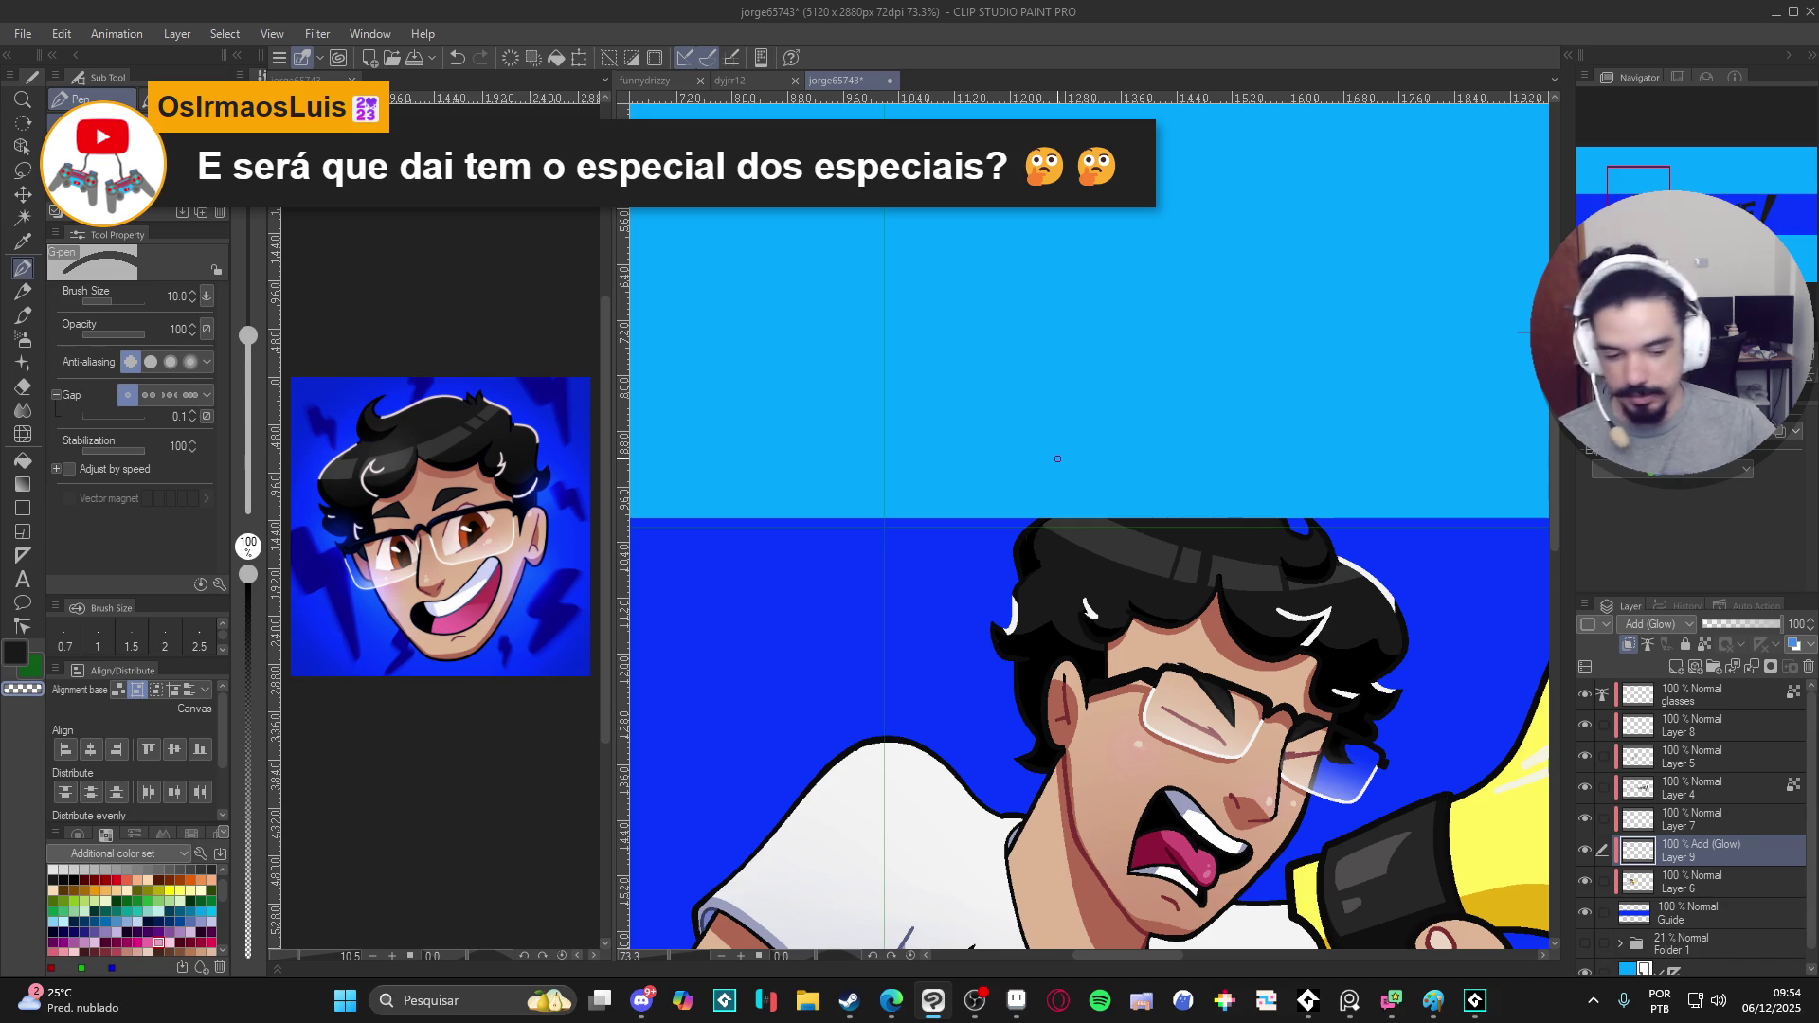
scroll(1057, 484, "down", 2)
scroll(1060, 557, "down", 1)
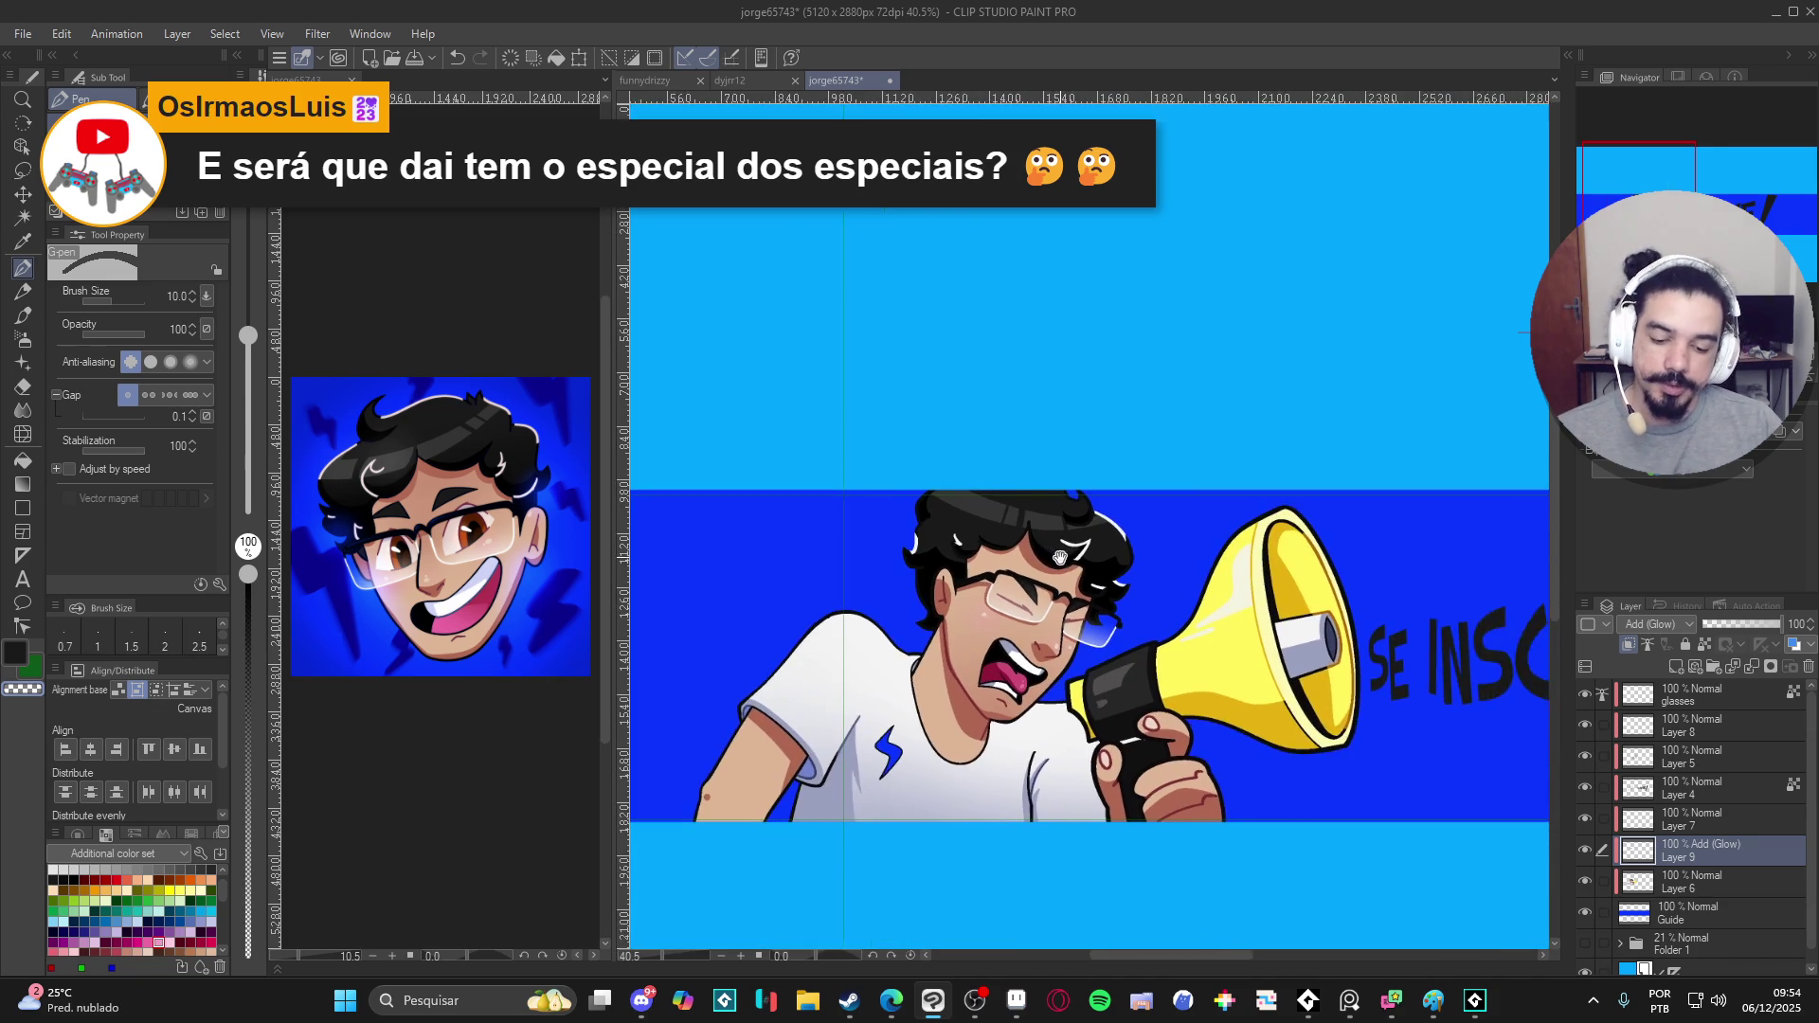
scroll(1058, 557, "down", 1)
scroll(1059, 557, "down", 1)
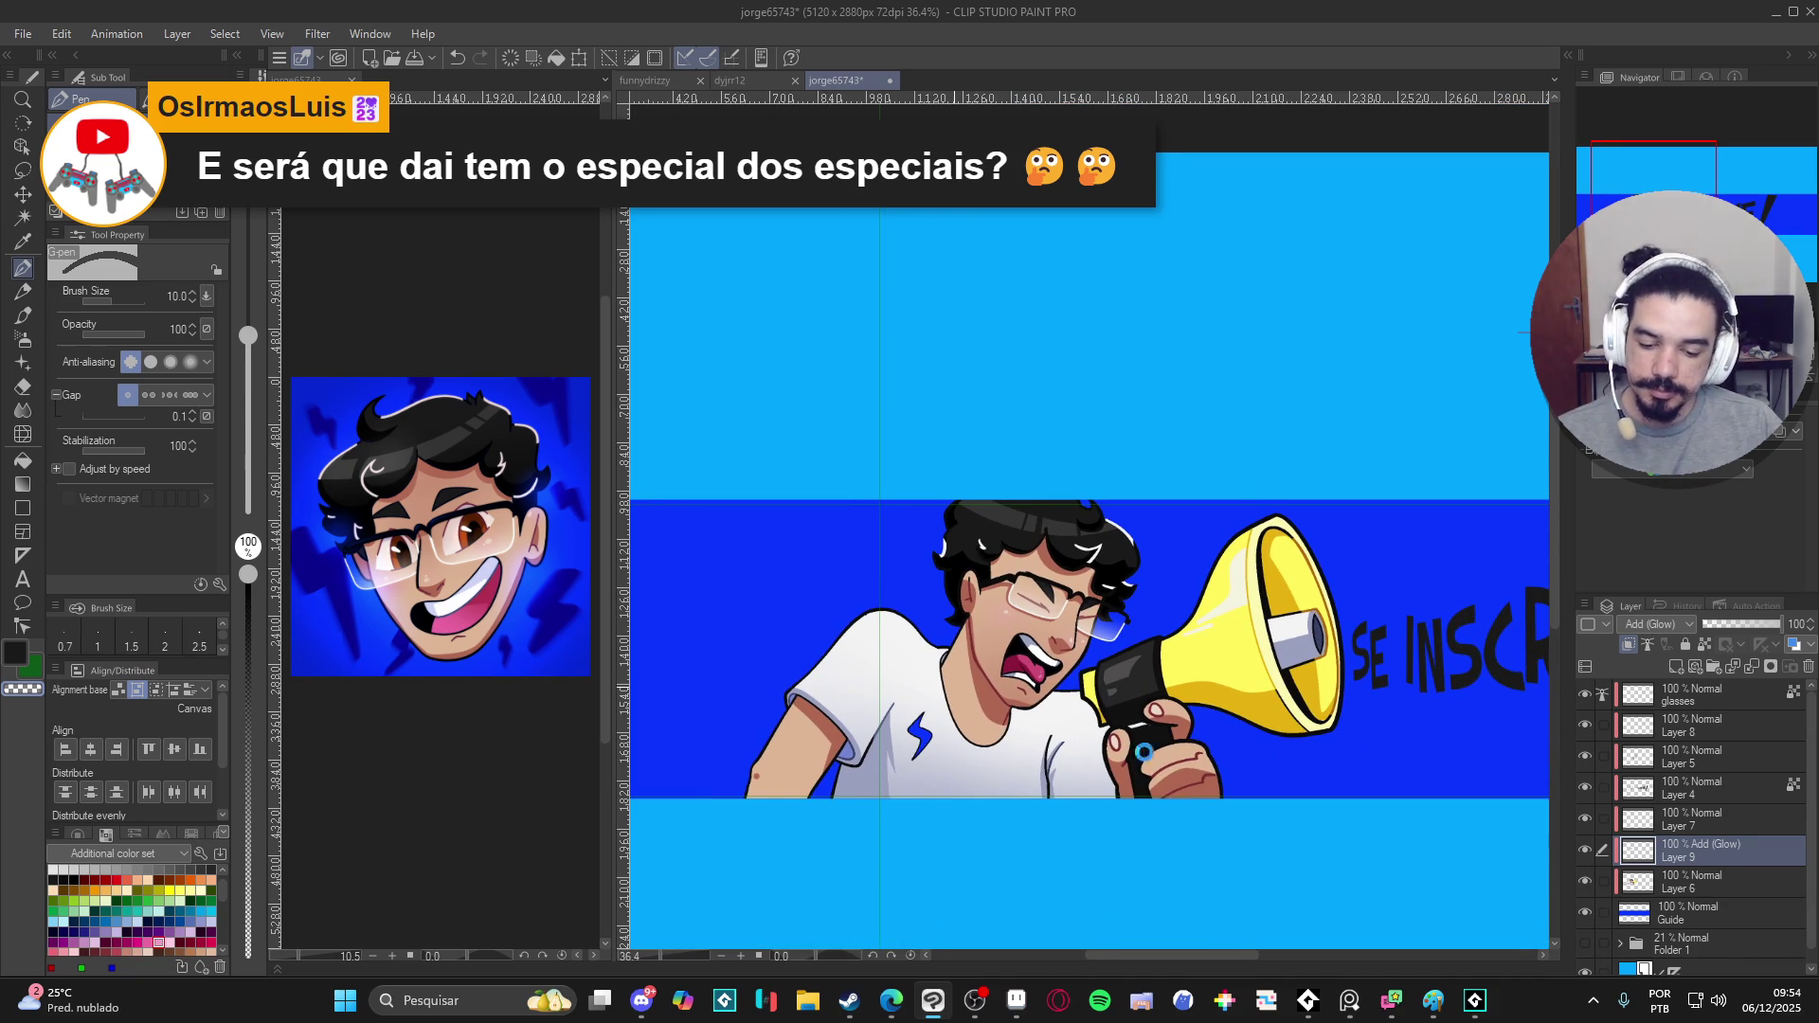
left_click(1635, 882)
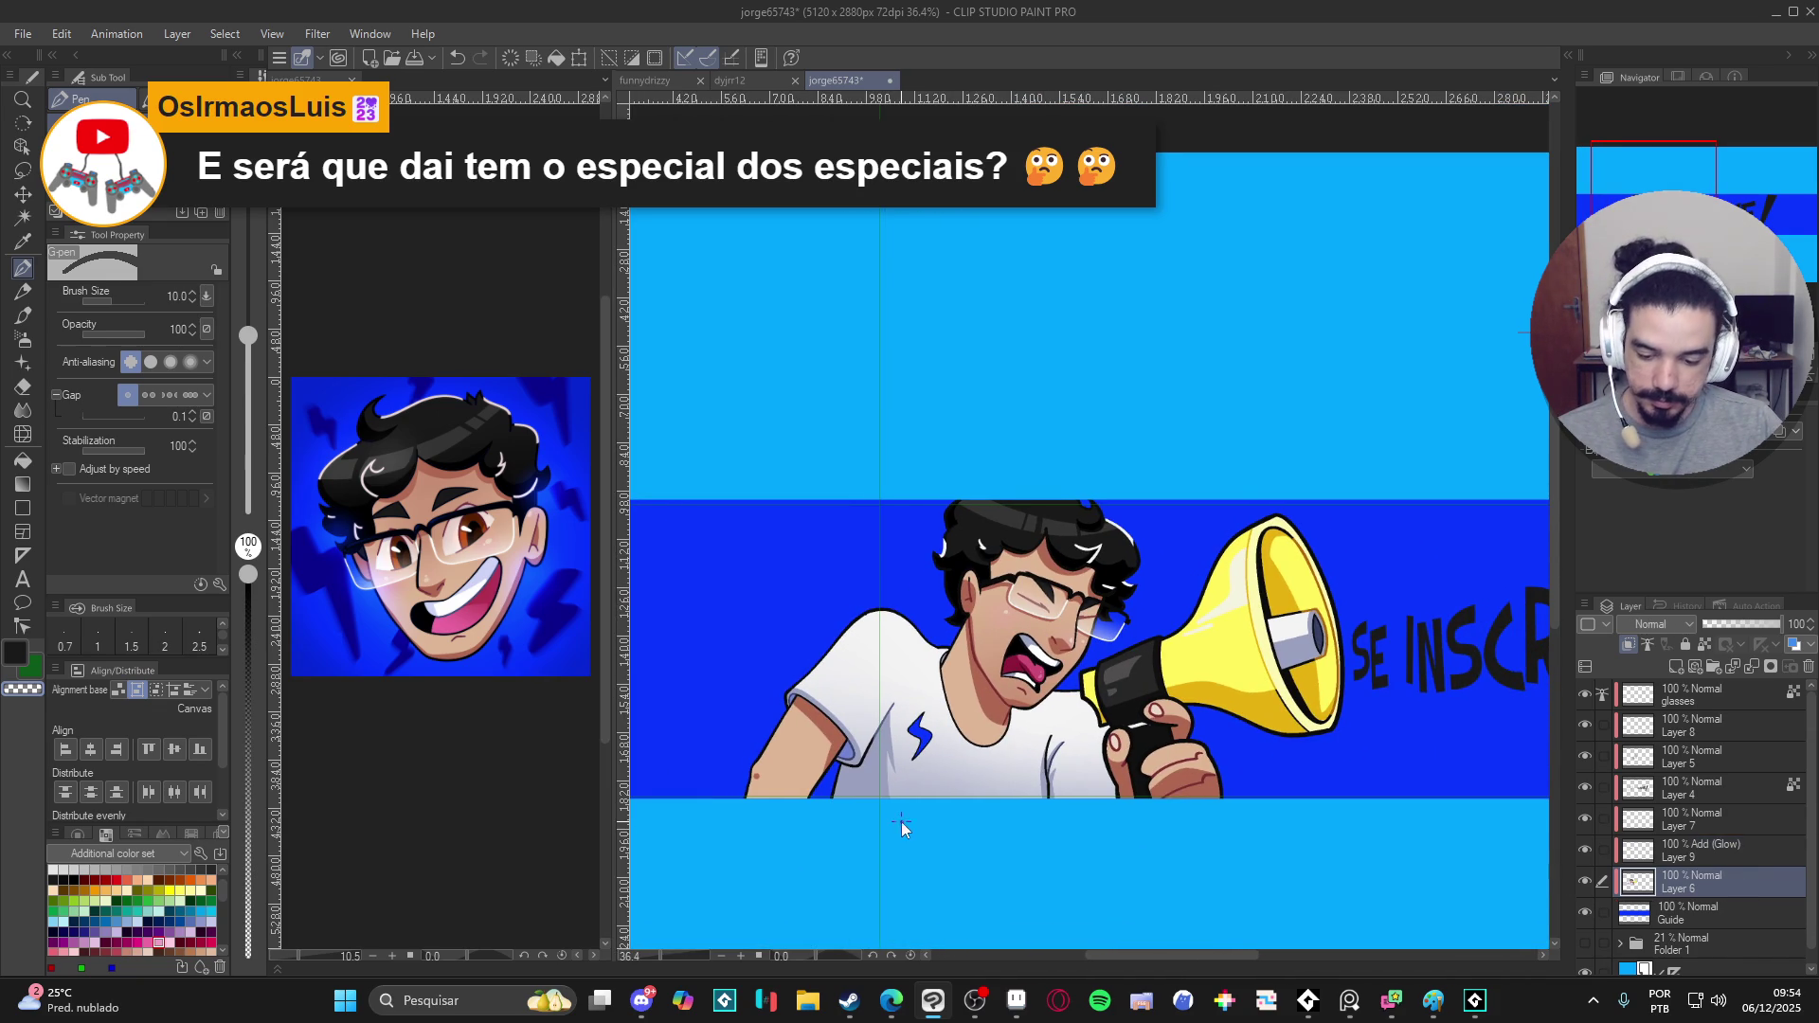
key("w")
key("b")
scroll(950, 703, "up", 2)
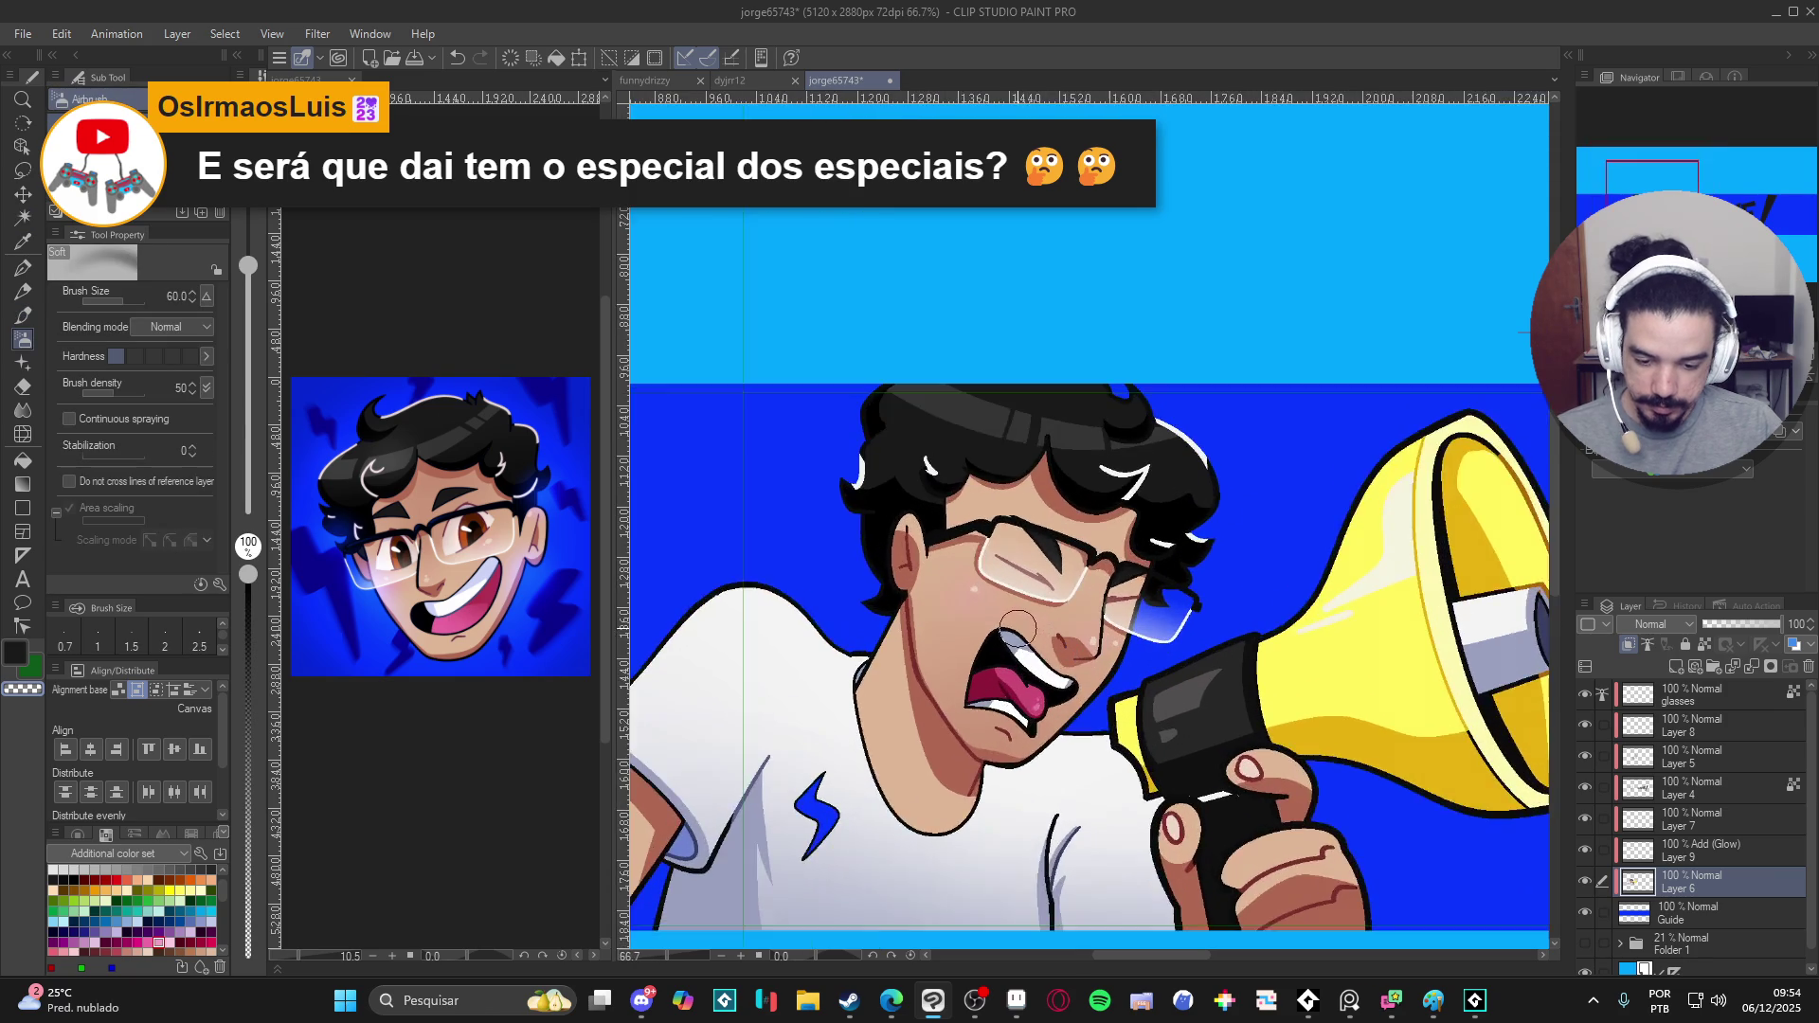
scroll(951, 703, "up", 1)
- Eyedrop pink from the reference portrait and spray a soft blush on the arm near the elbow
left_click(478, 609, "alt")
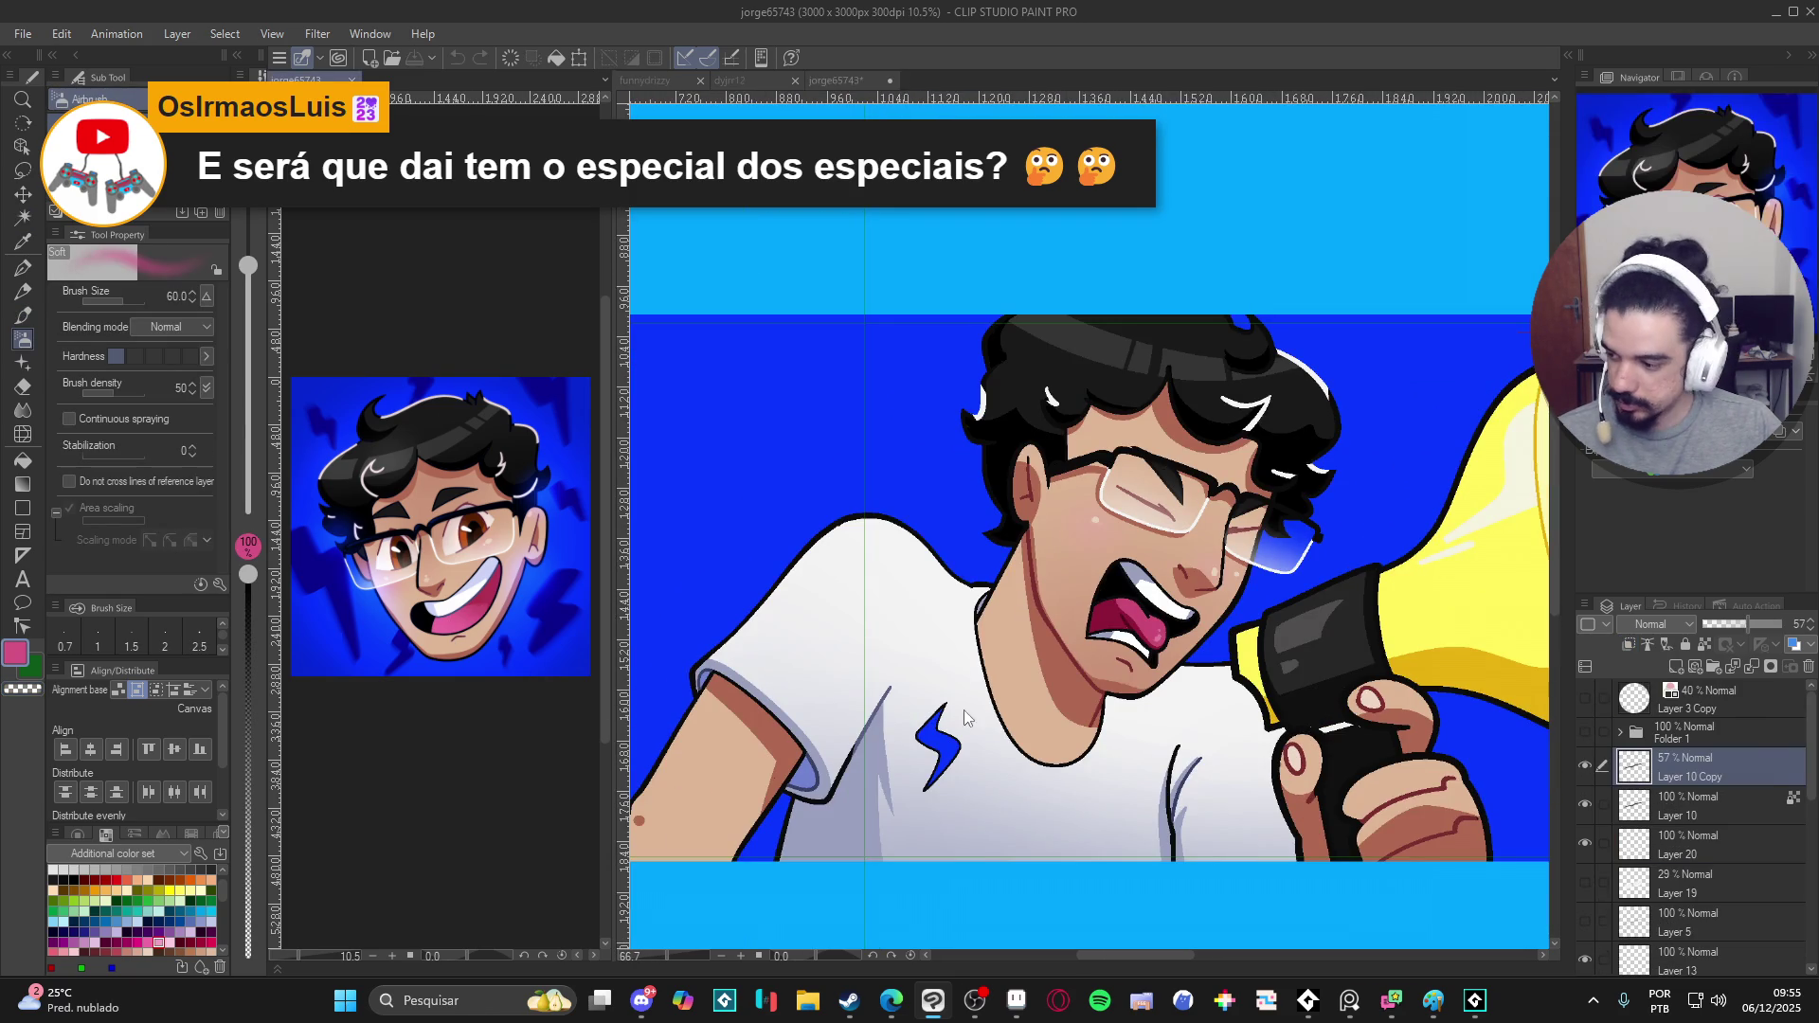
left_click(960, 725)
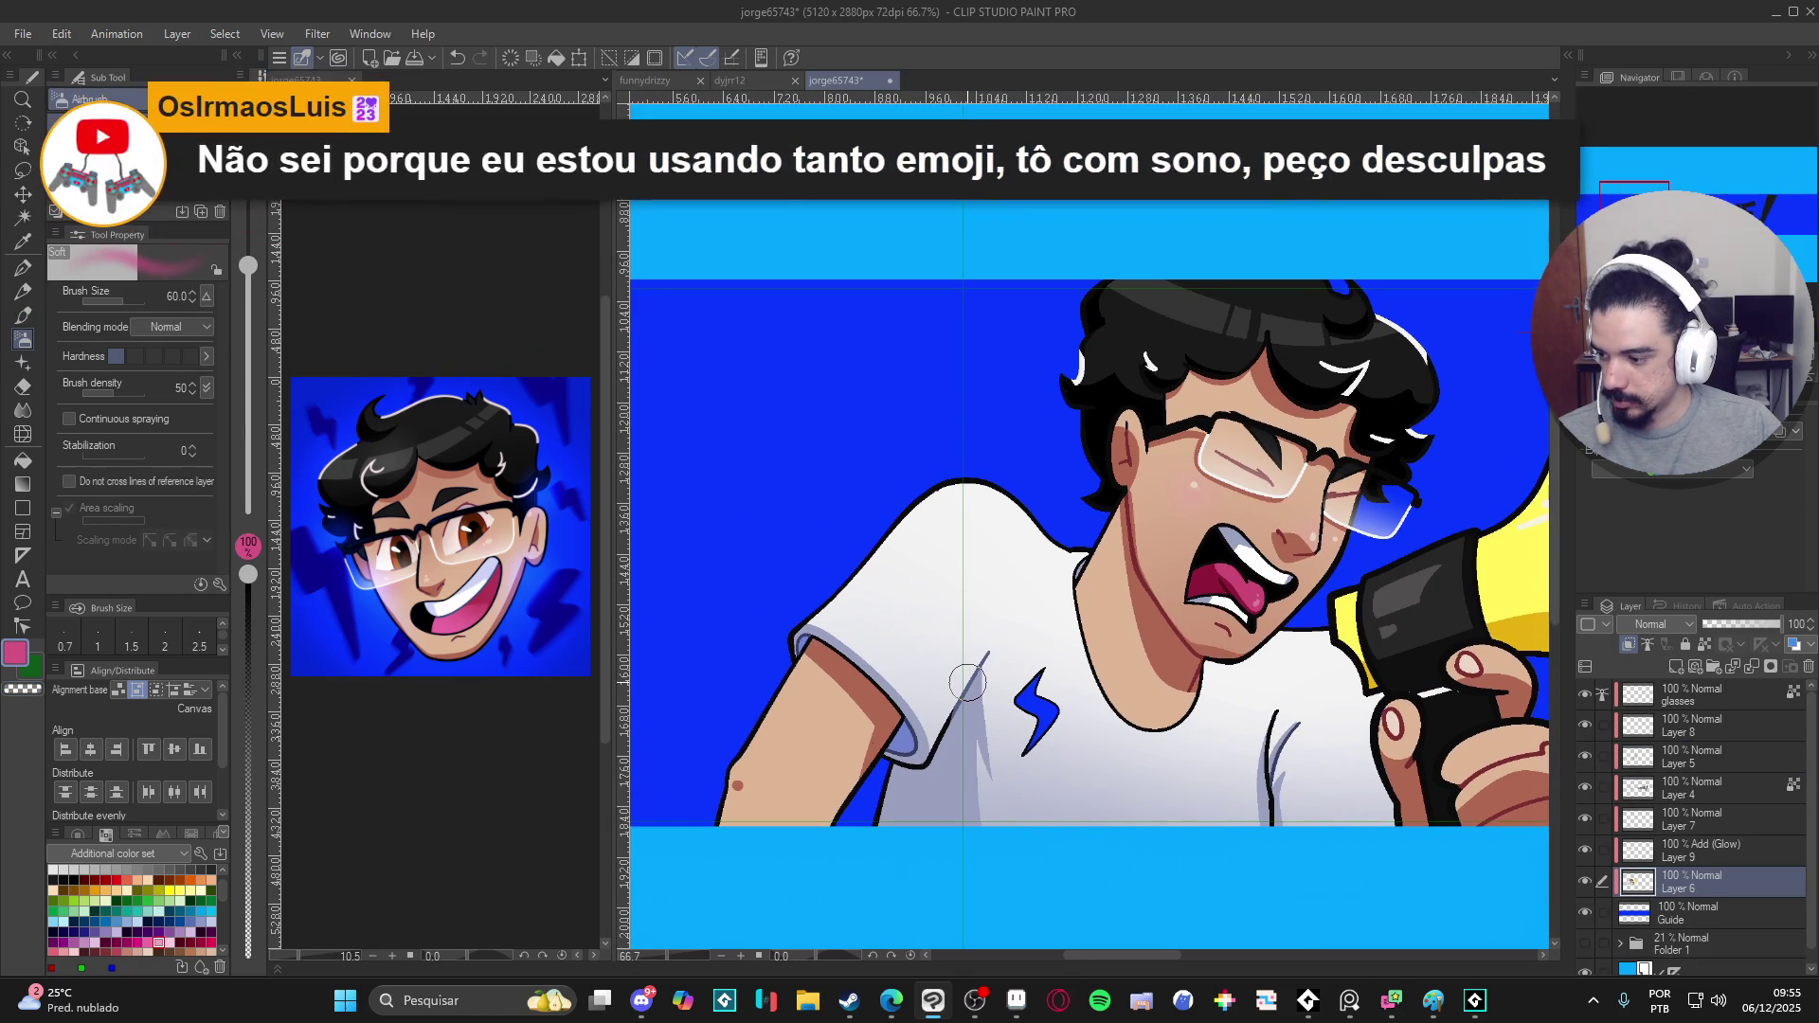
key("bracketright")
key("bracketright")
key("bracketright")
left_click_drag(748, 772, 750, 776)
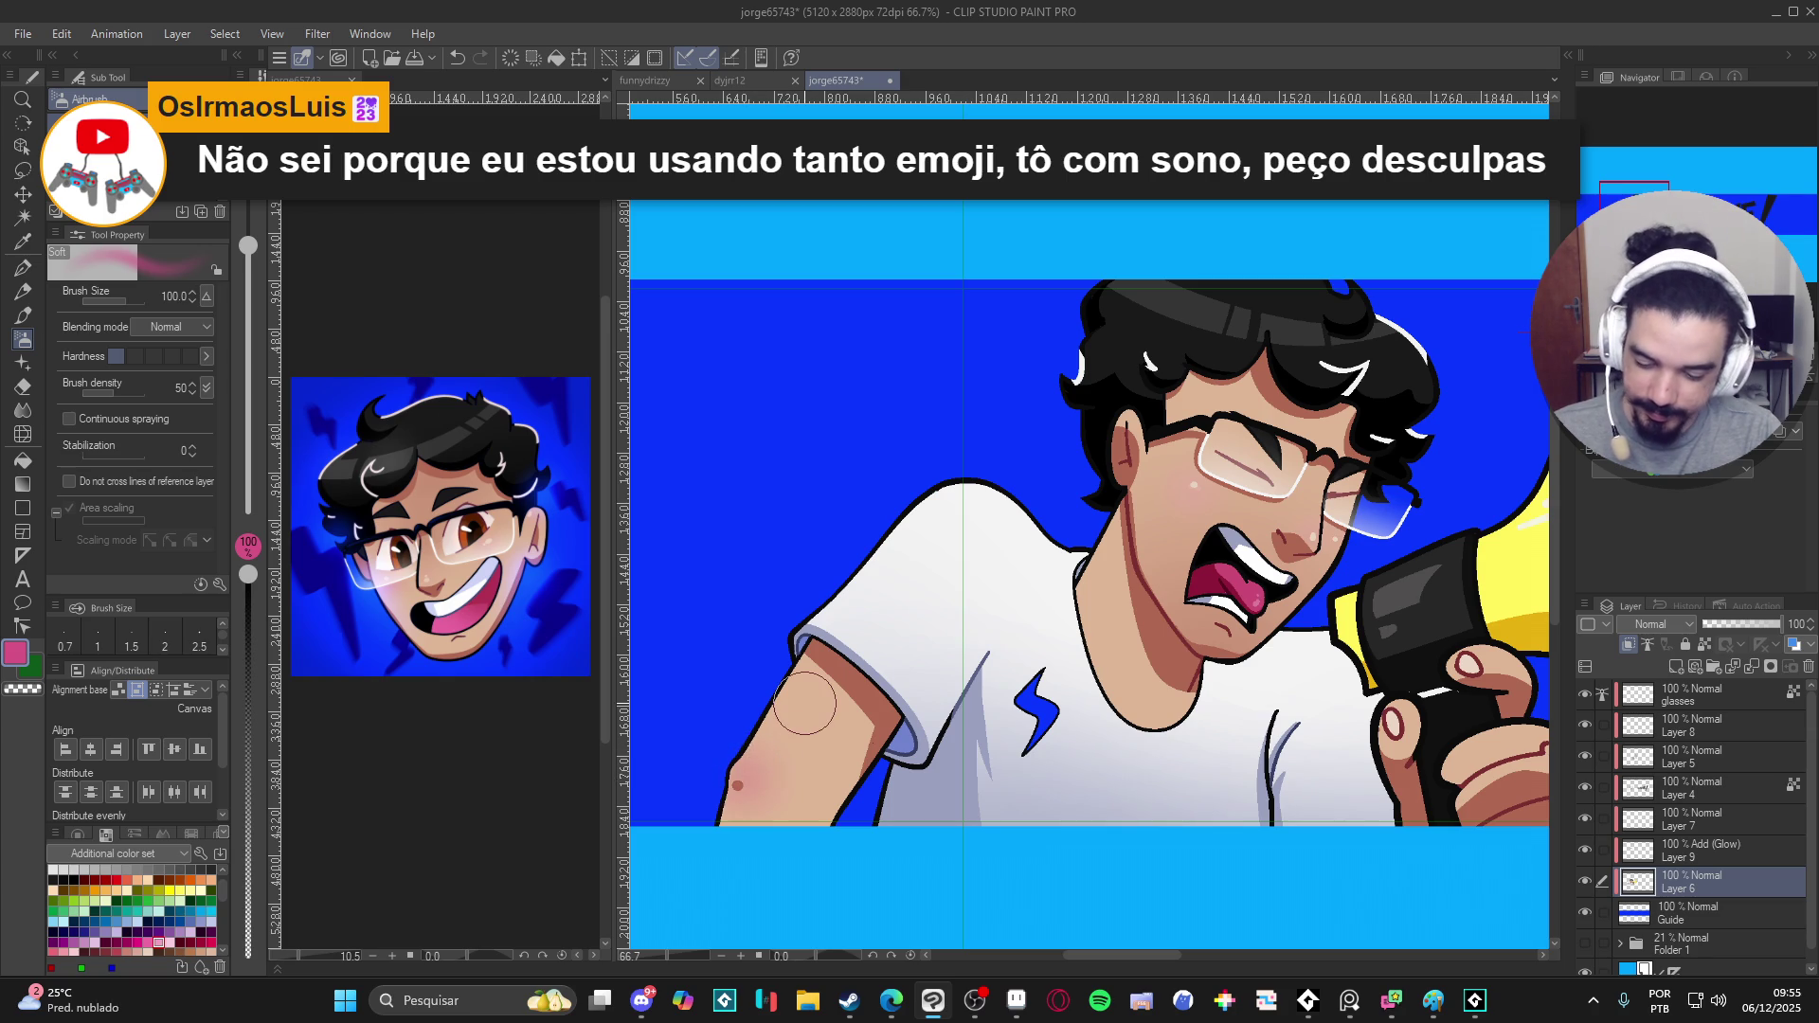
key("p")
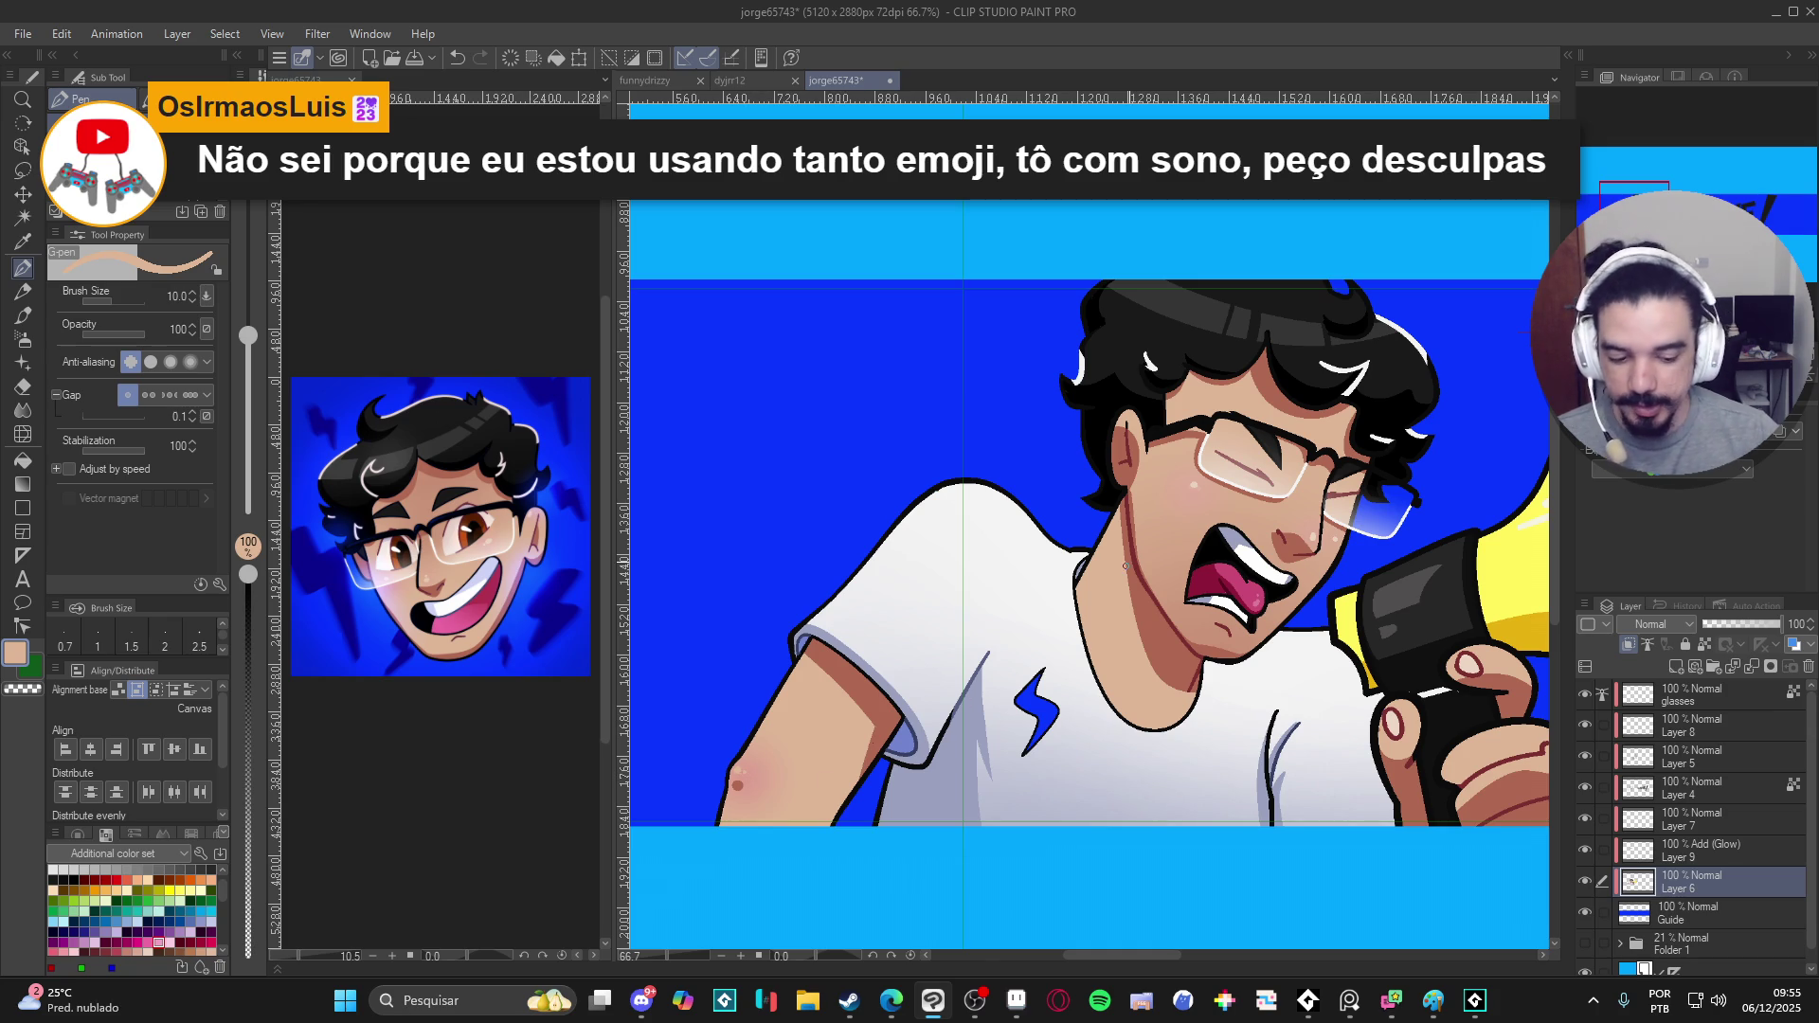
scroll(910, 653, "down", 3)
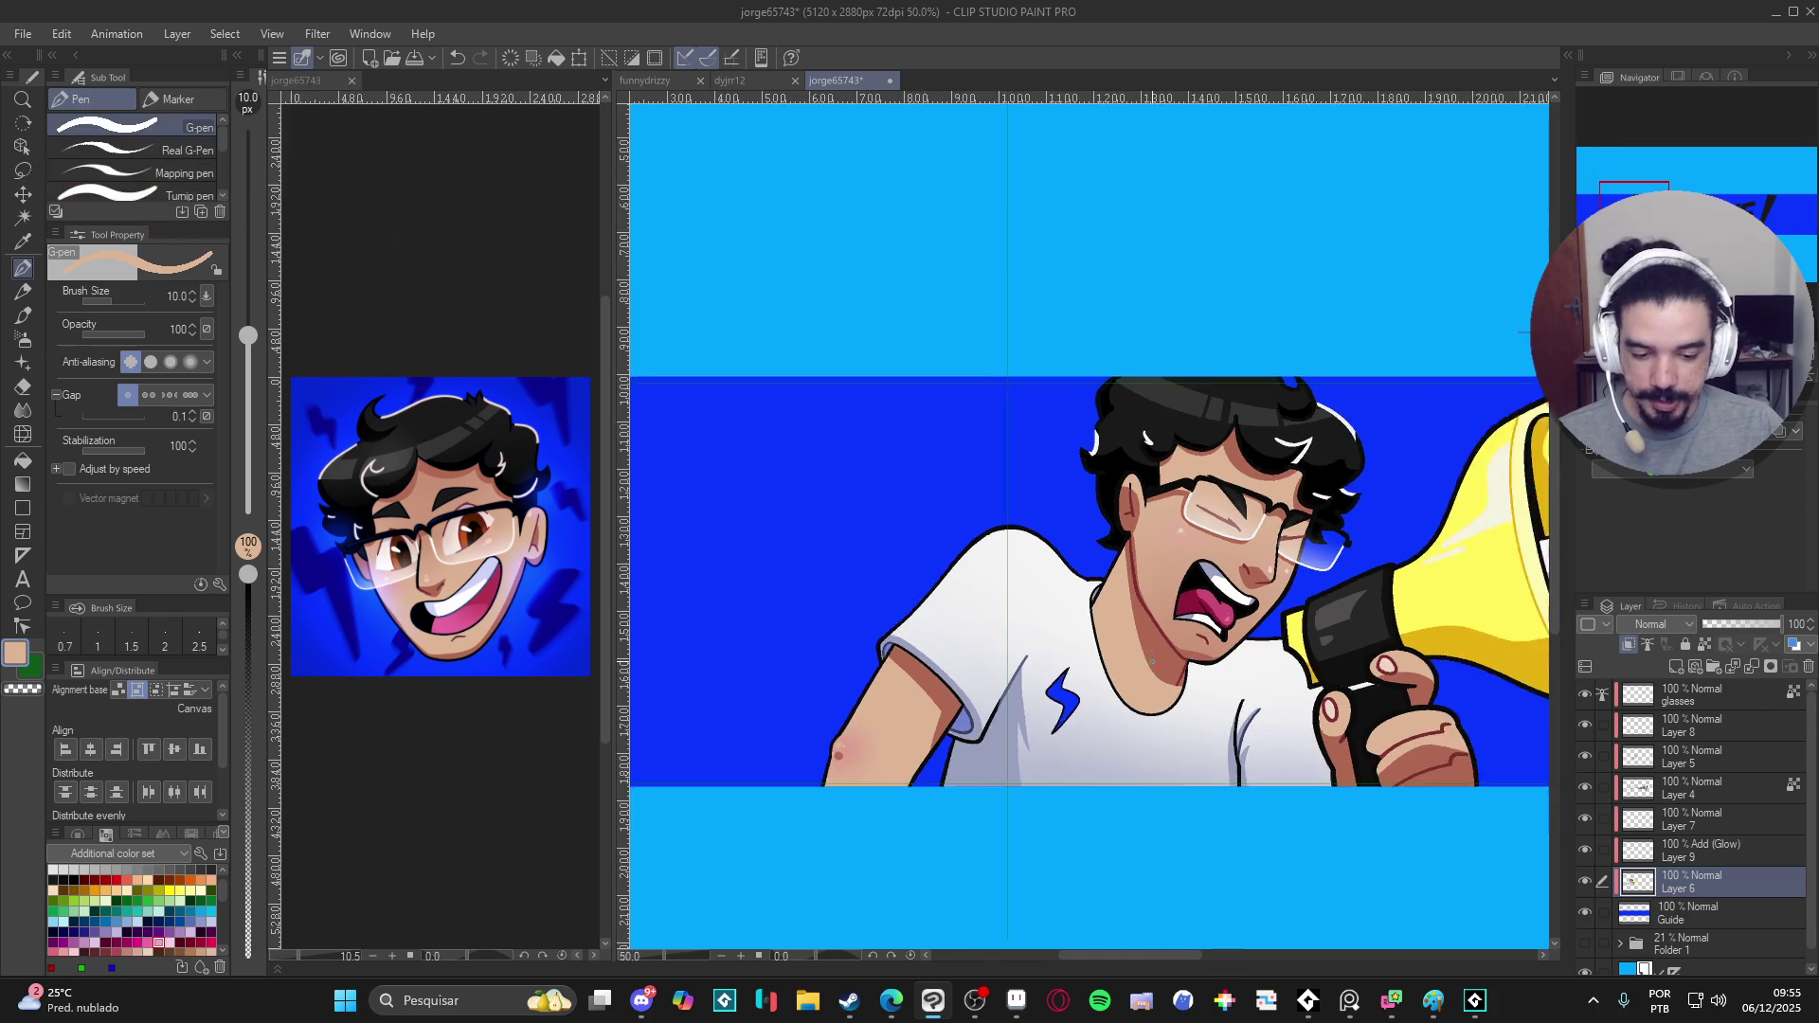
scroll(910, 653, "down", 2)
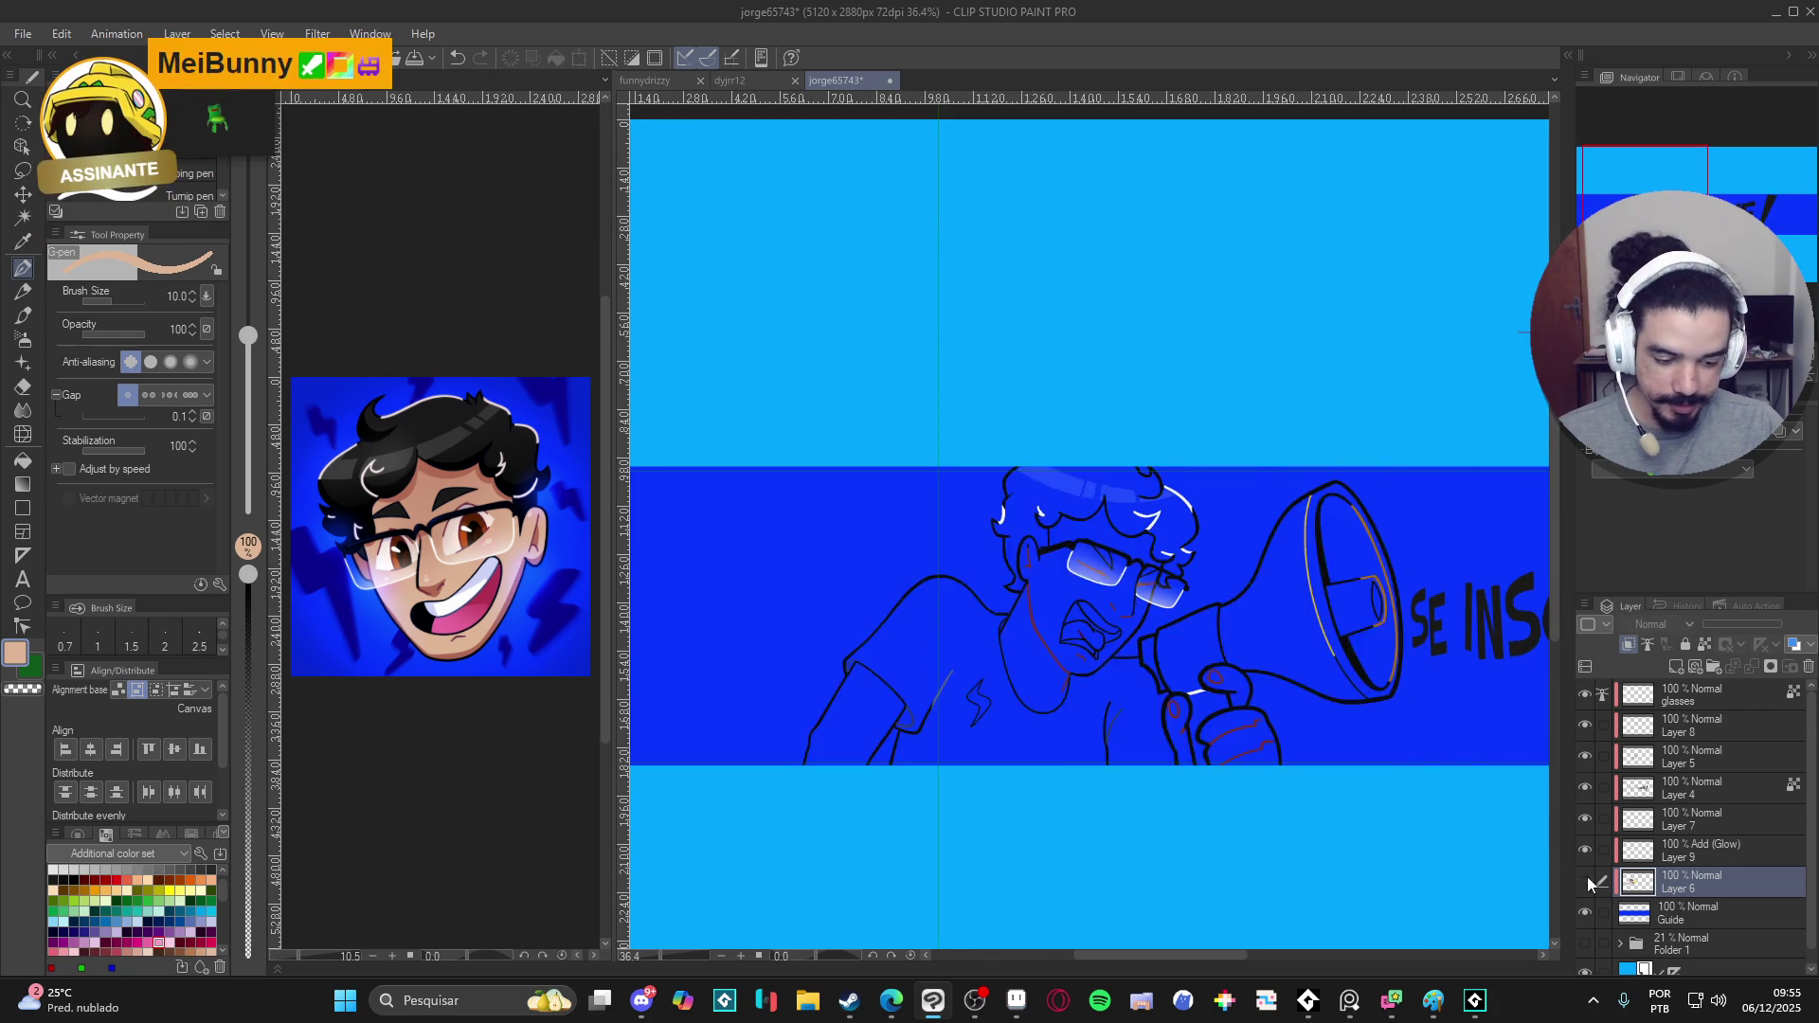
- Toggle Layer 5, the glasses shine and Layer 6 visibility to compare, and save the banner
left_click(1585, 754)
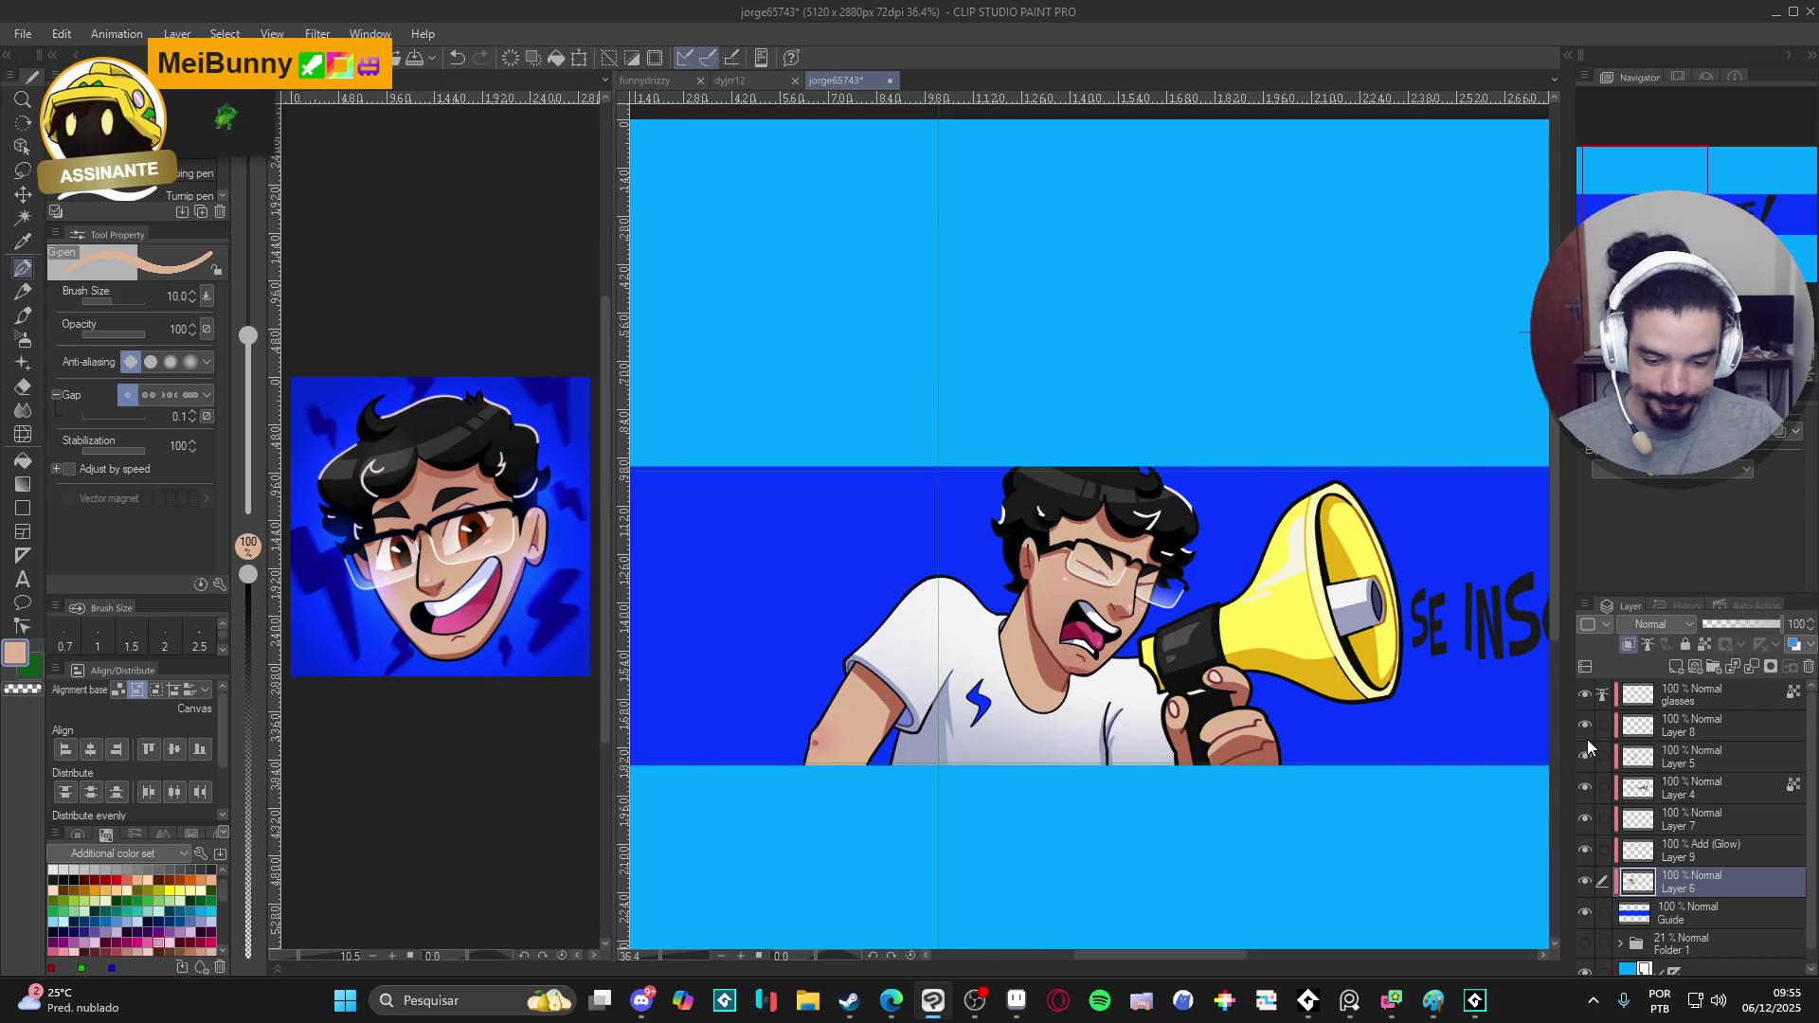
left_click(1586, 728)
left_click(1584, 726)
left_click(1585, 727)
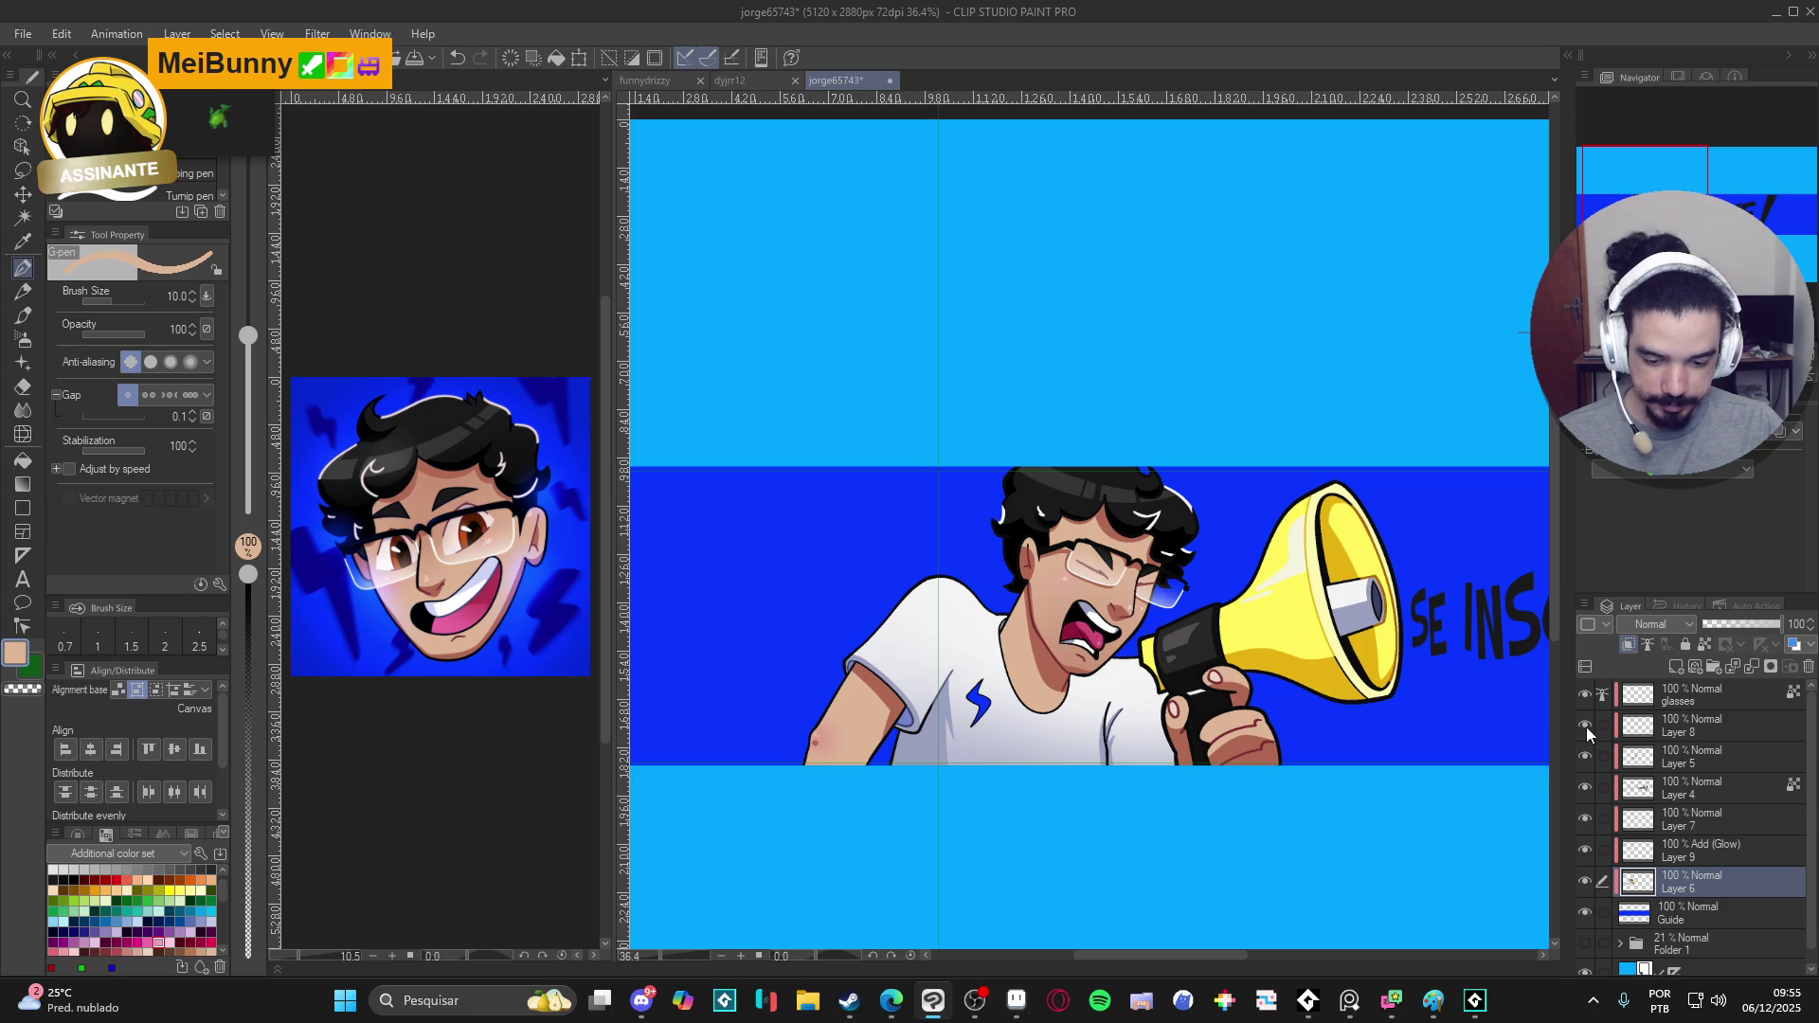
left_click(1585, 698)
left_click(1585, 698)
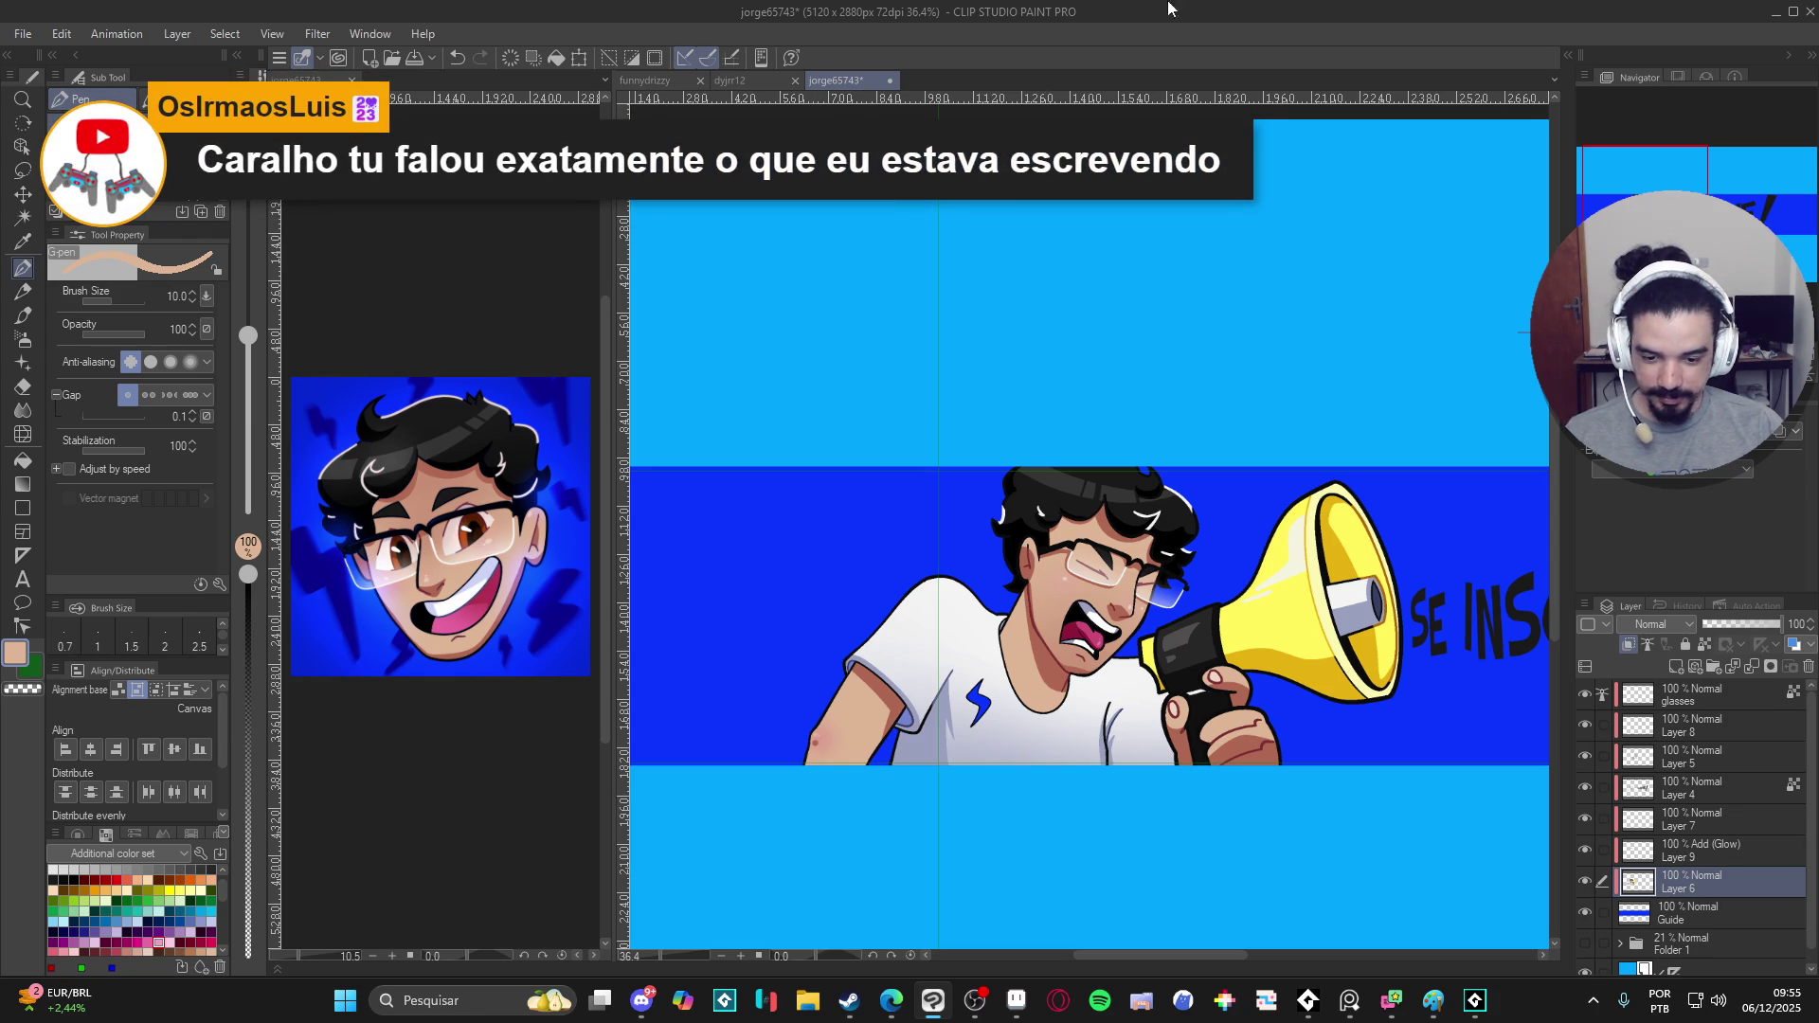
scroll(1138, 570, "right", 2)
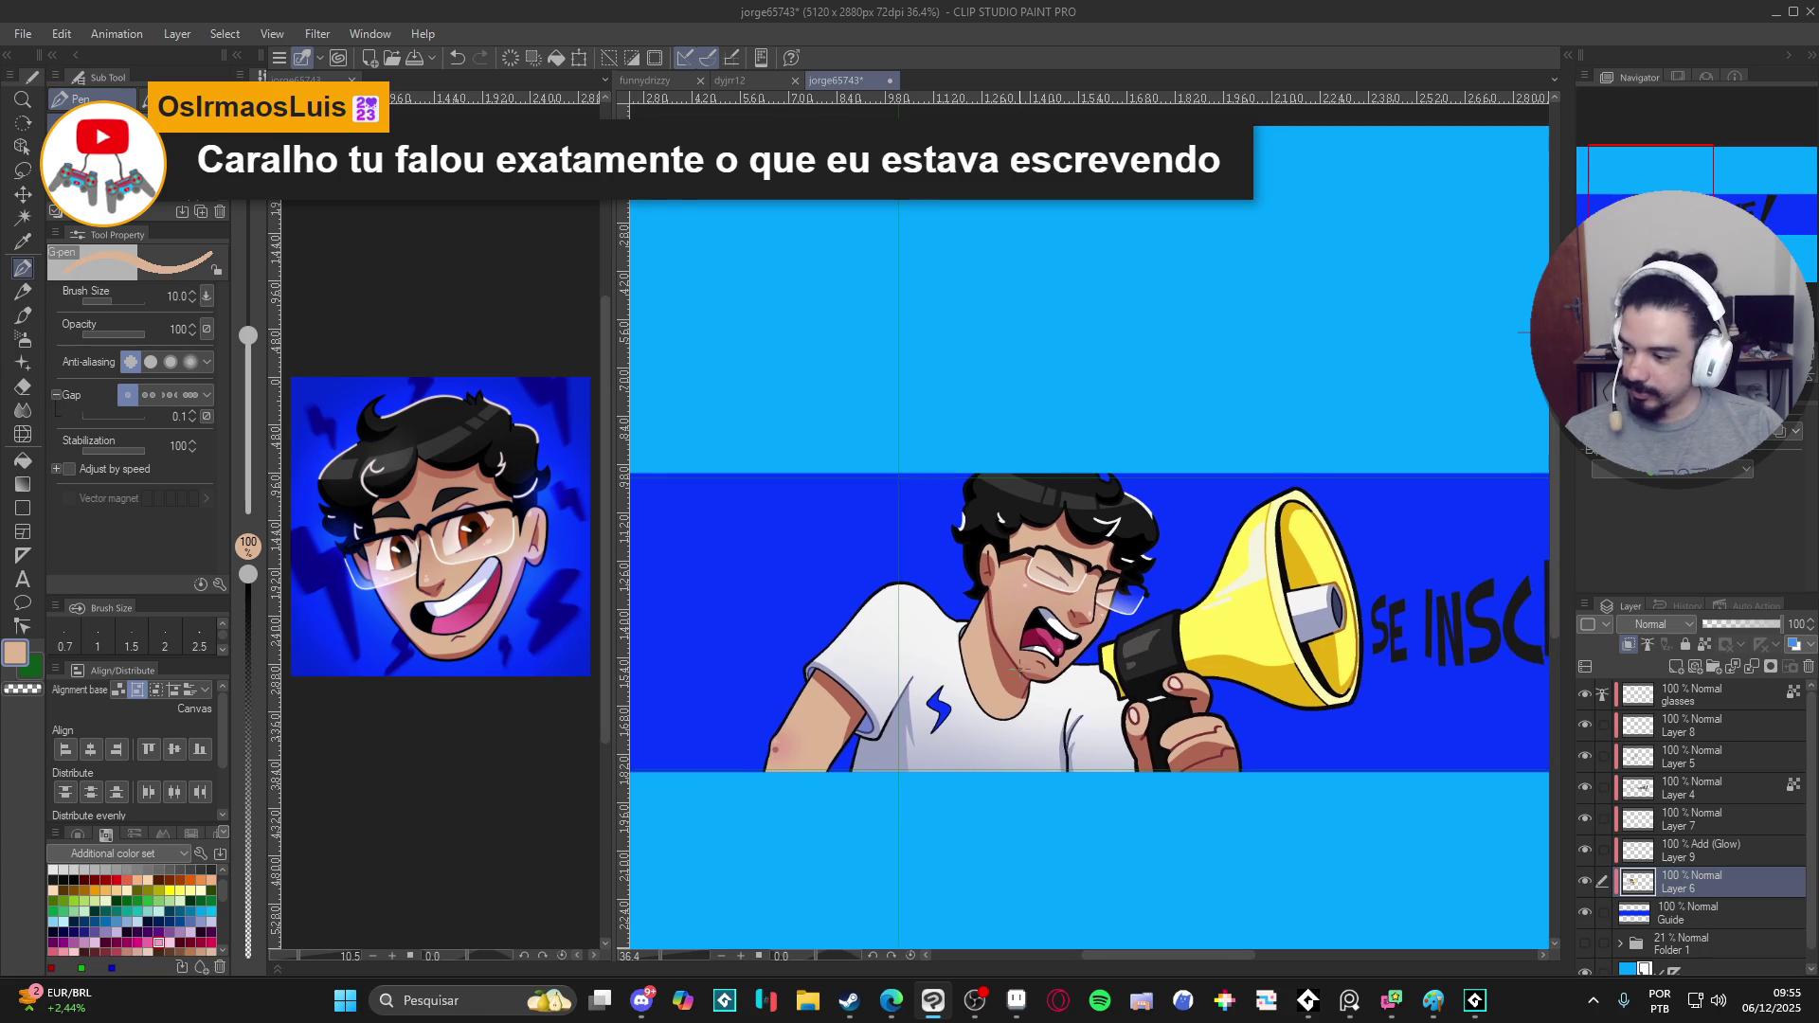
key("ctrl+s")
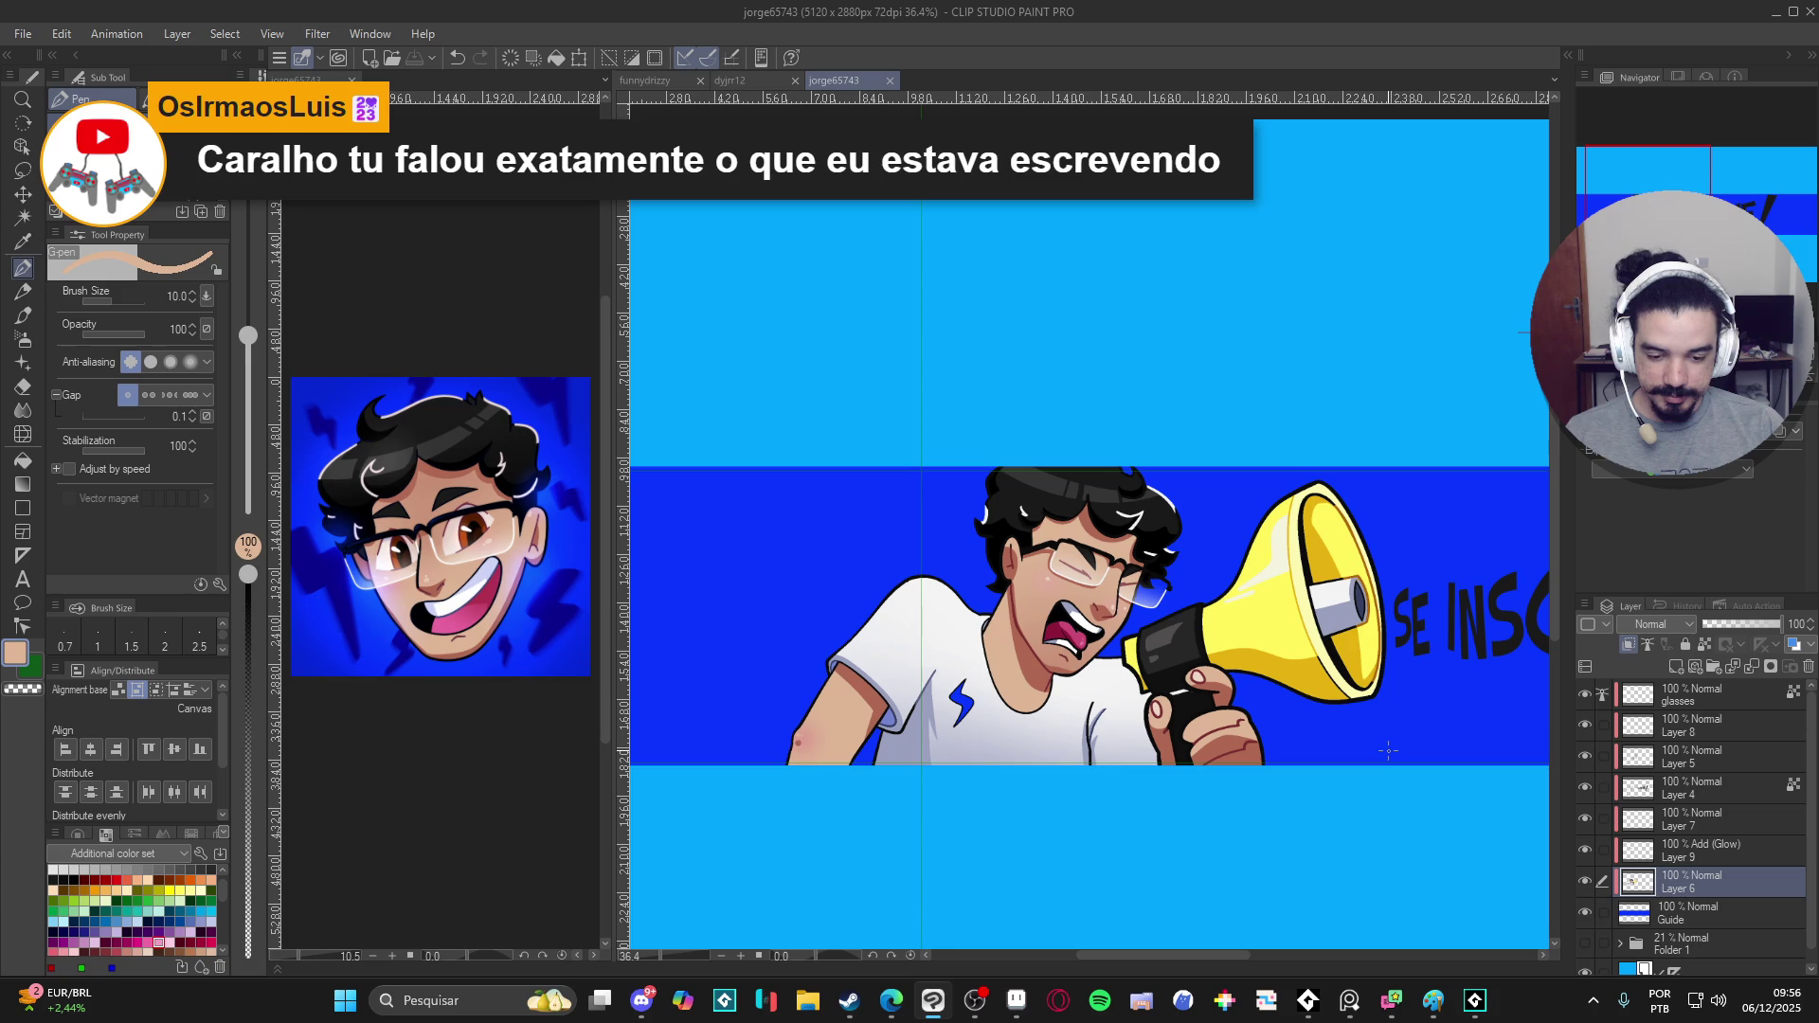
scroll(1388, 749, "down", 2)
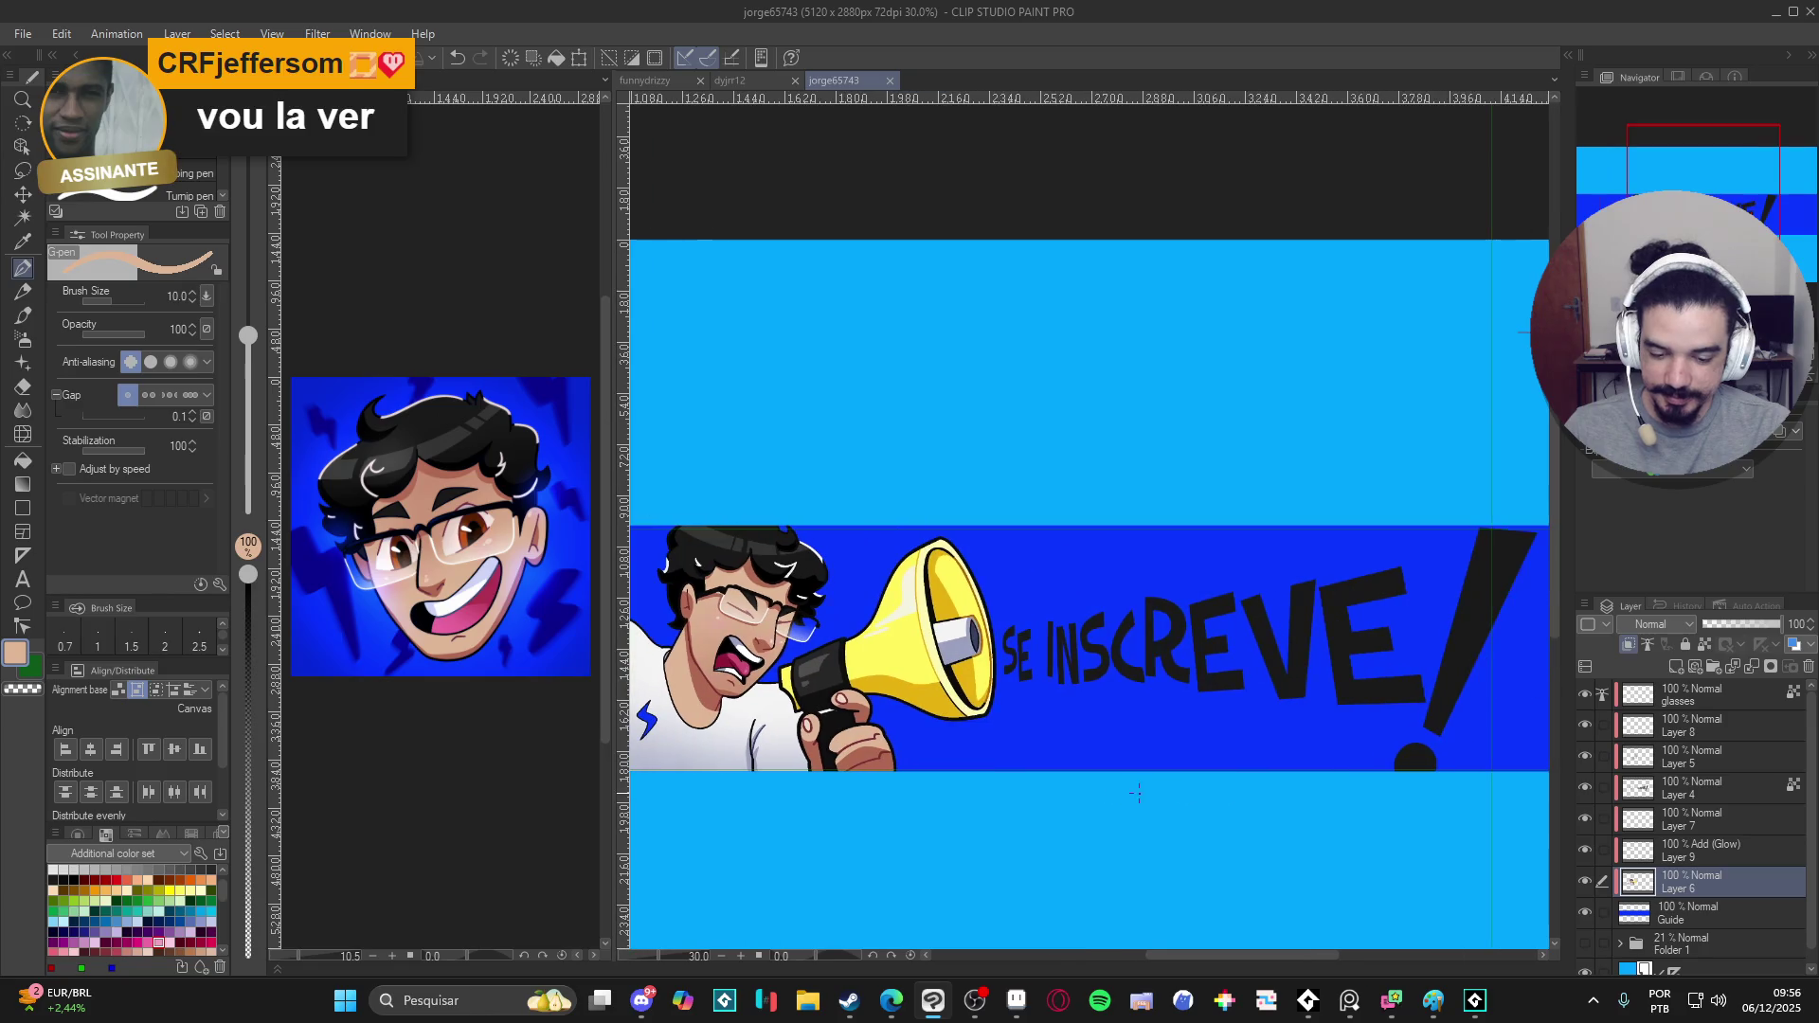
left_click(1586, 881)
left_click(1587, 880)
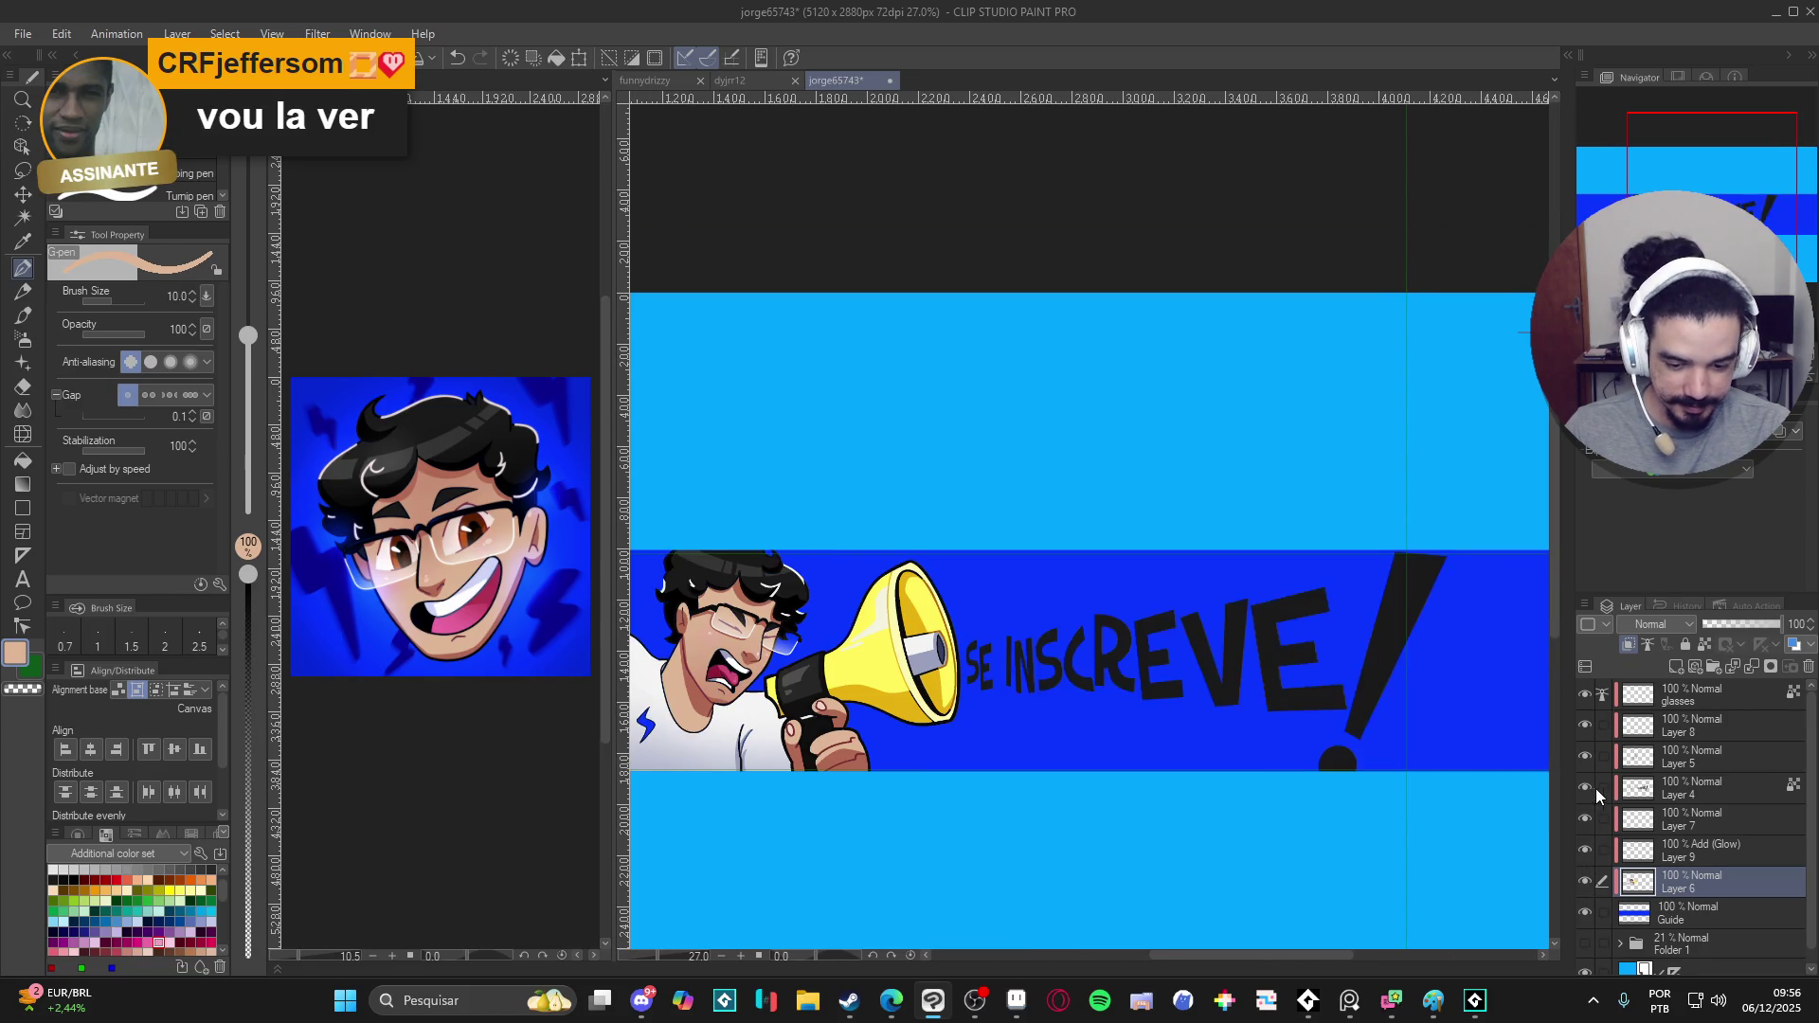
- Cut the lasso-selected 'SE INSCREVE!' lettering from Layer 4 into a new Layer 4 Copy and save
left_click(1666, 791)
key("m")
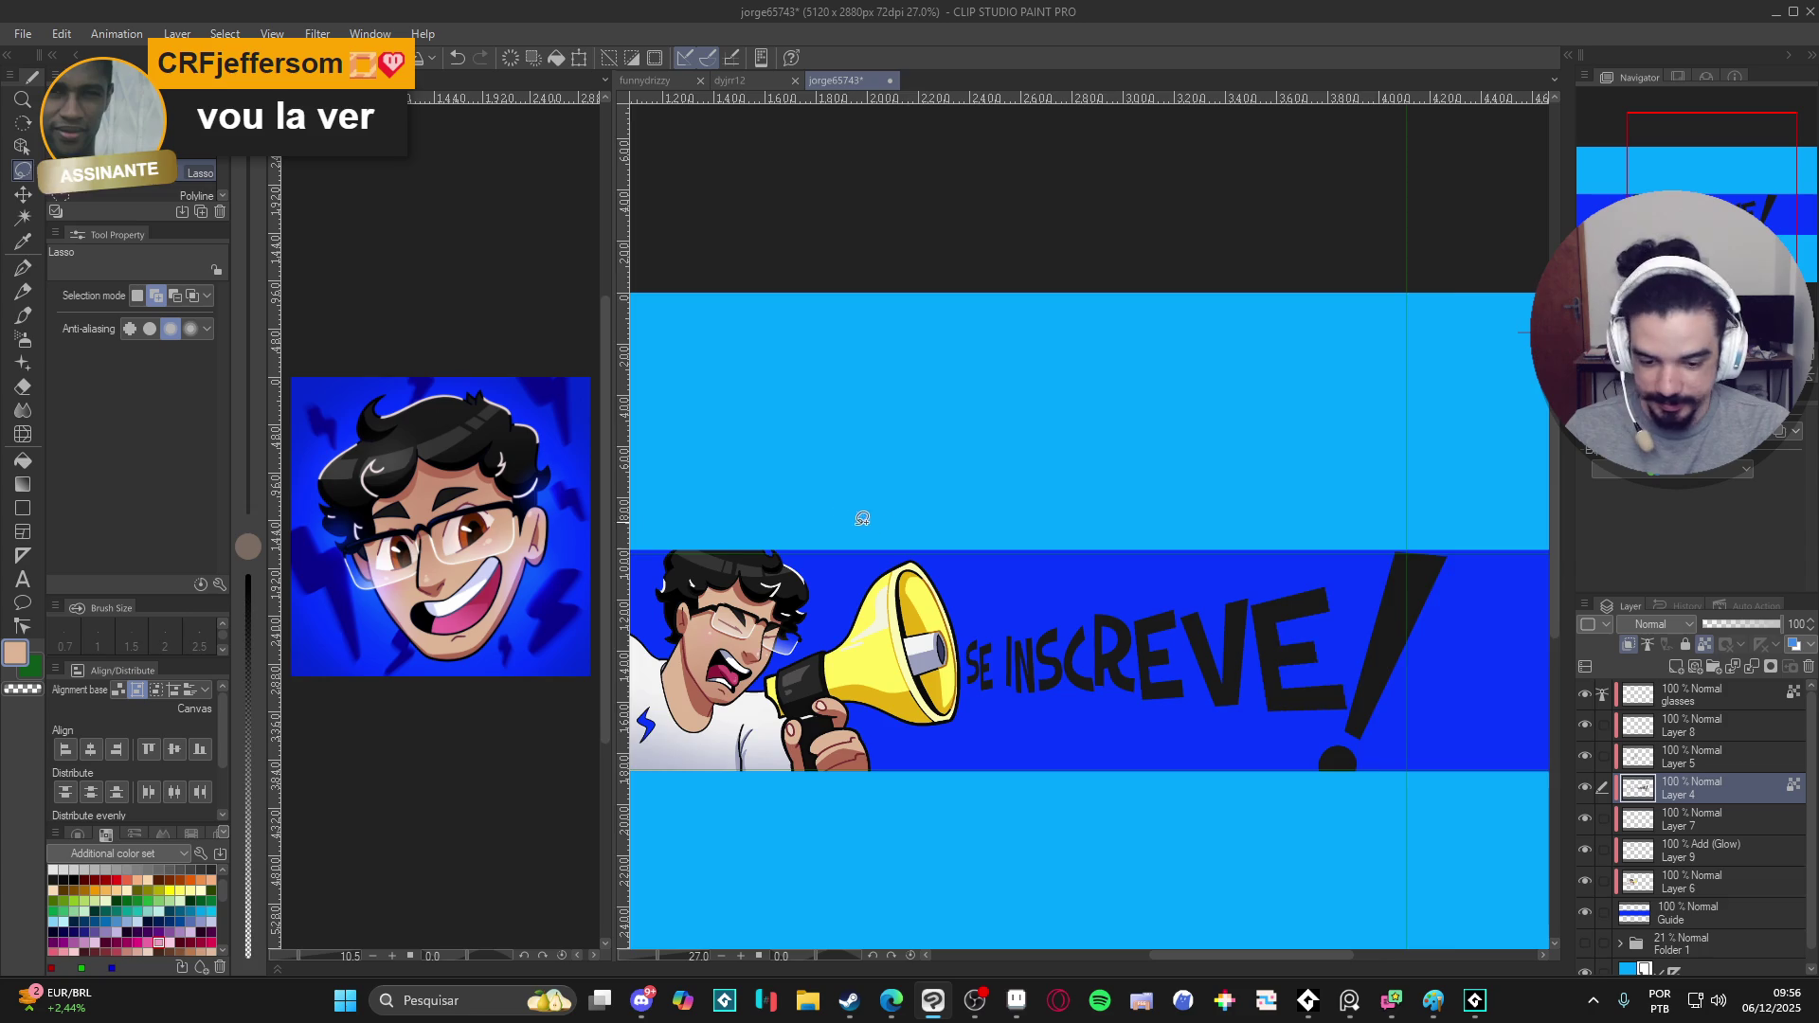
scroll(910, 519, "up", 1)
mouse_move(1443, 470)
left_mouse_down()
mouse_move(919, 670)
mouse_move(1455, 475)
left_mouse_up()
key("ctrl+x")
key("ctrl+v")
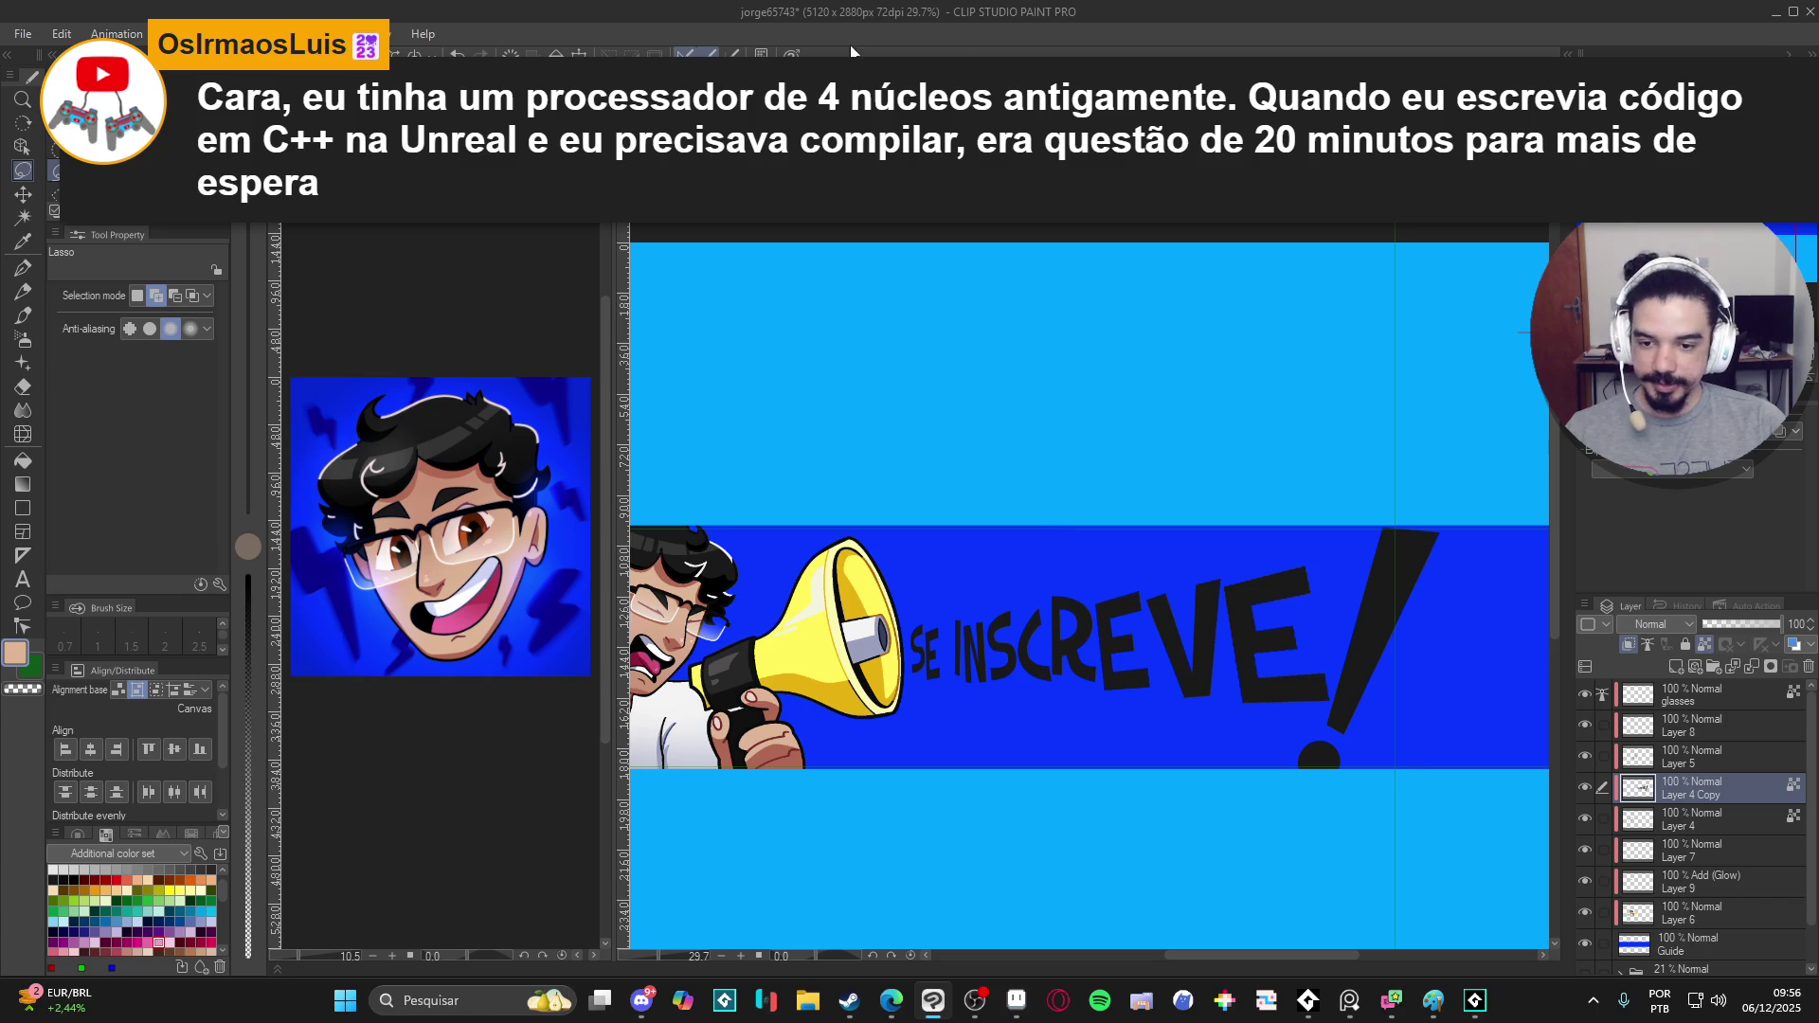
key("ctrl+s")
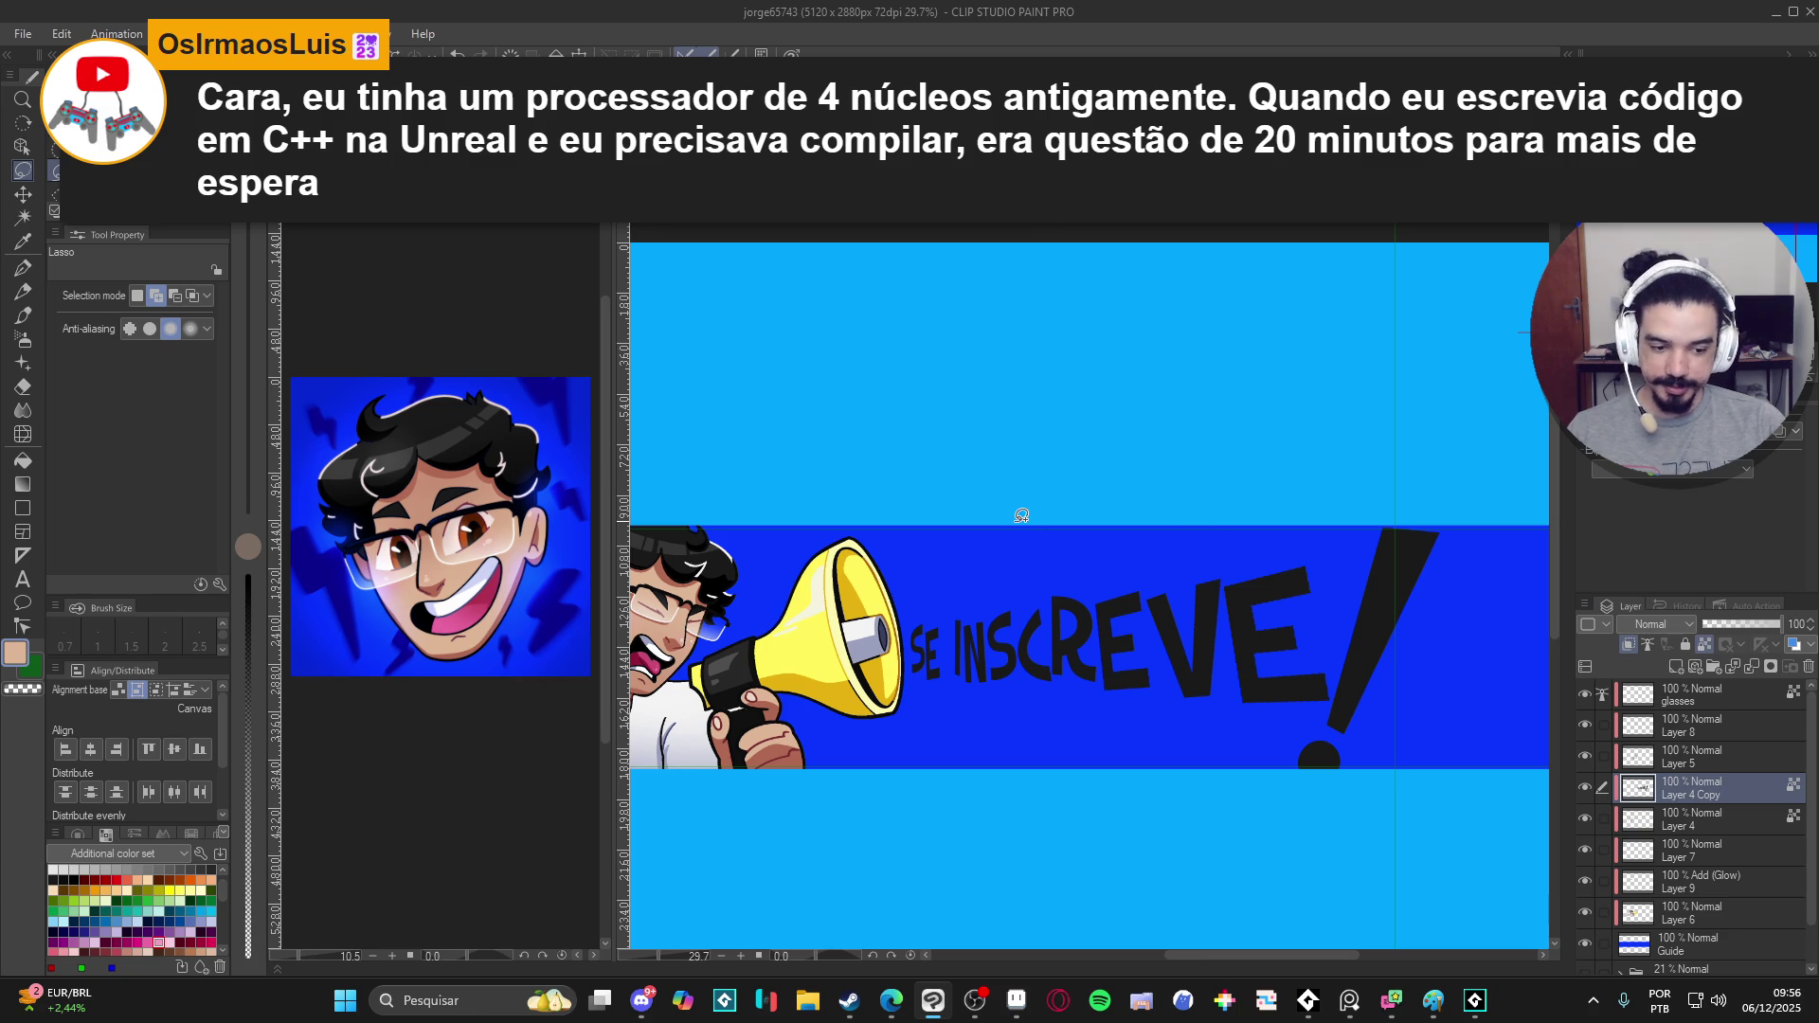
- Recolour the Layer 4 Copy lettering white, bake the colour in, and duplicate it as Layer 4 Copy 2
left_click(51, 871)
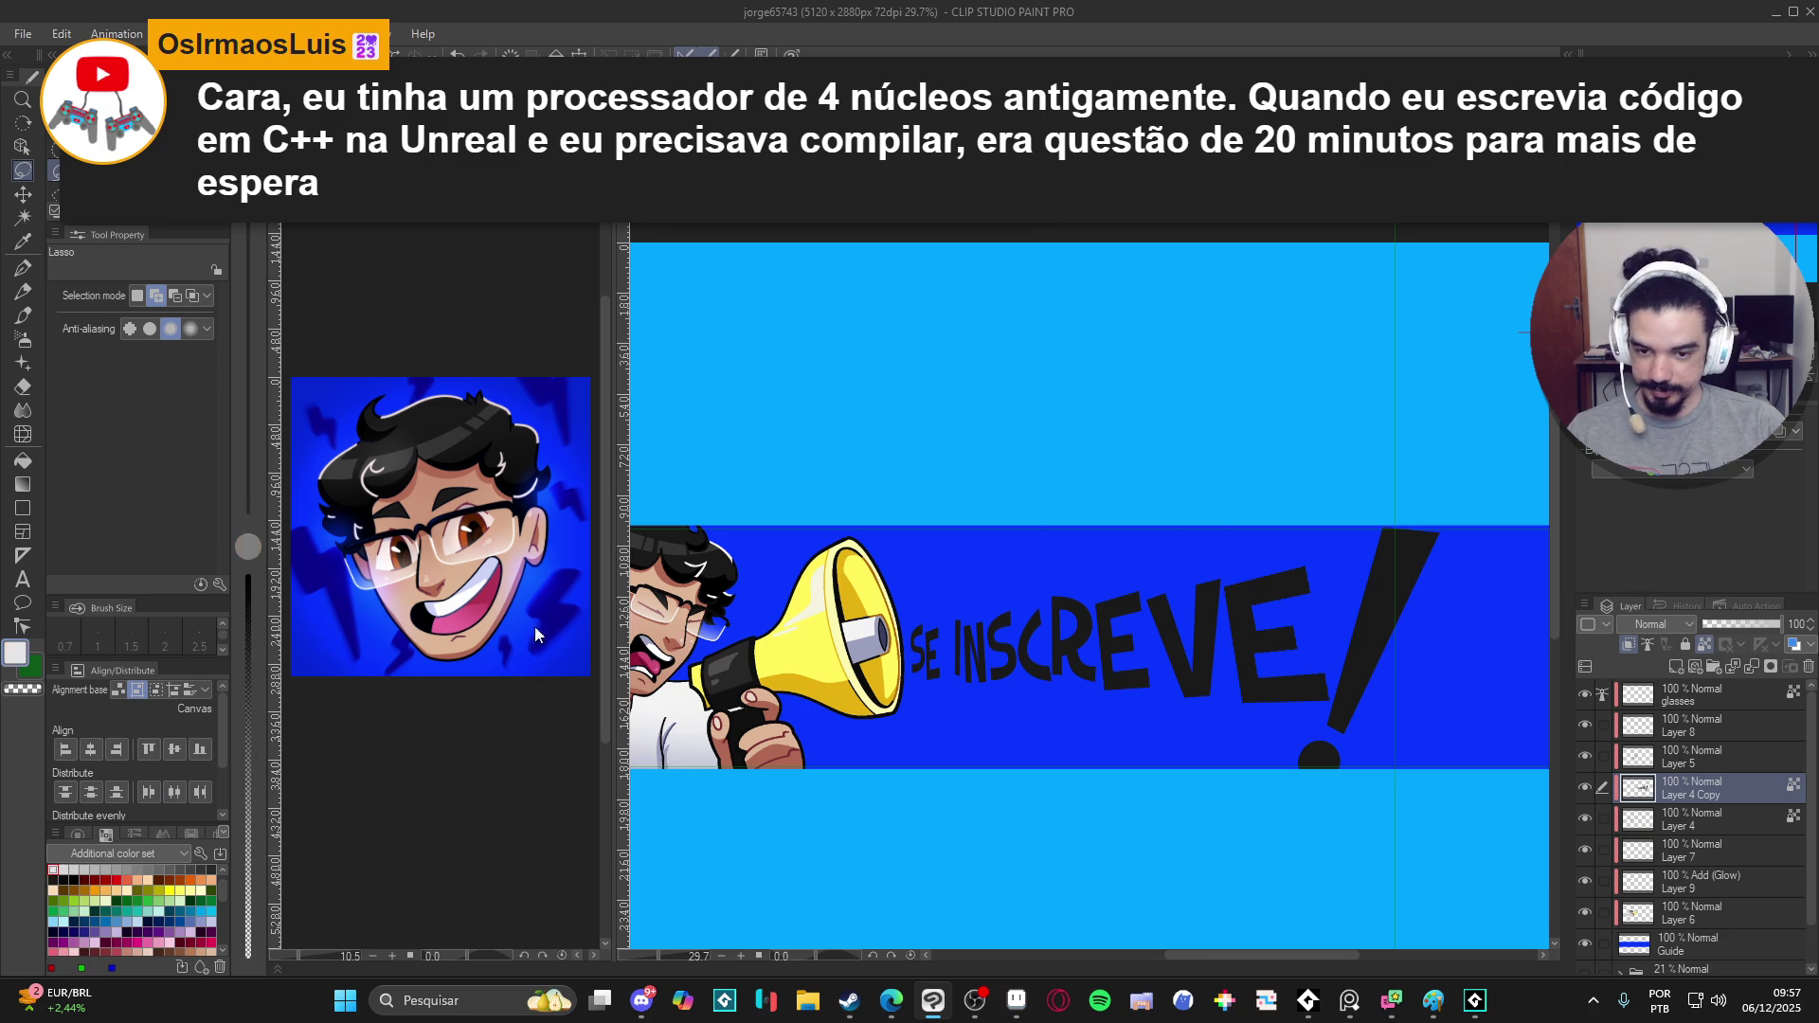
left_click(1793, 438)
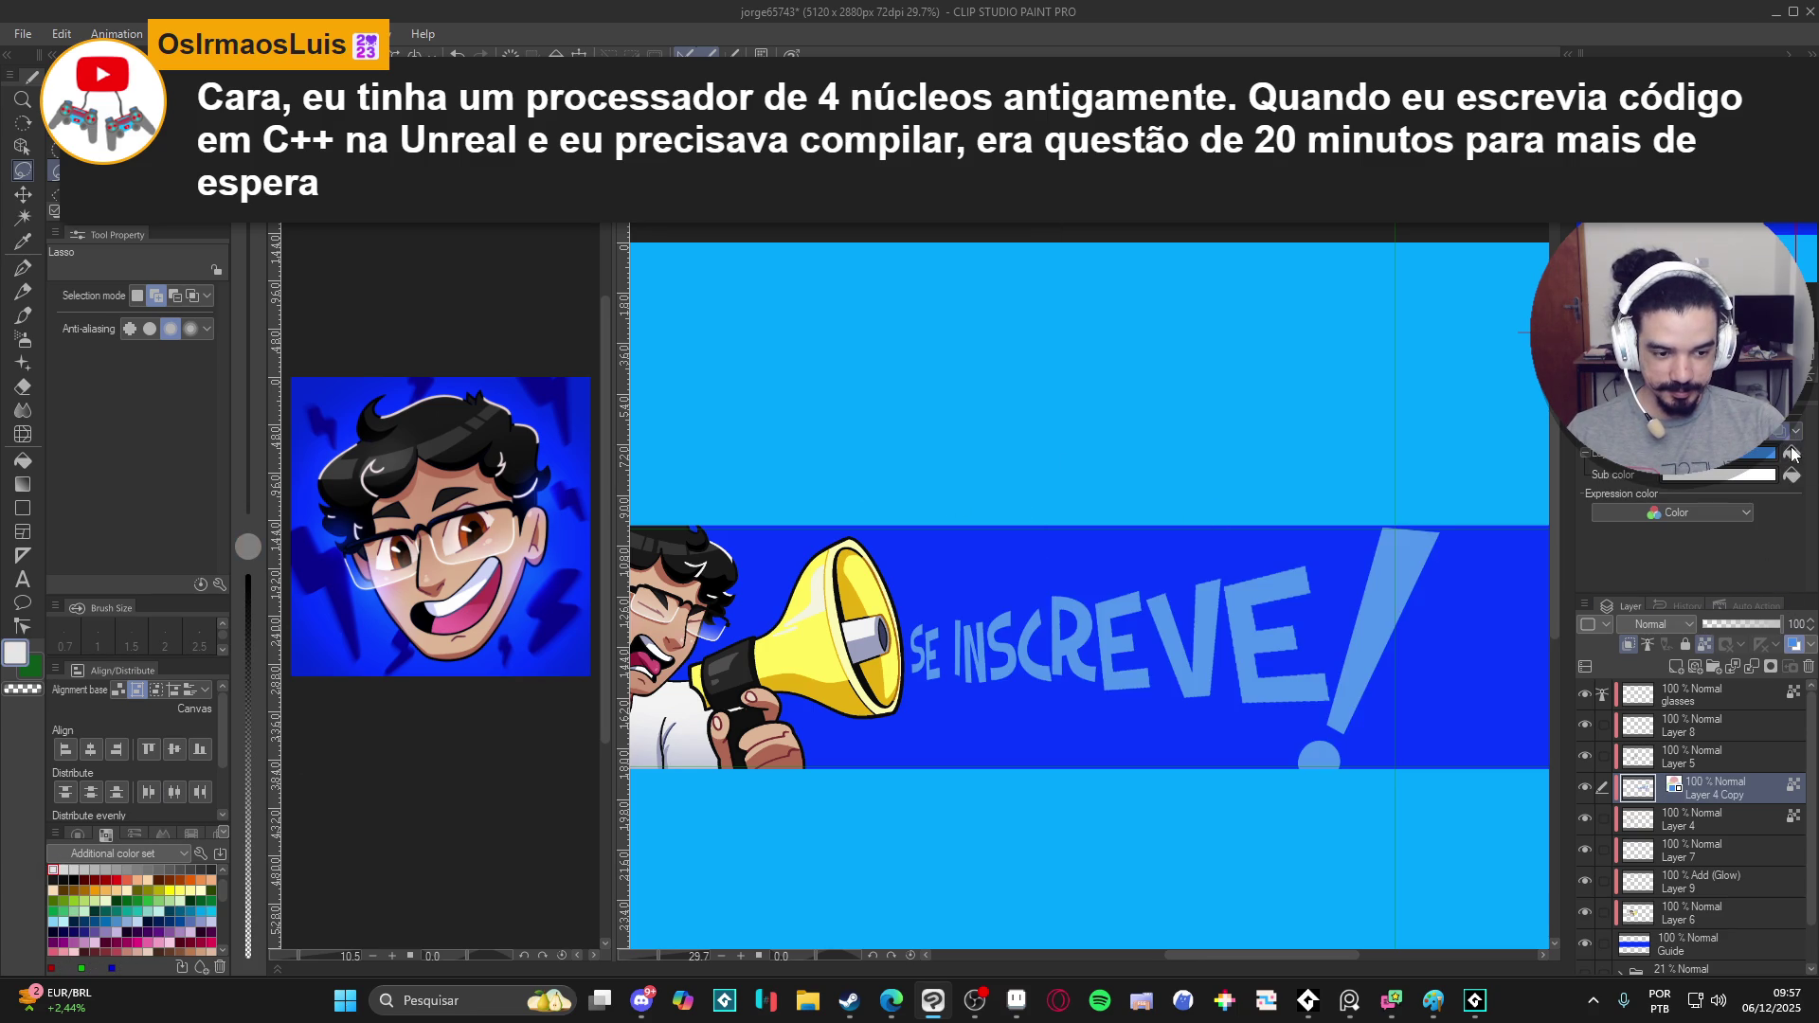
right_click(1707, 793)
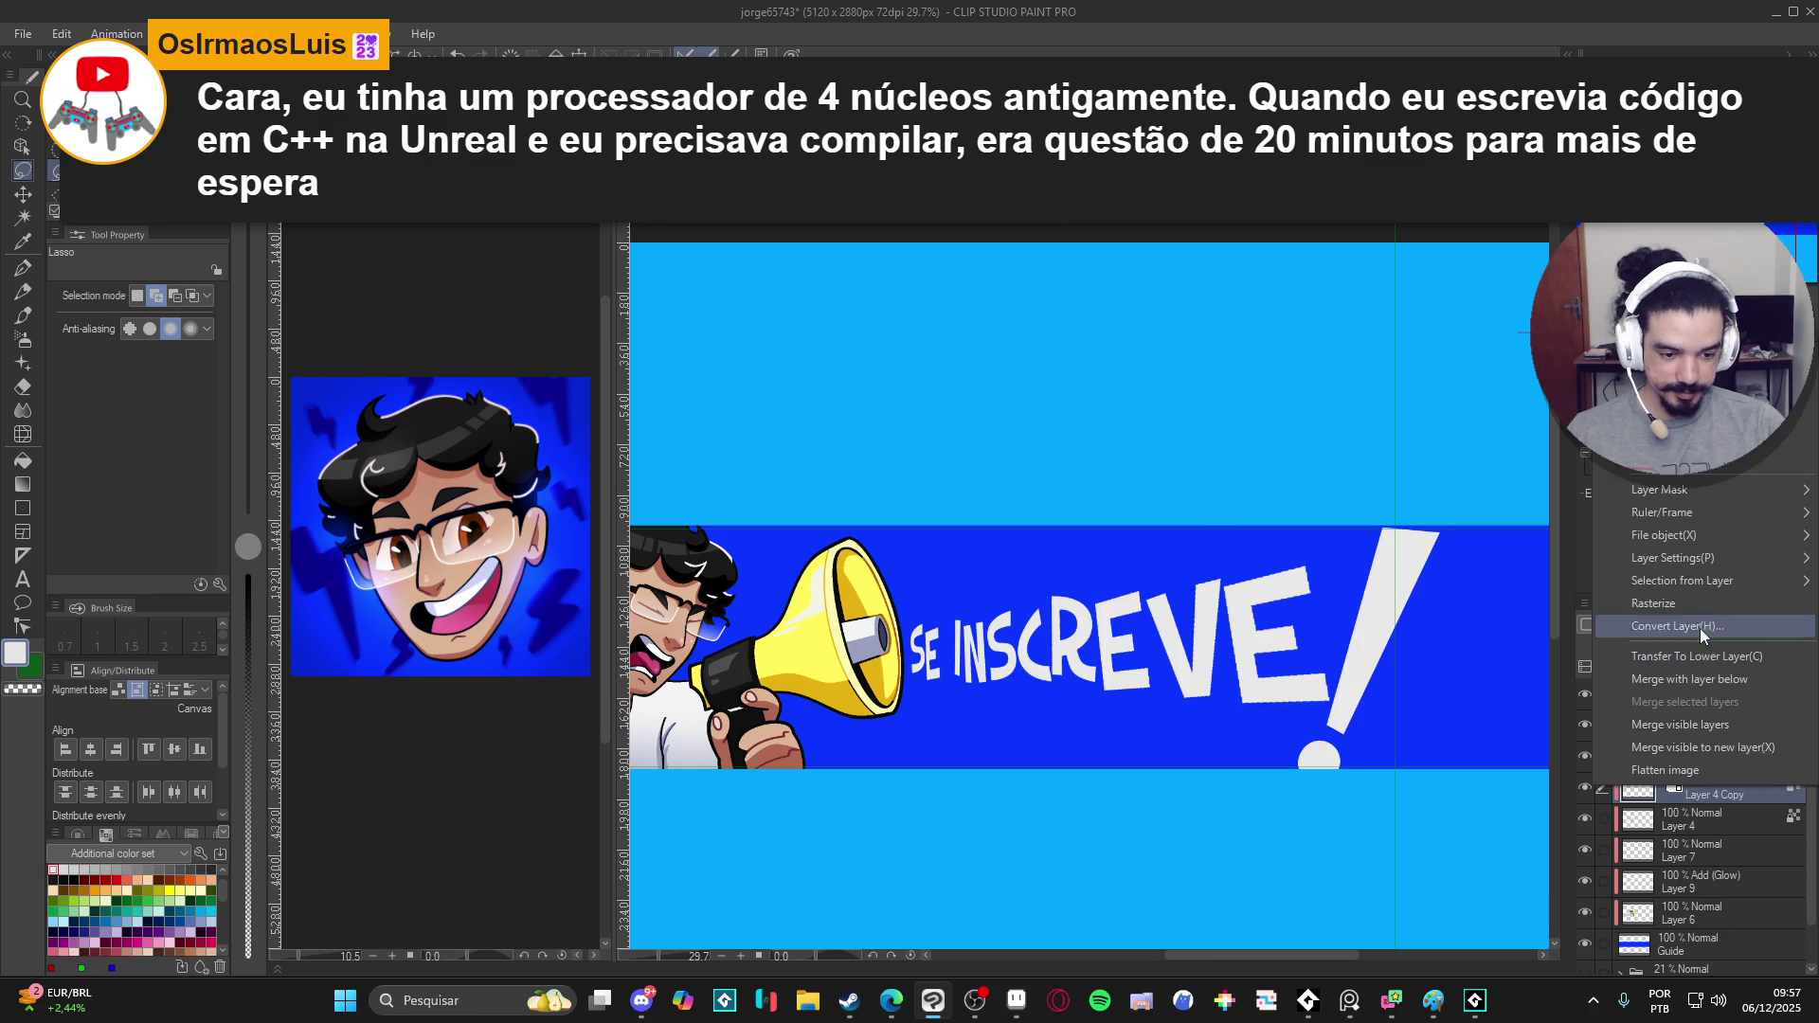
left_click(1706, 605)
left_click(1585, 786)
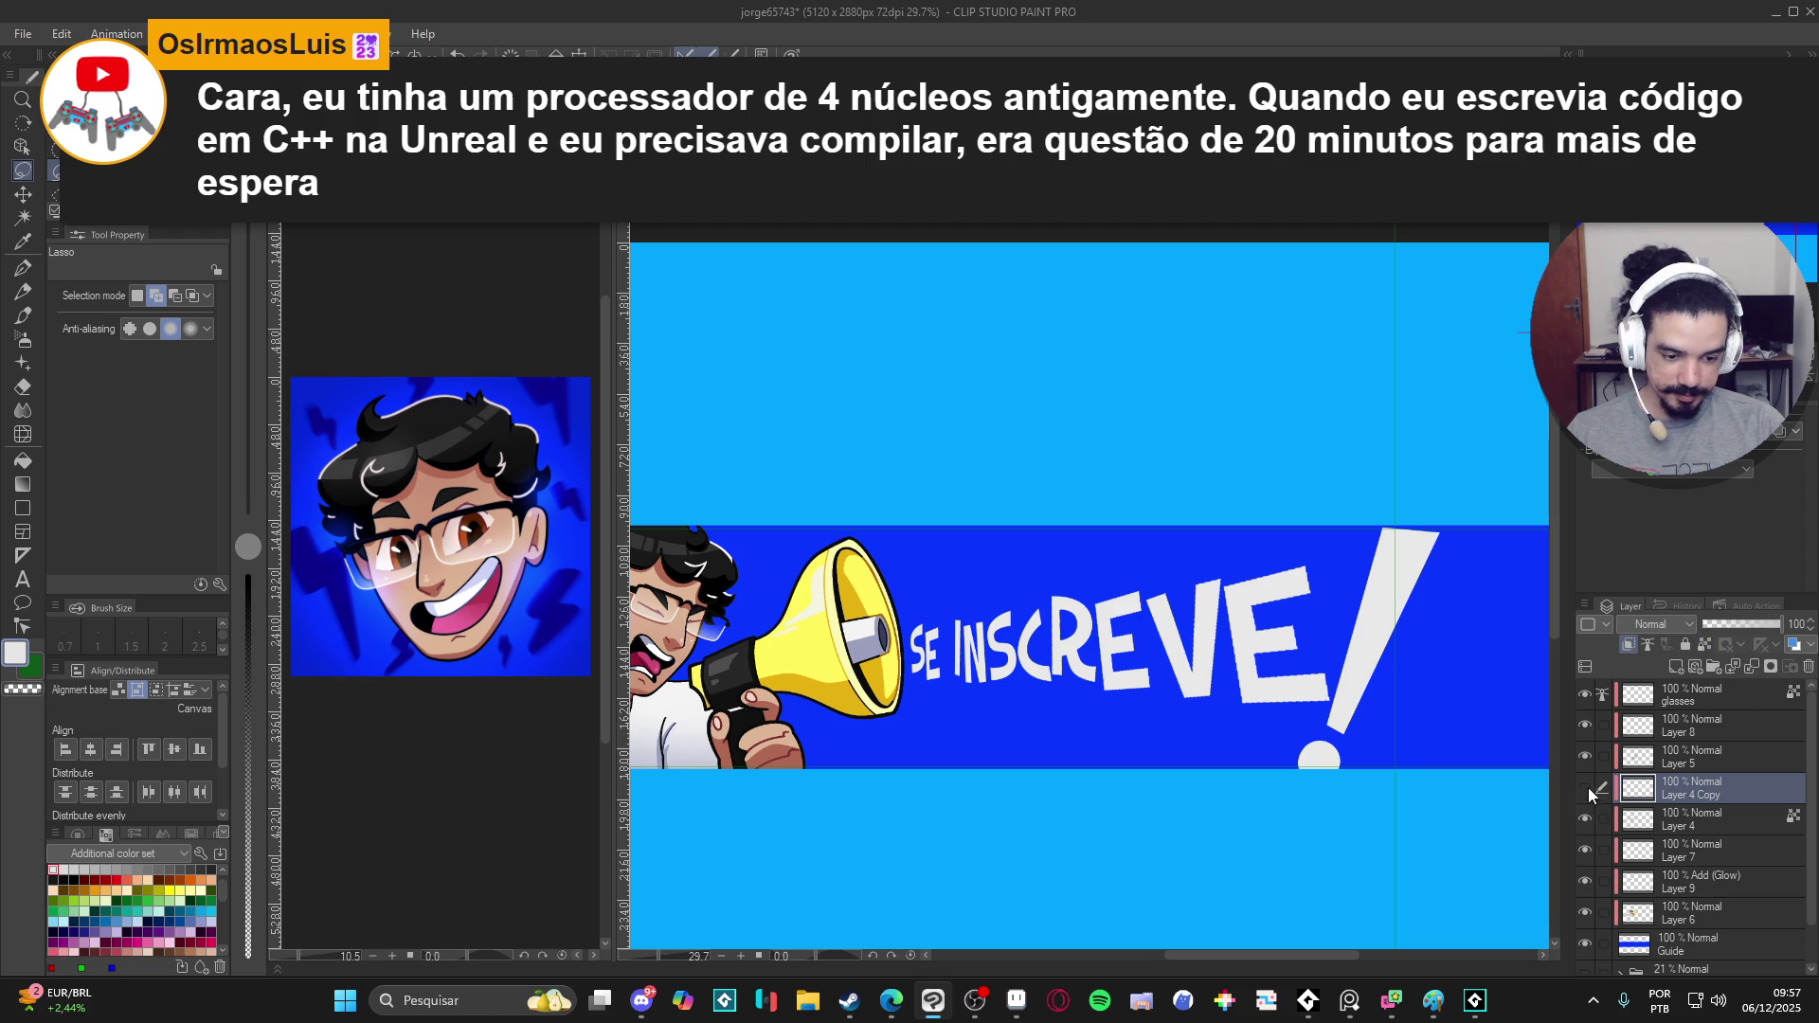
scroll(1204, 618, "right", 1)
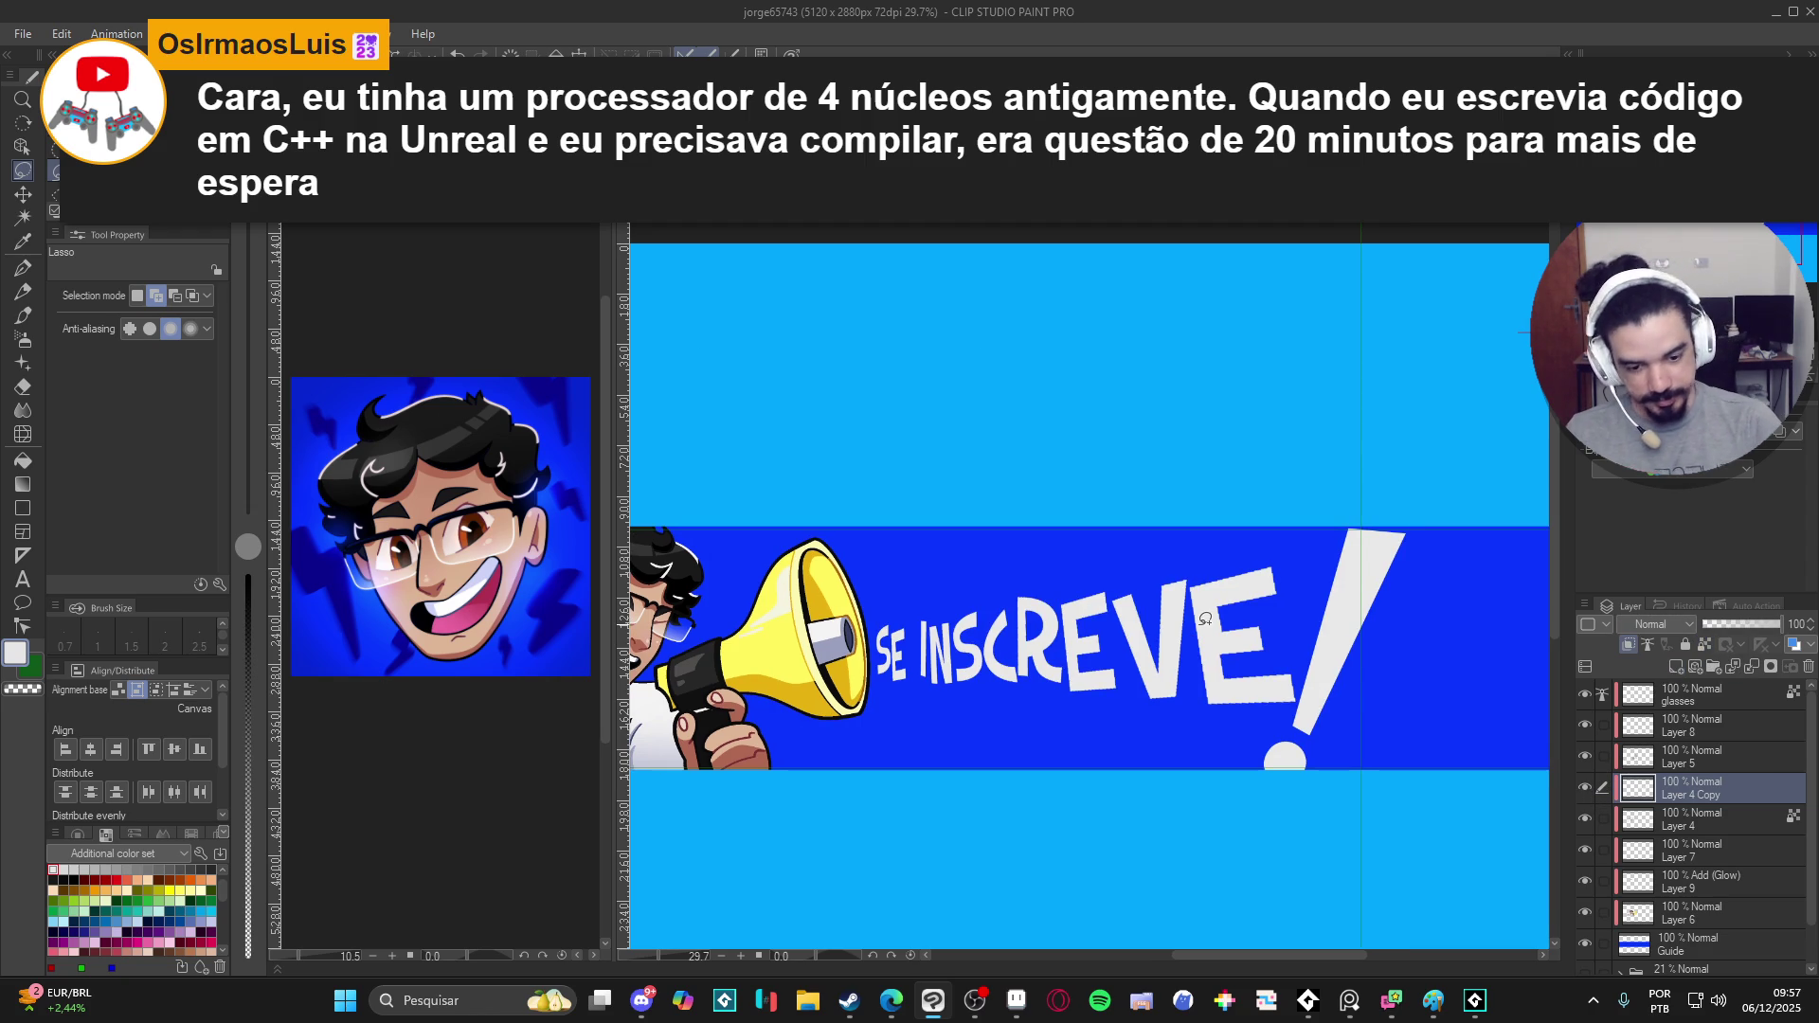
key("ctrl+j")
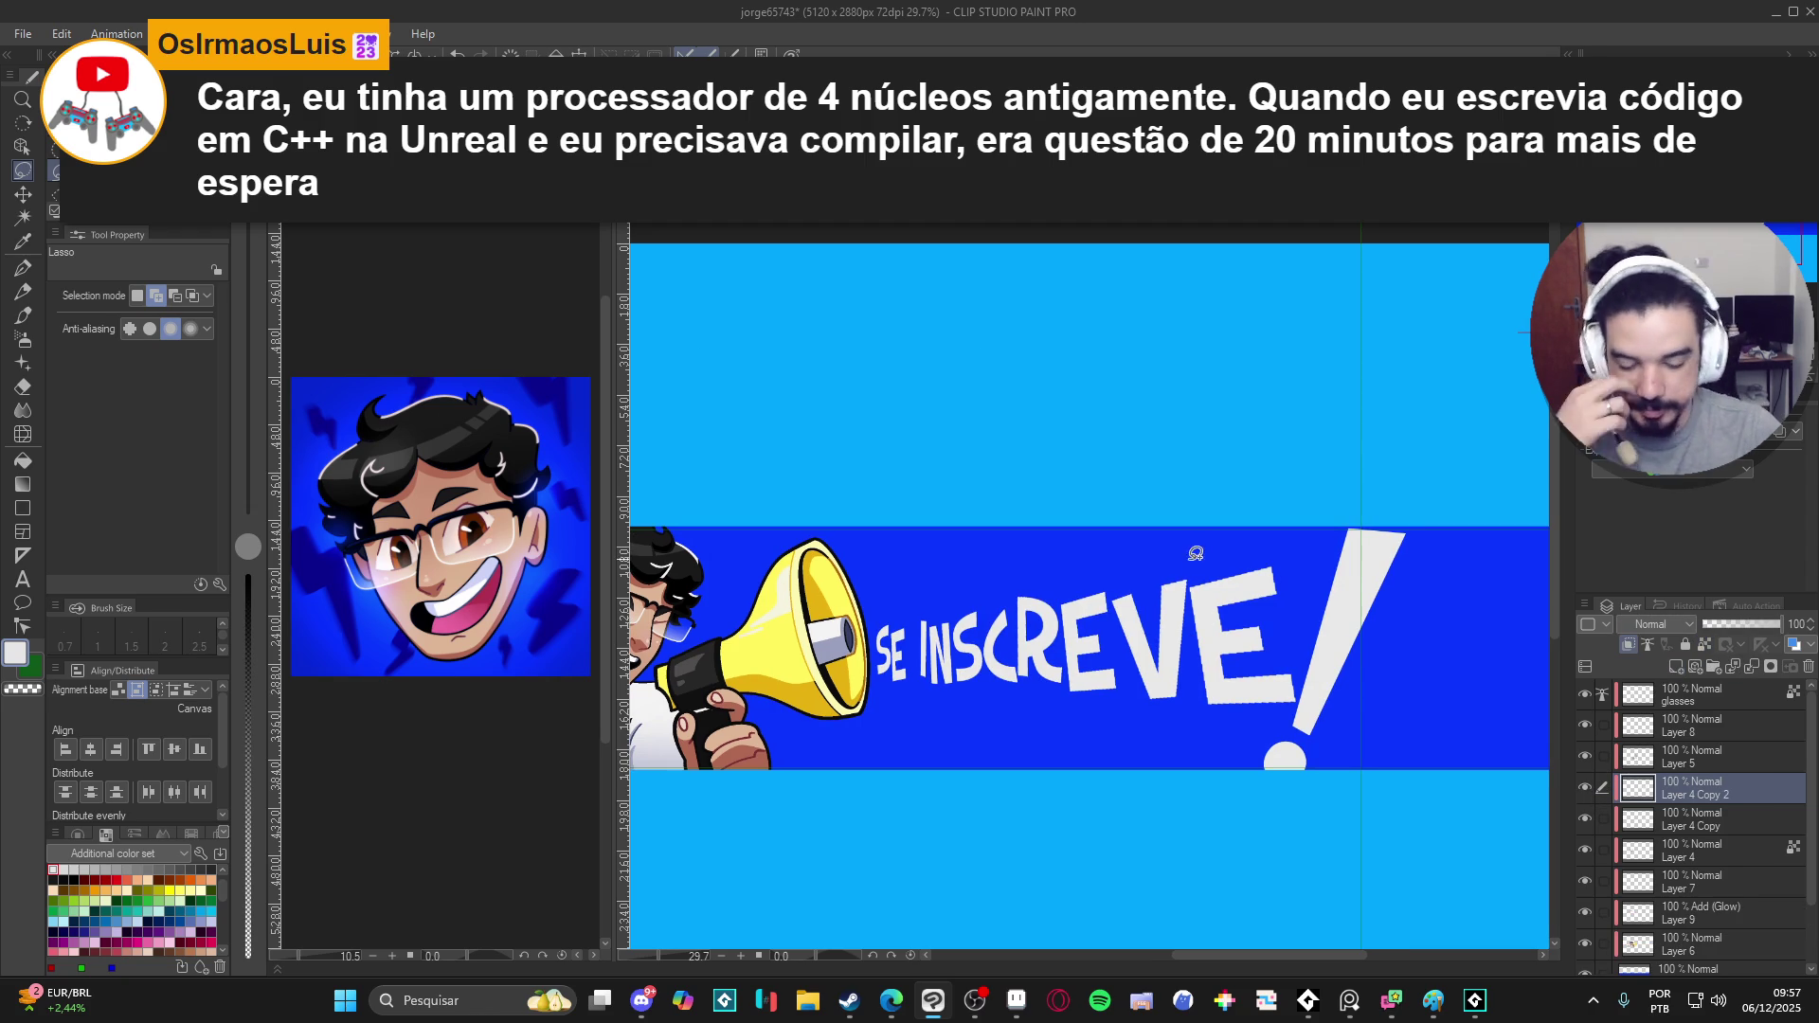
left_click(315, 33)
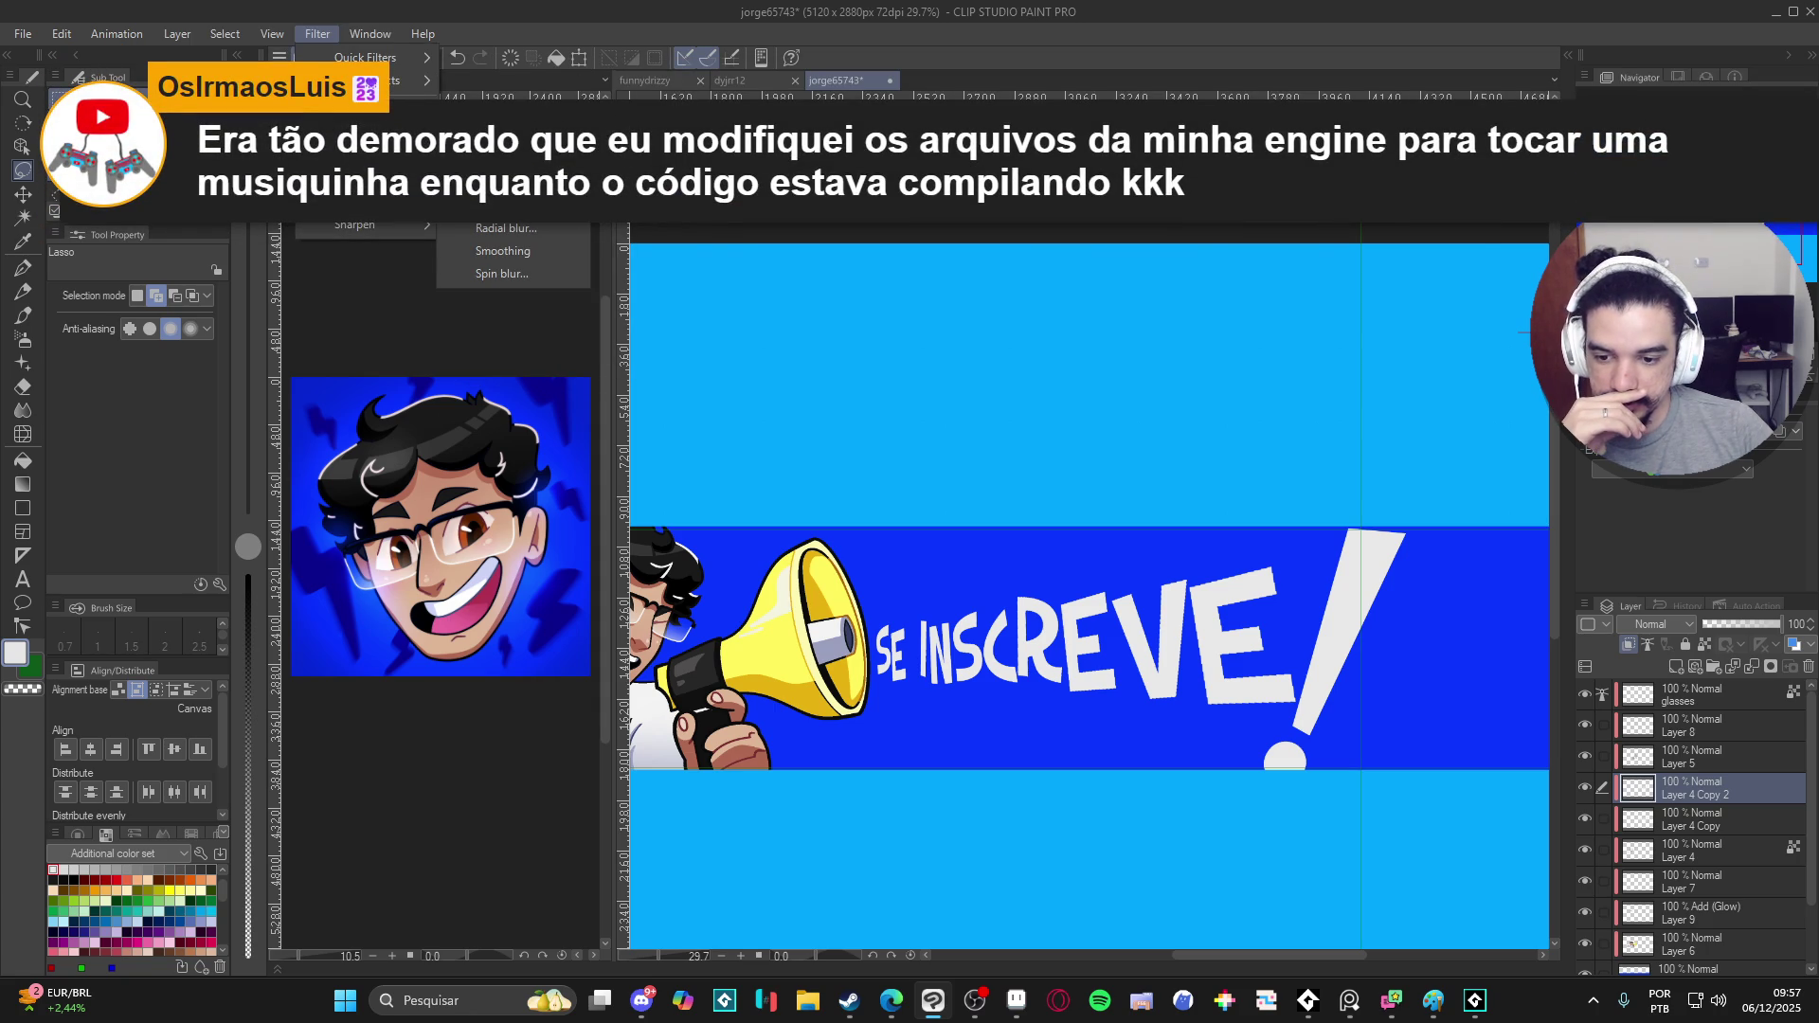
- Preview a motion blur on the white lettering, cancel it, and choose Radial blur instead
left_click(504, 204)
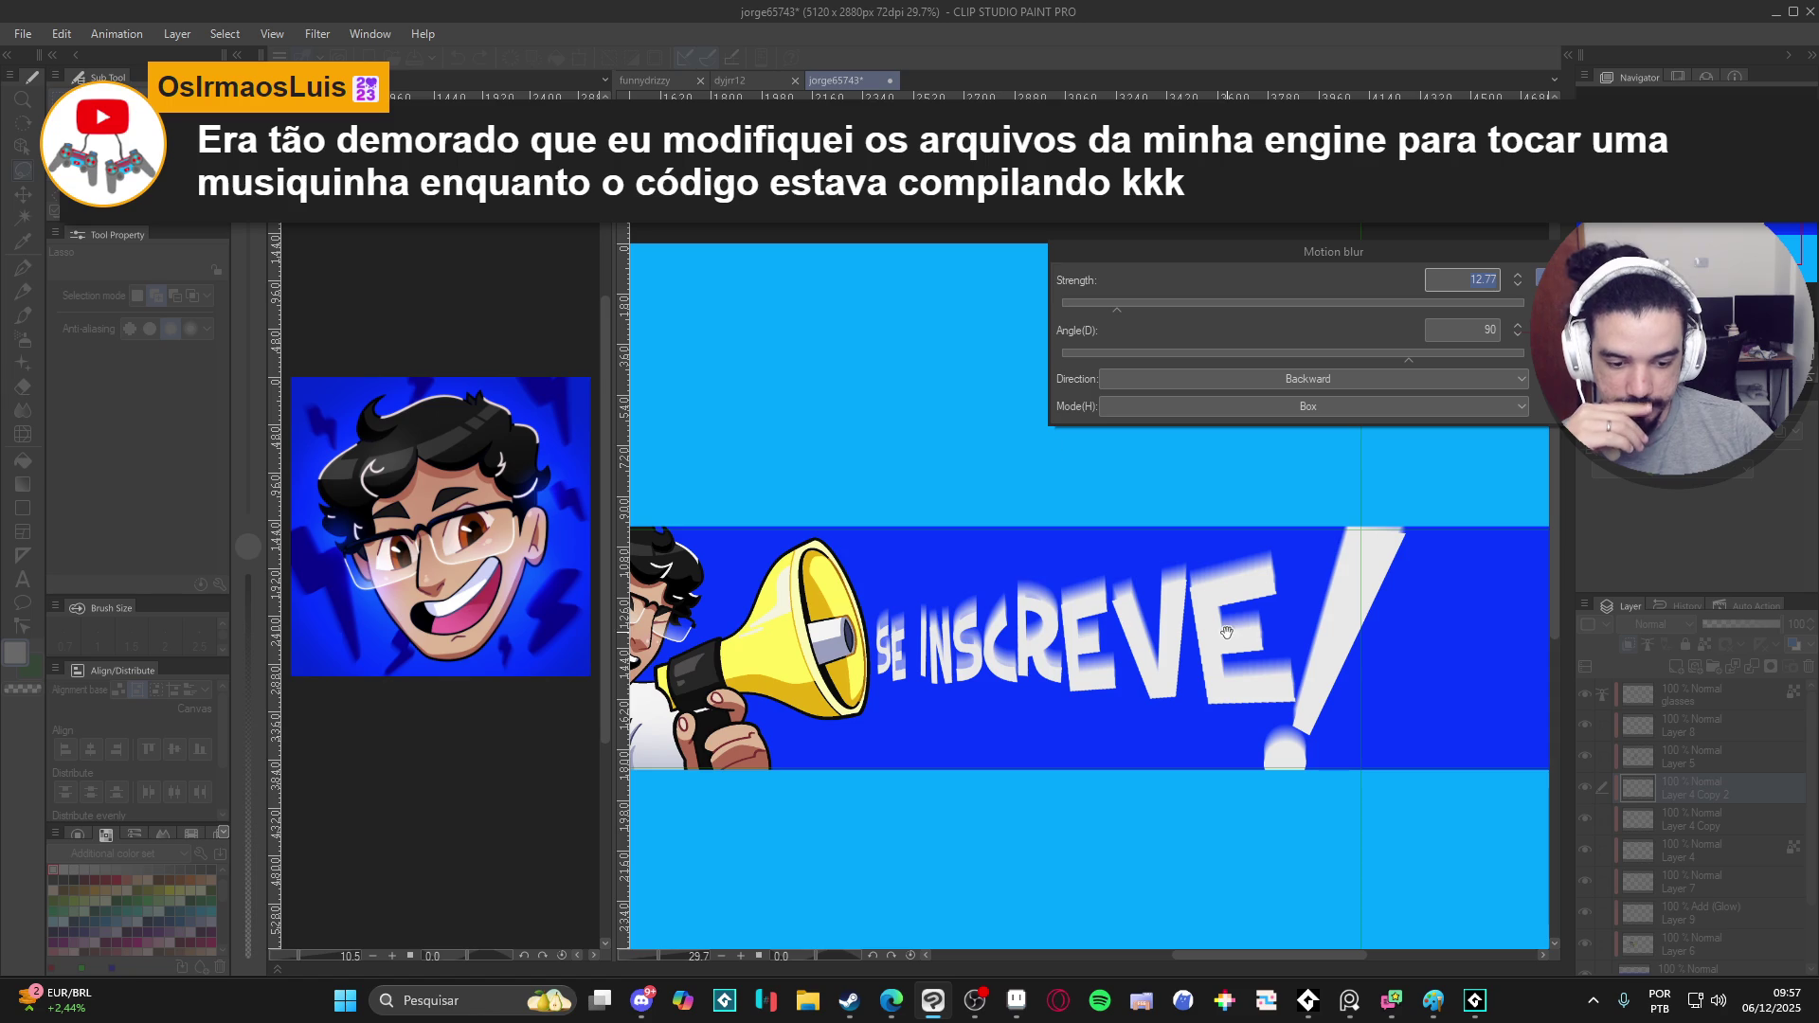
key("Escape")
left_click(316, 34)
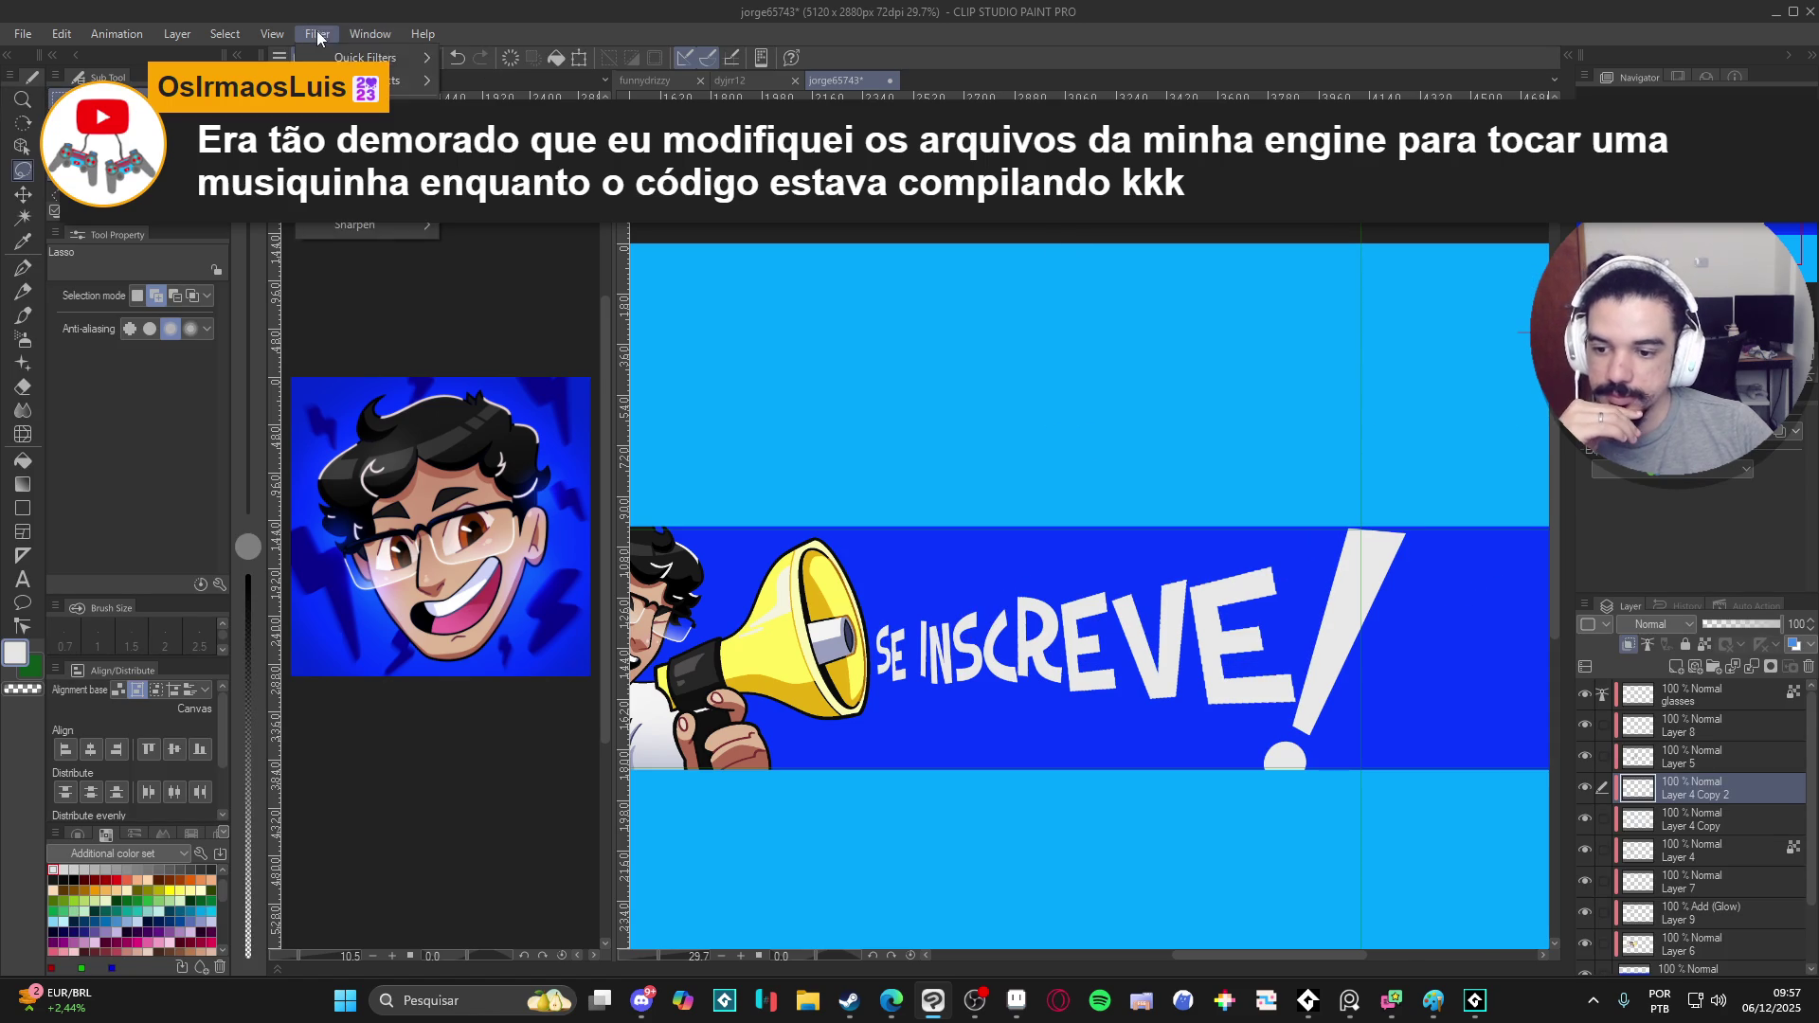
left_click(556, 230)
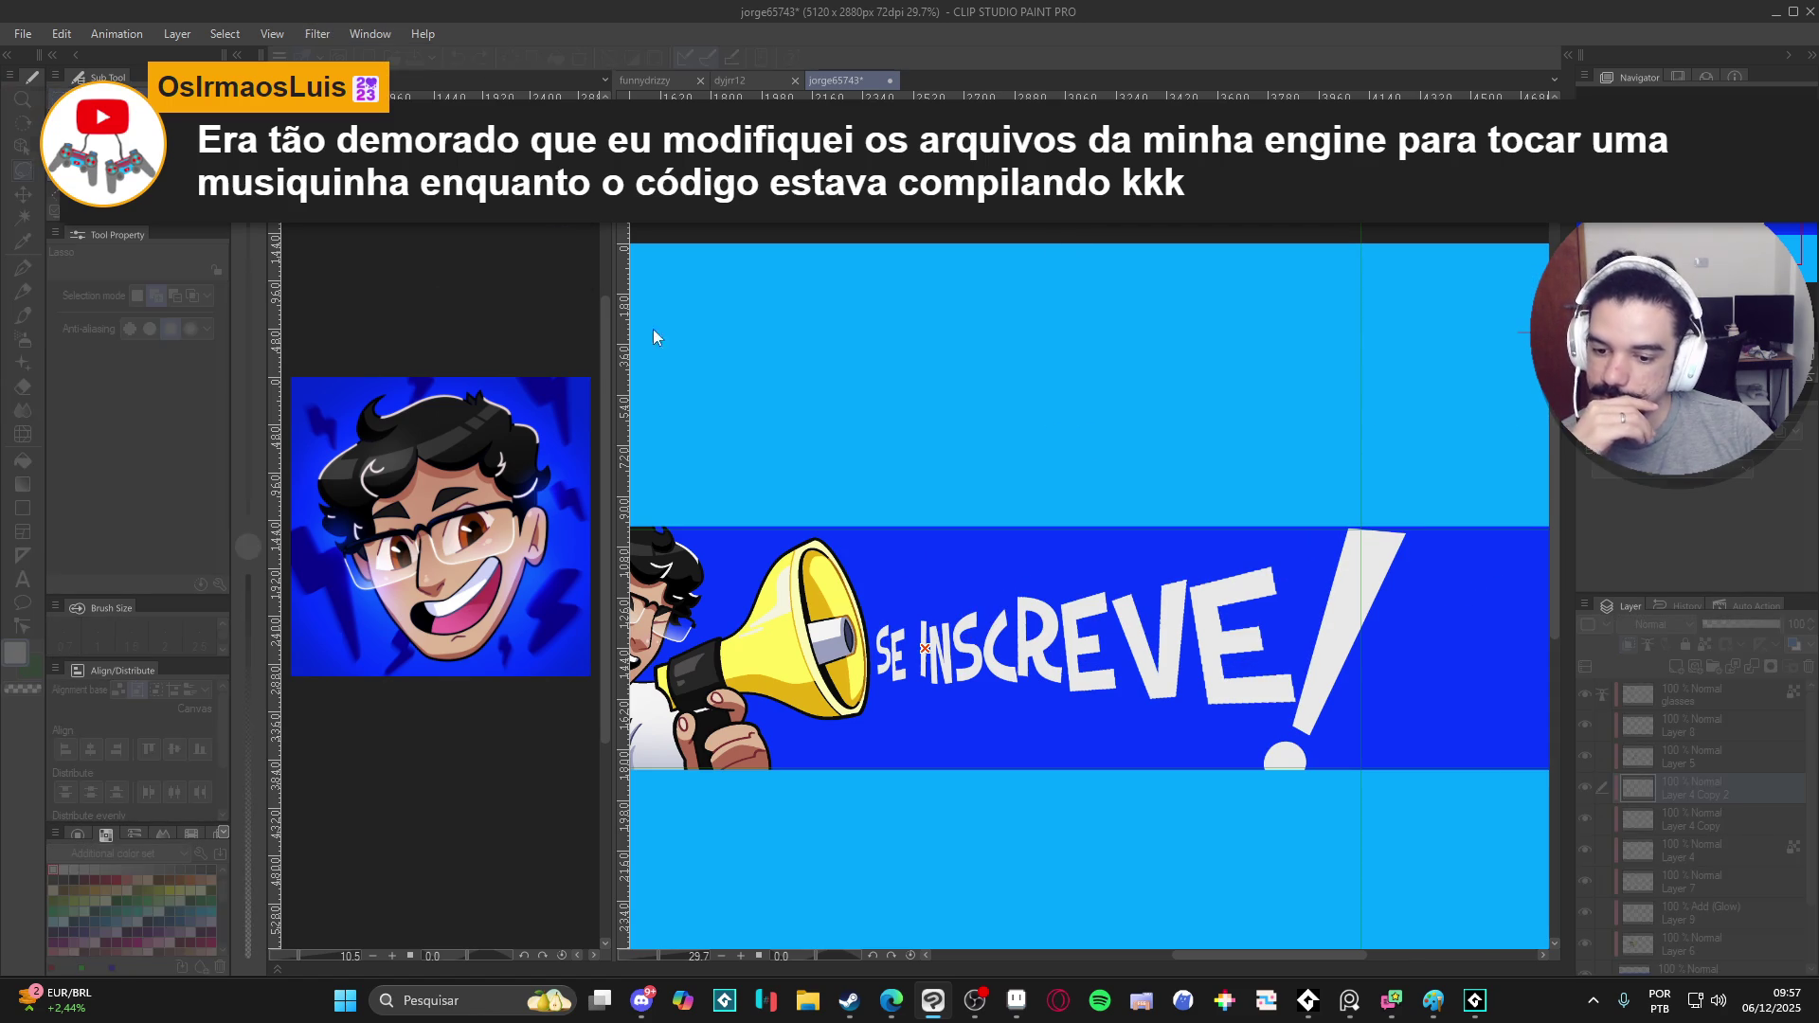
- Centre the radial blur on the letter I and apply it so streaks run toward the exclamation mark
left_click_drag(924, 652, 852, 662)
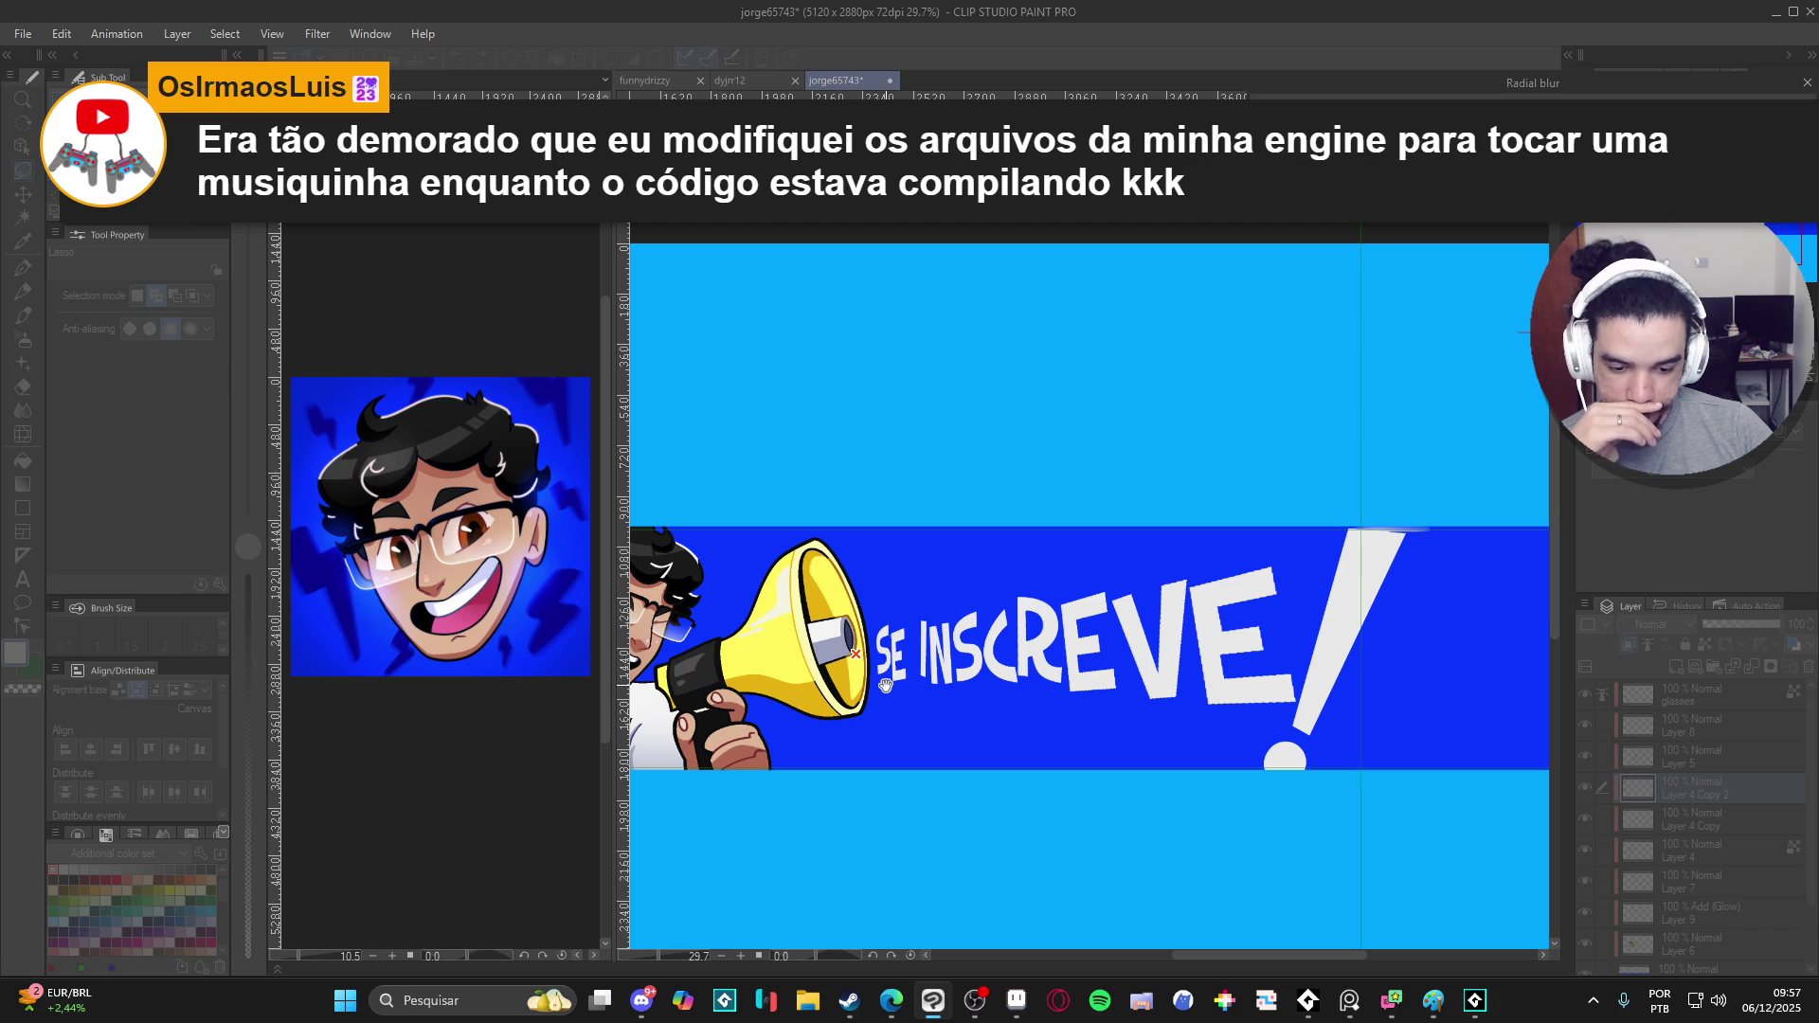
left_click_drag(853, 653, 932, 656)
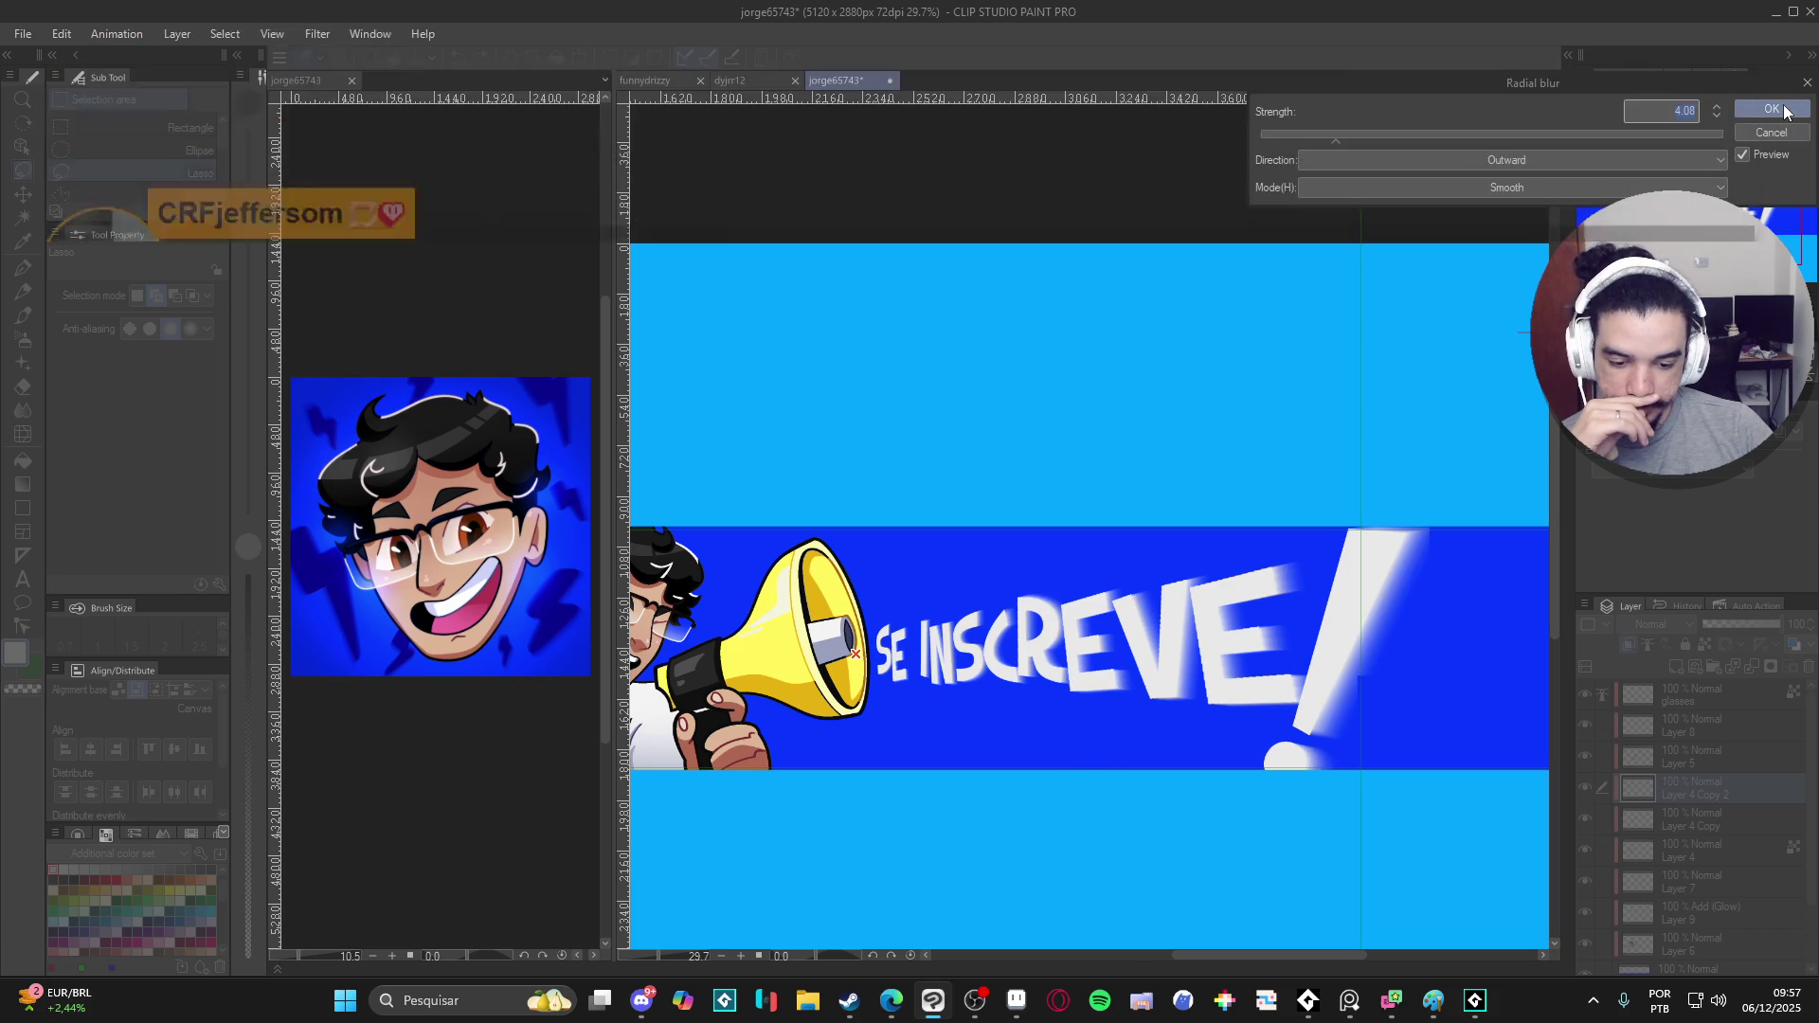
left_click(1785, 111)
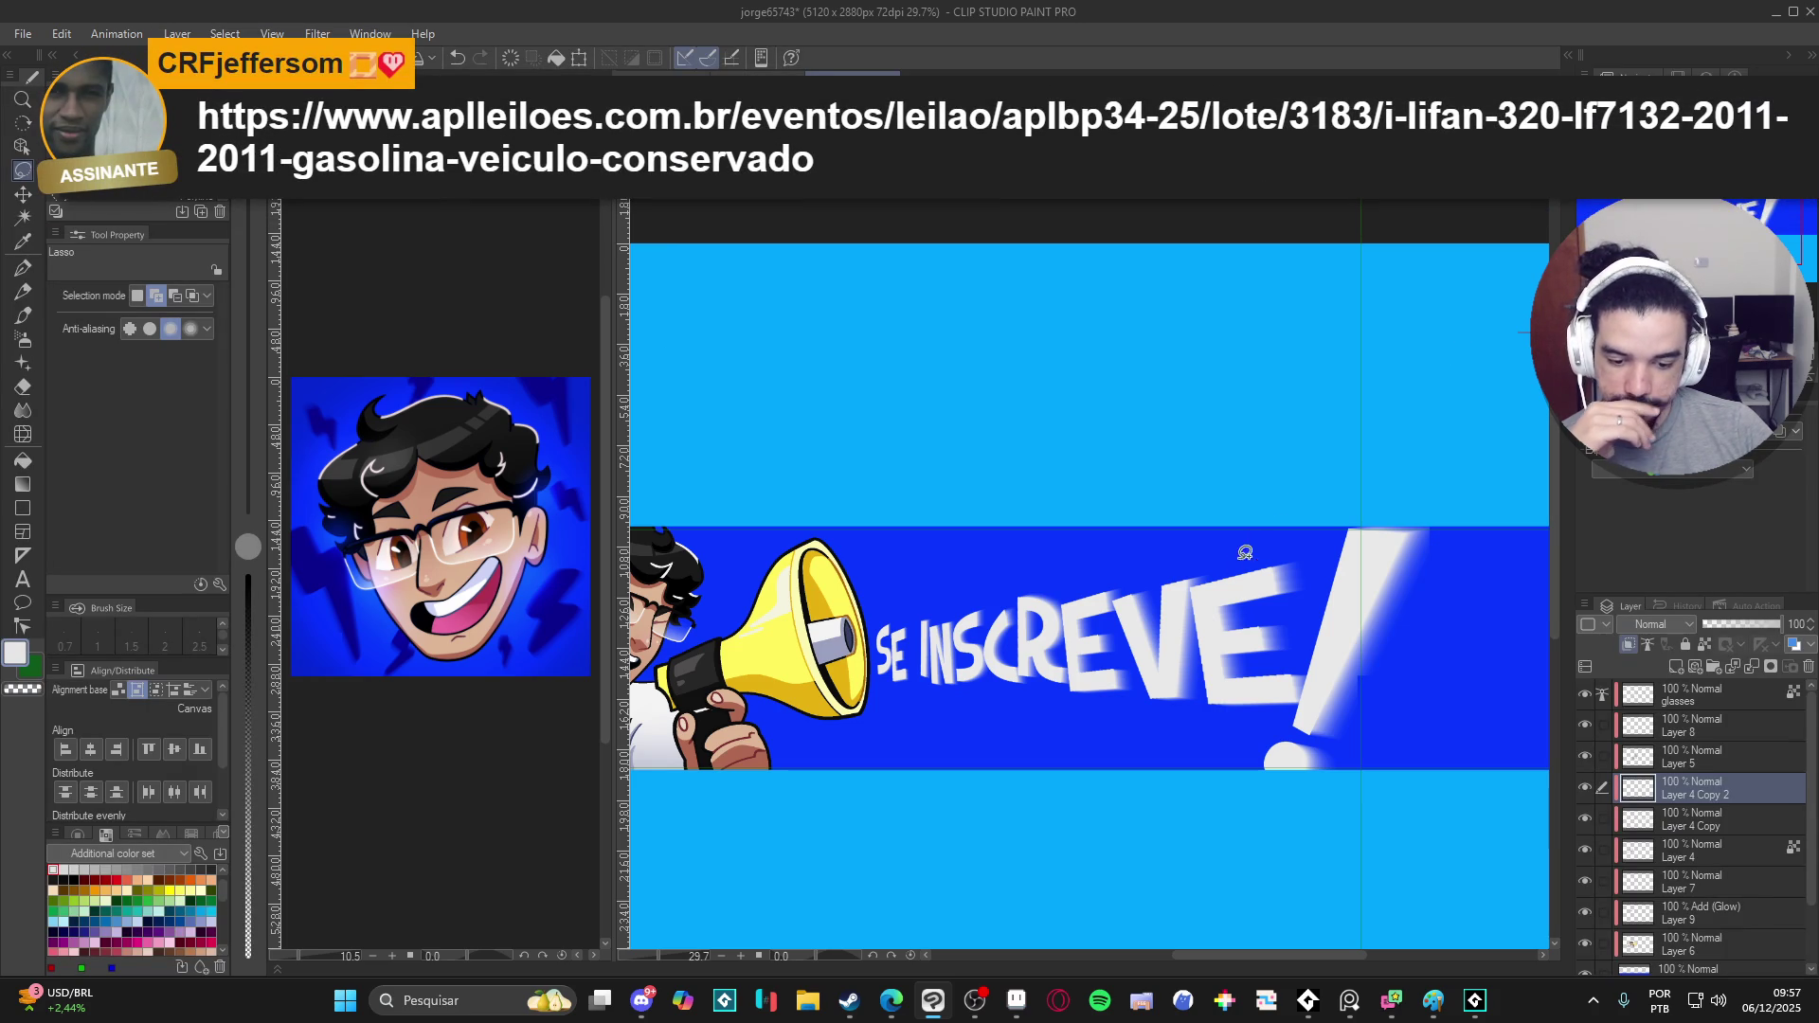
scroll(1186, 601, "down", 1)
scroll(1208, 583, "down", 1)
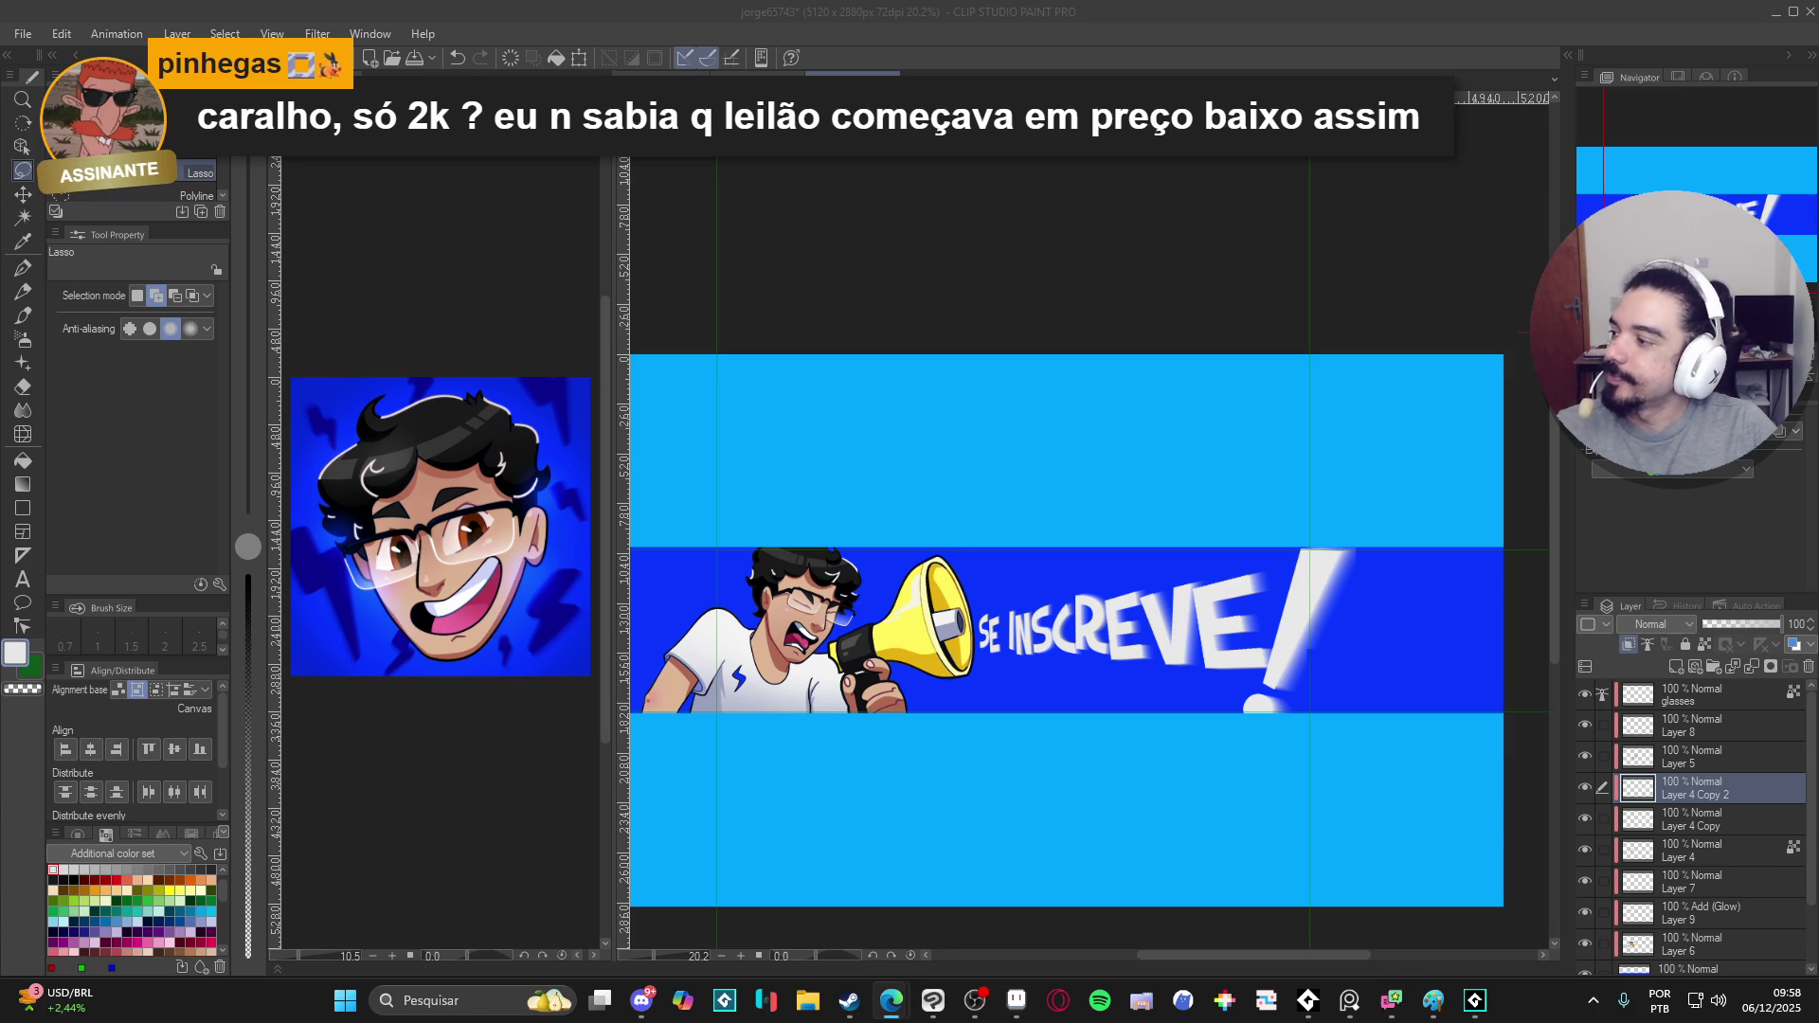
- Switch from the banner to the browser window with the APL Leilões lot page
key("alt+Tab")
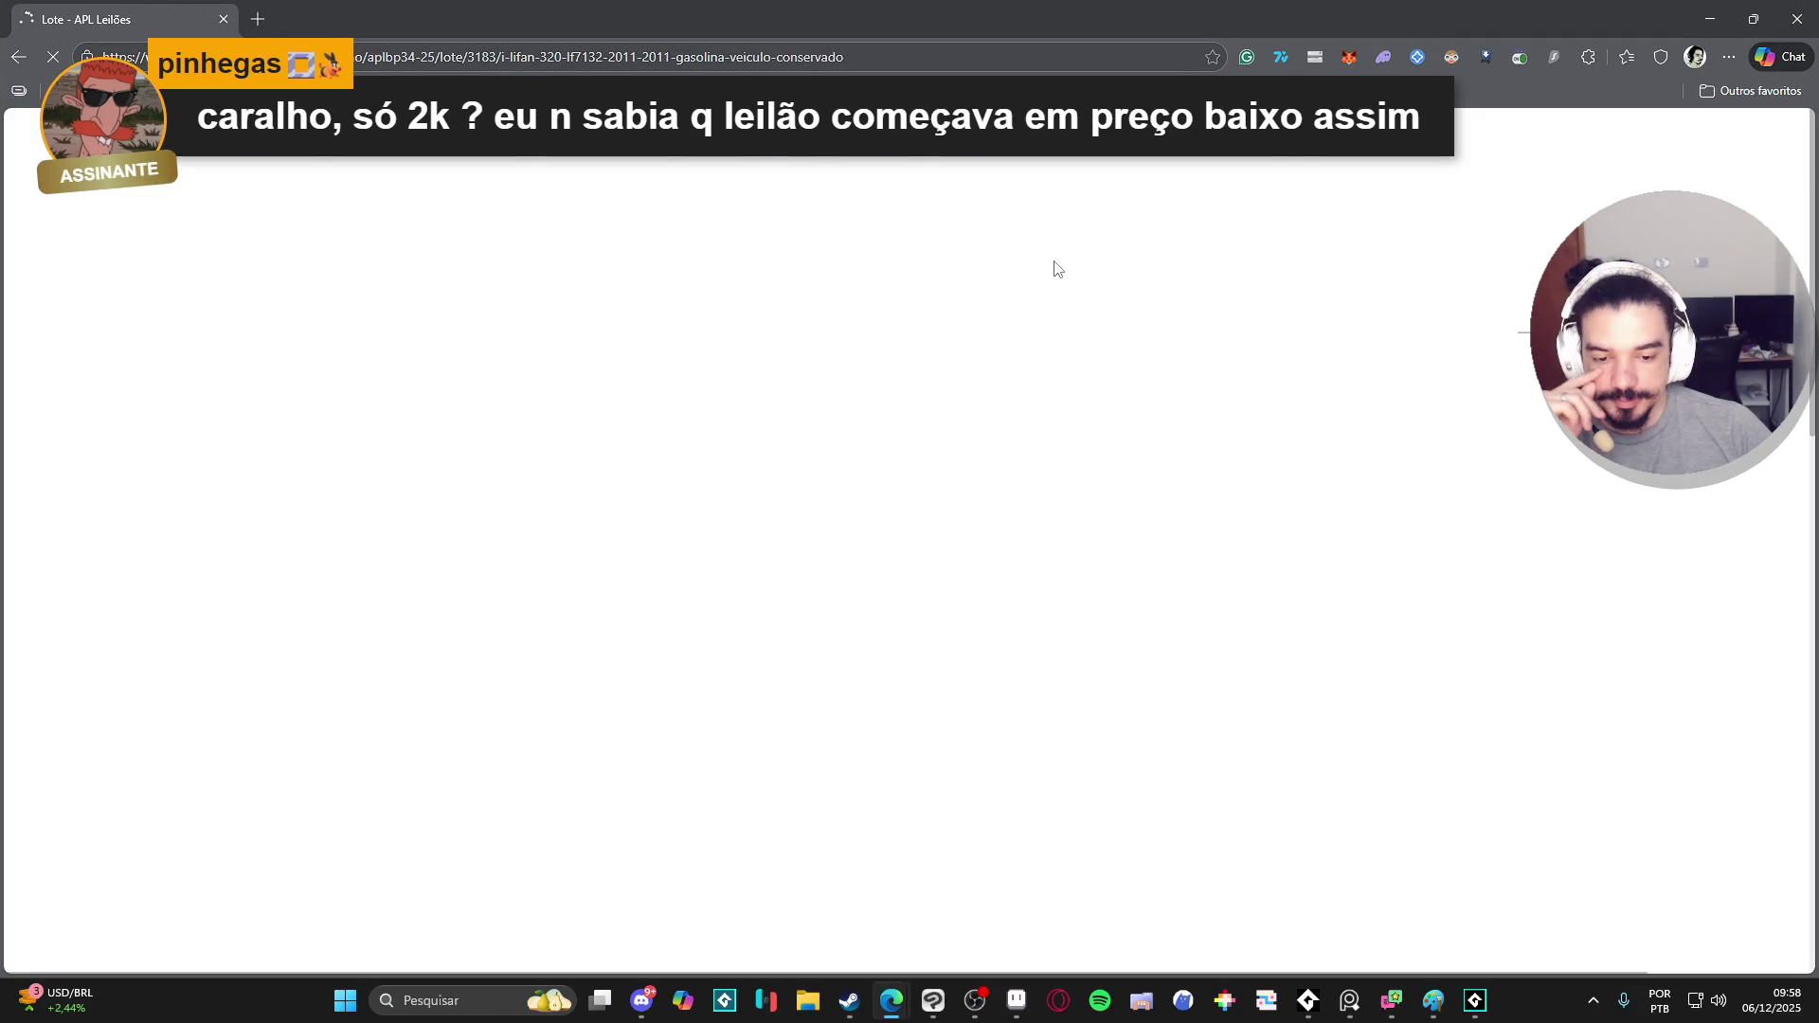
scroll(909, 370, "down", 2)
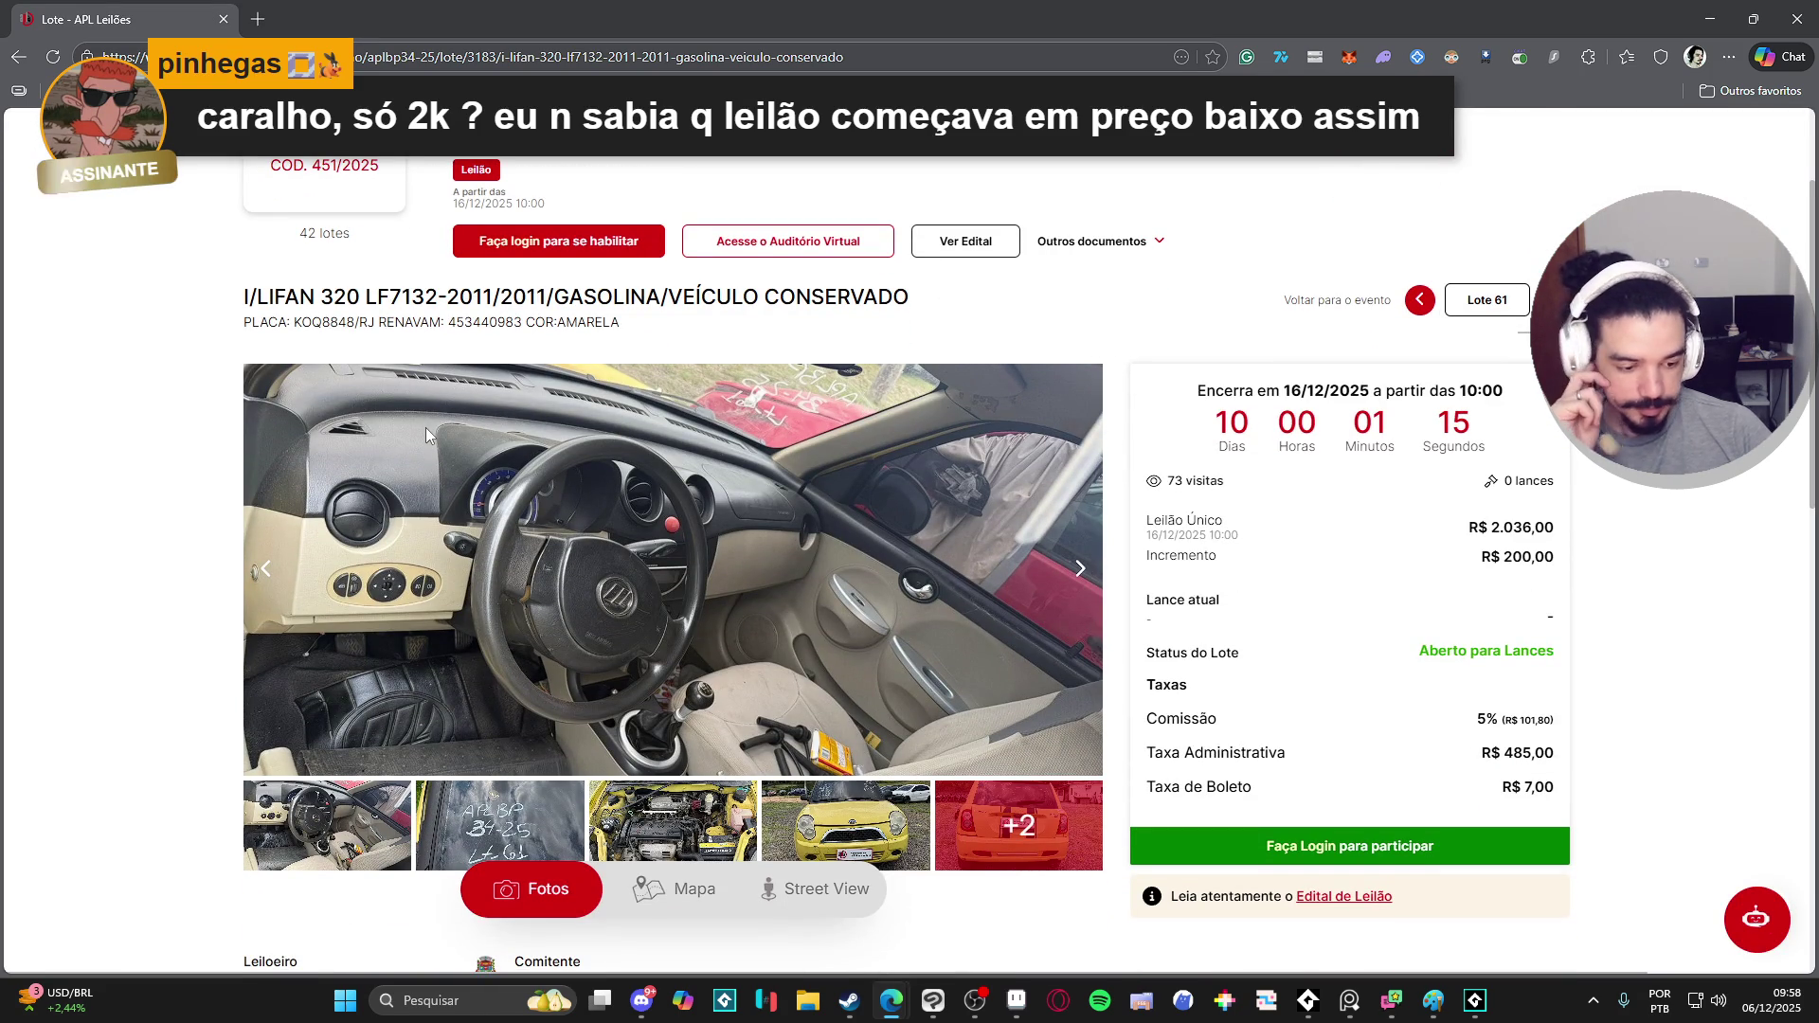
scroll(541, 543, "down", 1)
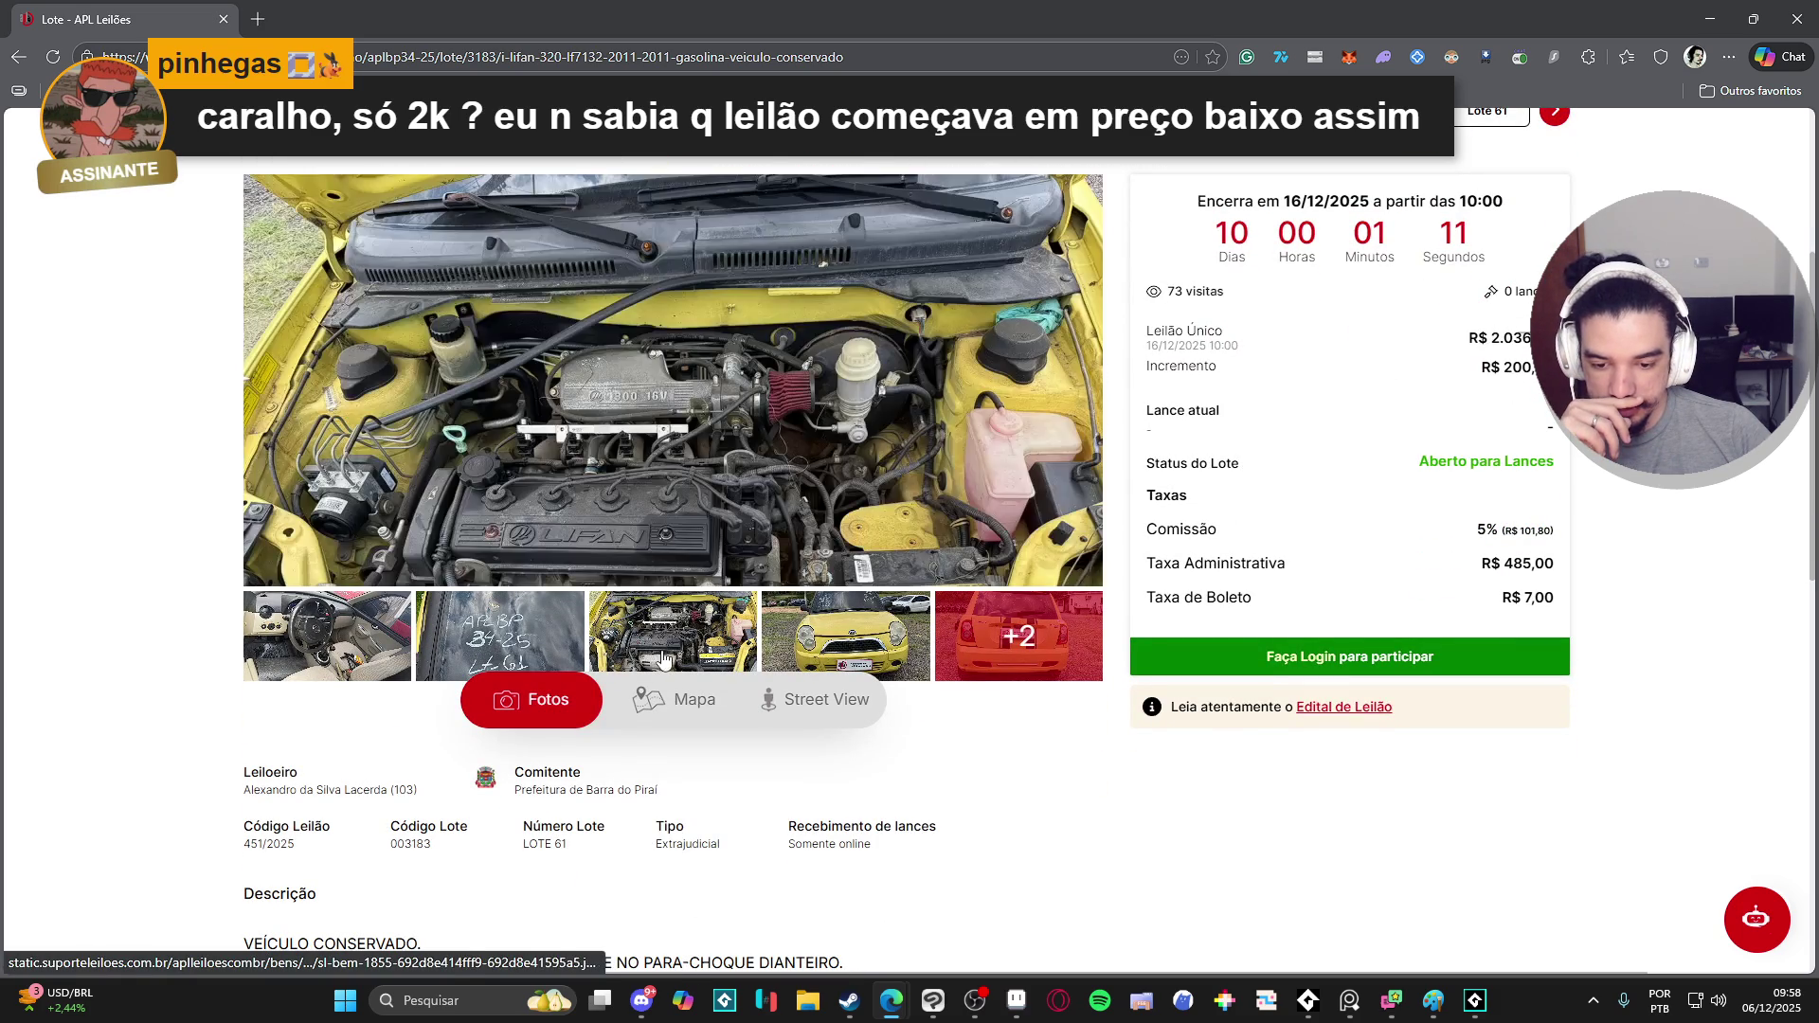
- Enlarge the yellow Lifan 320's front photo and step through all its lightbox images
left_click(877, 652)
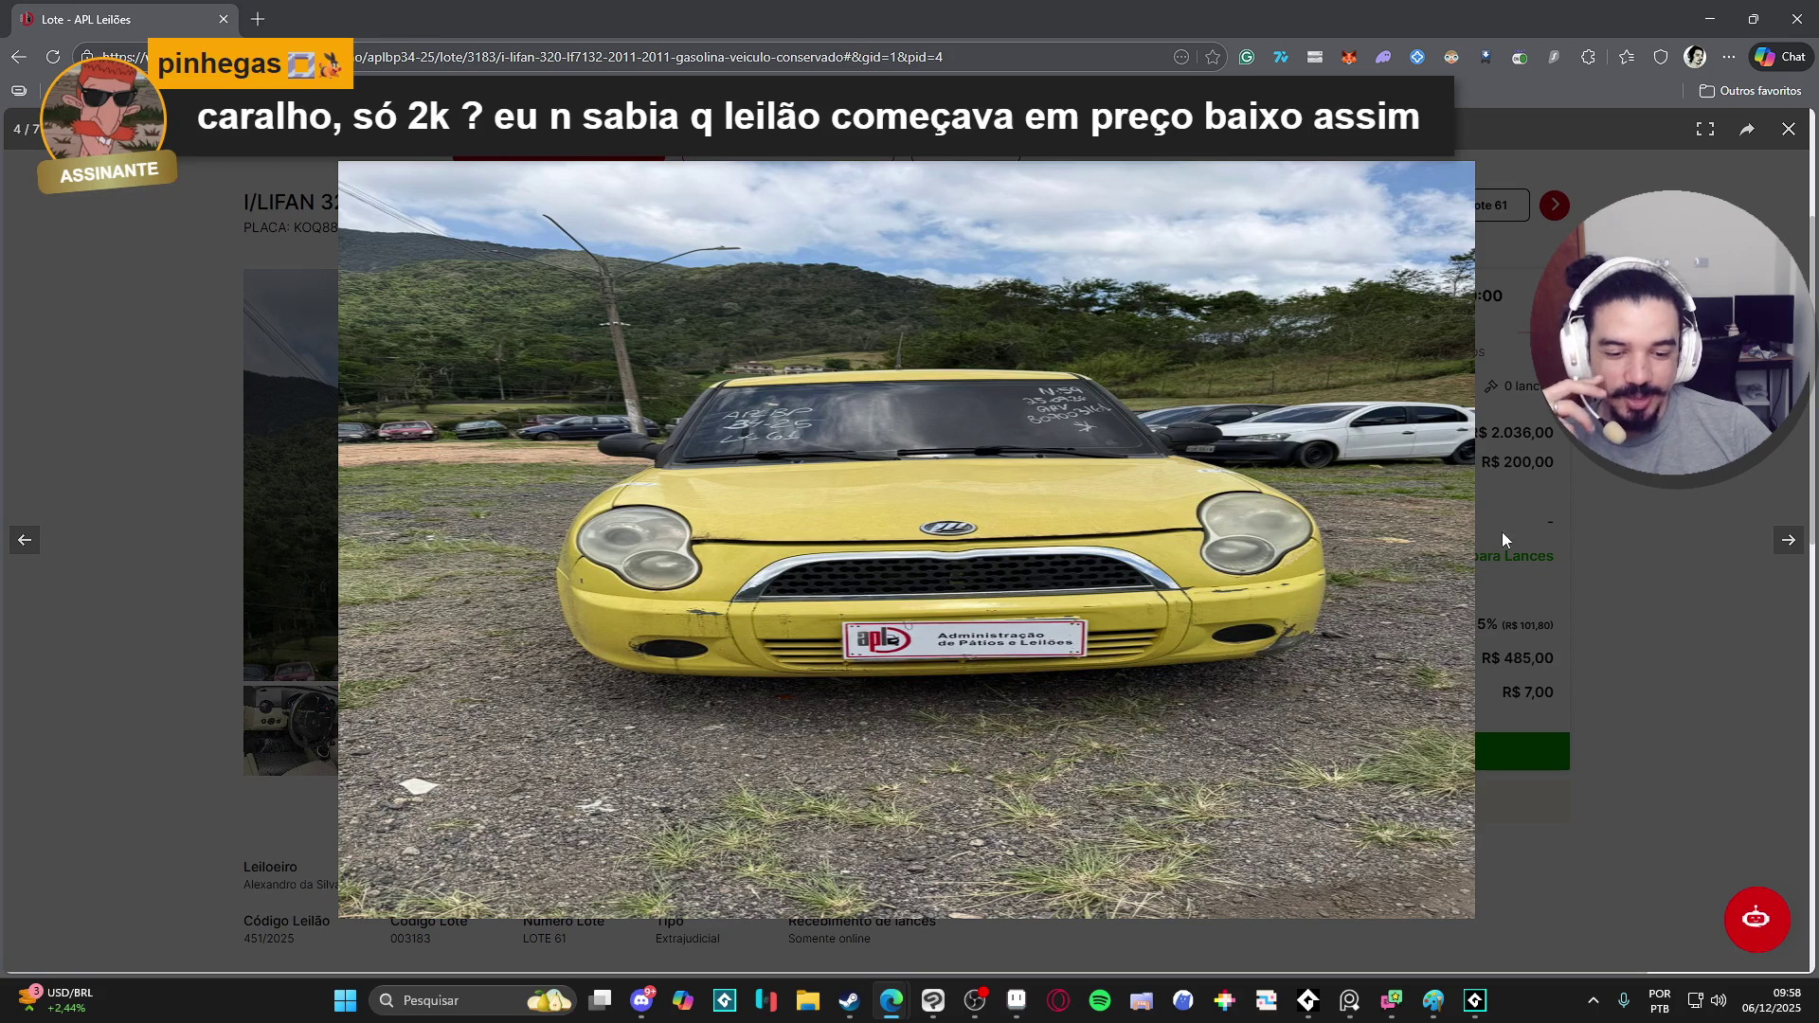
left_click(1786, 542)
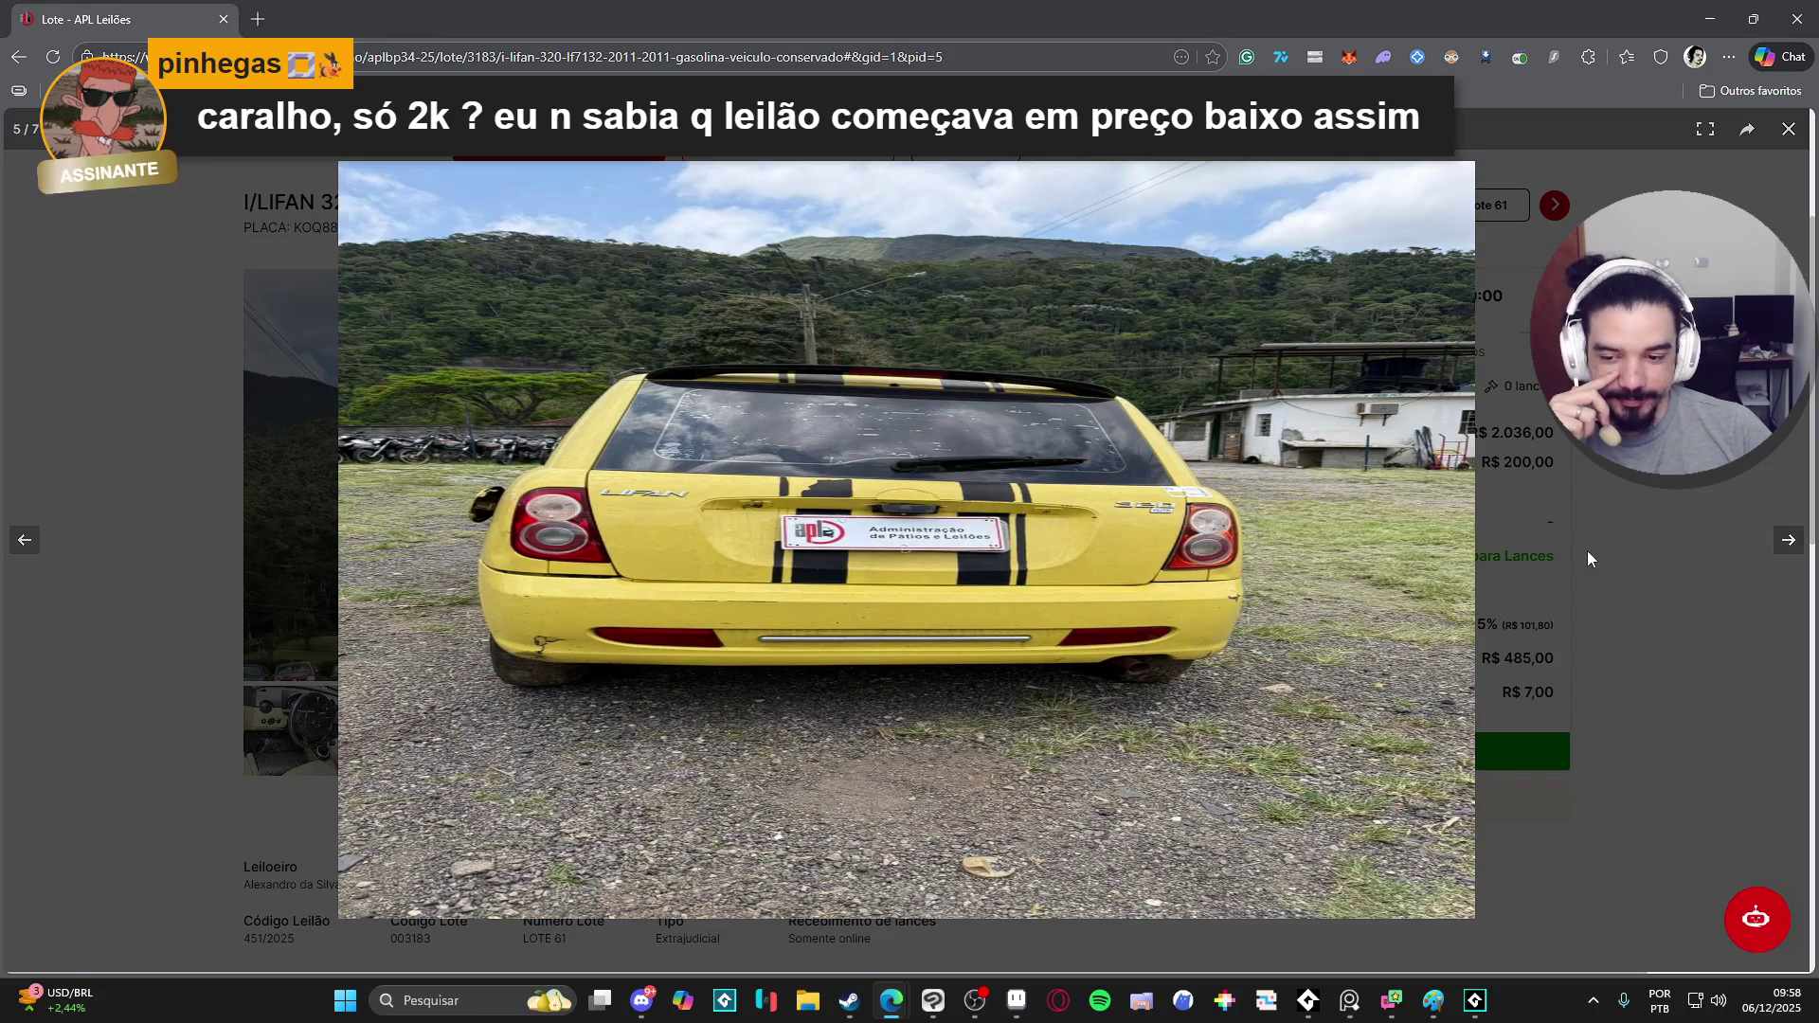
left_click(1789, 542)
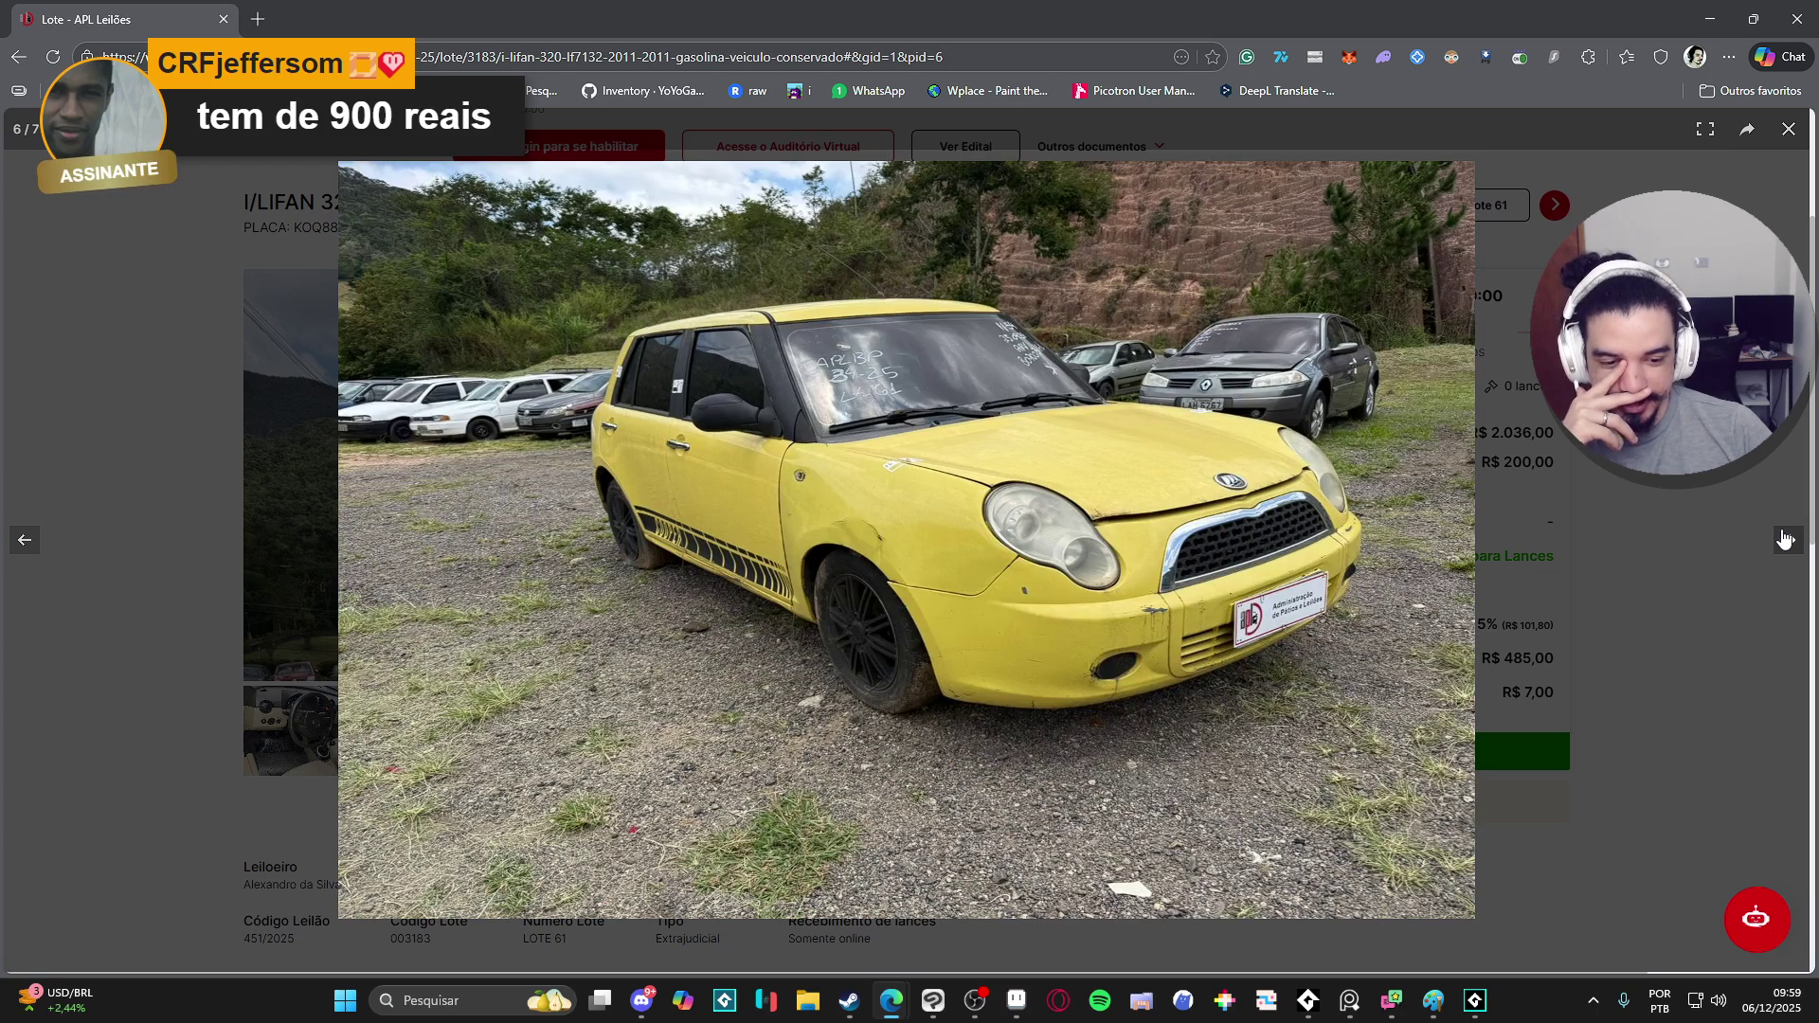
left_click(1786, 541)
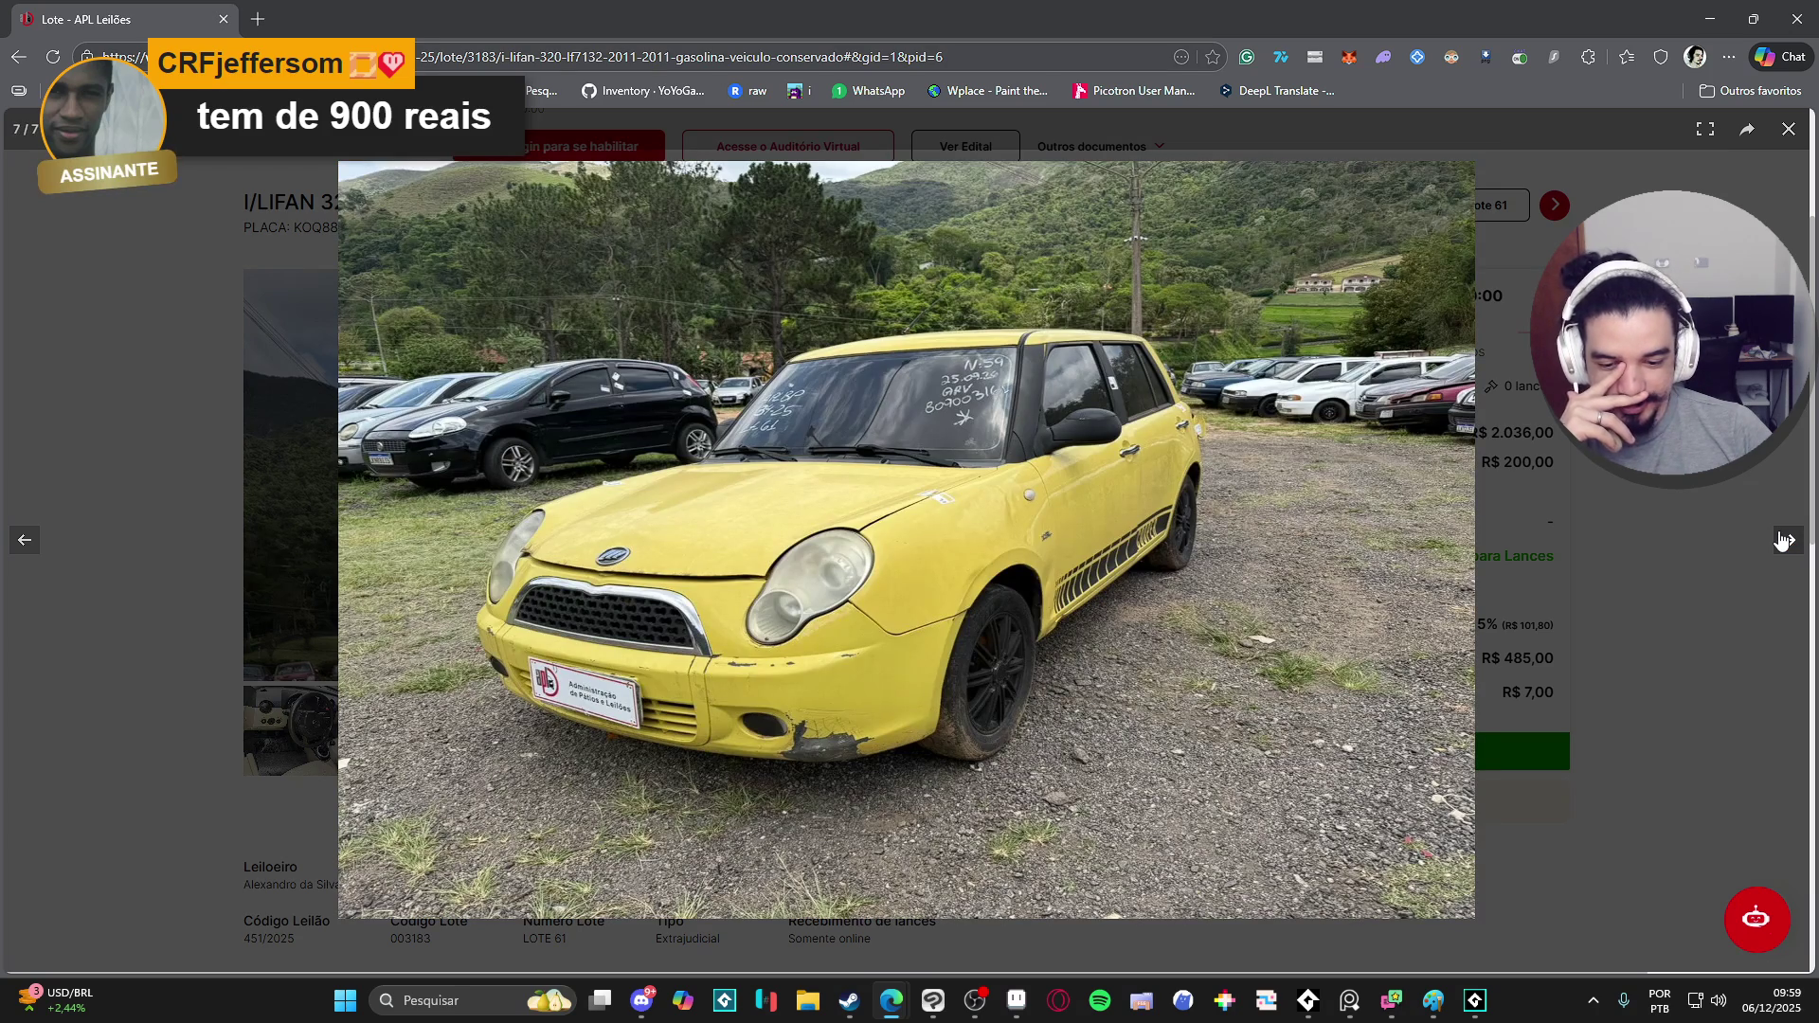
left_click(1785, 540)
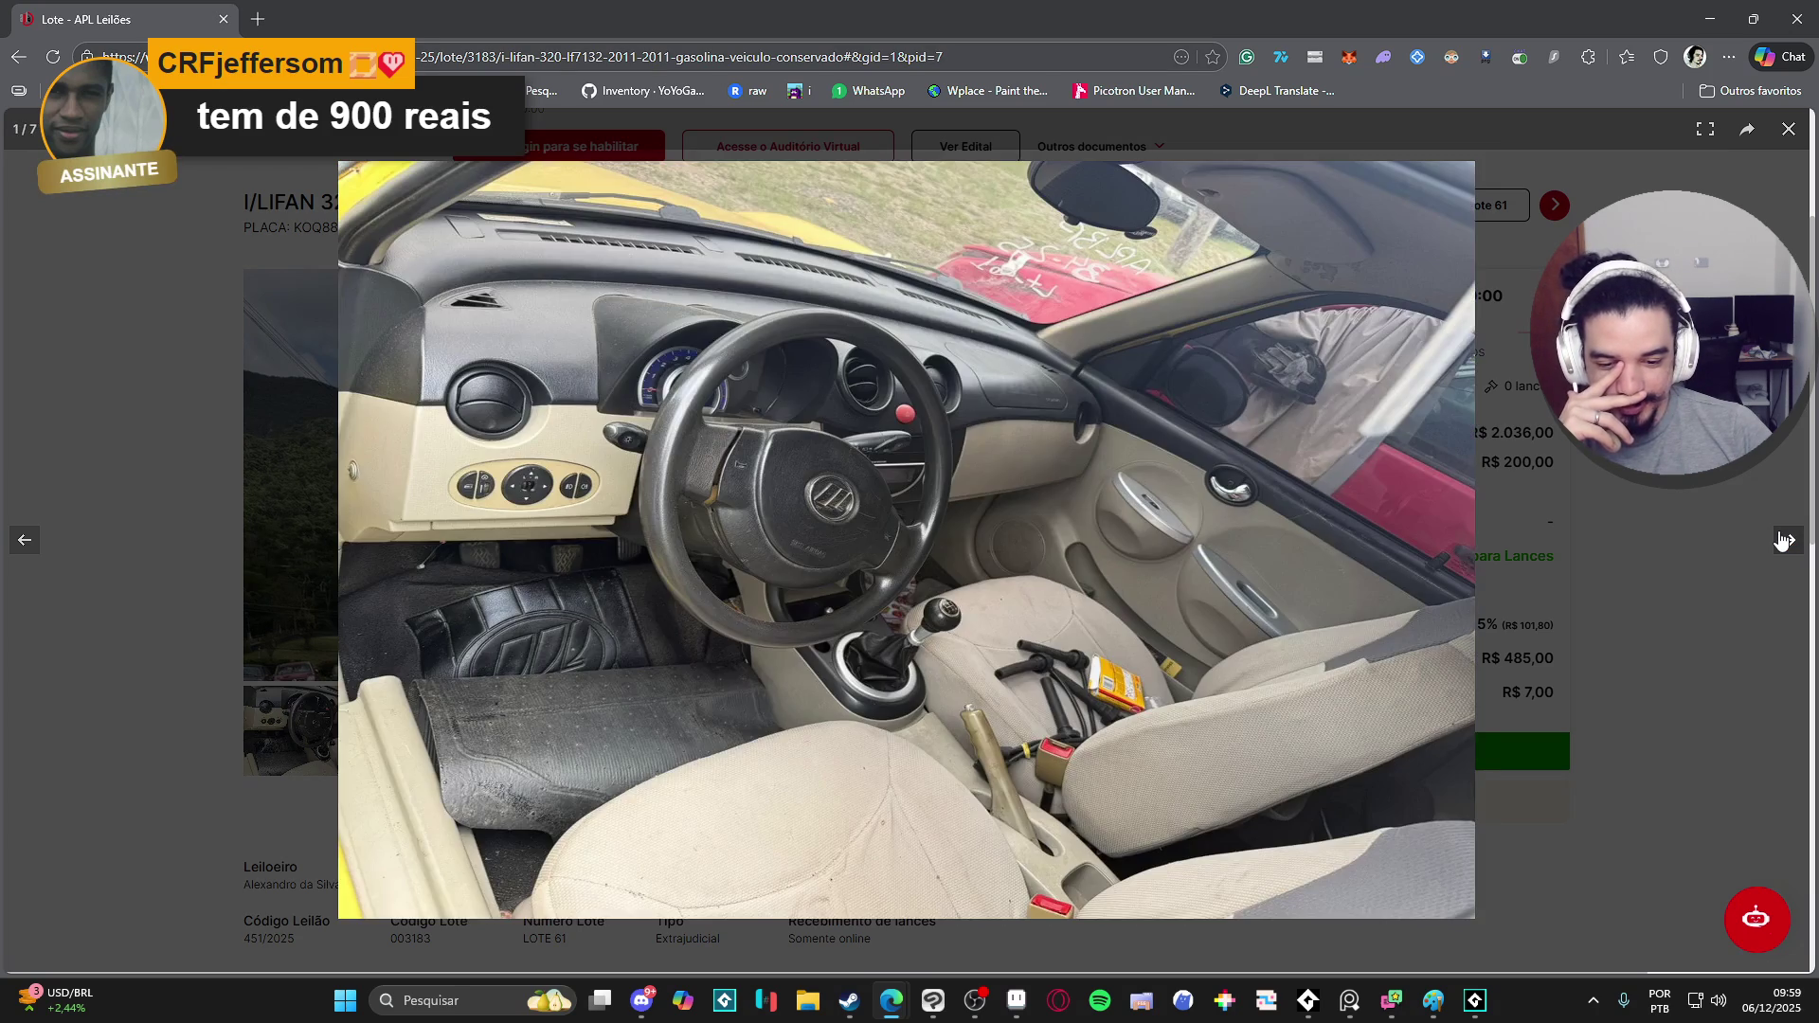
left_click(122, 241)
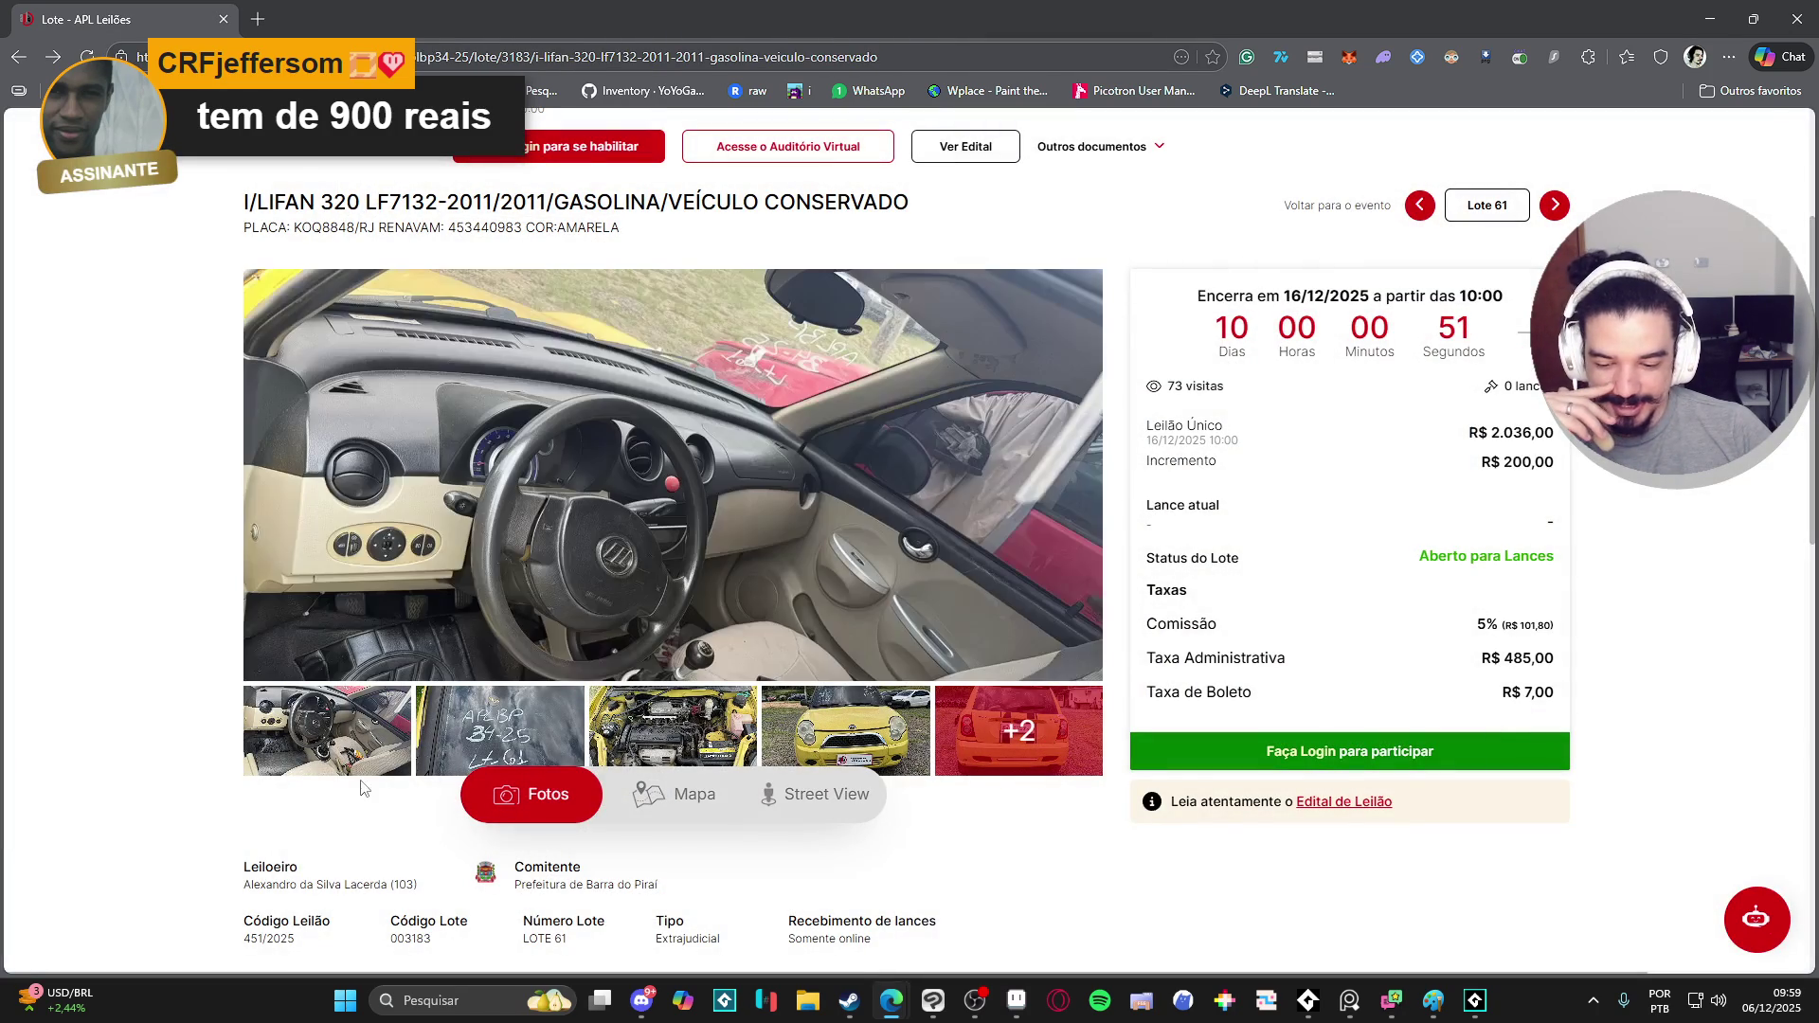
- Flip the gallery between engine, interior and hillside photos, then view Street View and the map
left_click(625, 752)
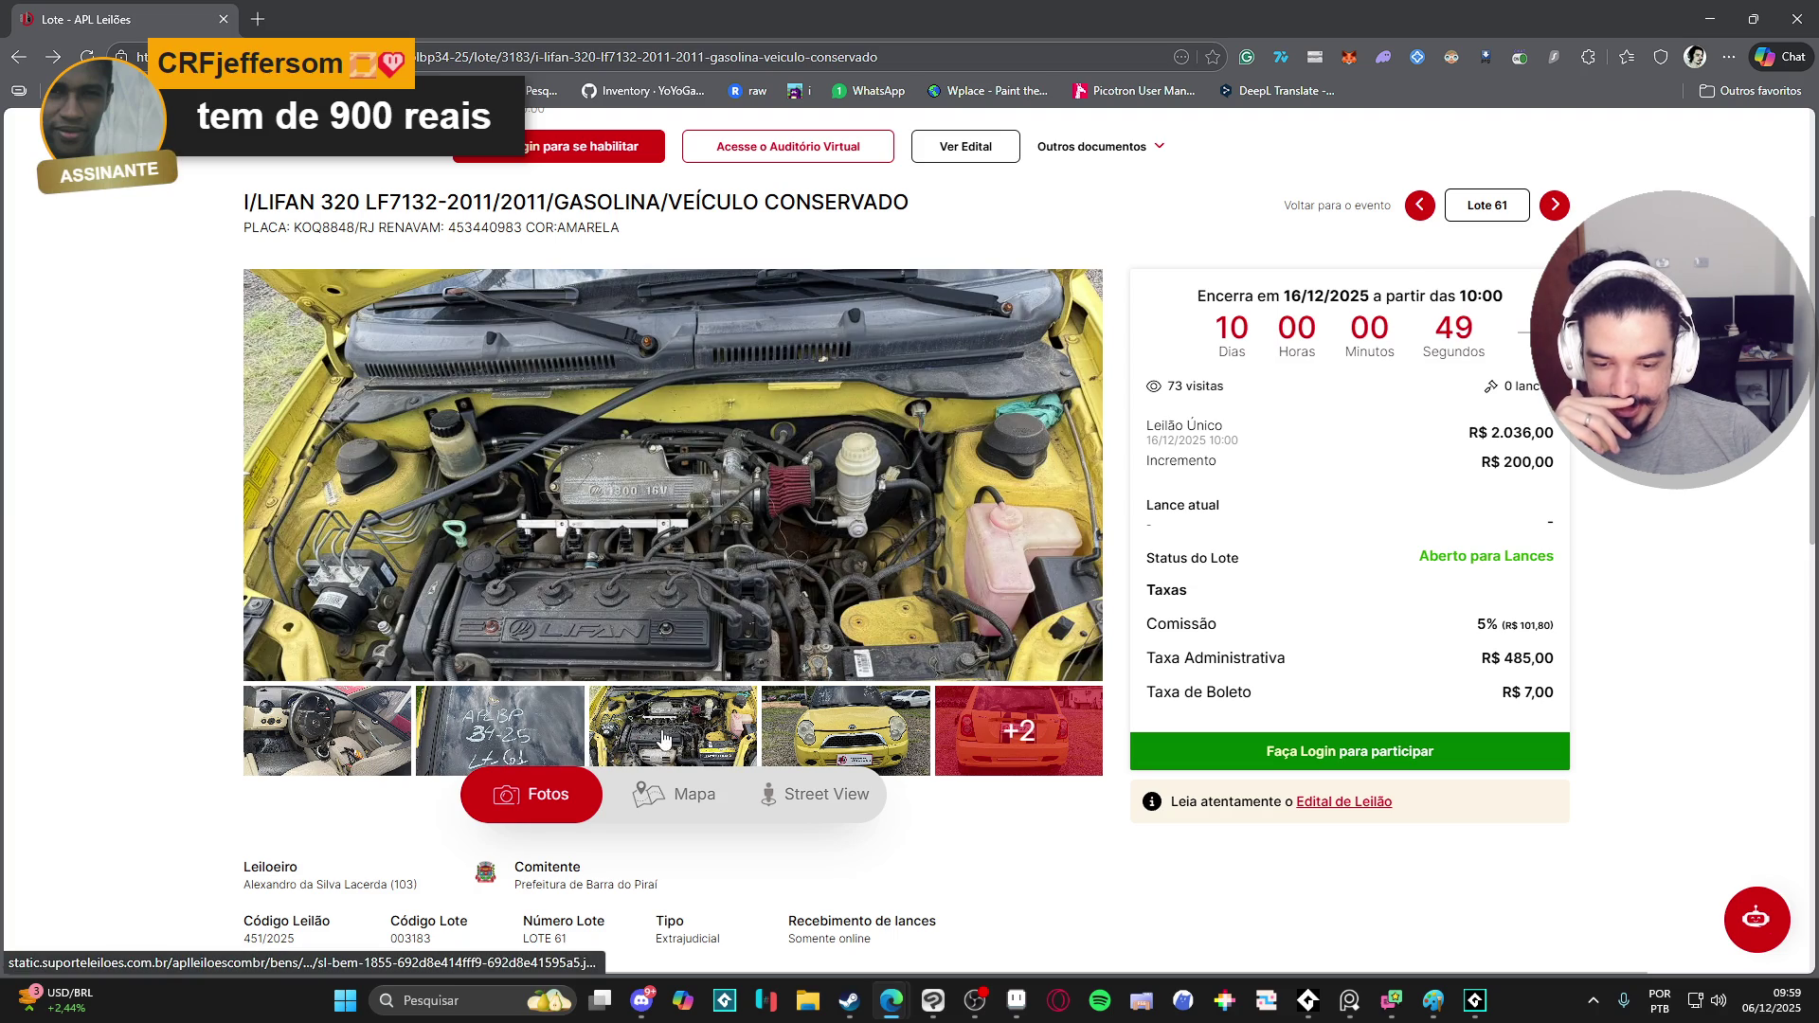
left_click(318, 745)
left_click(626, 728)
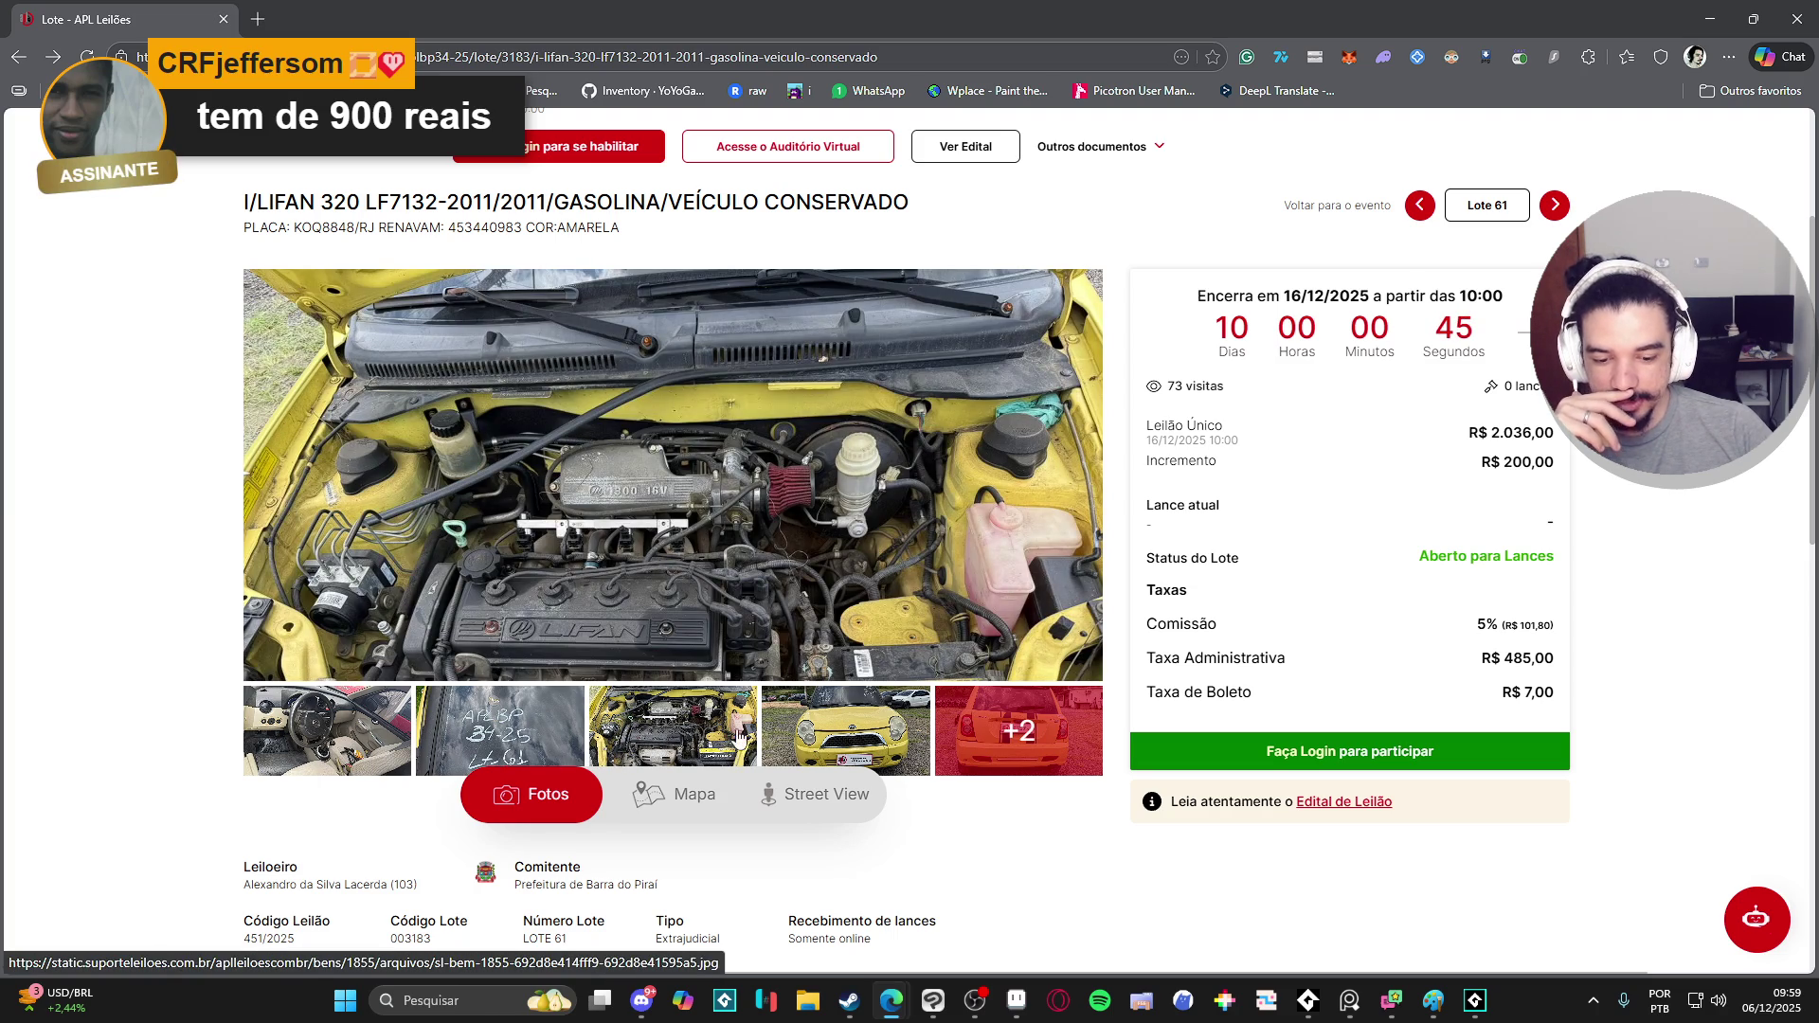
left_click(804, 737)
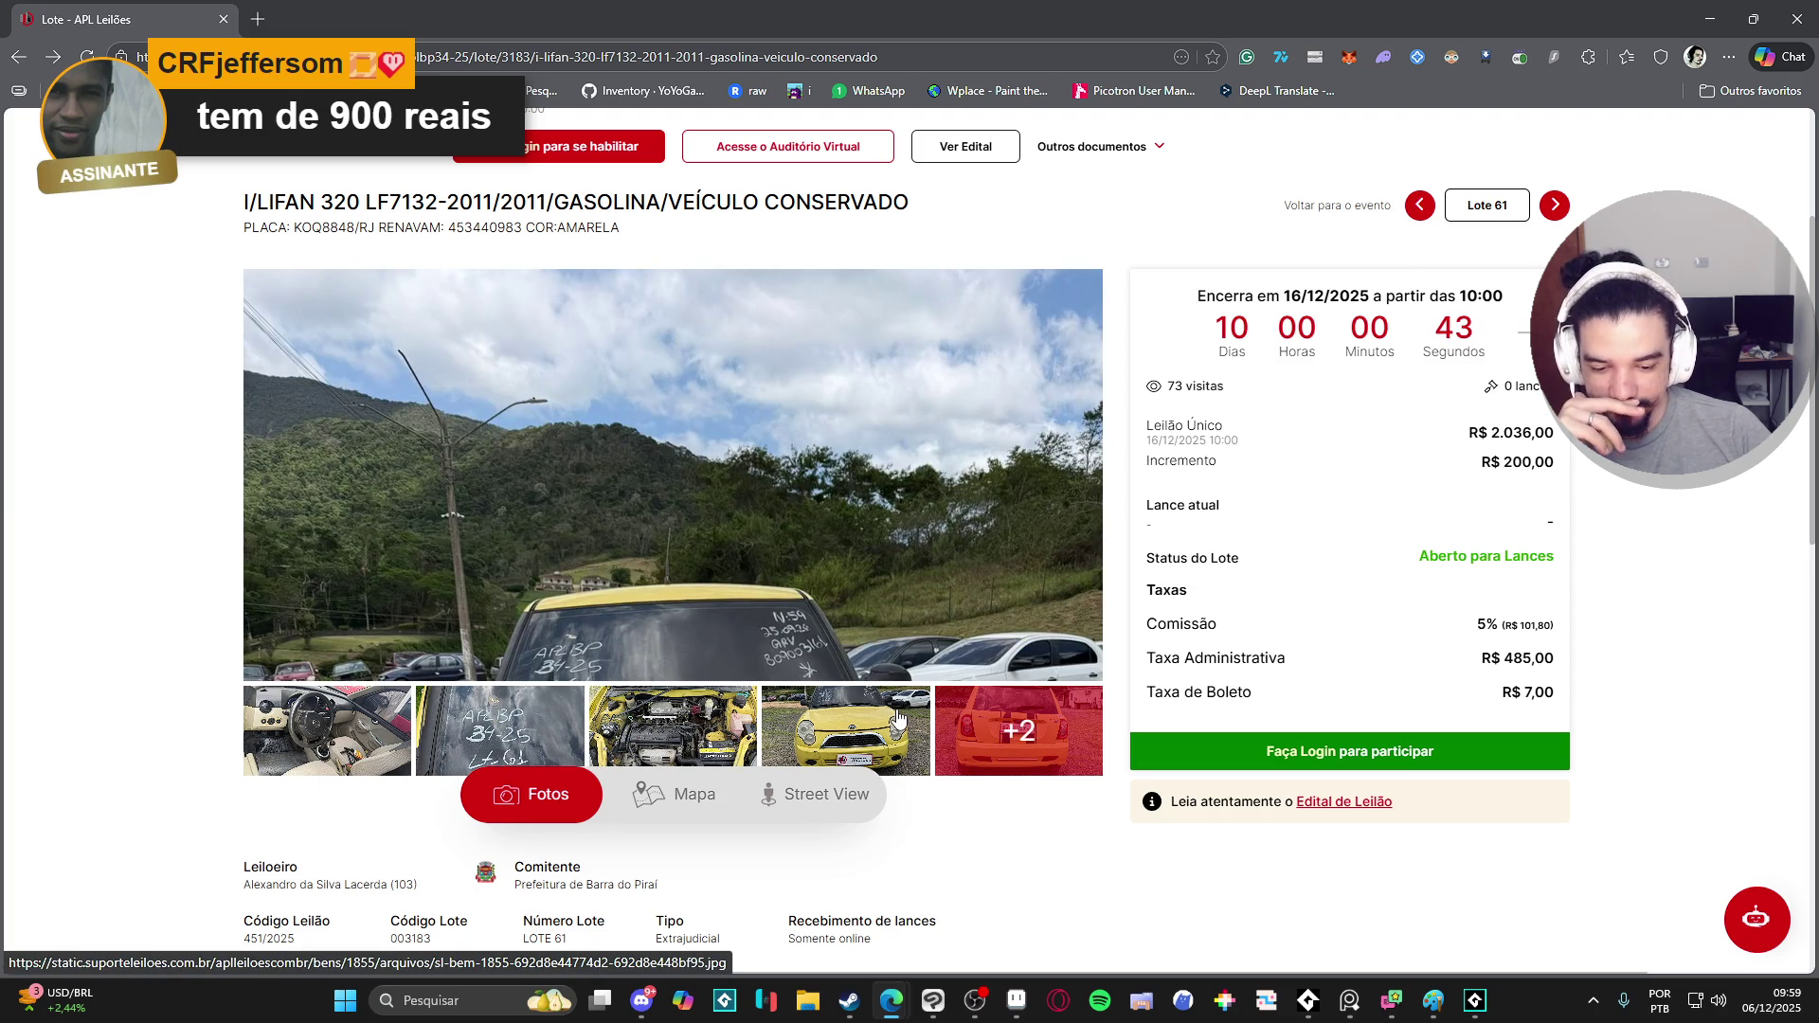
left_click(830, 792)
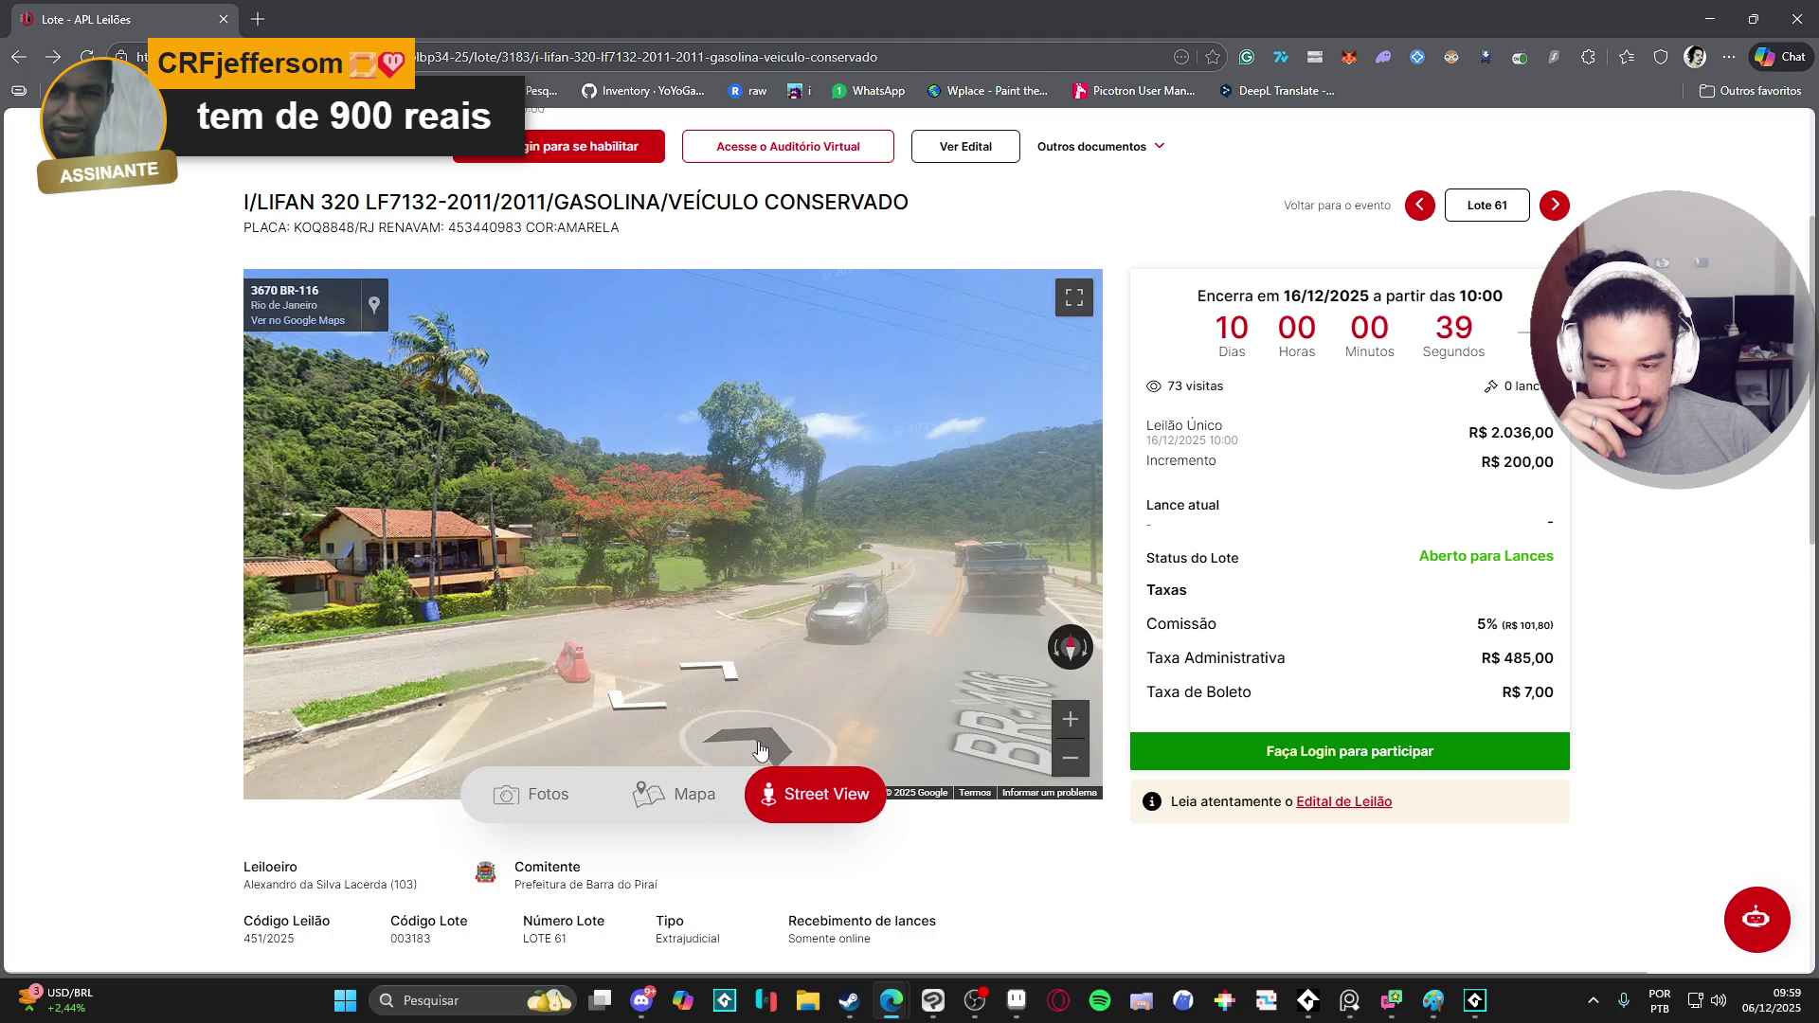
left_click(692, 808)
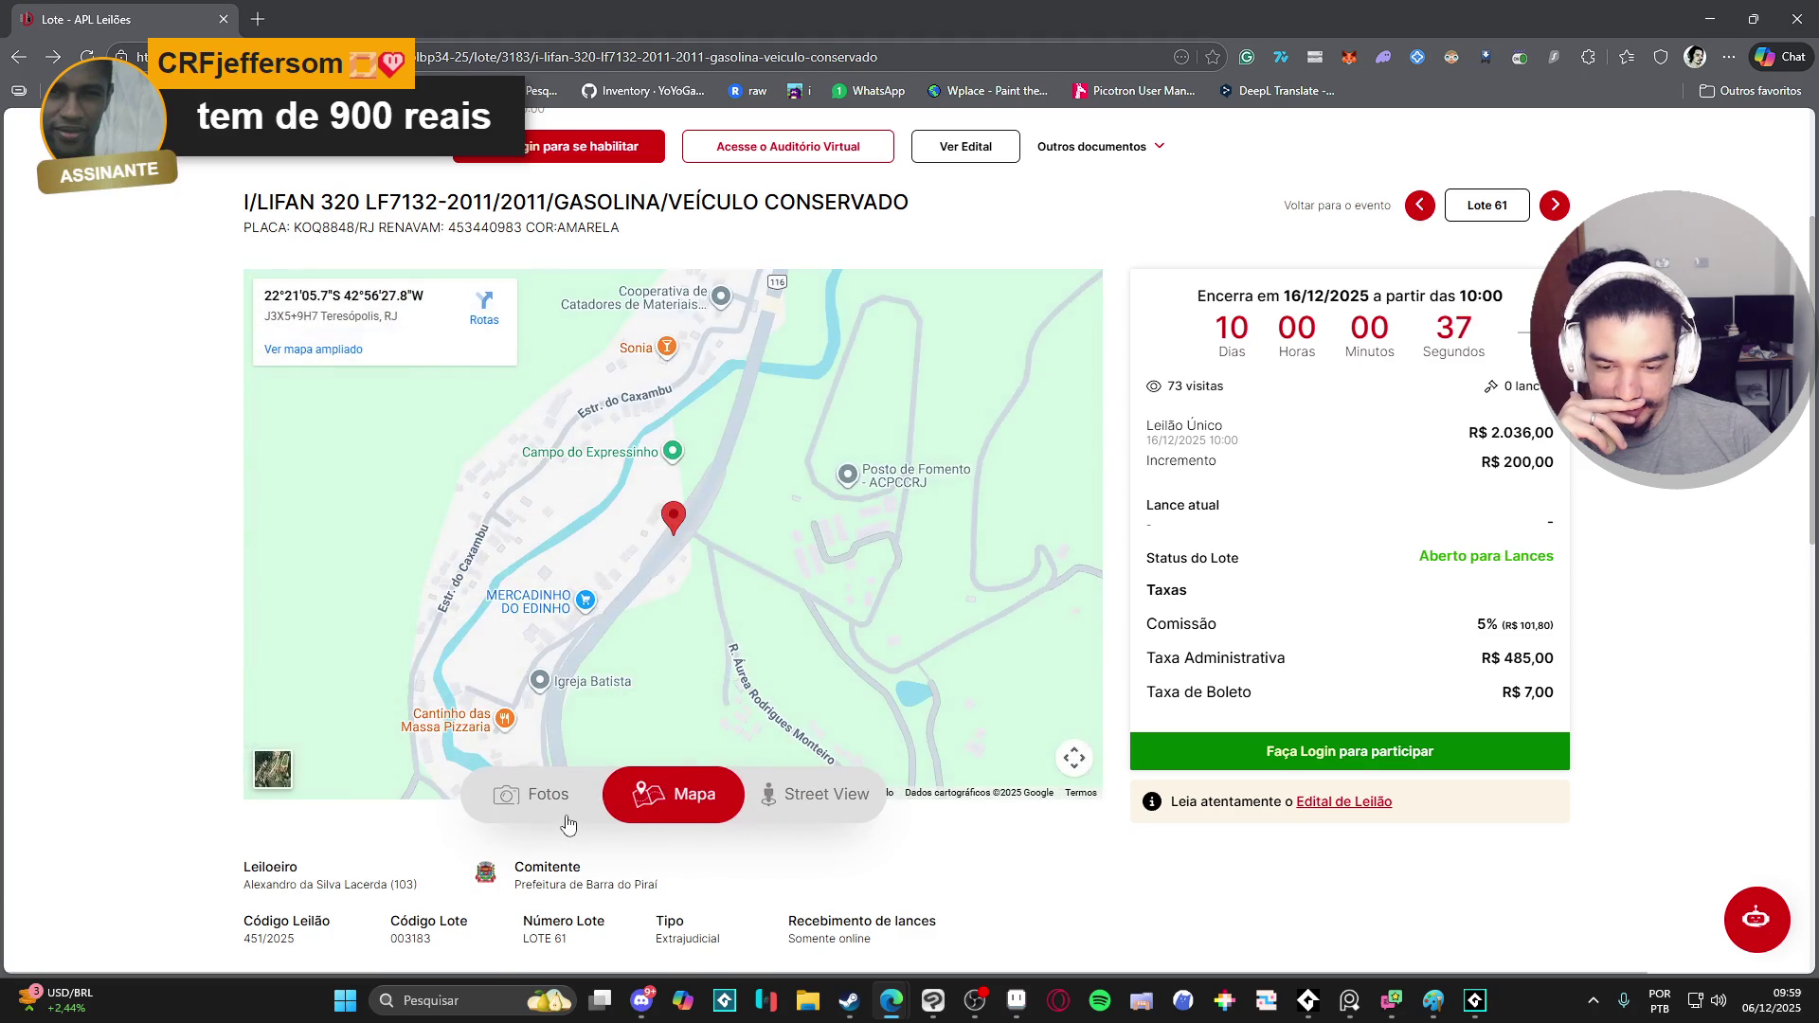
left_click(561, 803)
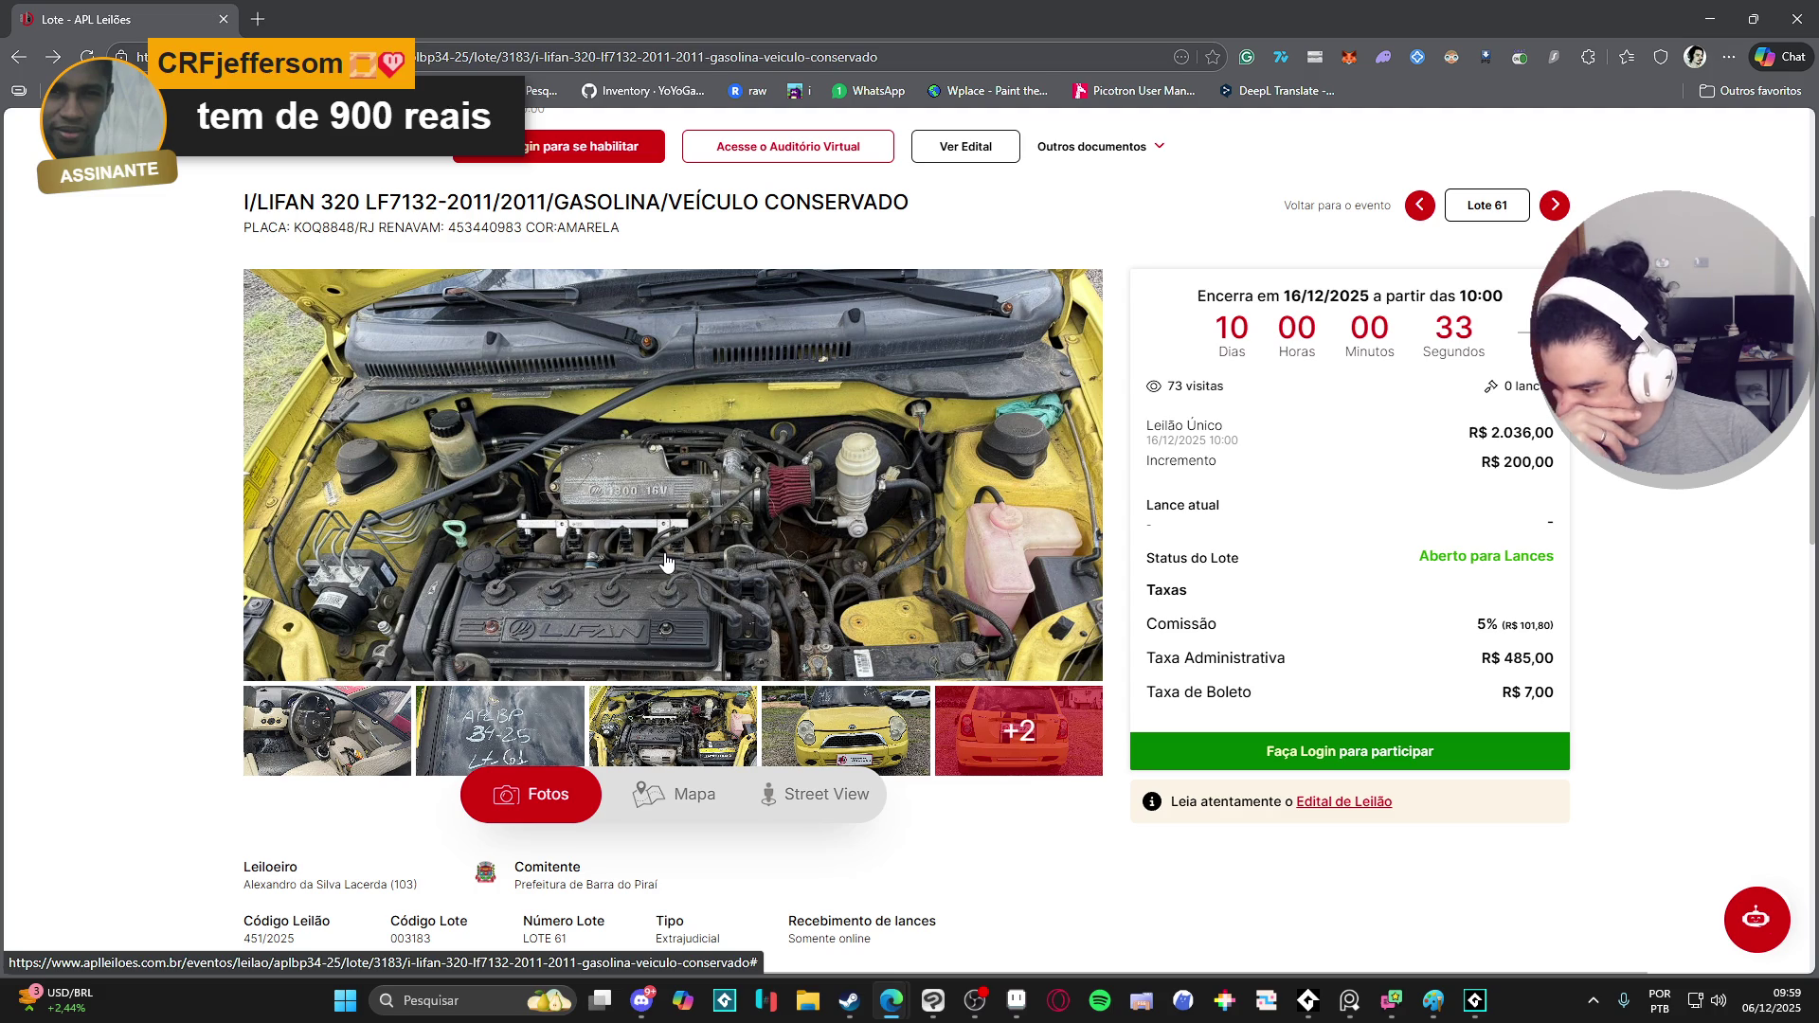
- Reopen the lightbox, cycle through side, interior and rear-window photos, and close it
left_click(669, 565)
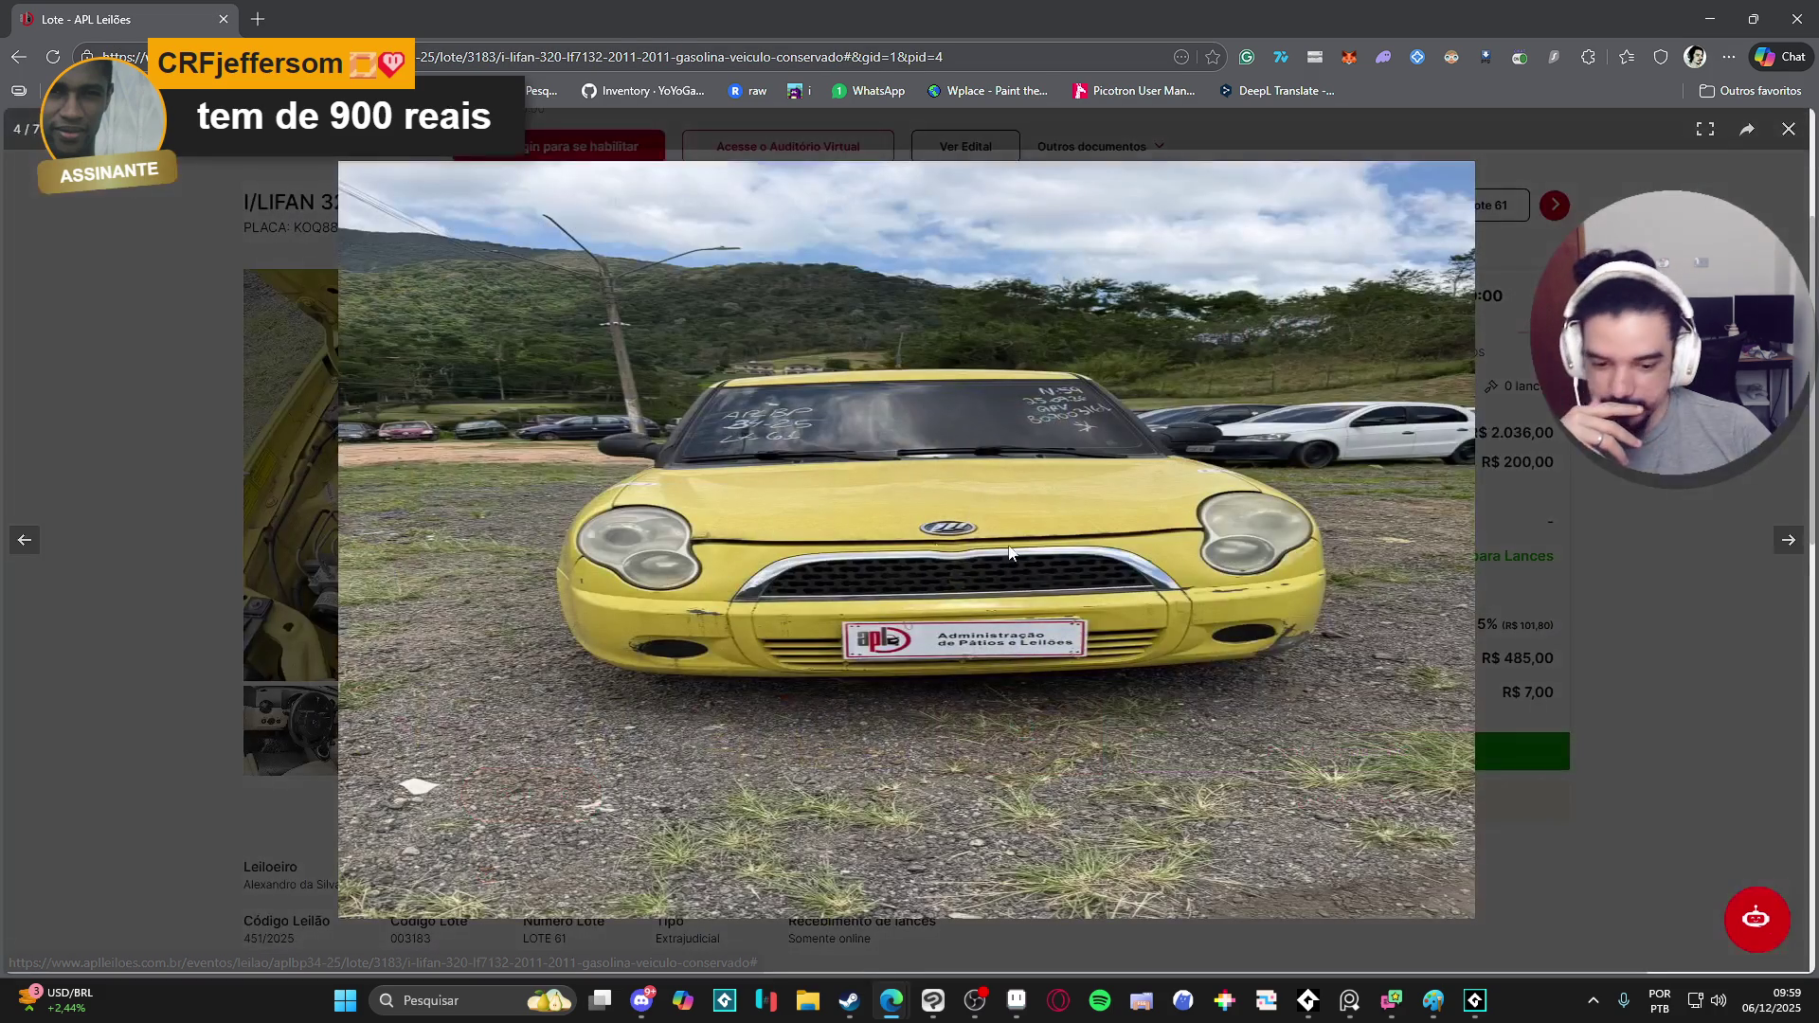
left_click(1790, 543)
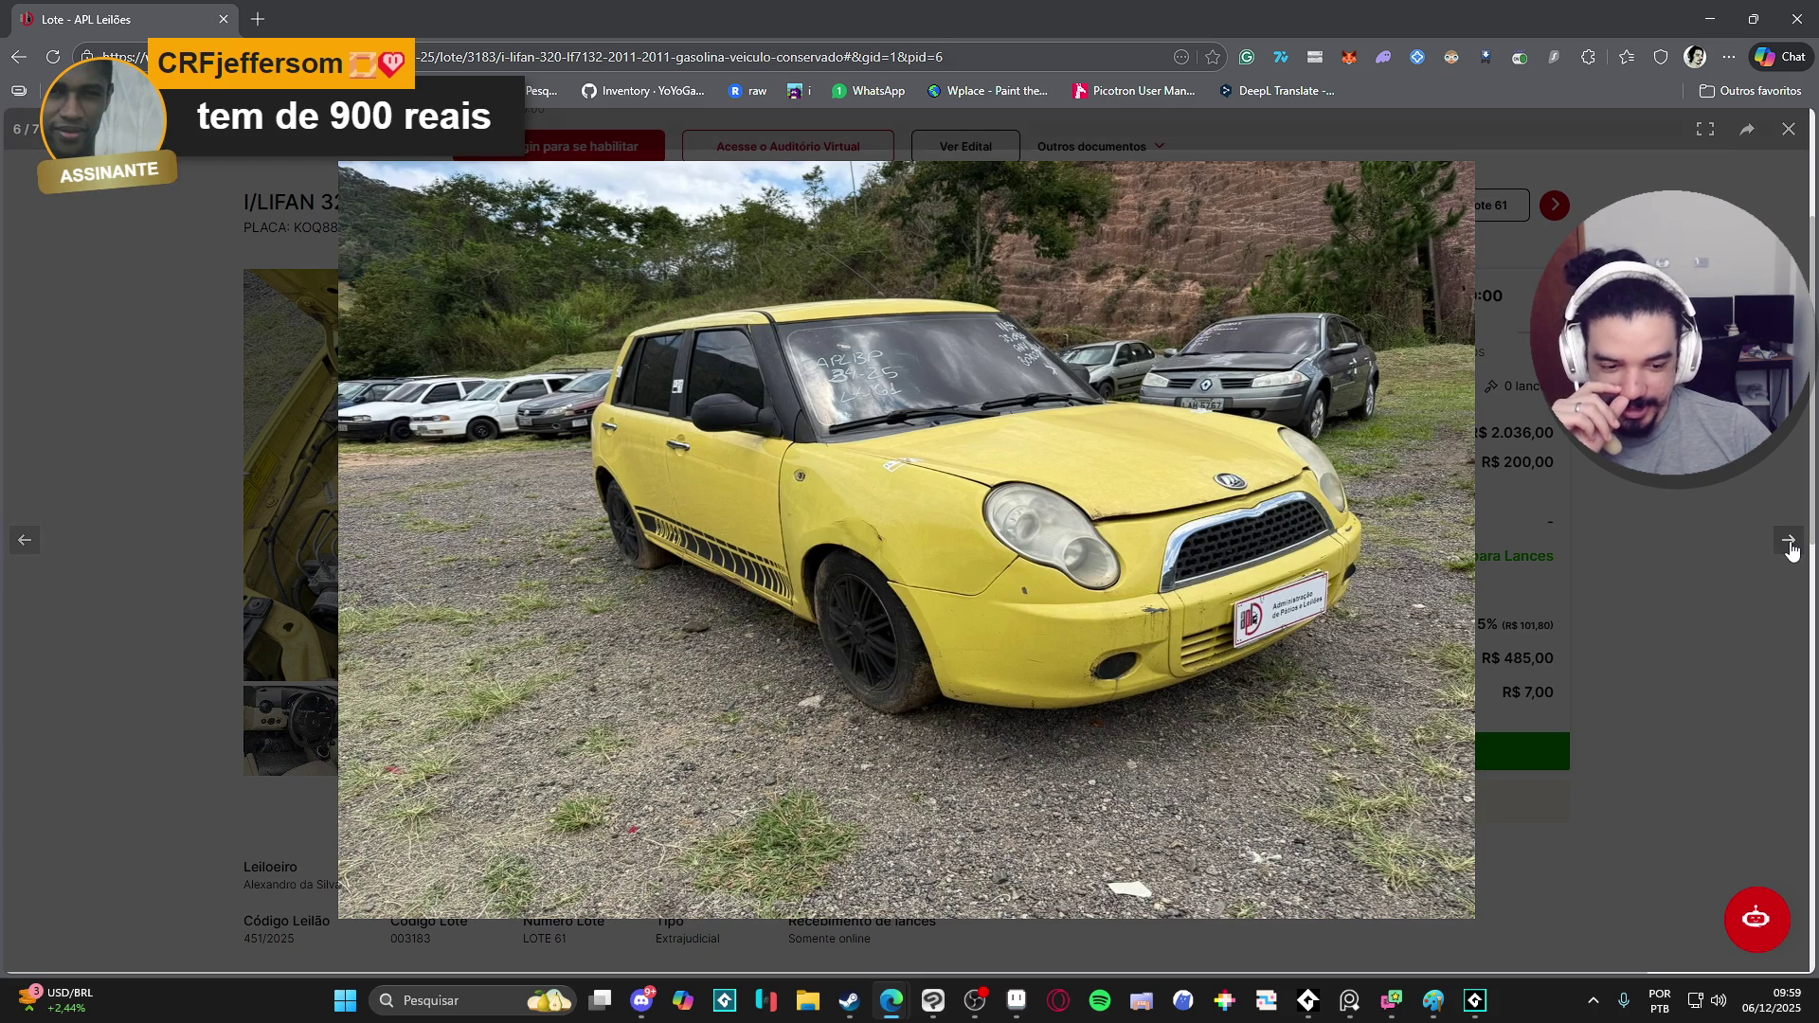
left_click(1793, 552)
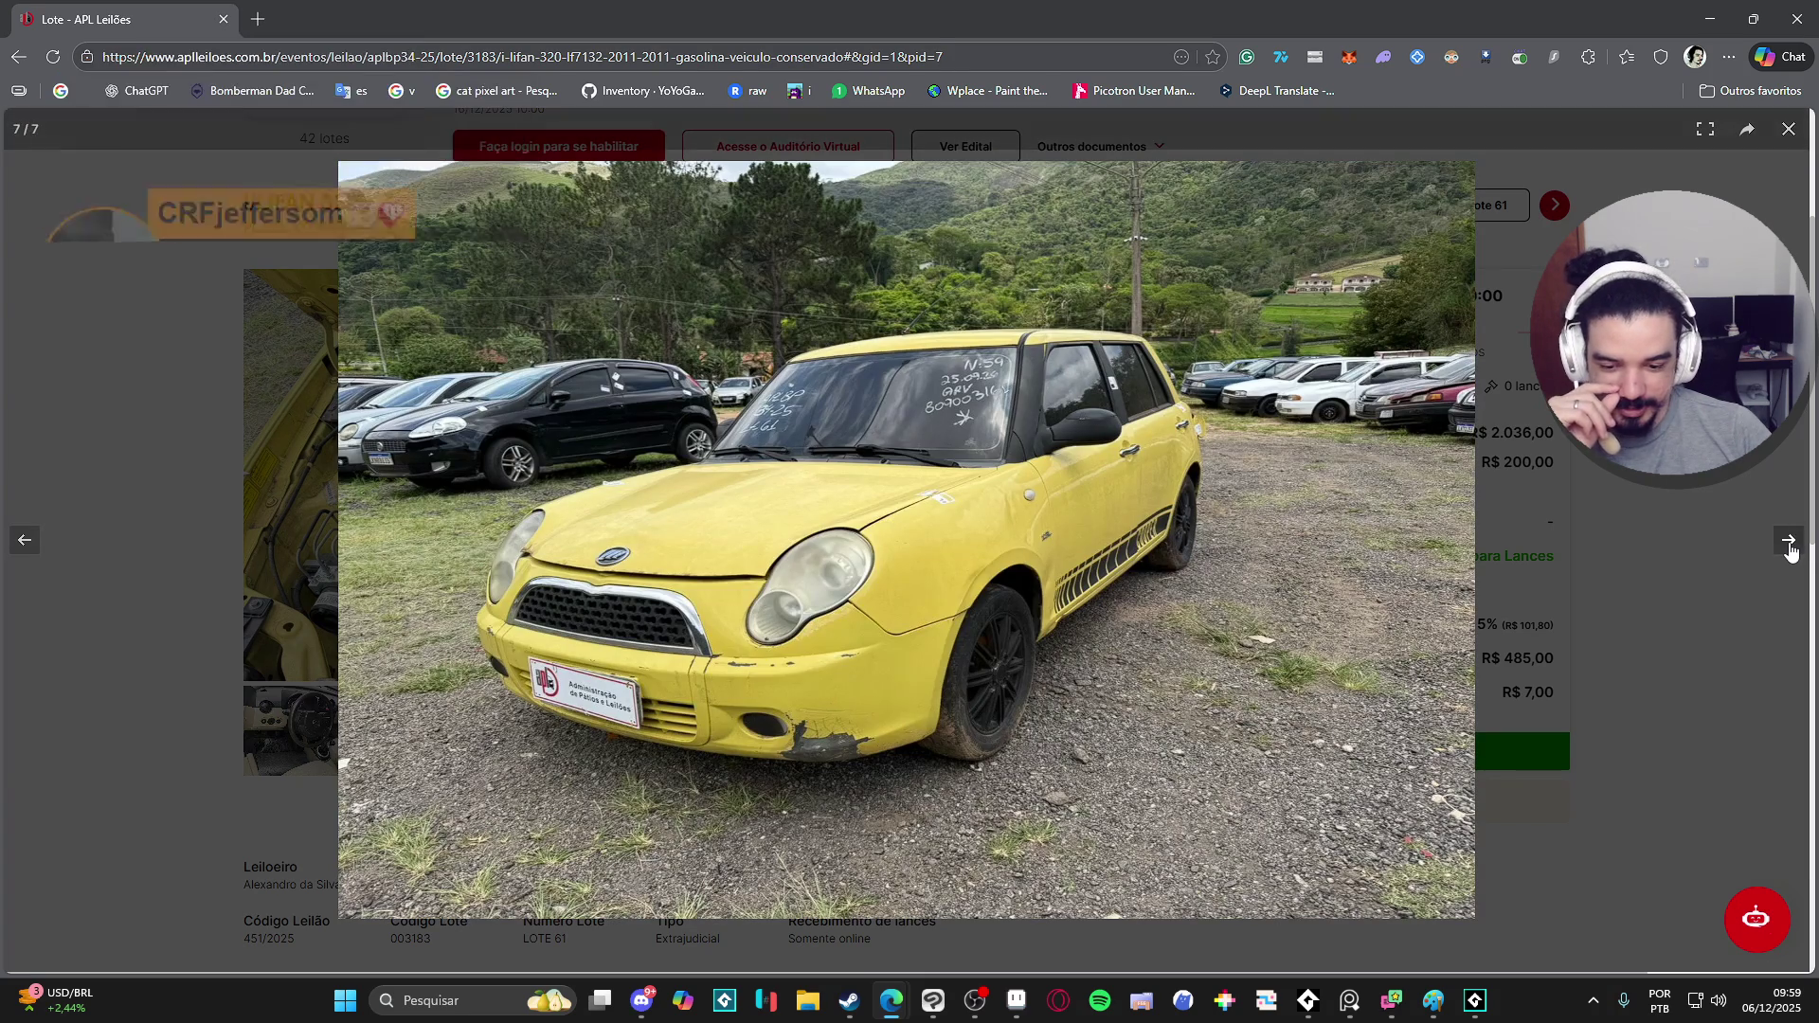
left_click(1785, 556)
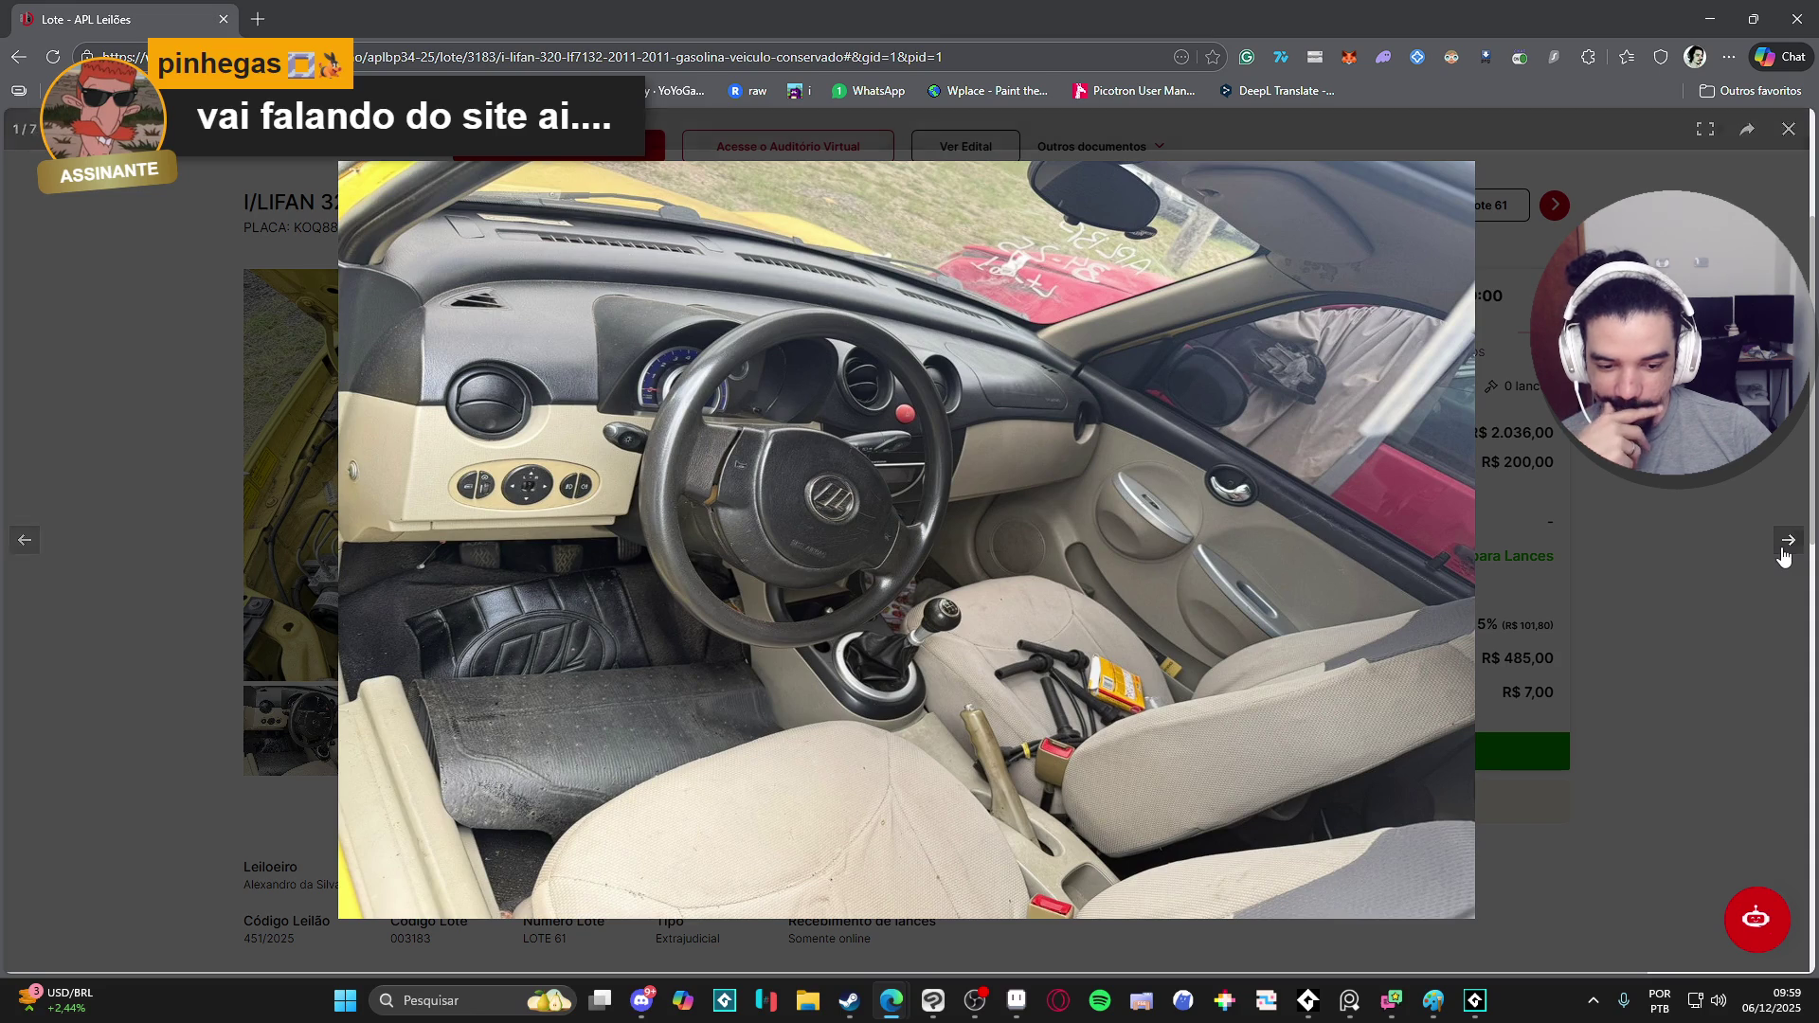
left_click(1778, 561)
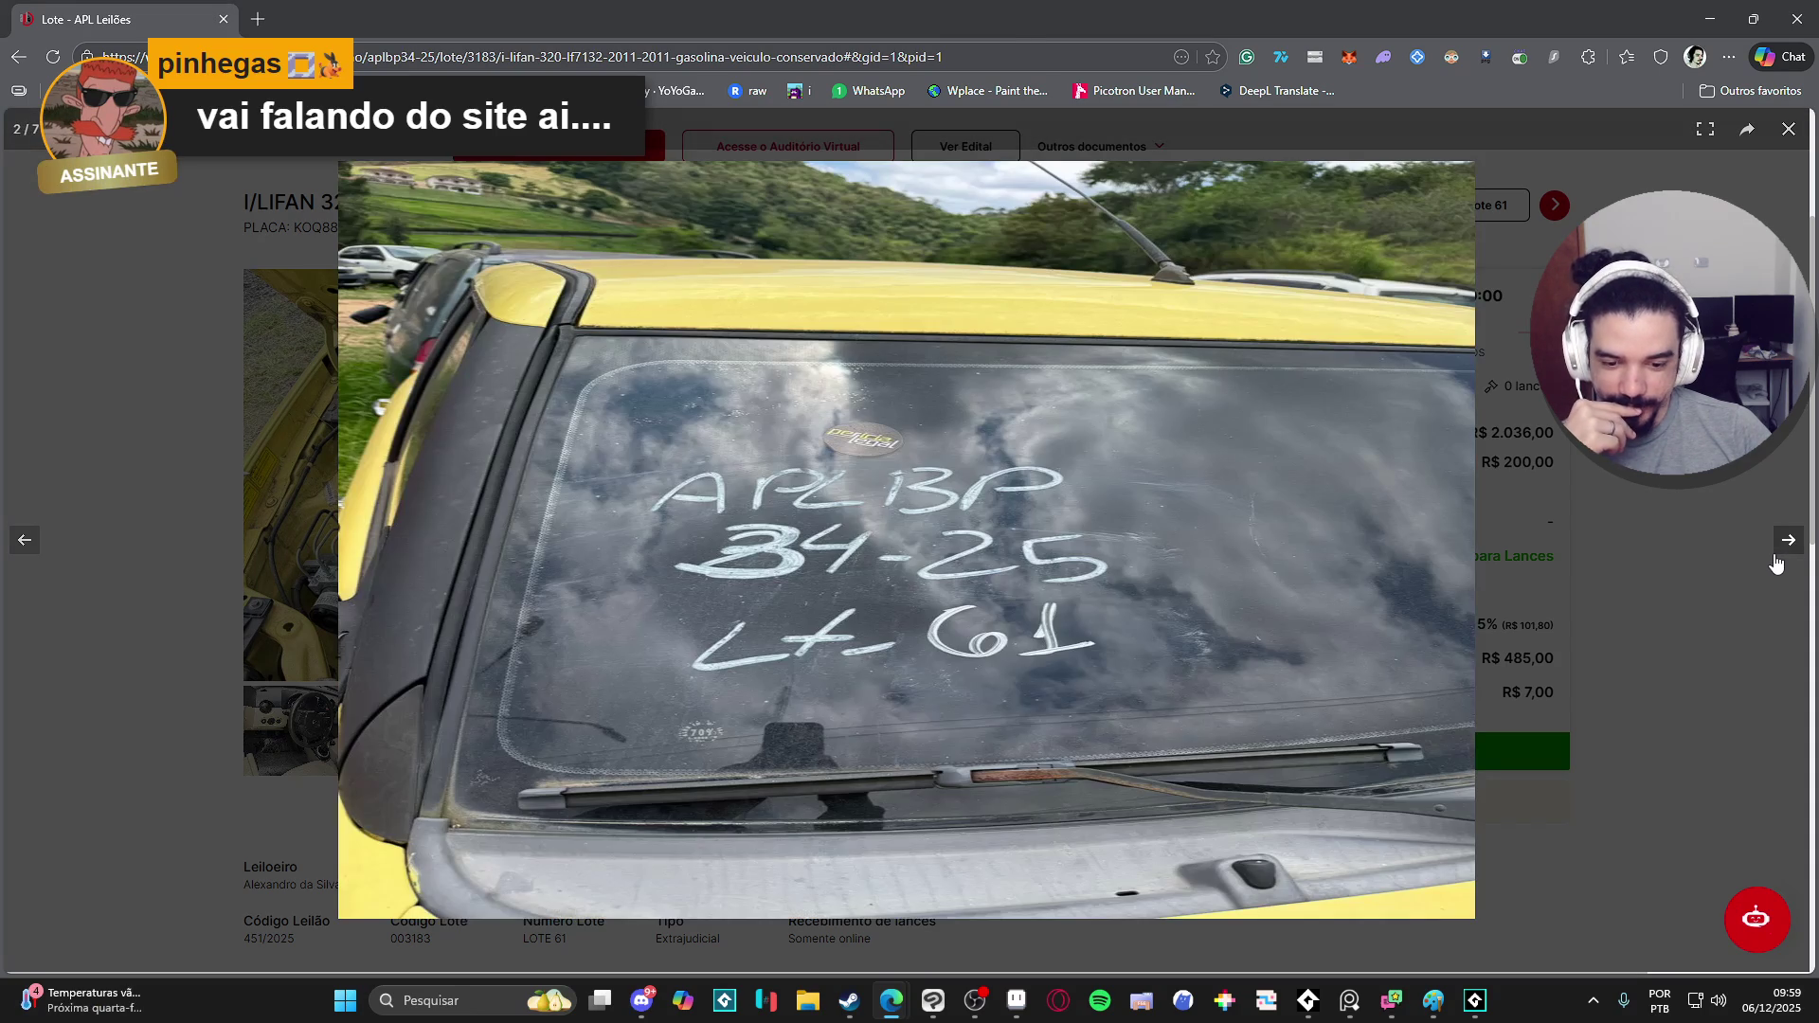
left_click(232, 197)
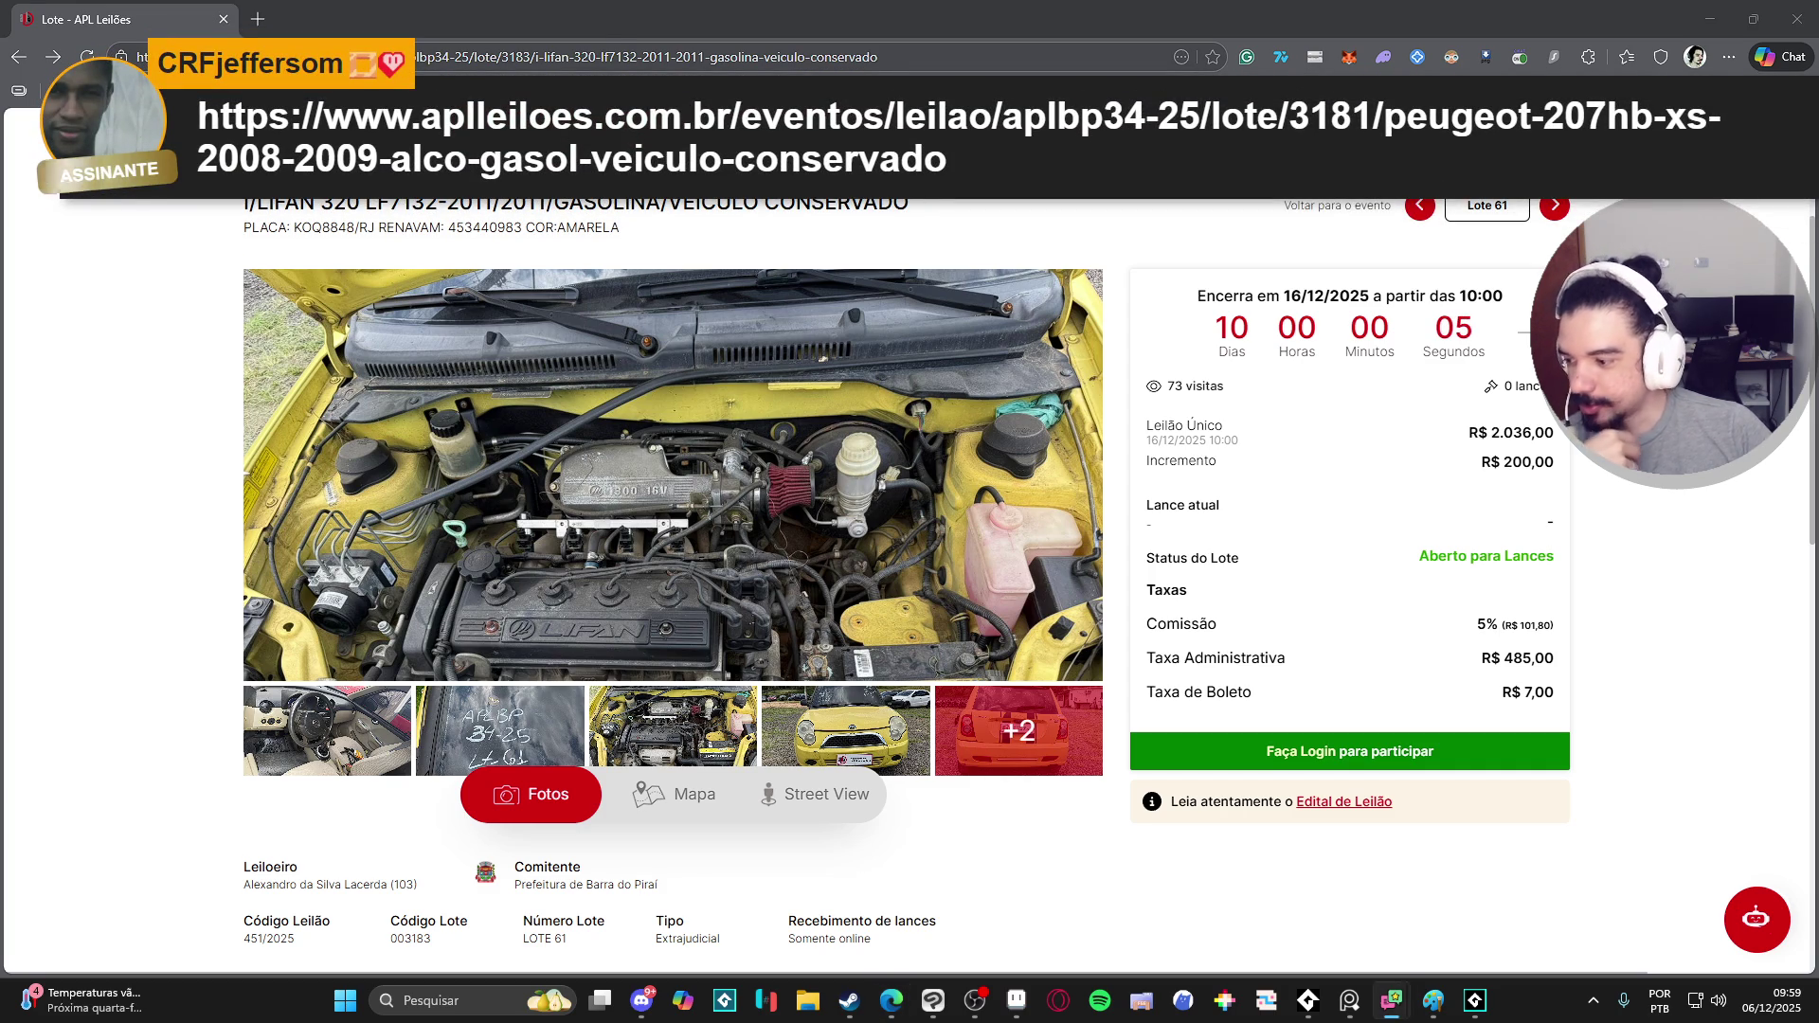
- Load the lote/3181 Peugeot 207 page and flip its gallery to interior and rear photos
left_click(518, 56)
key("ctrl+v")
key("Return")
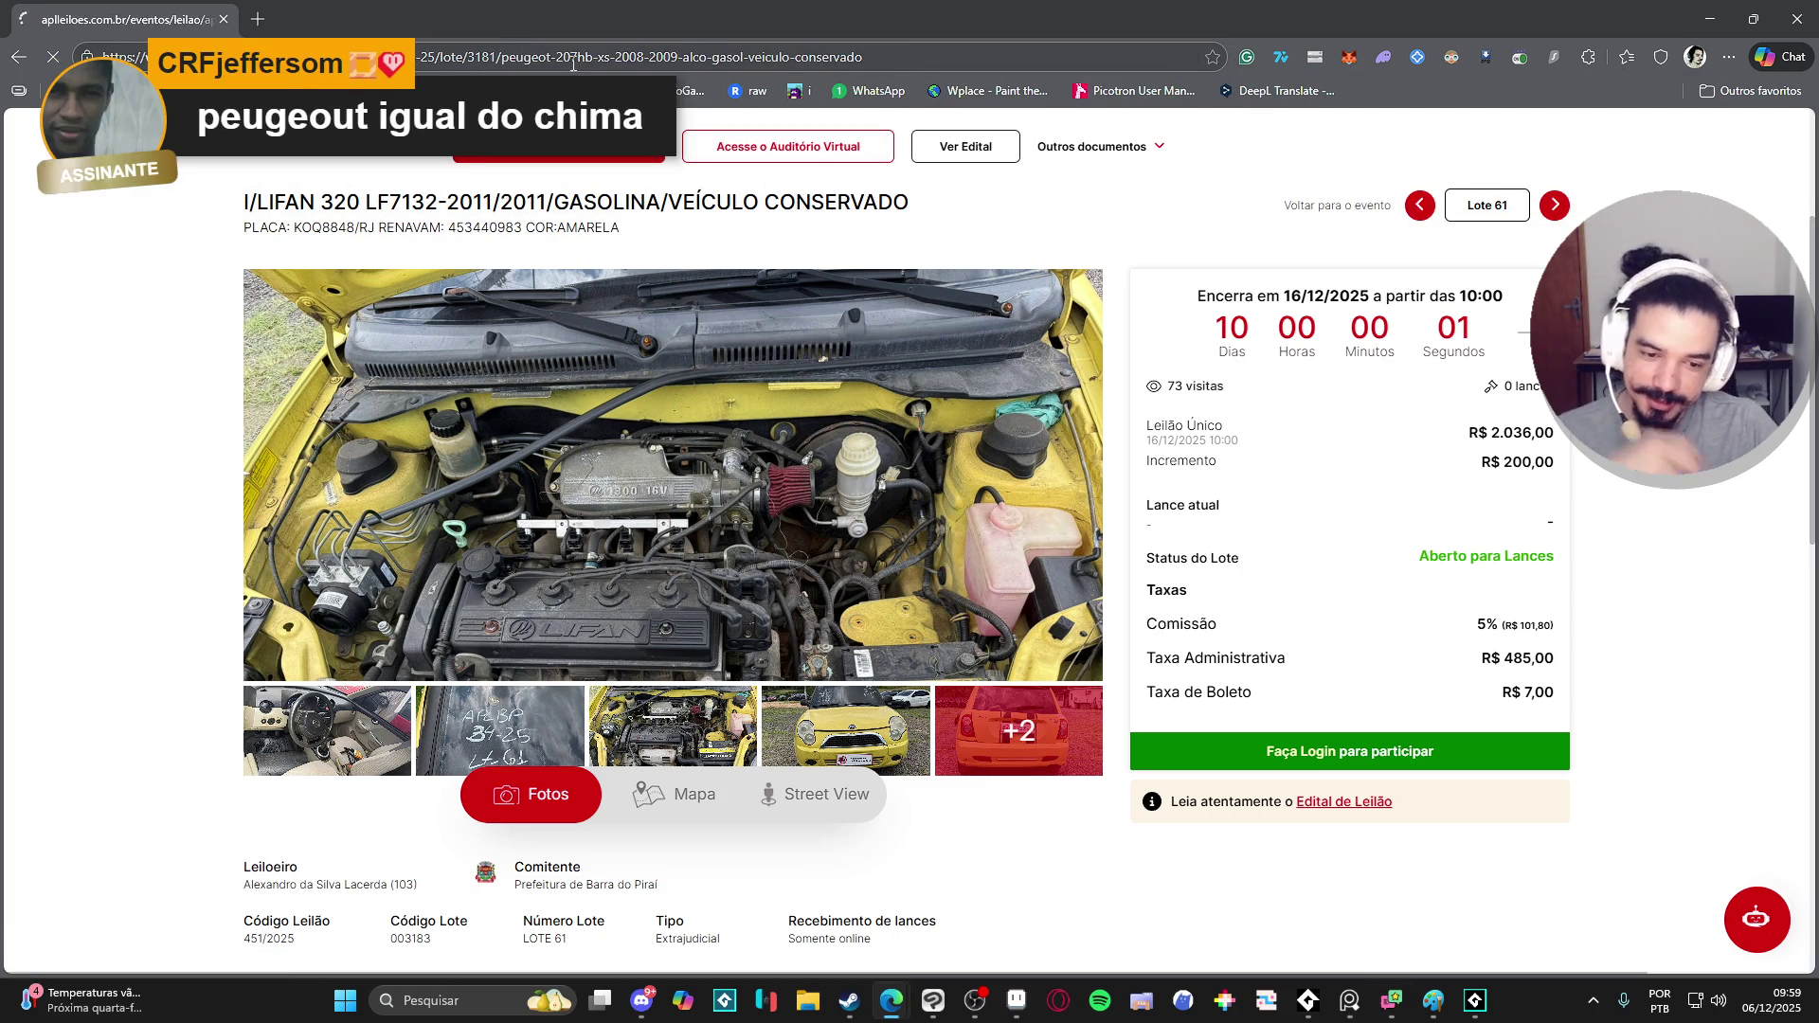
scroll(487, 414, "down", 3)
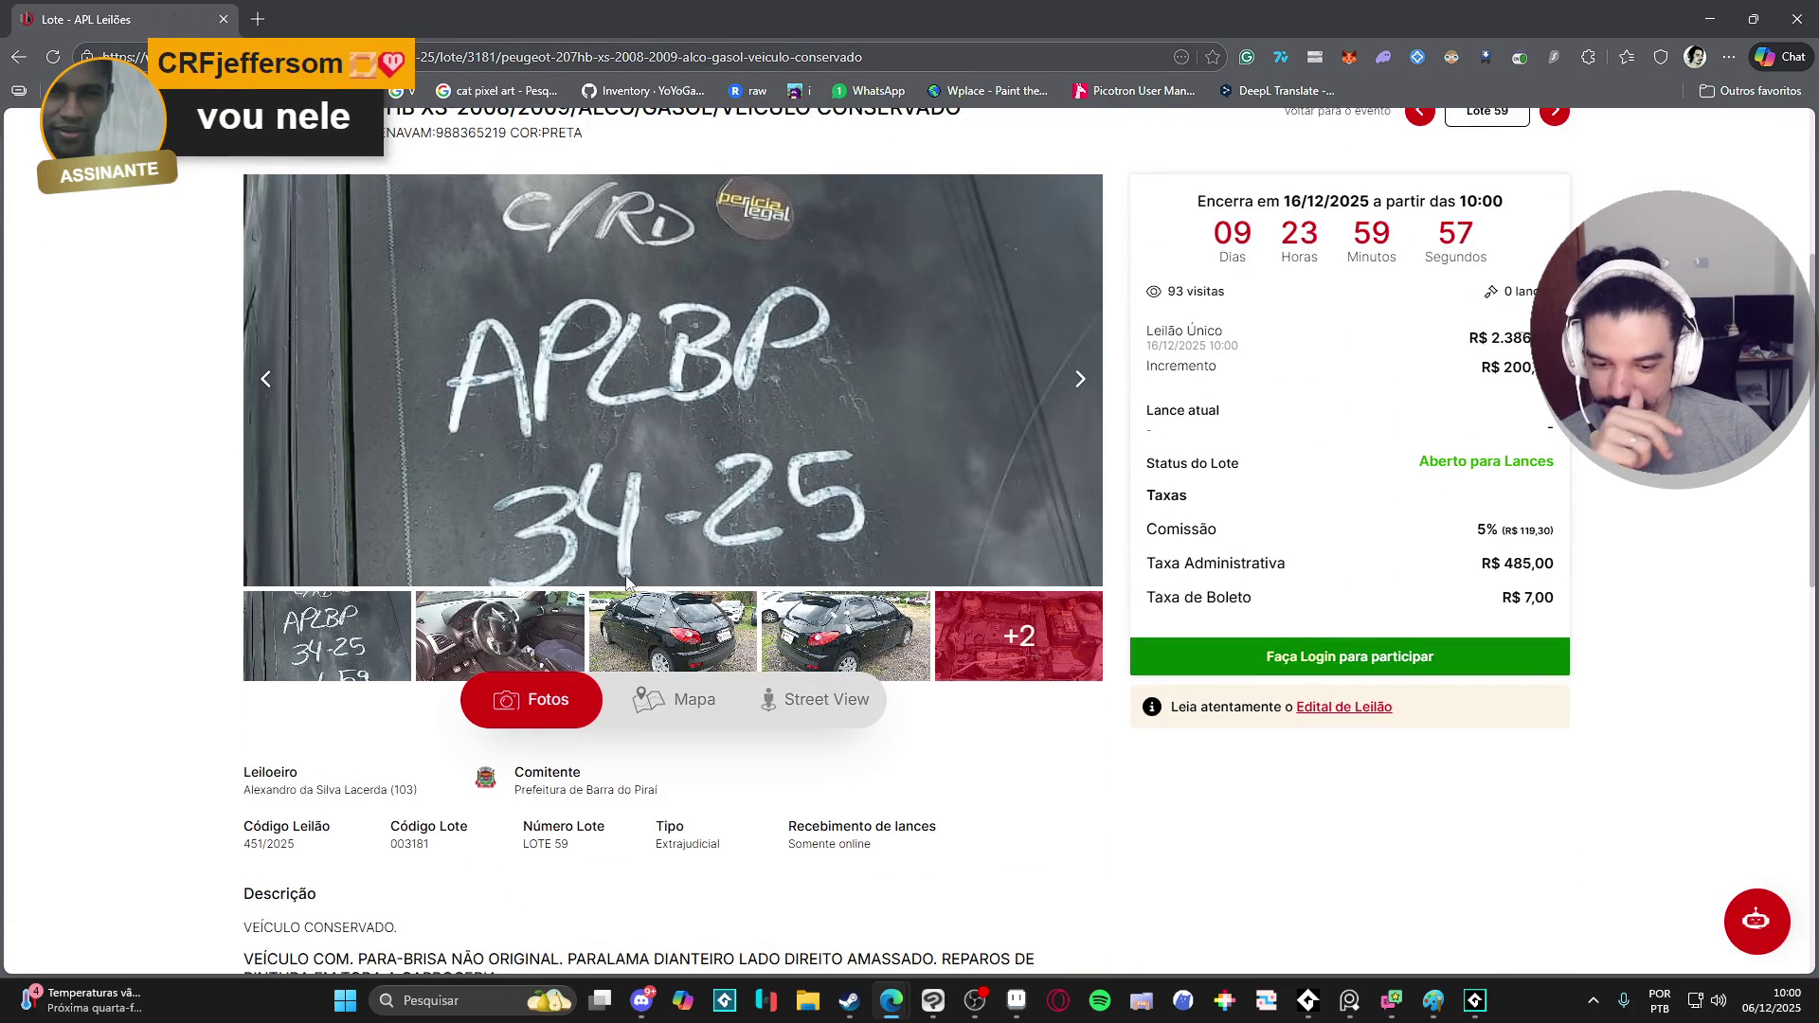
left_click(557, 644)
left_click(654, 641)
left_click(768, 611)
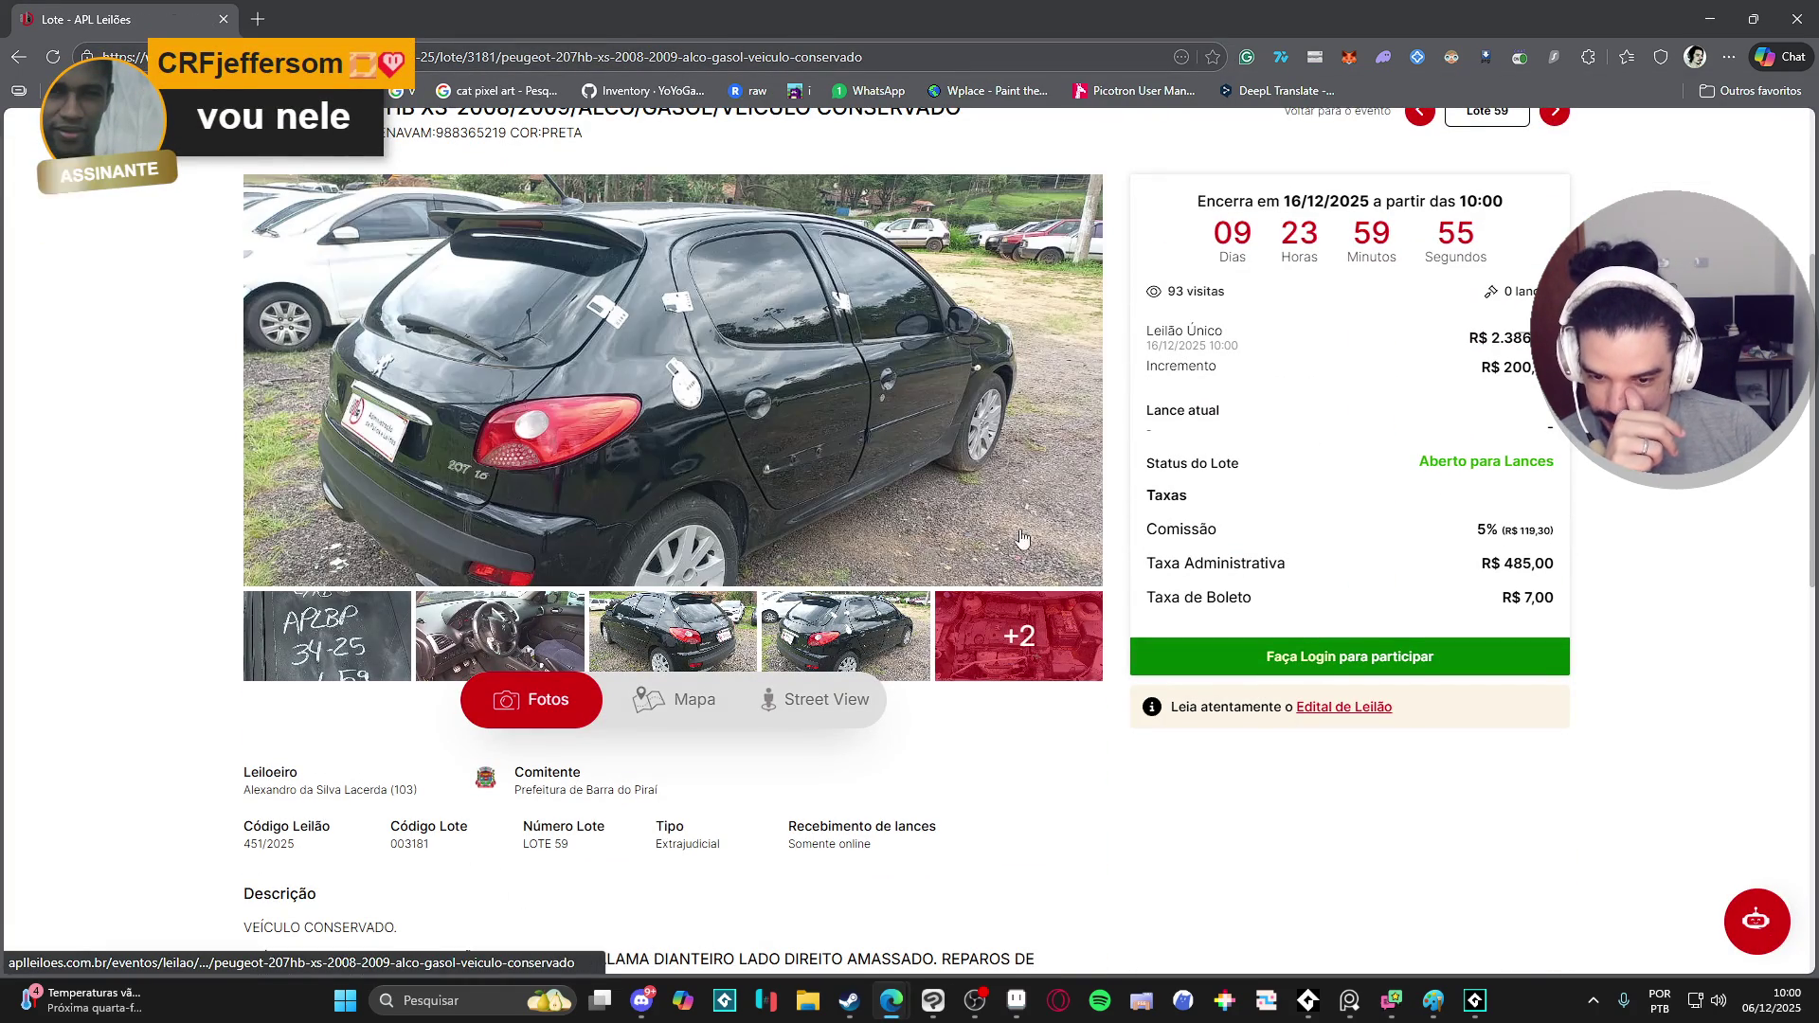
- Enlarge the photo and step through engine bay, front views, windshield markings and interior
left_click(774, 491)
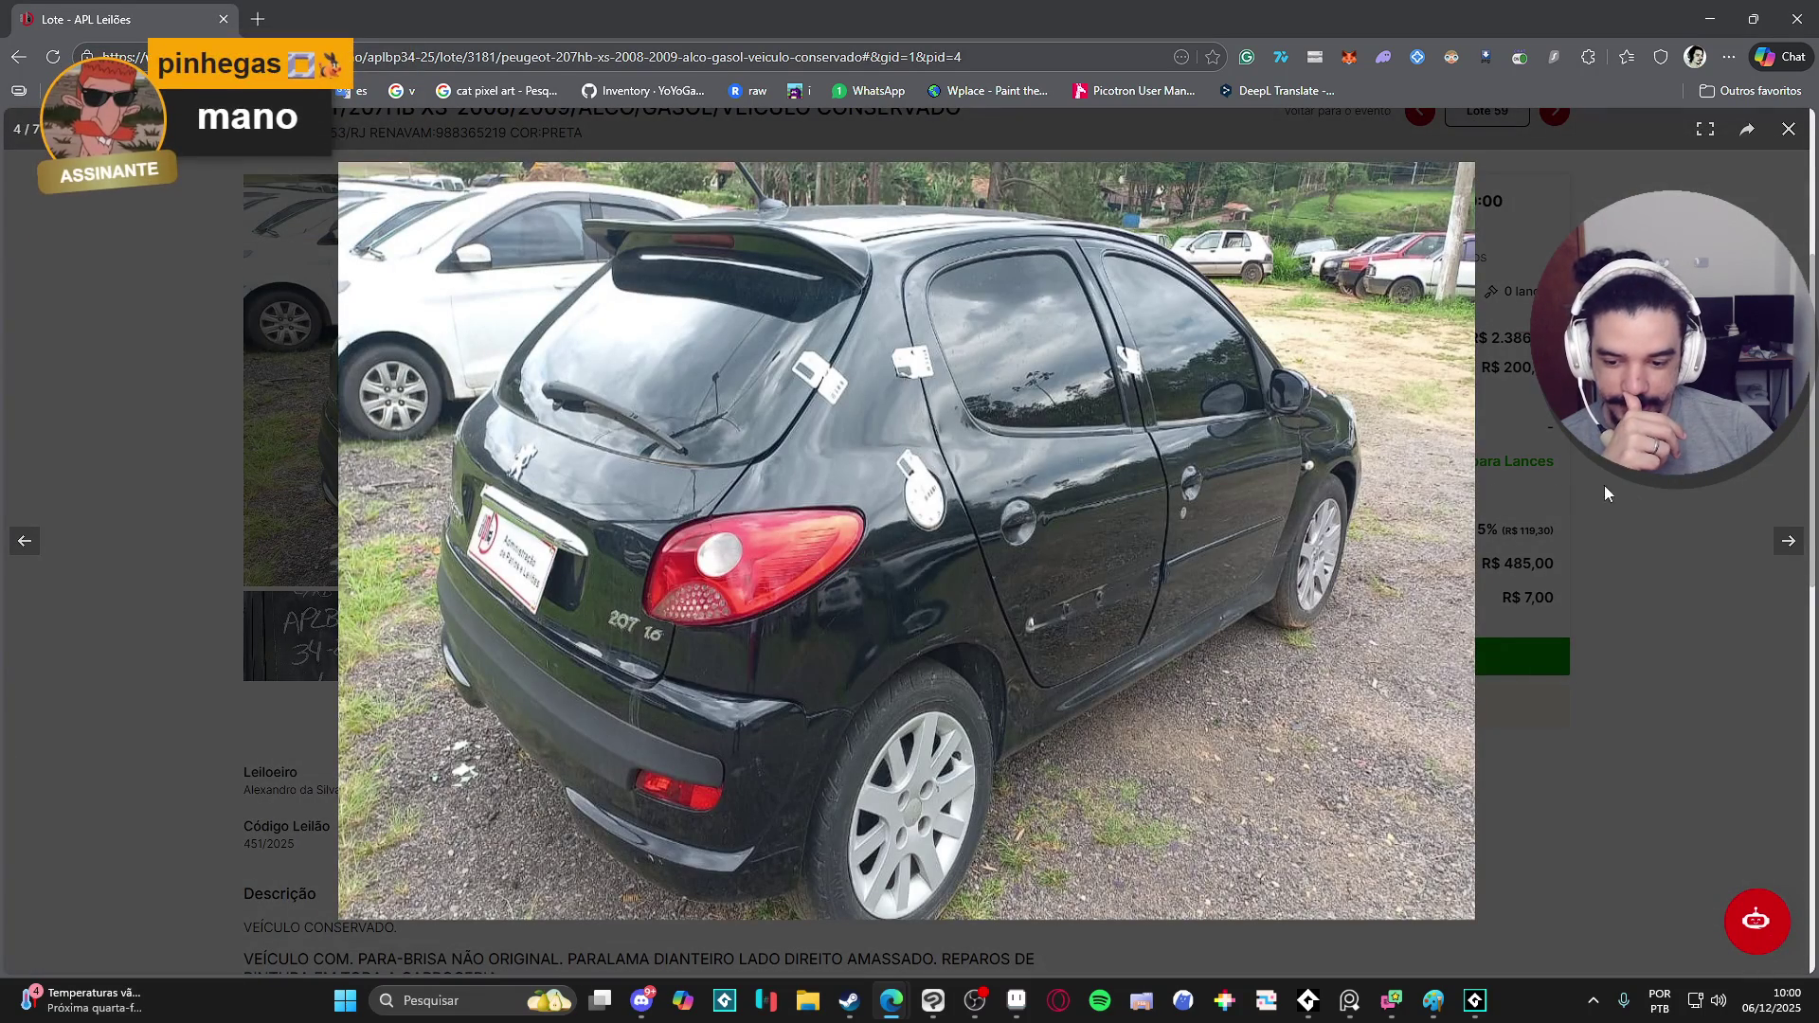
left_click(1789, 541)
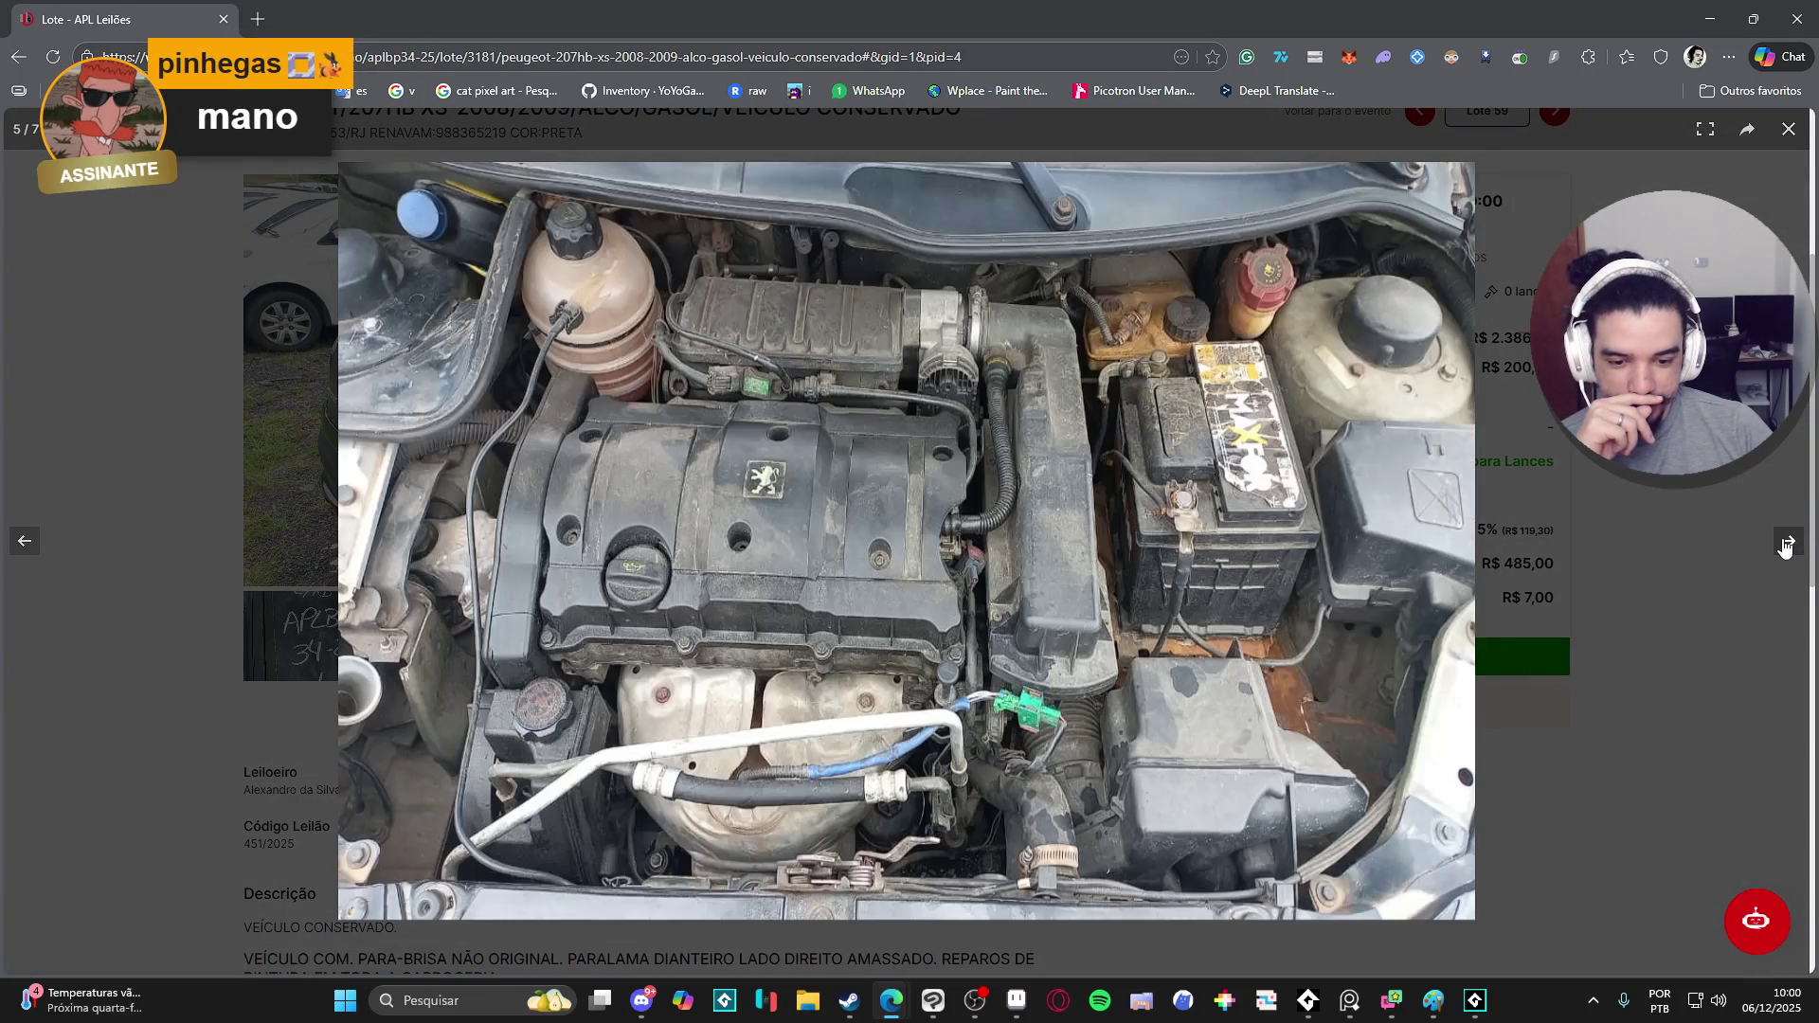
left_click(1787, 547)
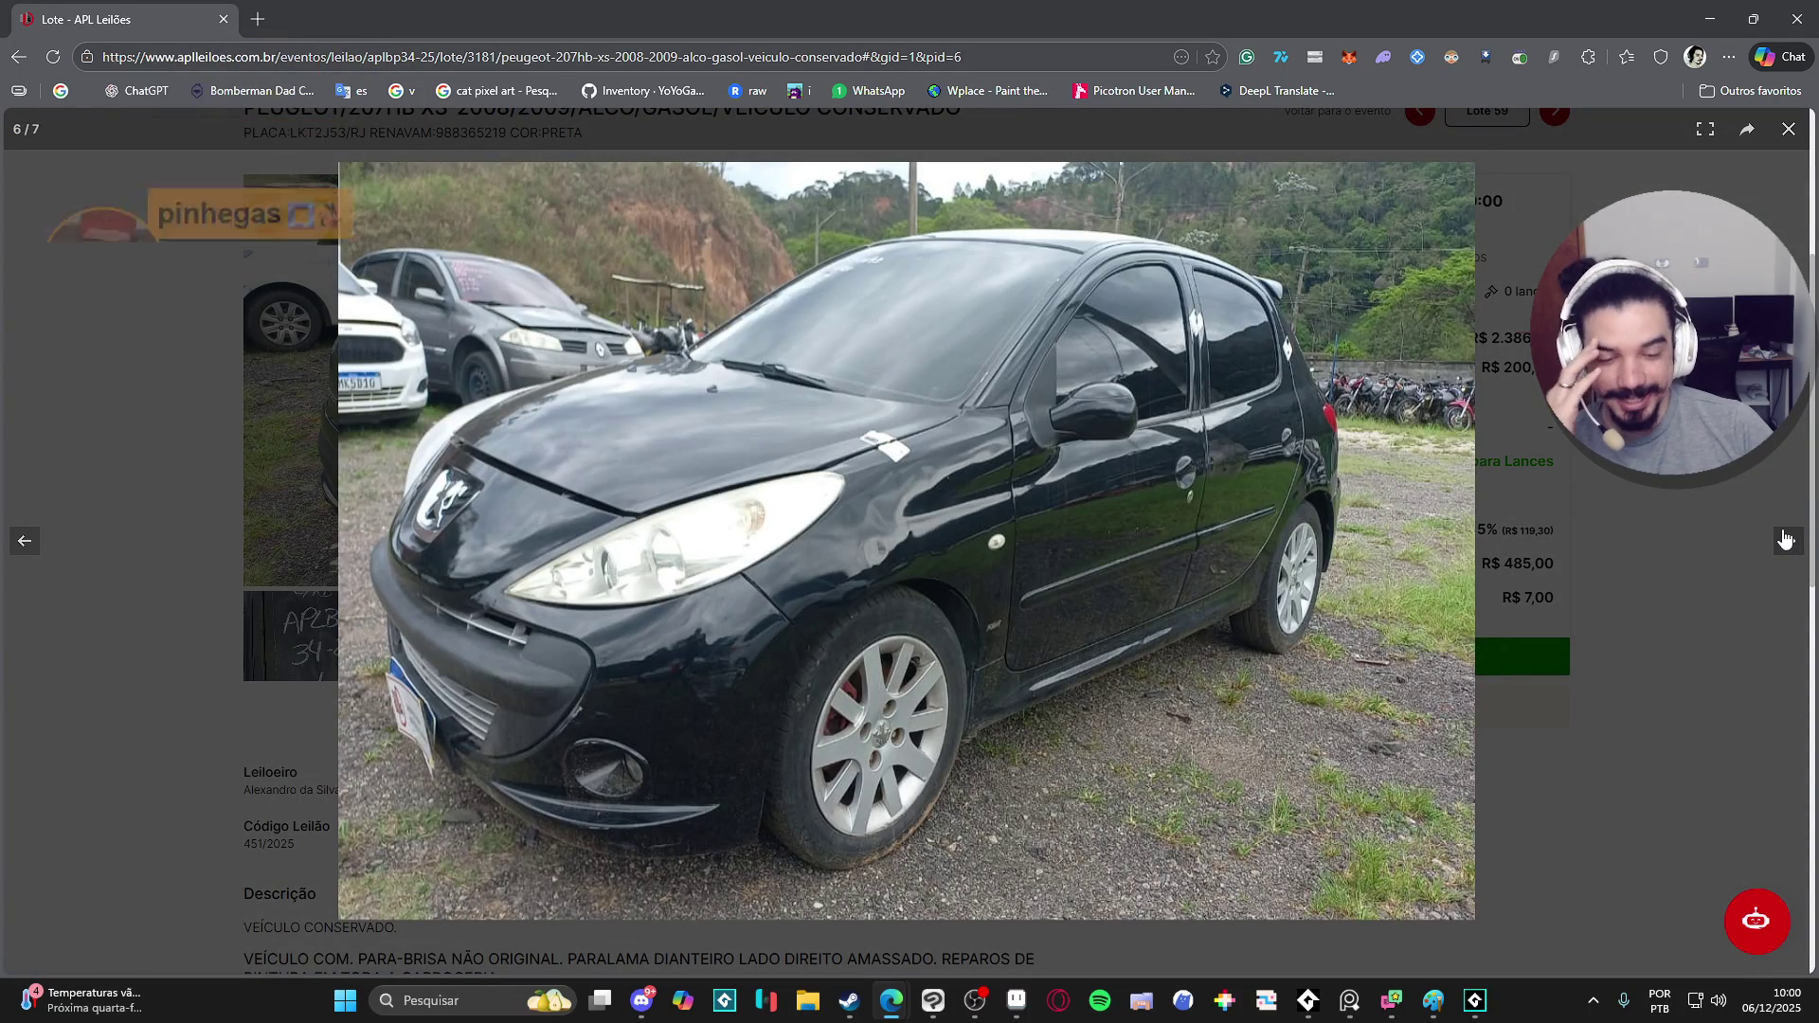
left_click(1787, 540)
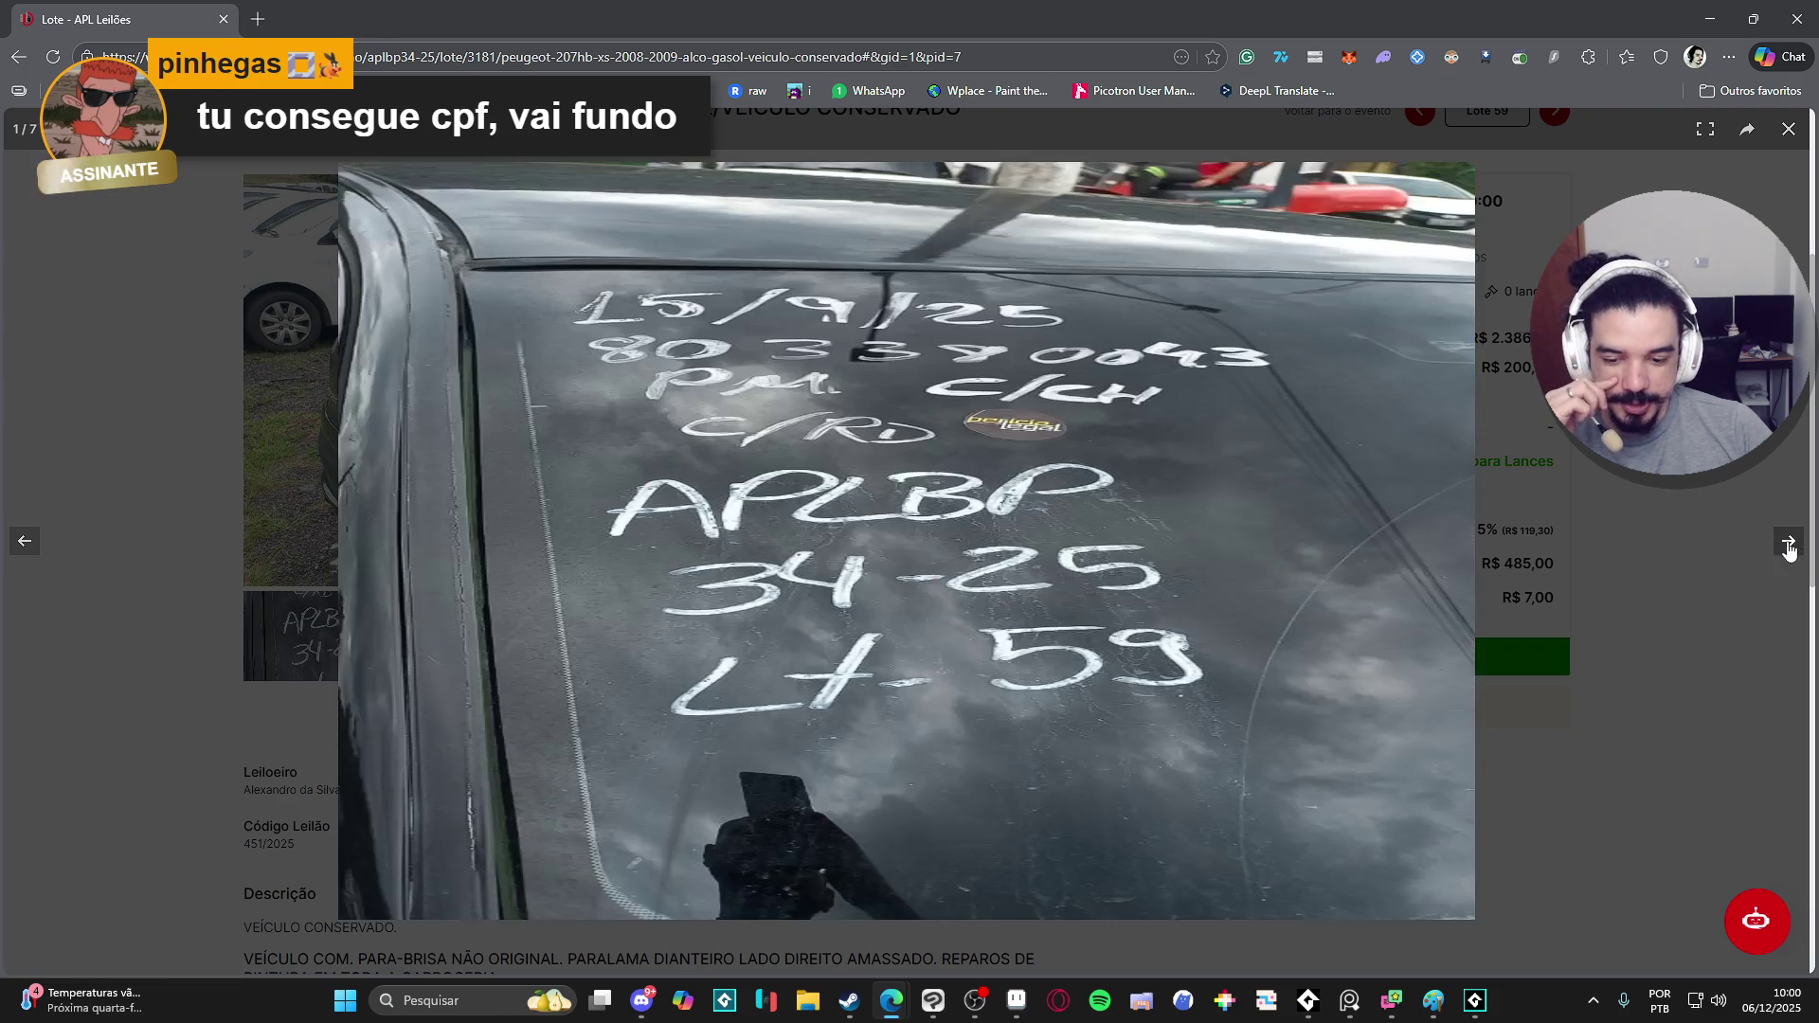
left_click(1788, 550)
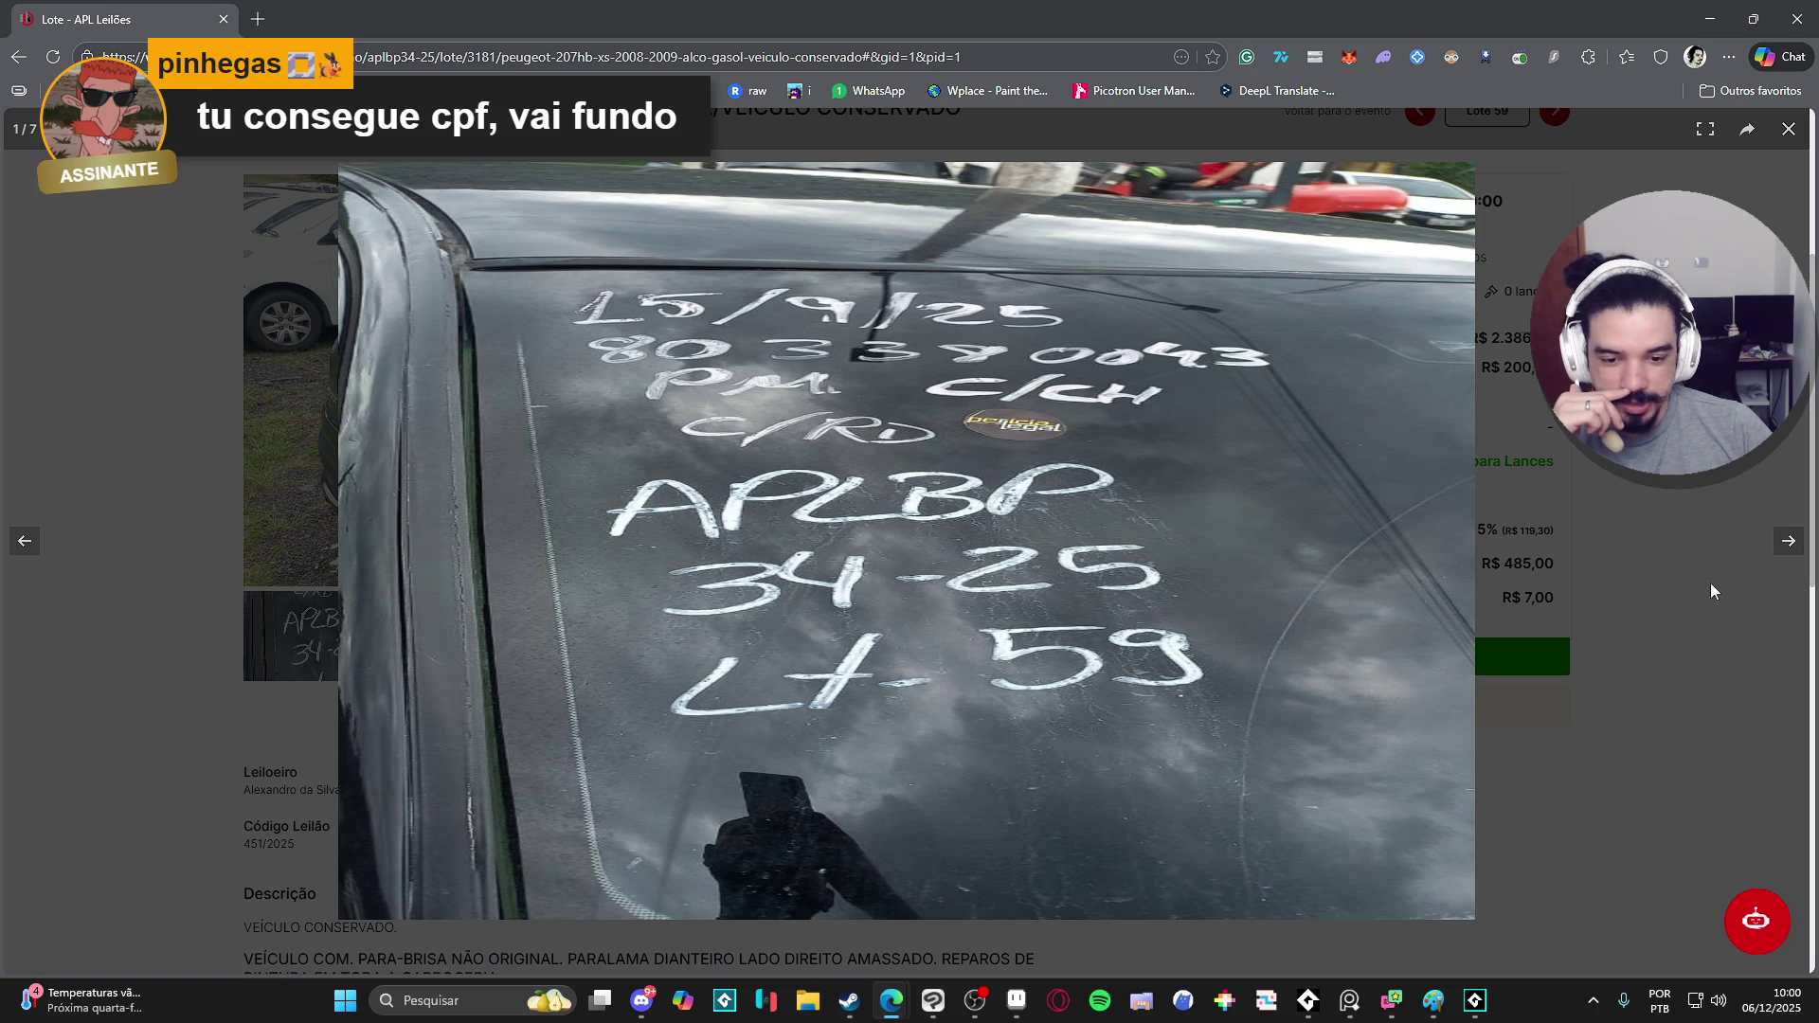
left_click(1788, 546)
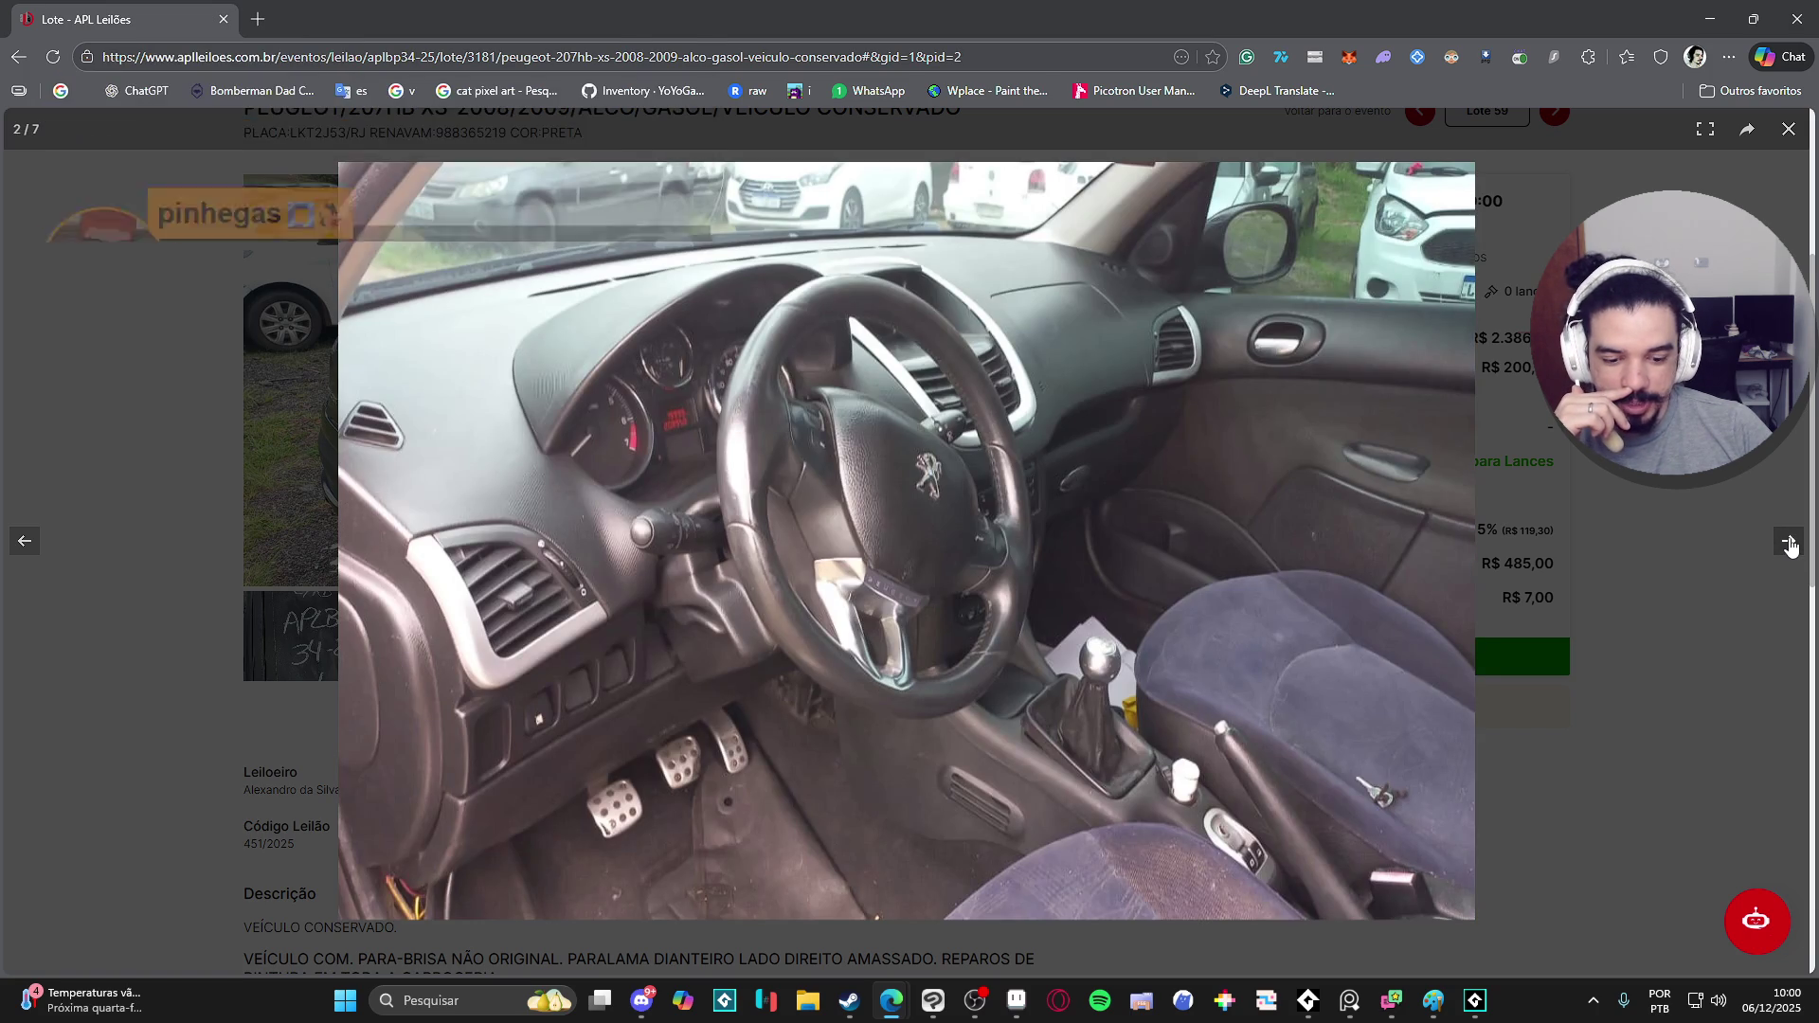
- Continue through rear, photo 4, engine bay and front-left photos, then close the lightbox
left_click(1789, 547)
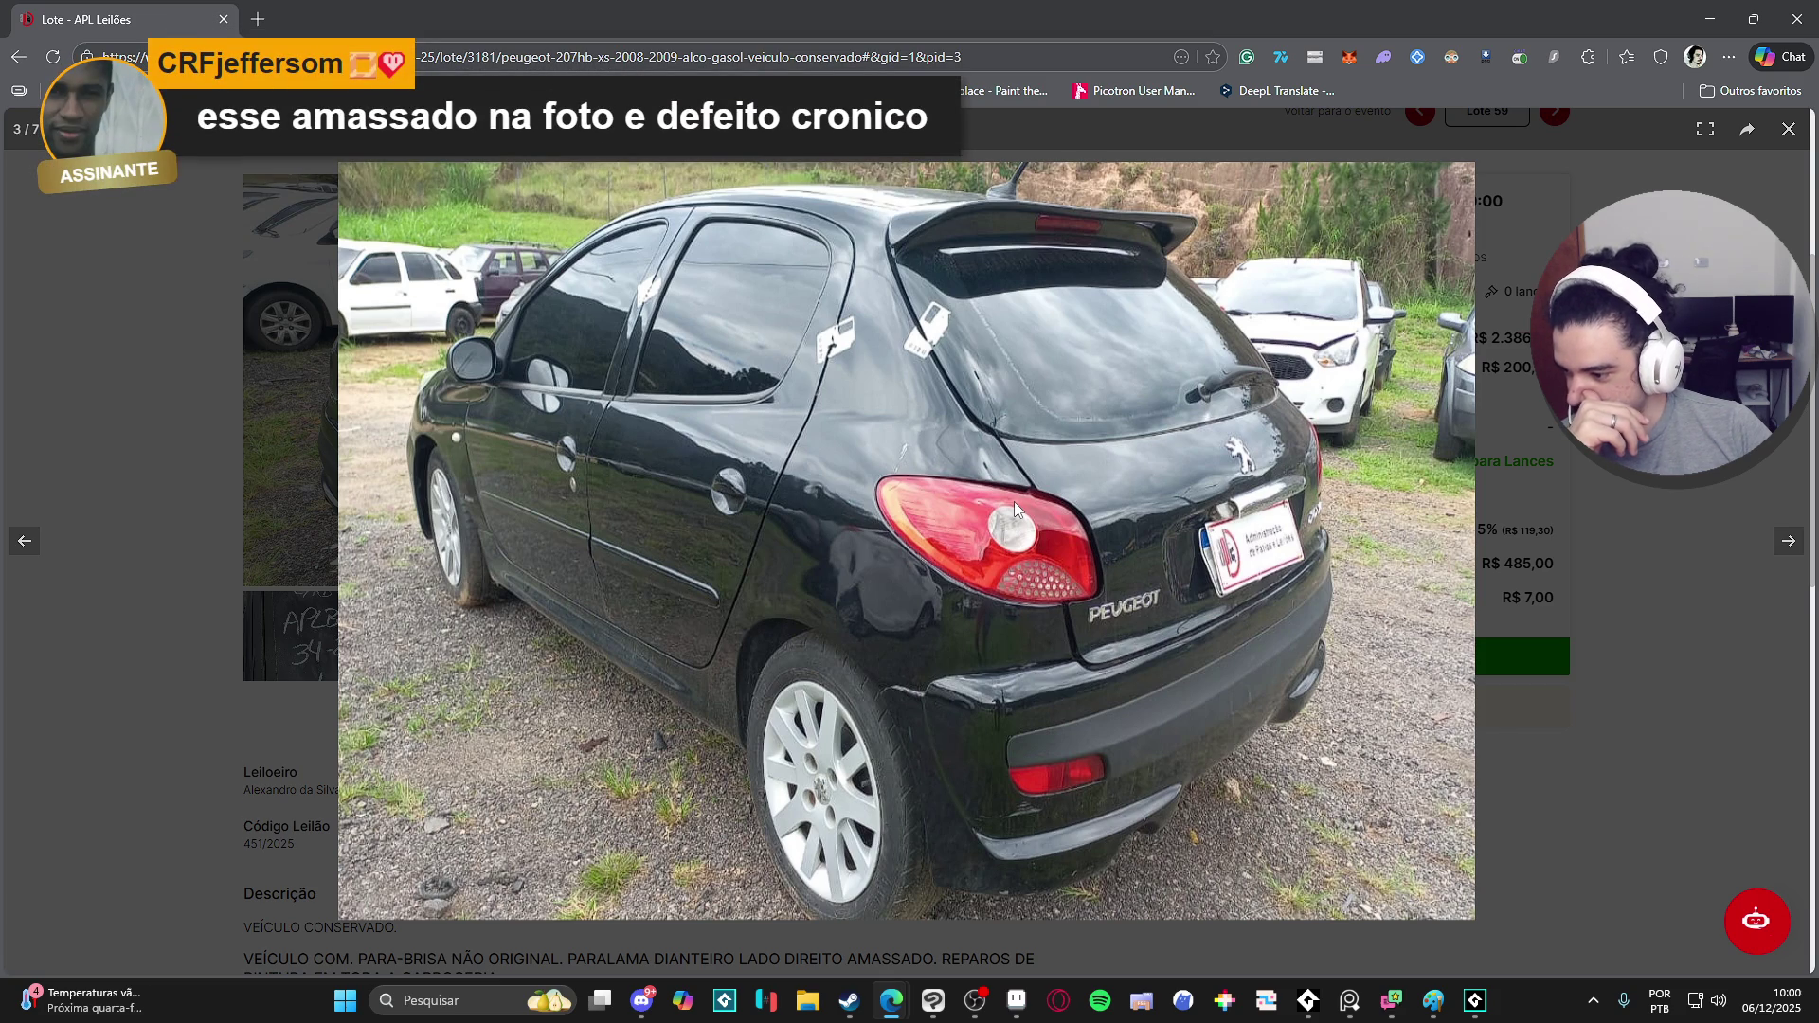
left_click(1794, 543)
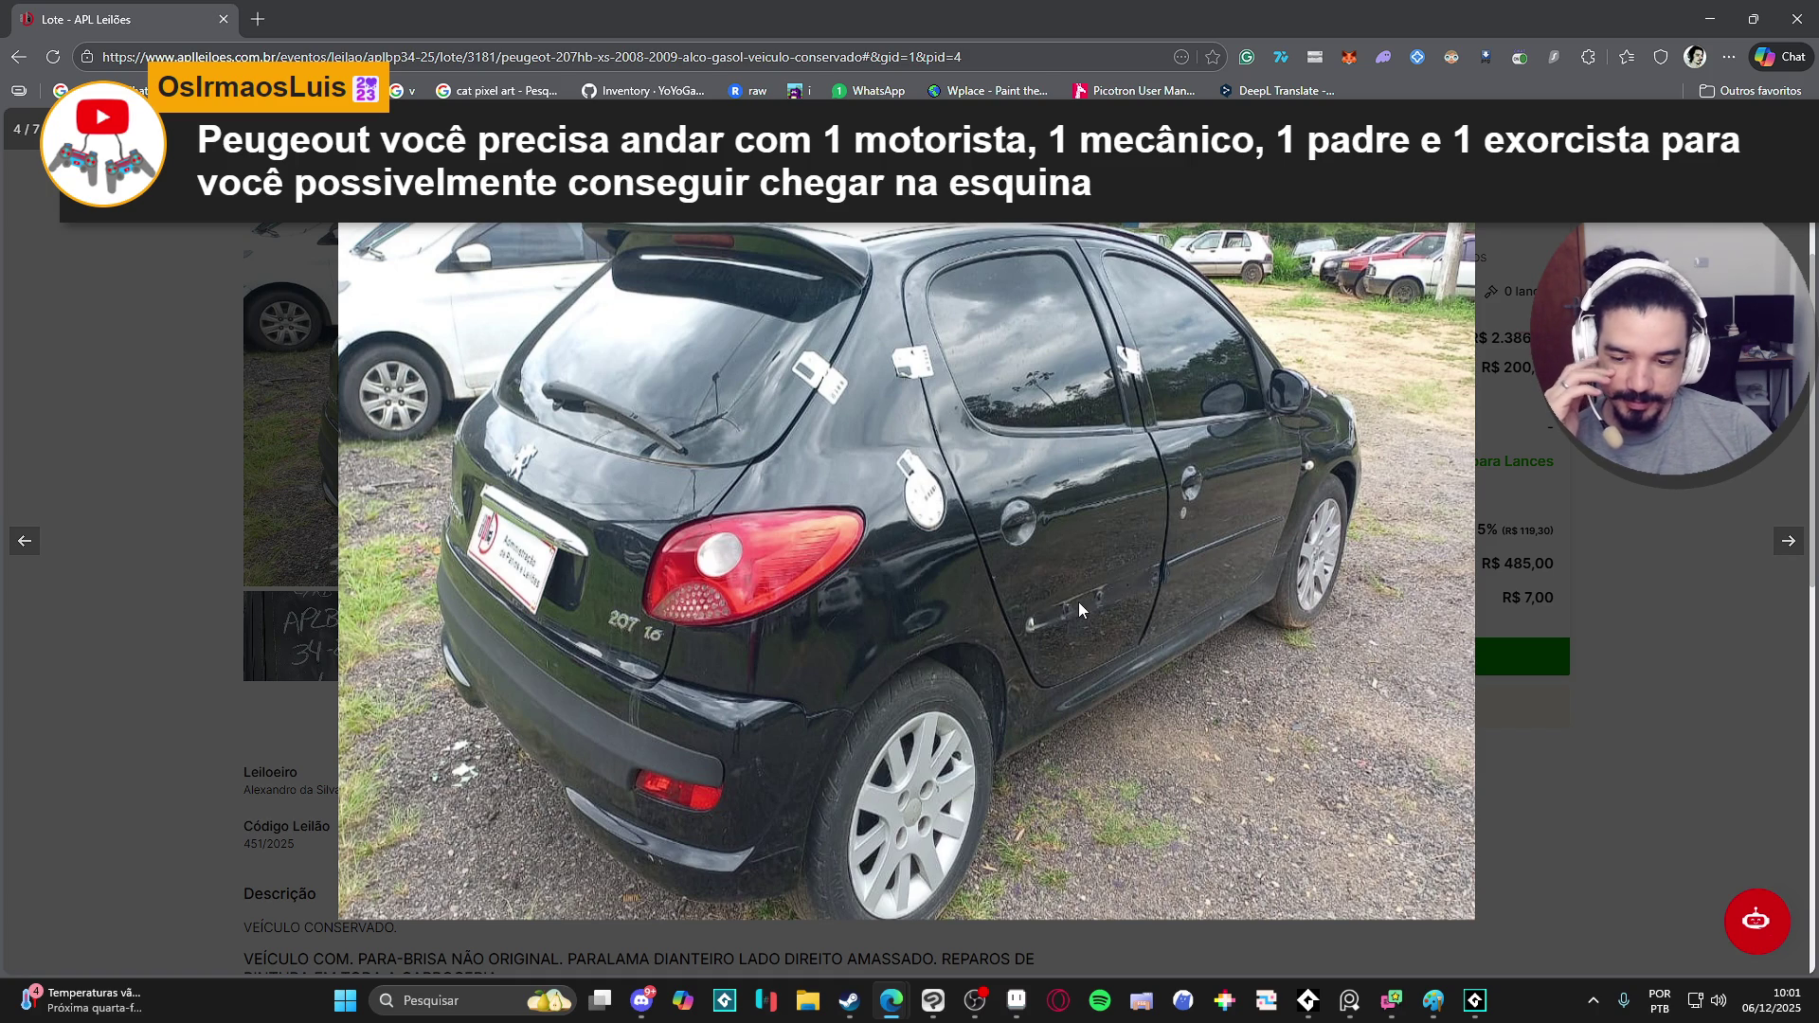
left_click(1788, 552)
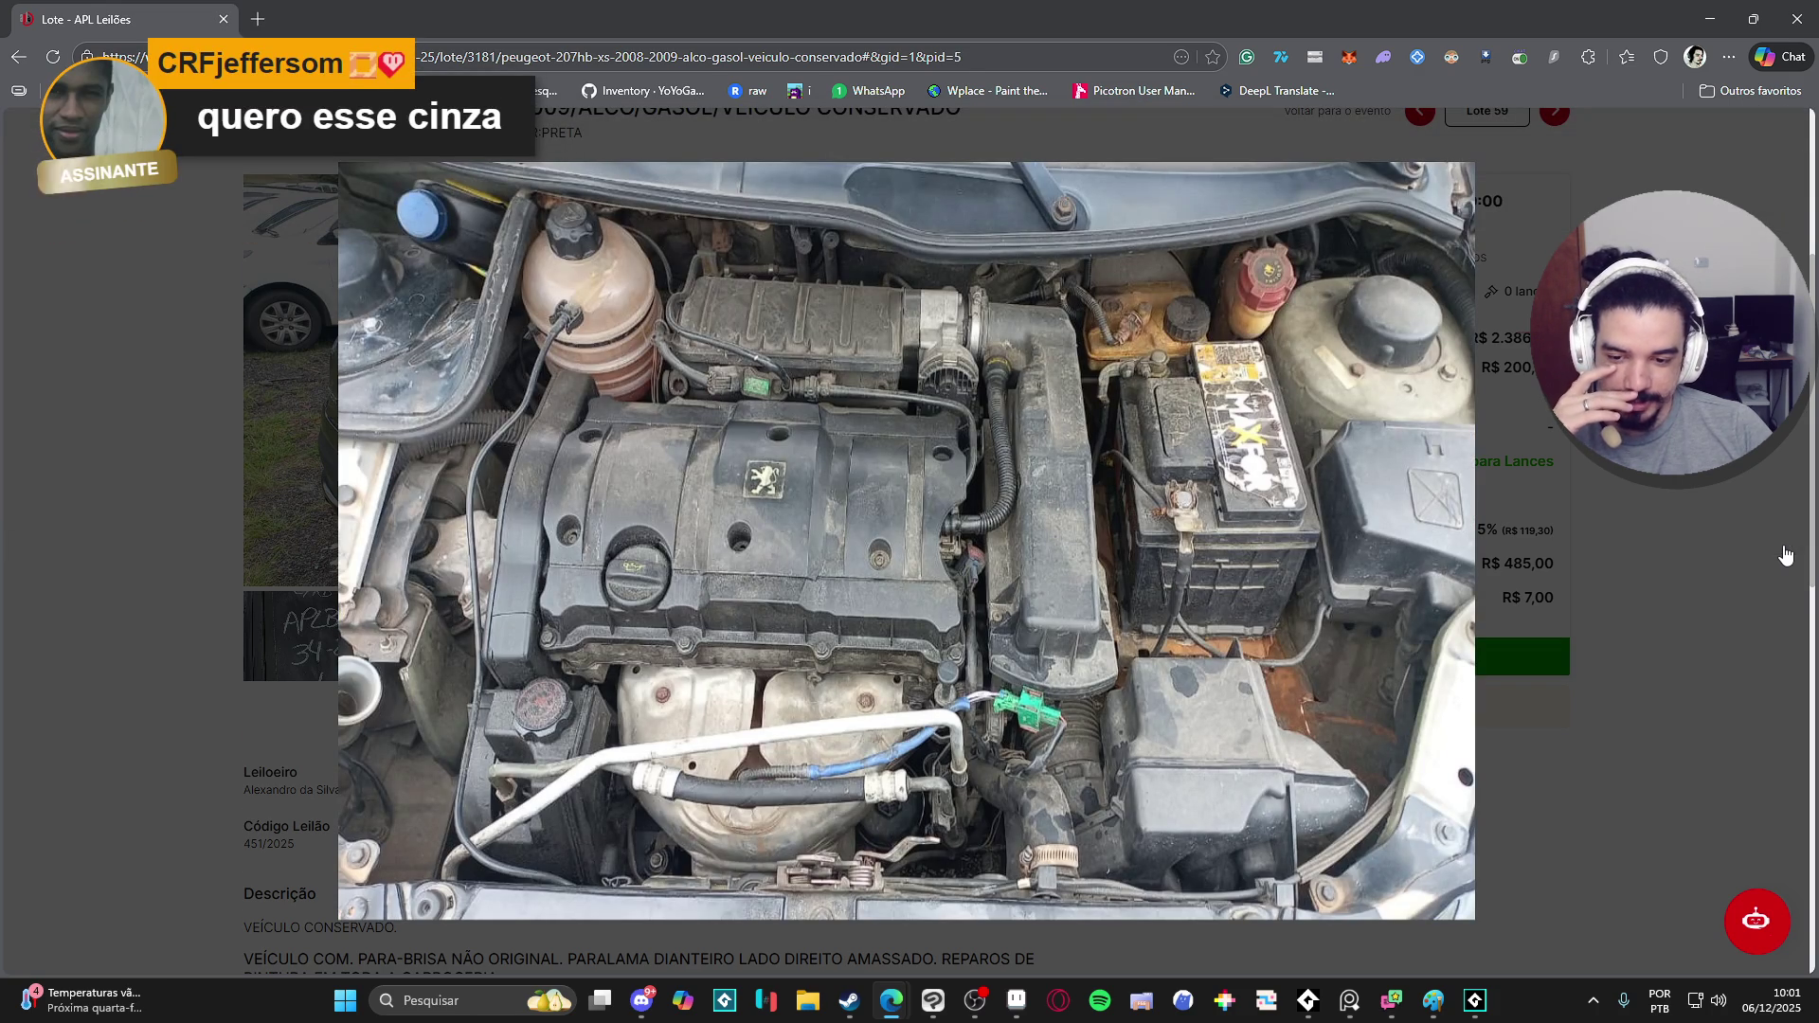
left_click(1786, 555)
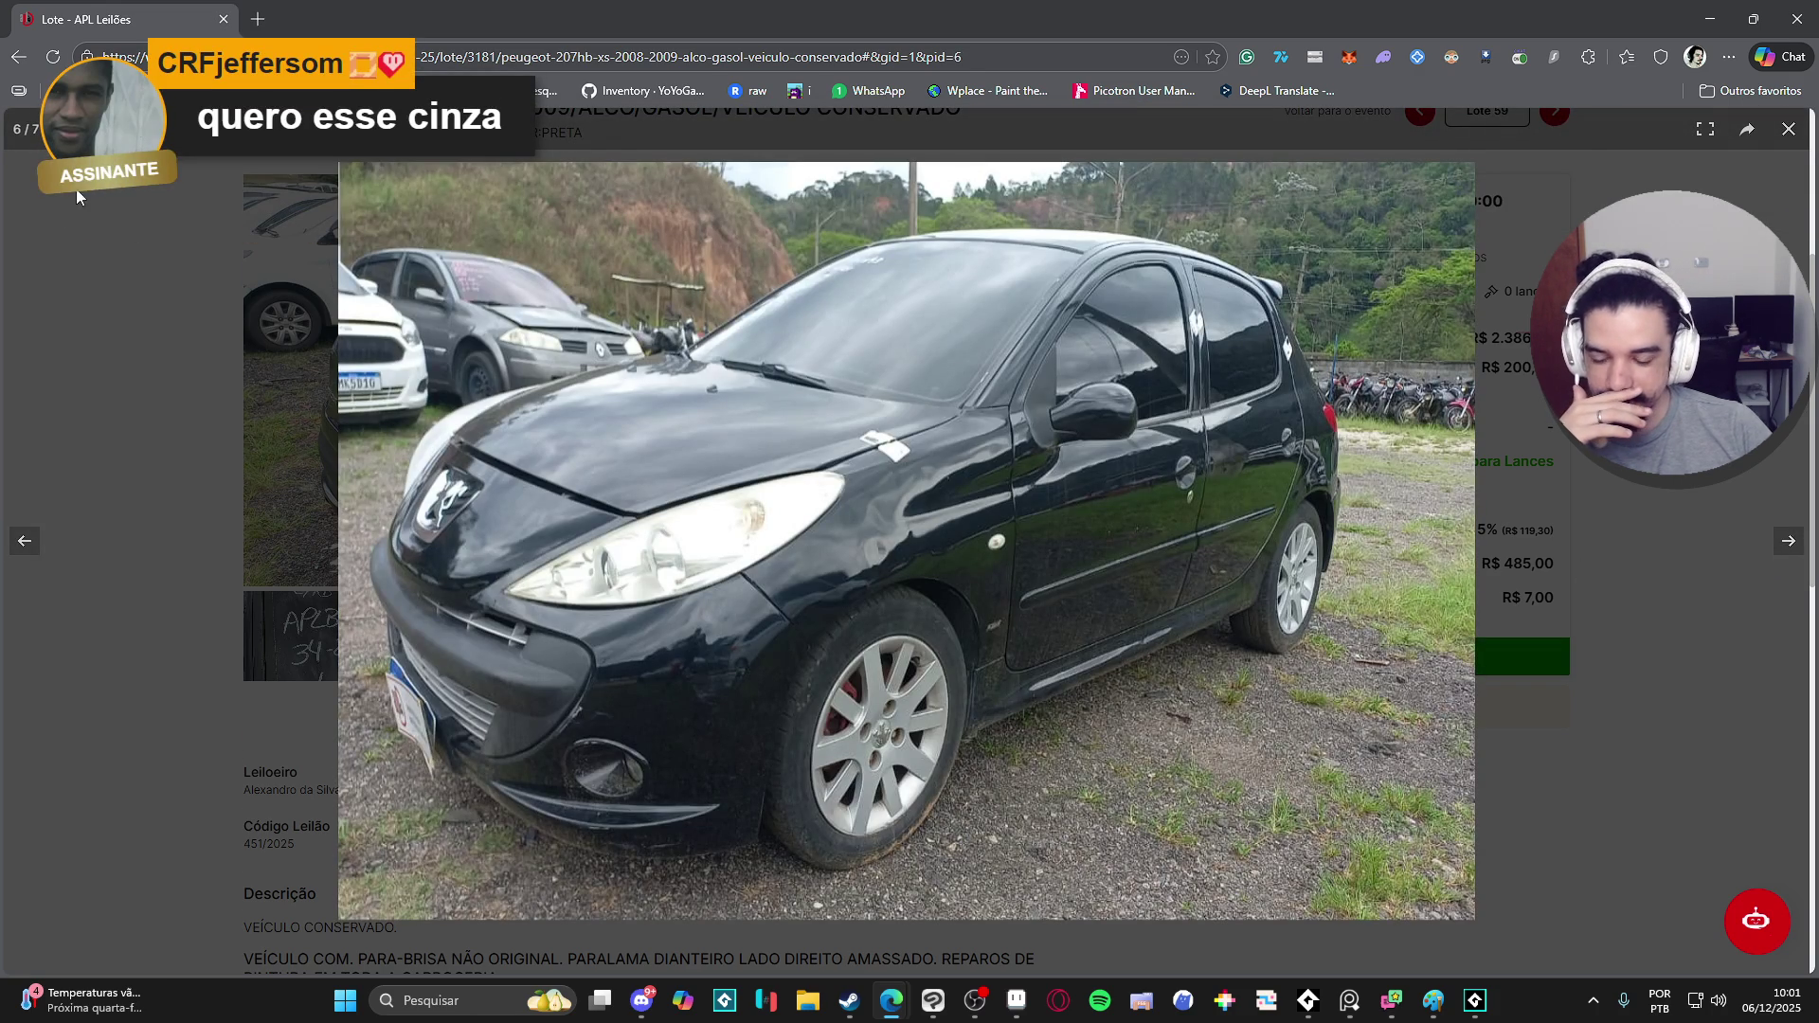
key("Escape")
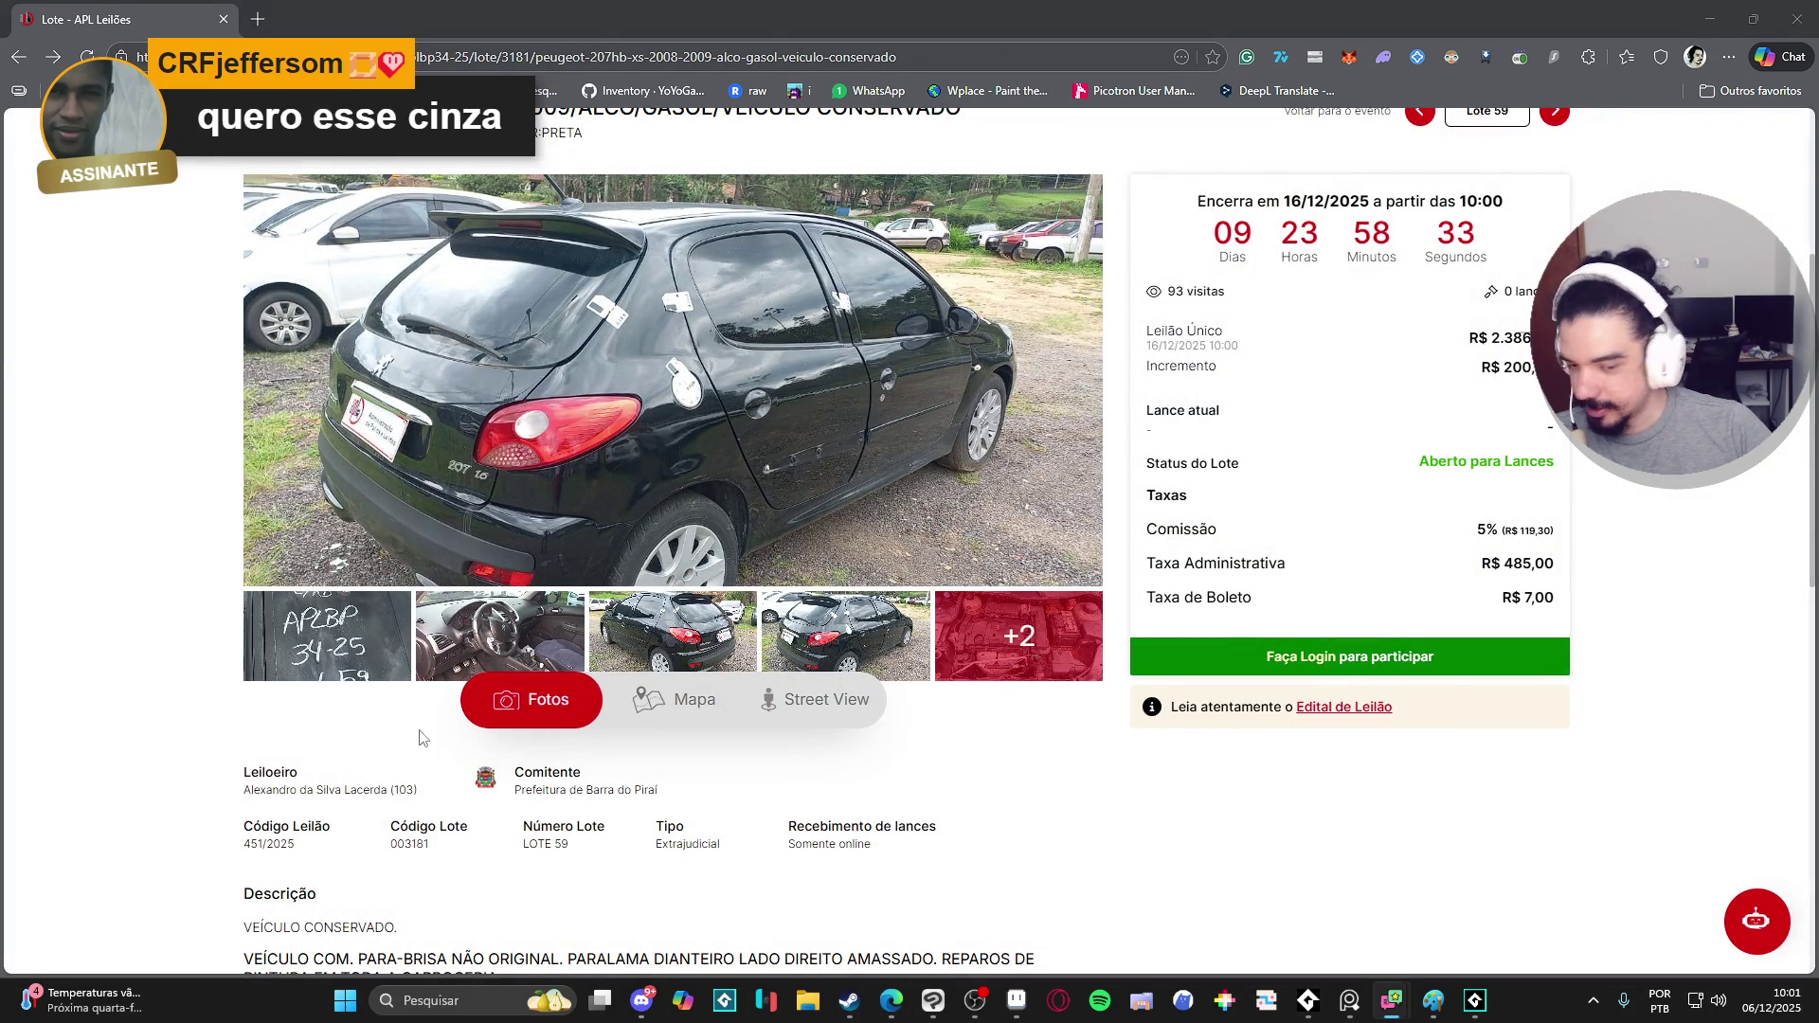
- Load the lote/3182 silver Peugeot 207 Passion page and flip through its gallery thumbnails
left_click(543, 64)
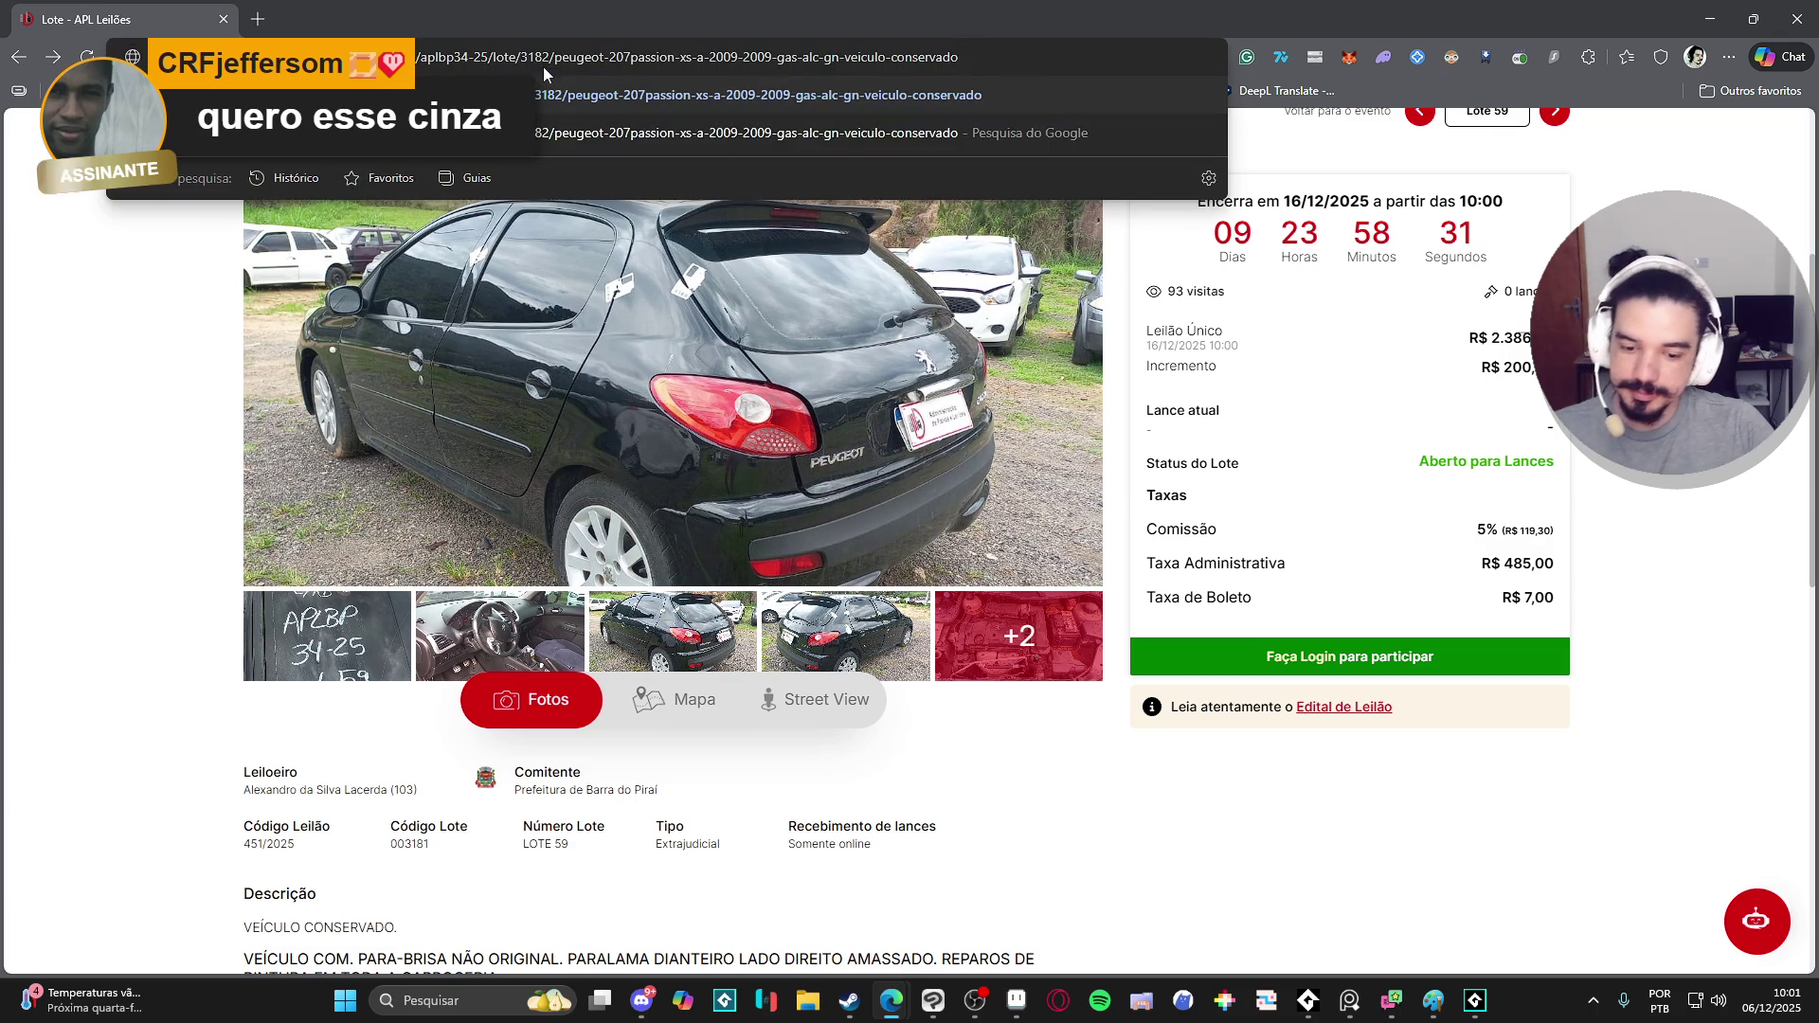
key("Down")
key("Return")
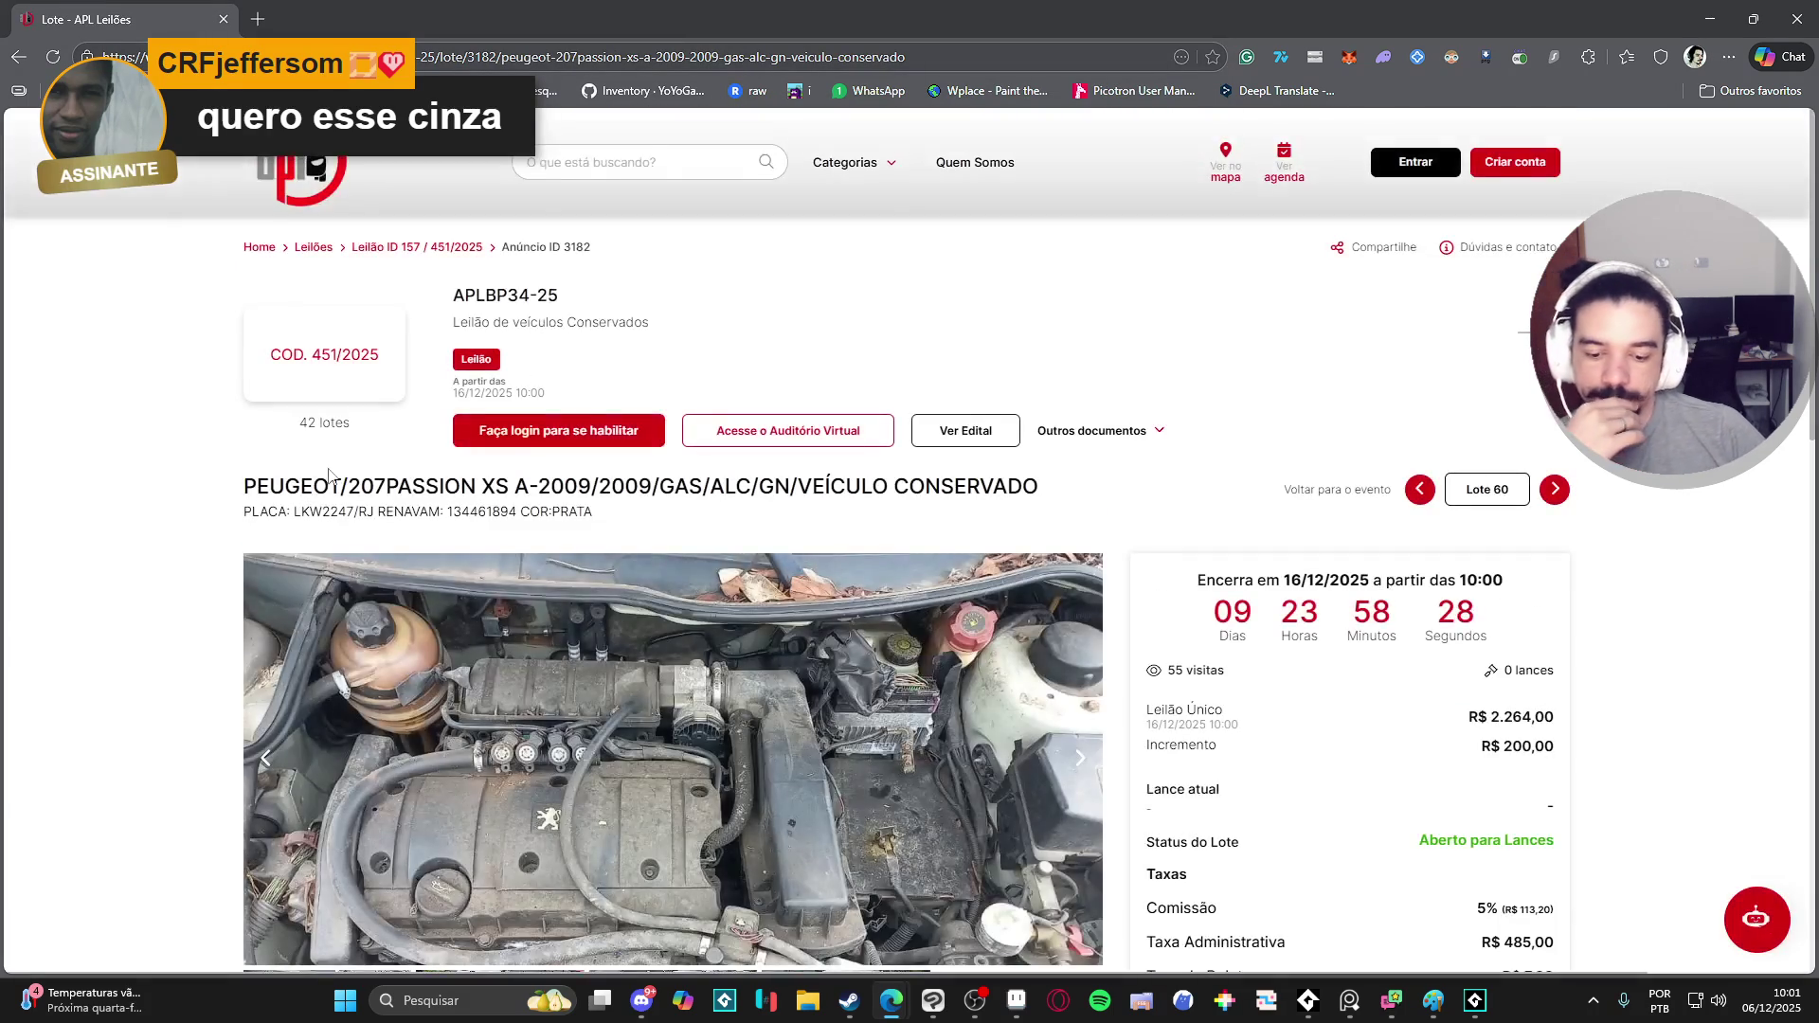
scroll(229, 454, "down", 2)
left_click(489, 725)
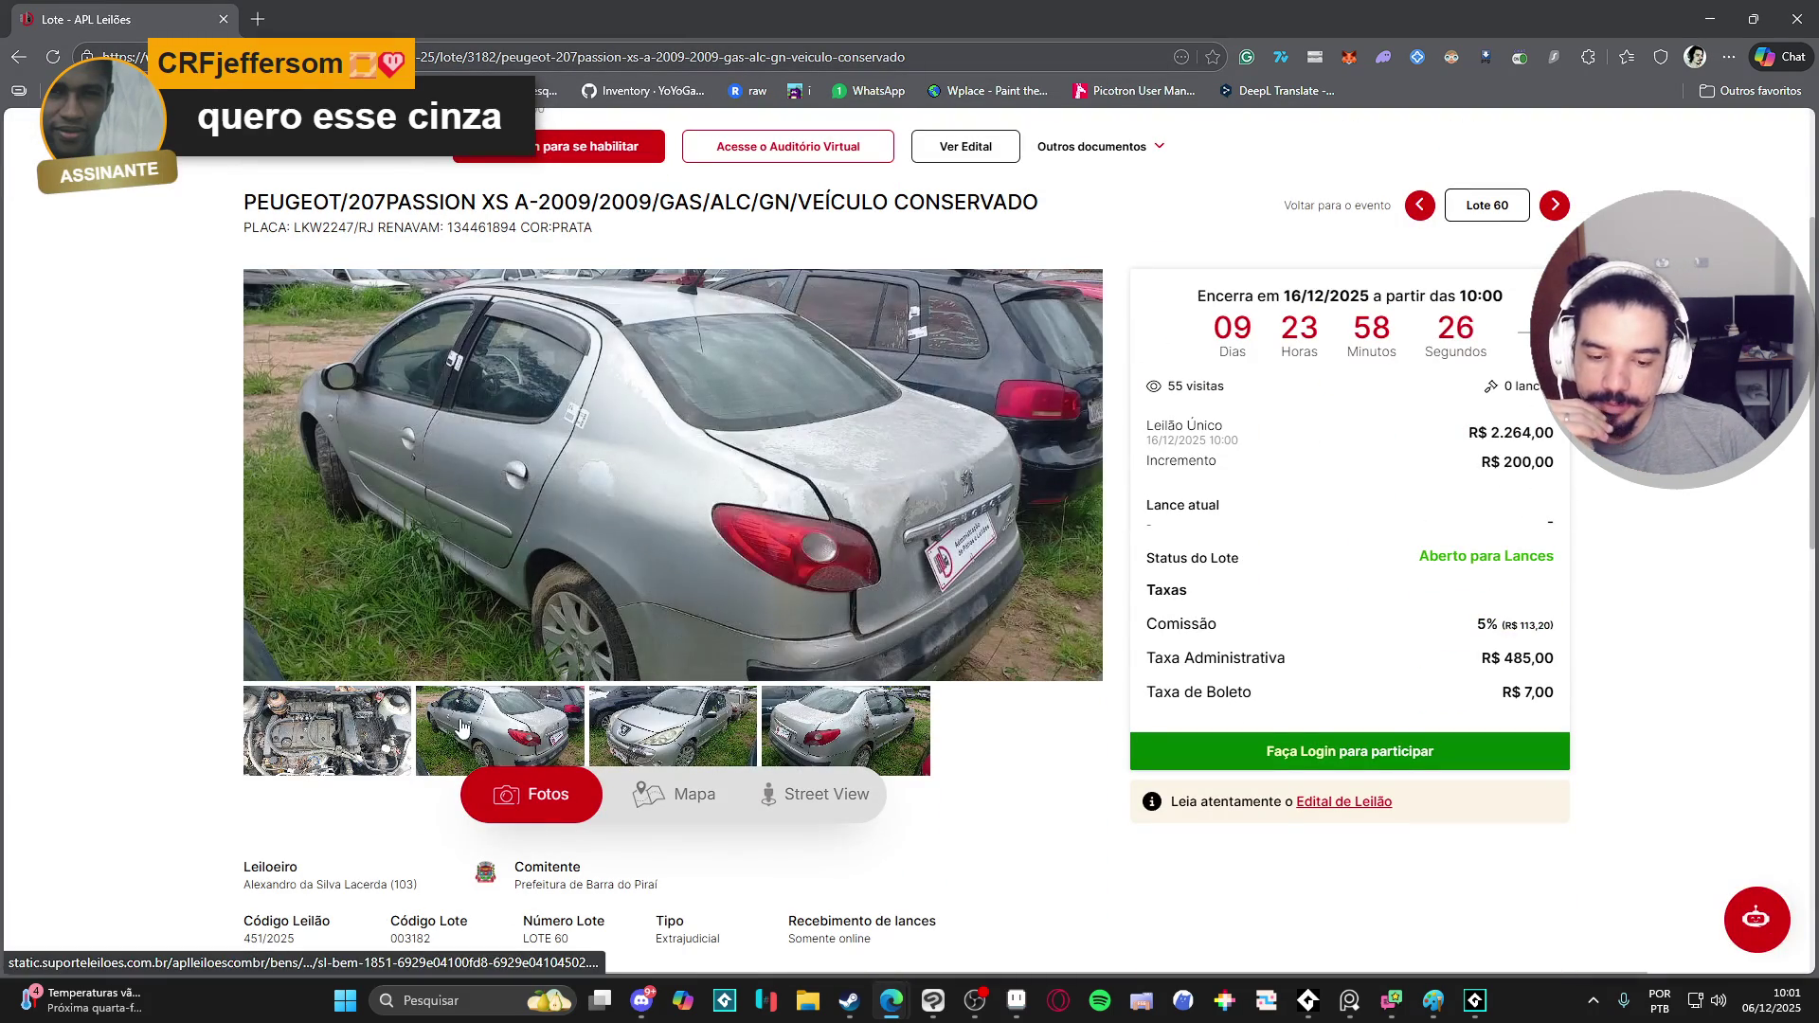
left_click(662, 732)
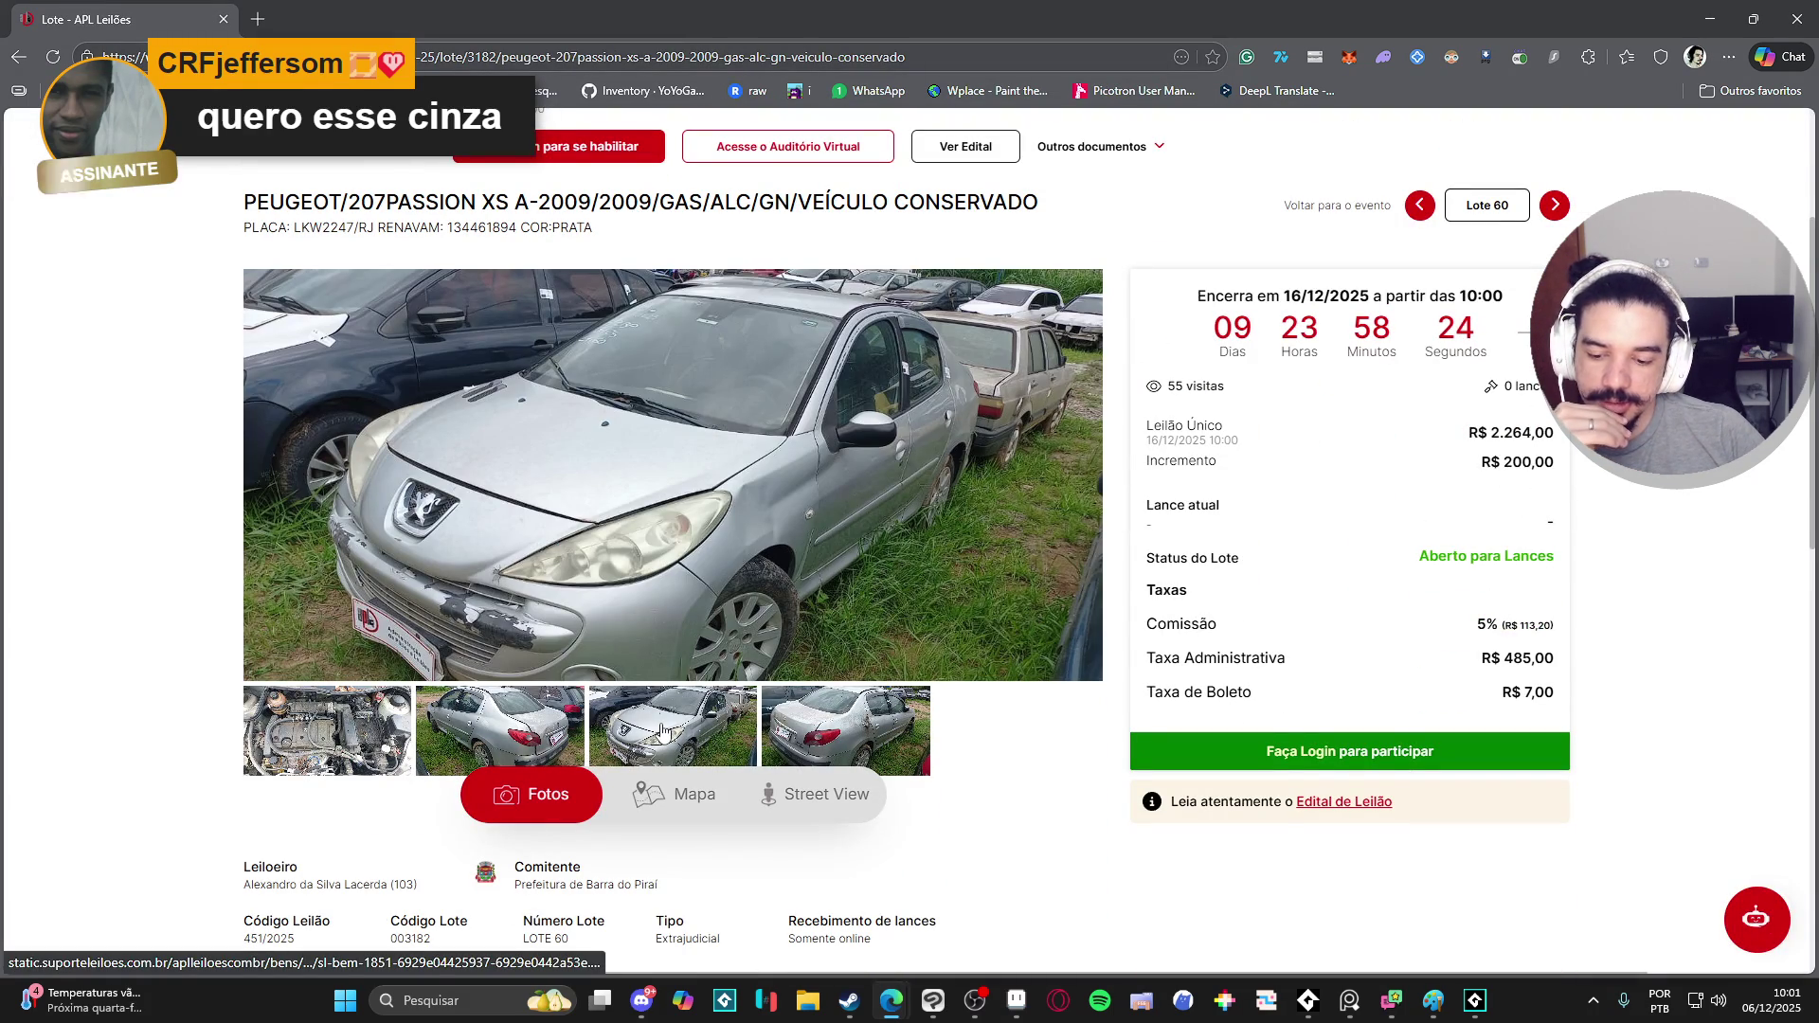
left_click(819, 727)
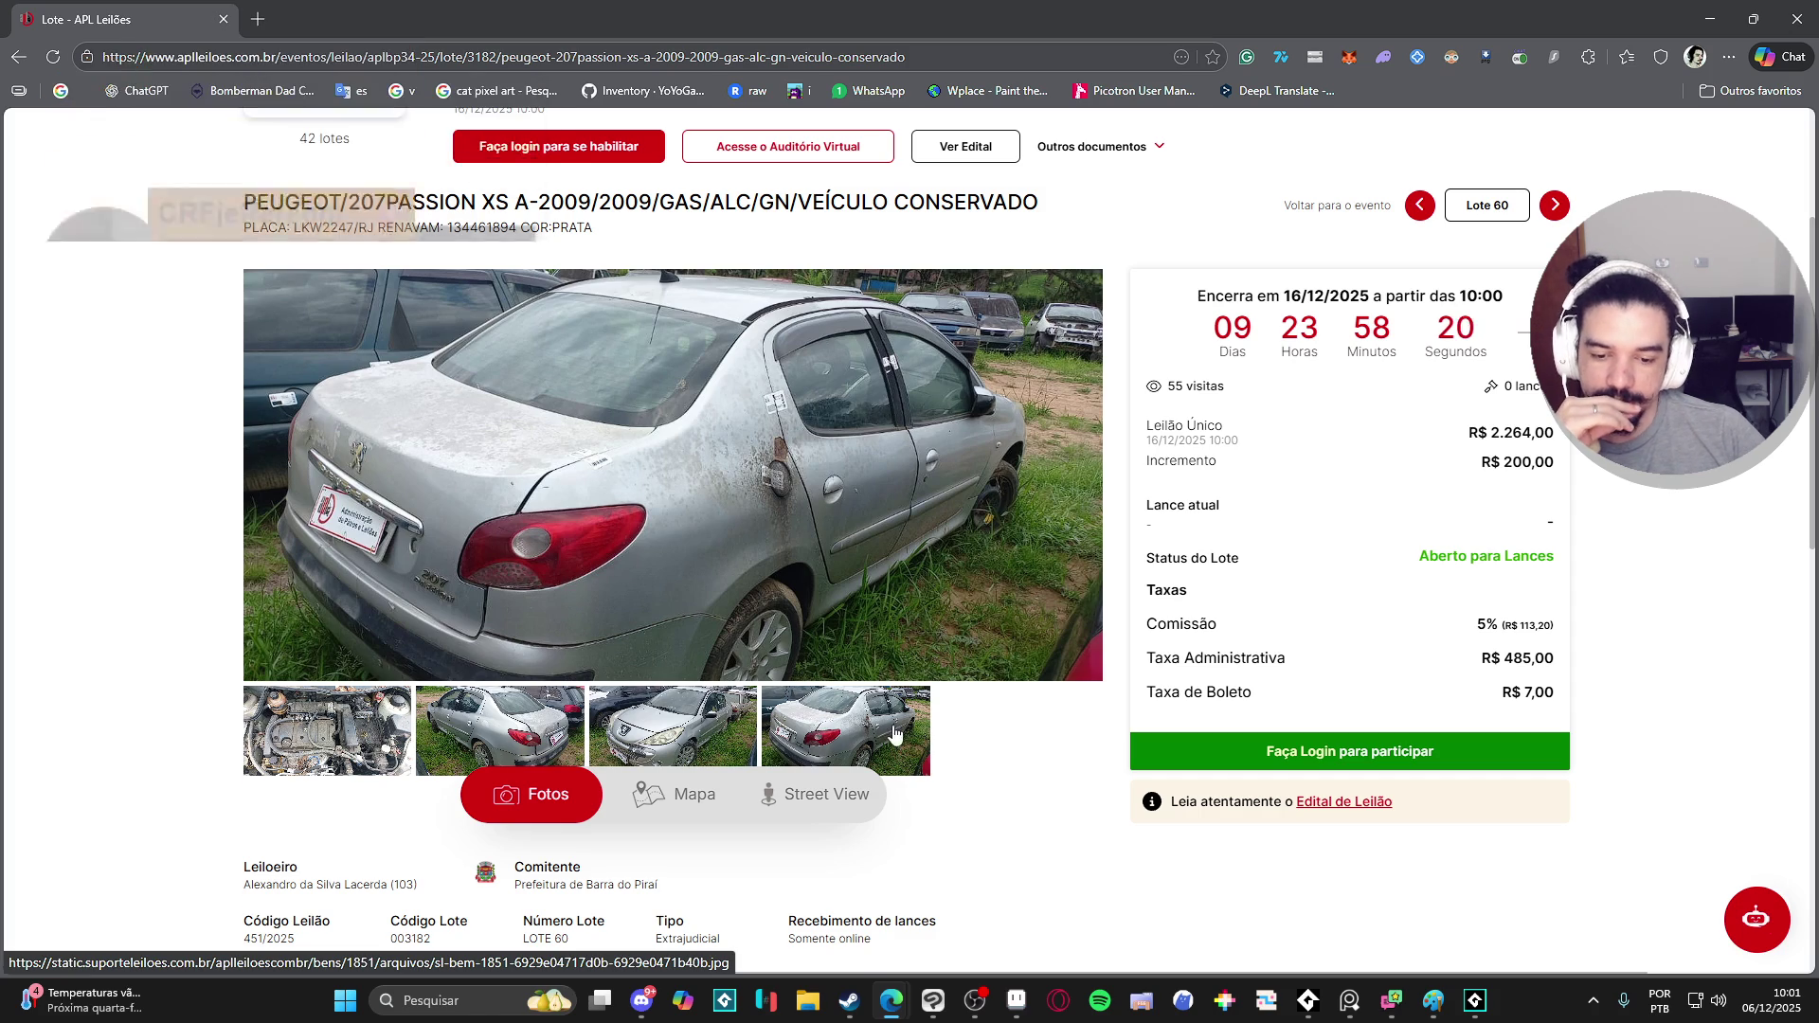
left_click(684, 737)
left_click(869, 725)
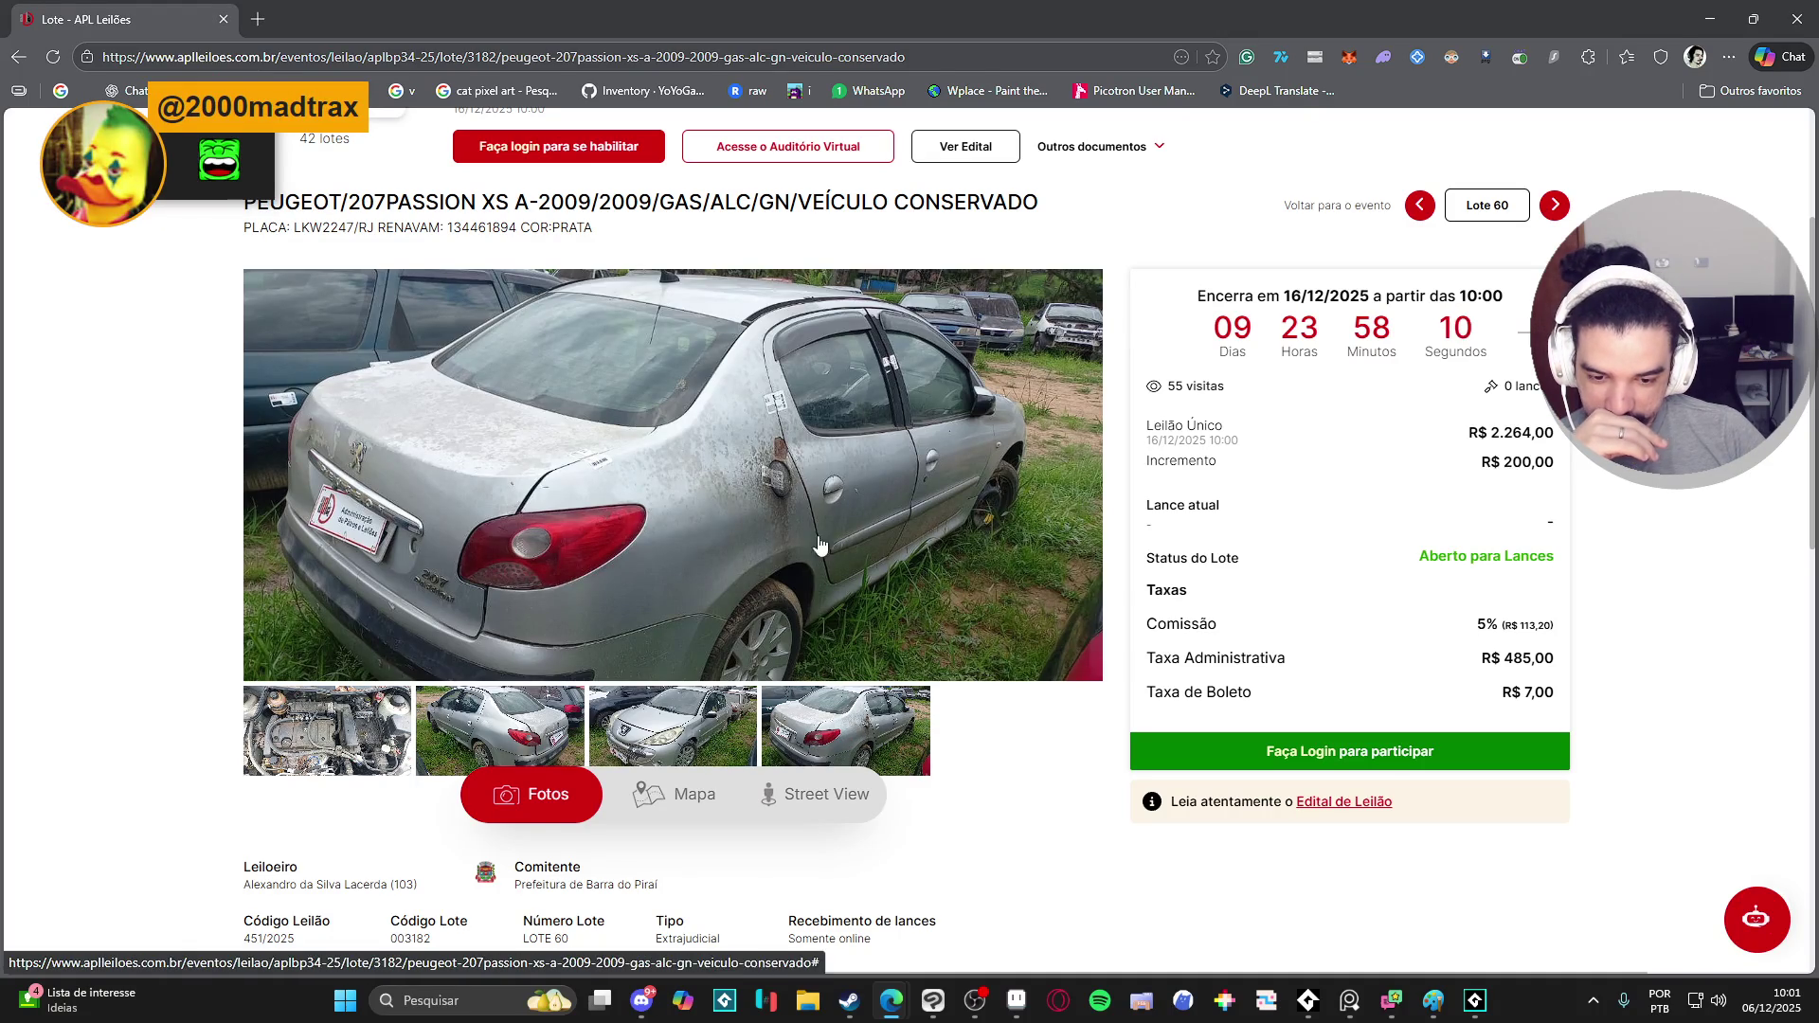
- Enlarge the photos and browse backwards through front, rear and engine bay views, then close
left_click(806, 464)
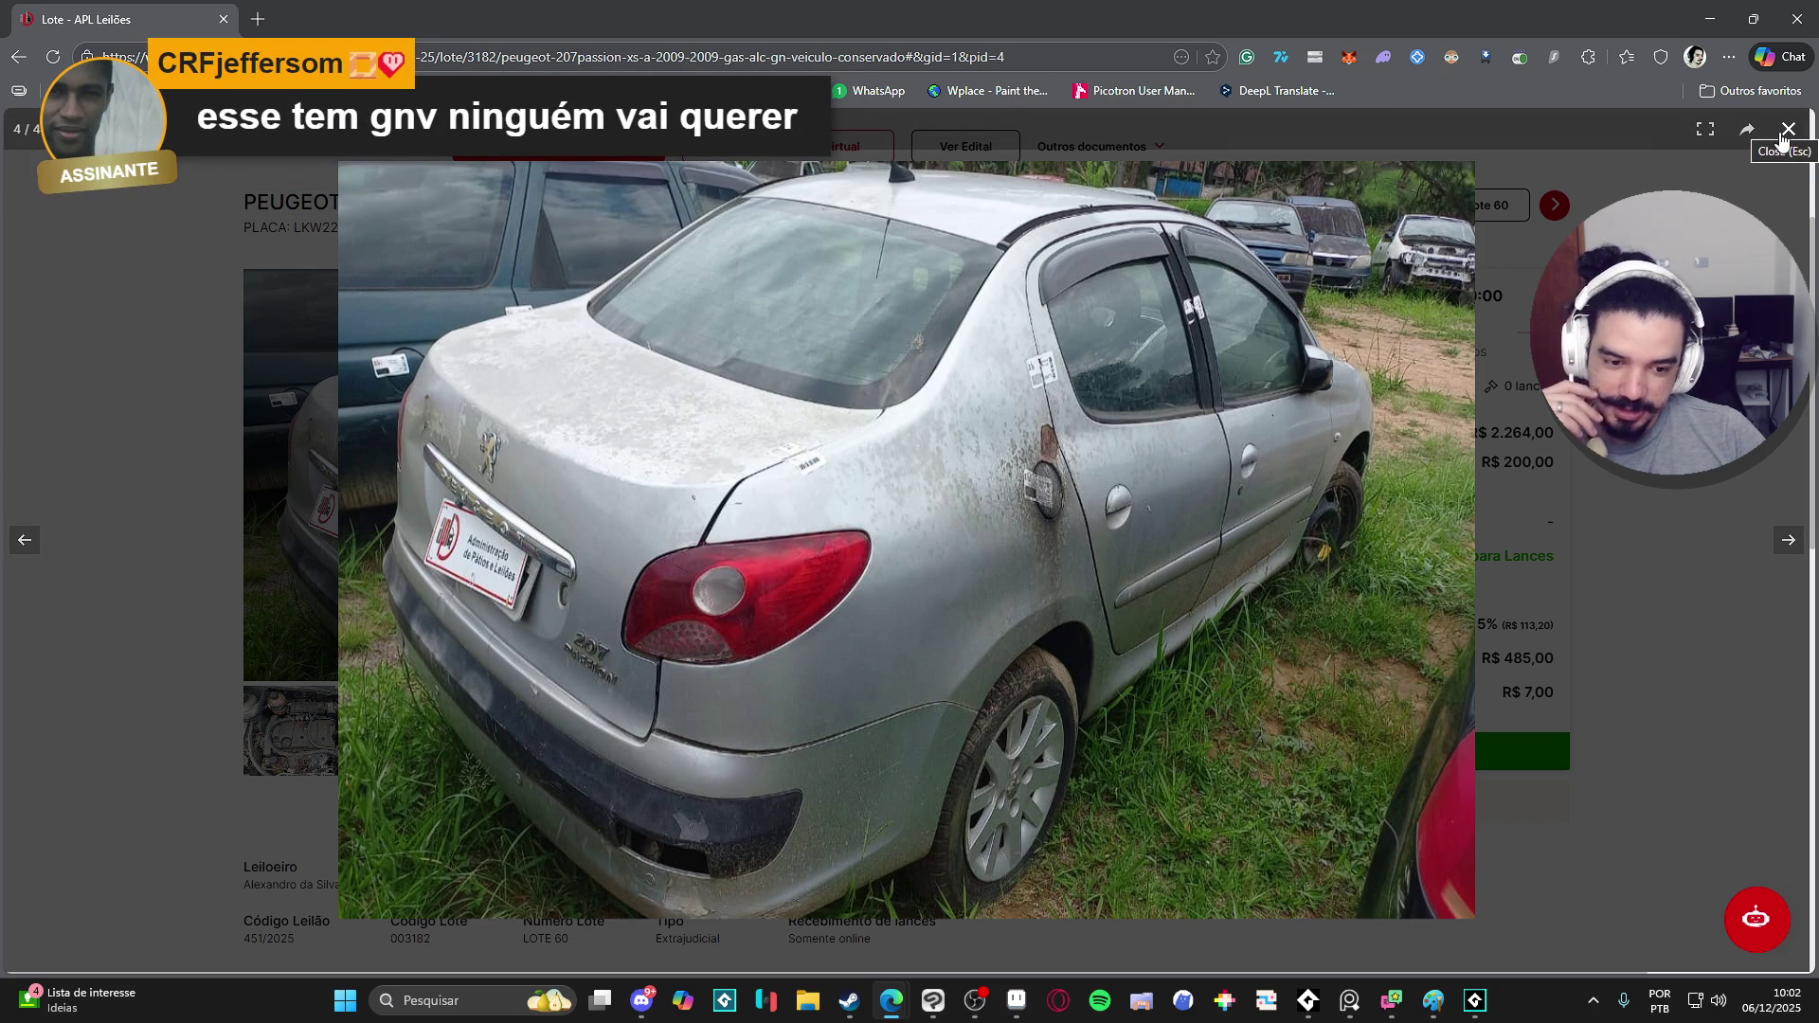
left_click(1786, 129)
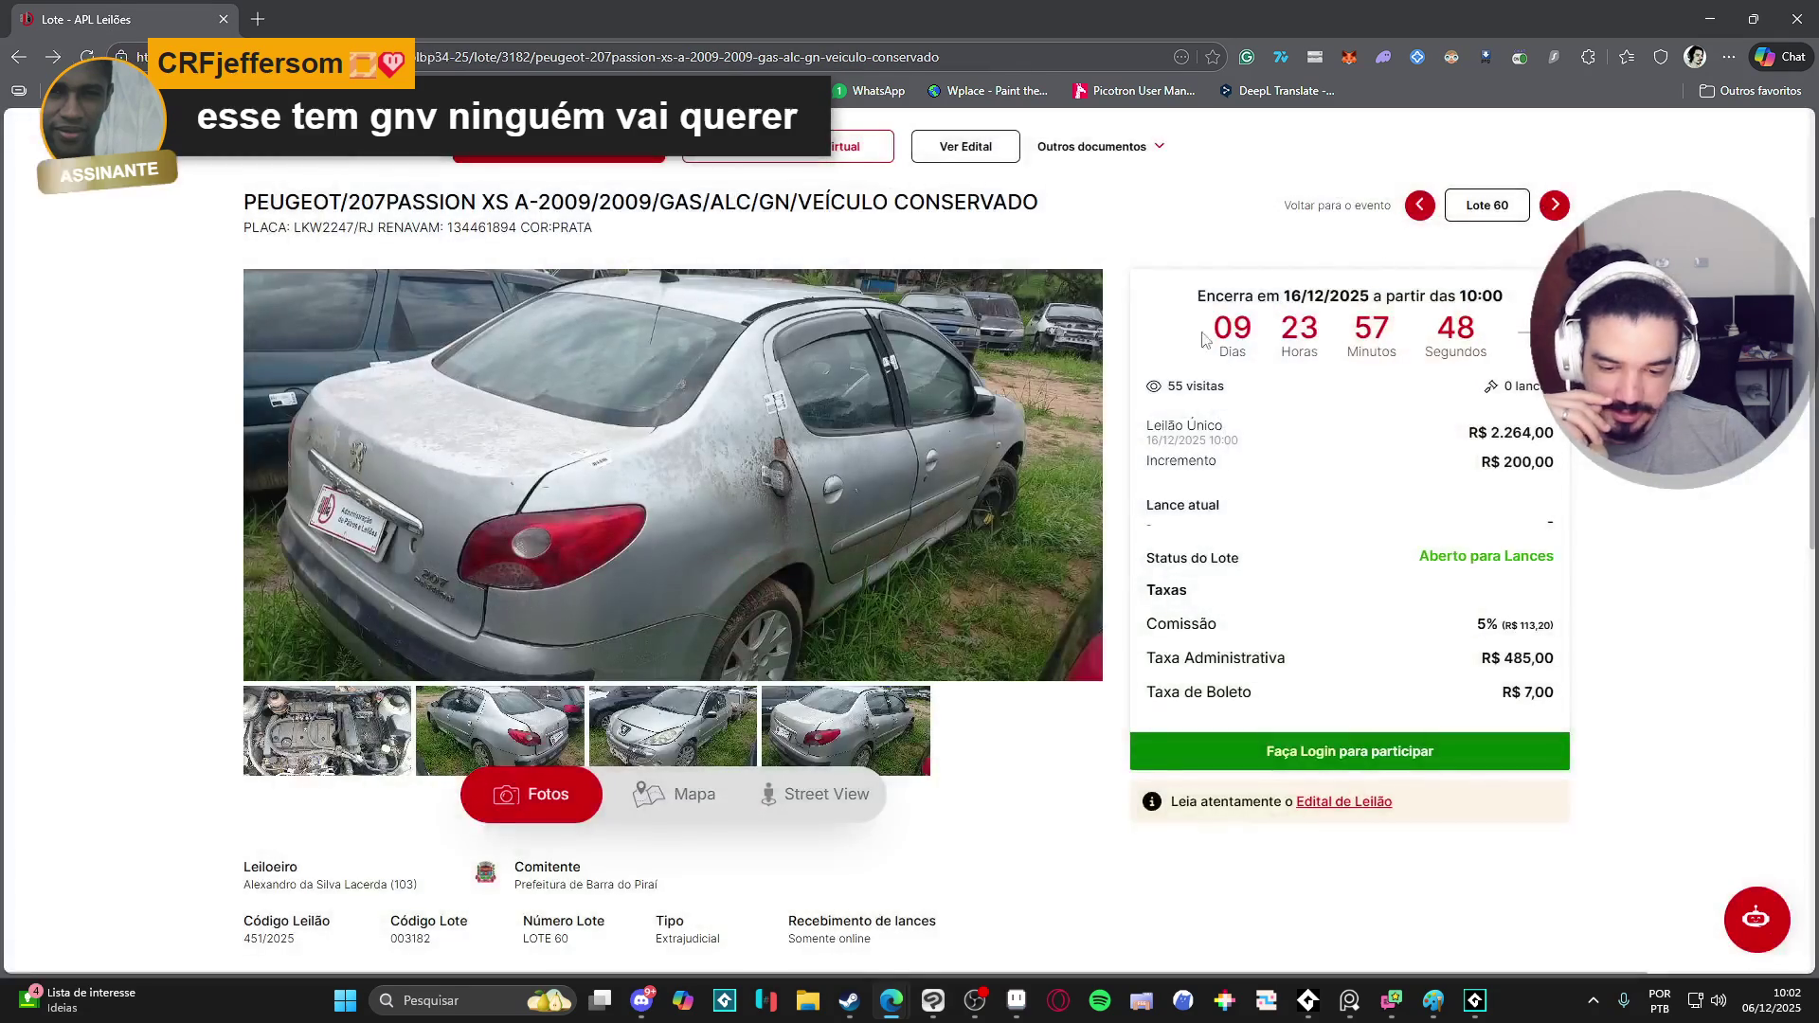
left_click(555, 585)
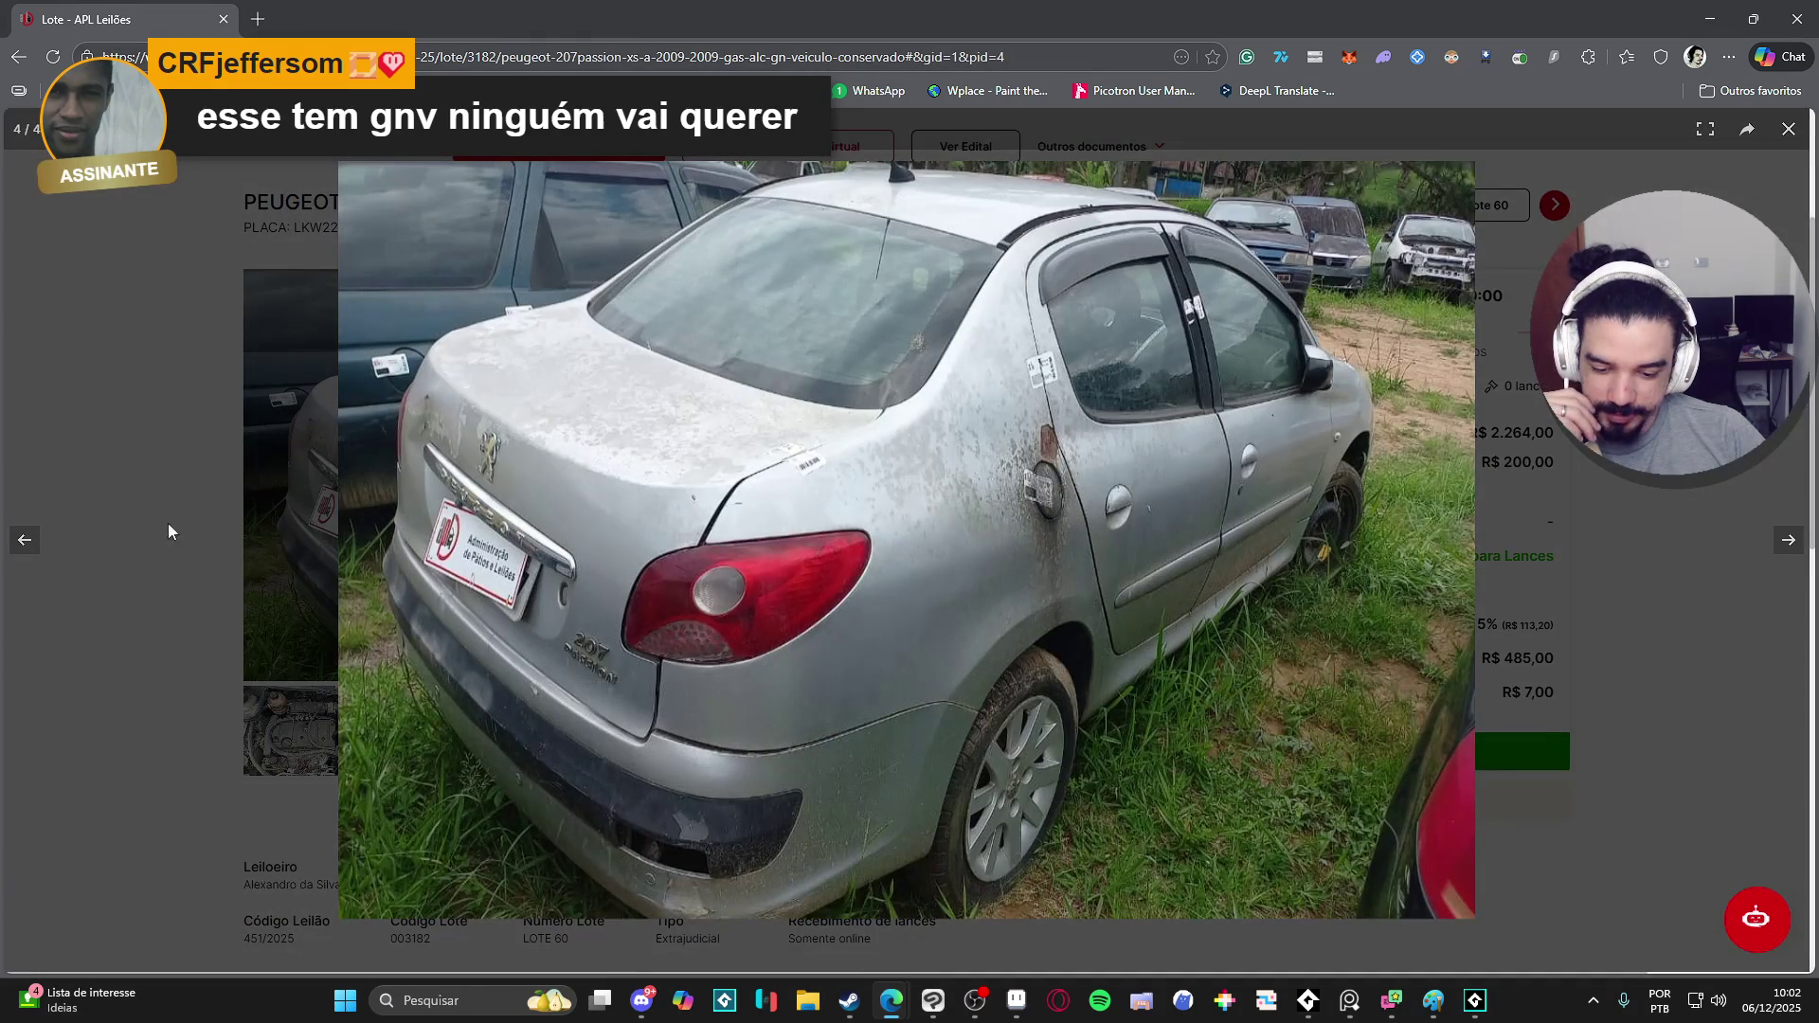
left_click(29, 559)
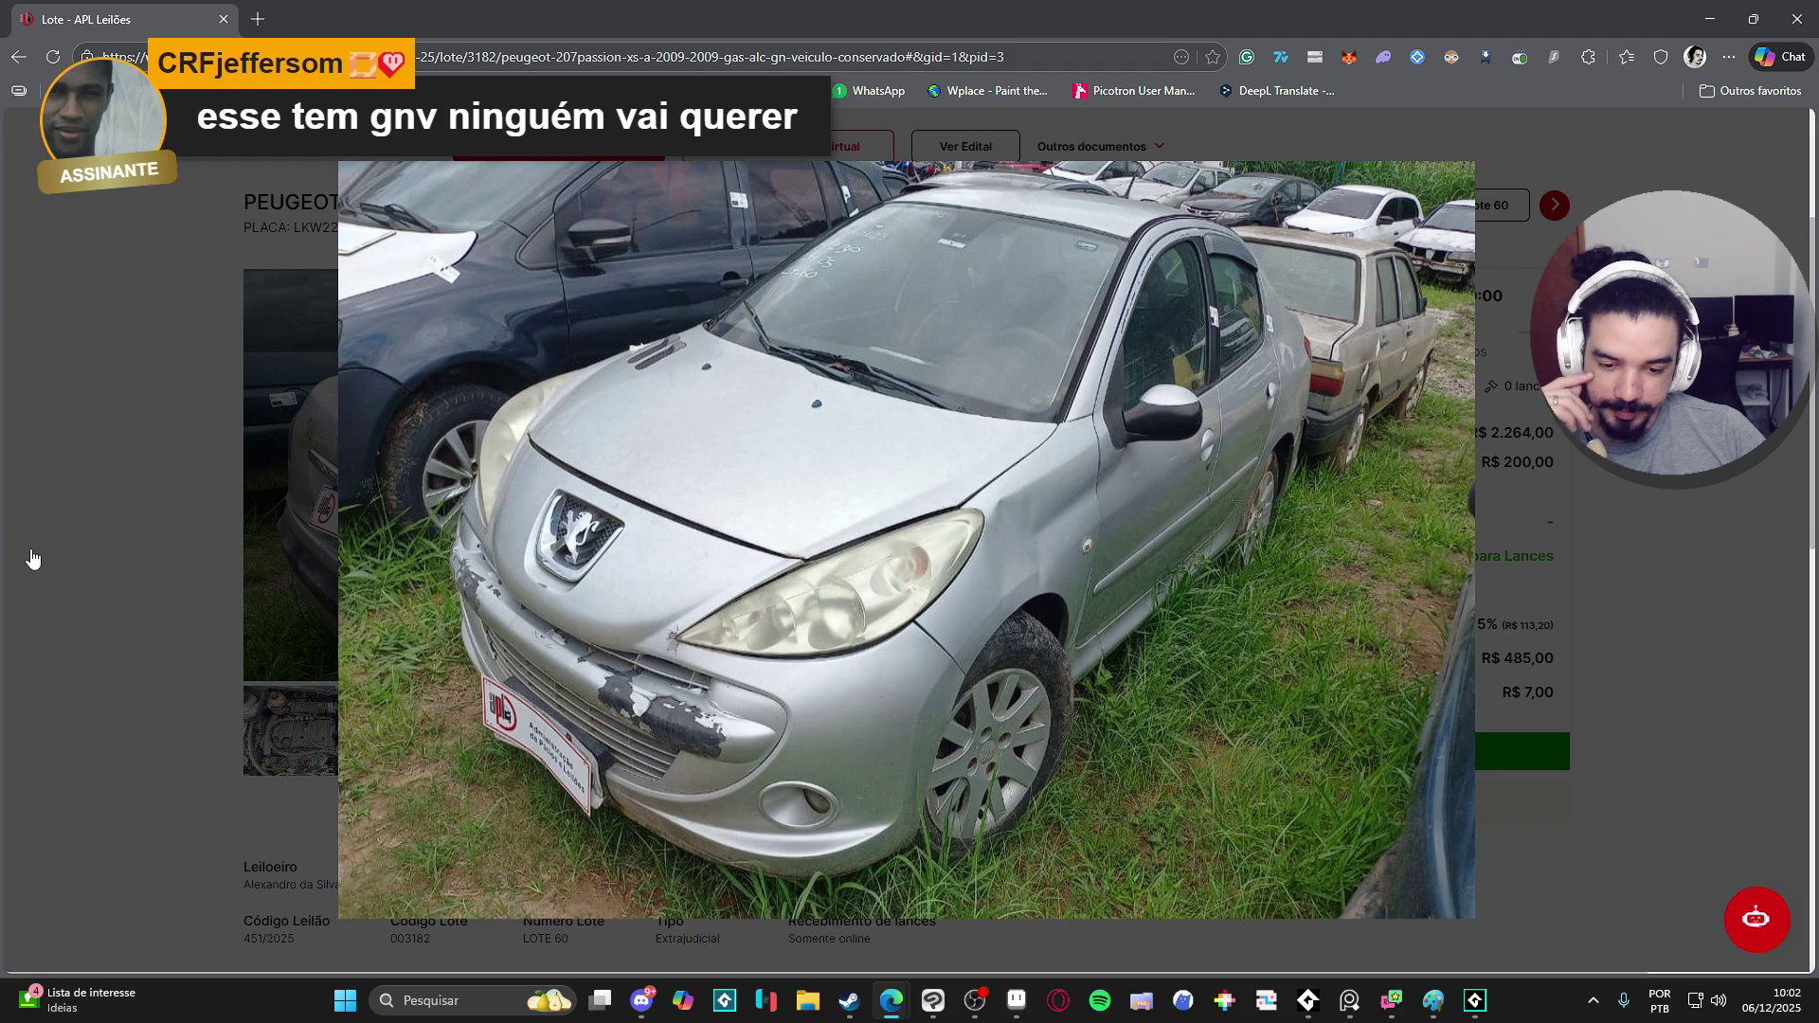
left_click(33, 559)
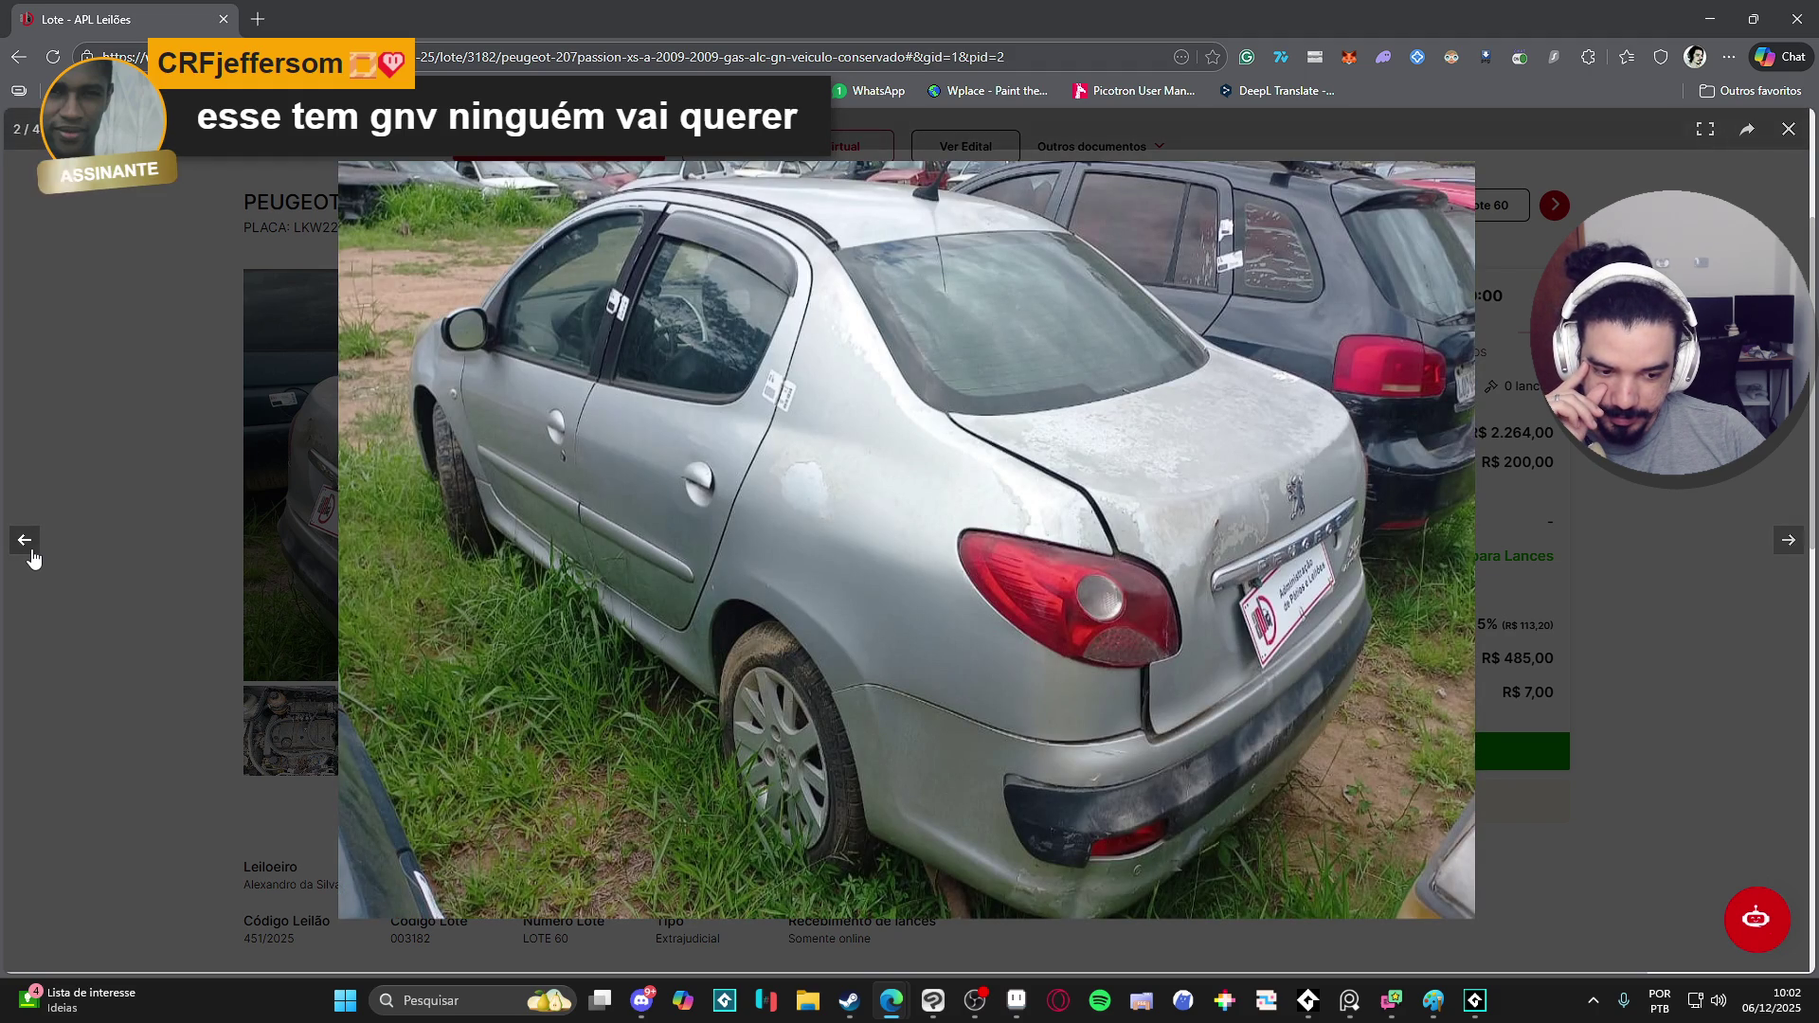
left_click(33, 559)
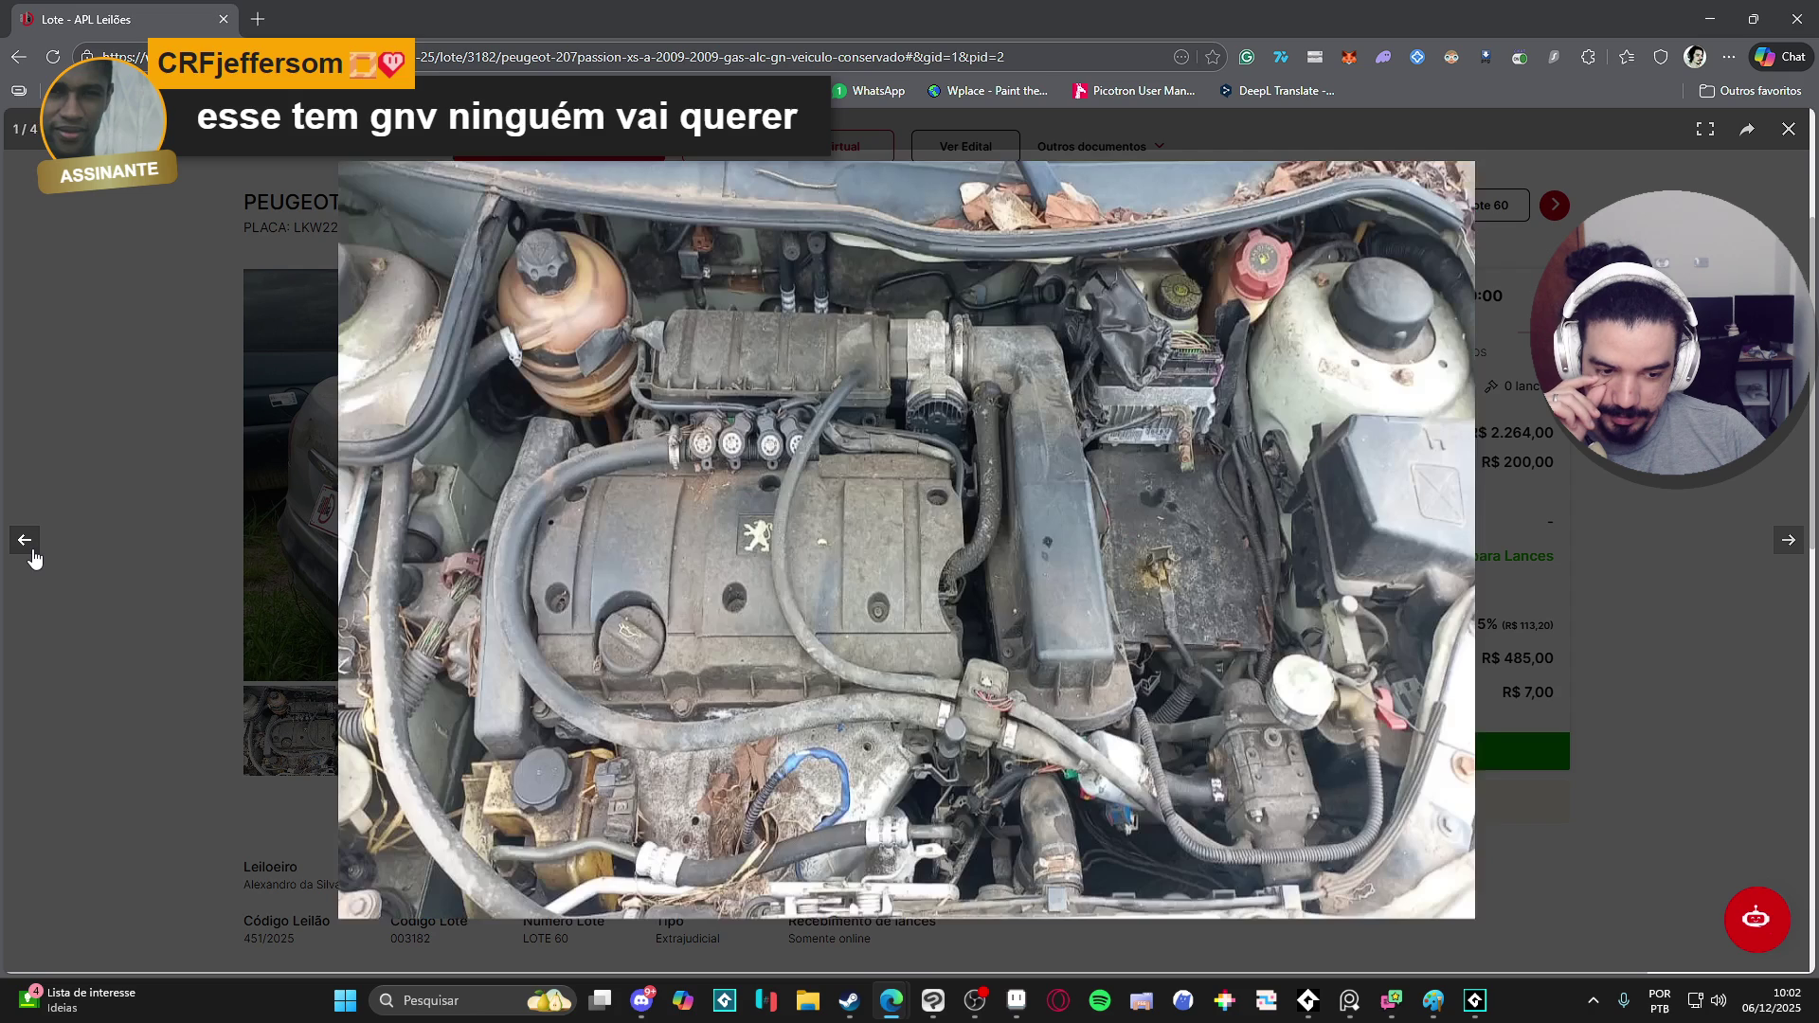
left_click(33, 559)
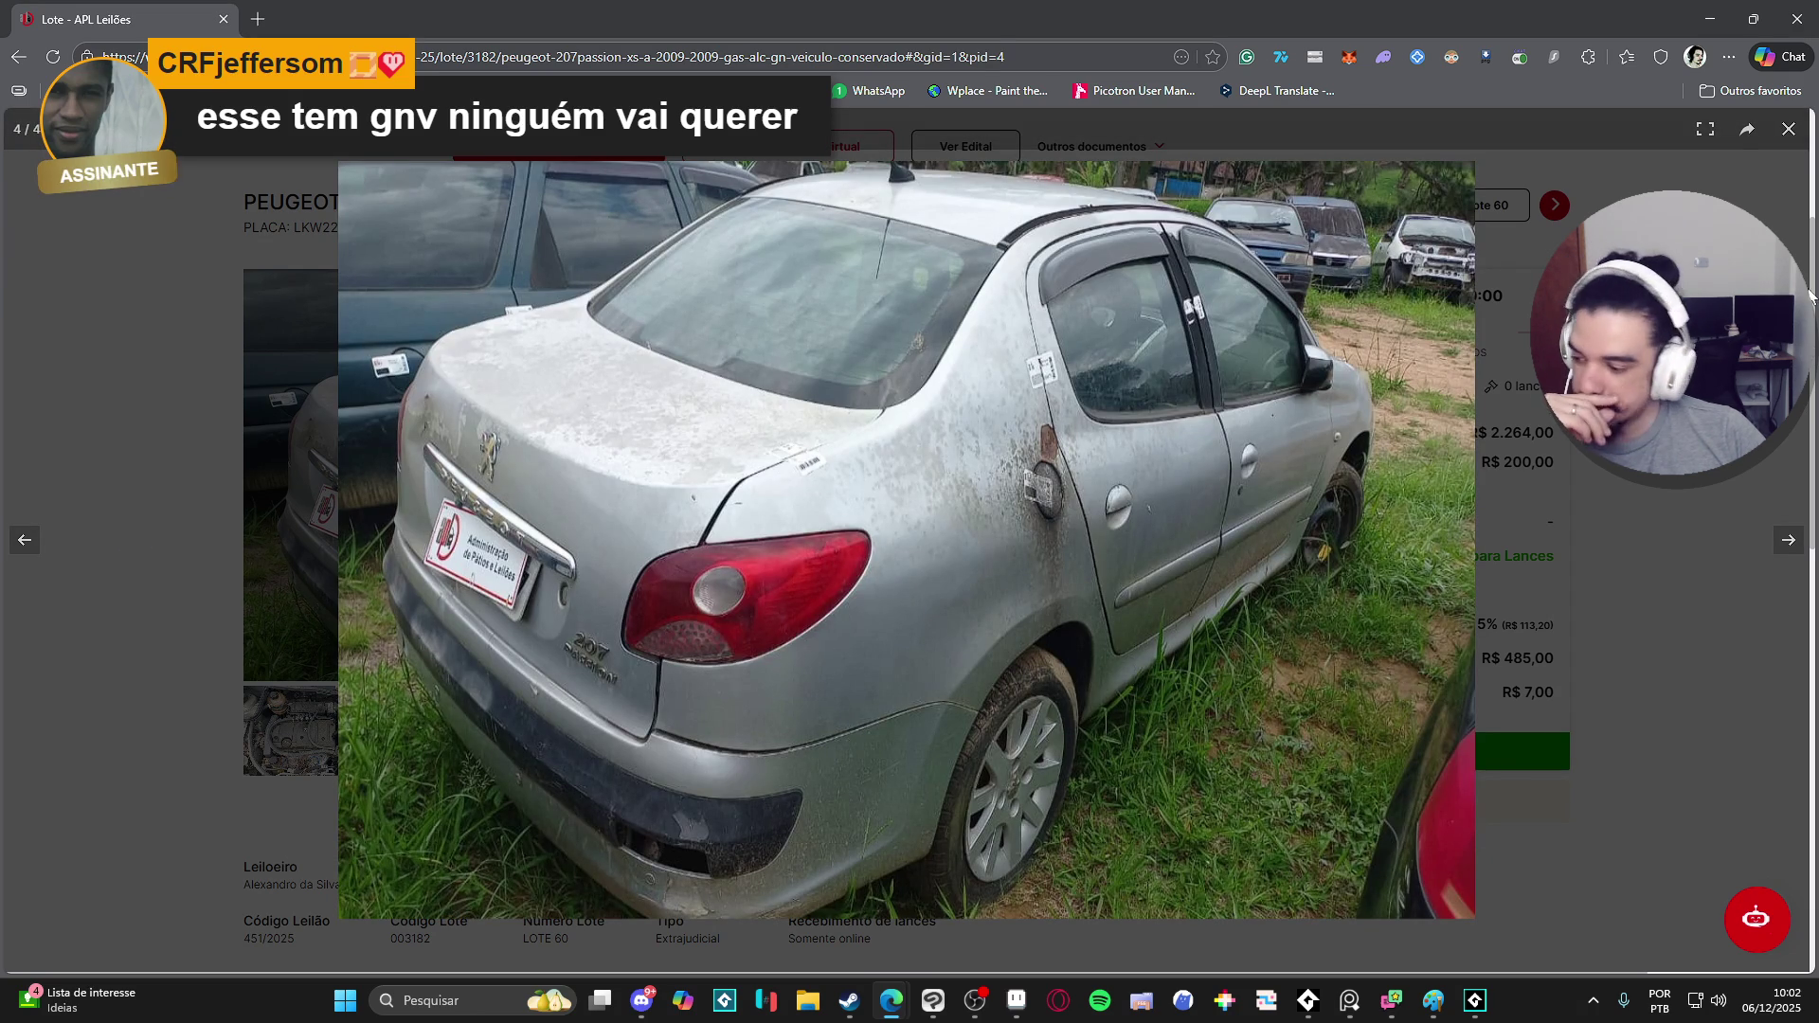
left_click(1788, 128)
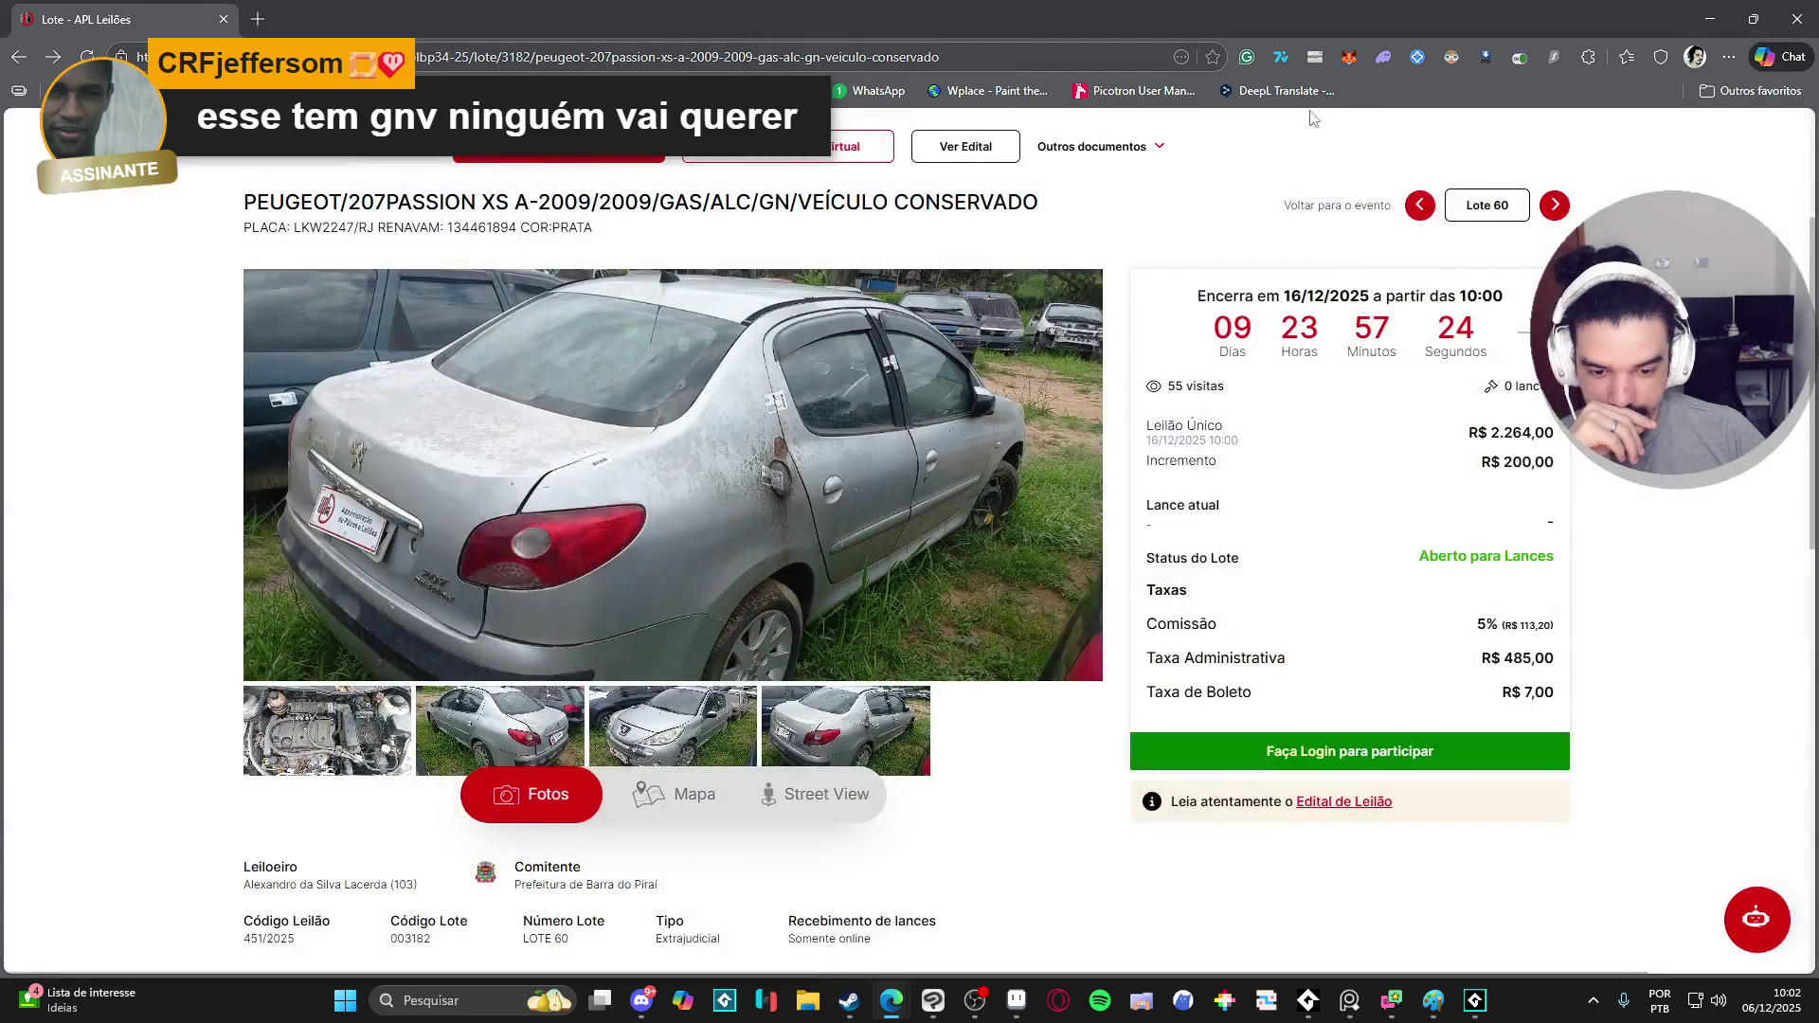
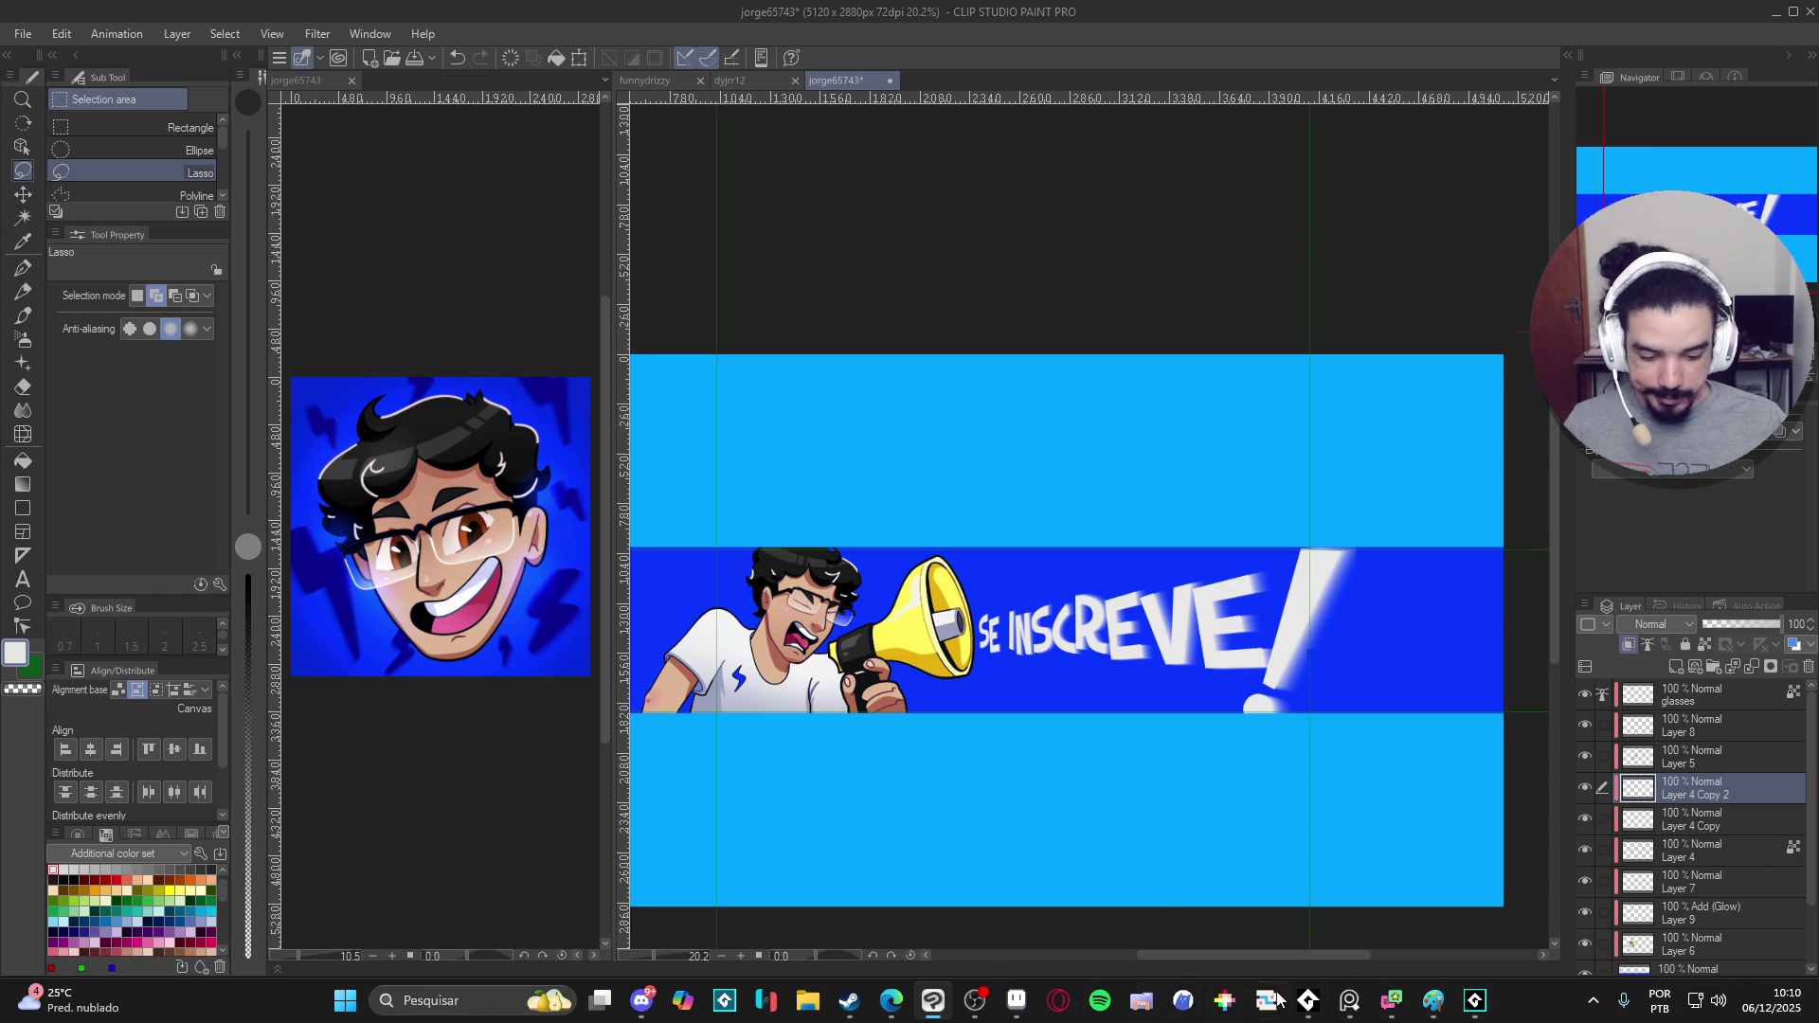
- Bring up the AudioTitan player from the taskbar and start playback with Space
left_click(1307, 1001)
key("space")
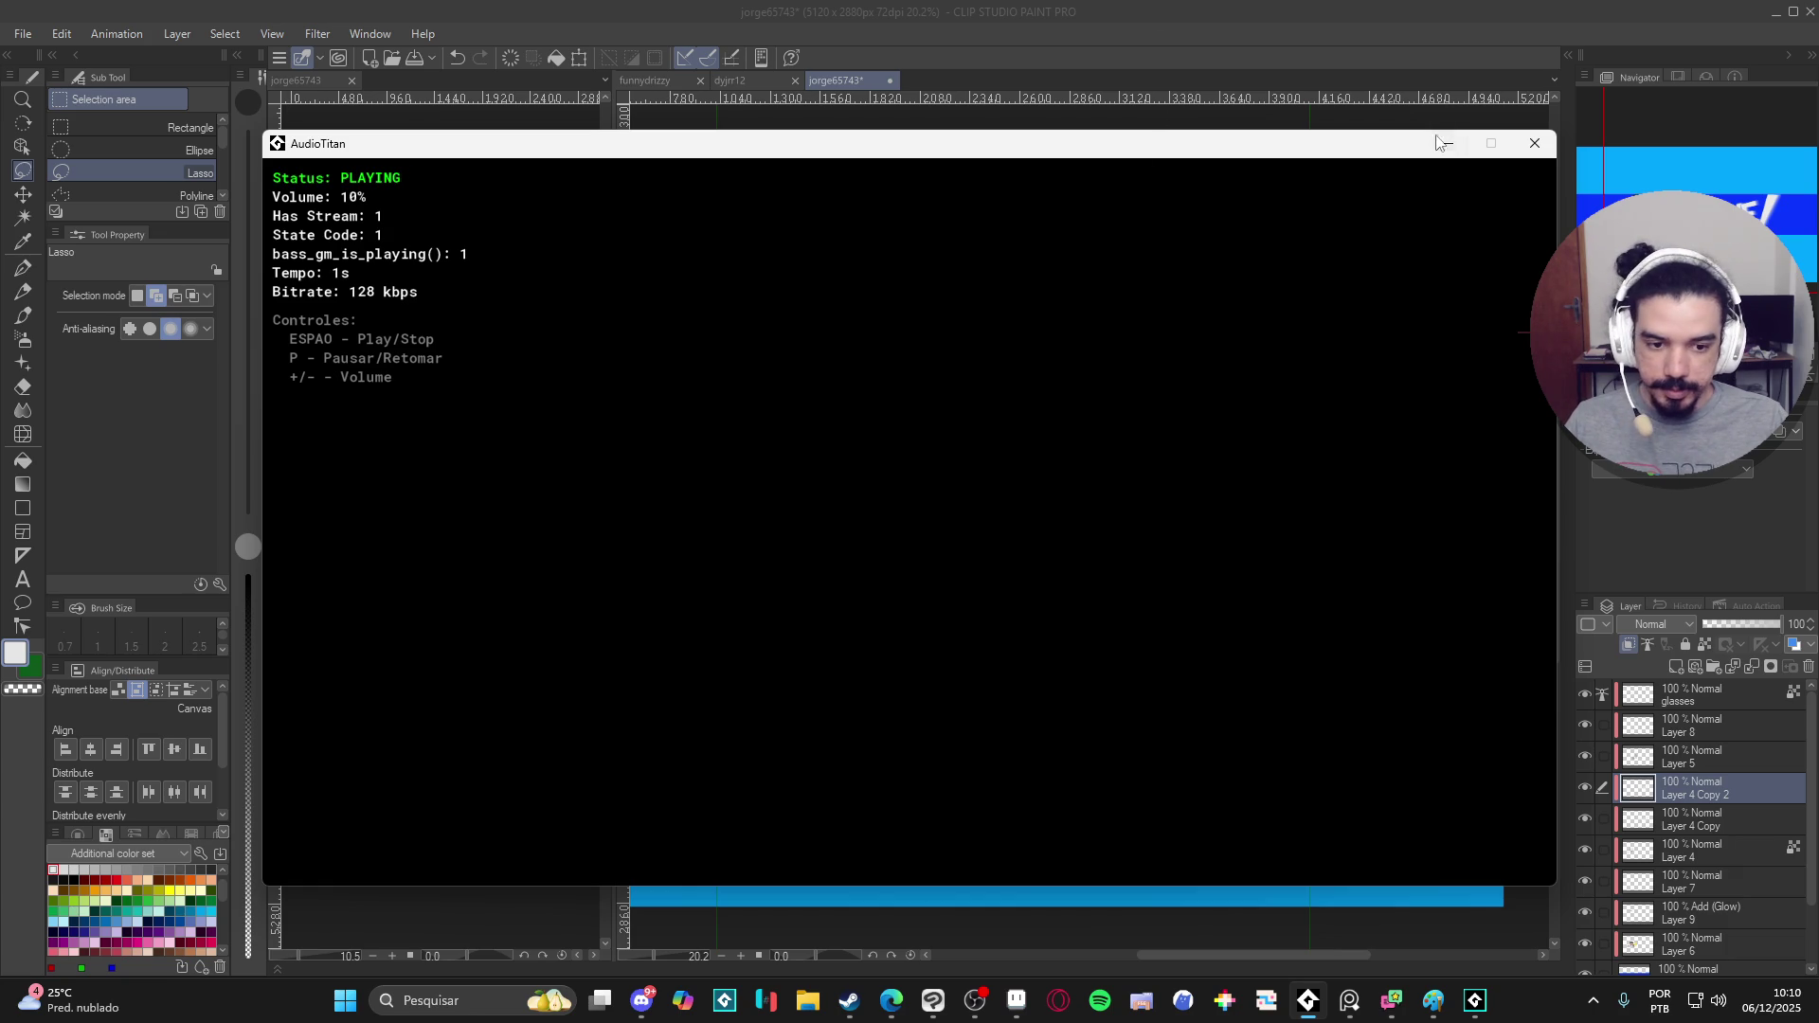
- Minimize the AudioTitan window so the banner canvas shows while music keeps playing
left_click(1445, 142)
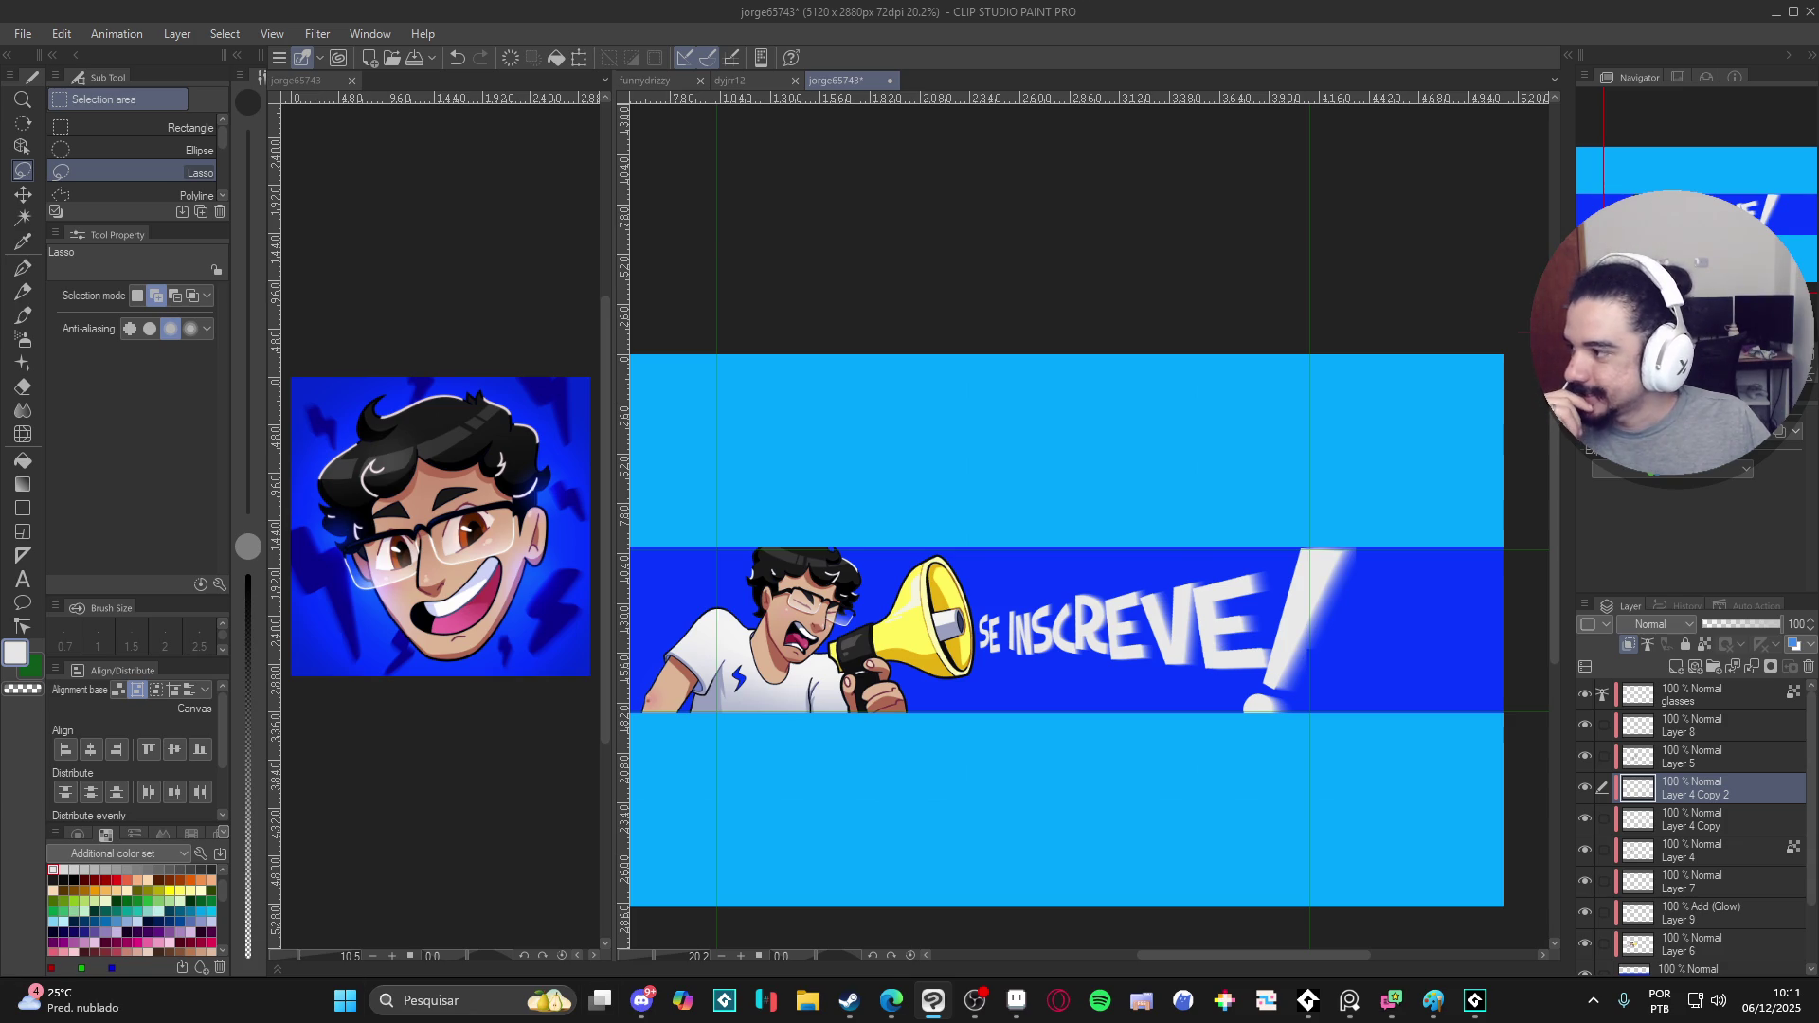
- Switch windows with Alt+Tab until the browser playing 'NOSSO NOVO SETUP' is in front
key("alt+Tab")
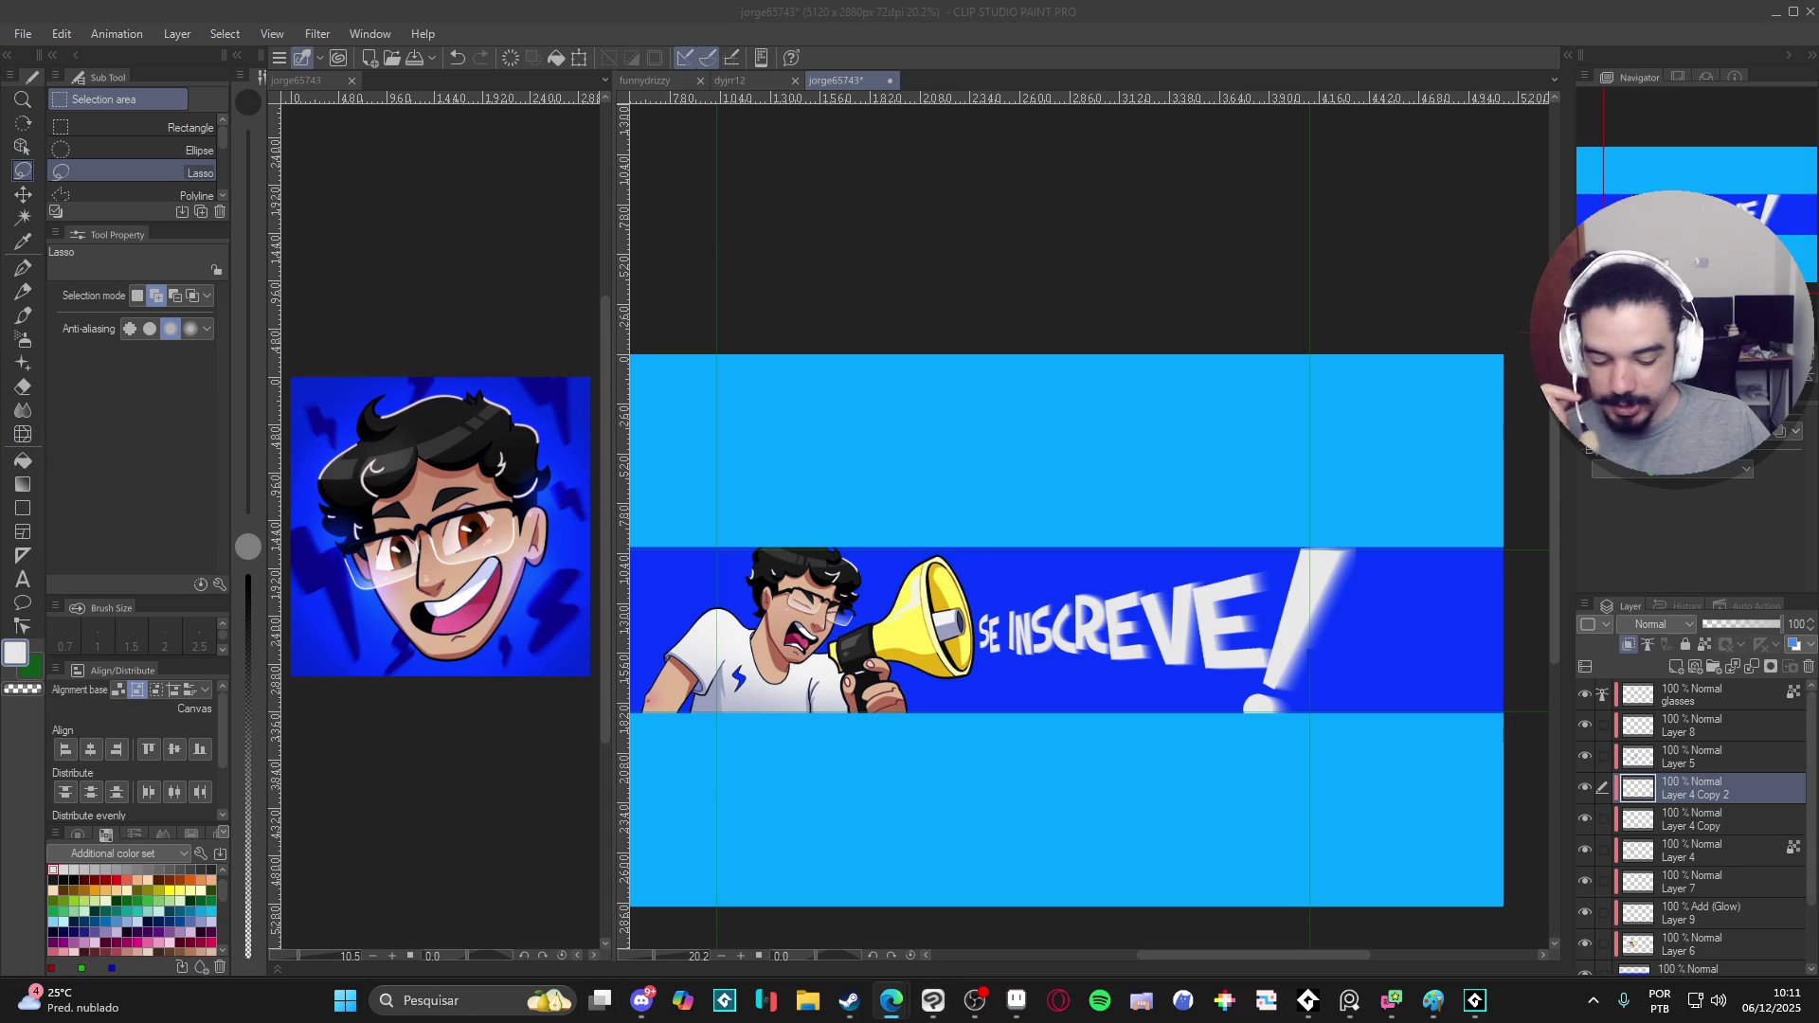
left_click(975, 1001)
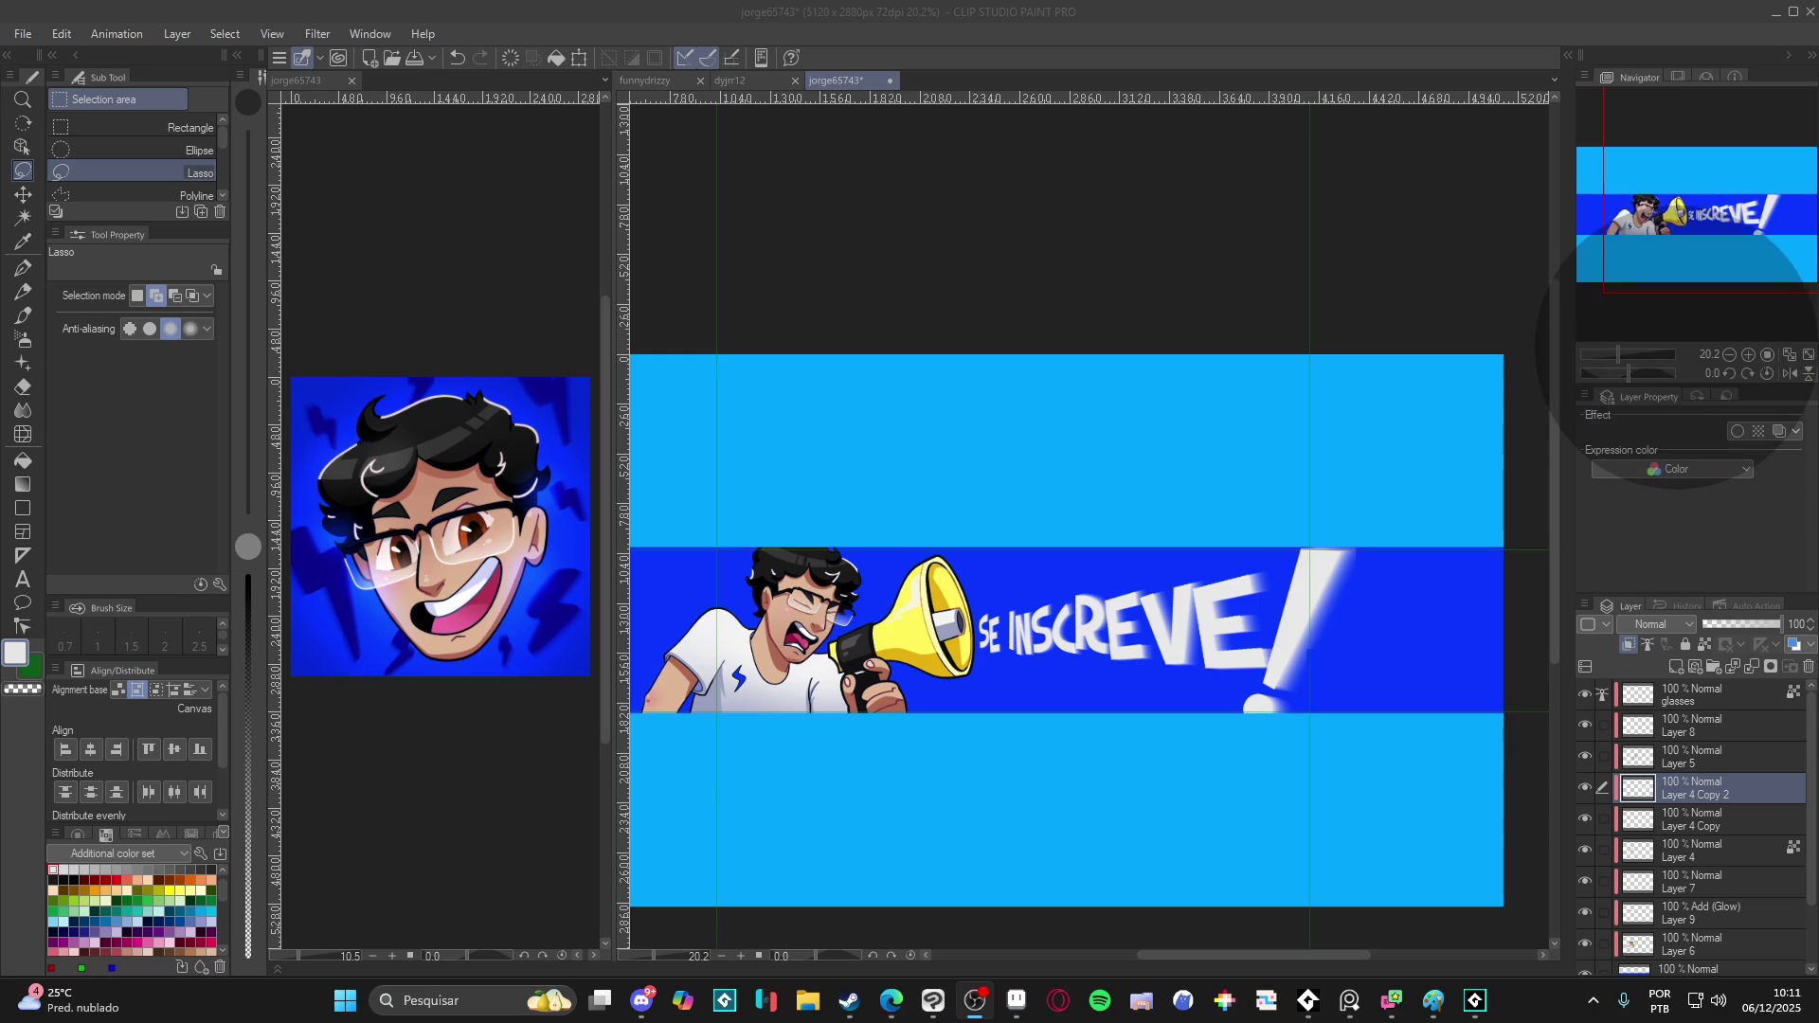
key("alt+Tab")
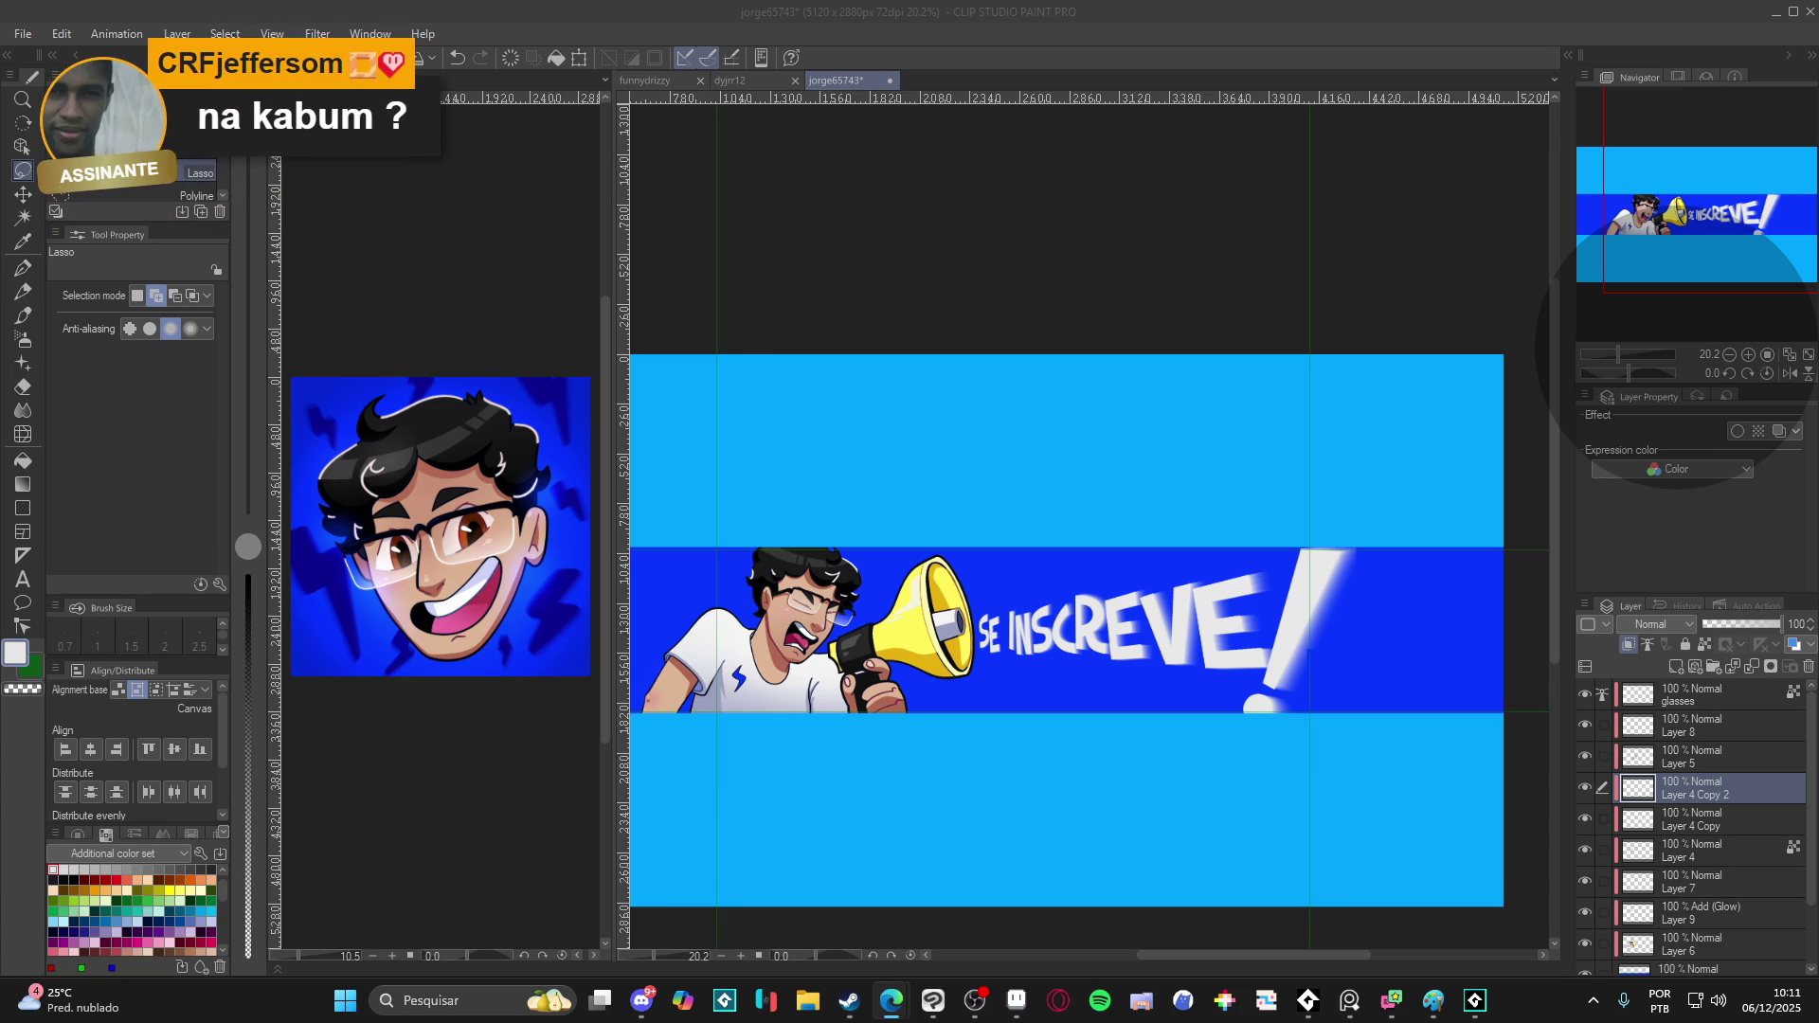
key("alt+Tab")
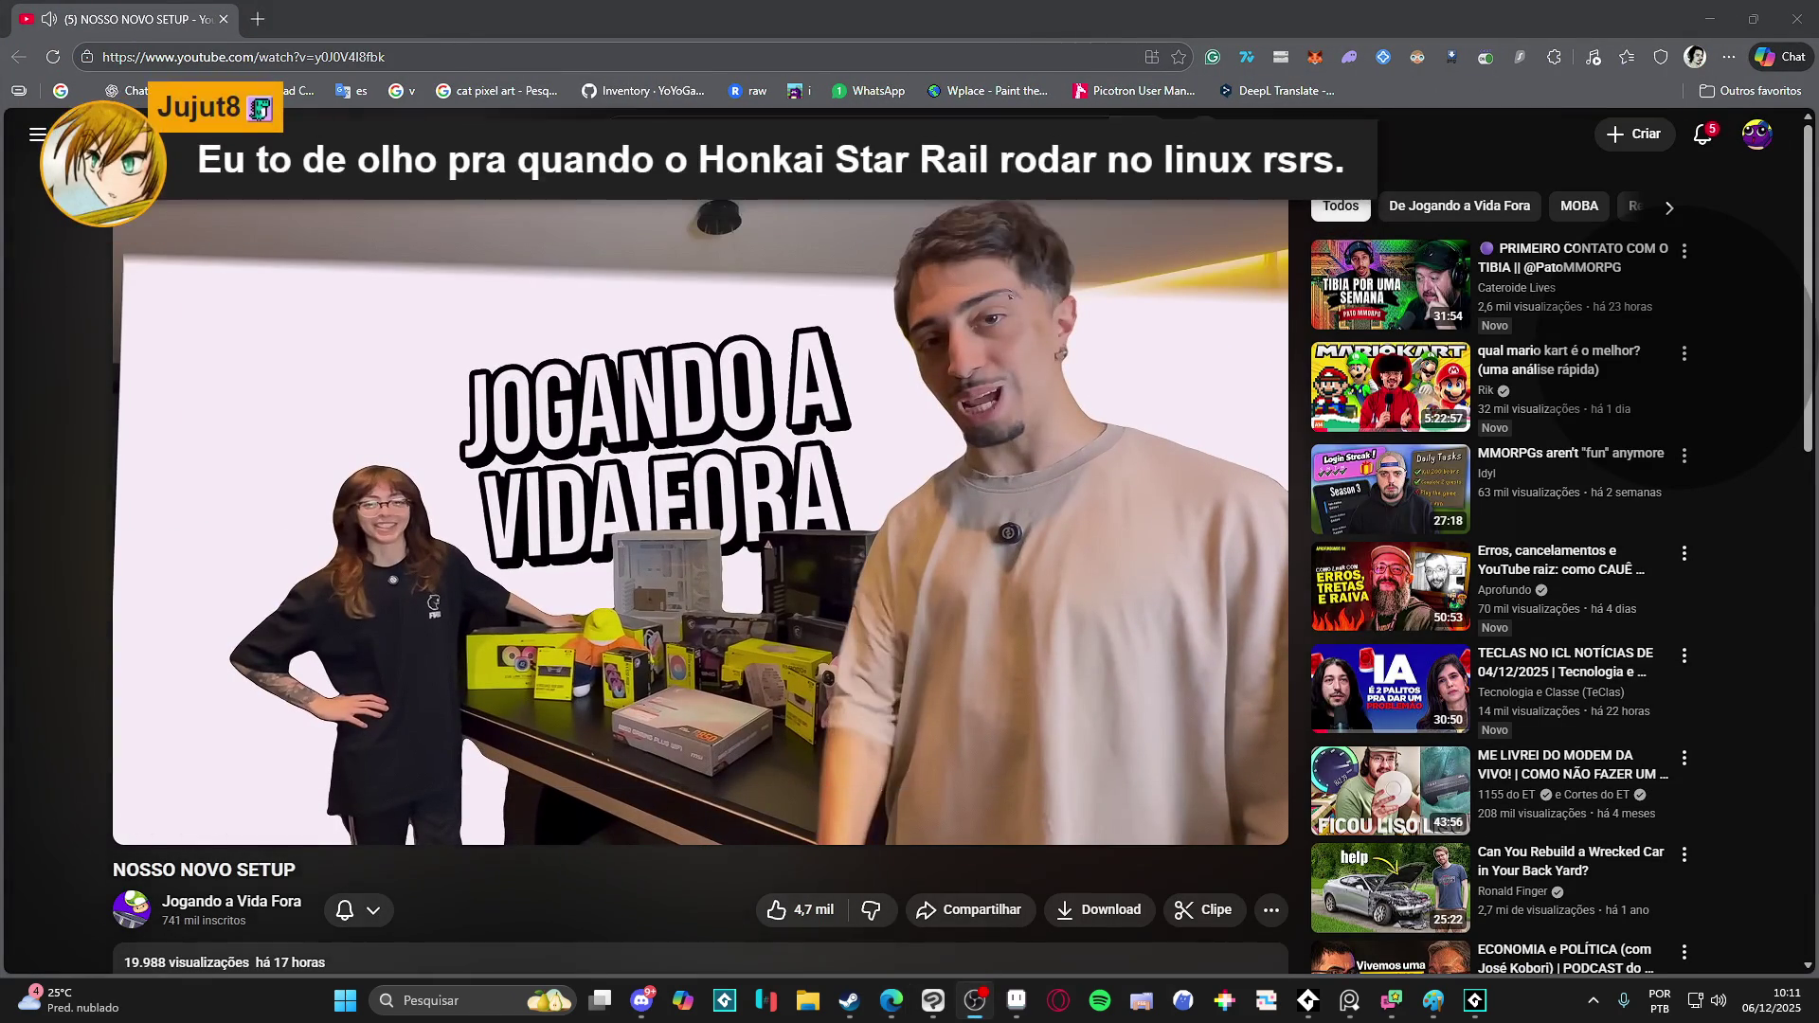
- Reopen the AudioTitan console, close it with Escape, and put the video in theater view
left_click(1307, 1001)
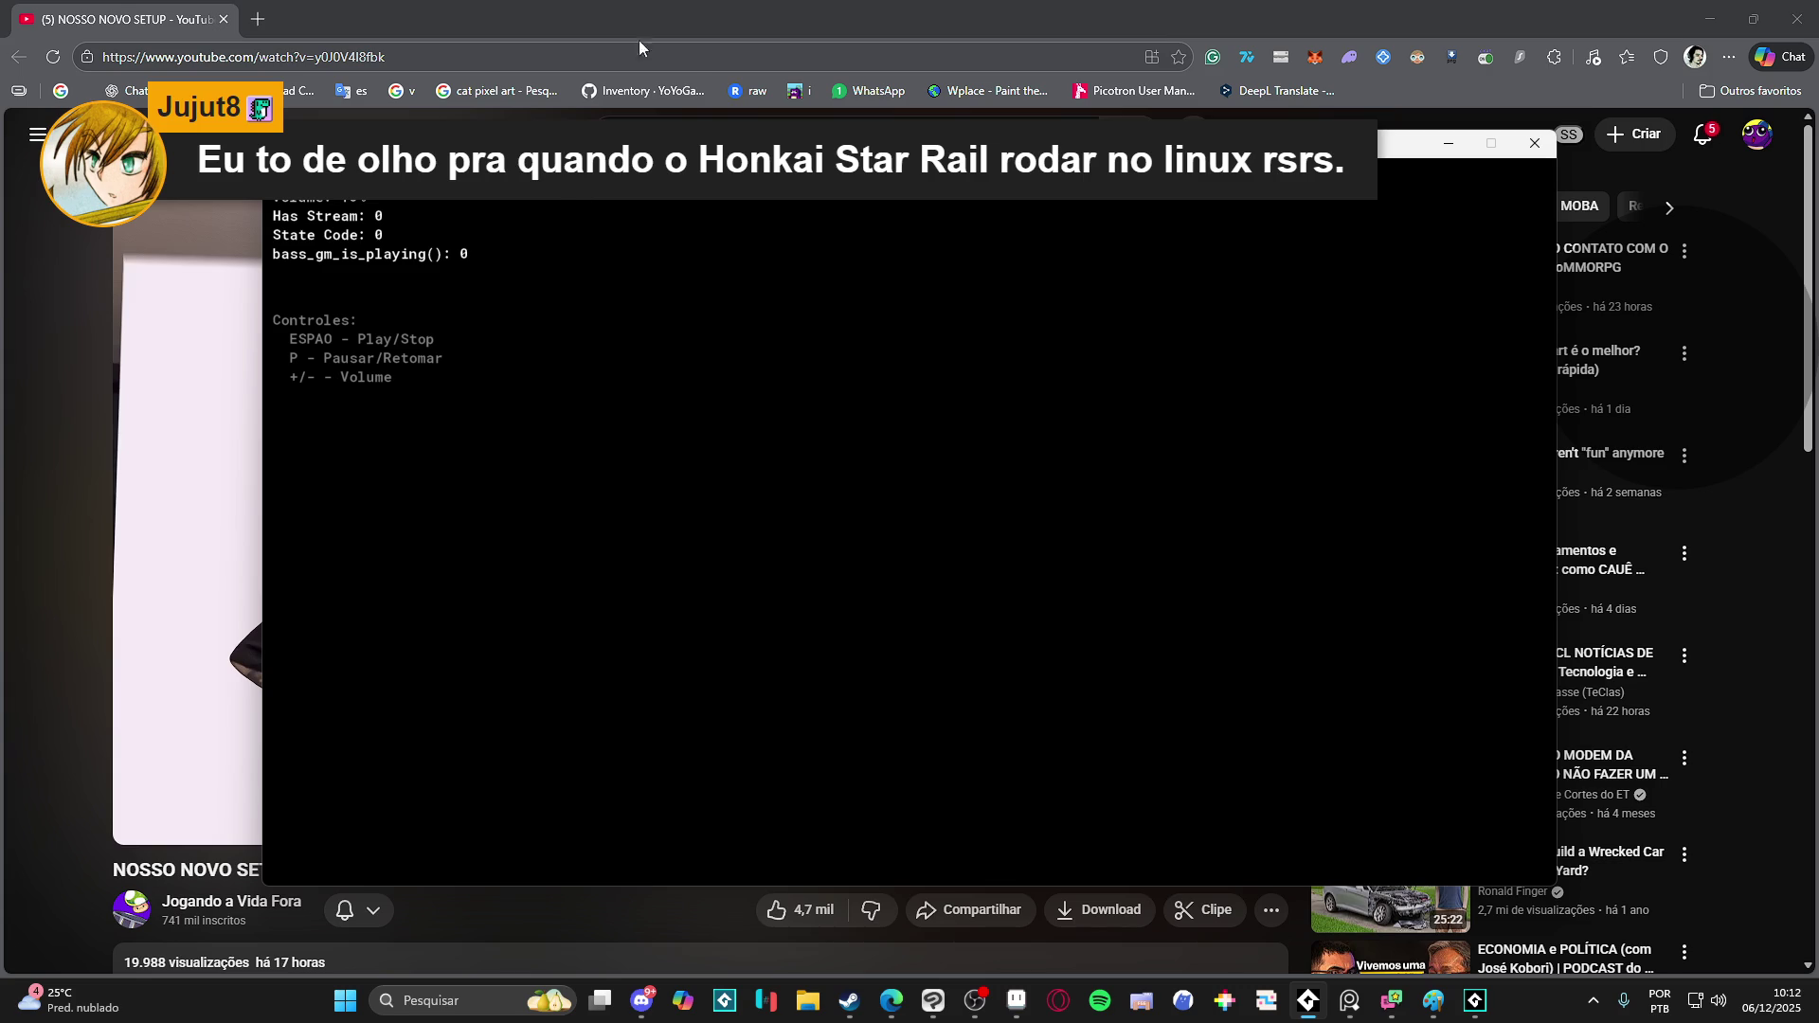
key("Escape")
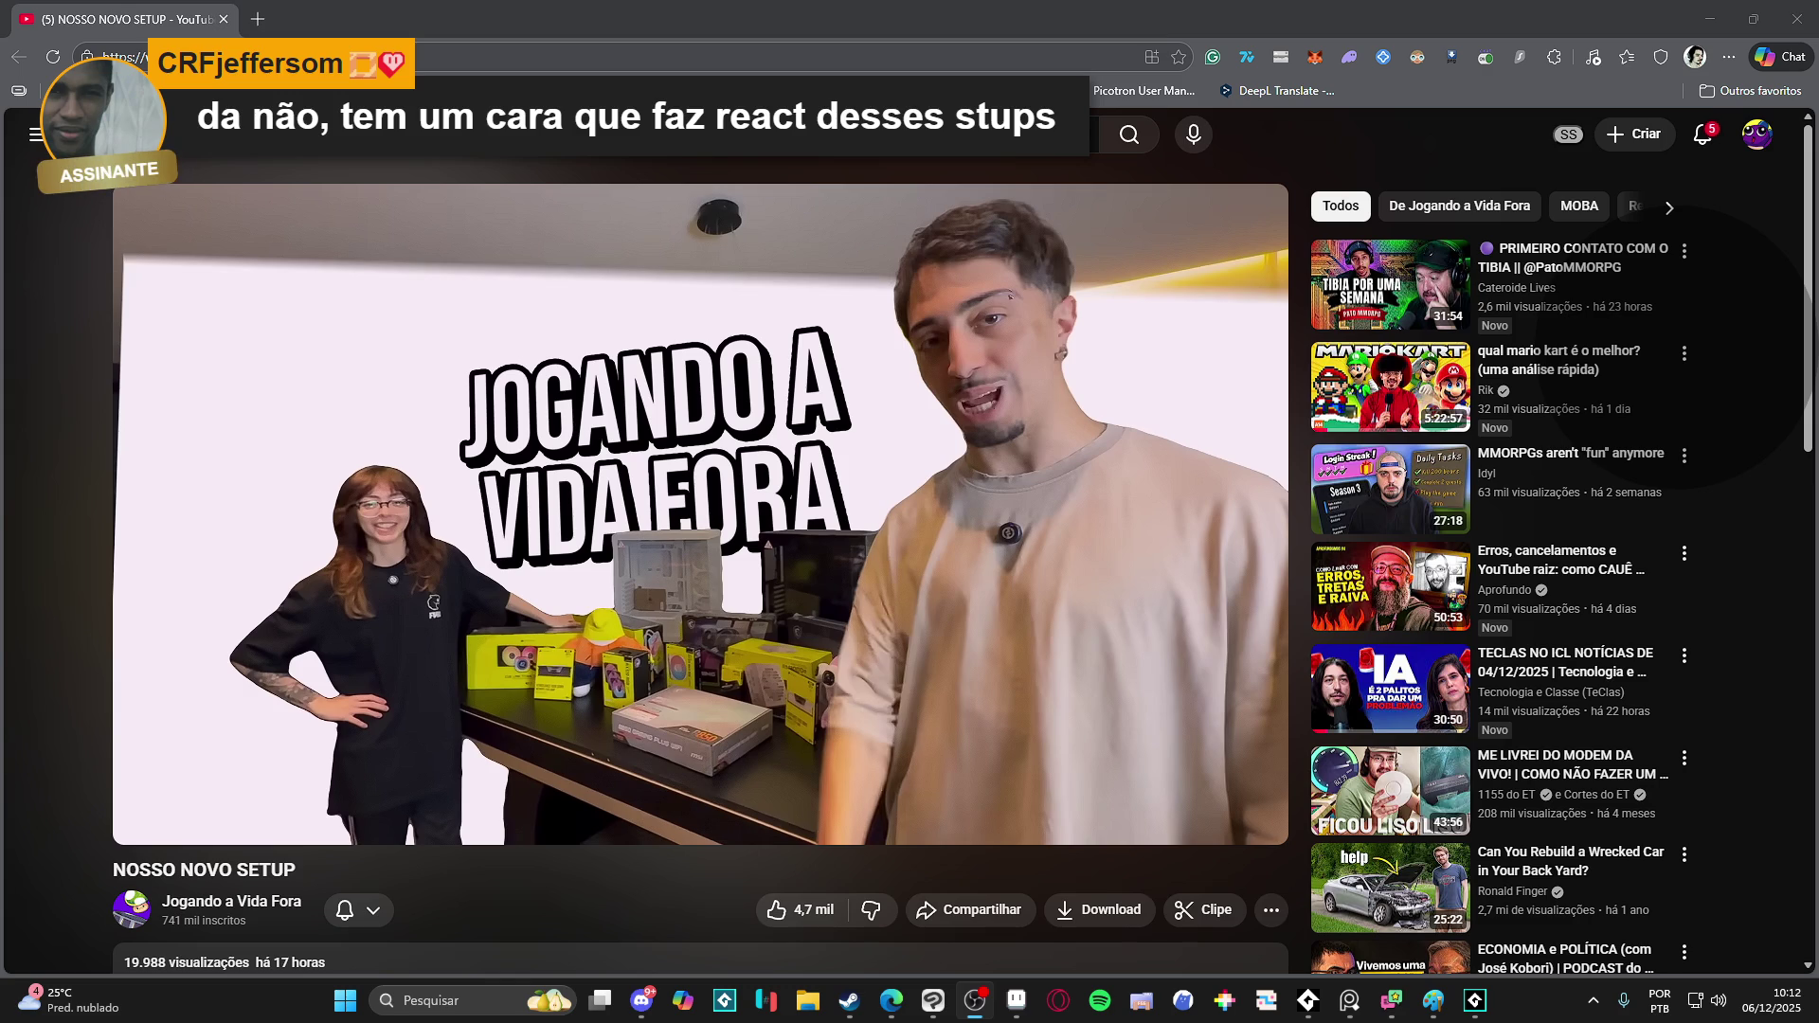
key("t")
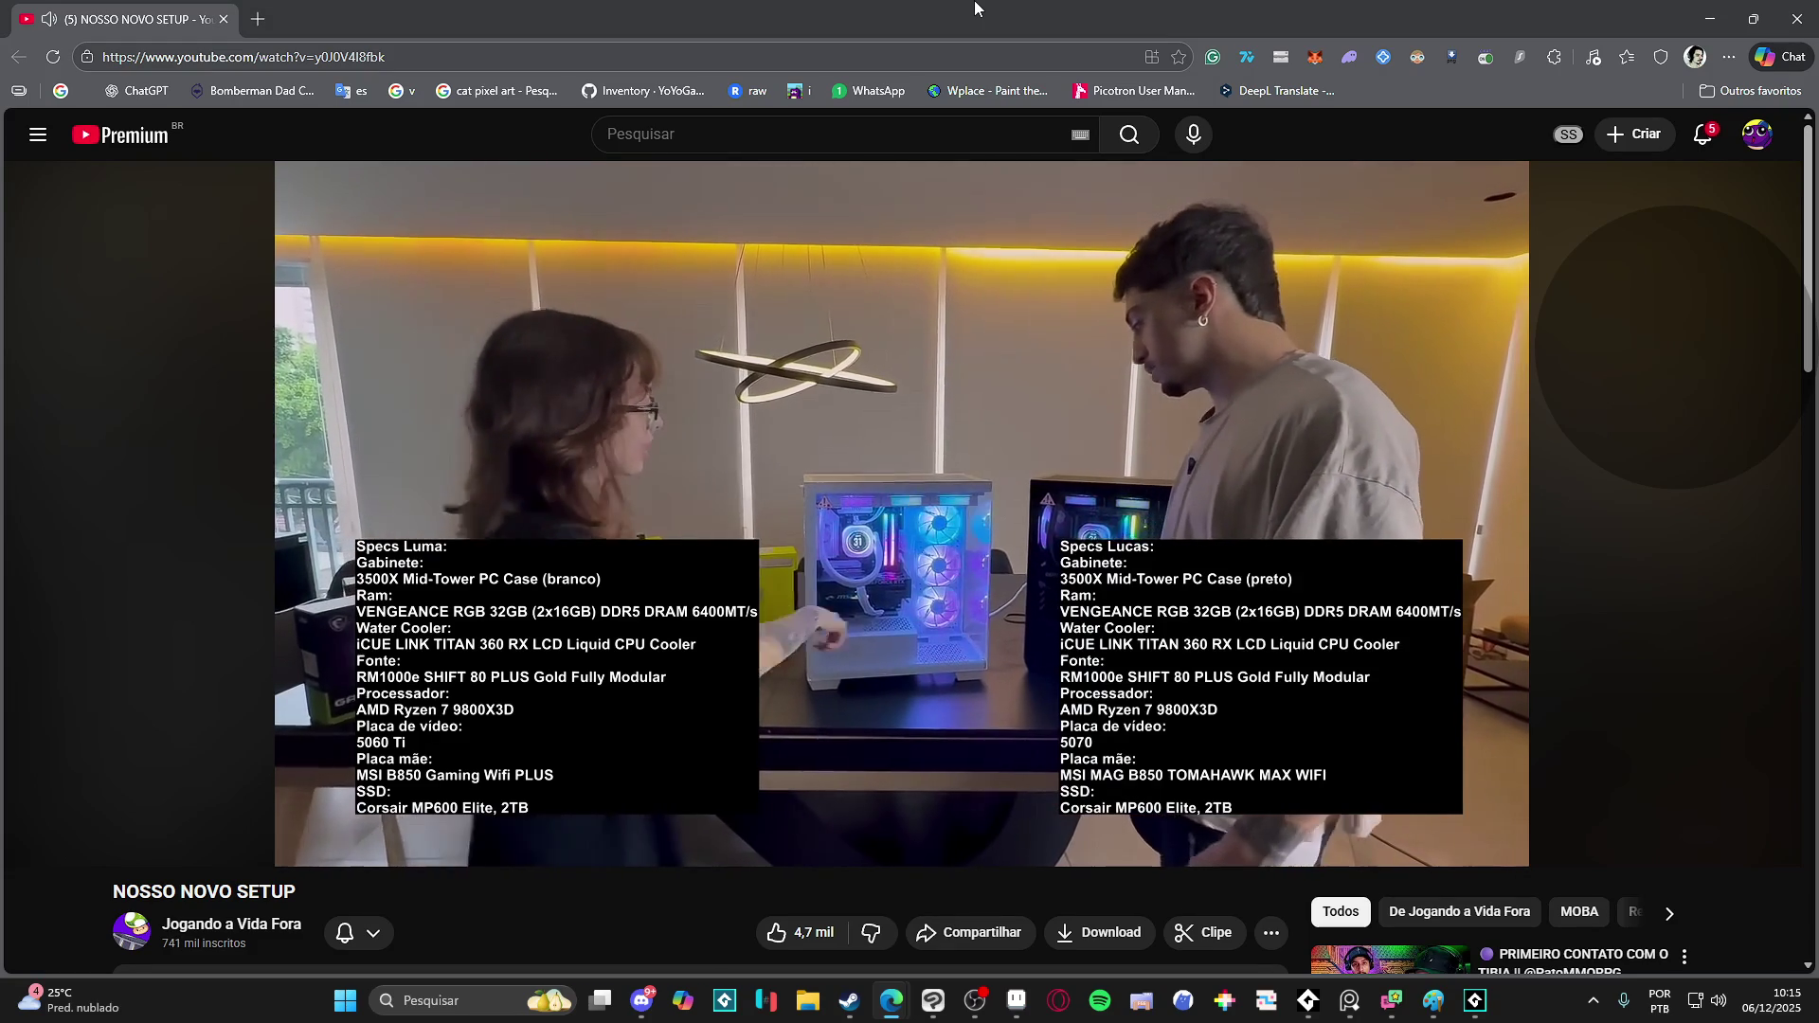
mouse_move(825, 398)
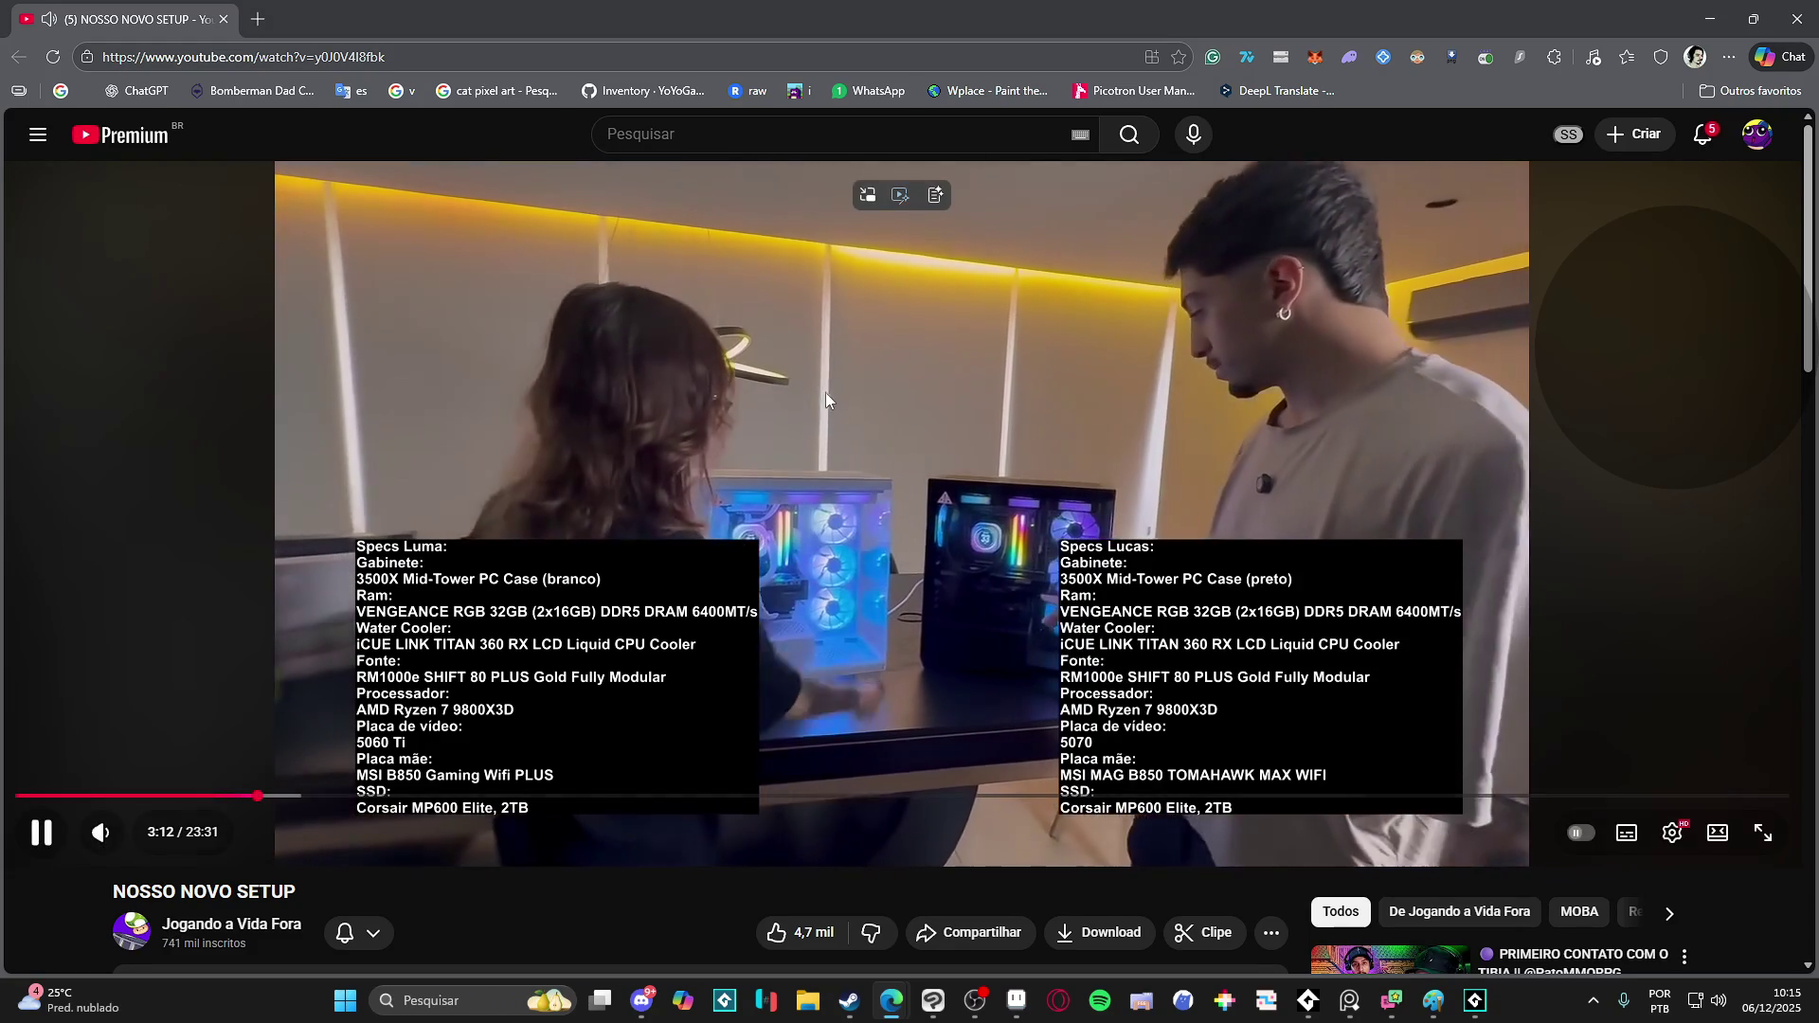
- Play and pause the video through the keyboard and headset showcase from 3:31 to about 4:15
left_click(710, 306)
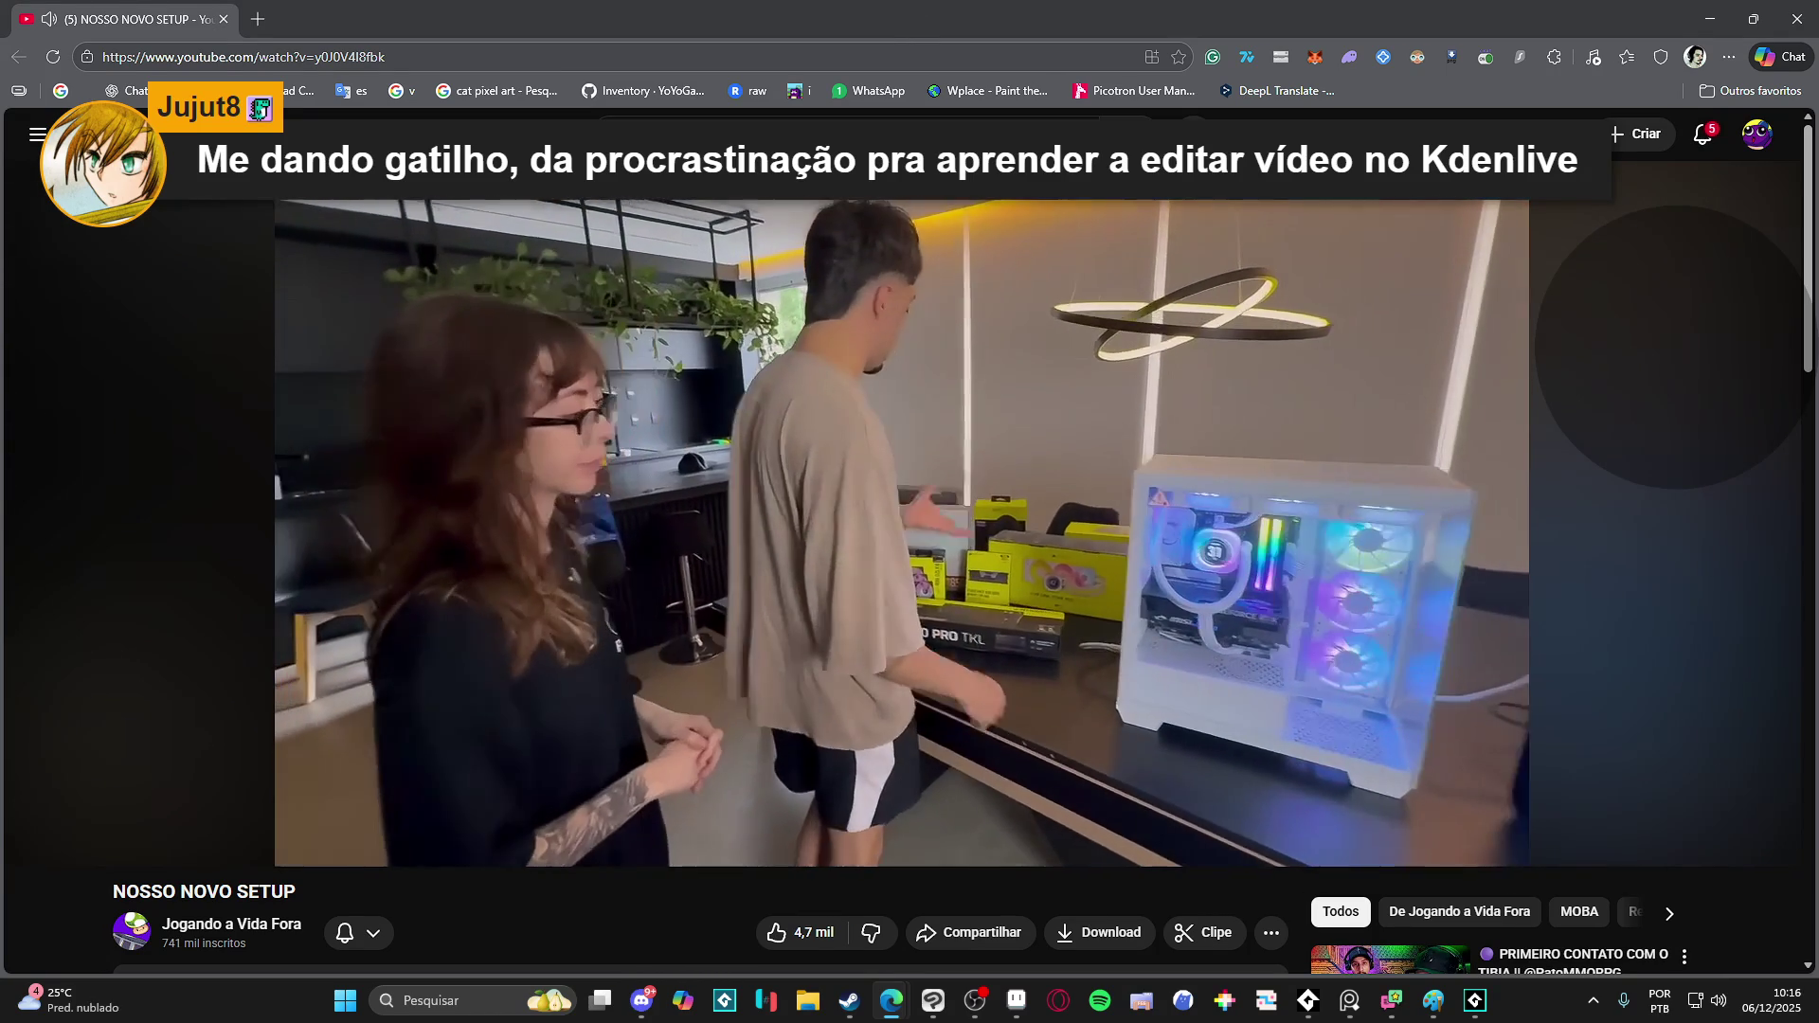
left_click(945, 289)
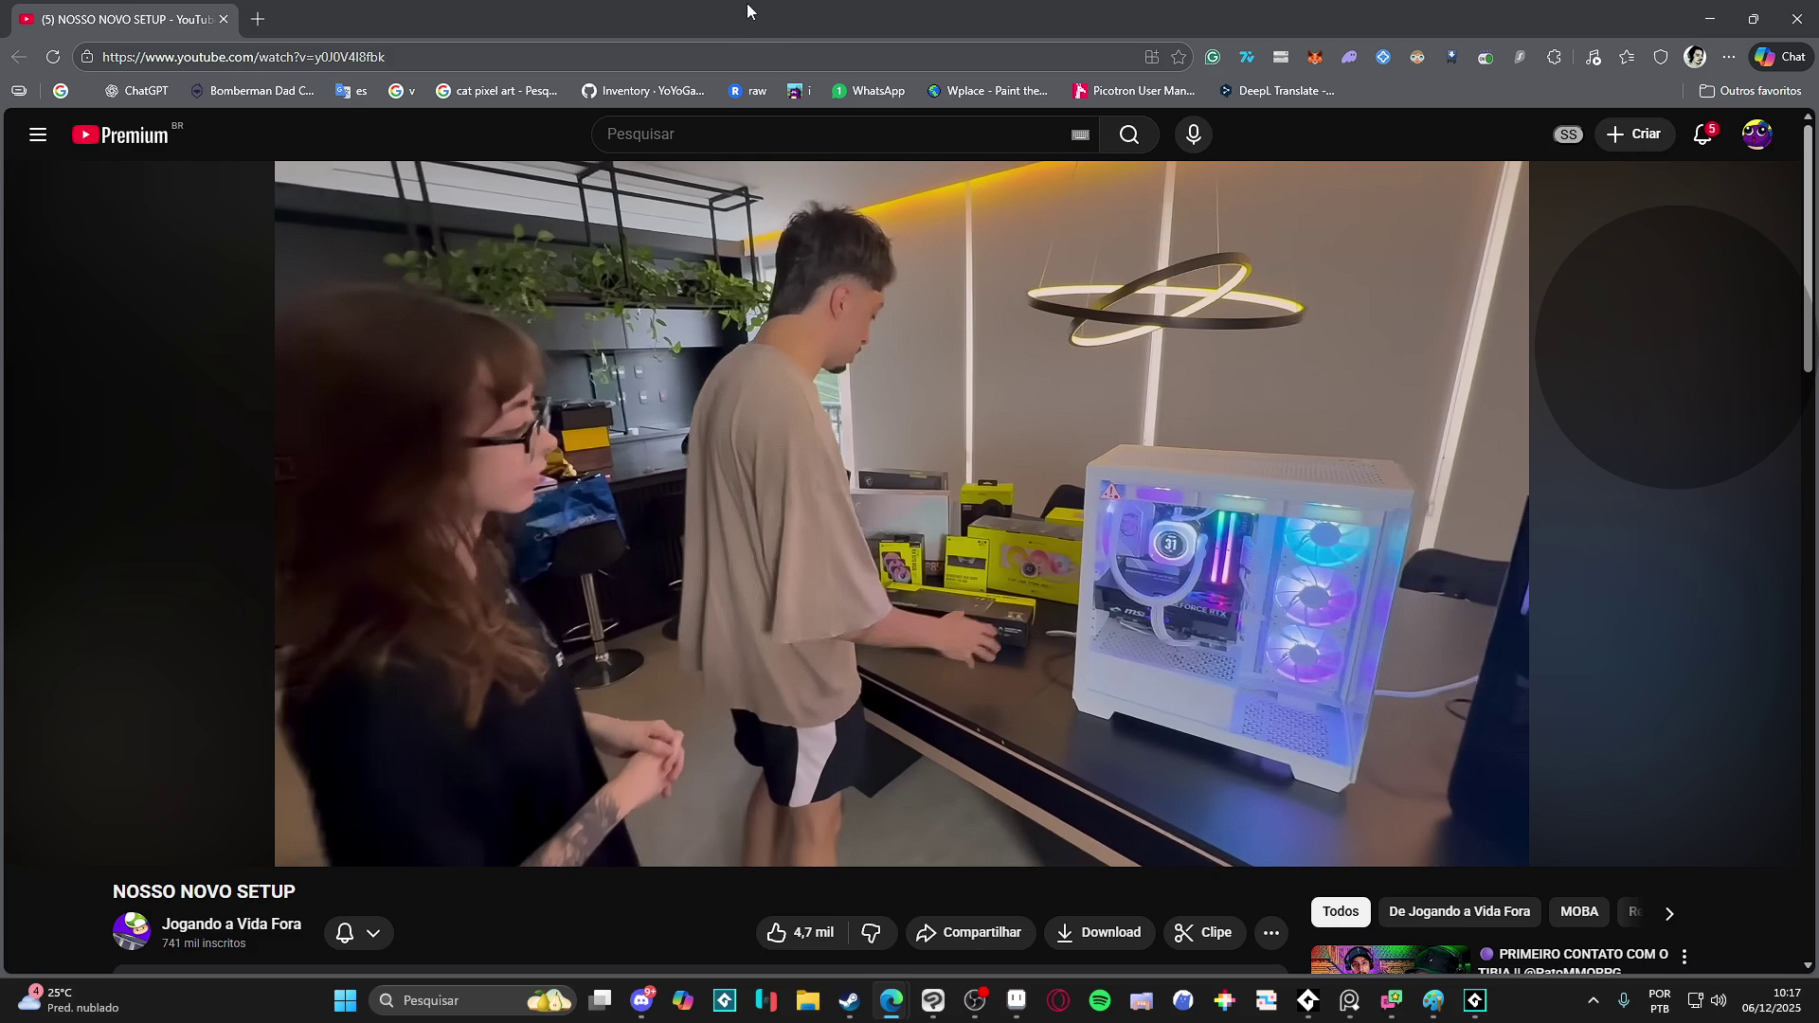
mouse_move(928, 402)
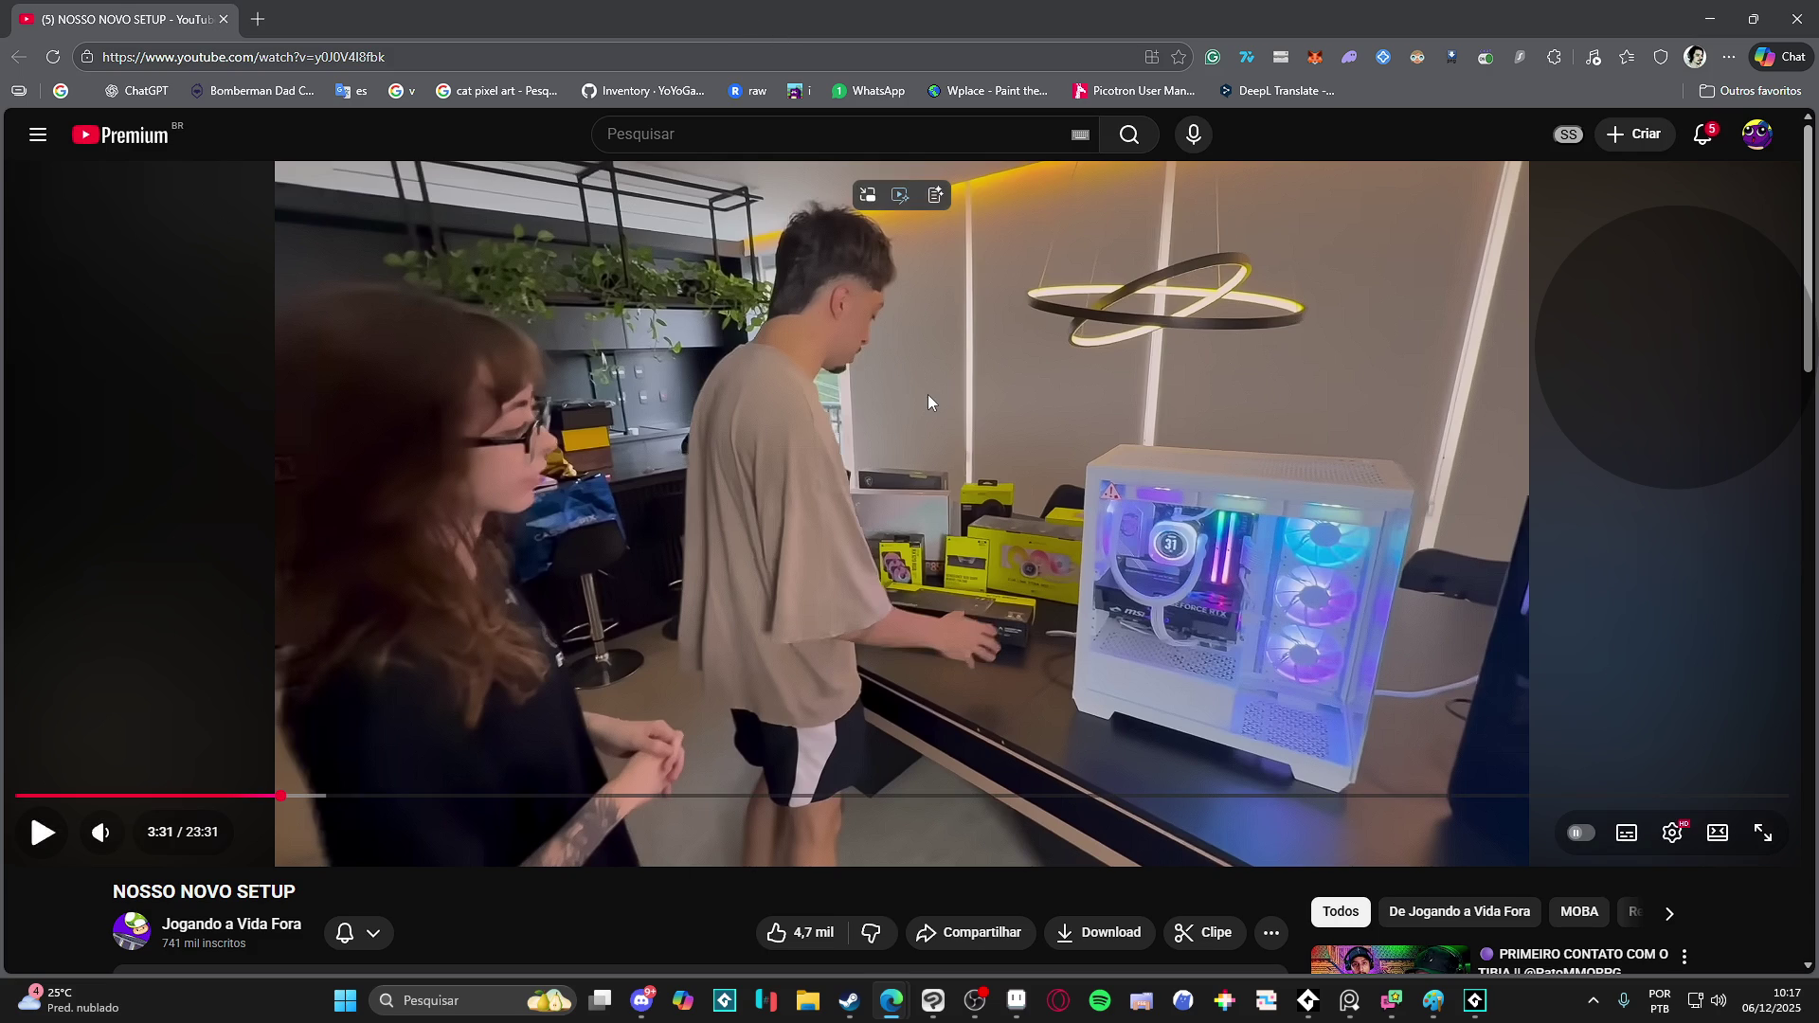
left_click(962, 388)
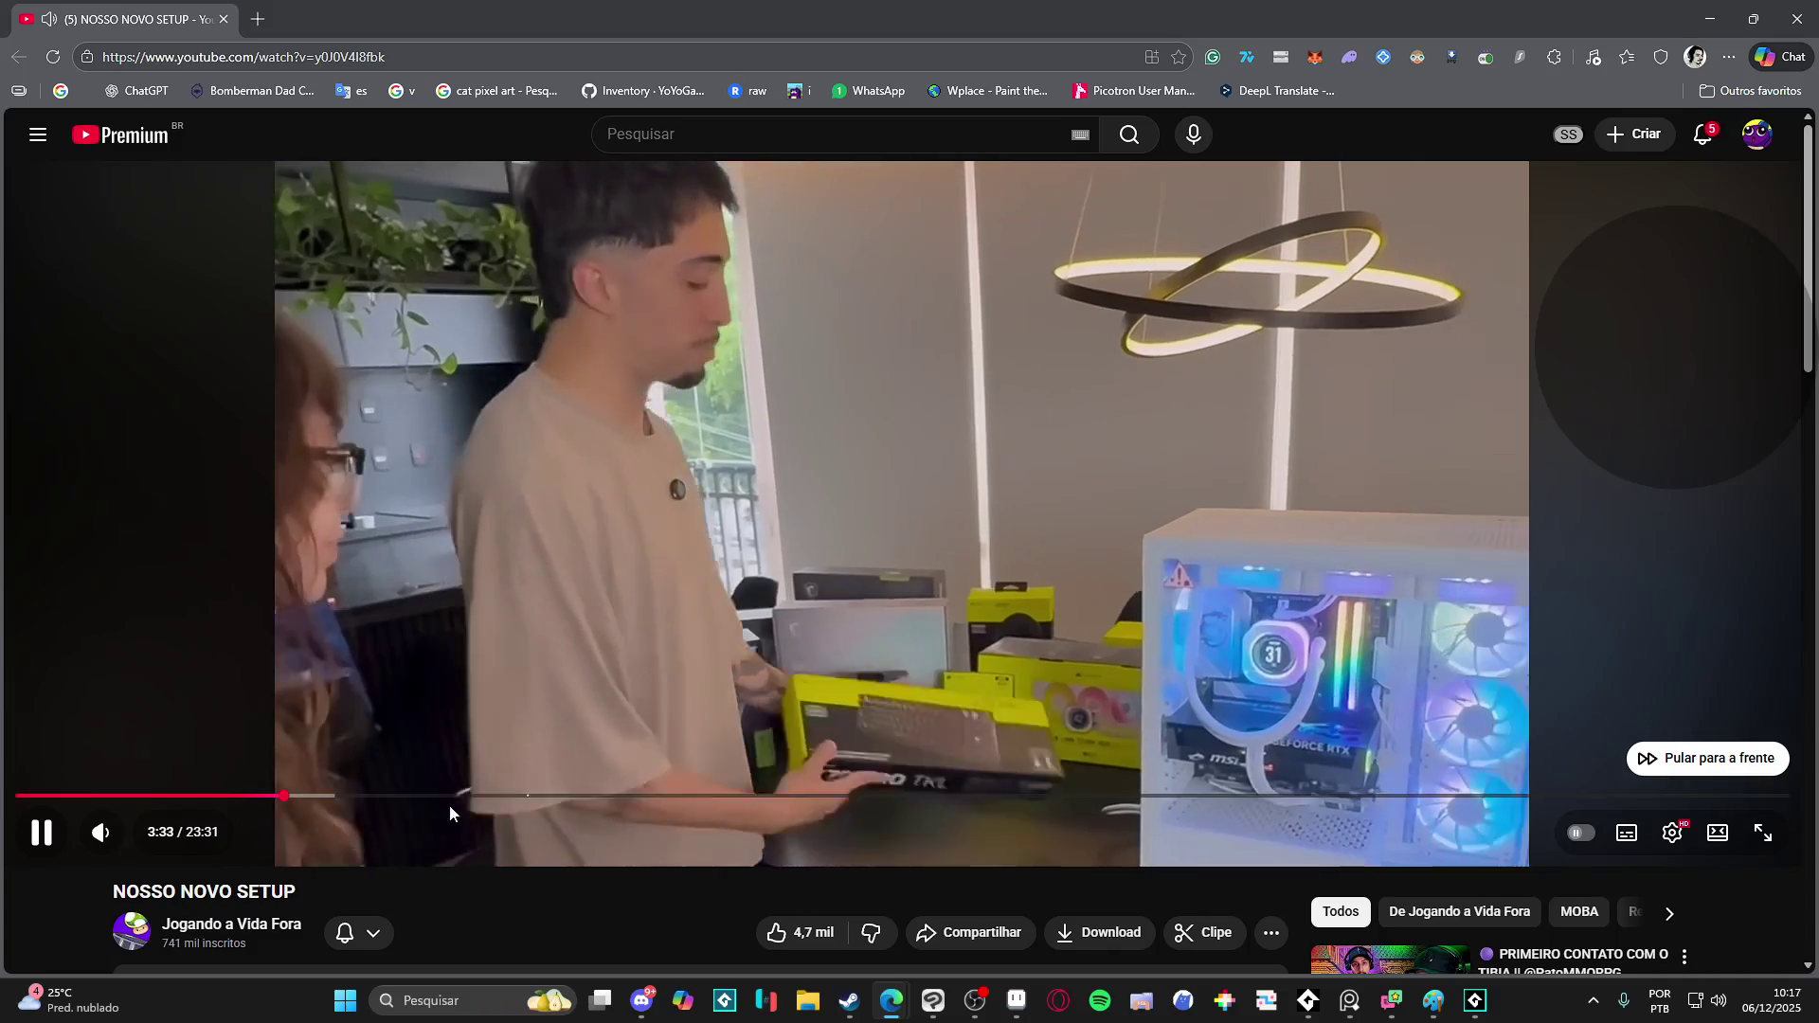
left_click(855, 588)
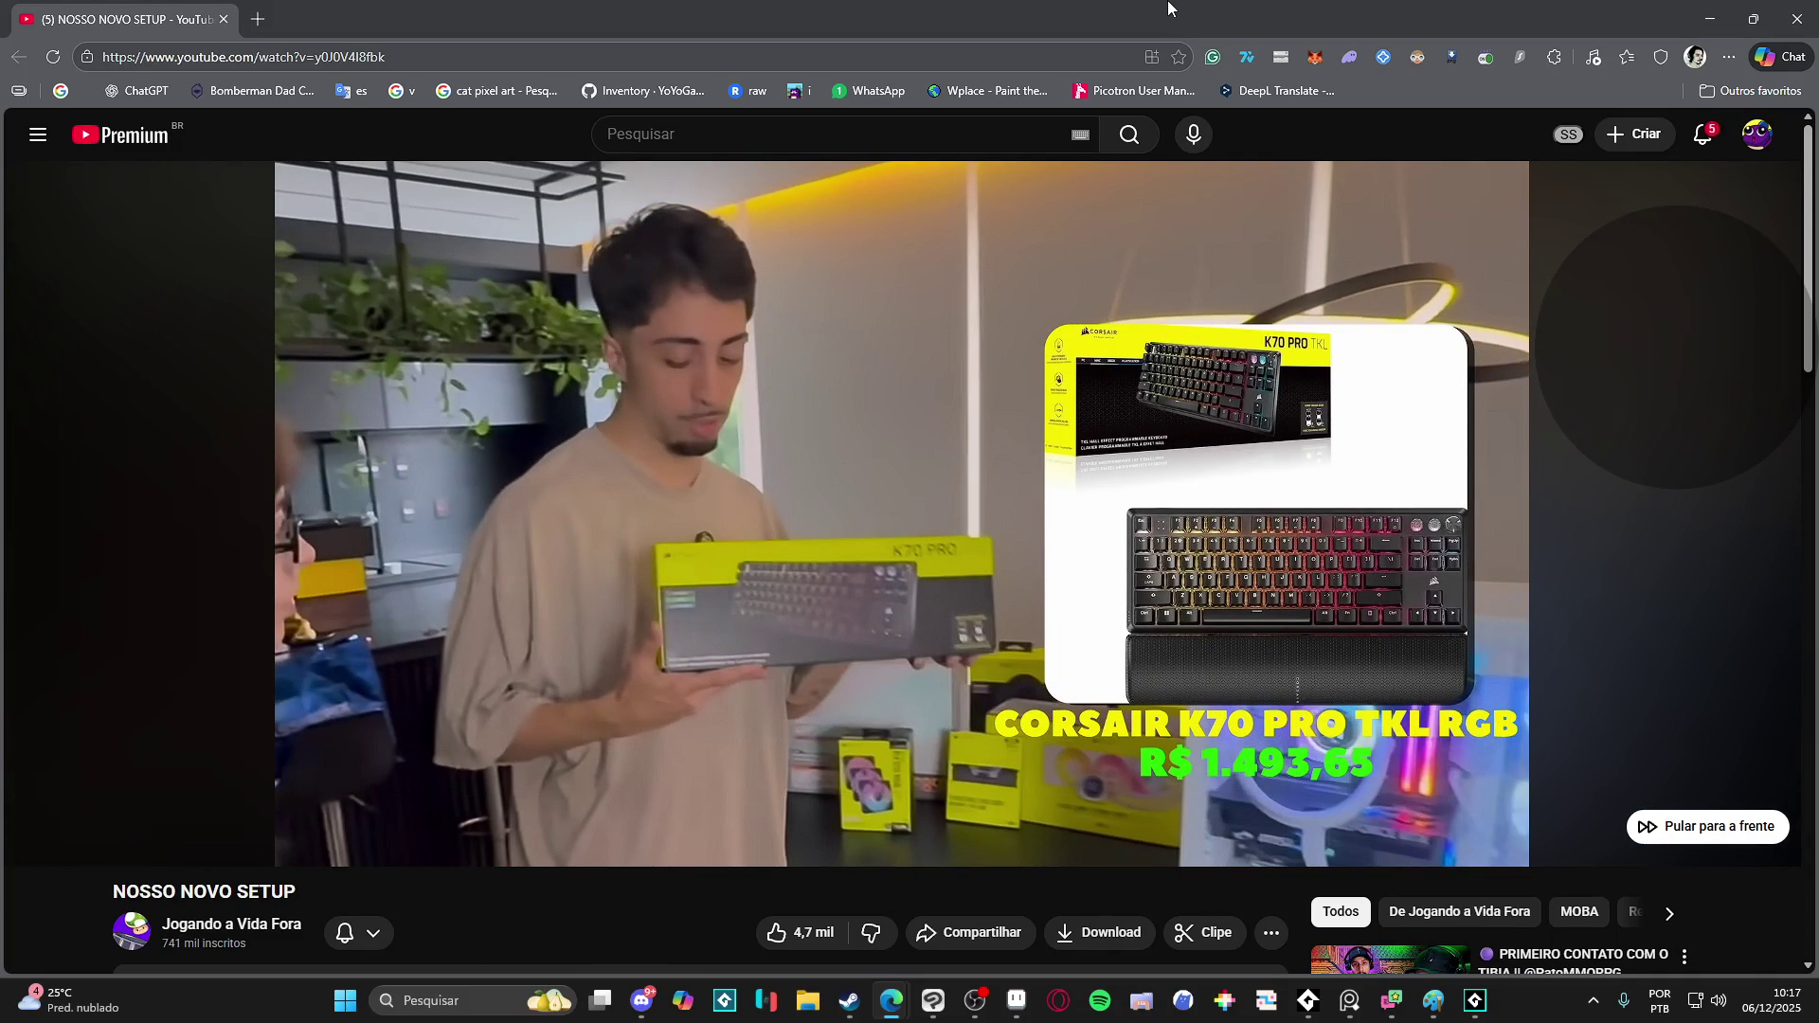
left_click(967, 374)
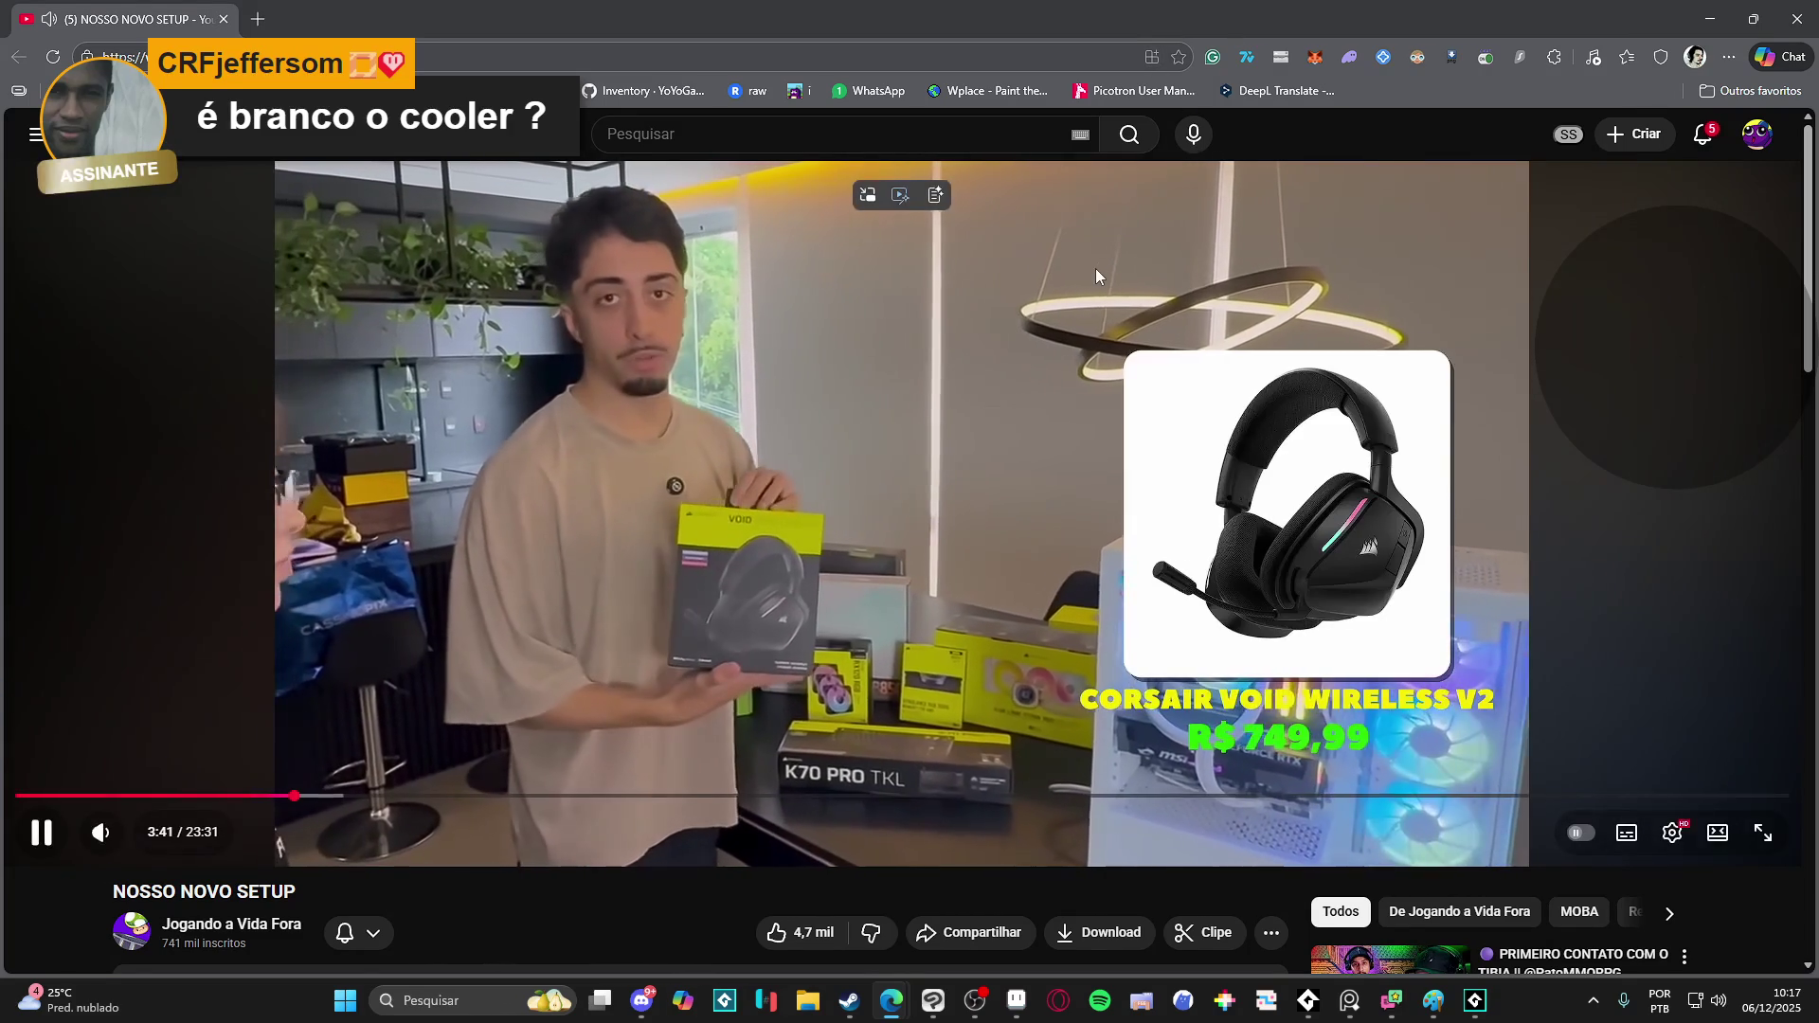
left_click(1096, 269)
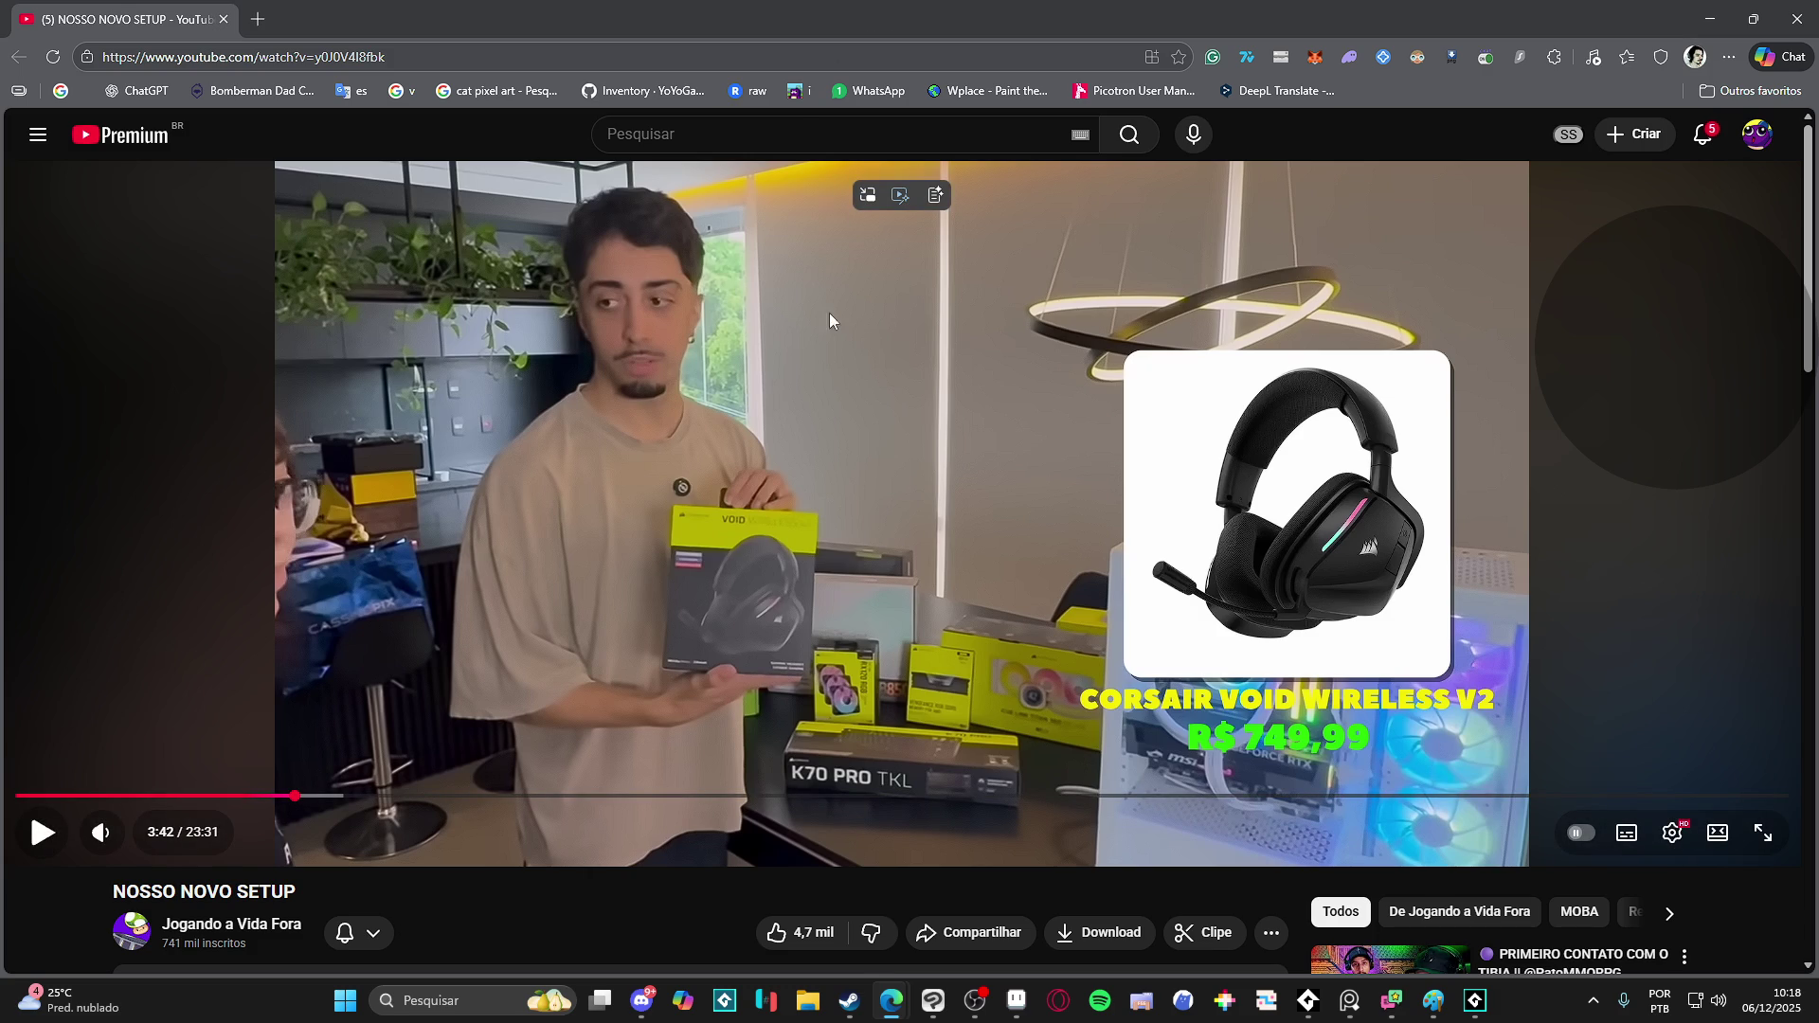
left_click(954, 404)
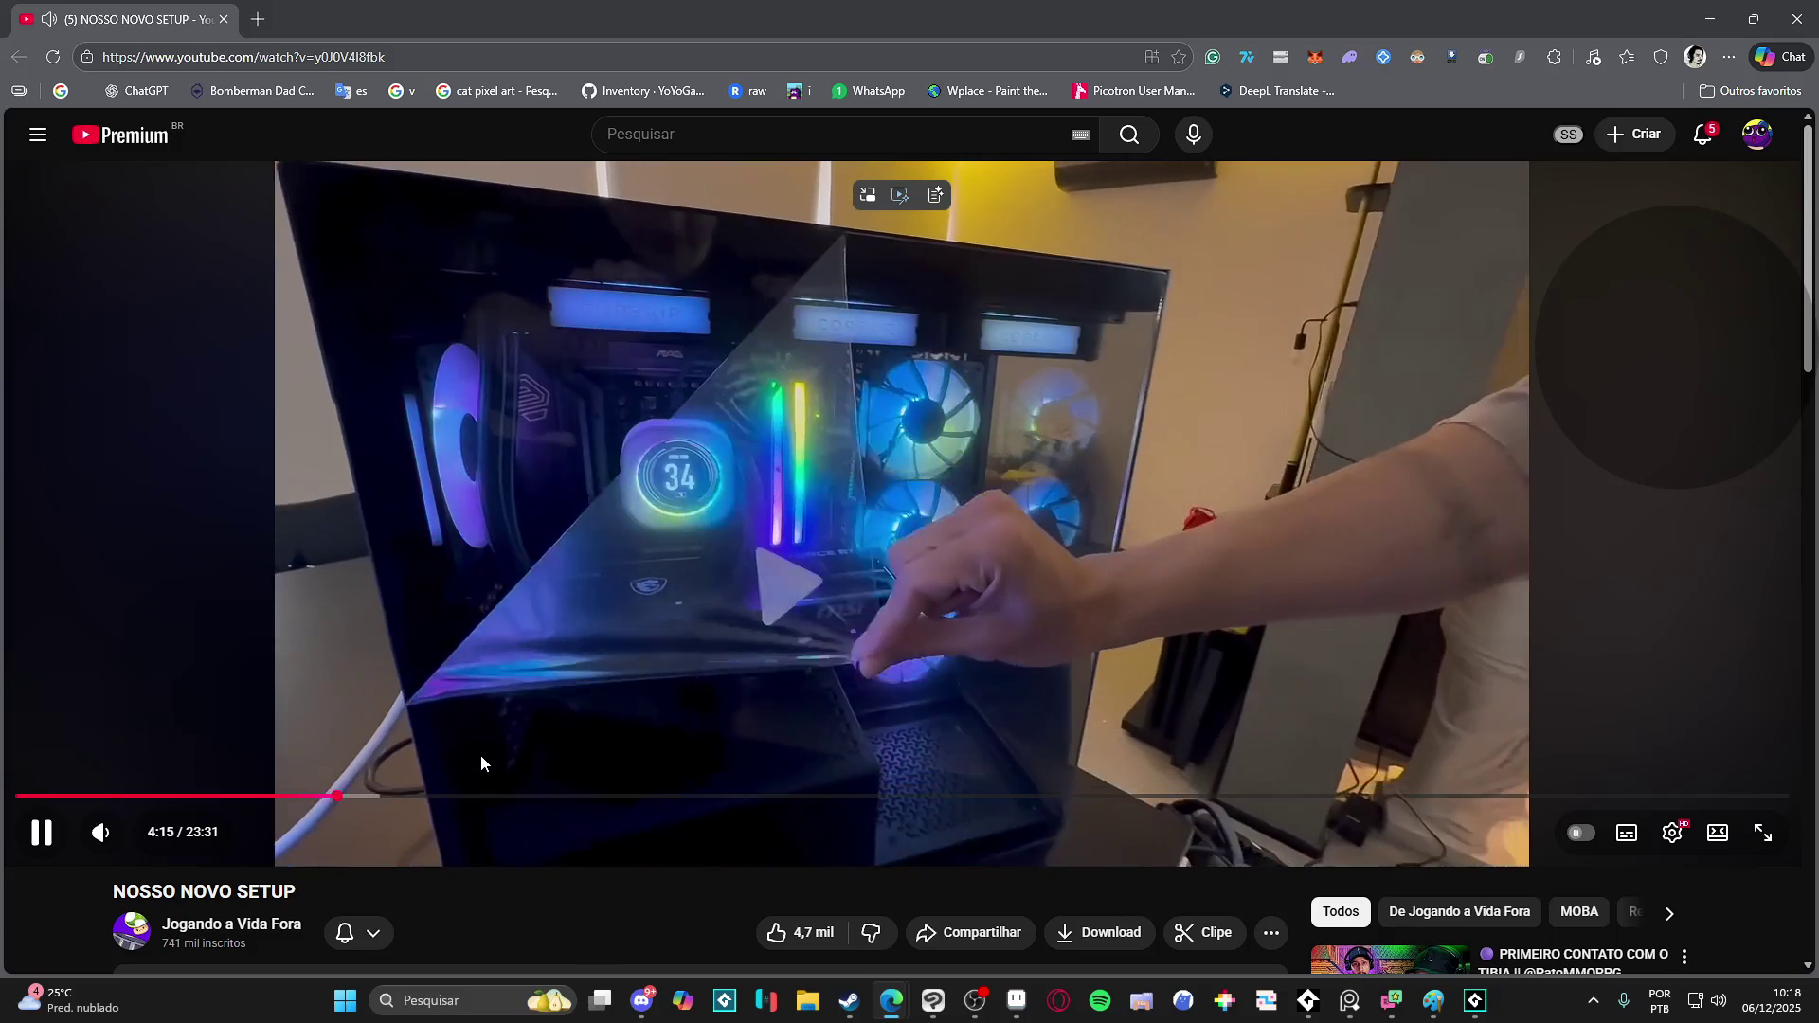
- Play and pause the video to about 4:24 on the PC cases, then Alt+Tab back to the drawing
left_click(675, 424)
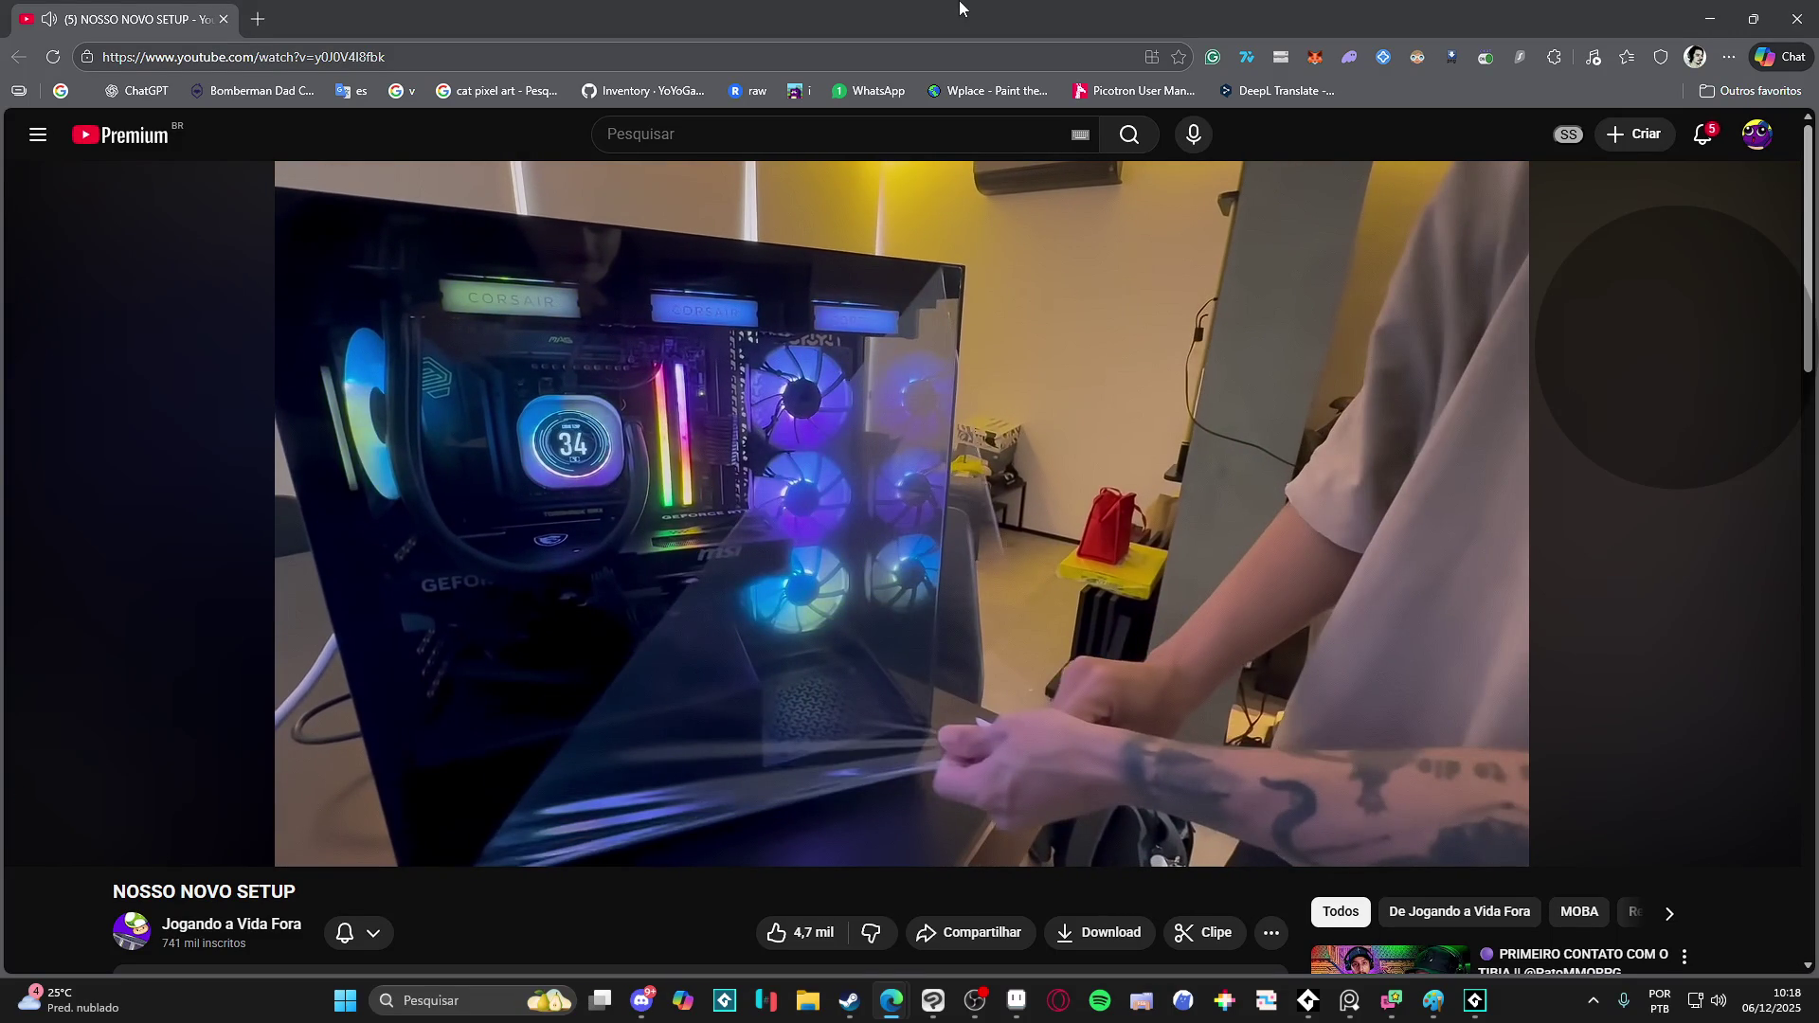
left_click(948, 467)
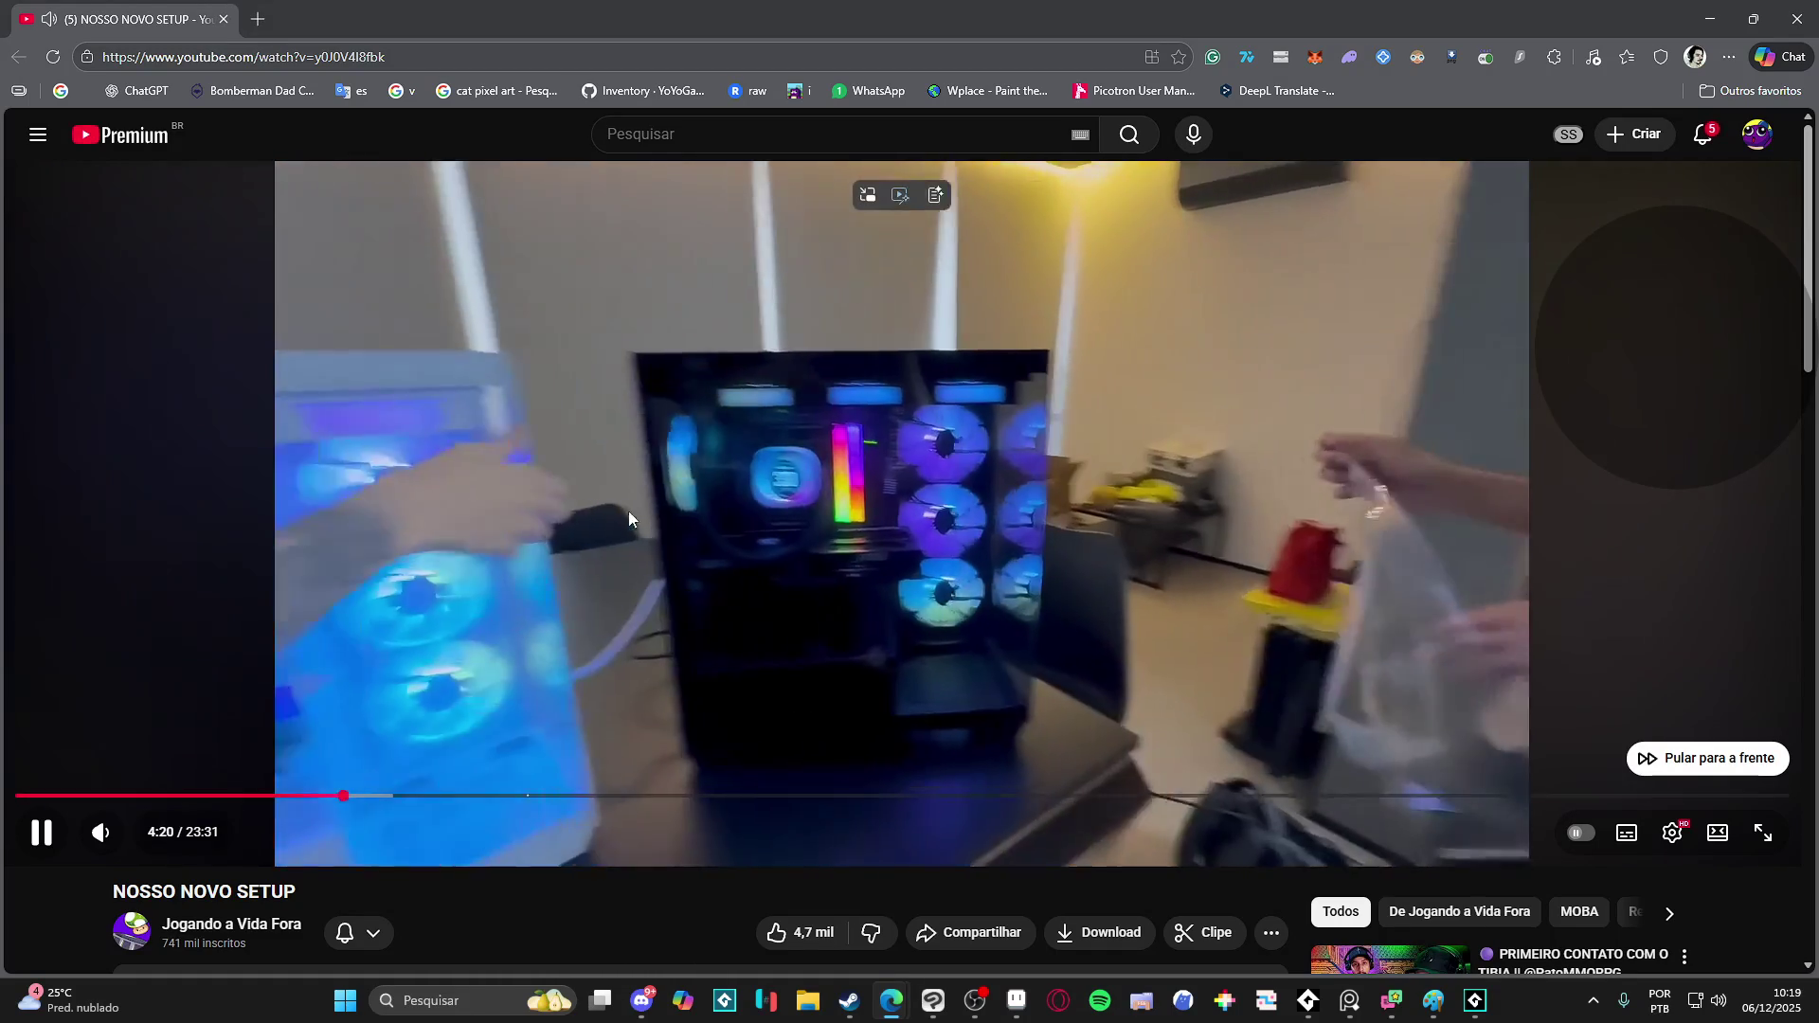
left_click(645, 553)
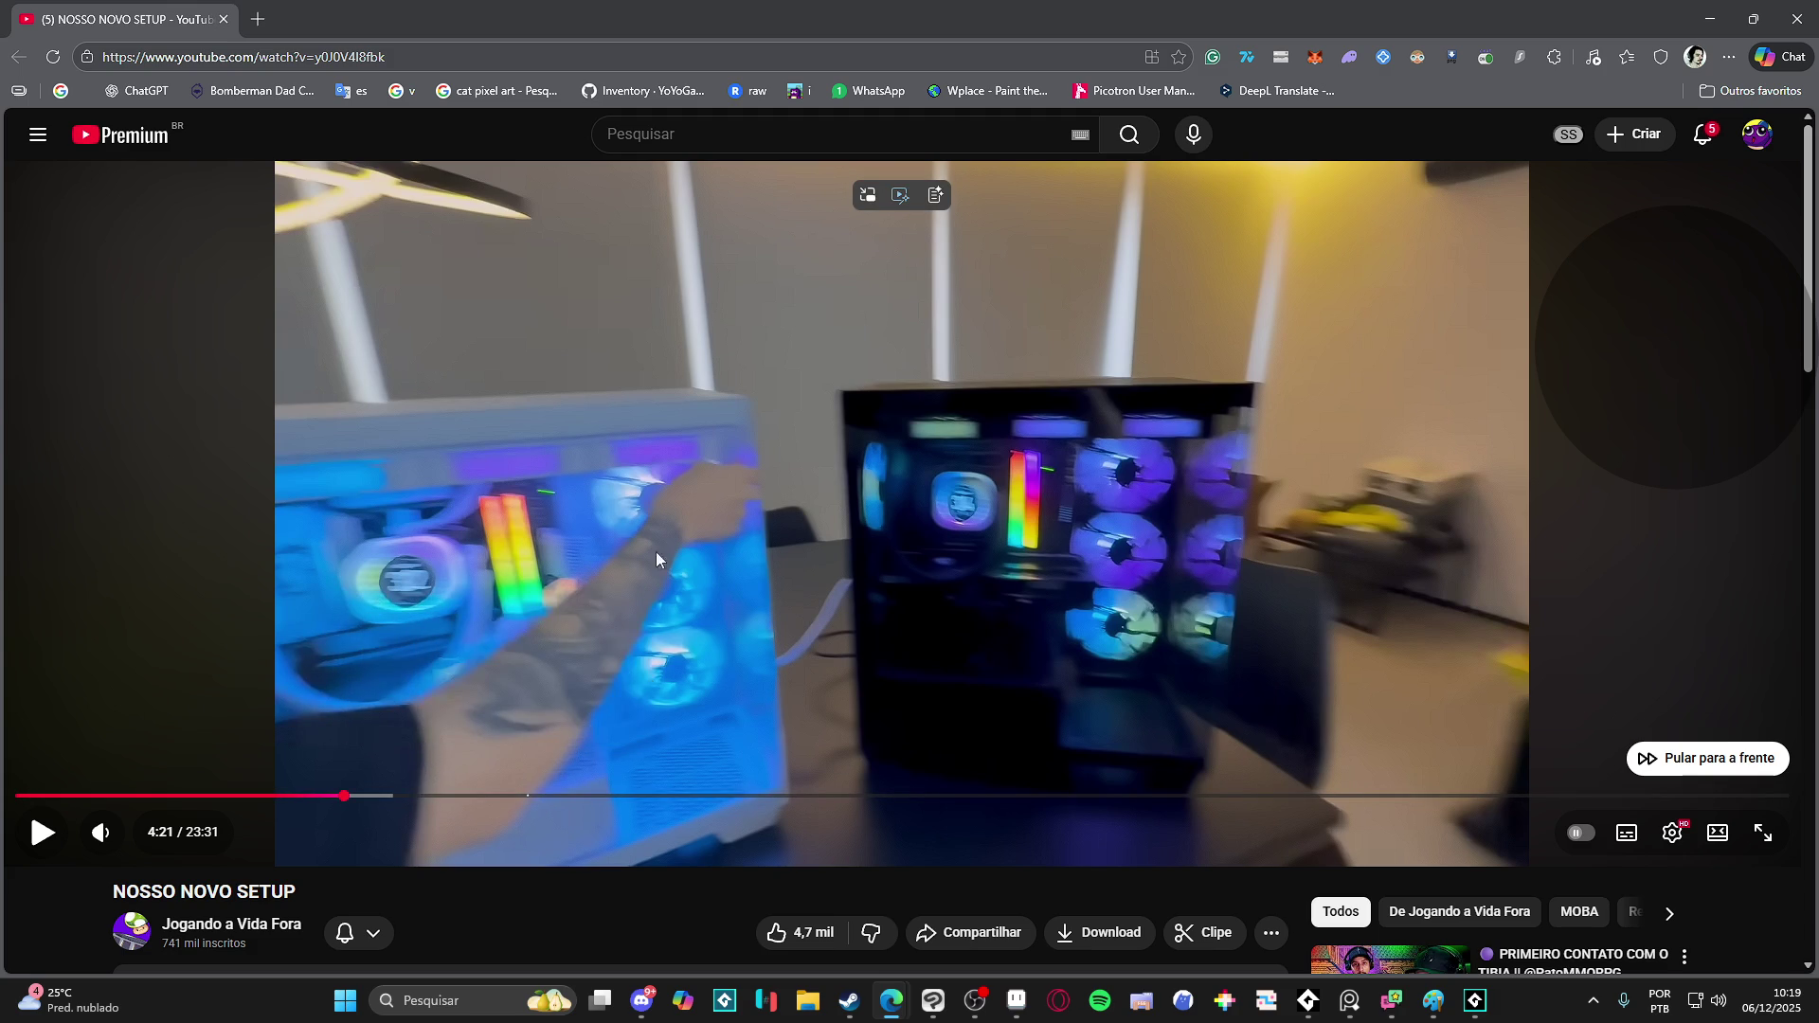
left_click(780, 554)
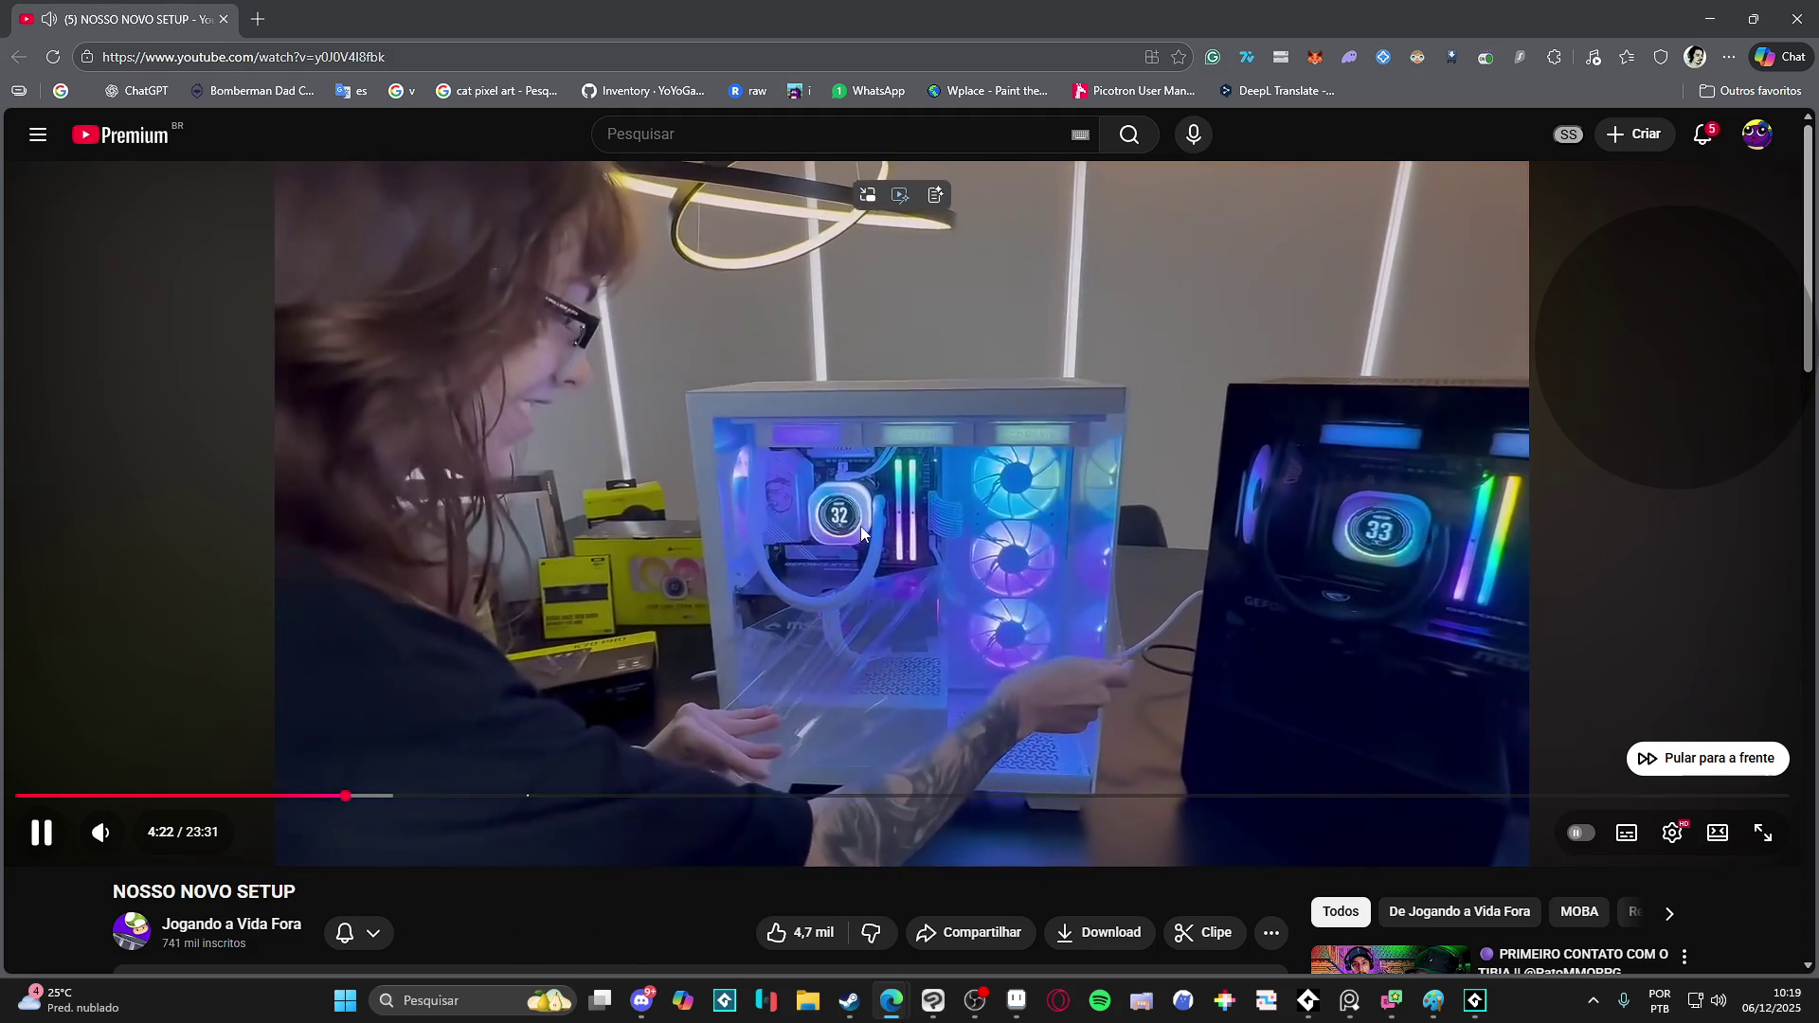
left_click(1127, 311)
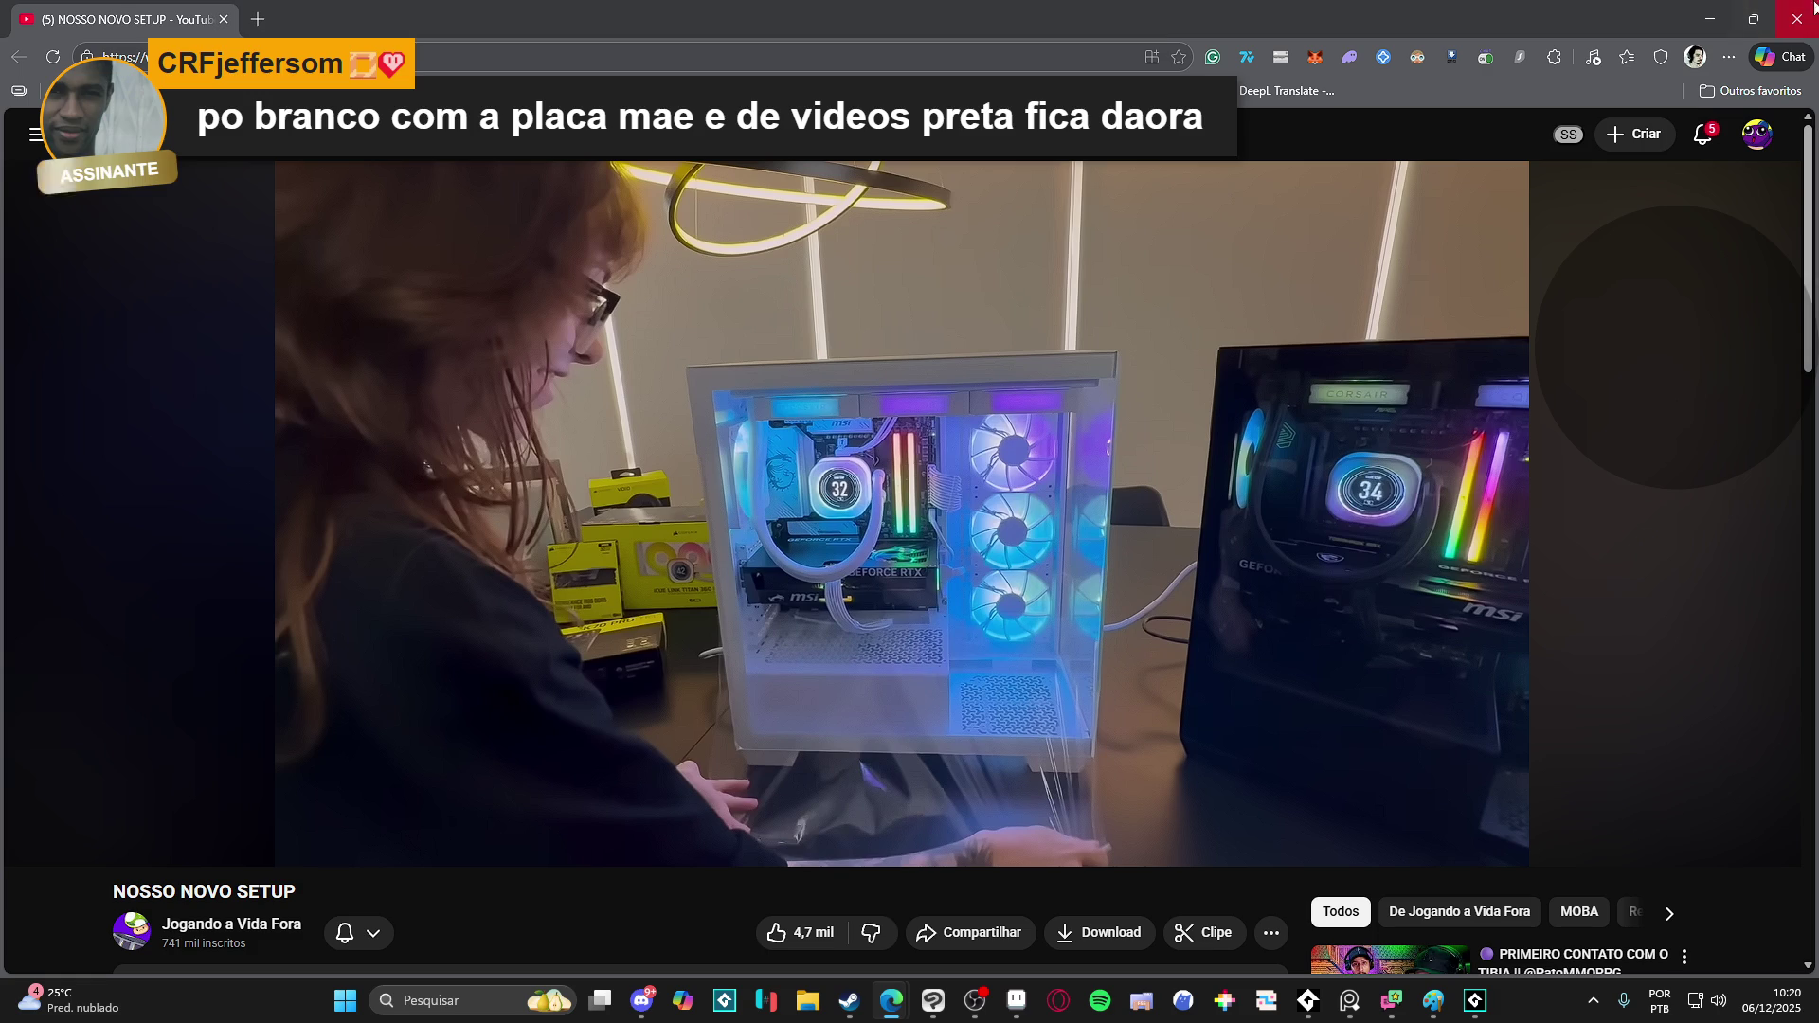
key("alt+Tab")
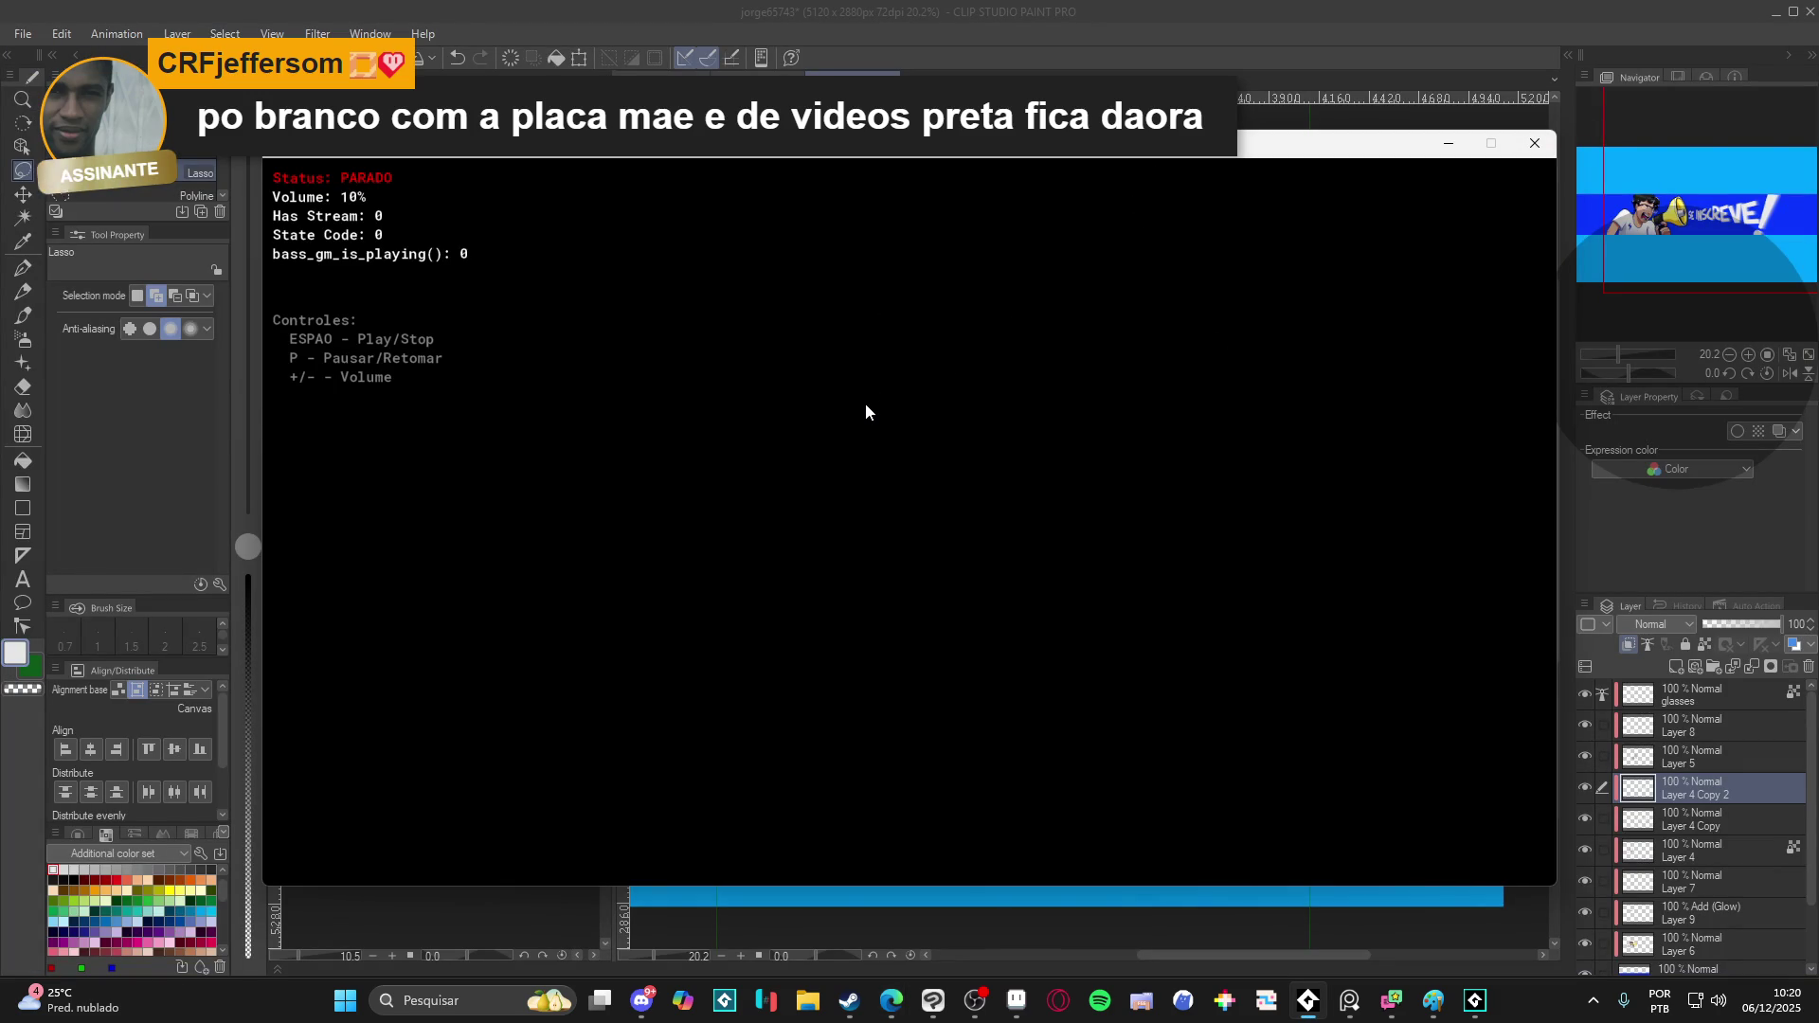
- Start the console player's music with Space and minimize it to reveal the banner
key("space")
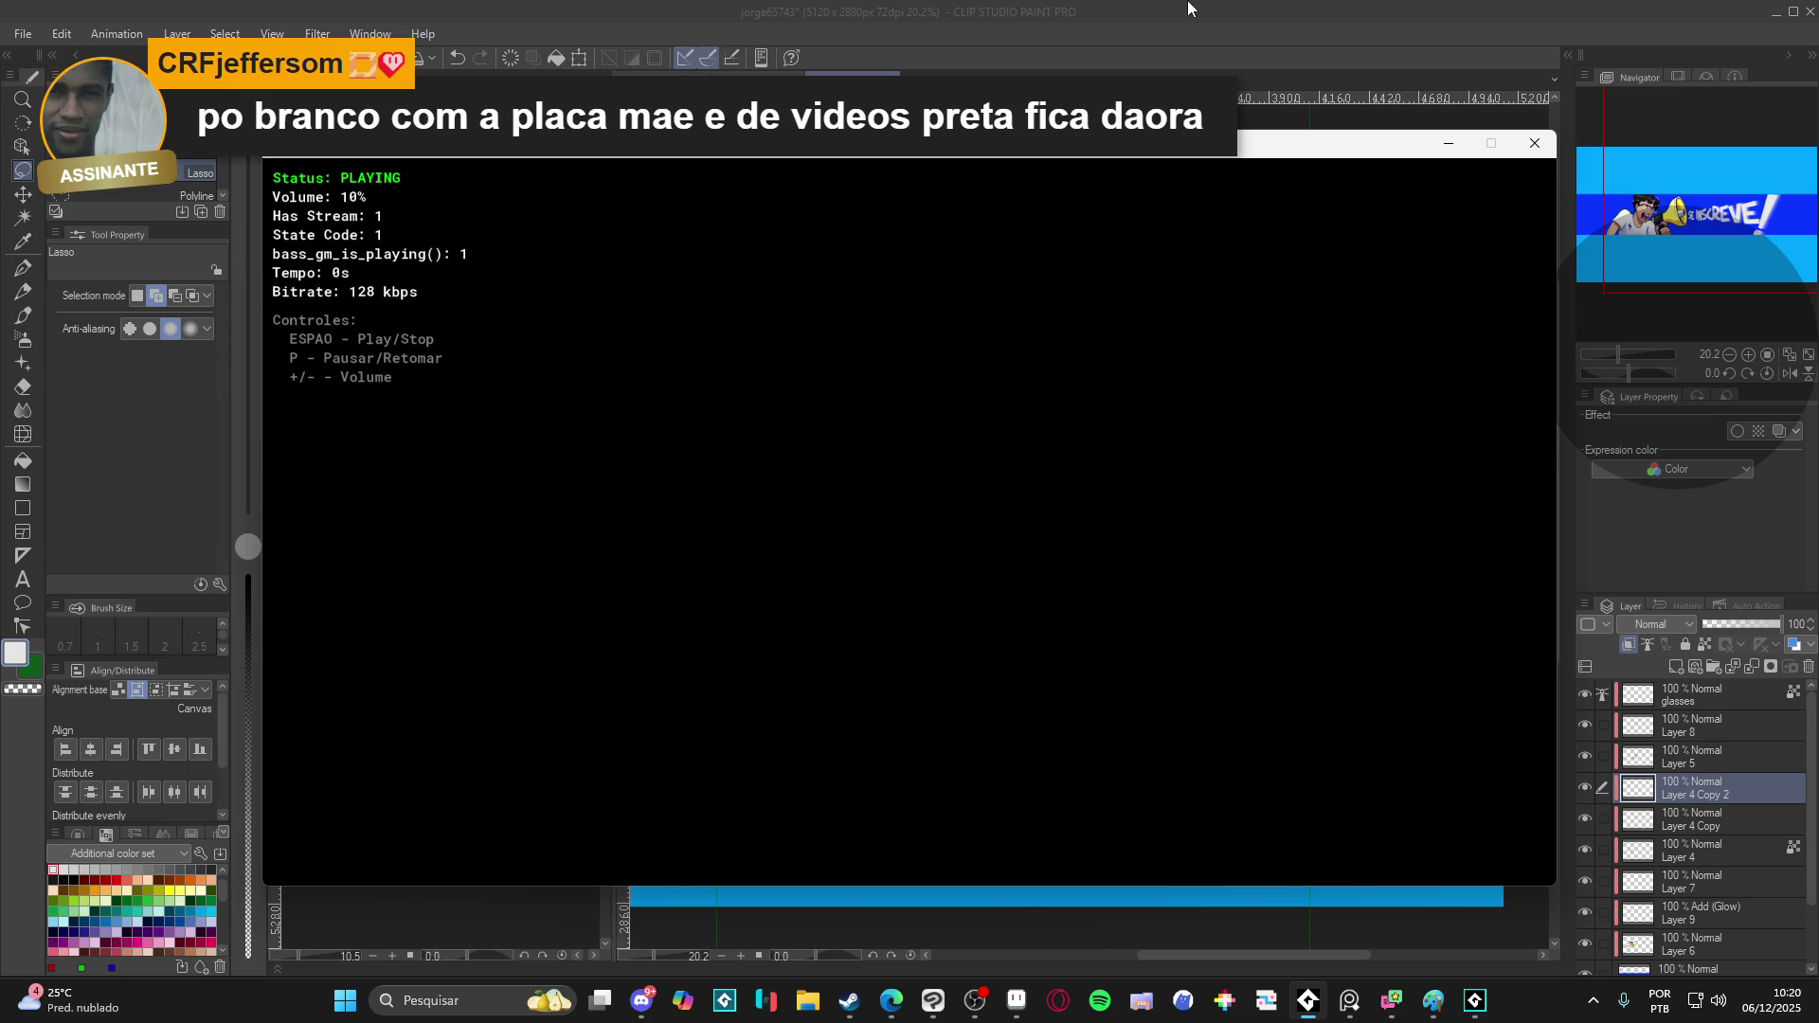
left_click(1189, 9)
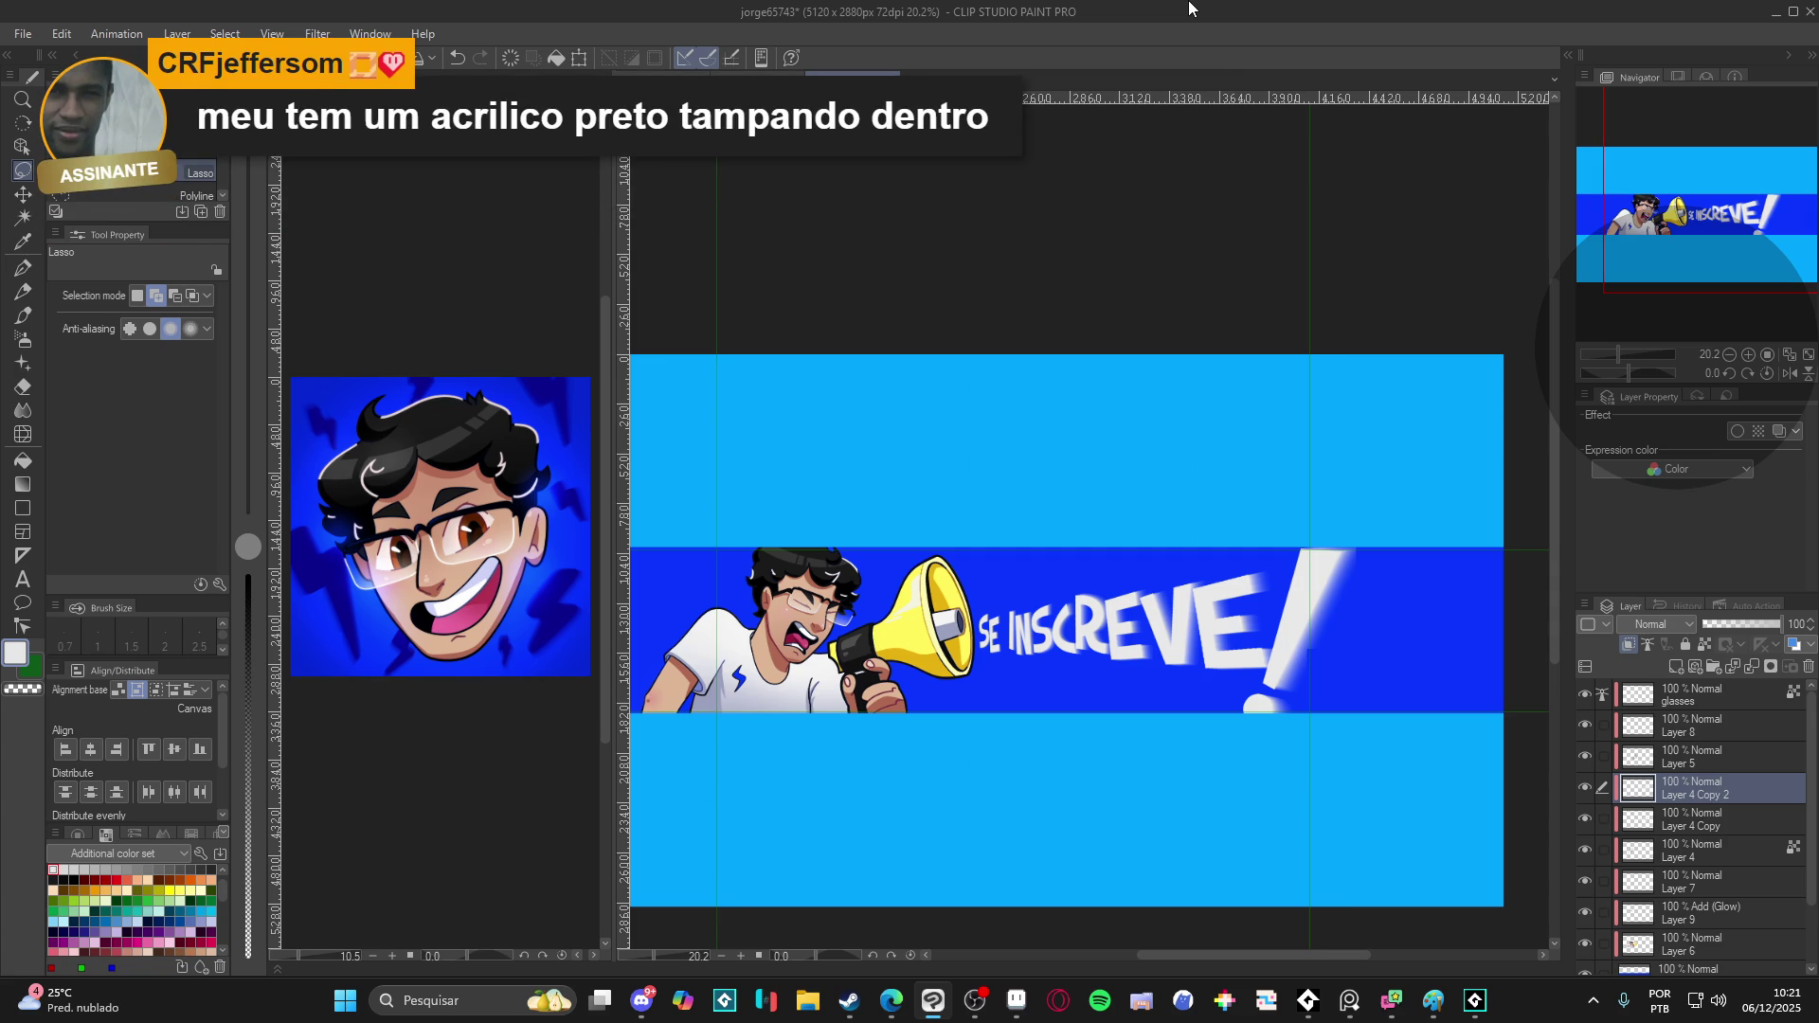
left_click(973, 1012)
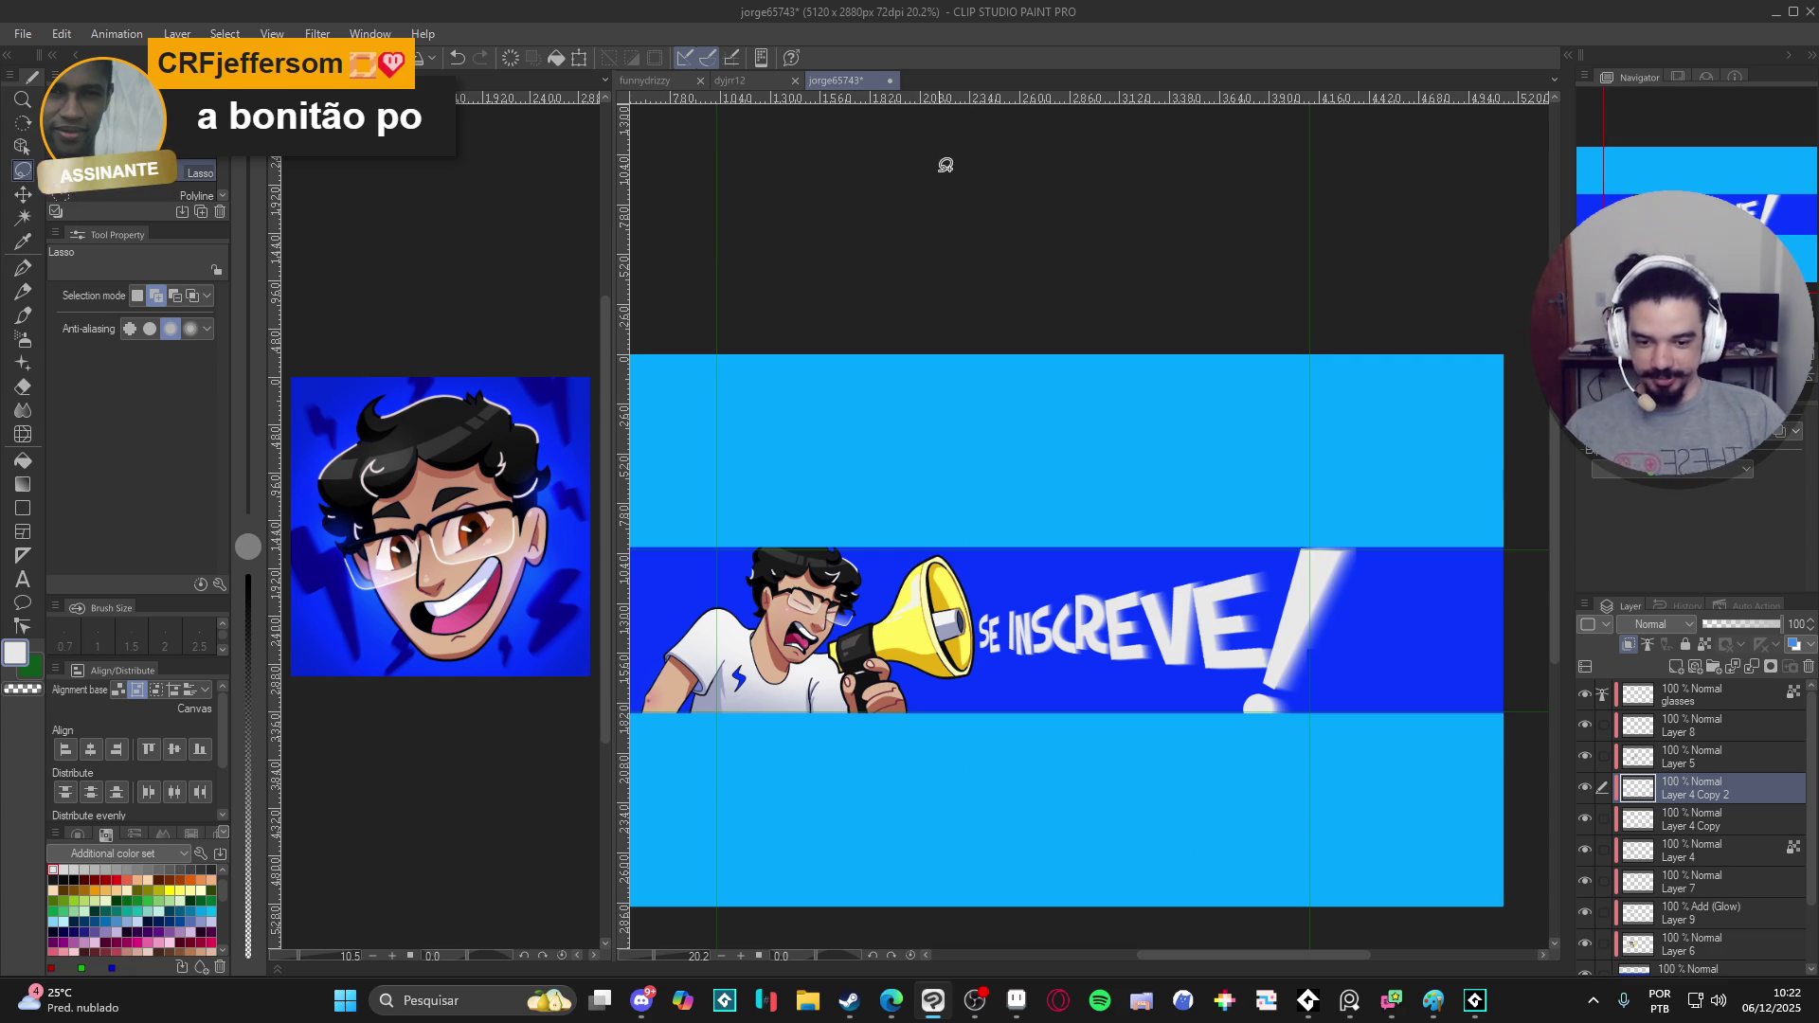
scroll(1031, 516, "up", 1)
scroll(1189, 690, "up", 1)
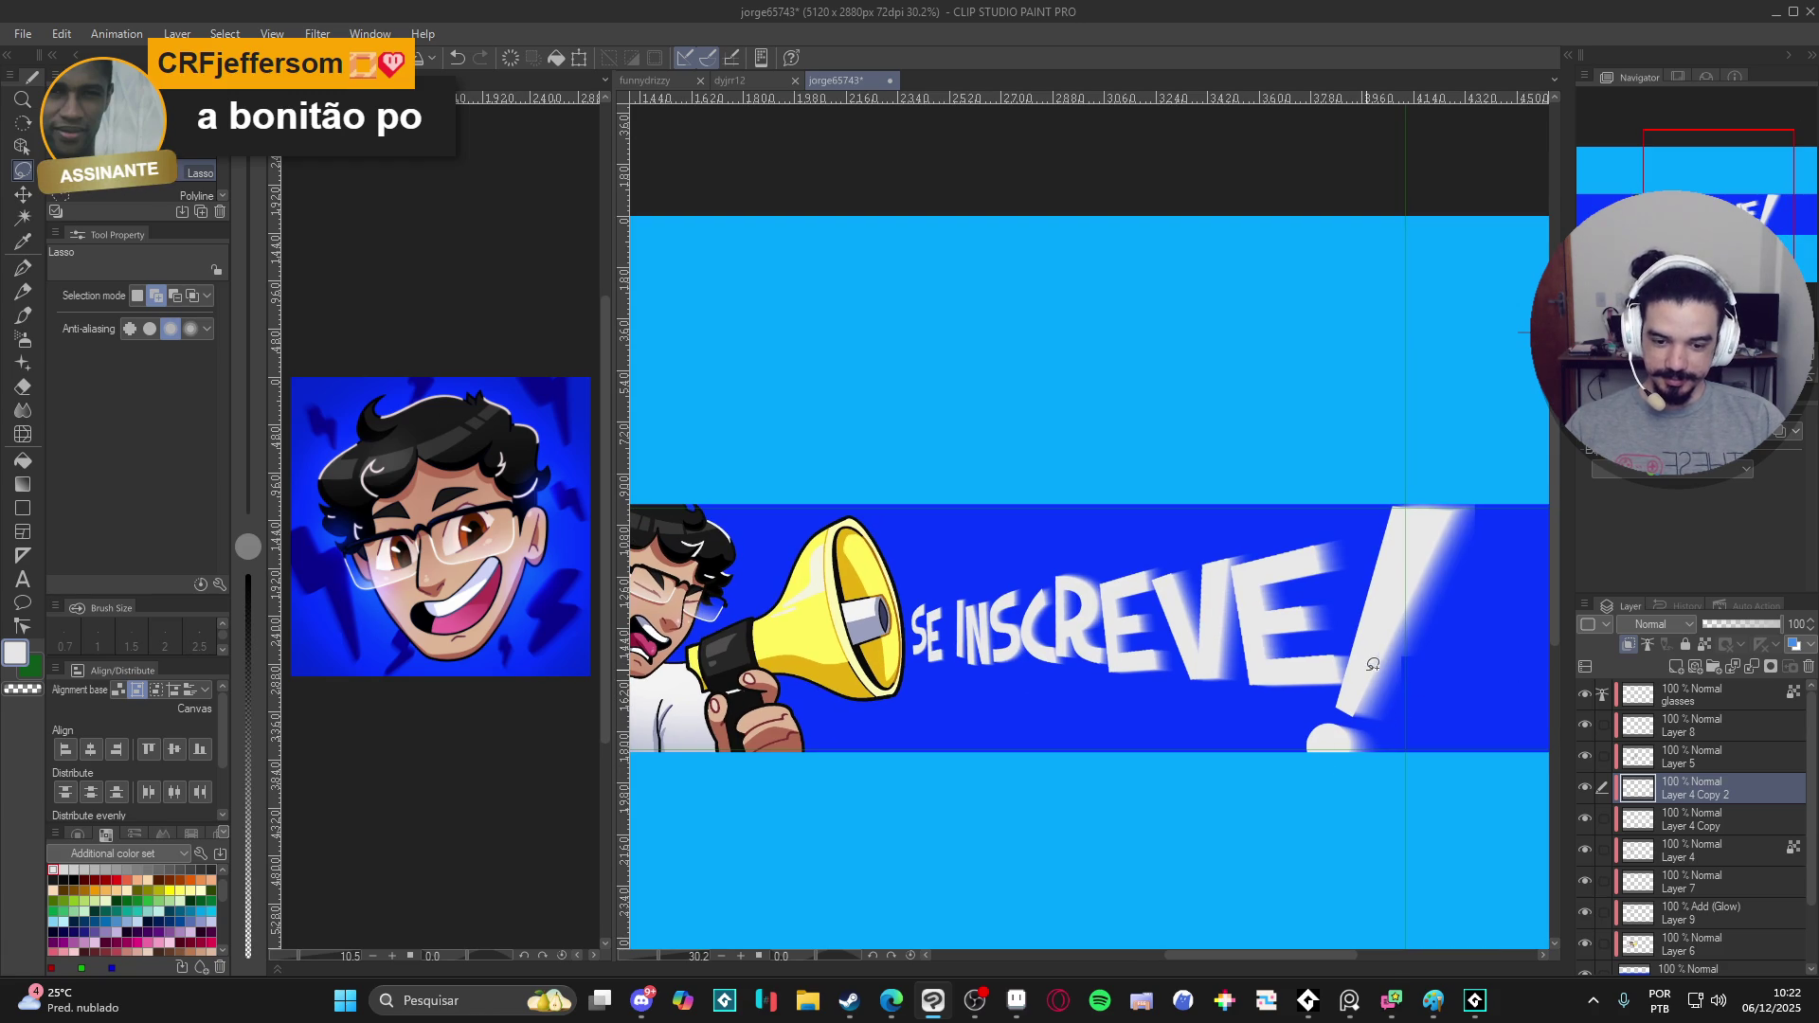
scroll(1245, 668, "down", 1)
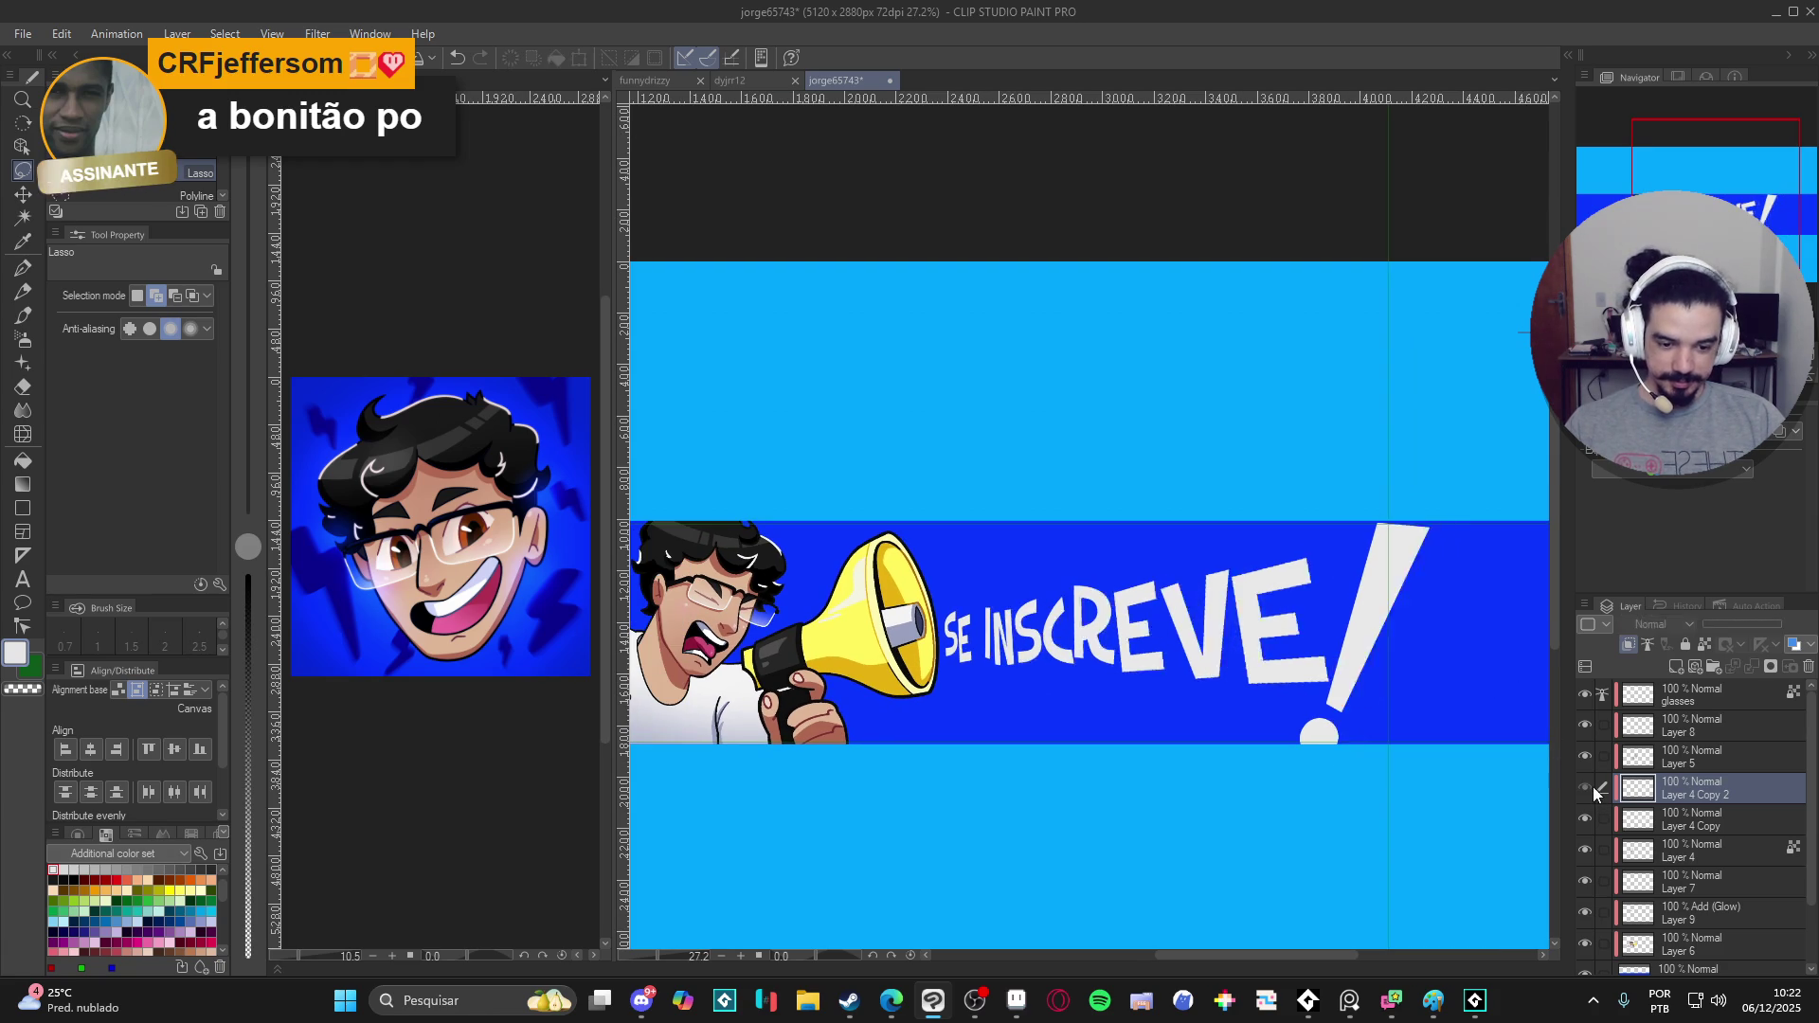
- Toggle the blurred lettering layer's visibility a few times to compare the effect
left_click(1588, 821)
left_click(1589, 819)
left_click(1589, 820)
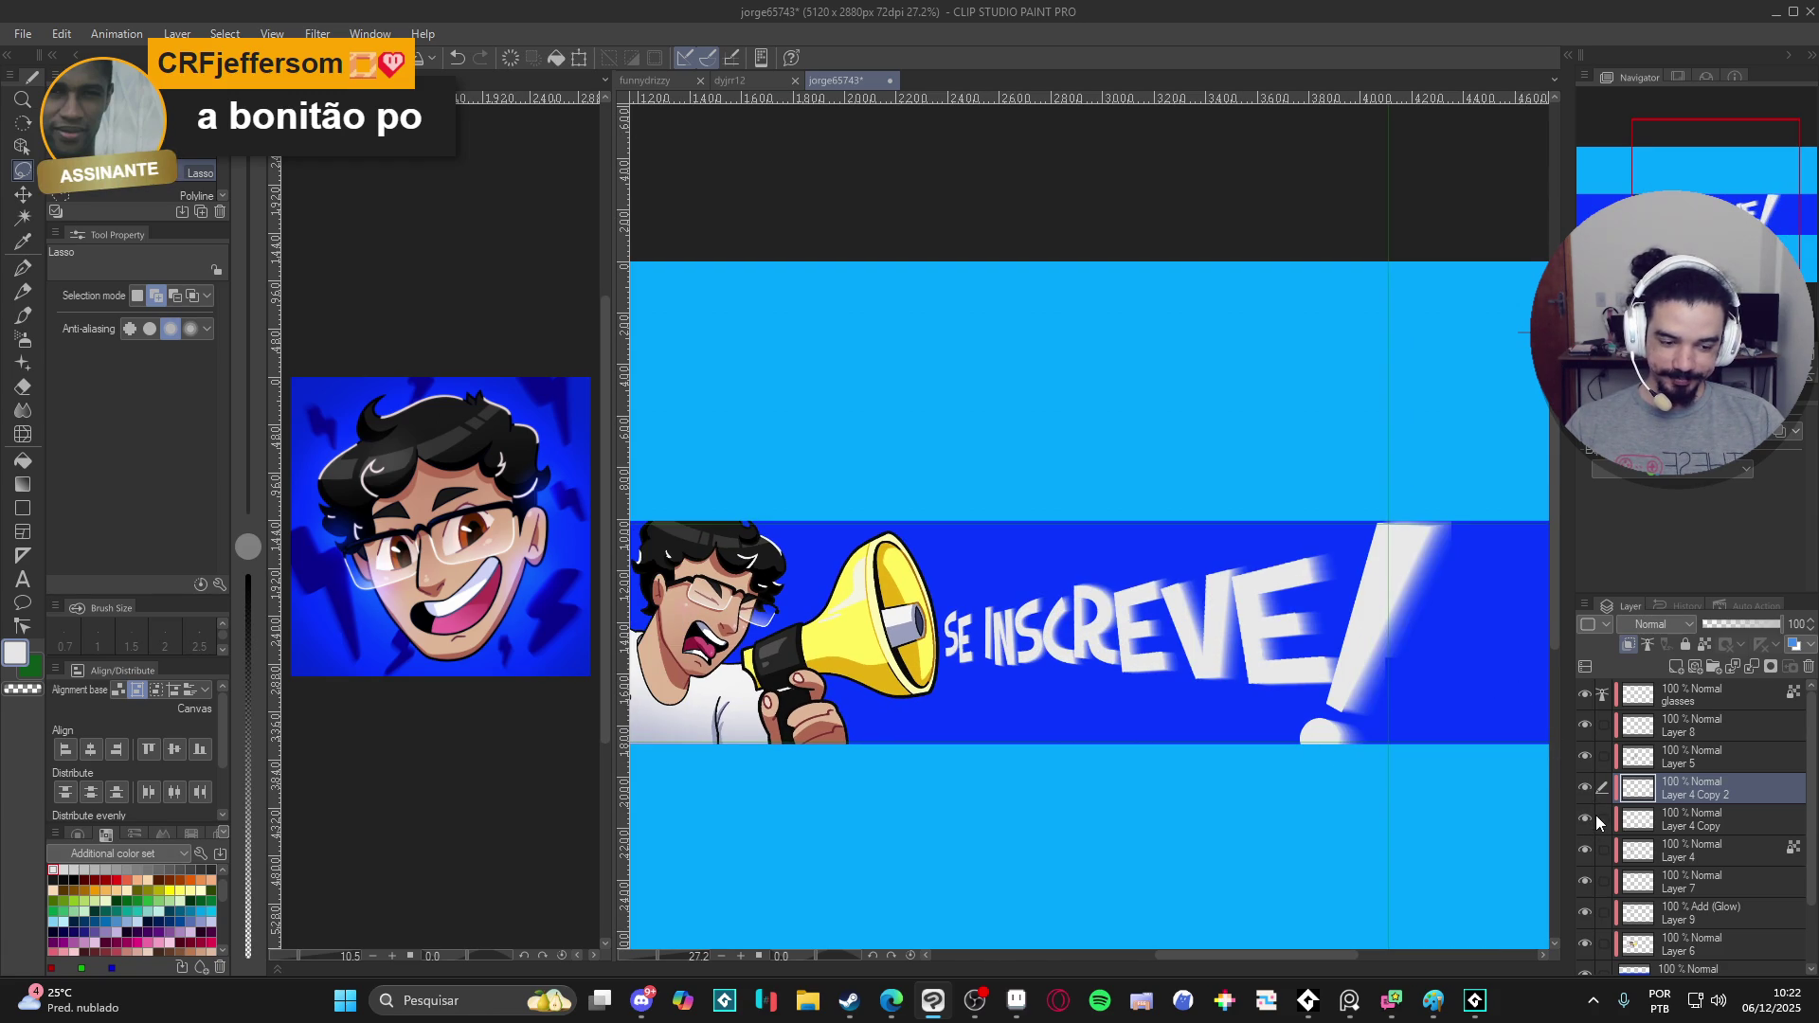
left_click(1585, 822)
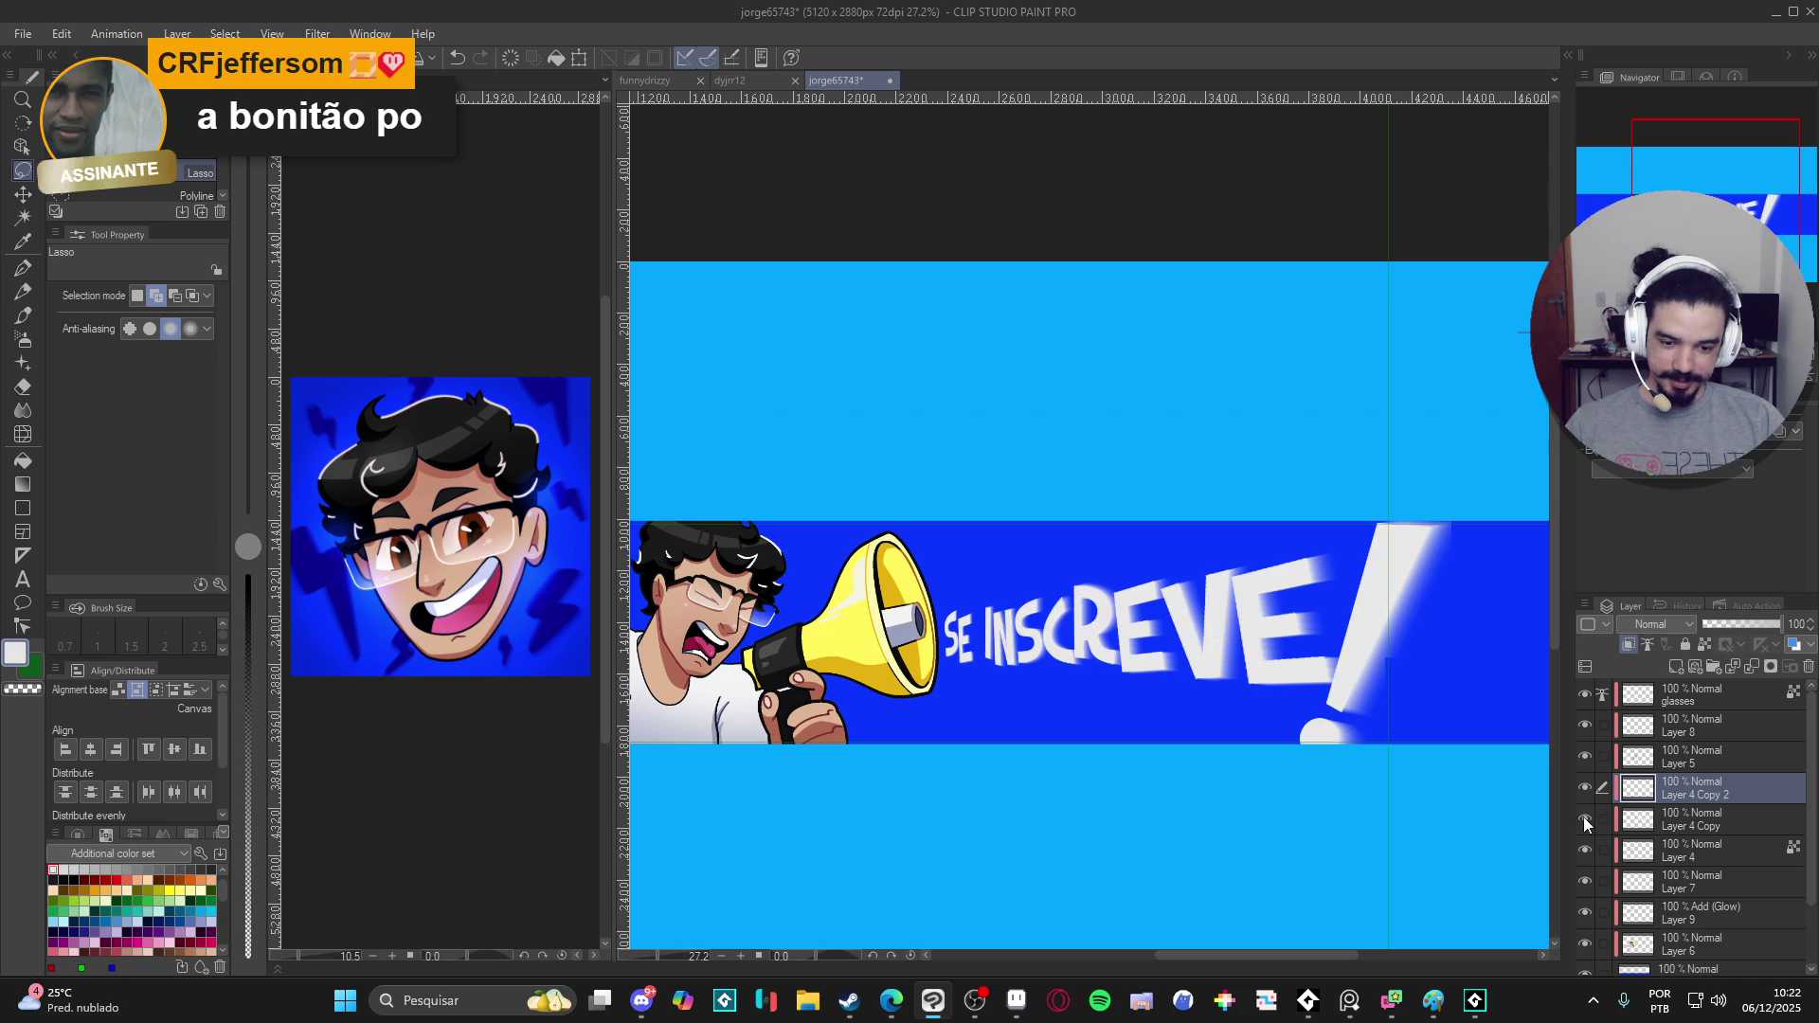
left_click(1584, 822)
- Duplicate the blurred lettering layer, nudge it with Move layer, and switch to Fill
right_click(1700, 822)
left_click(1718, 475)
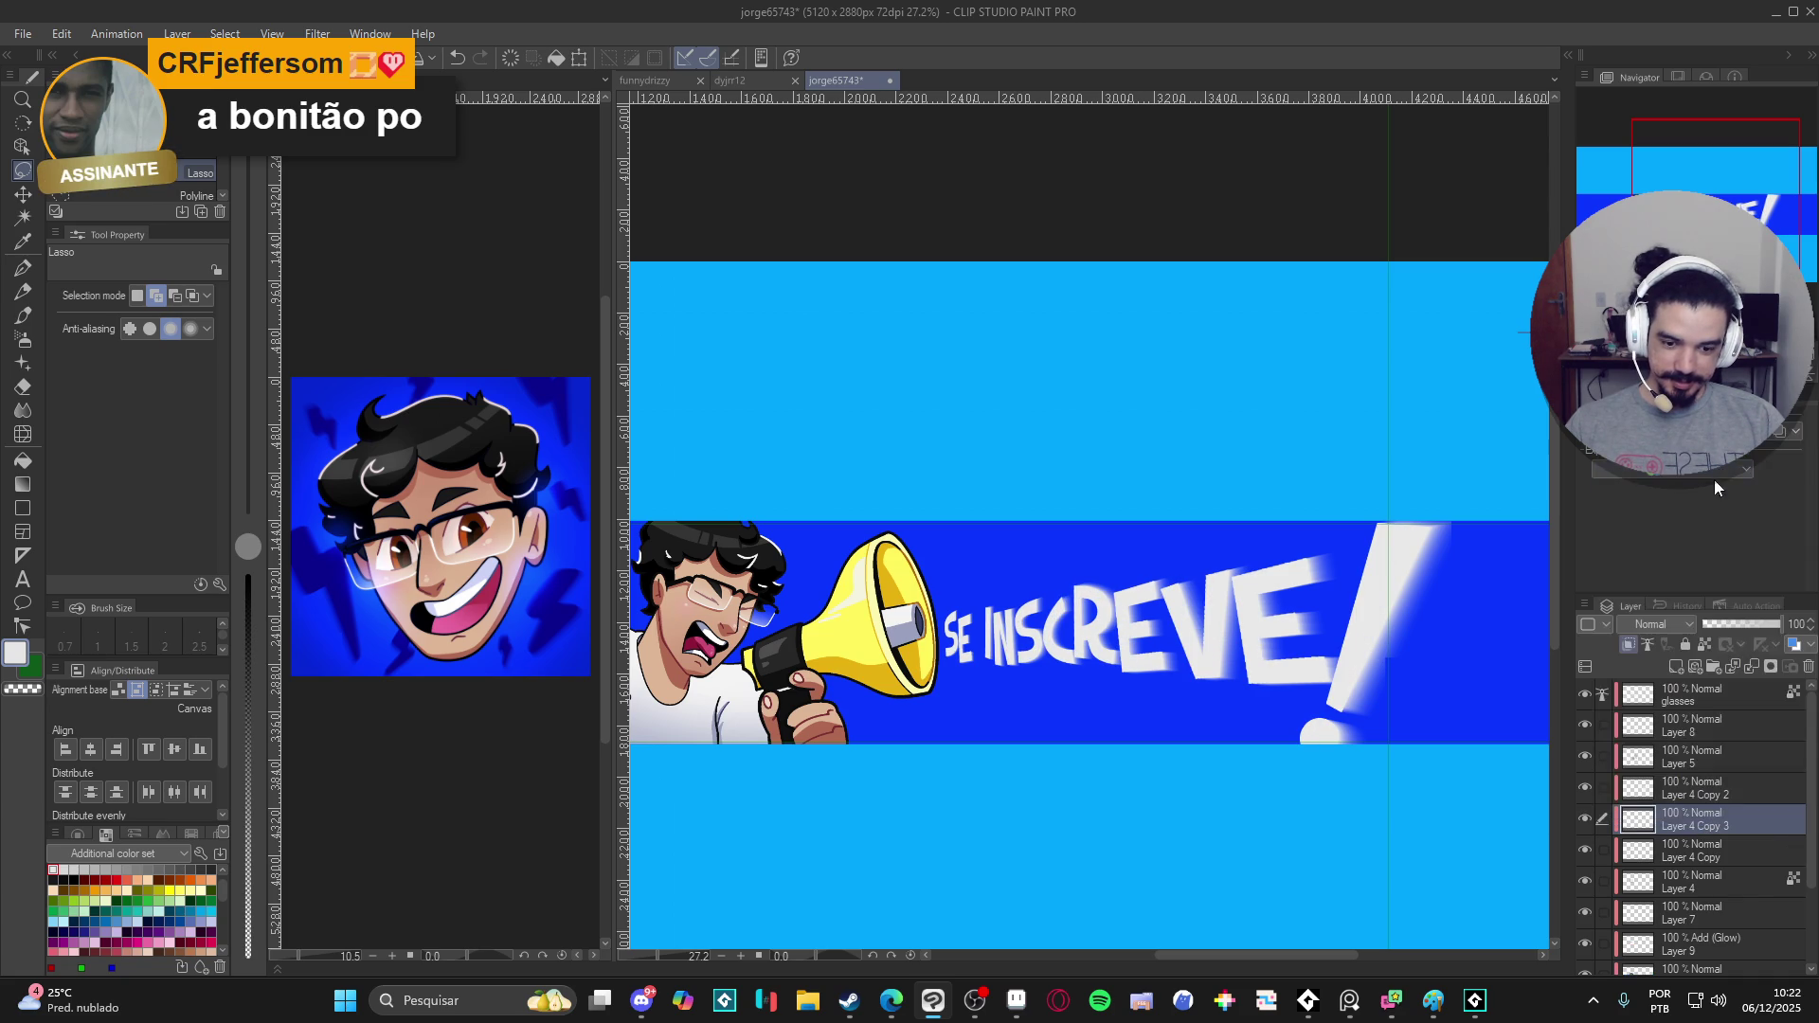
key("k")
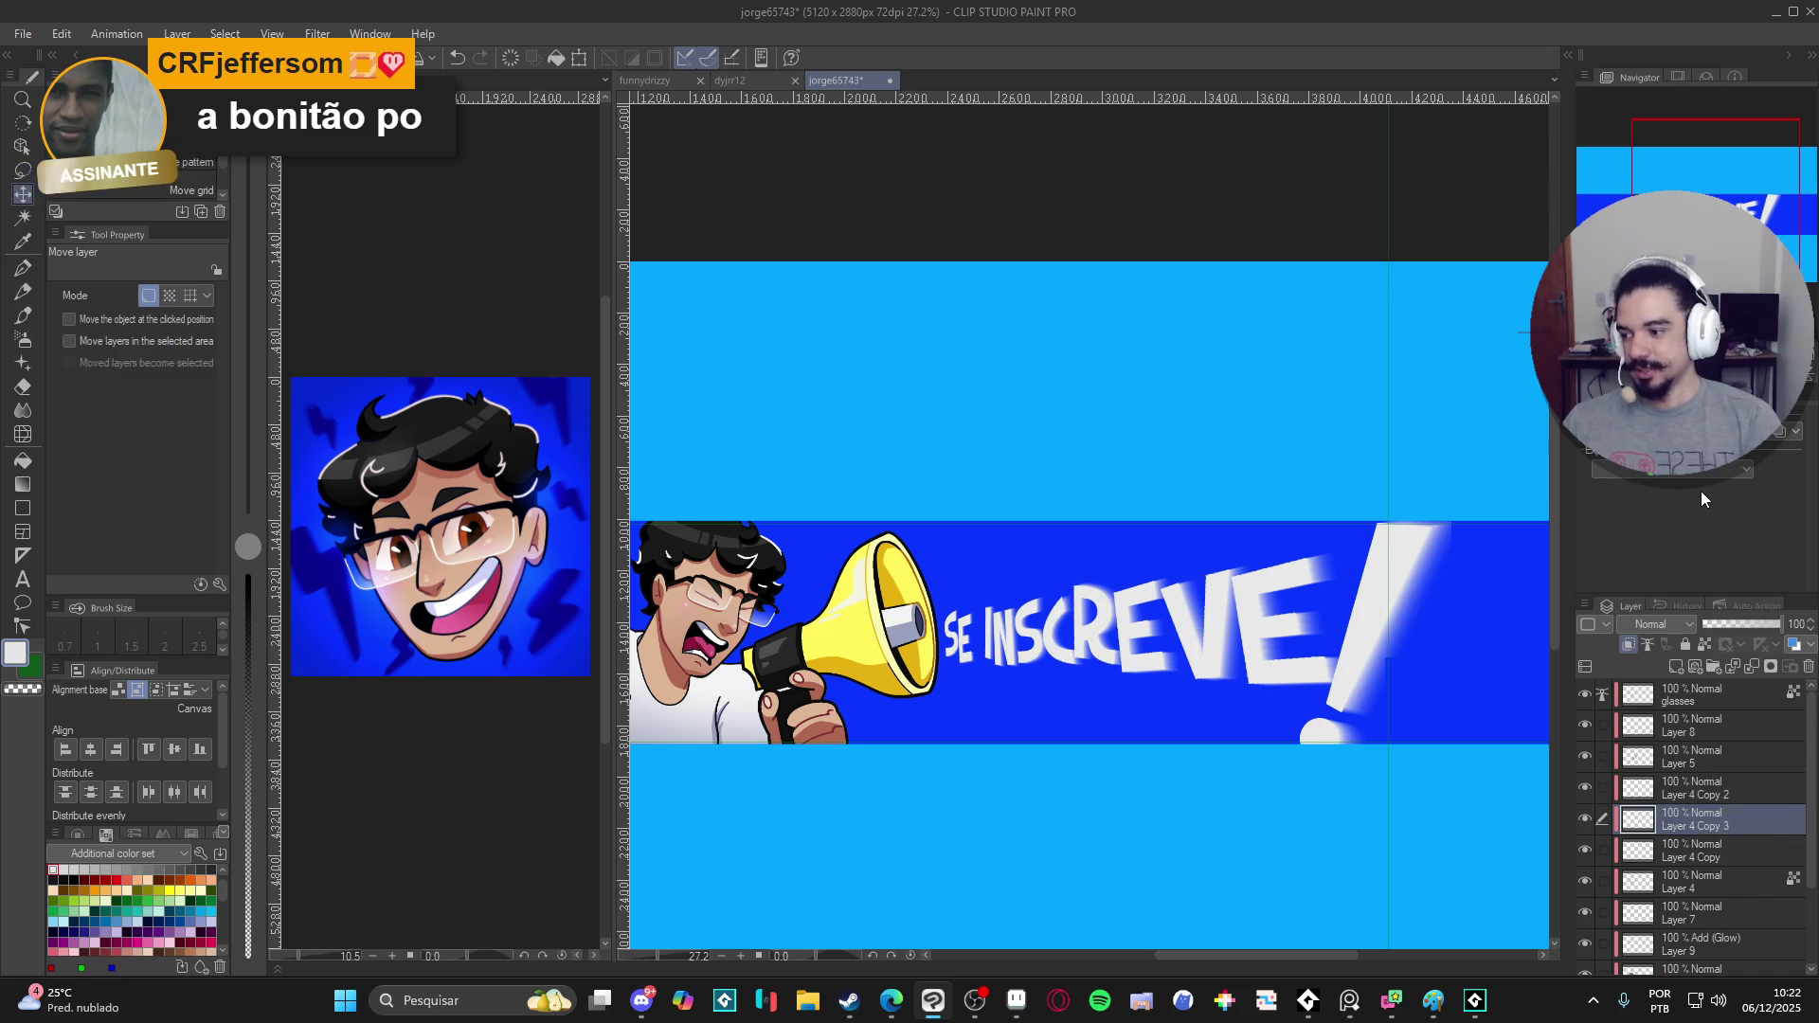
left_click_drag(1485, 610, 1462, 611)
key("g")
key("g")
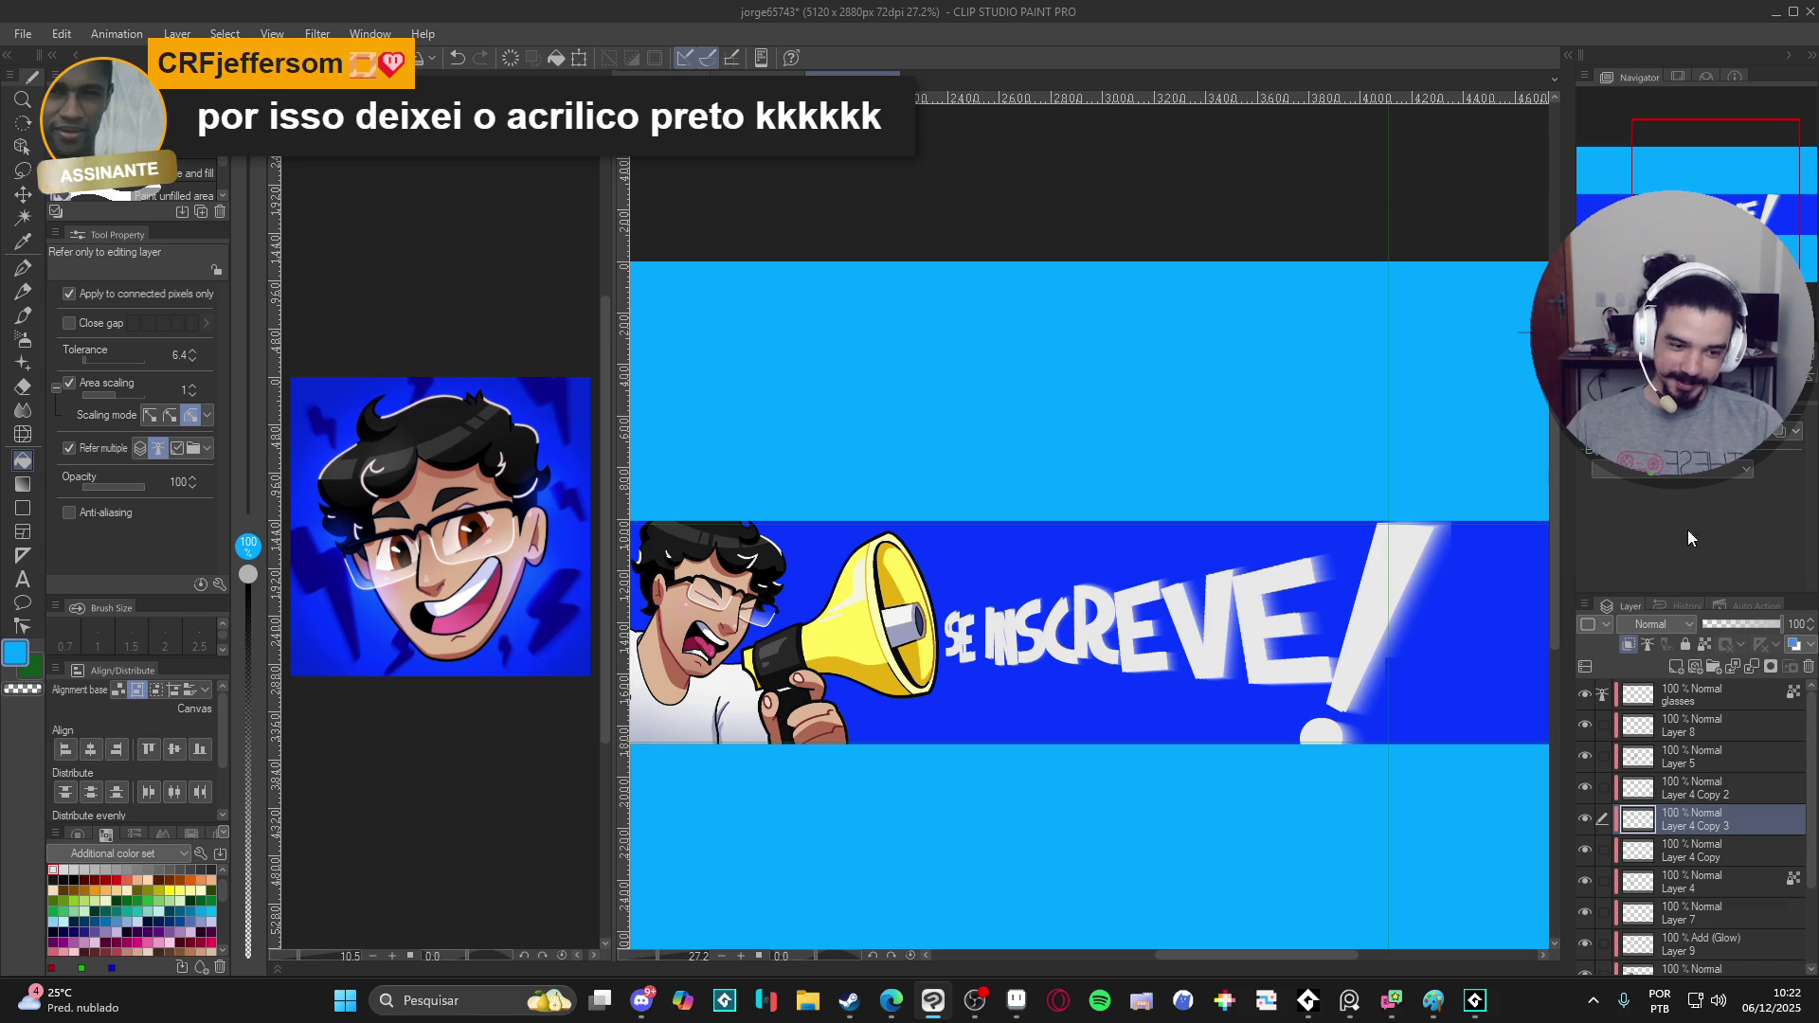
- Set the copy to Add (Glow) blend mode with a cyan Layer Color tint
left_click(1641, 625)
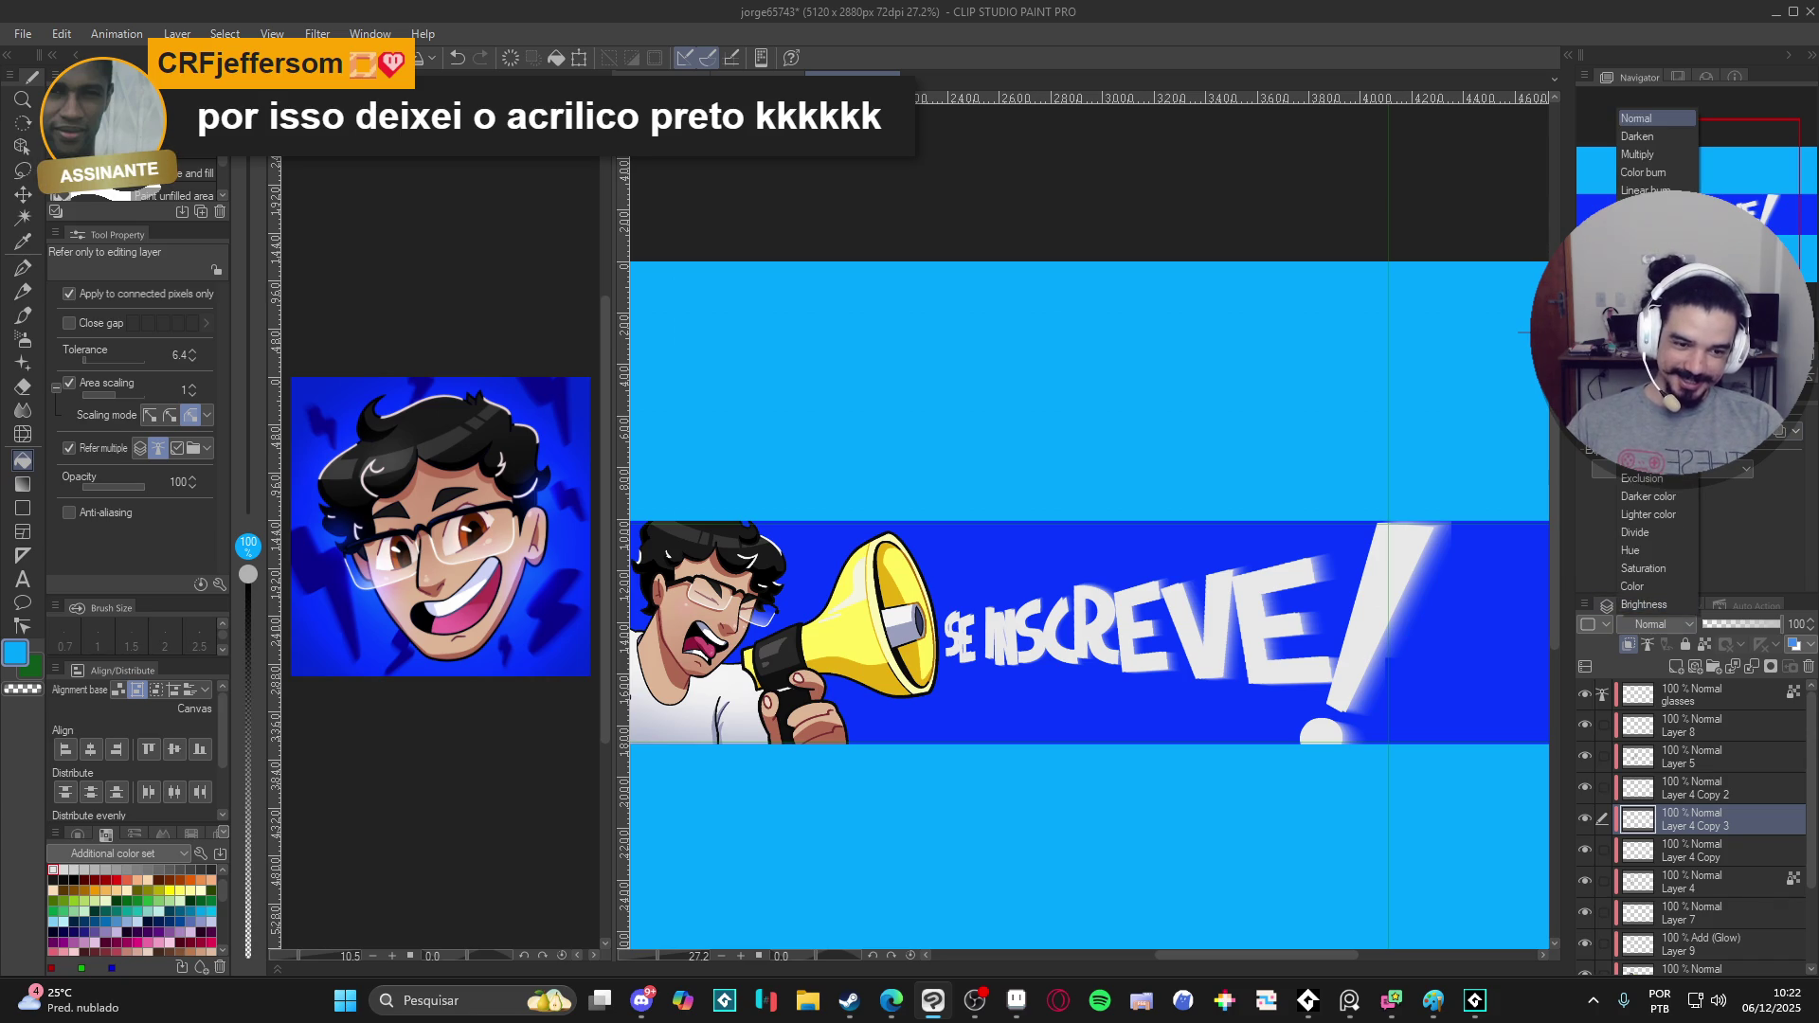
left_click(1656, 331)
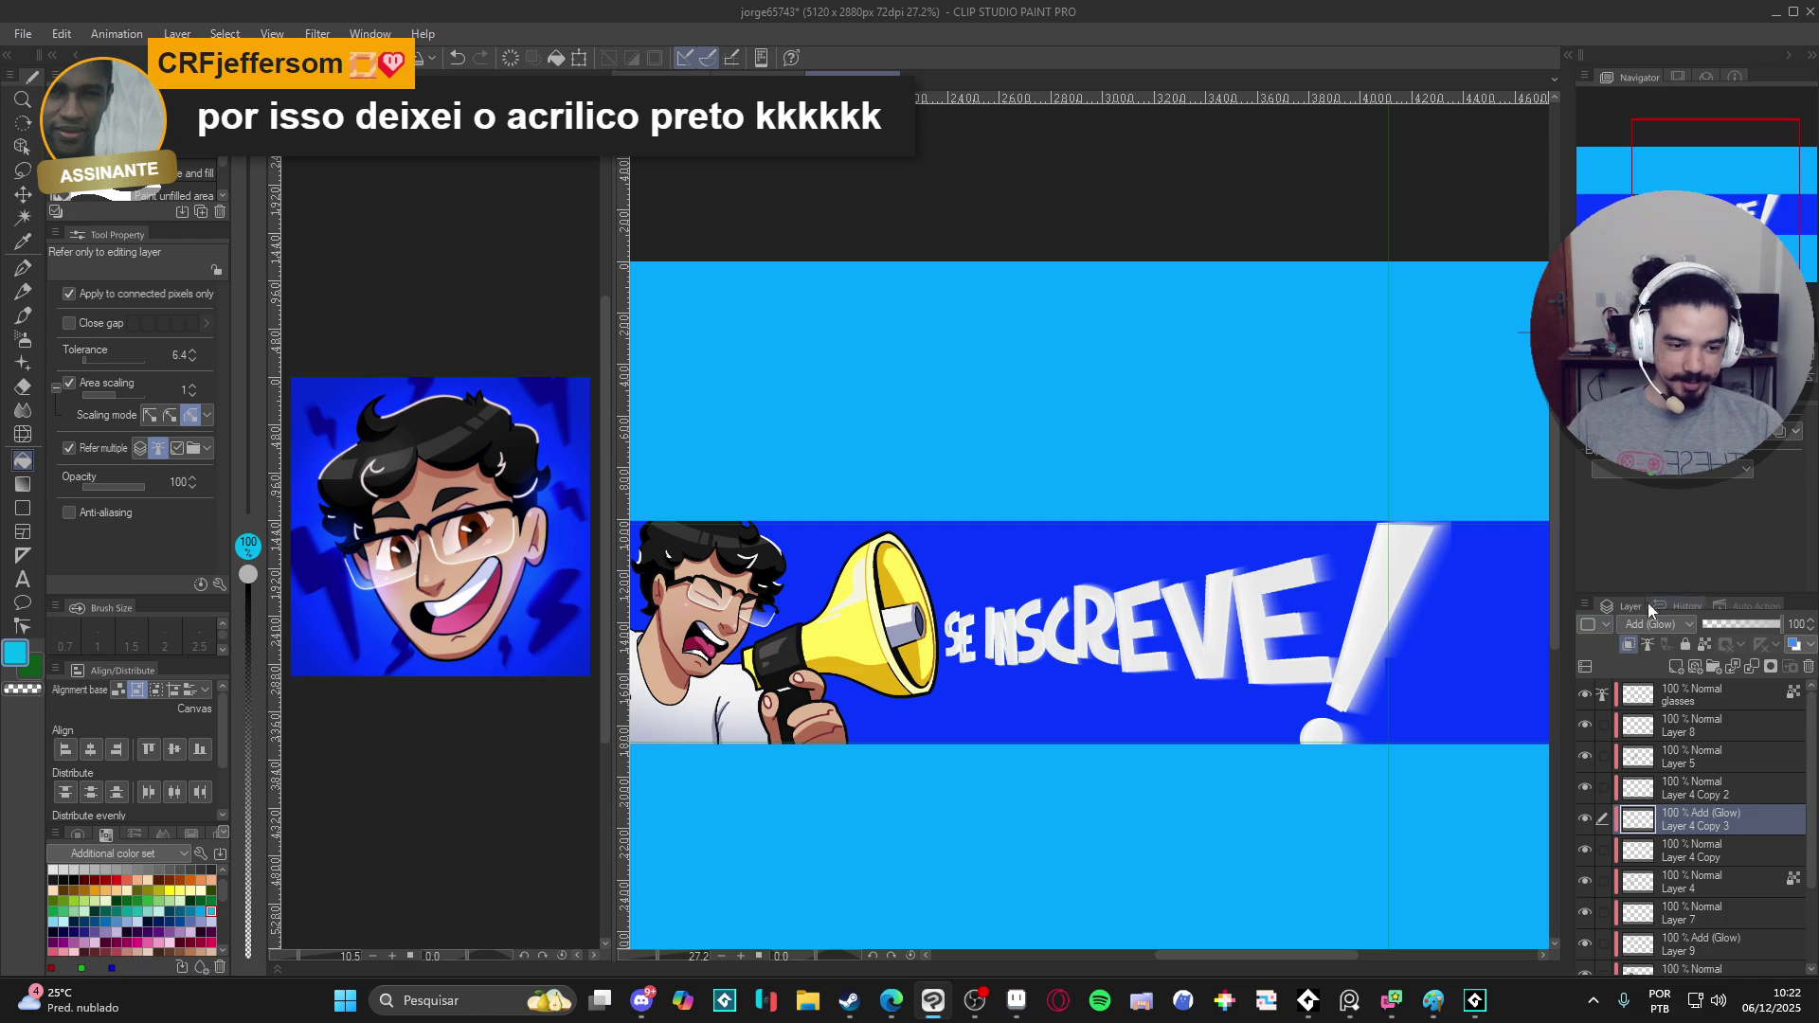
left_click(1784, 442)
left_click(1793, 476)
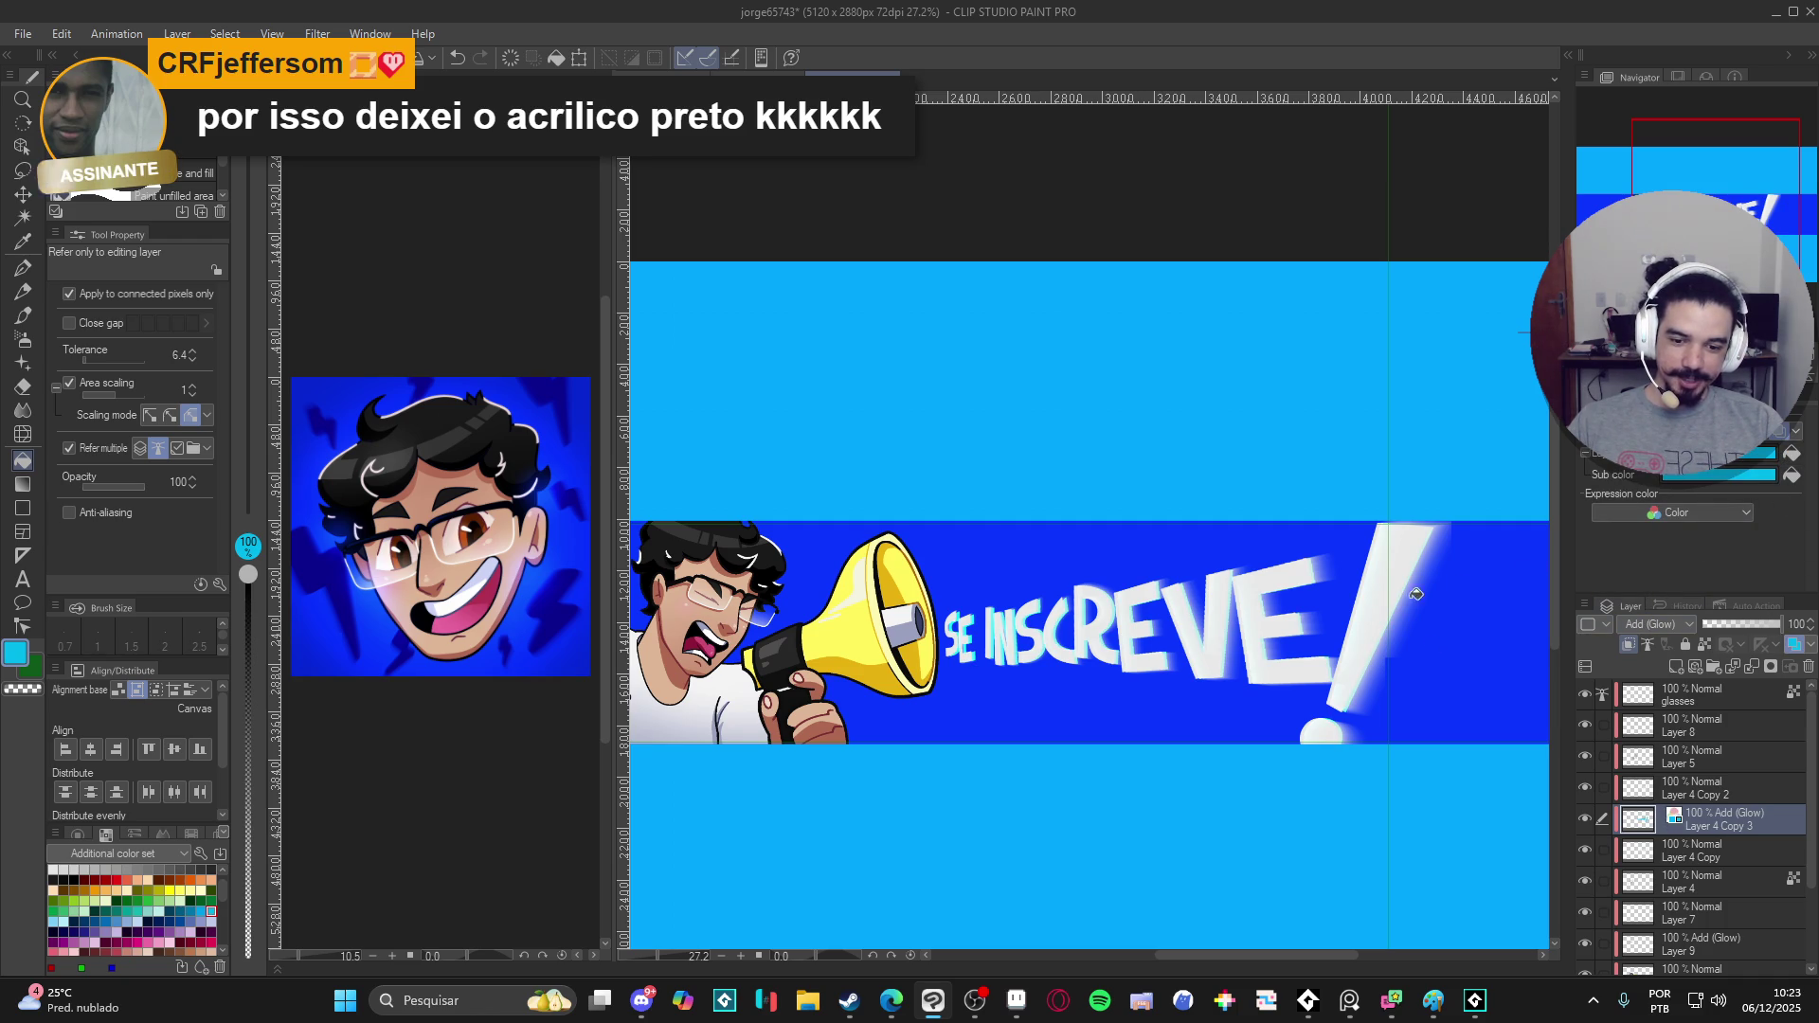
- Lower the glow layer's opacity to about 43% and move it up just below Layer 8
key("k")
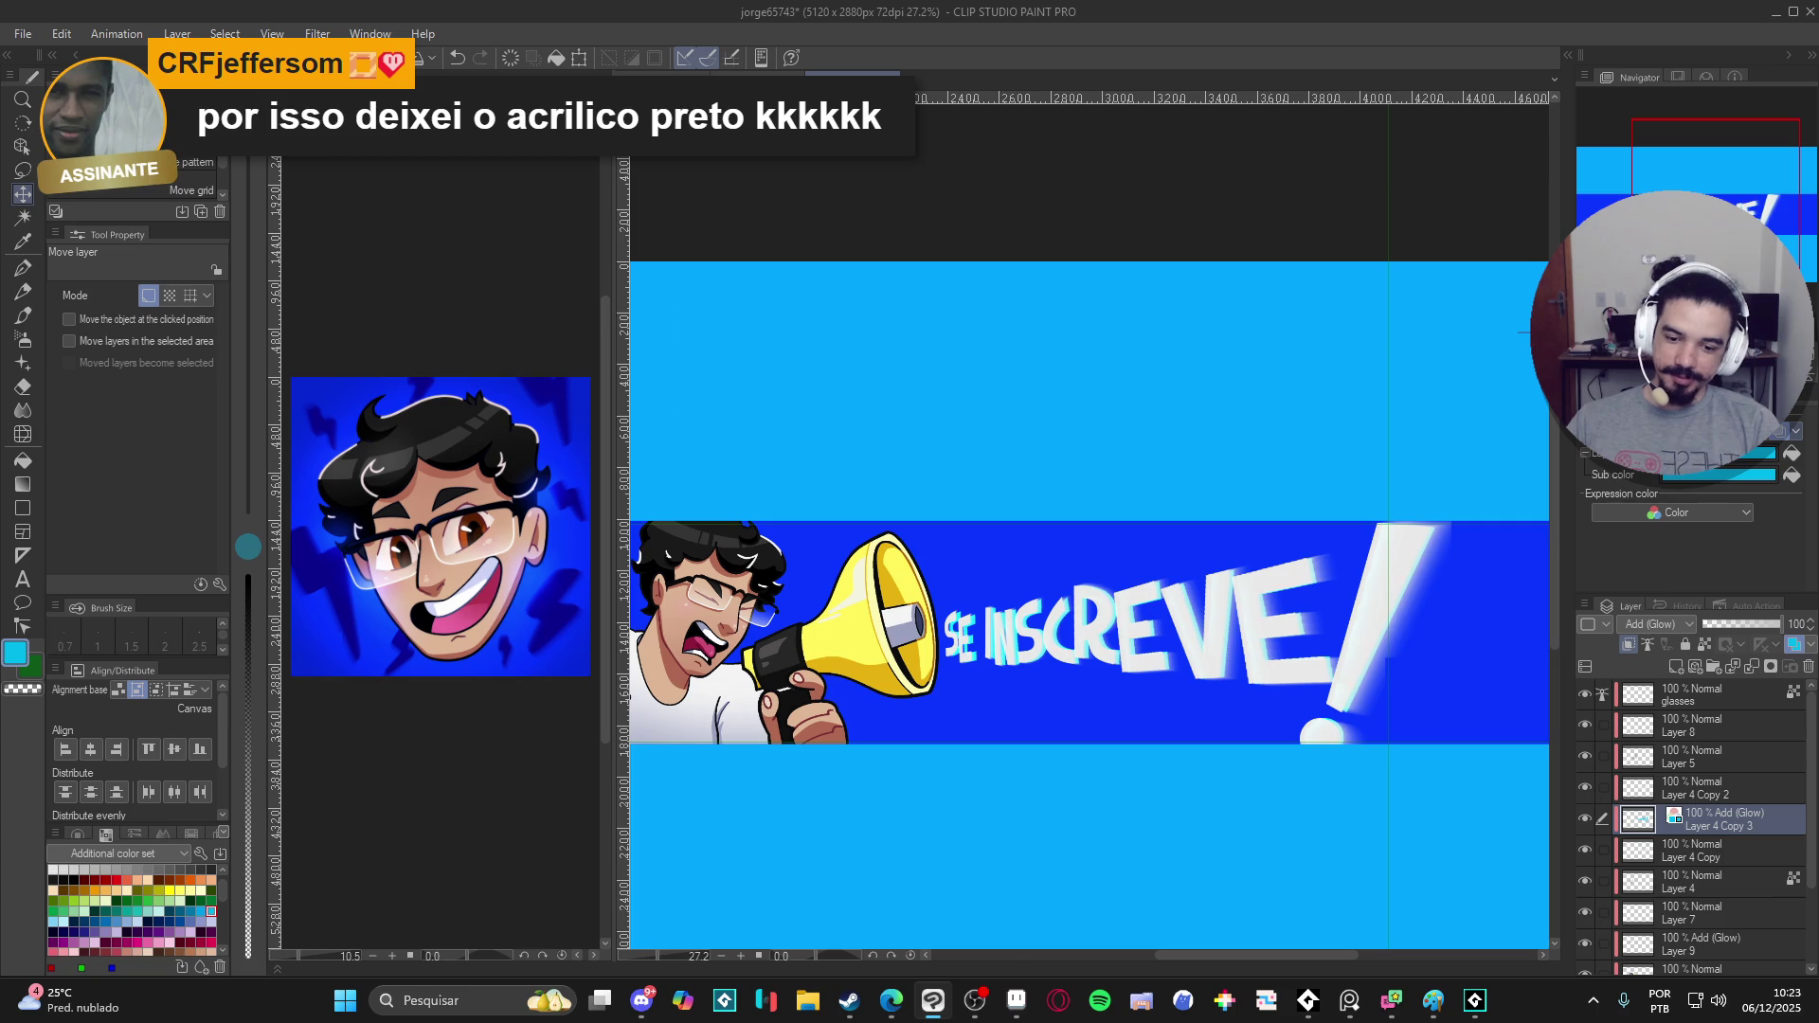
left_click_drag(1733, 624, 1727, 626)
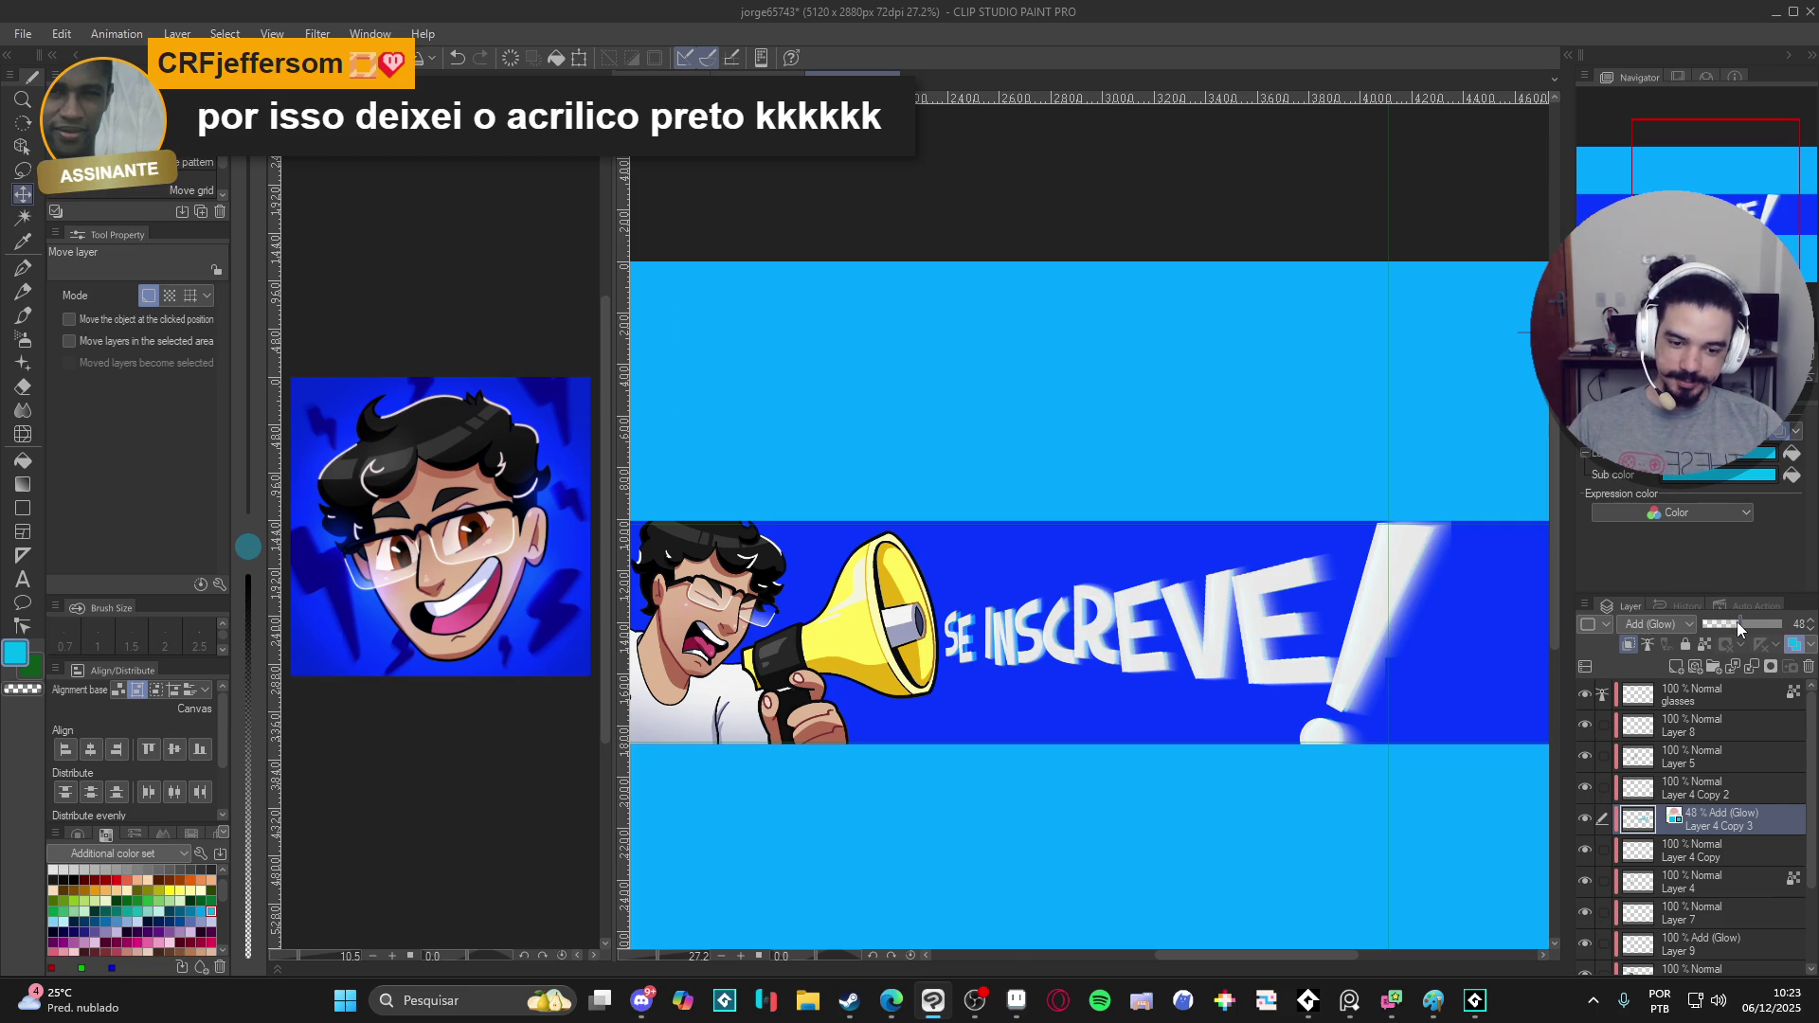
left_click_drag(1712, 825, 1731, 753)
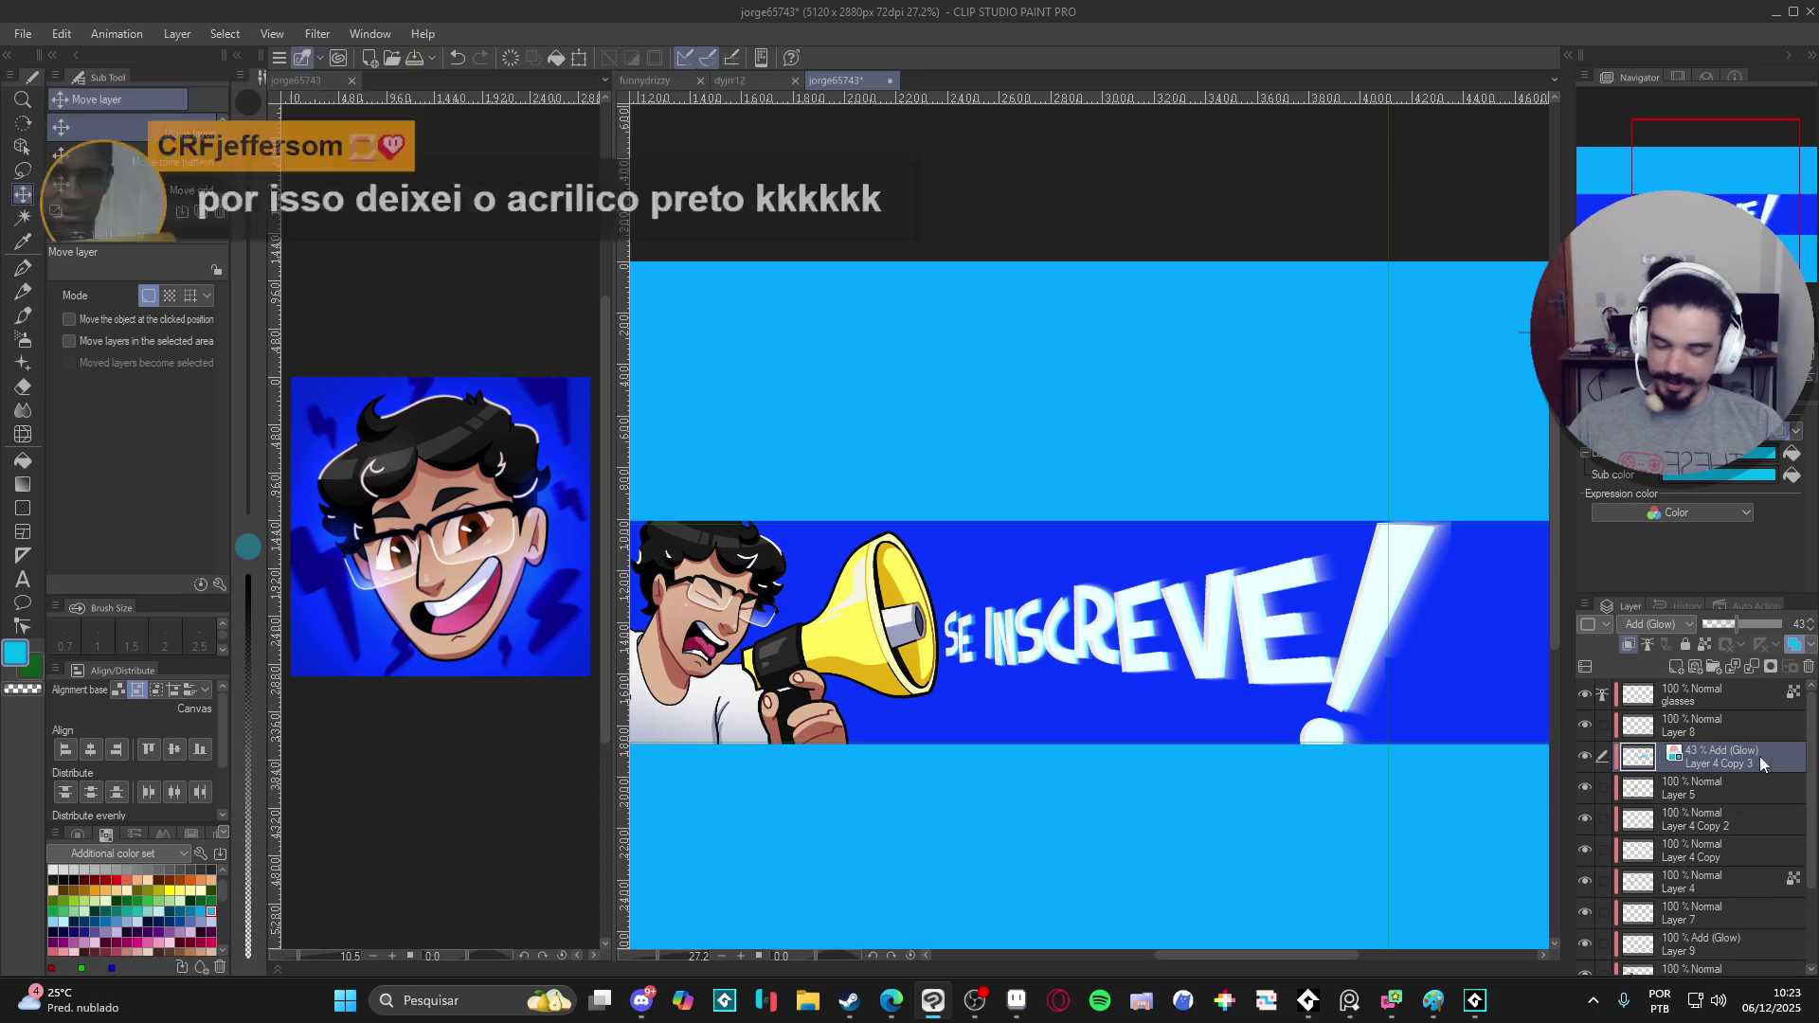
- Compare layer visibility, then duplicate Layer 4 Copy and drag the new copy lower in the stack
left_click(1587, 788)
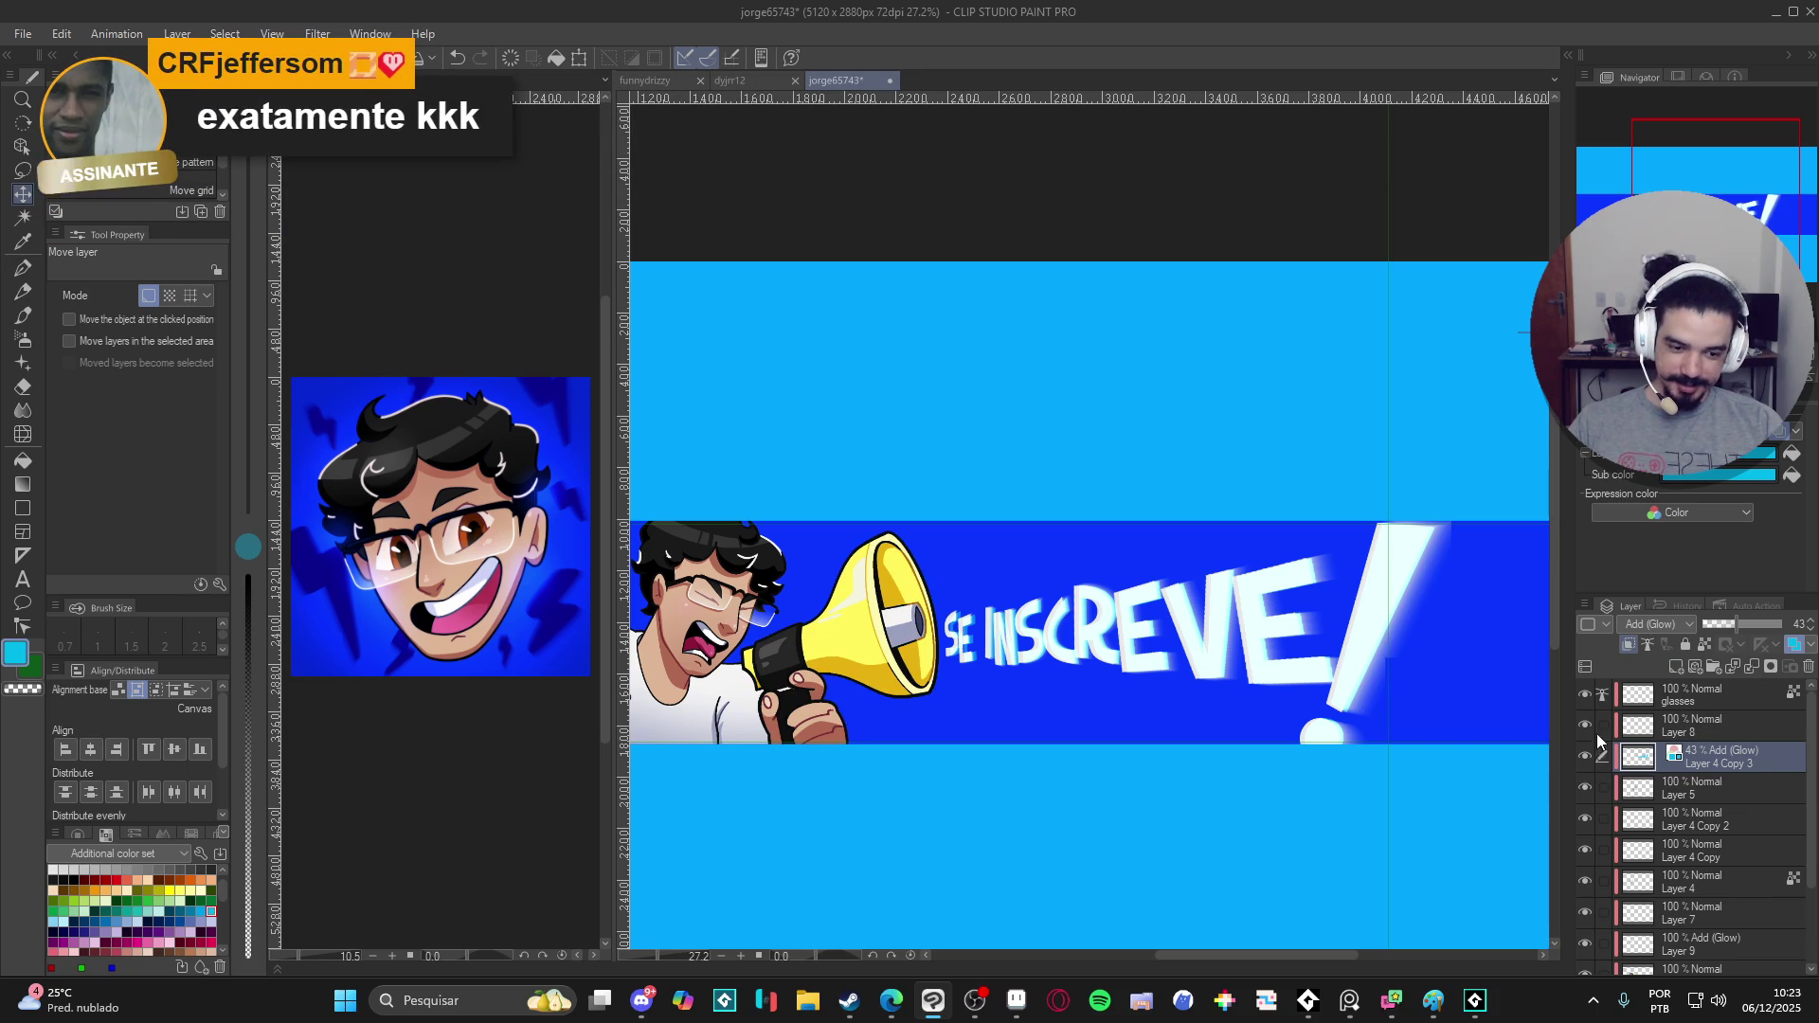
left_click(1587, 819)
left_click(1586, 791)
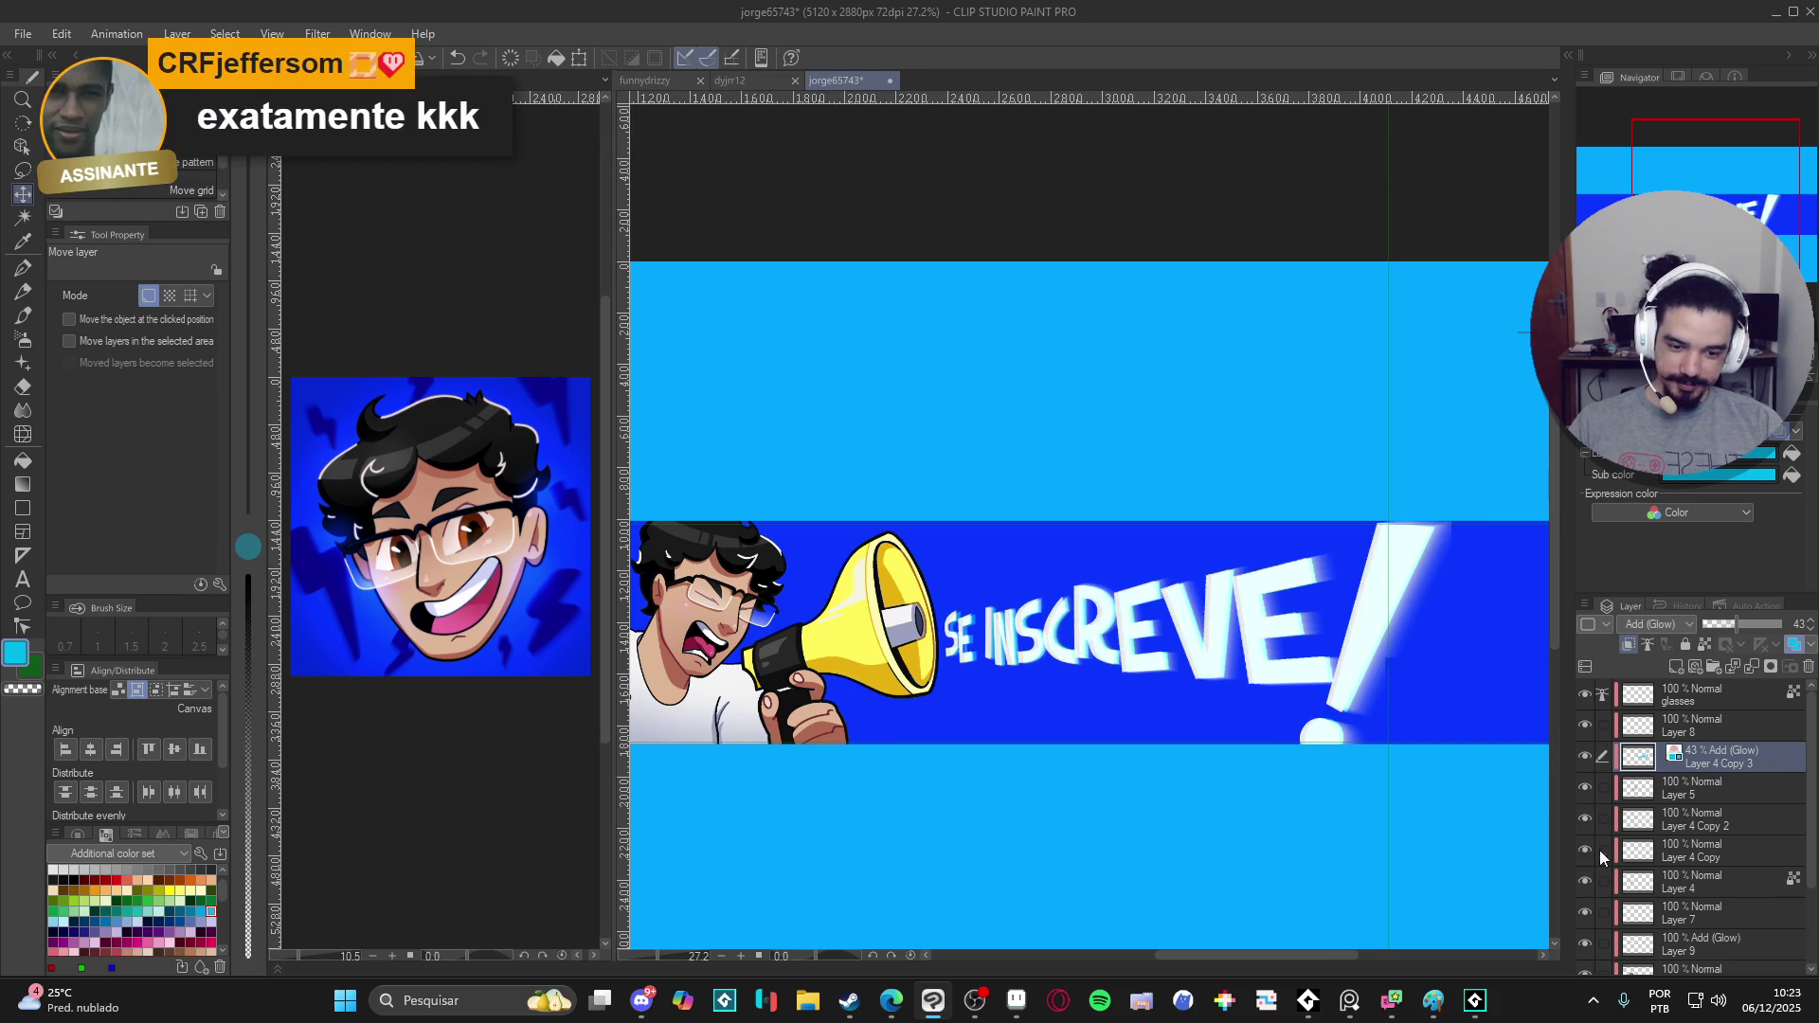
right_click(1669, 855)
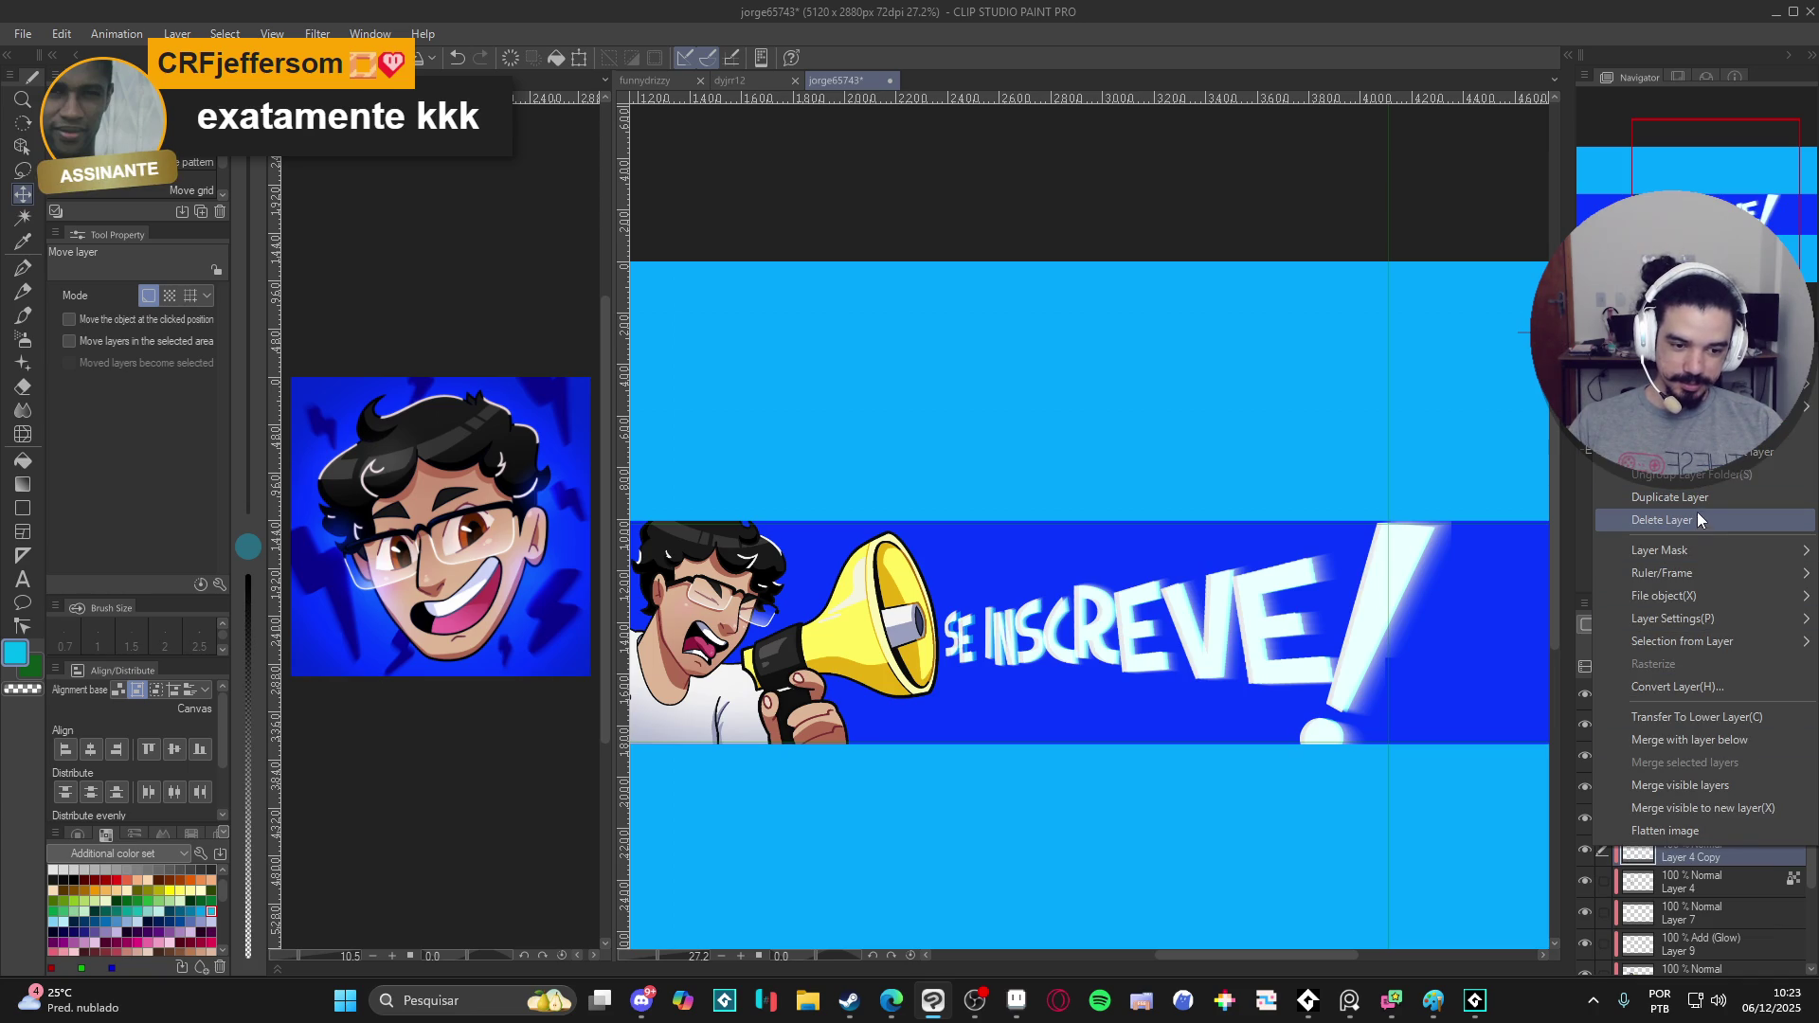
left_click(1670, 498)
left_click_drag(1726, 857, 1701, 924)
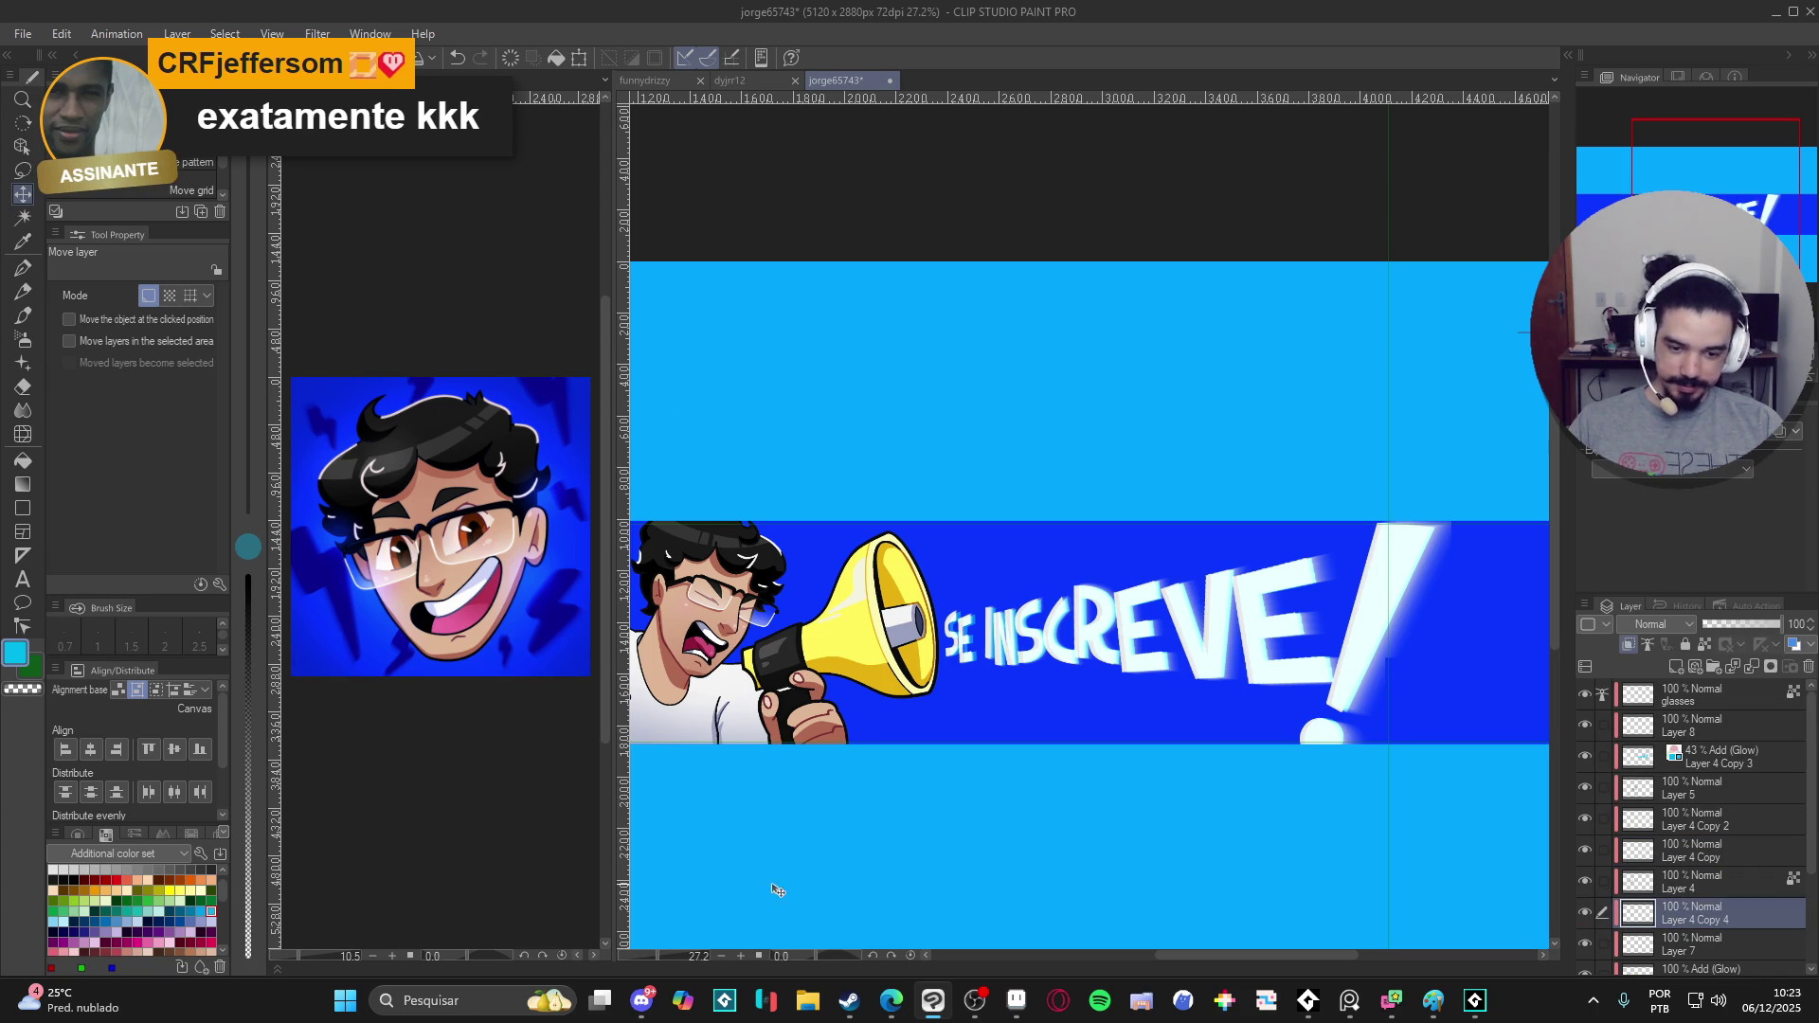
- Tint the new copy black and offset it down-right as a drop shadow behind the lettering
left_click(60, 879)
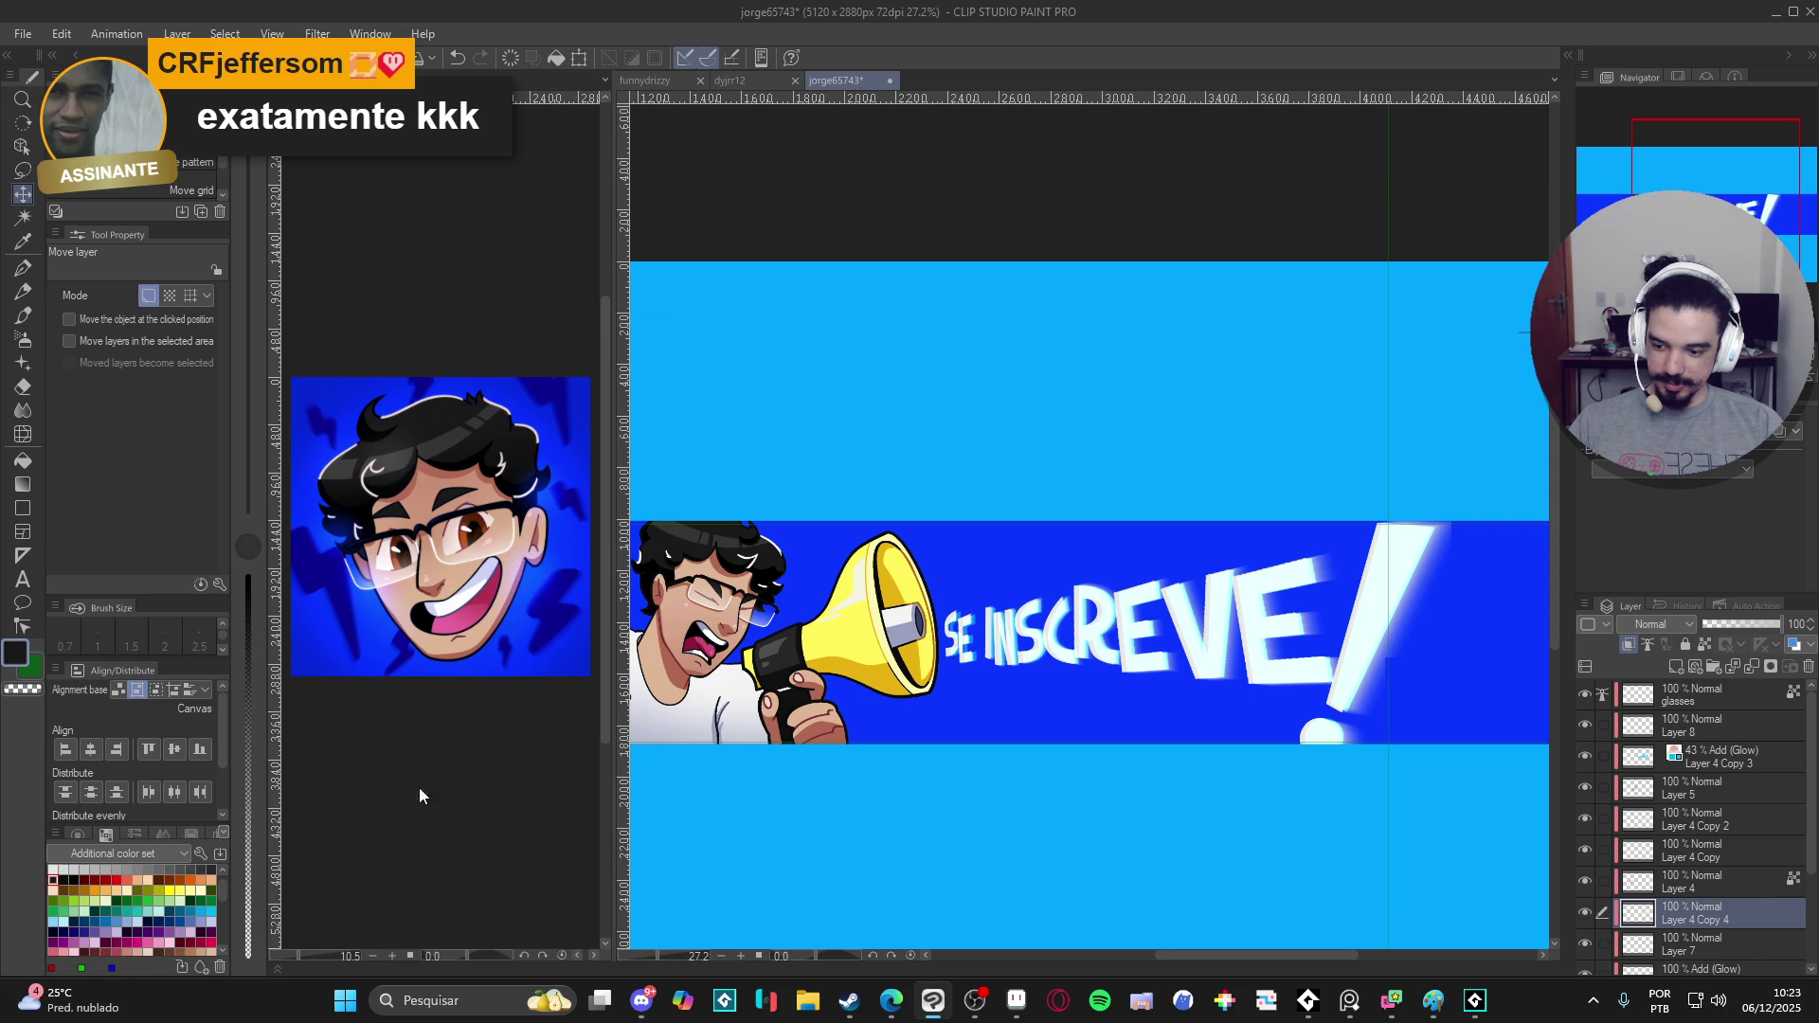
left_click(1787, 437)
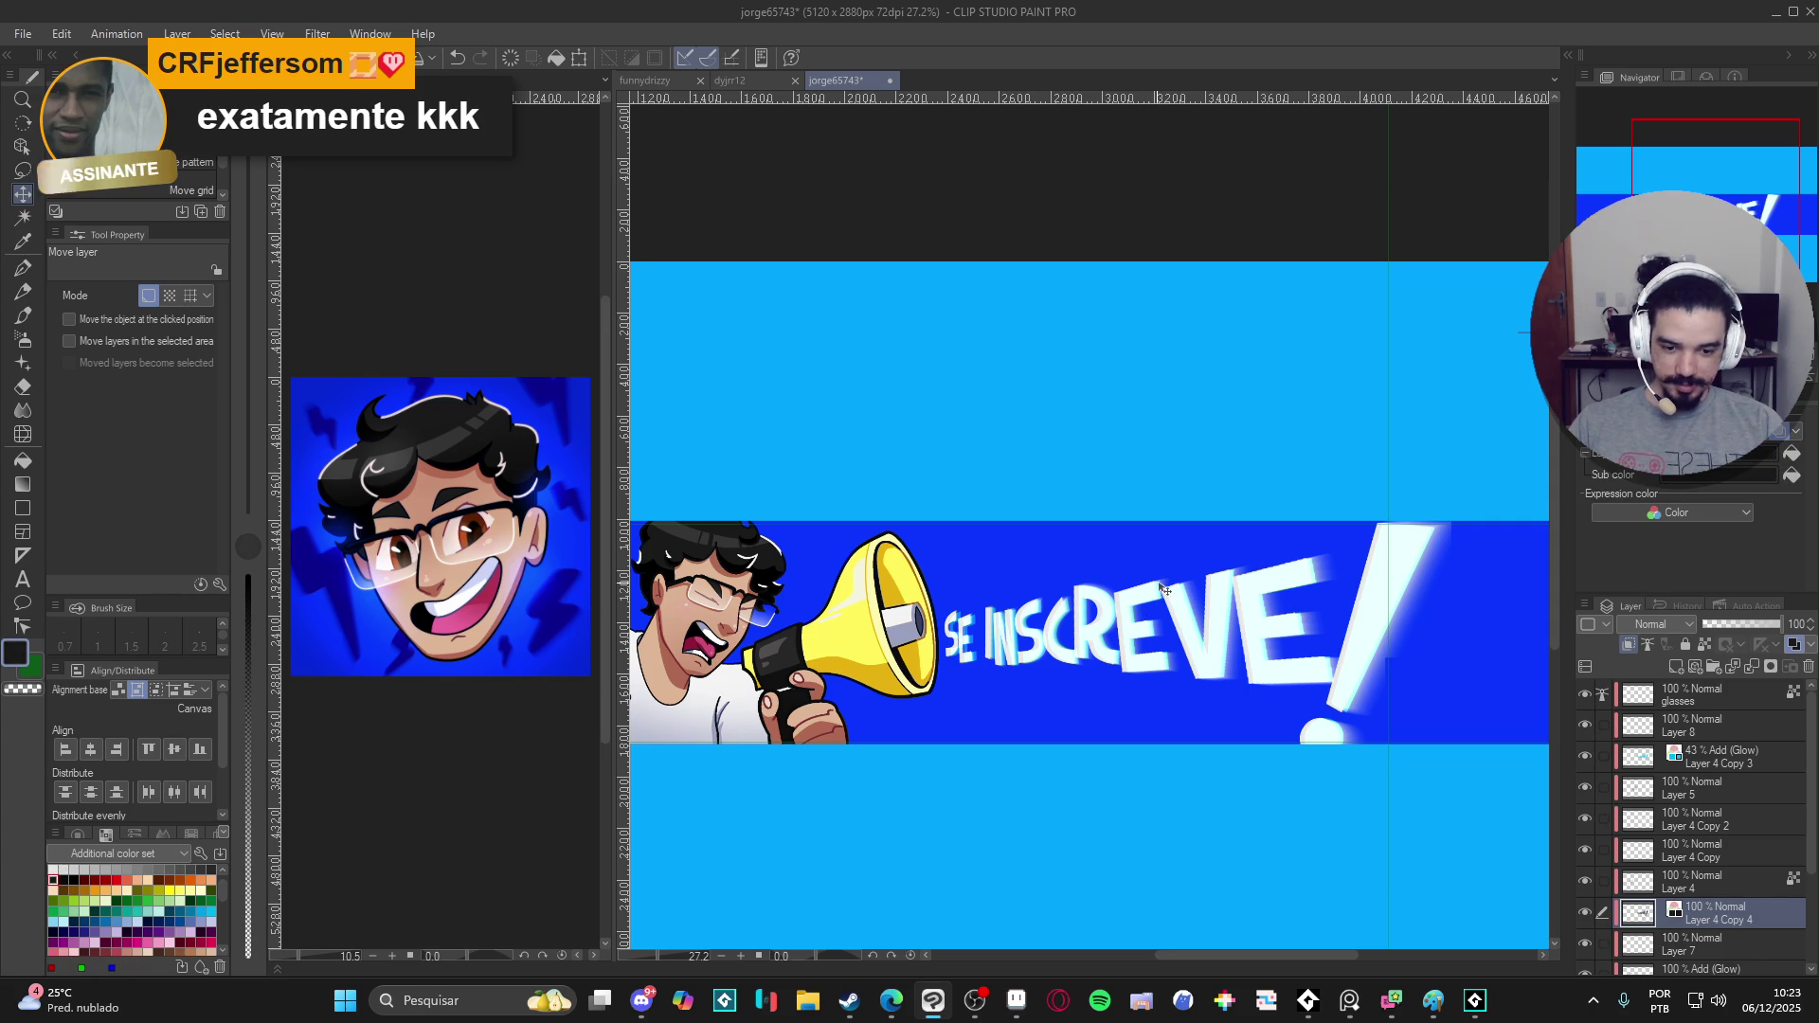
left_click_drag(1279, 675, 1290, 686)
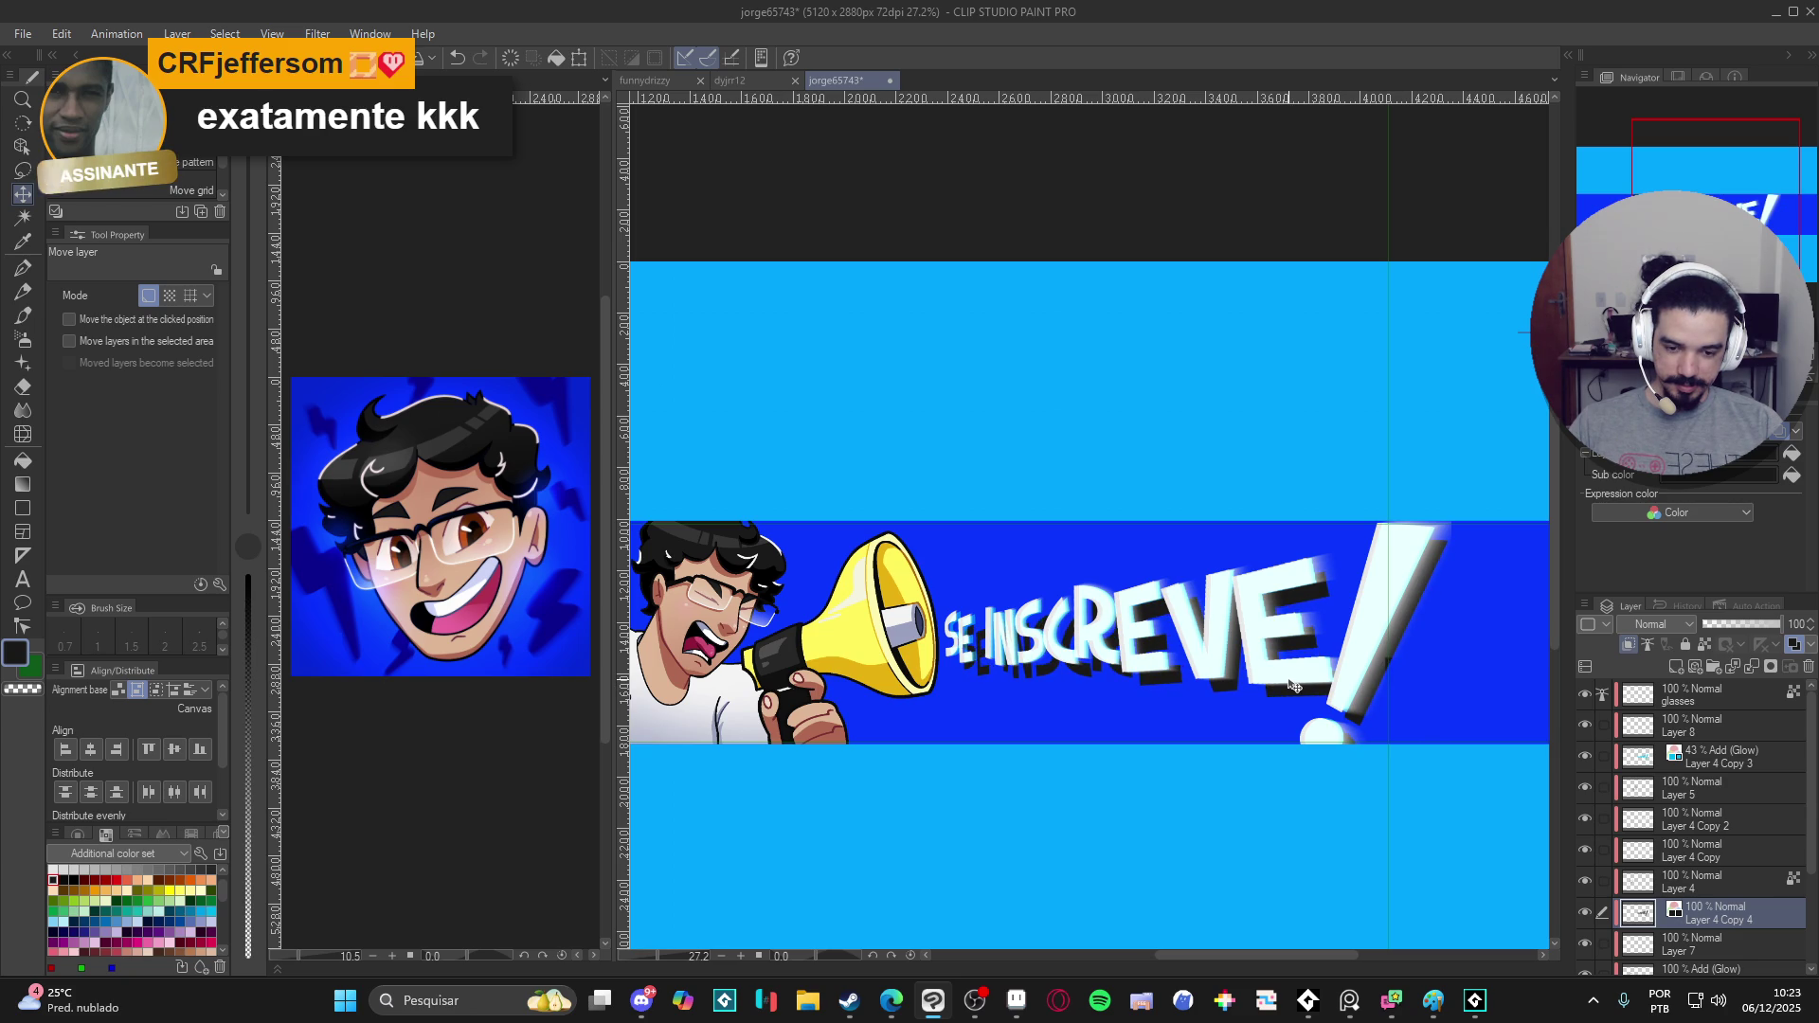
left_click_drag(1291, 687, 1286, 682)
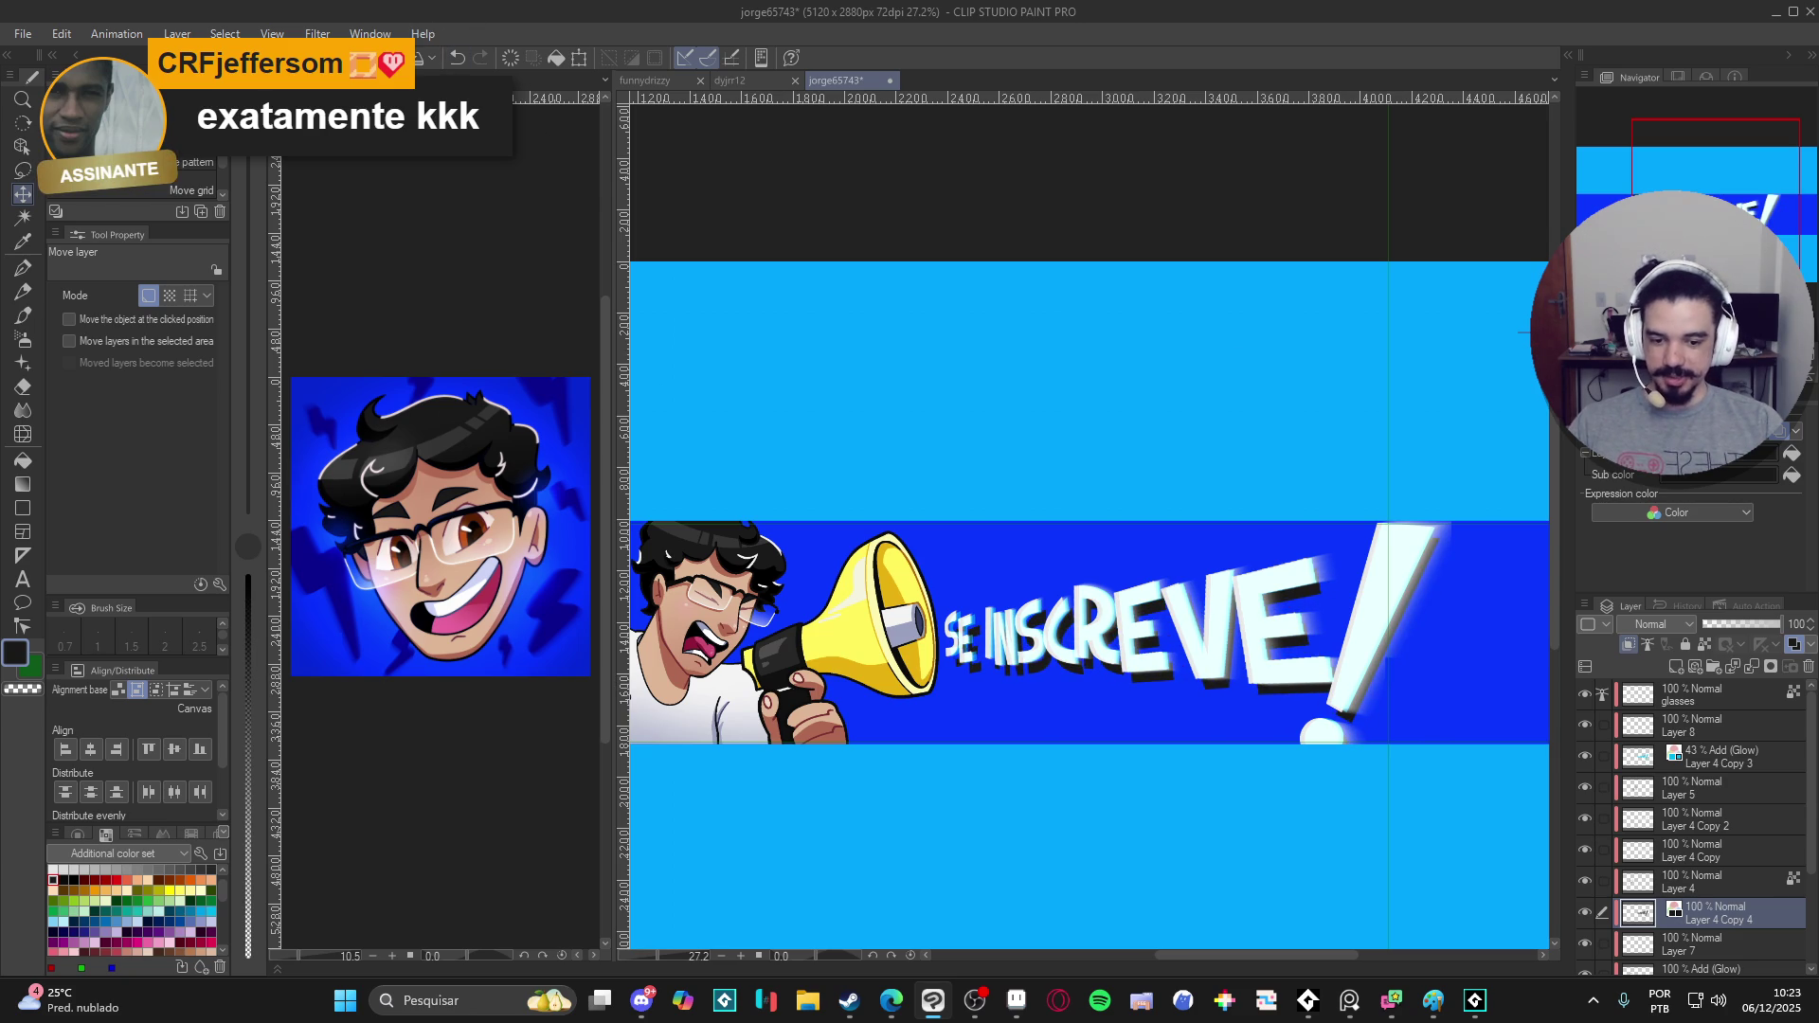
- Gaussian-blur the lettering's shadow at strength about 77 and lower its opacity to 46%
left_click(317, 33)
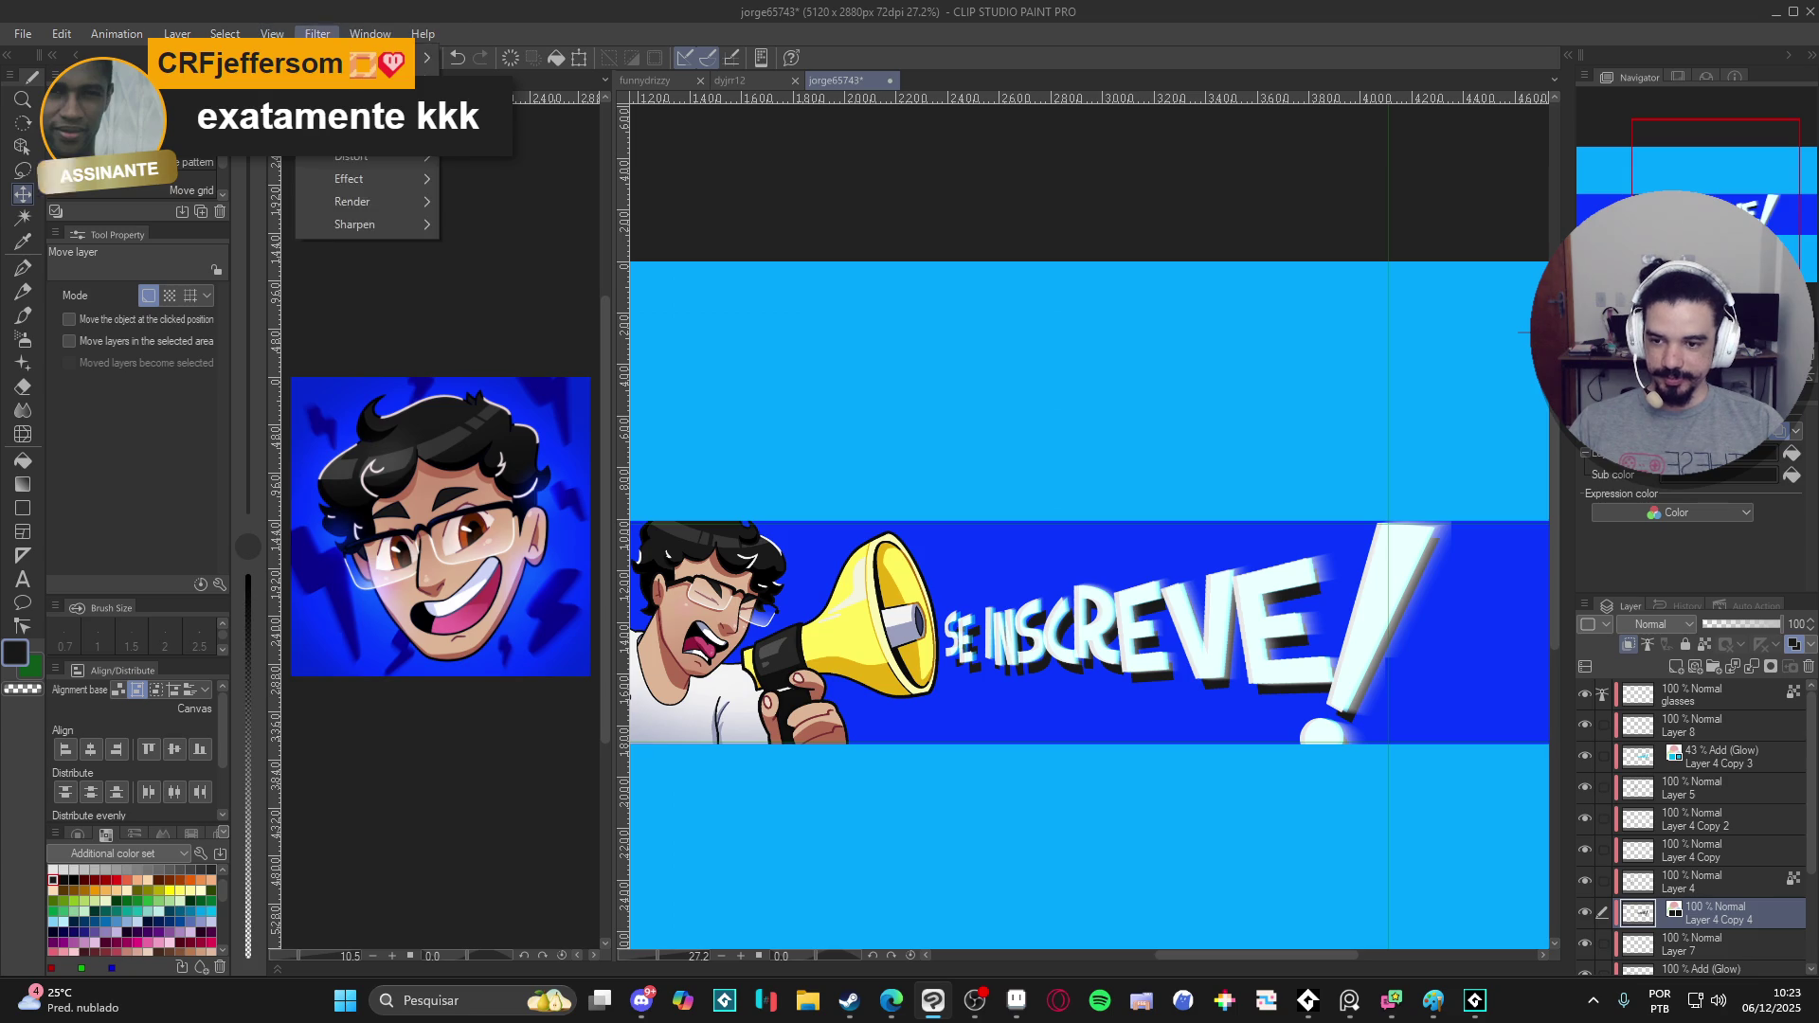
left_click(556, 153)
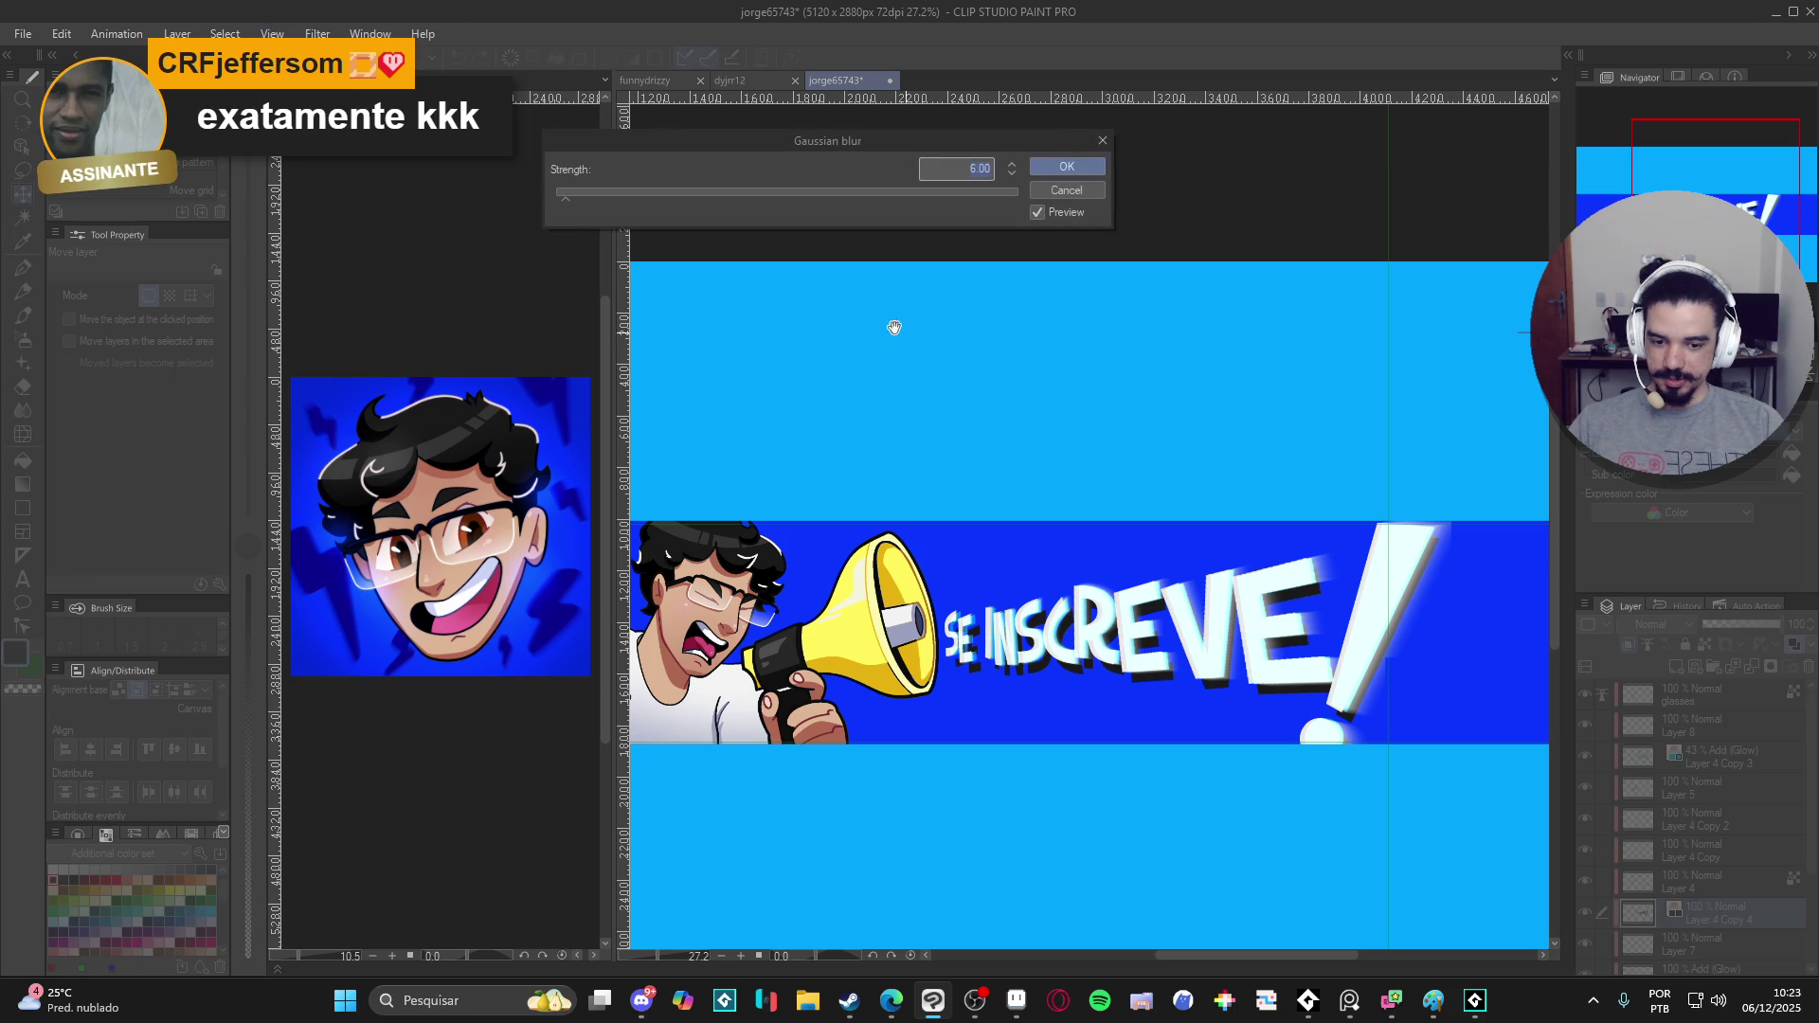
left_click(731, 197)
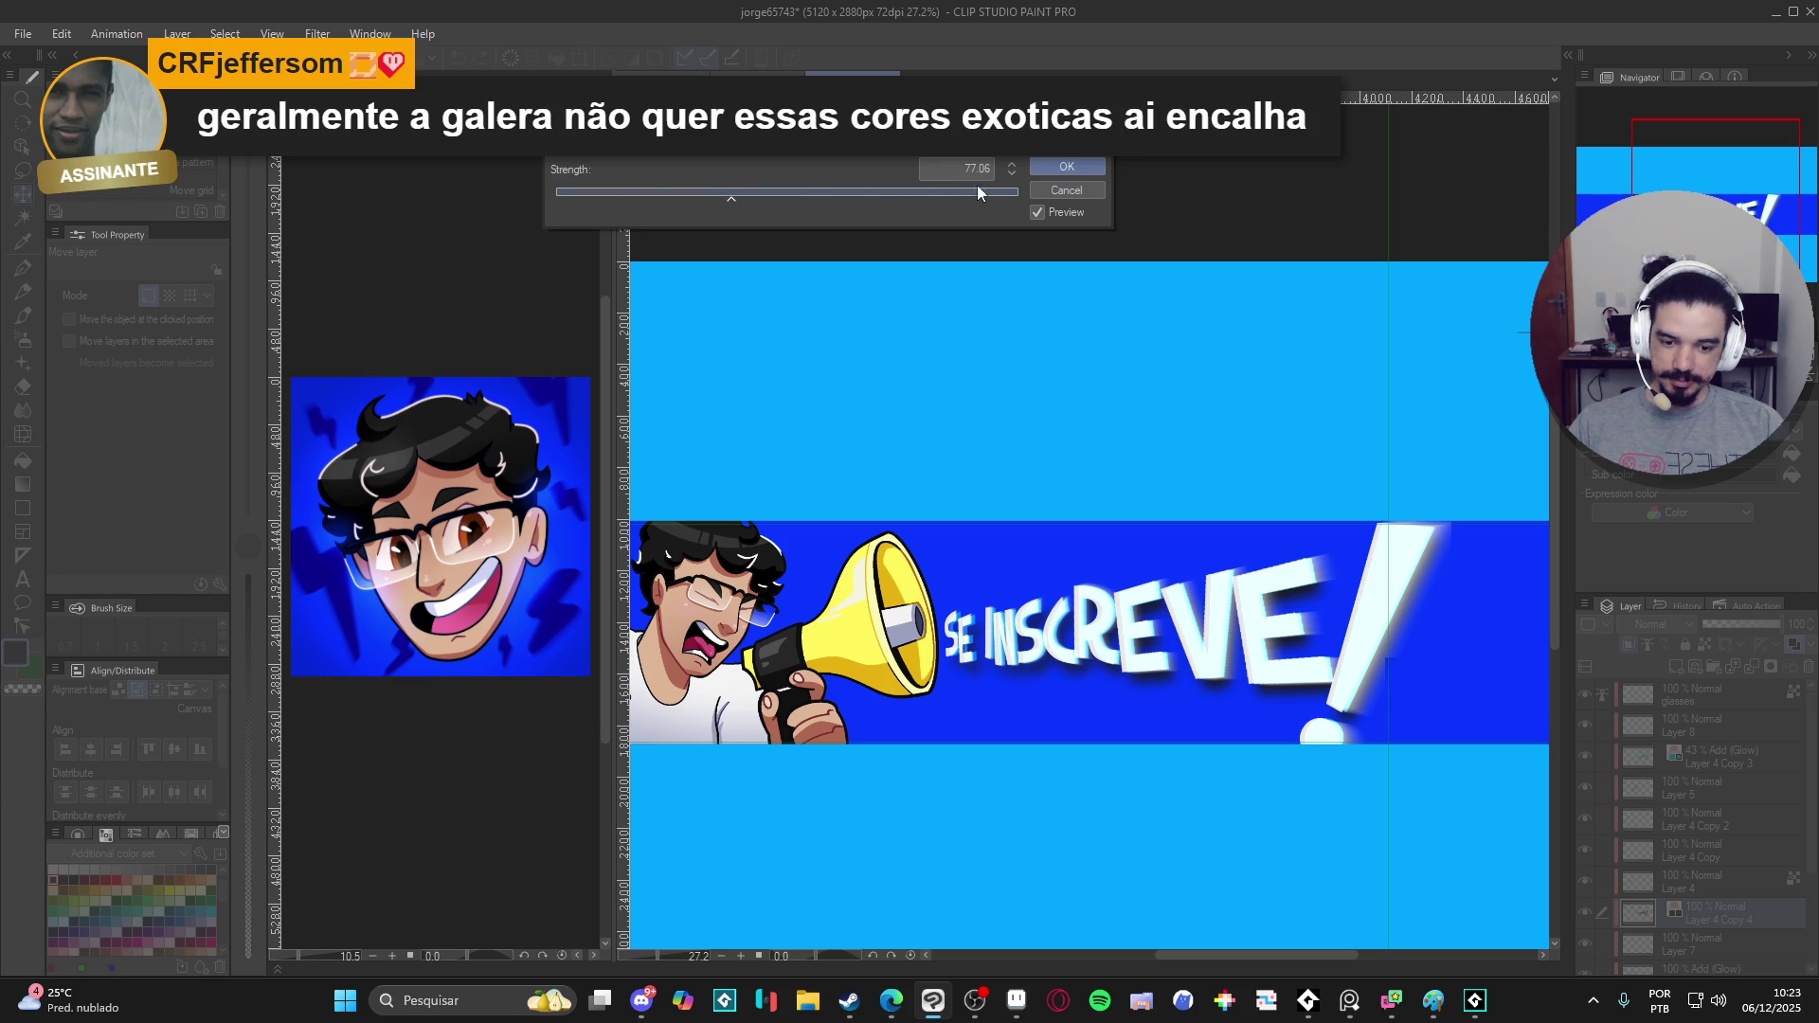
left_click(1060, 168)
left_click_drag(1728, 624, 1740, 620)
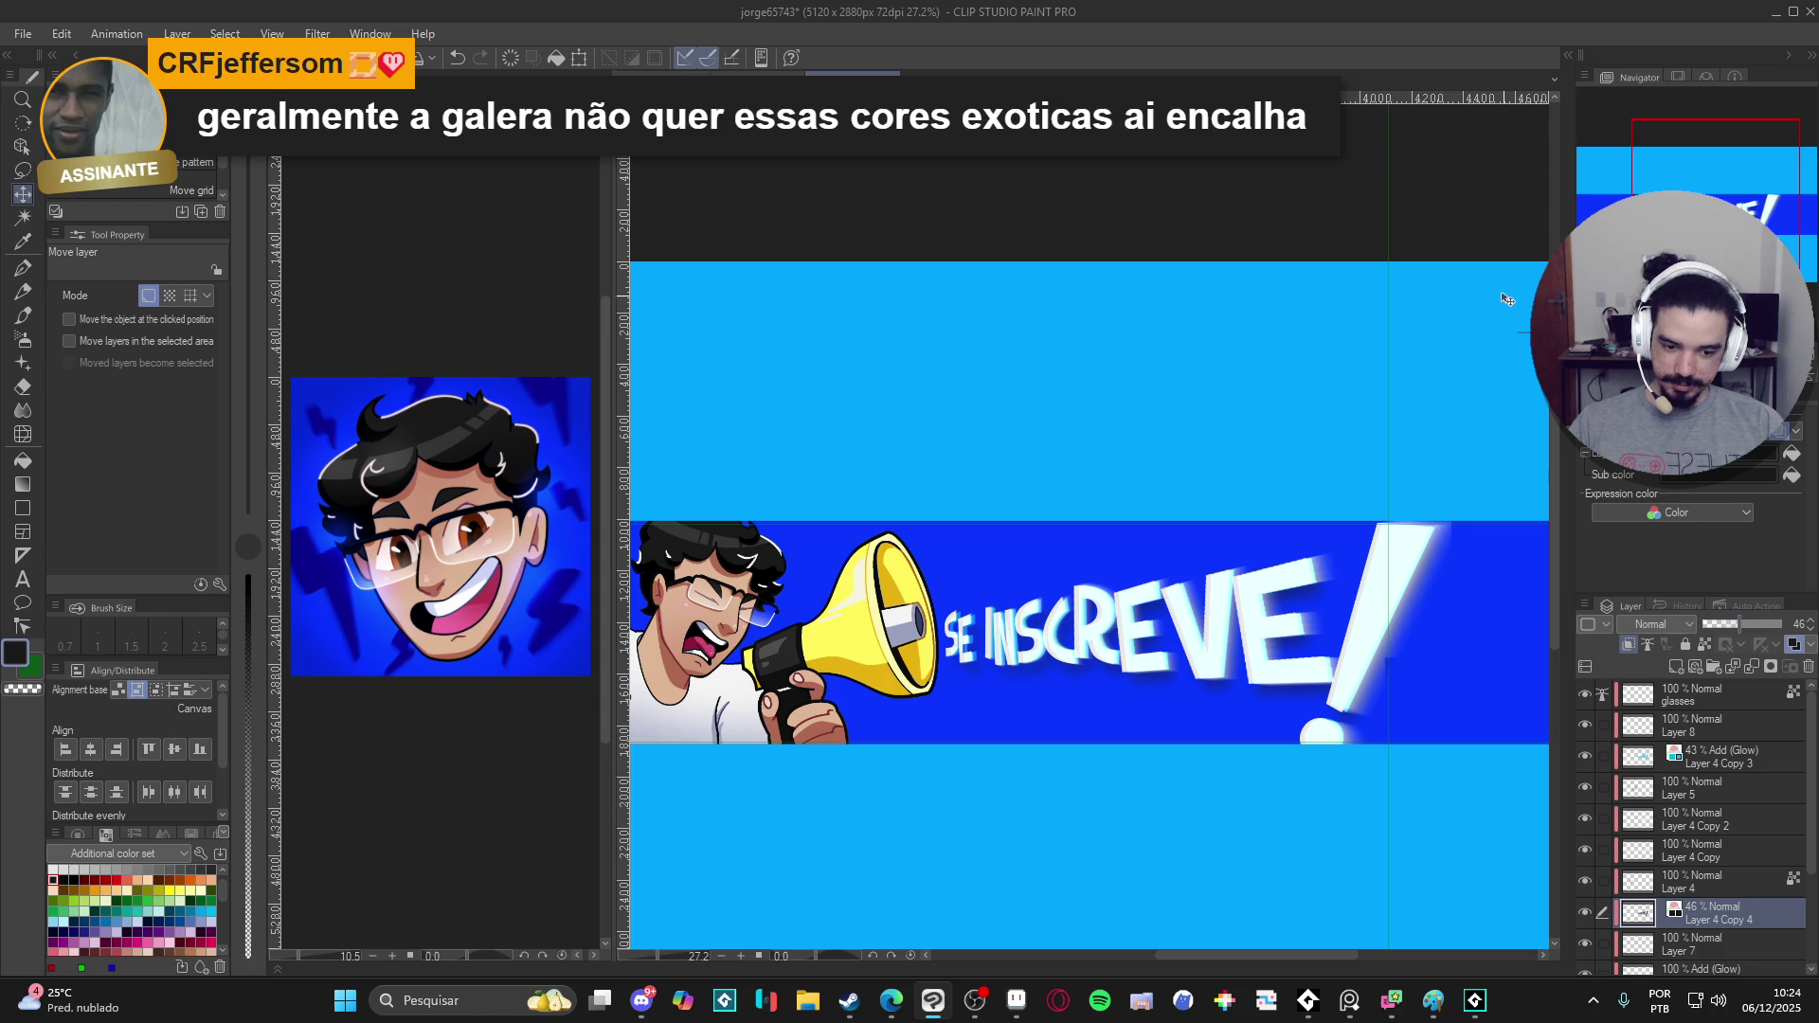
scroll(1238, 479, "down", 1)
scroll(1238, 478, "down", 1)
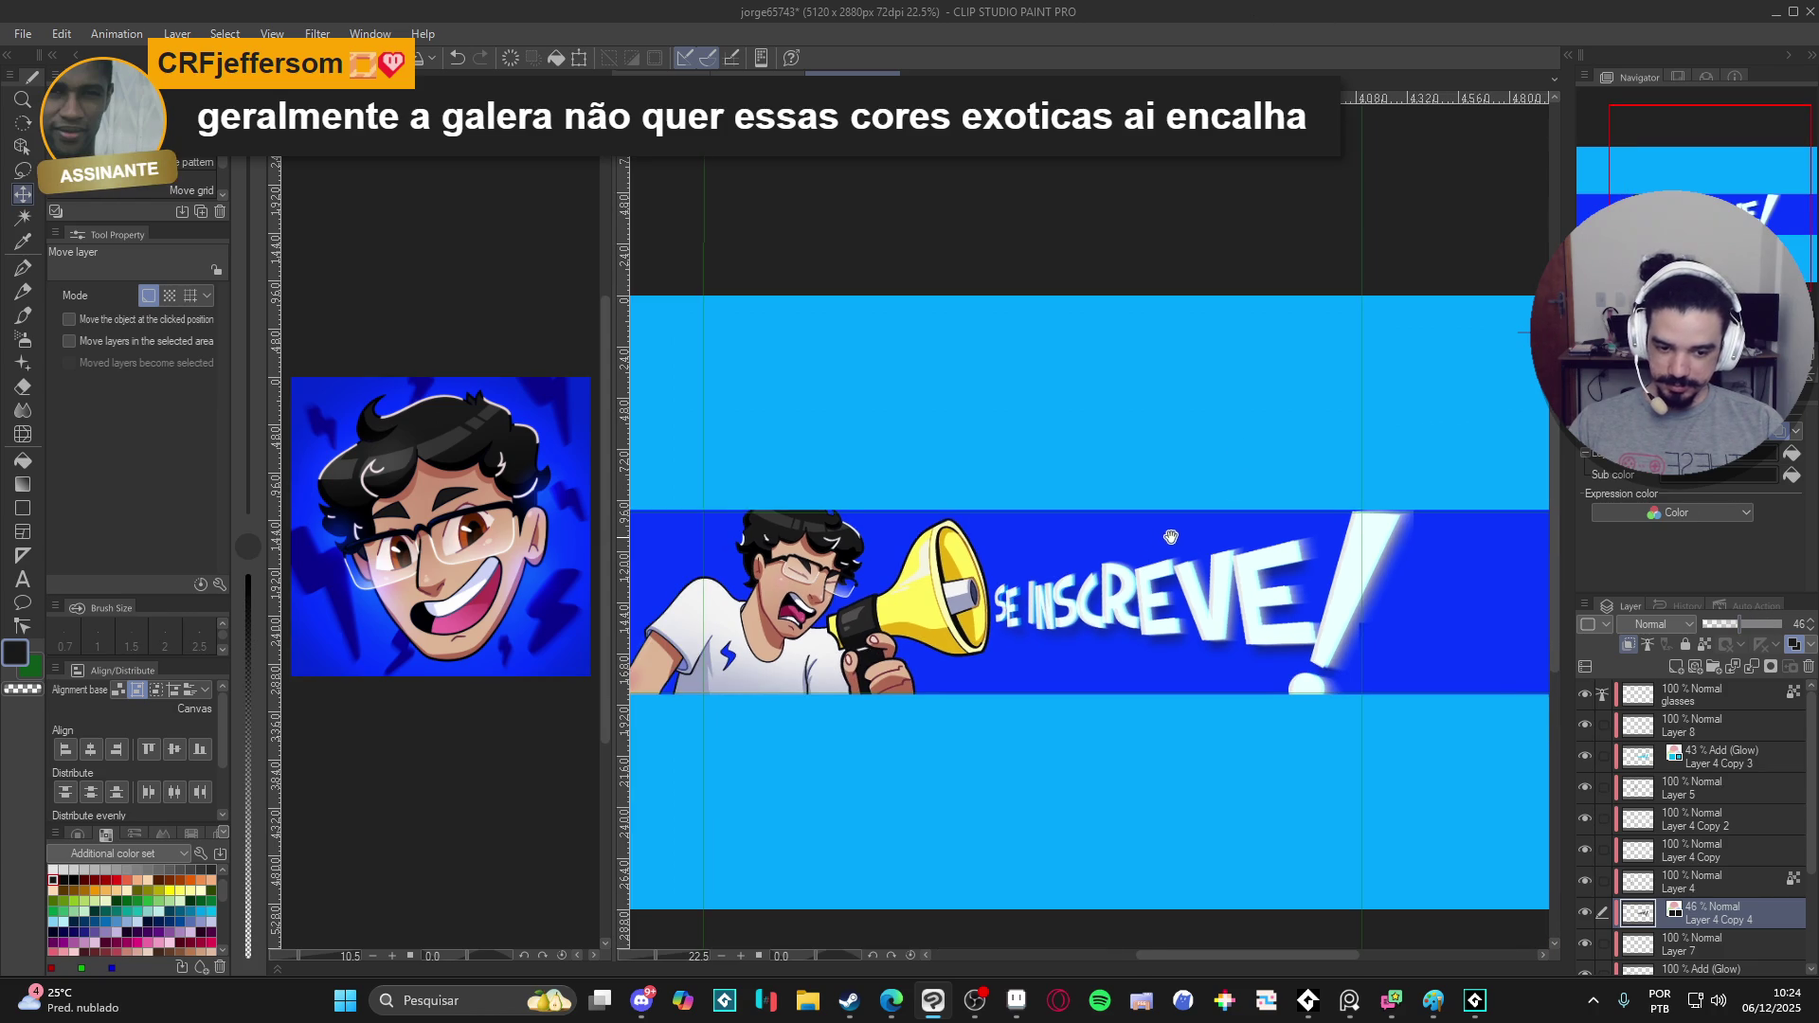
scroll(1203, 529, "down", 1)
- Save the banner file and make the Guide layer the active layer
left_click_drag(1203, 530, 1269, 513)
scroll(1251, 562, "right", 1)
scroll(1138, 598, "right", 1)
key("ctrl+s")
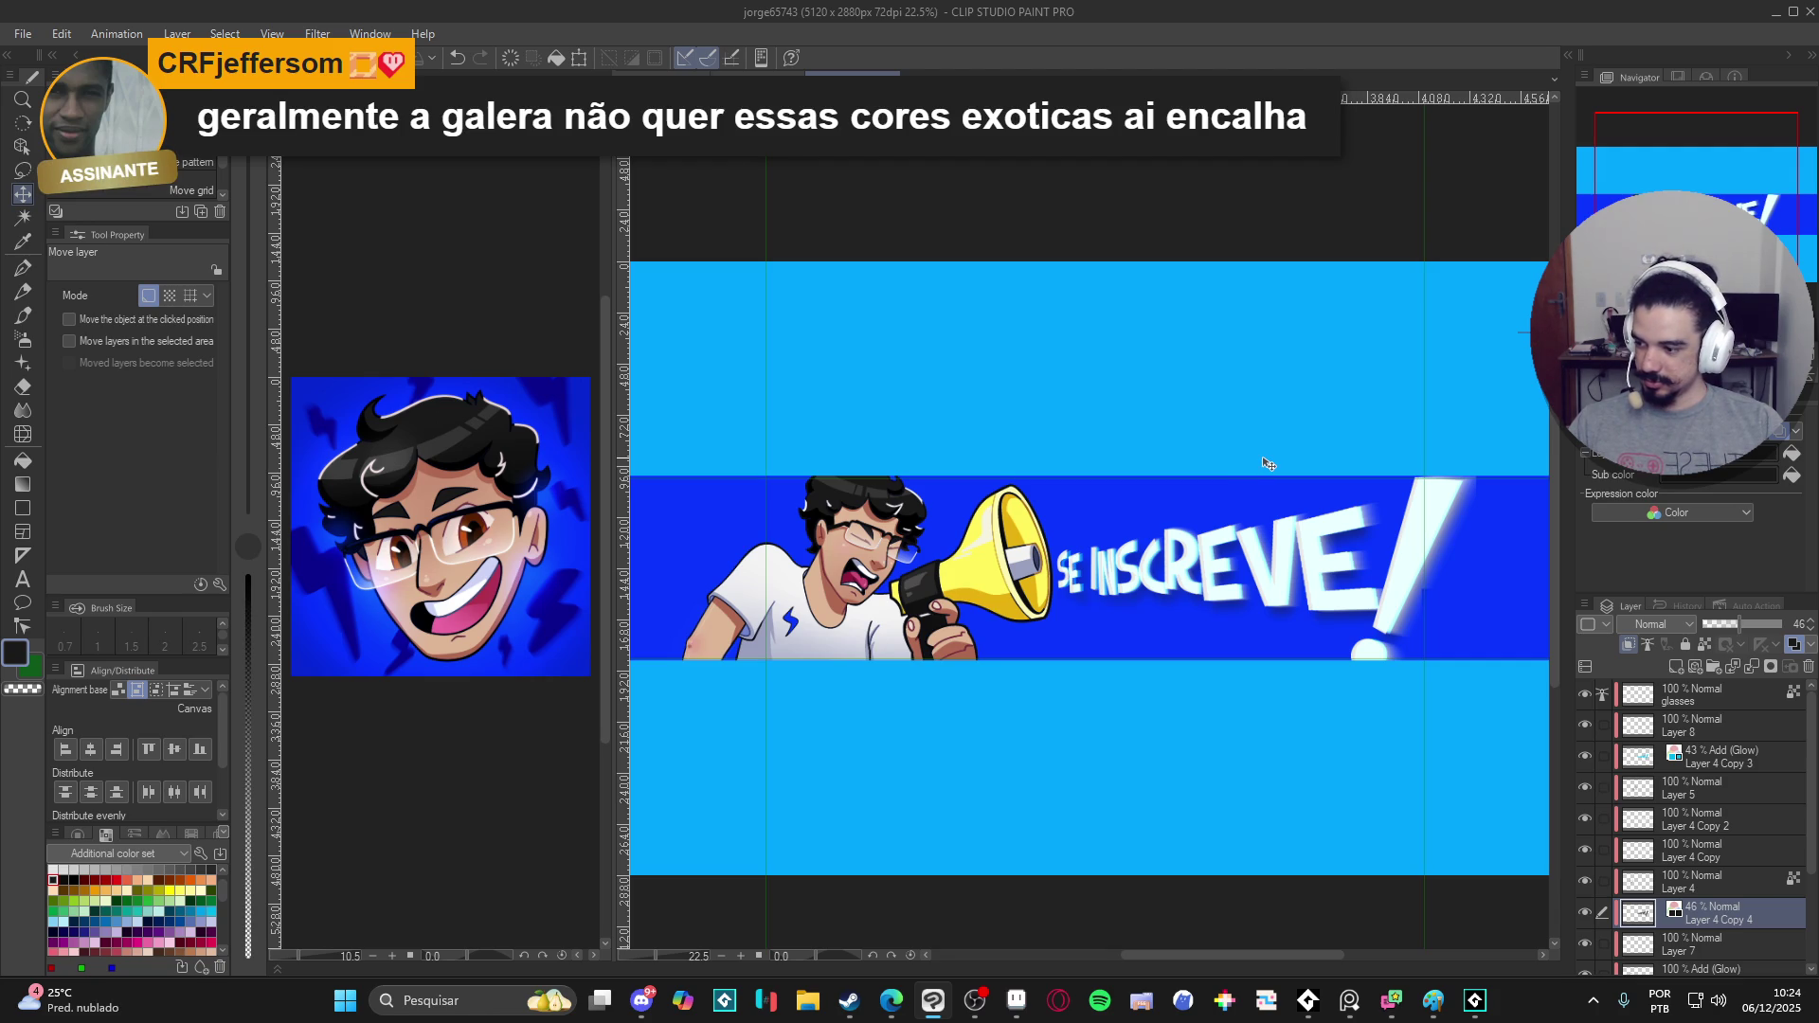
left_click_drag(1167, 650, 1202, 652)
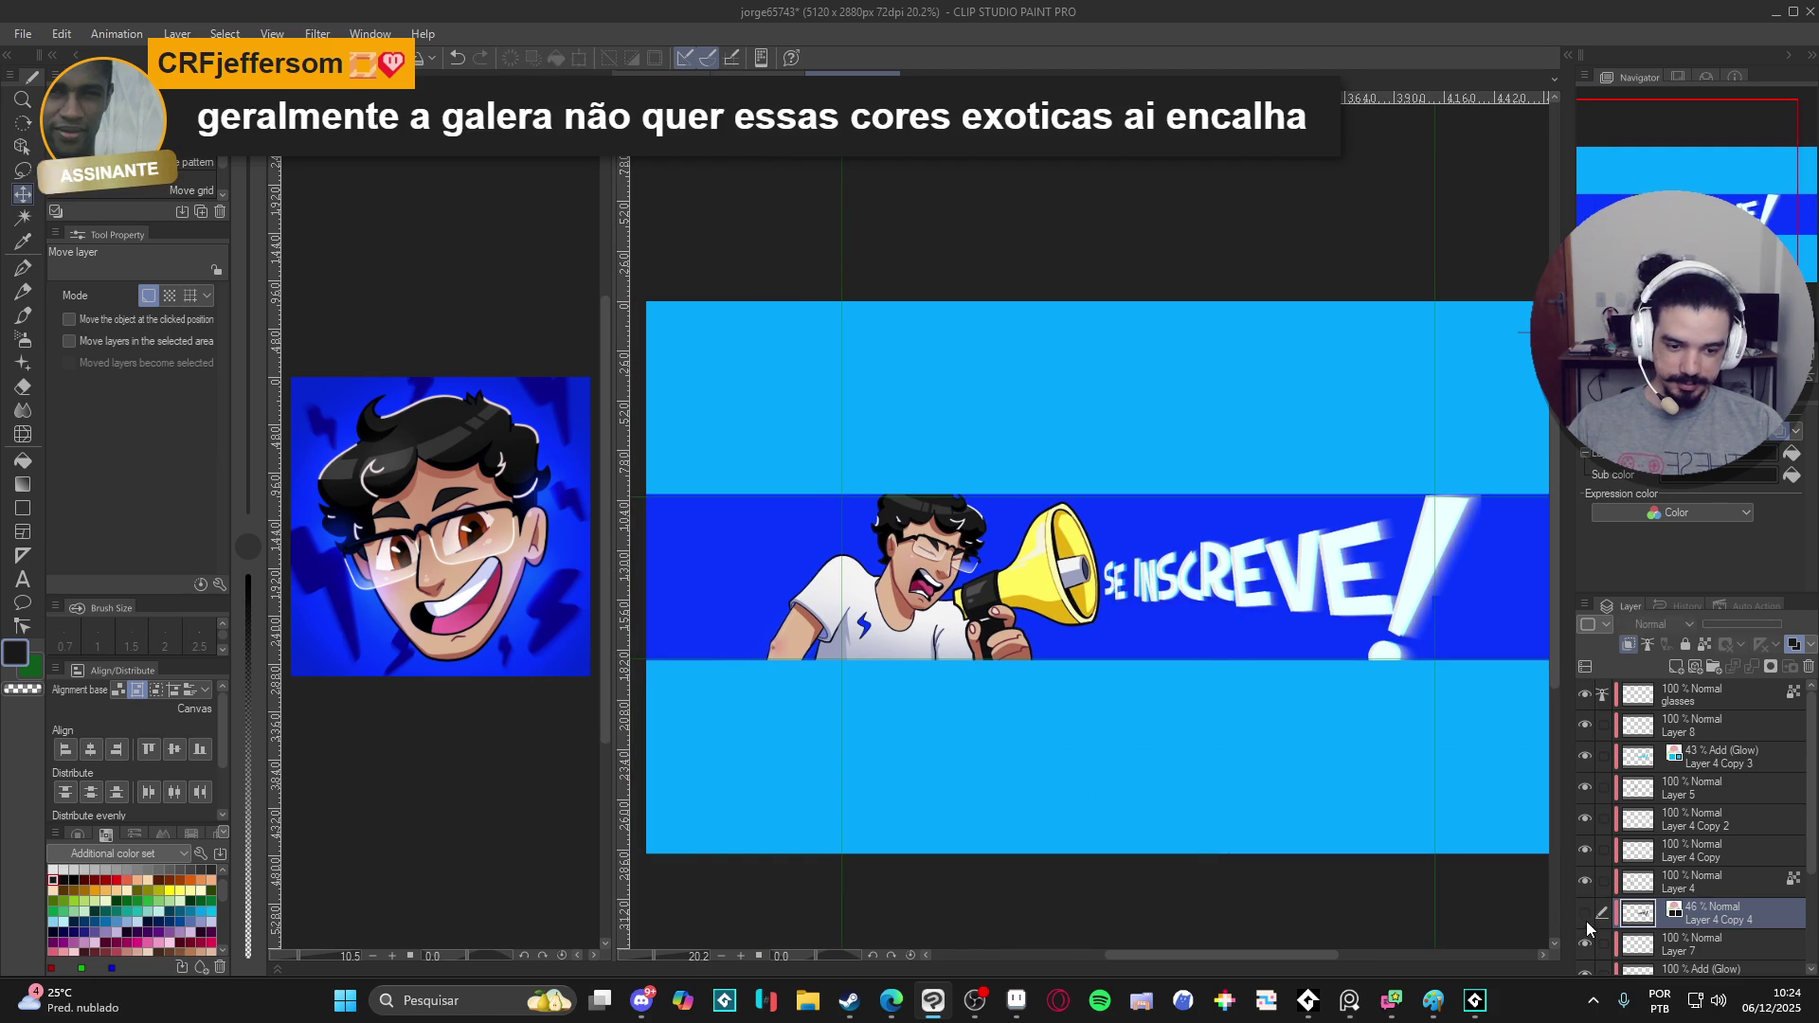
scroll(1587, 922, "down", 2)
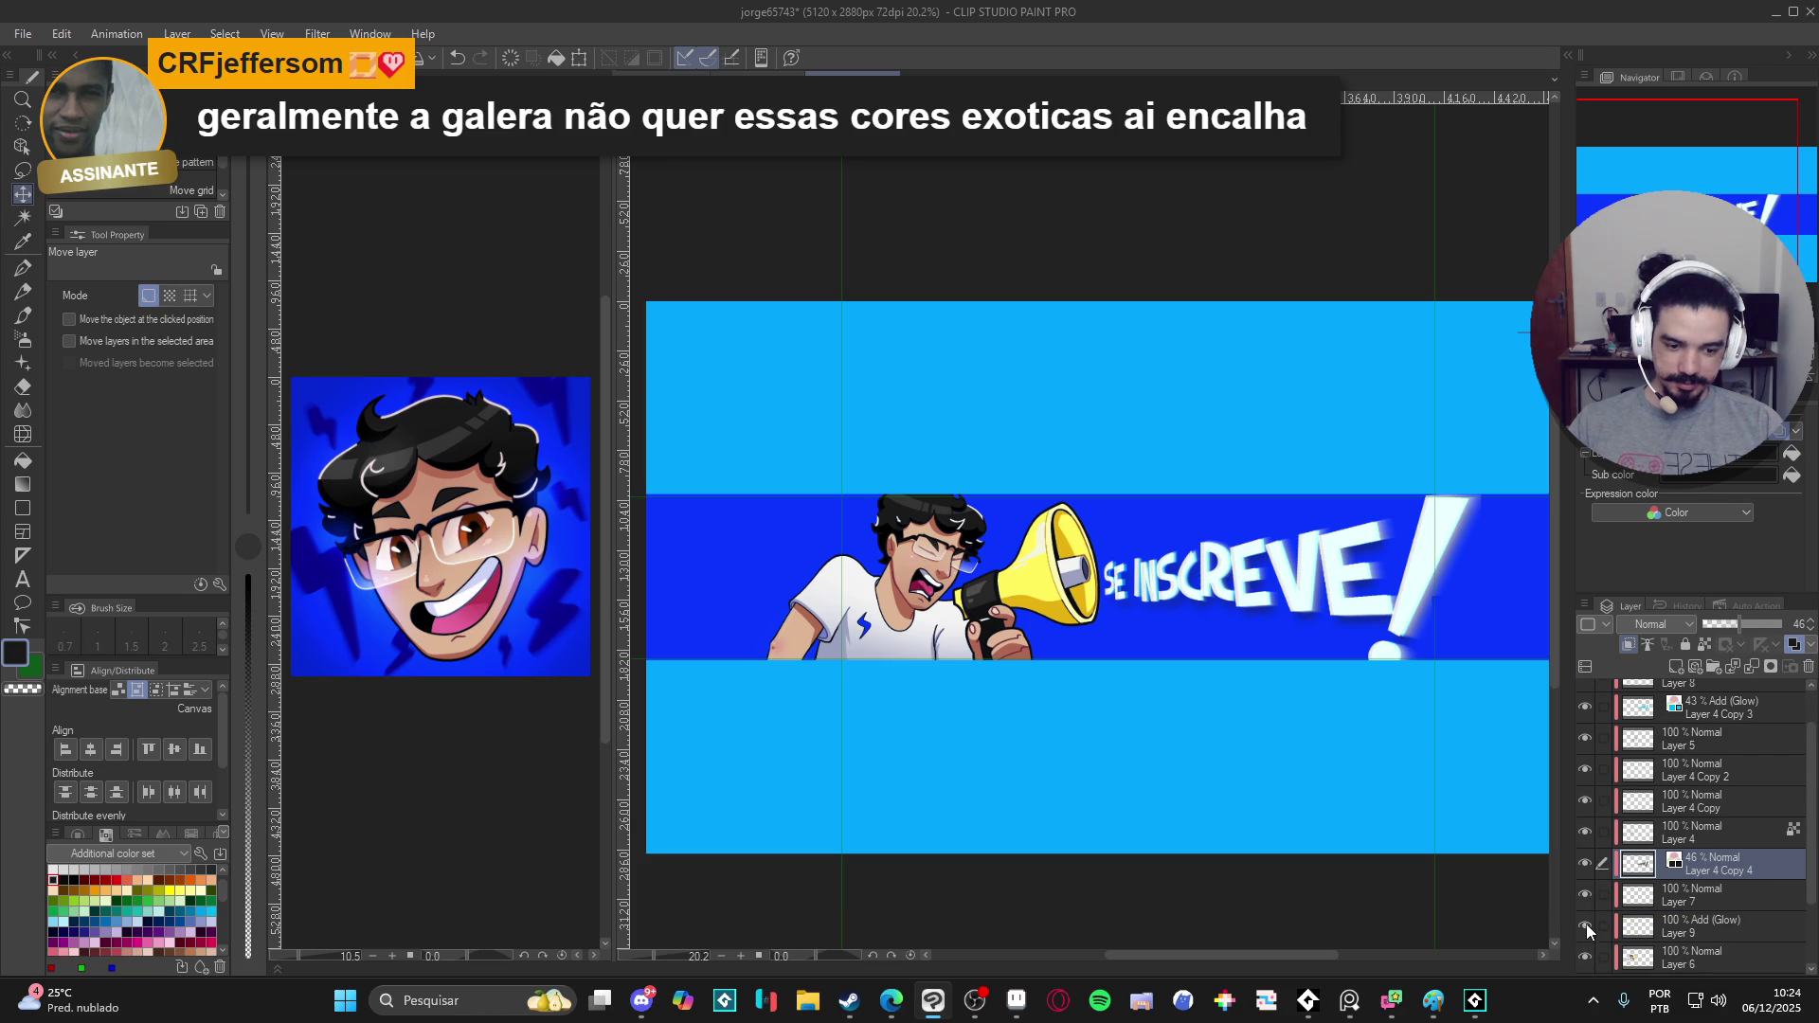
scroll(1585, 926, "down", 1)
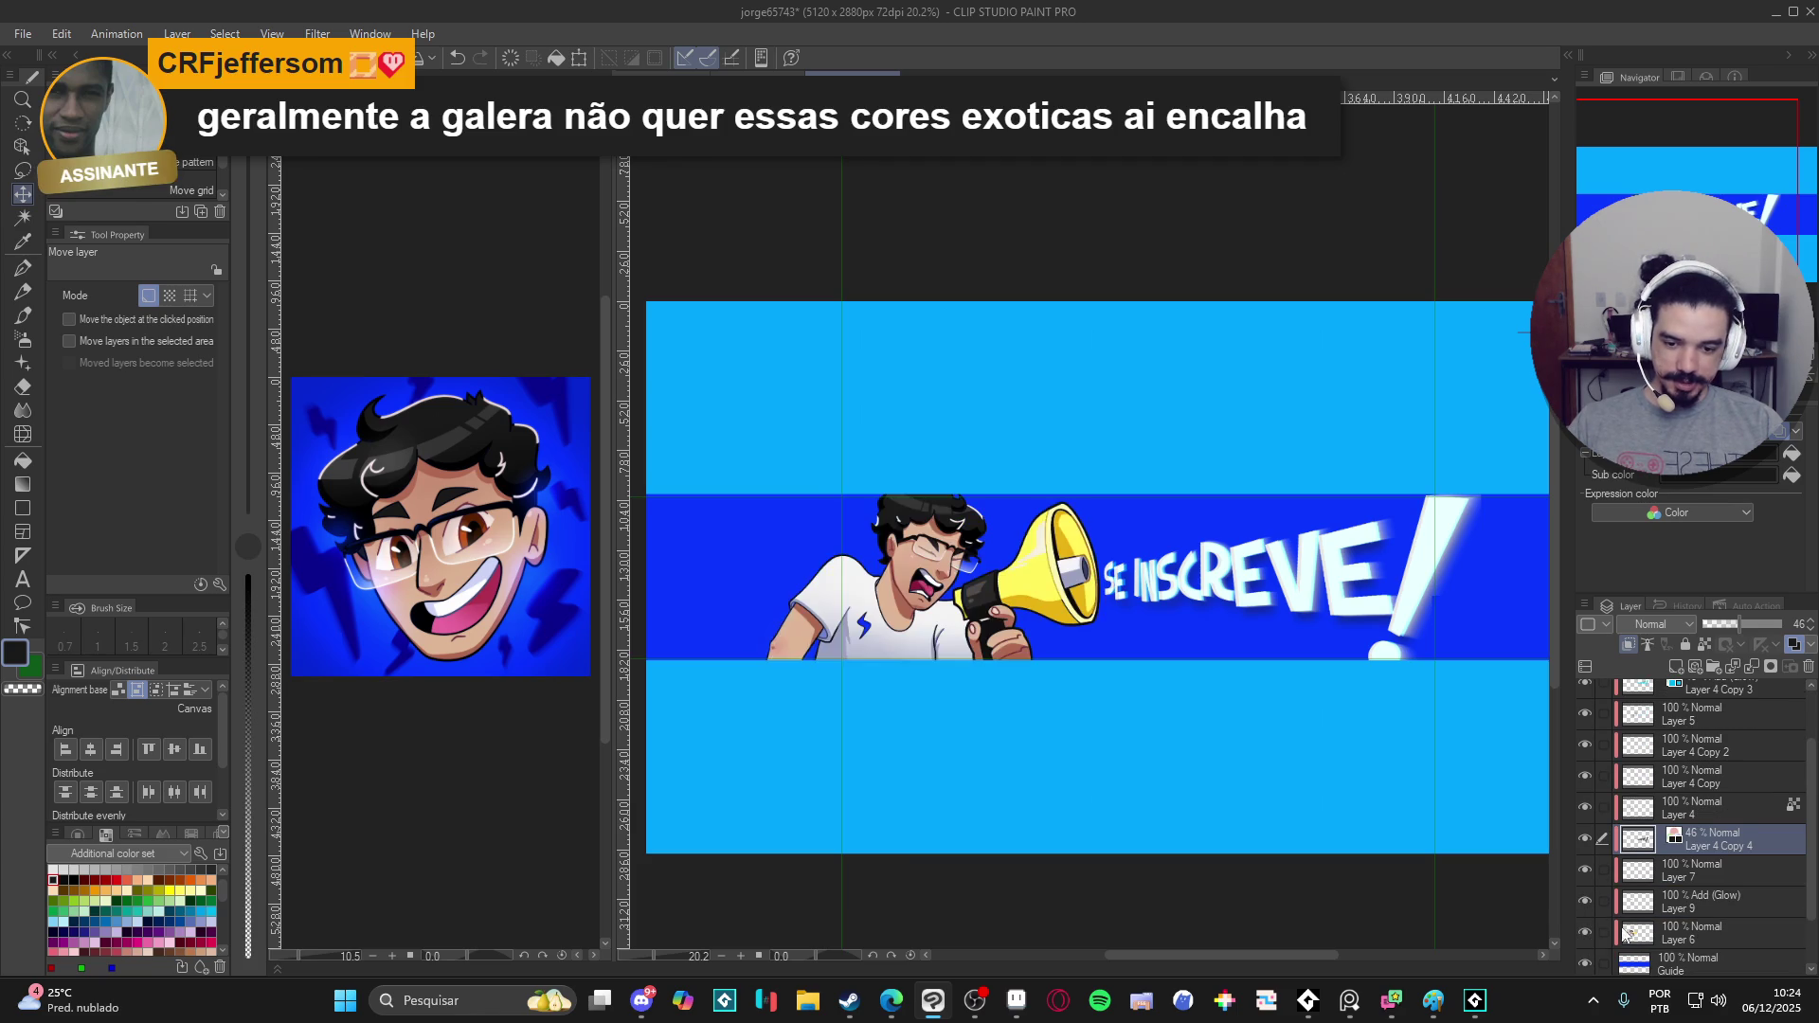
scroll(1668, 948, "down", 1)
left_click(1663, 940)
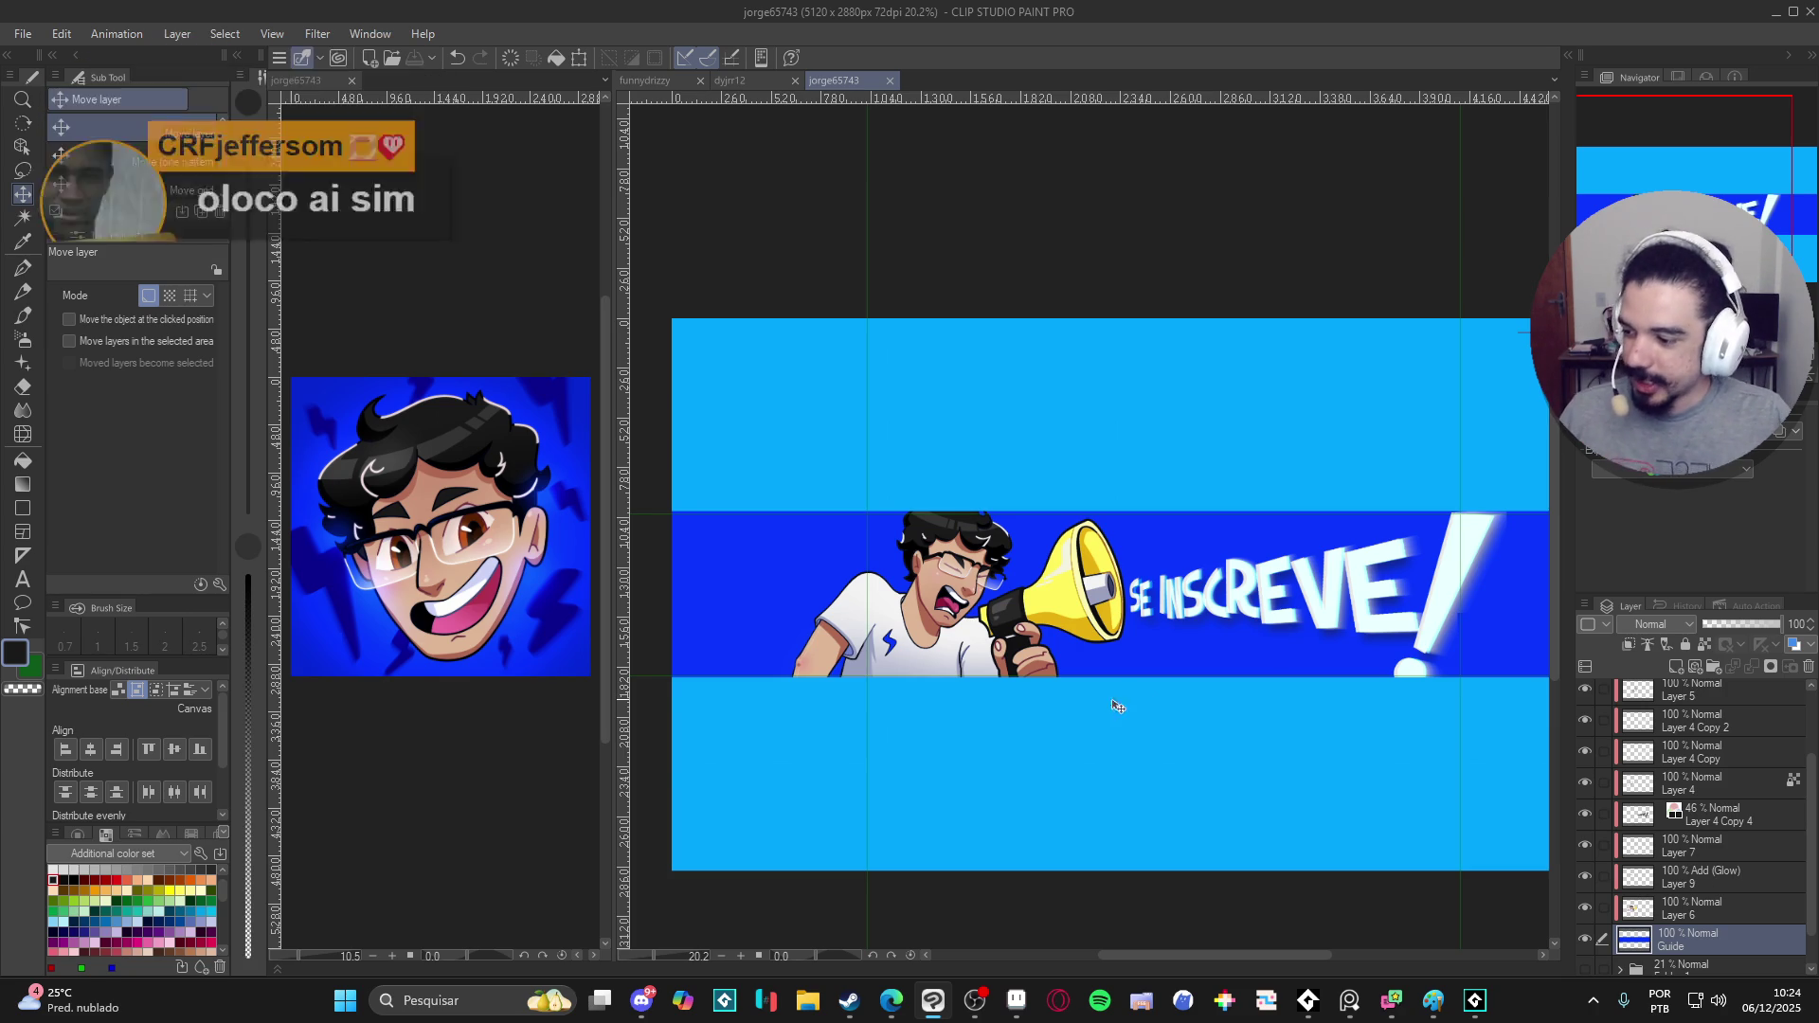
- Switch to the airbrush and create a new raster Layer 10 above Guide
left_click(1582, 938)
key("b")
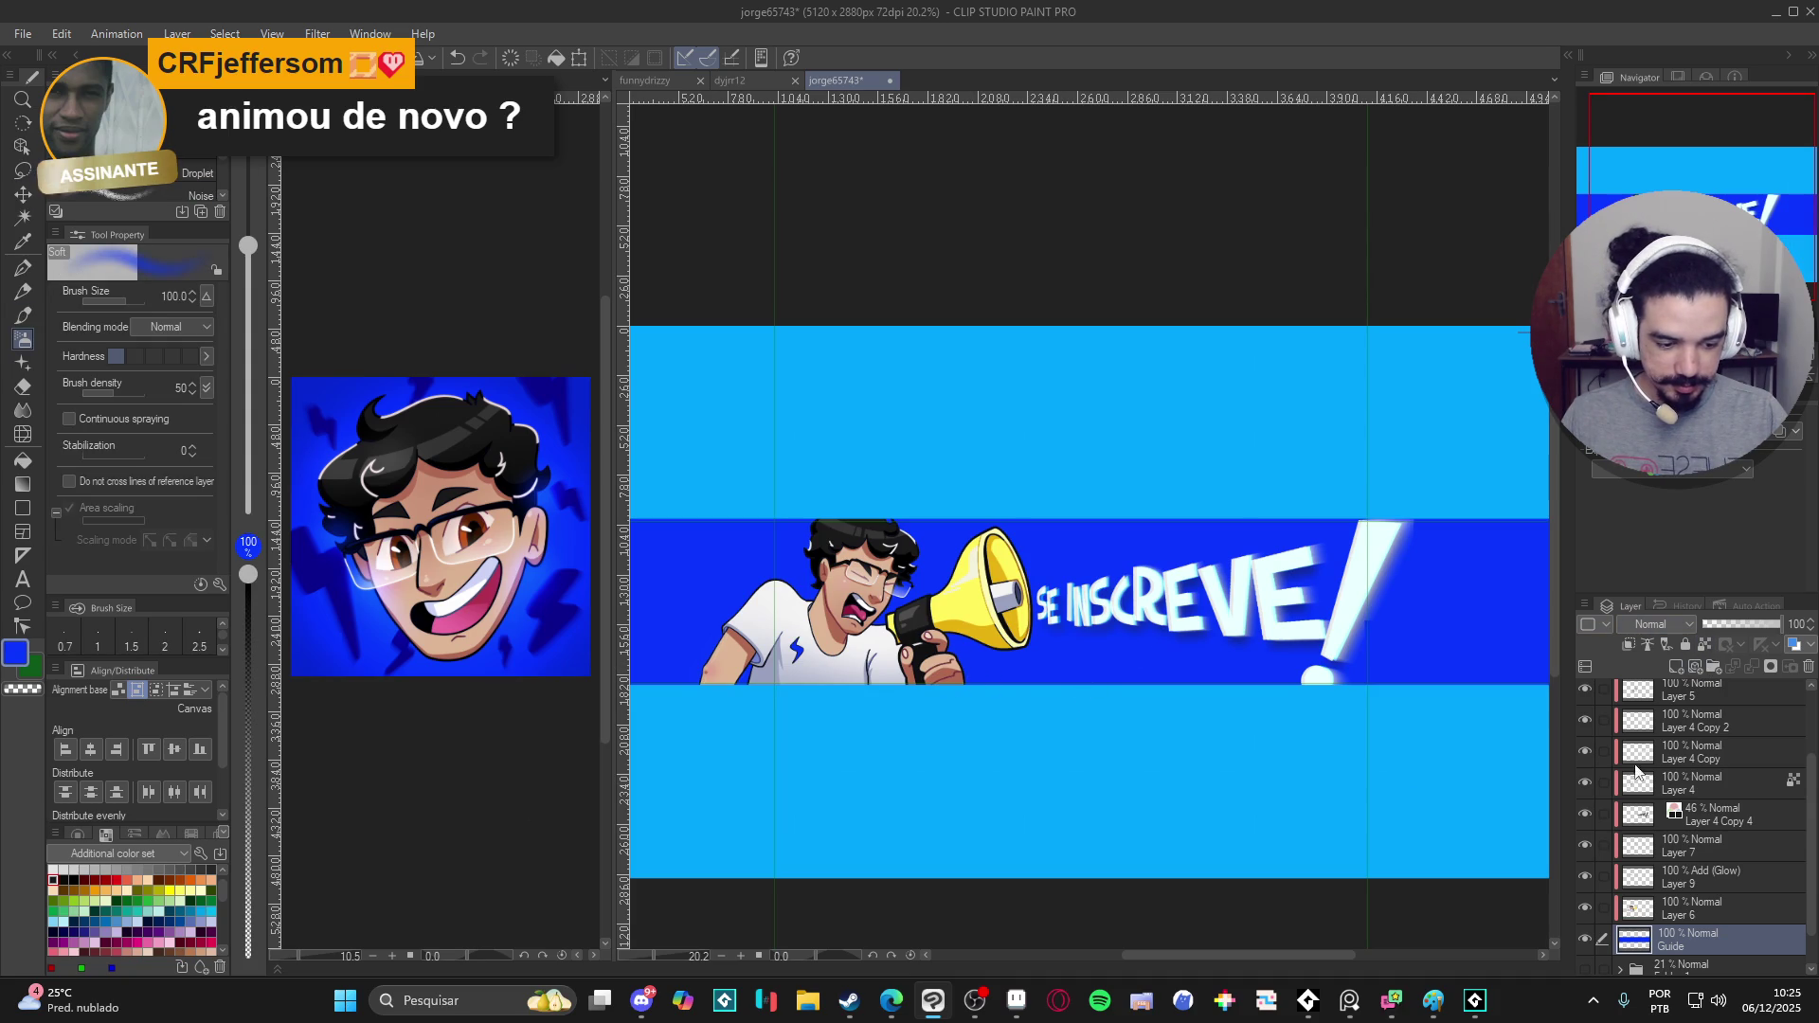
left_click(1585, 934)
left_click(1585, 934)
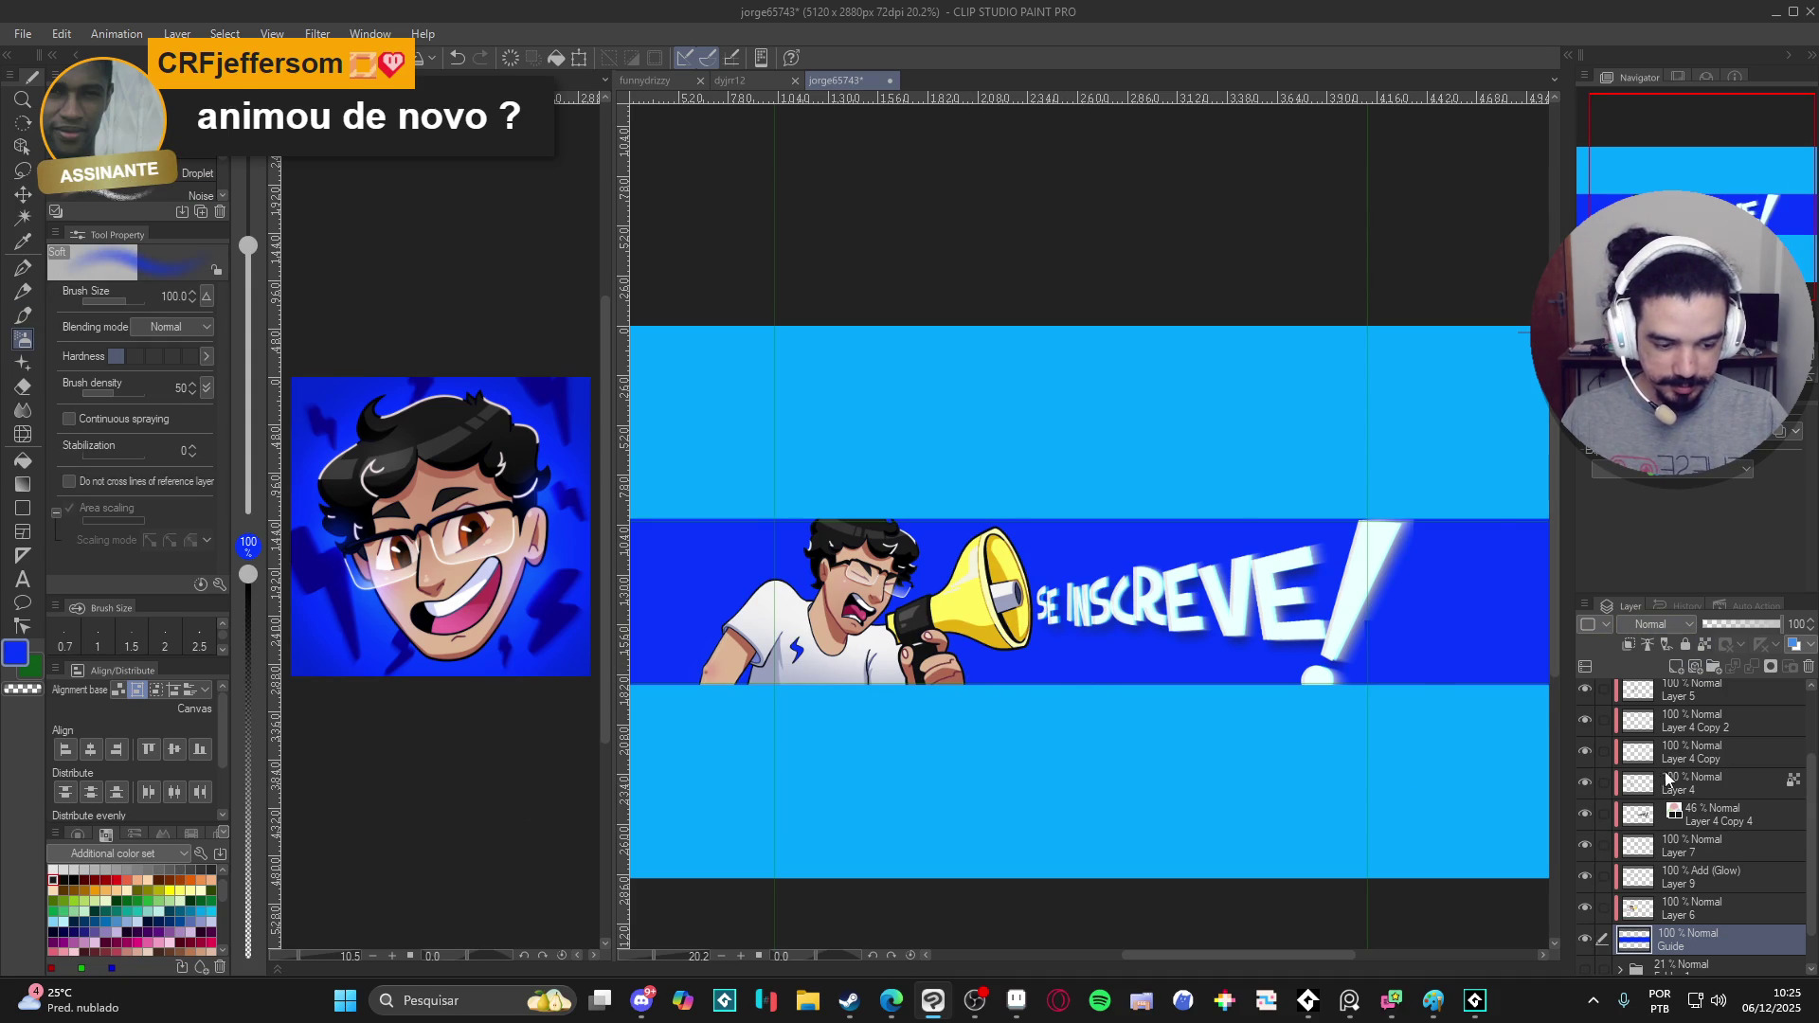
key("ctrl+shift+n")
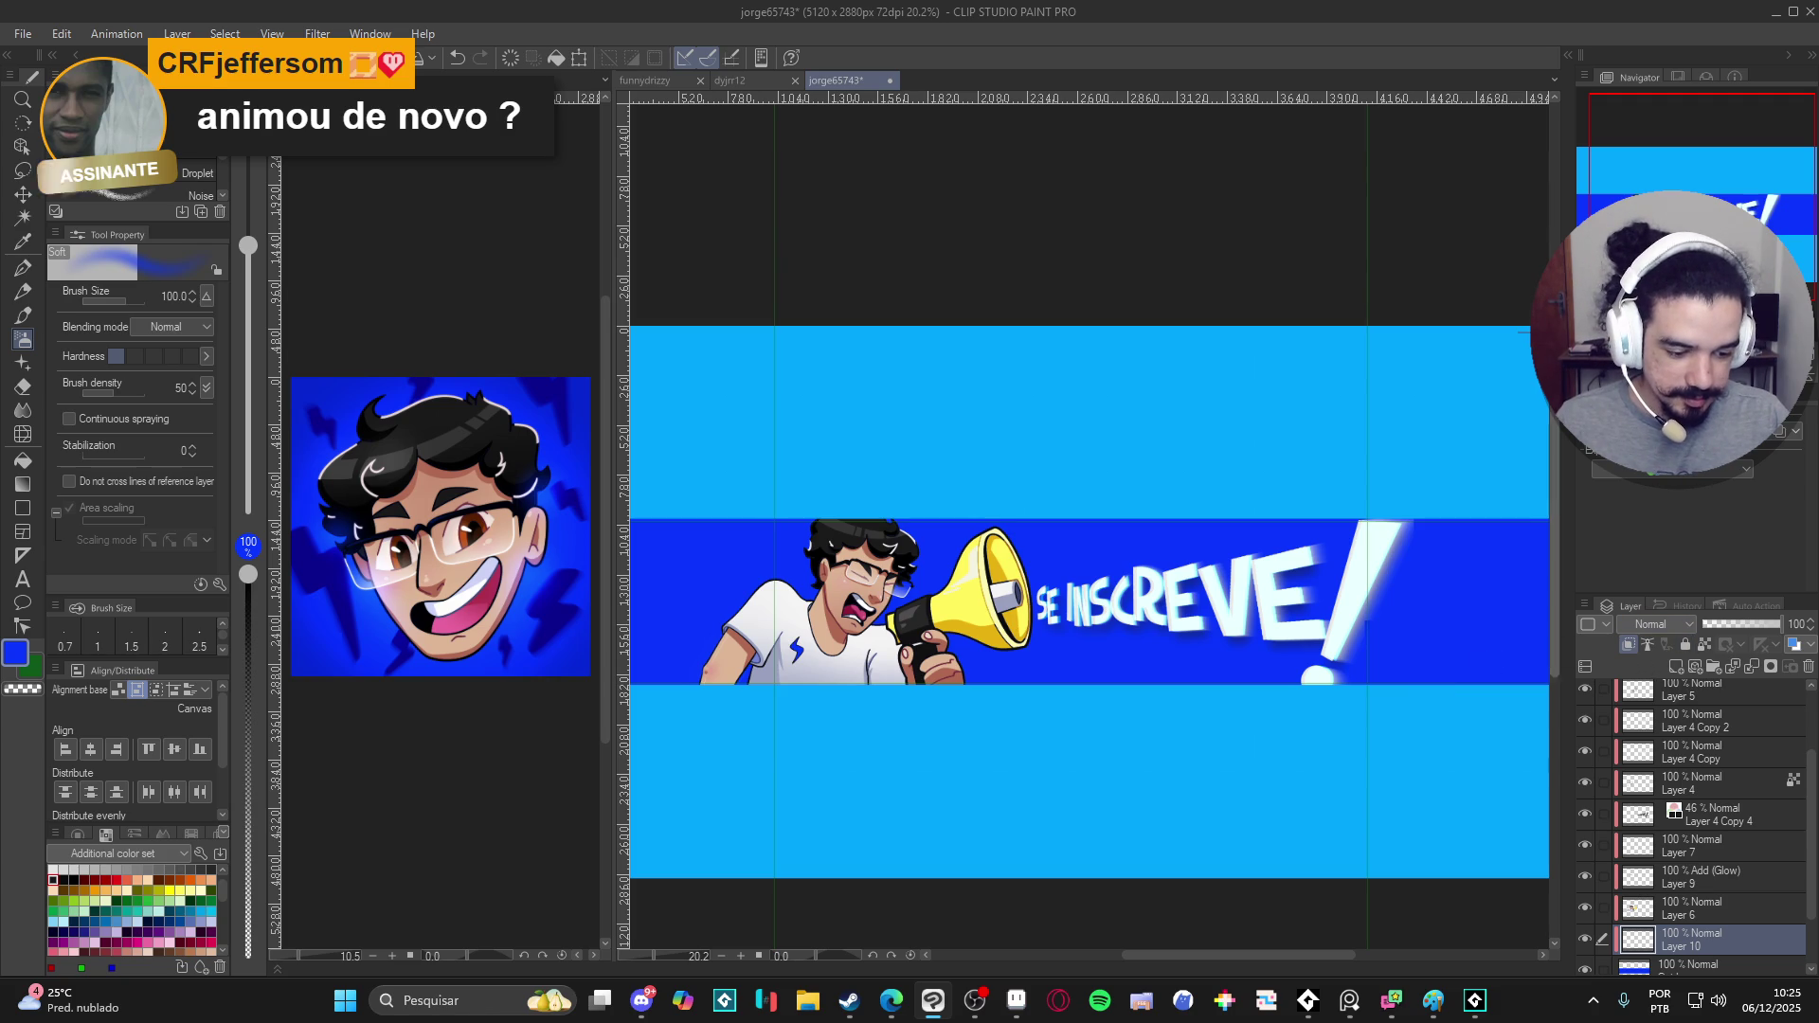
- Try the Sparkle decoration brush, then return to the Soft airbrush enlarged to 2000
key("b")
key("b")
key("b")
key("b")
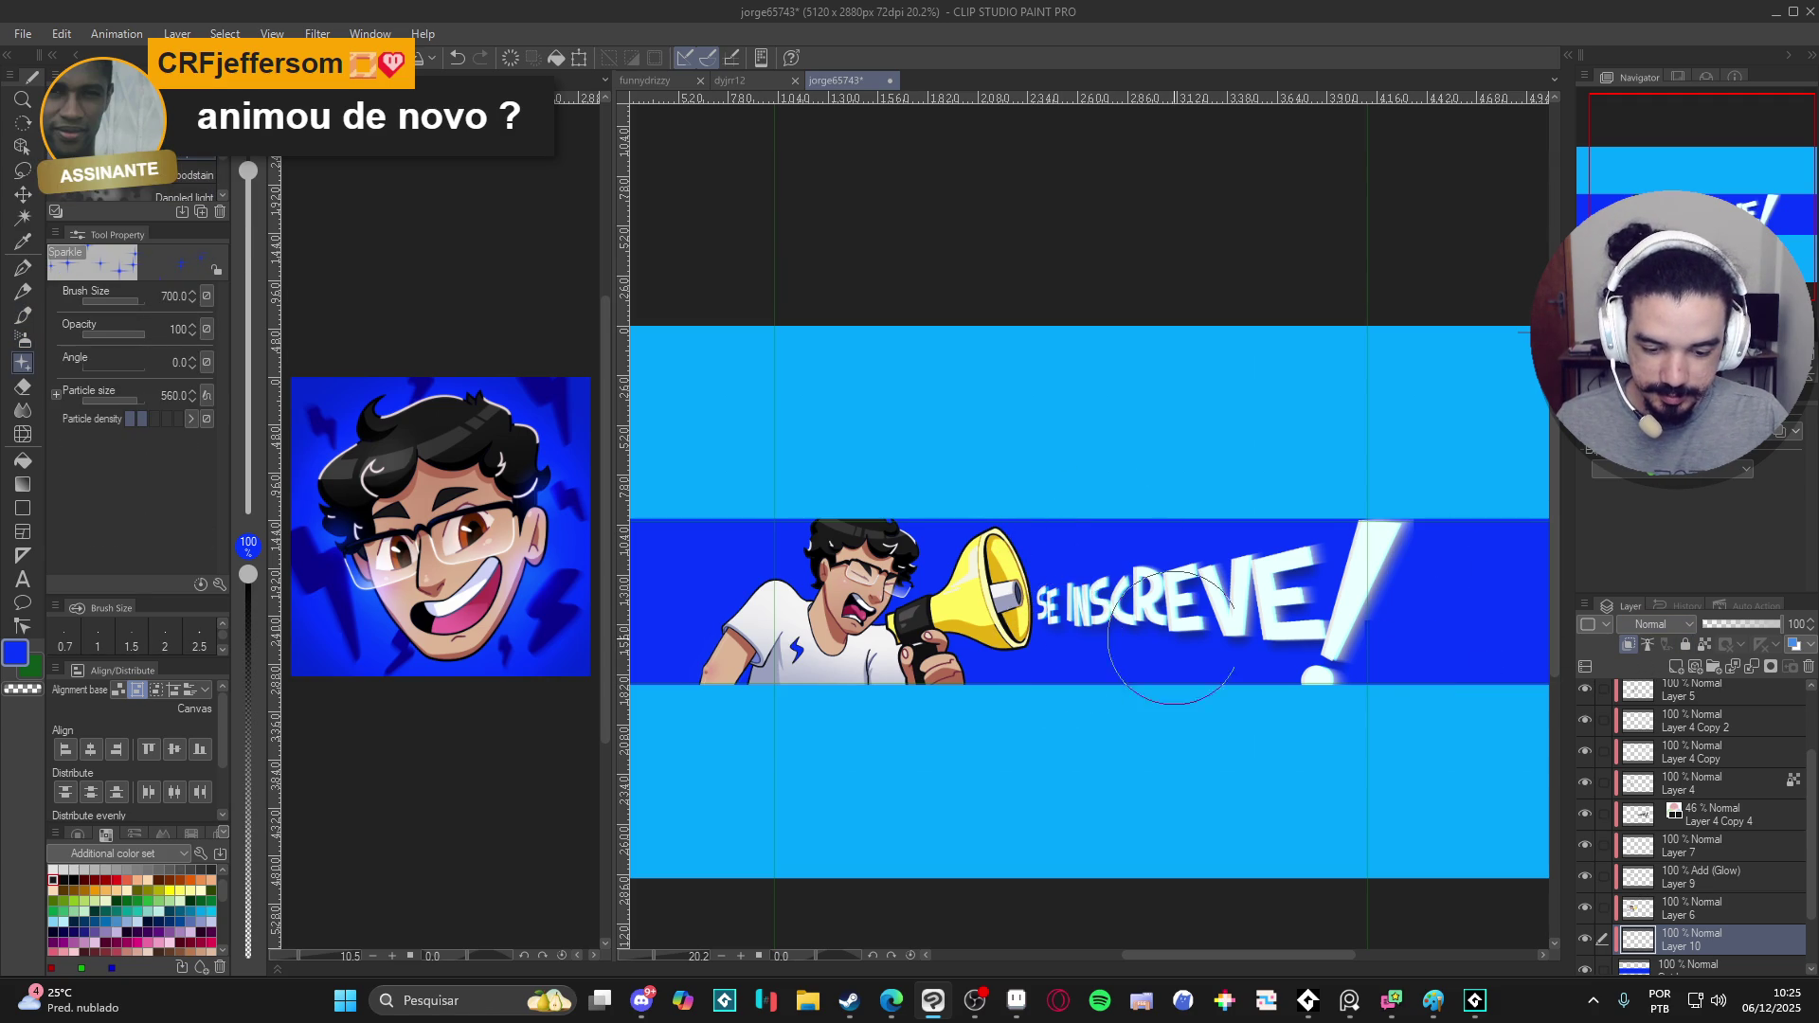
key("bracketright")
key("bracketright")
key("bracketright")
key("bracketright")
key("bracketright")
key("bracketright")
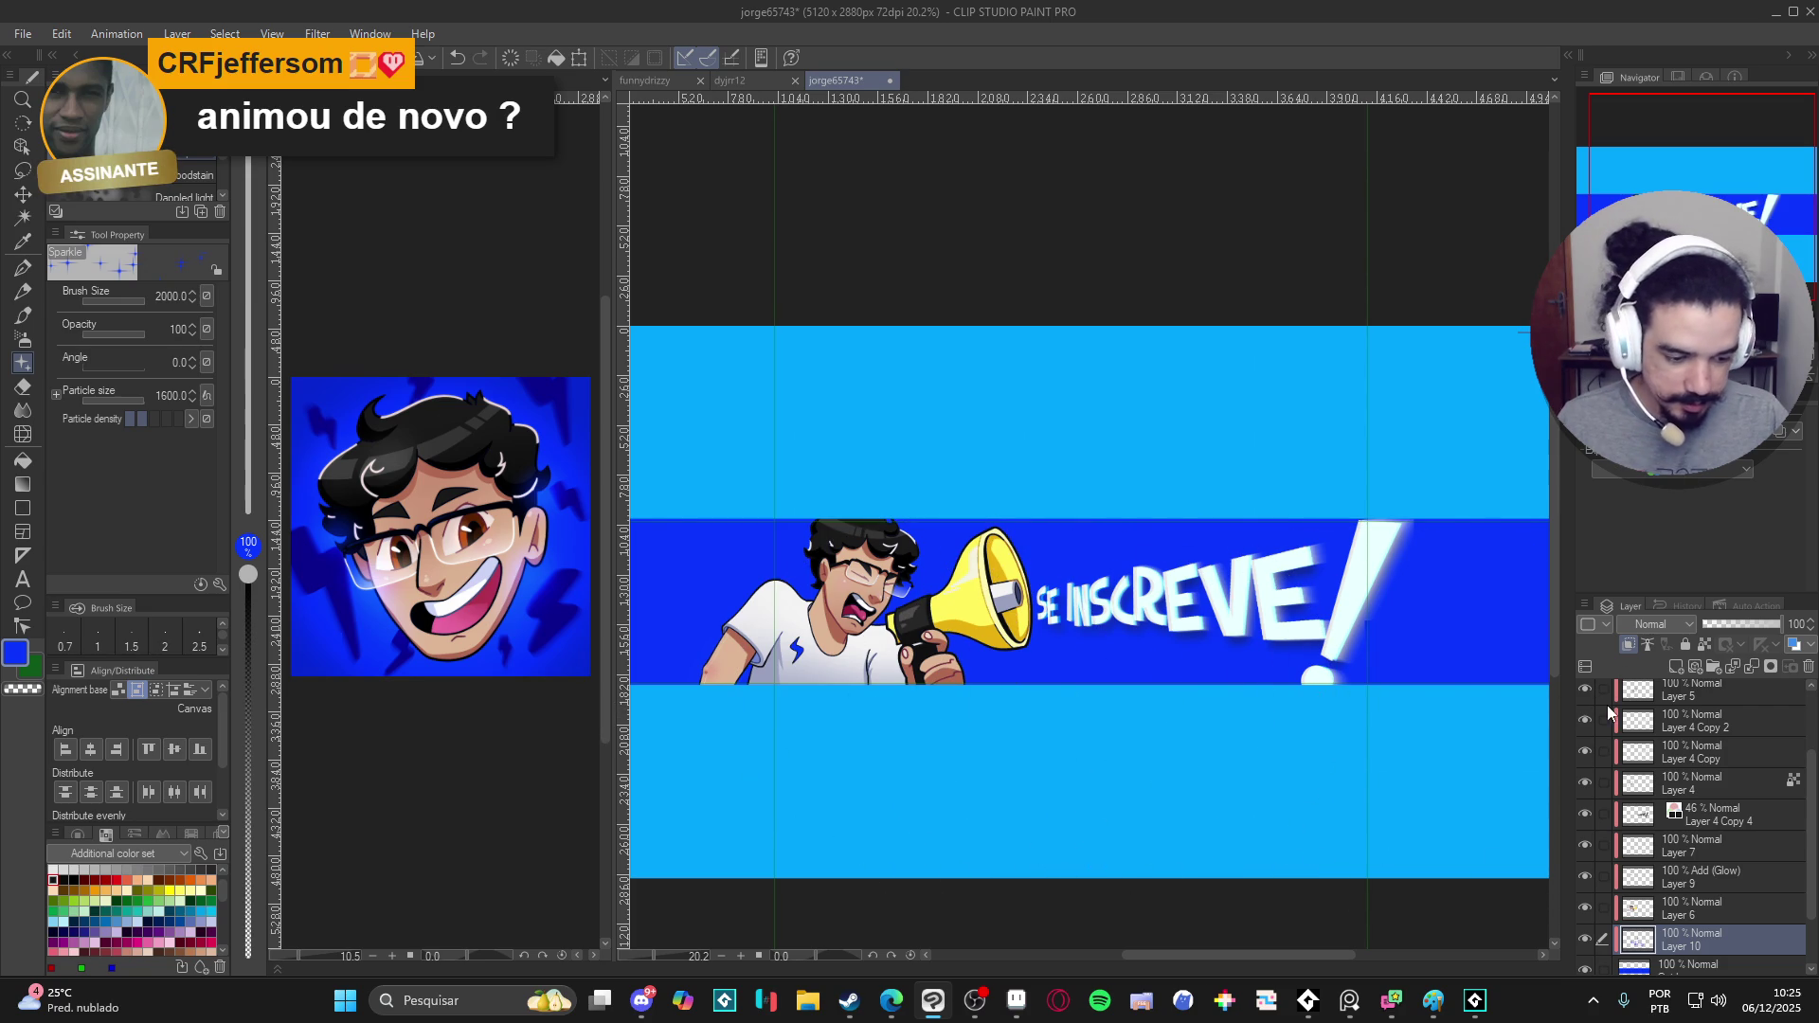
key("b")
key("b")
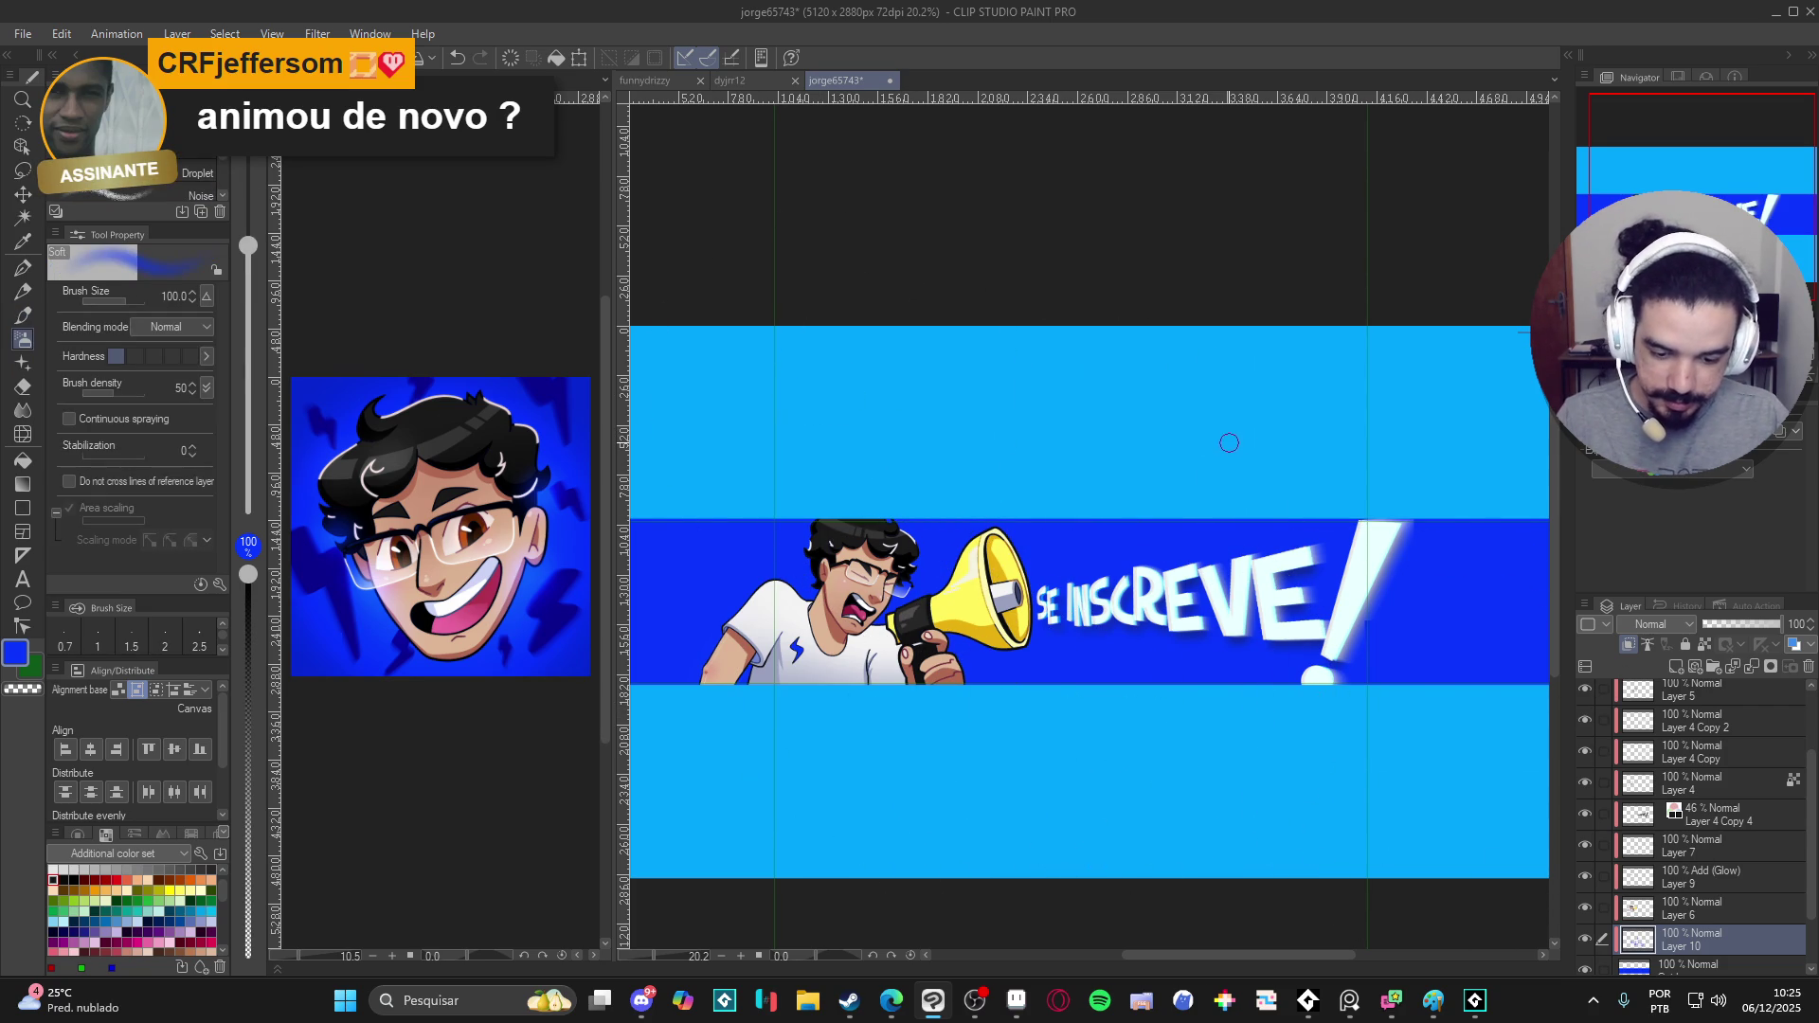
left_click_drag(1068, 727, 1209, 732)
key("bracketright")
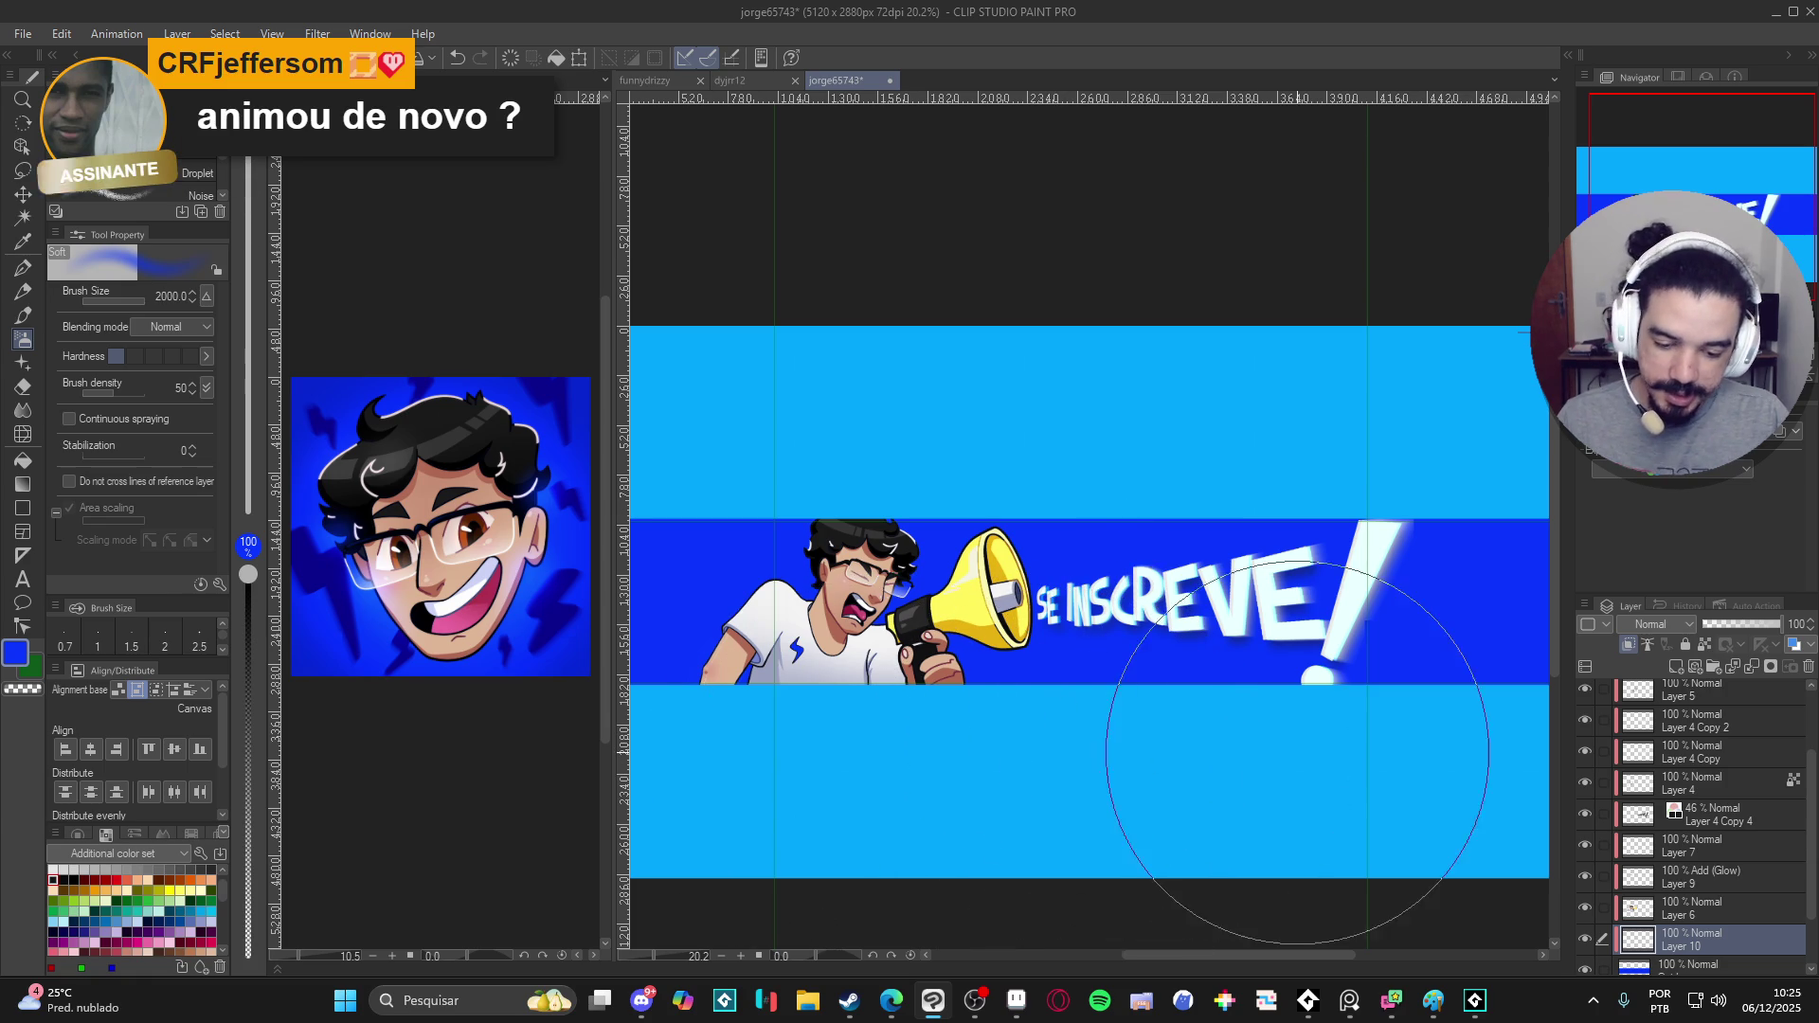
left_click(1689, 625)
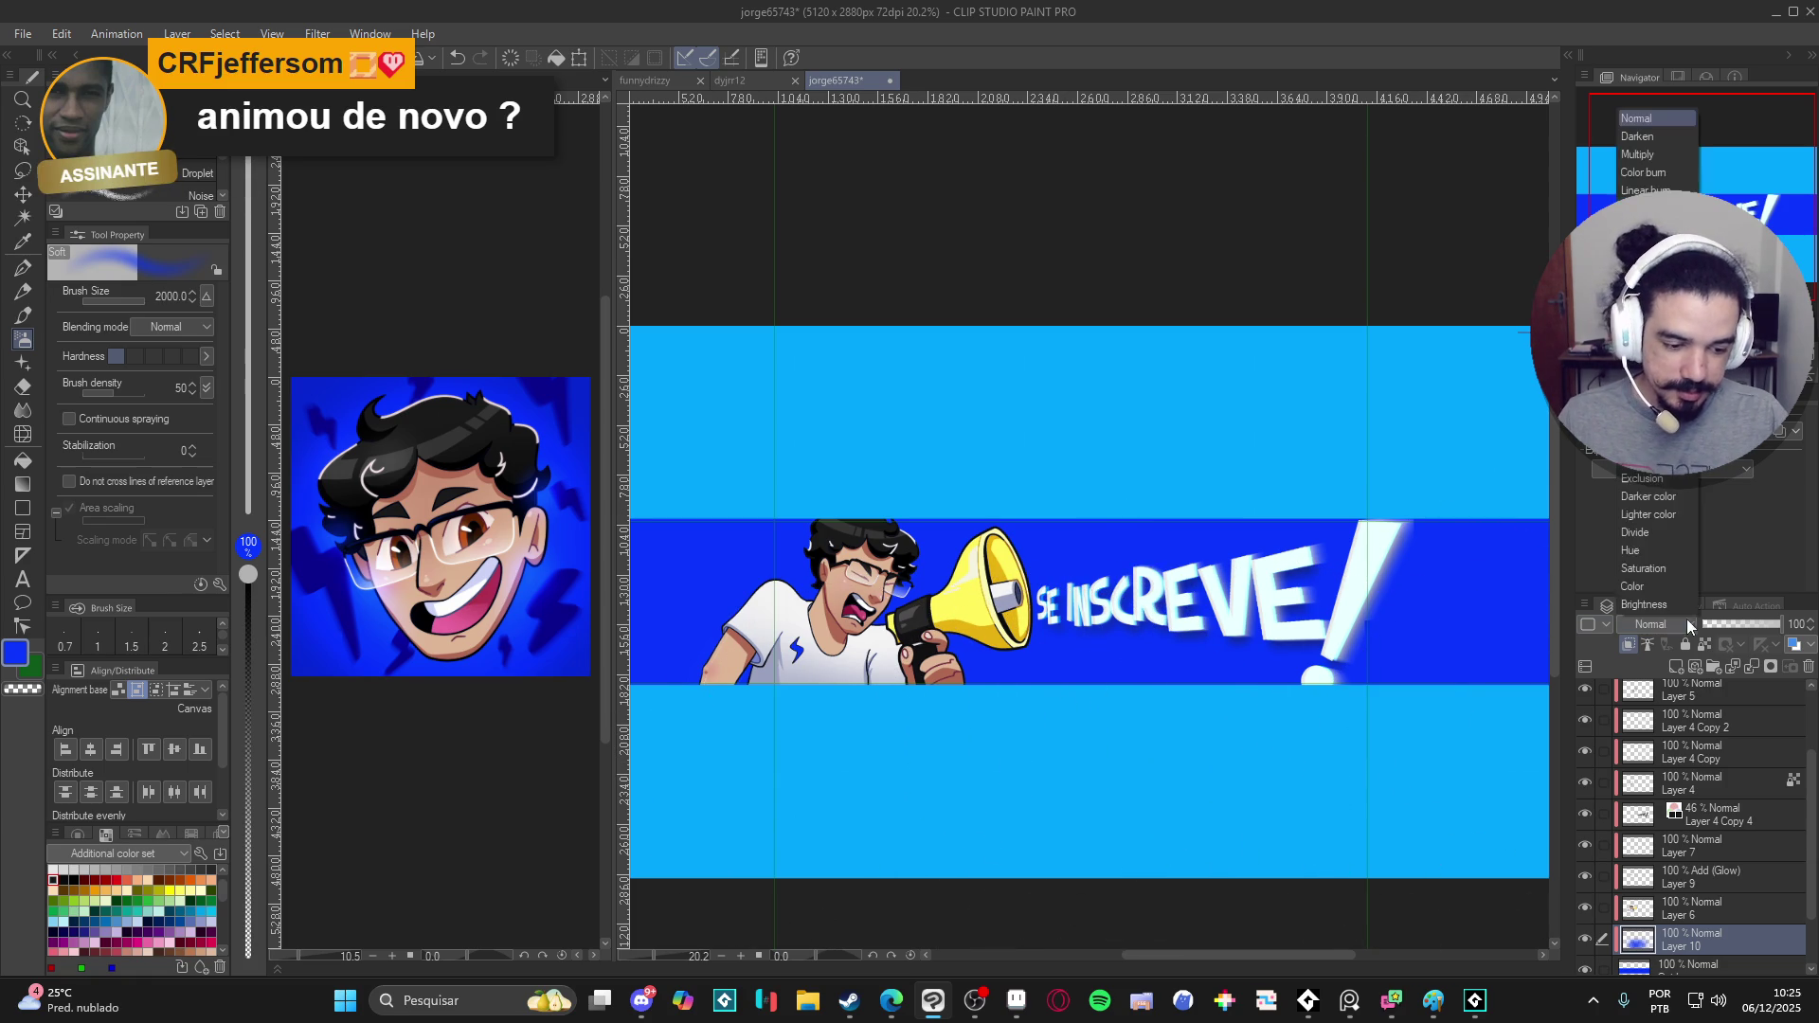
- Set Layer 10 to Add (Glow) blending, undo the trial stroke, and pick the canvas cyan as paint colour
left_click(1648, 317)
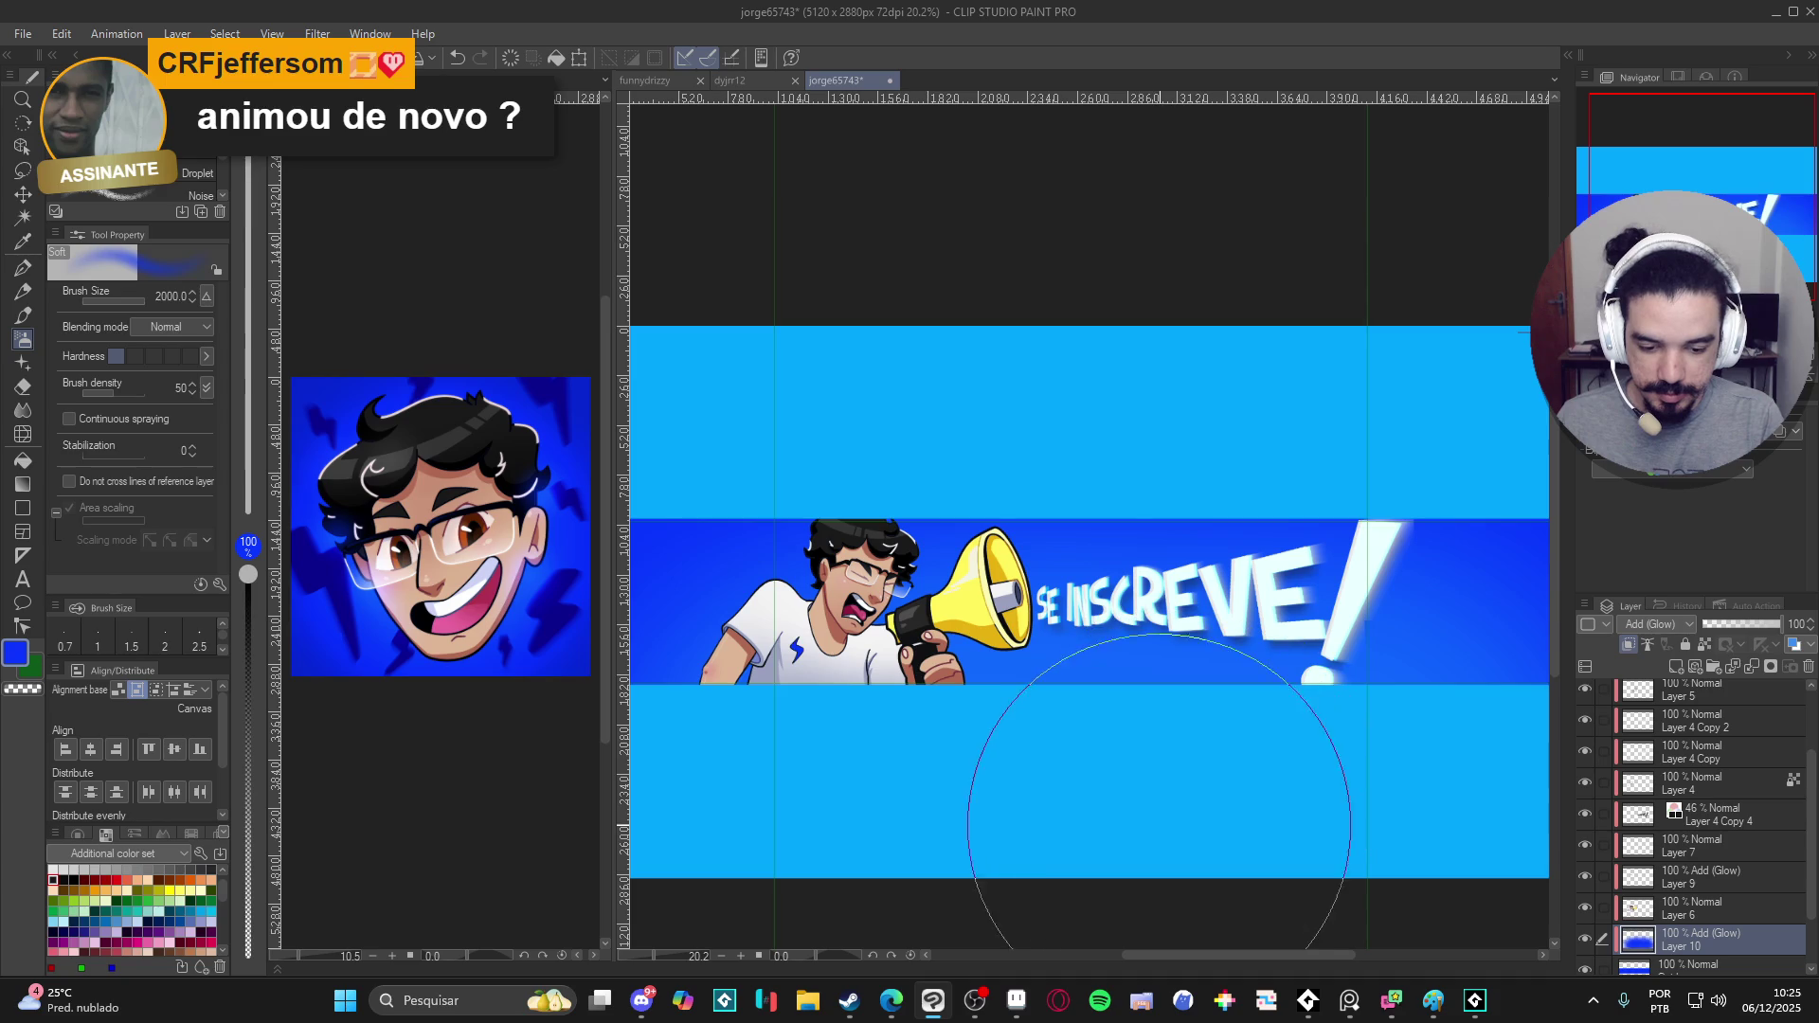
left_click_drag(1124, 889, 1058, 847)
key("ctrl+z")
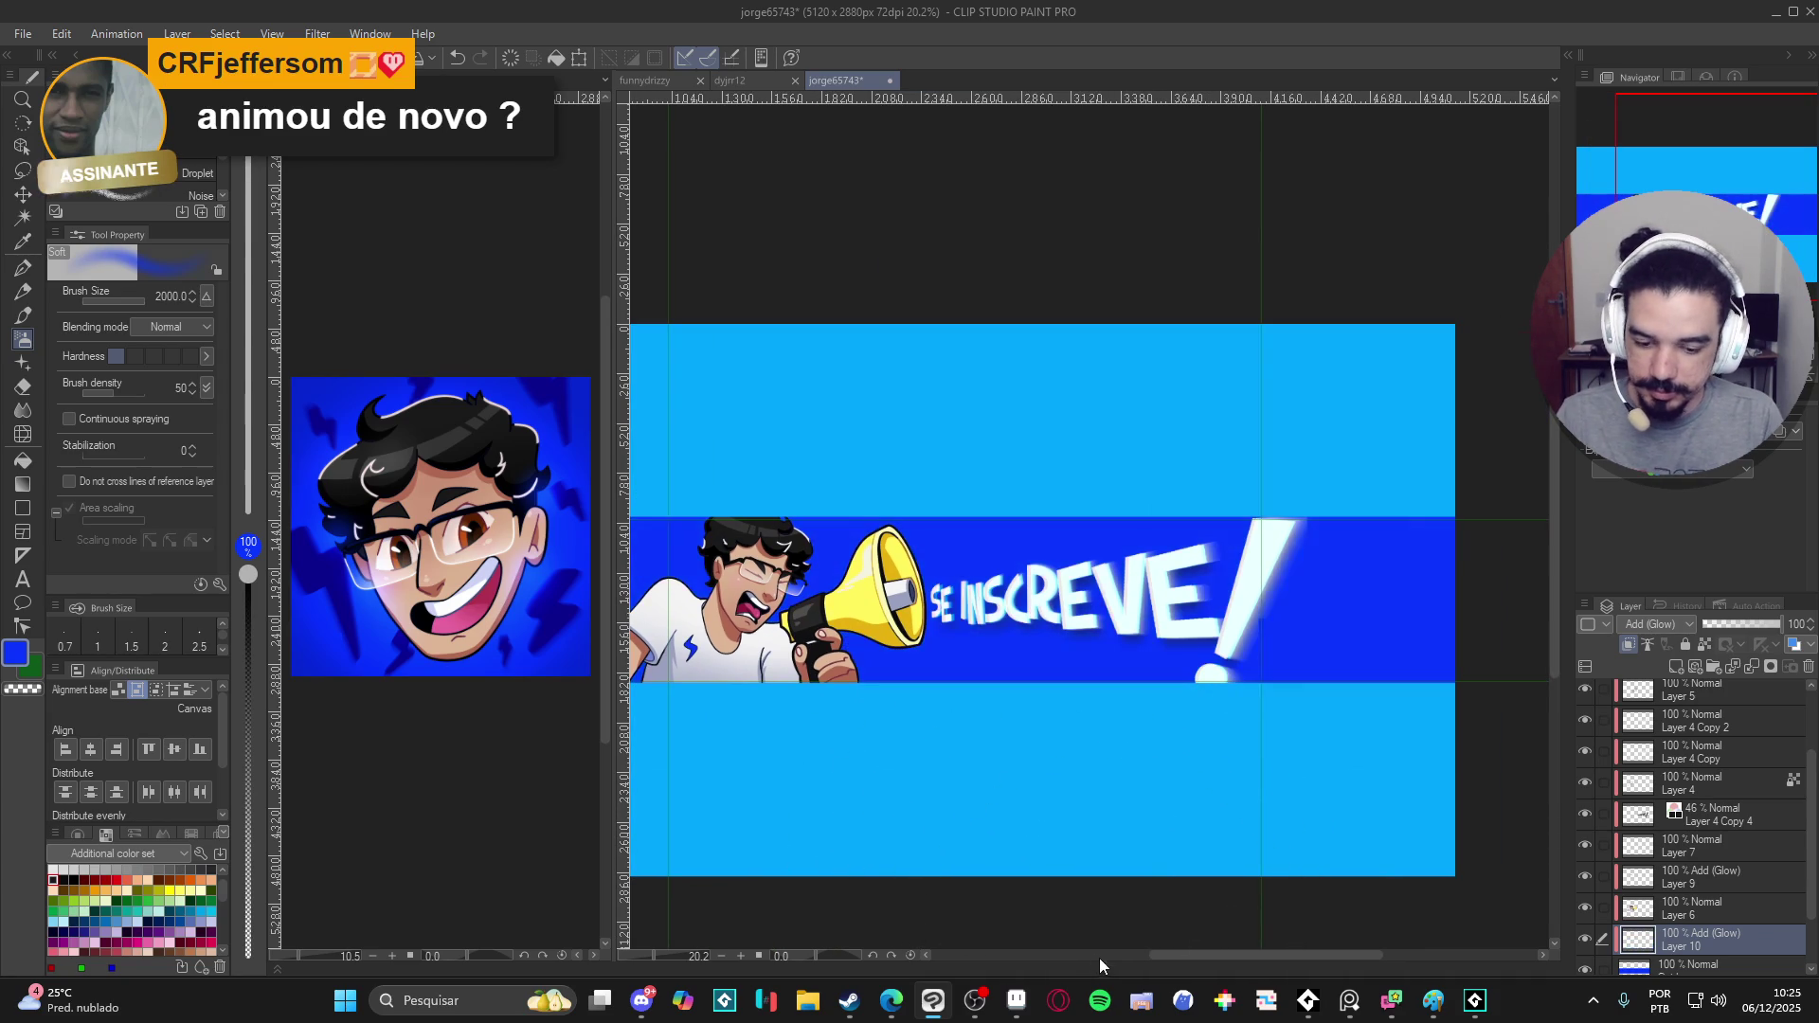
left_click_drag(972, 797, 1072, 796)
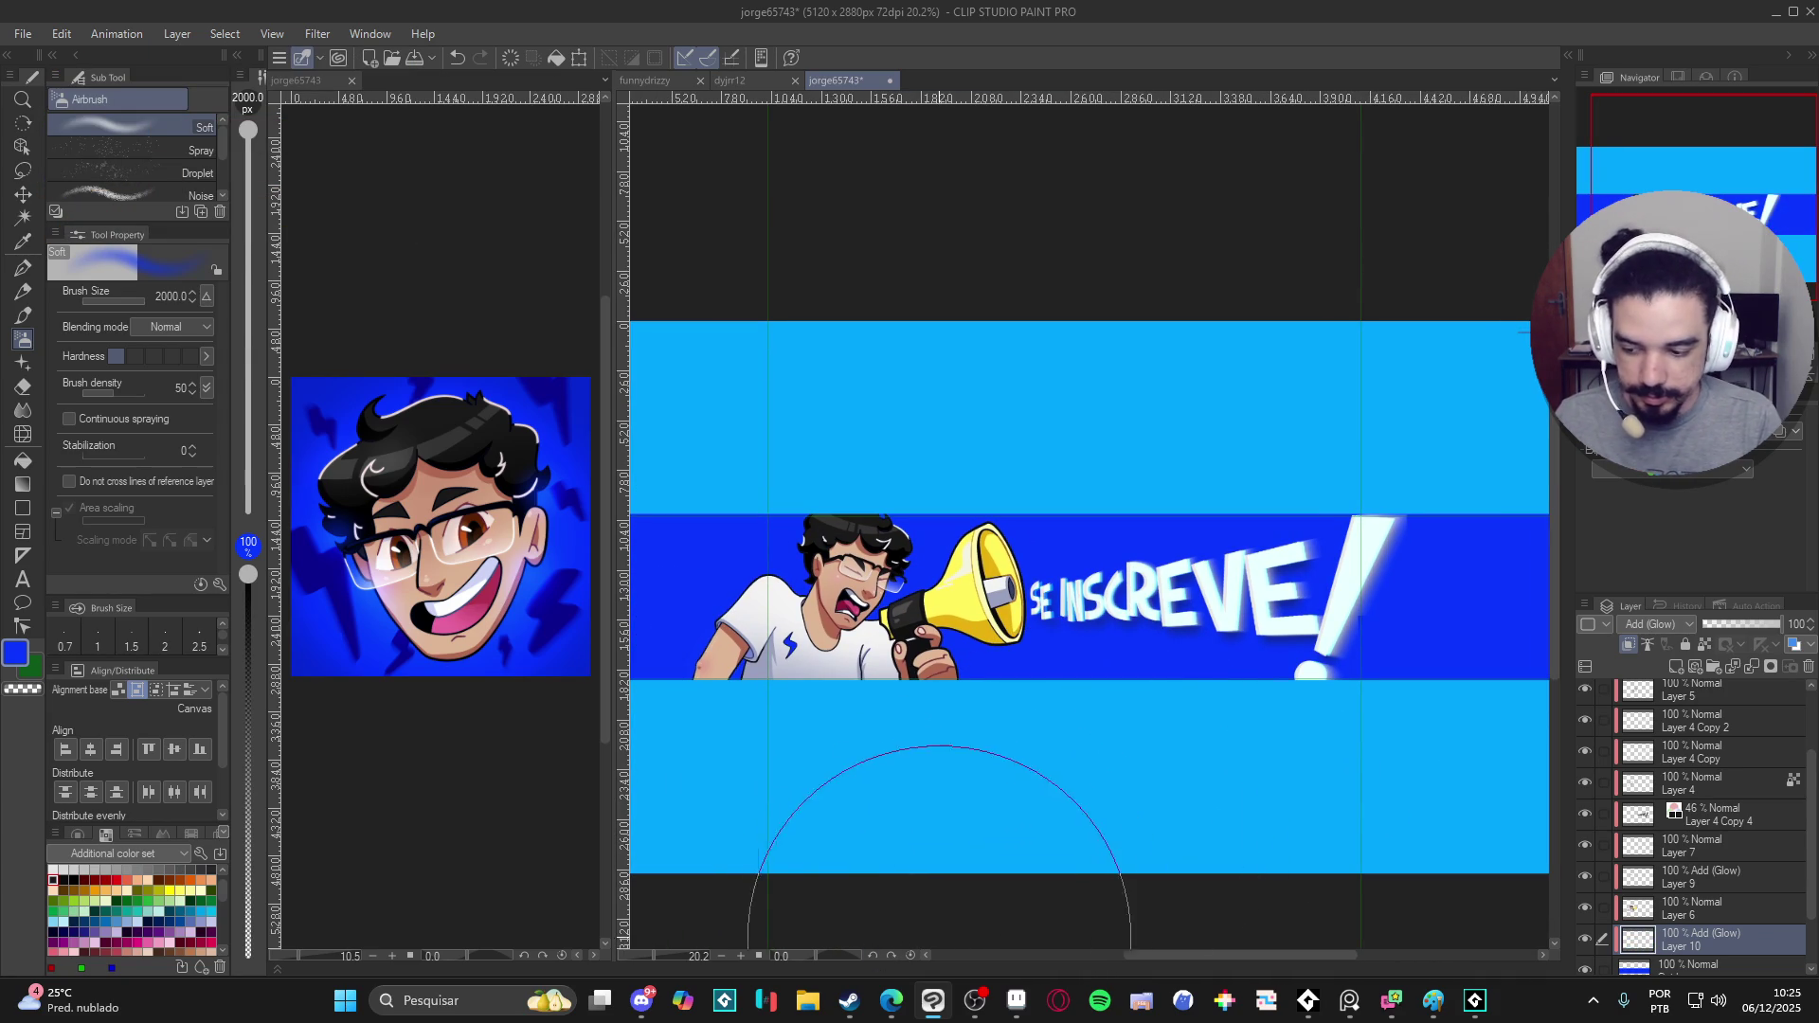
left_click(1048, 754, "alt")
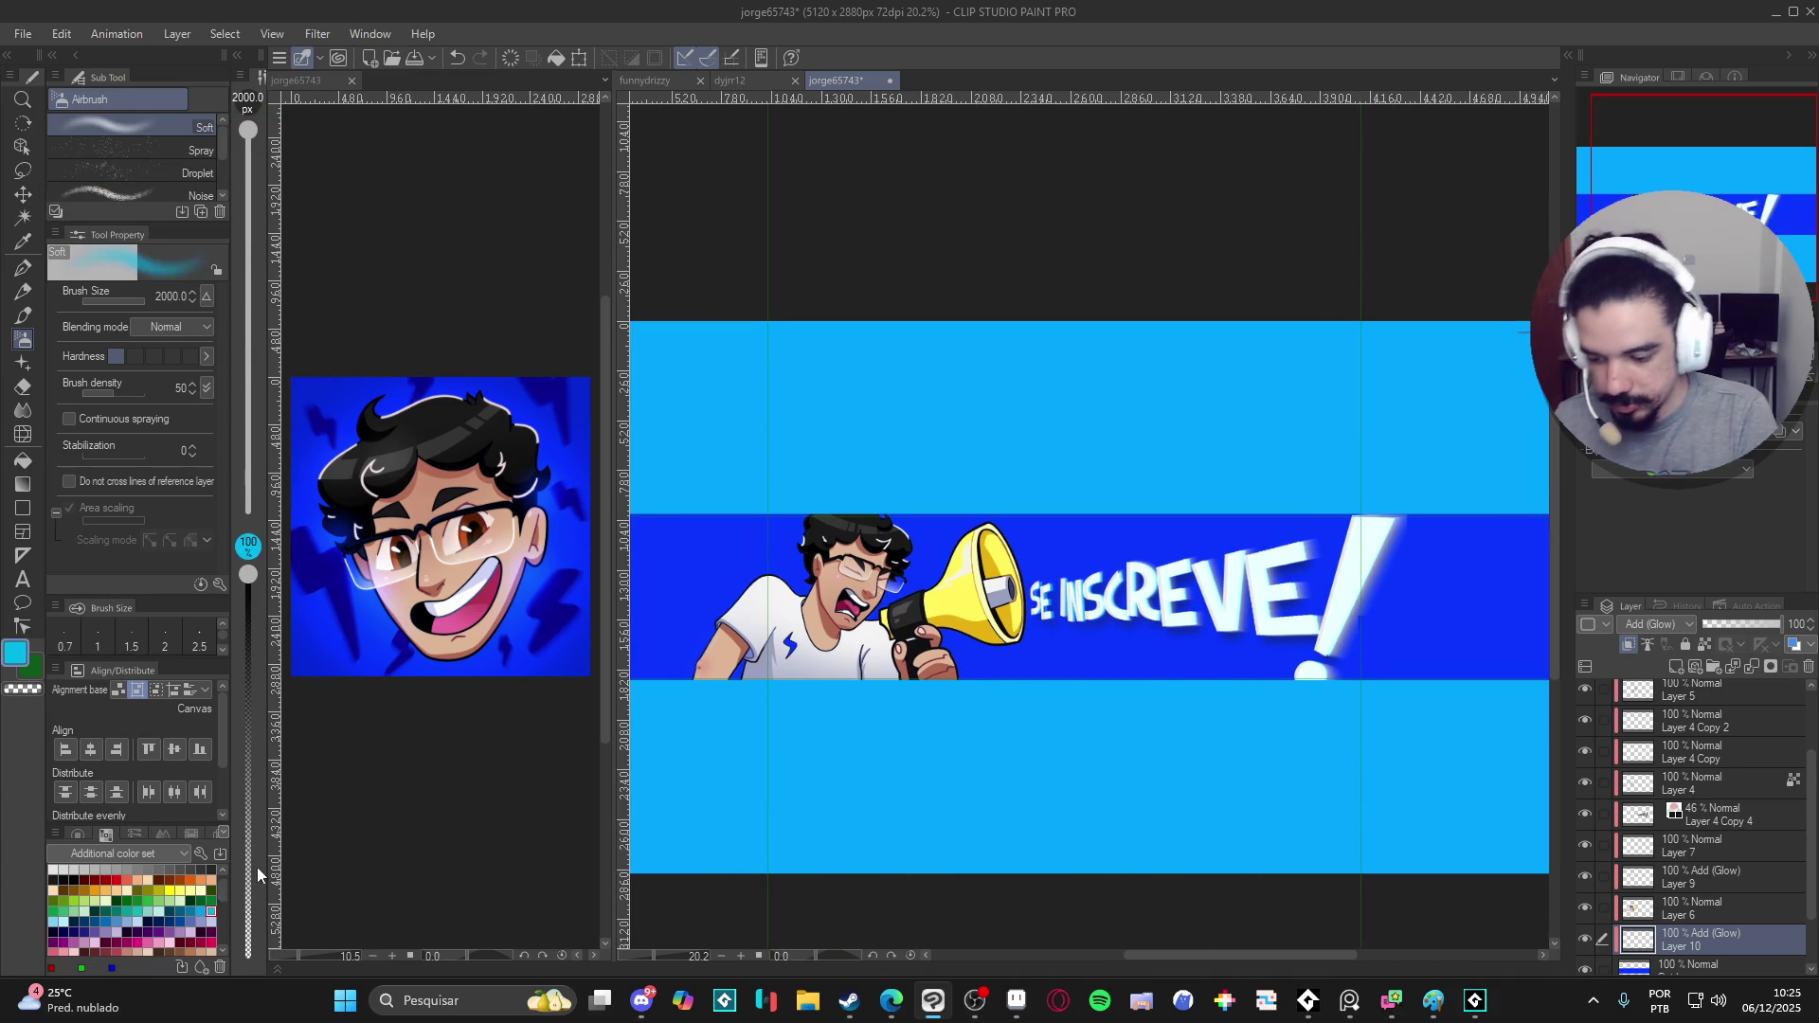
- Airbrush a soft cyan glow across the blue band around the megaphone and text at size about 1700
key("bracketleft")
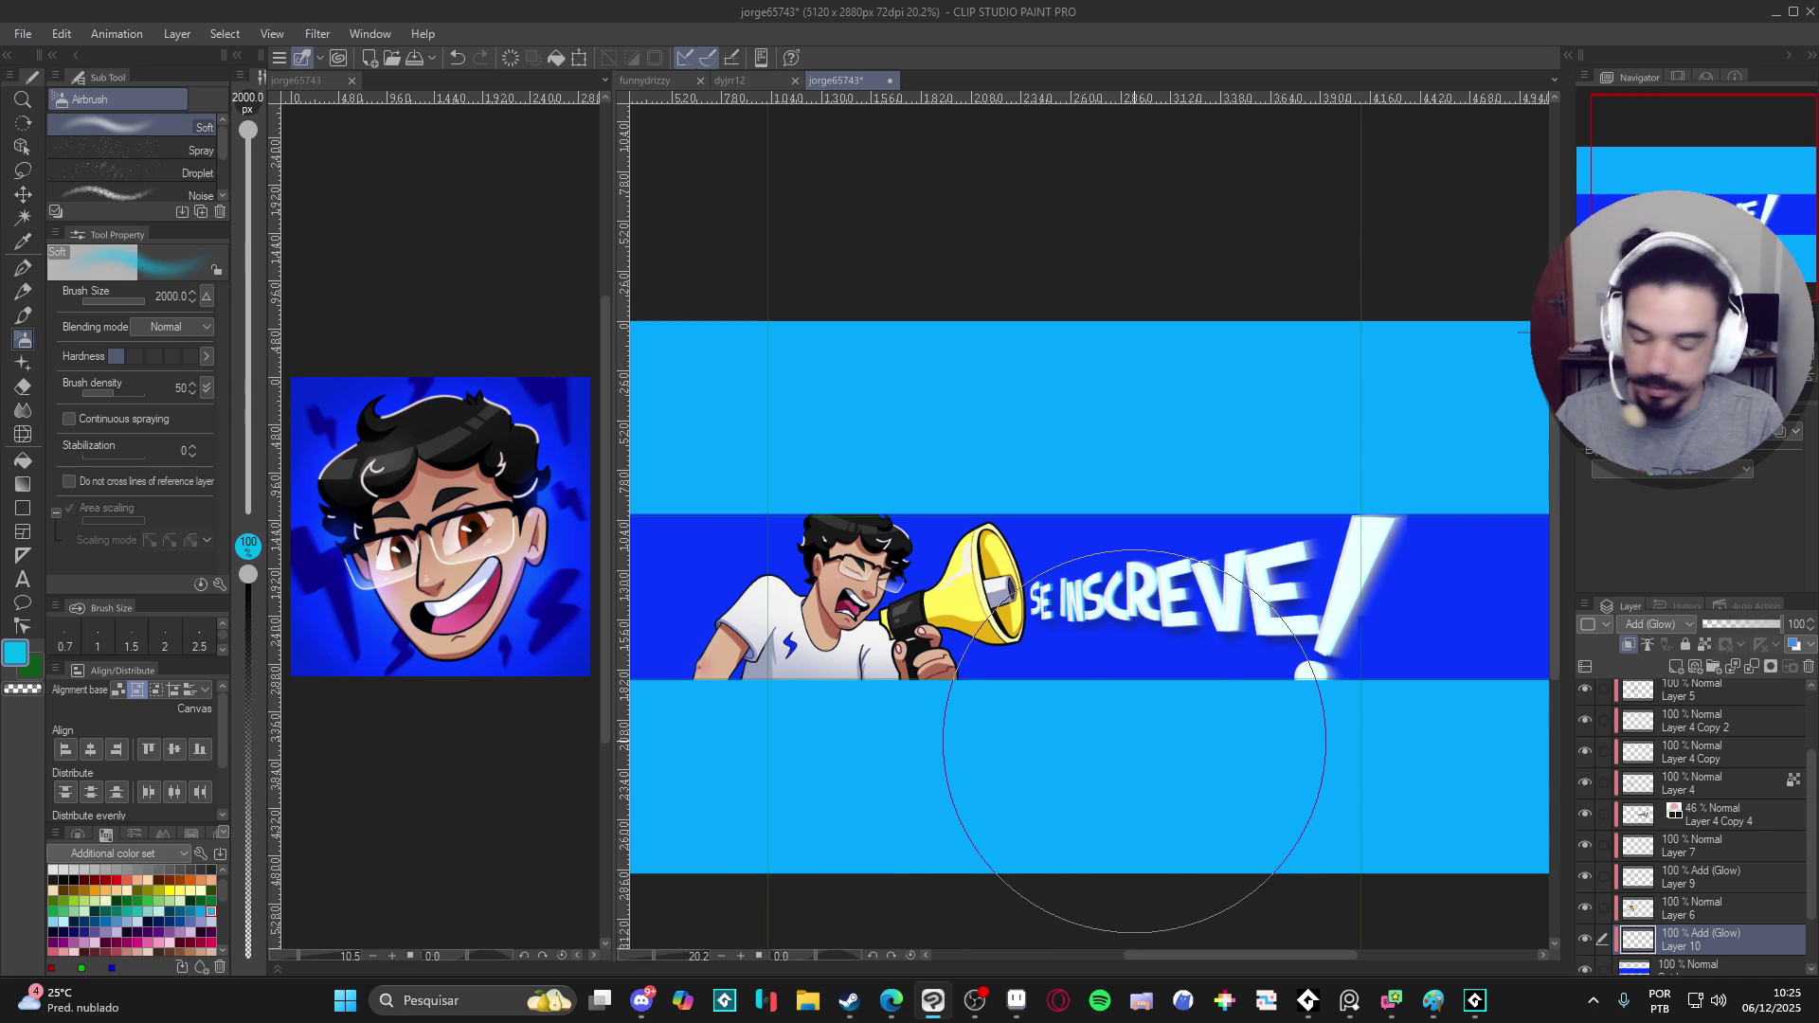
key("bracketleft")
key("bracketleft")
key("bracketleft")
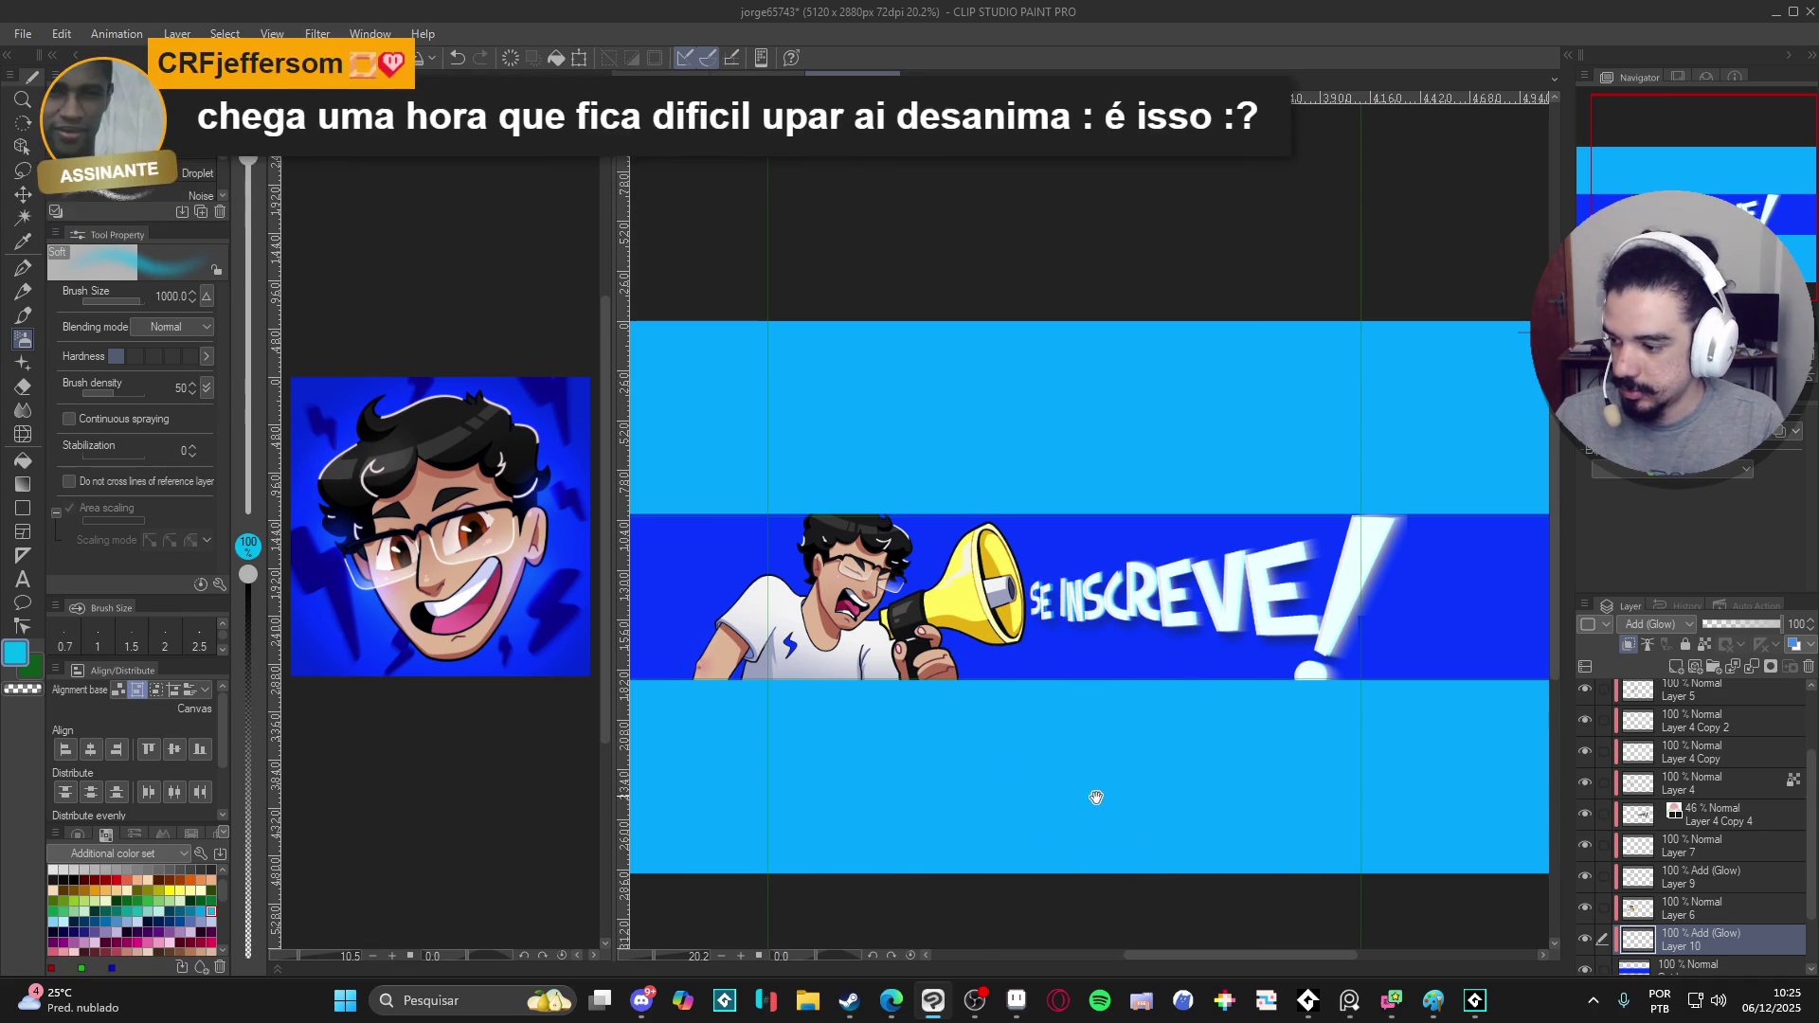
left_click_drag(1089, 792, 1145, 742)
key("bracketright")
key("bracketright")
key("bracketright")
mouse_move(953, 750)
left_mouse_down()
mouse_move(1399, 731)
mouse_move(894, 723)
mouse_move(1311, 710)
left_mouse_up()
key("ctrl+z")
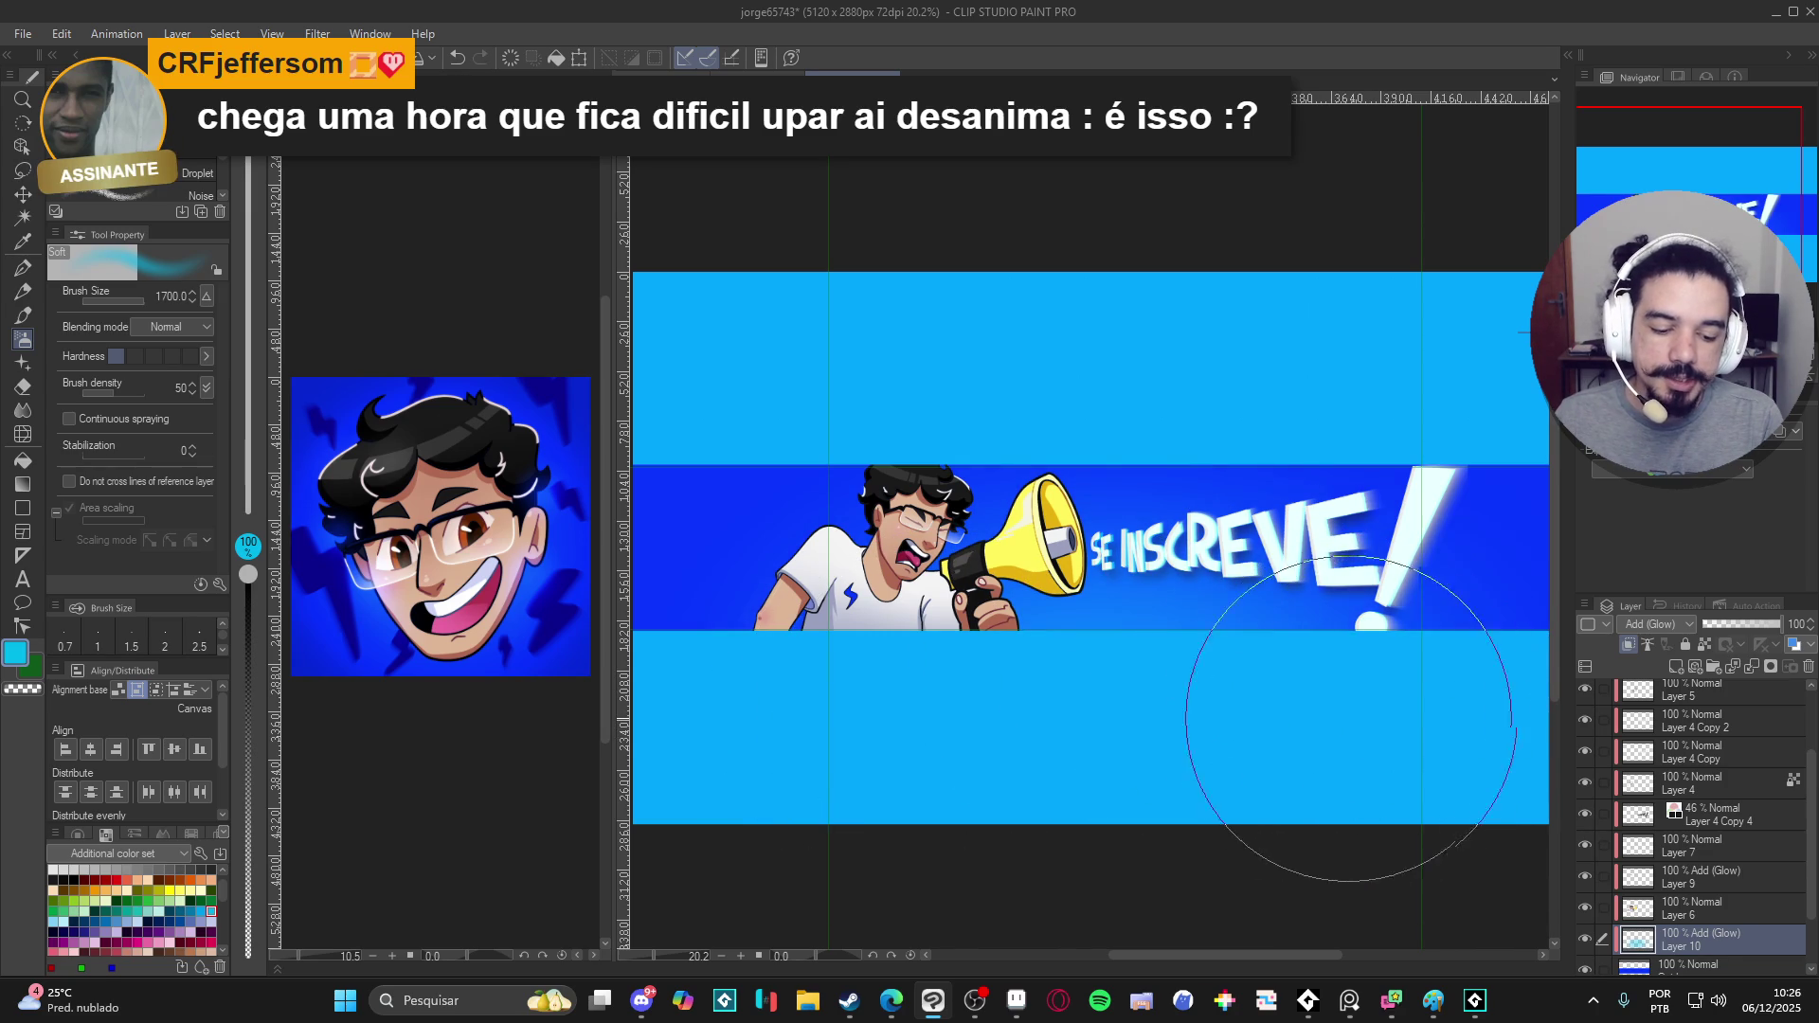
left_click_drag(1223, 706, 1009, 699)
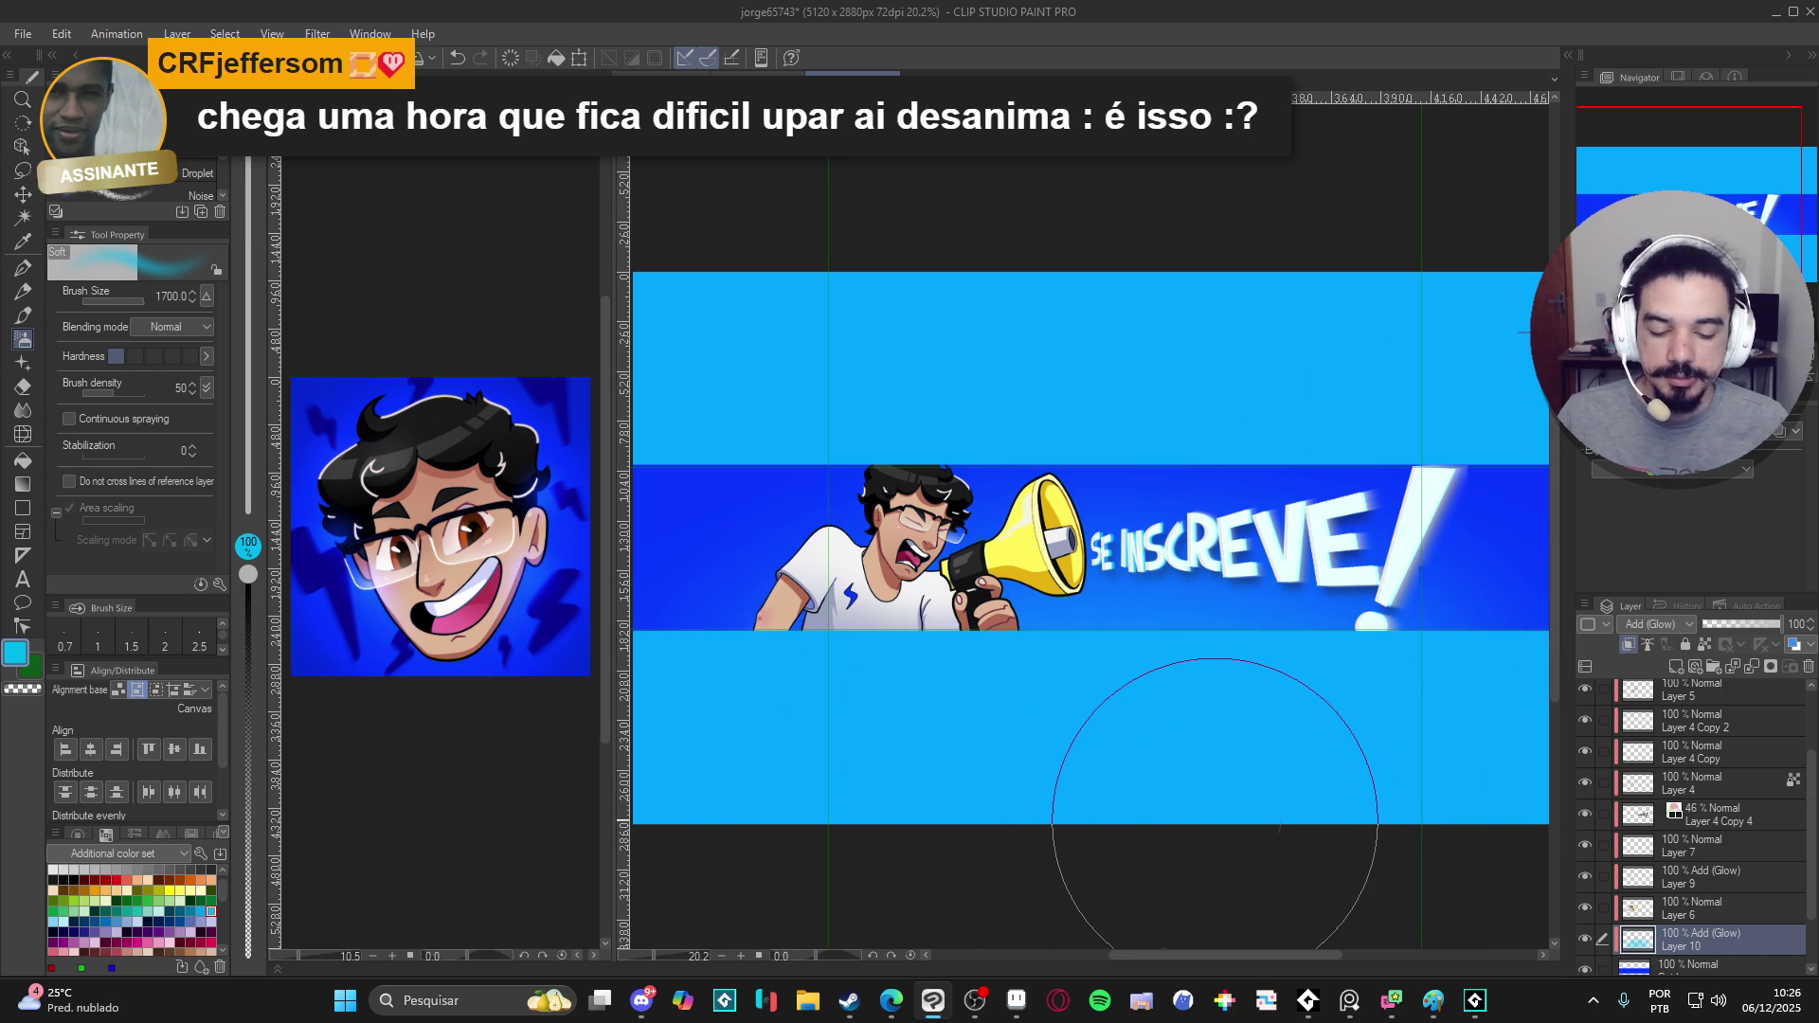
scroll(1402, 773, "down", 1)
- Compare the glow by toggling Layer 10, lower its opacity, and create a new Layer 11 above it
left_click_drag(1260, 750, 1149, 755)
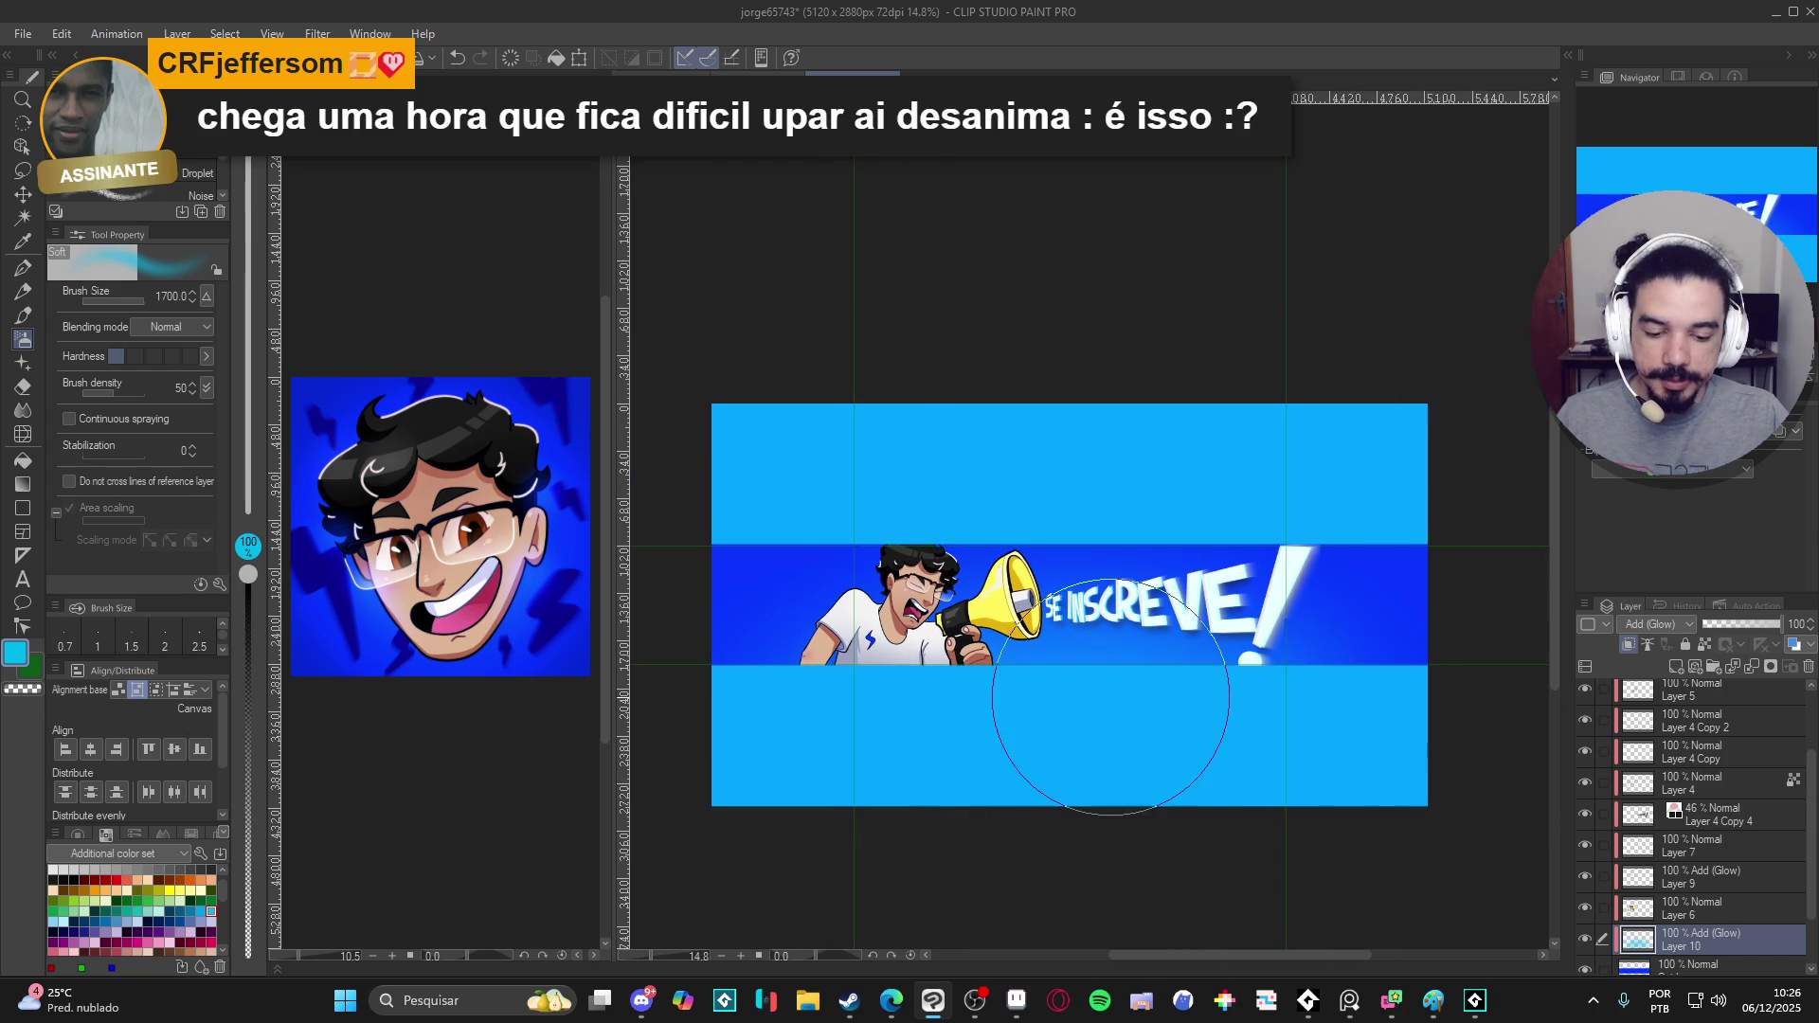
scroll(1109, 696, "up", 1)
scroll(1081, 697, "up", 1)
scroll(1024, 698, "up", 1)
scroll(1039, 696, "up", 1)
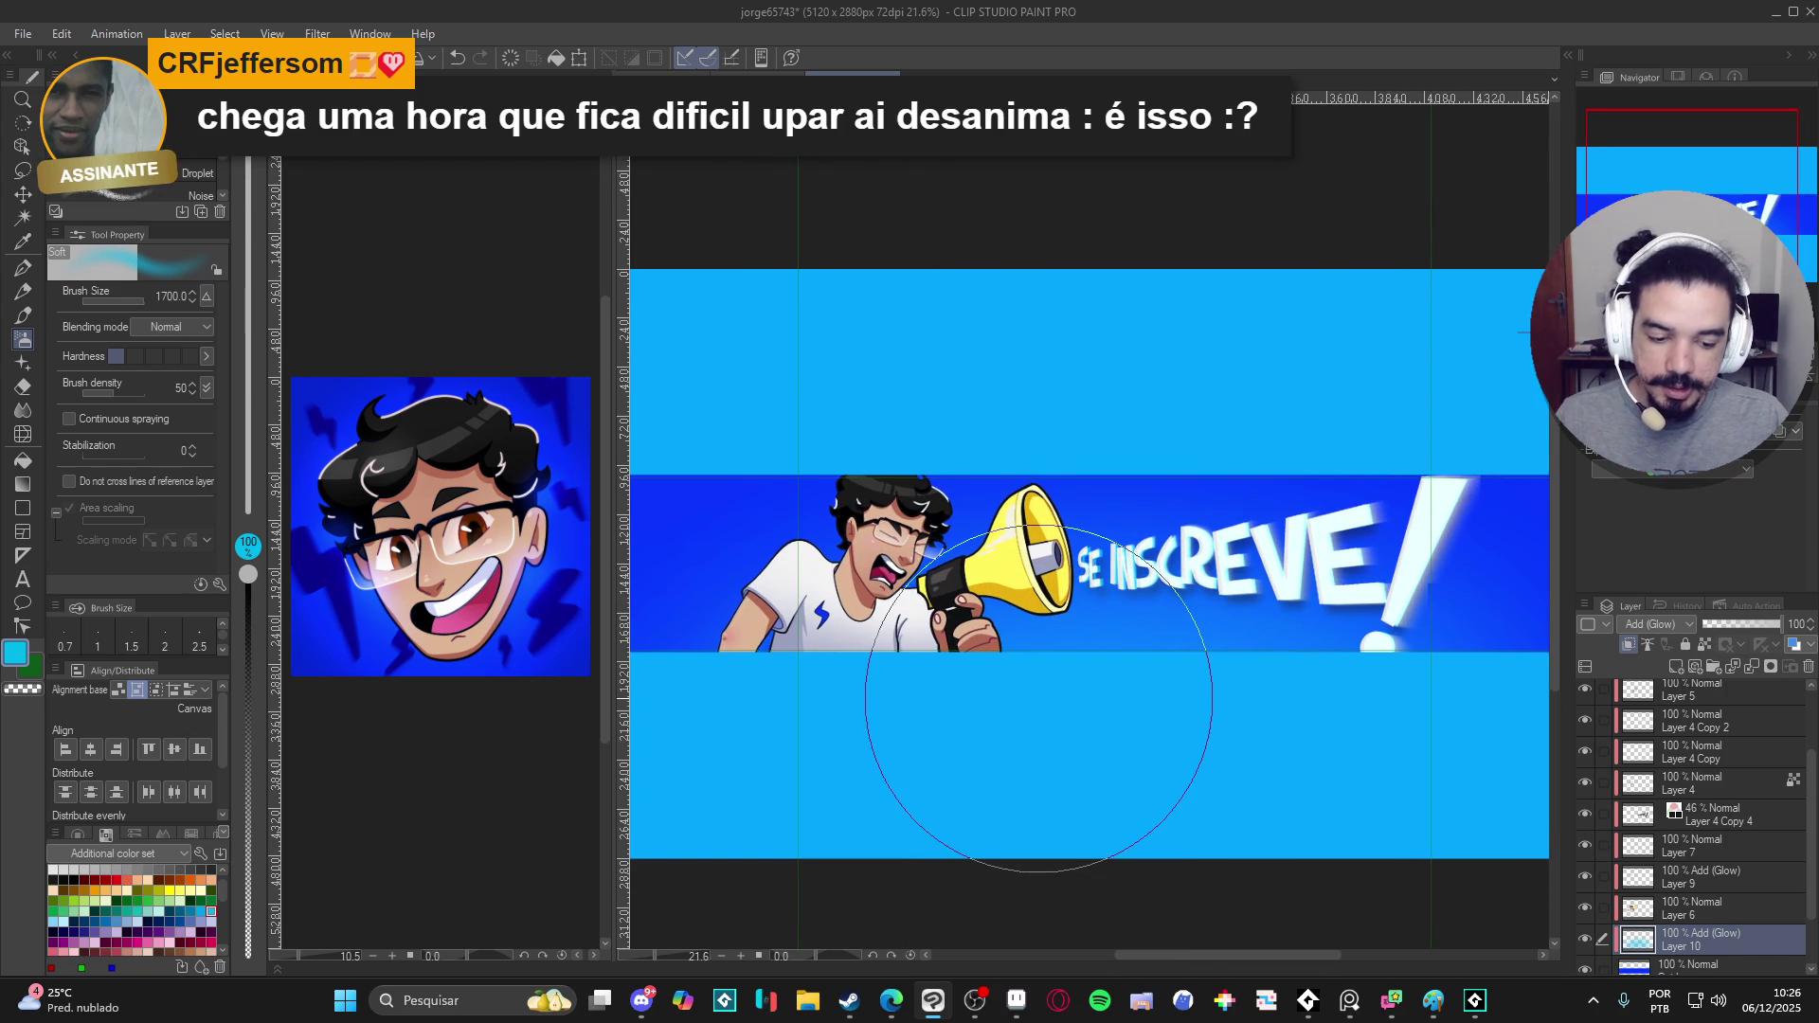
scroll(1040, 696, "down", 1)
scroll(1012, 710, "down", 1)
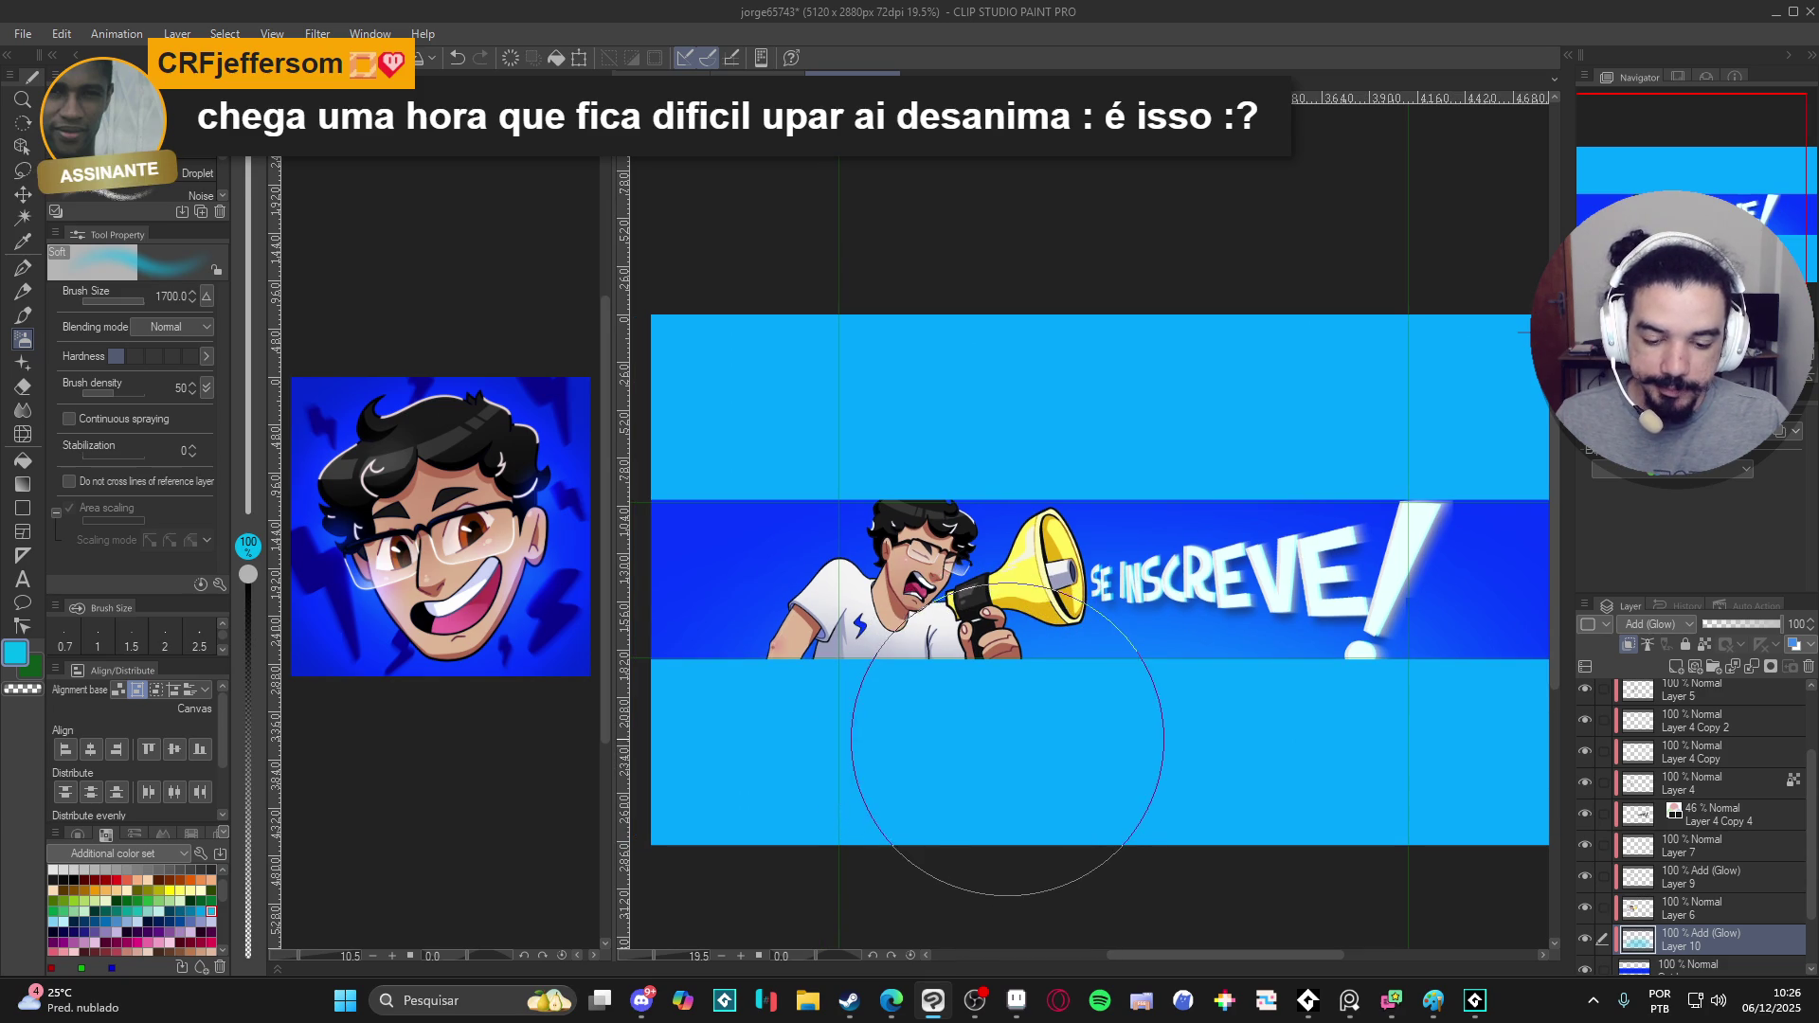
left_click(1588, 934)
left_click(1588, 935)
left_click(1588, 934)
left_click(1588, 934)
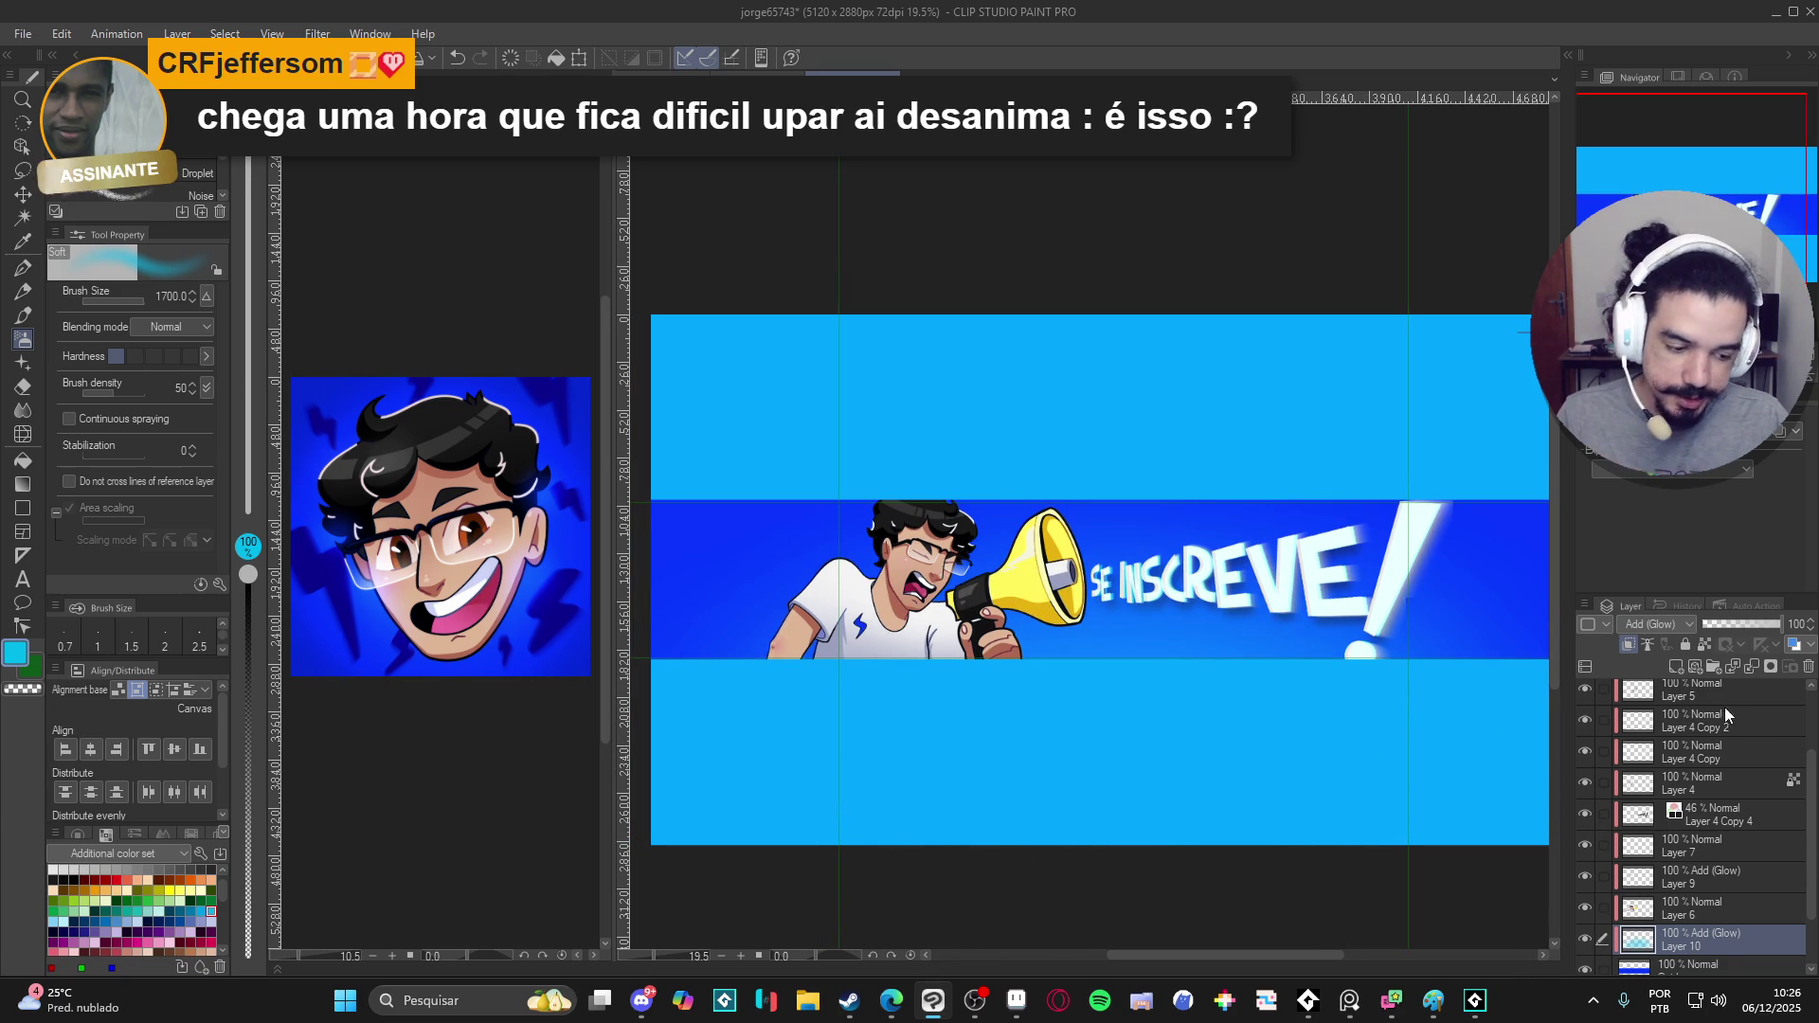
left_click_drag(1749, 627, 1763, 621)
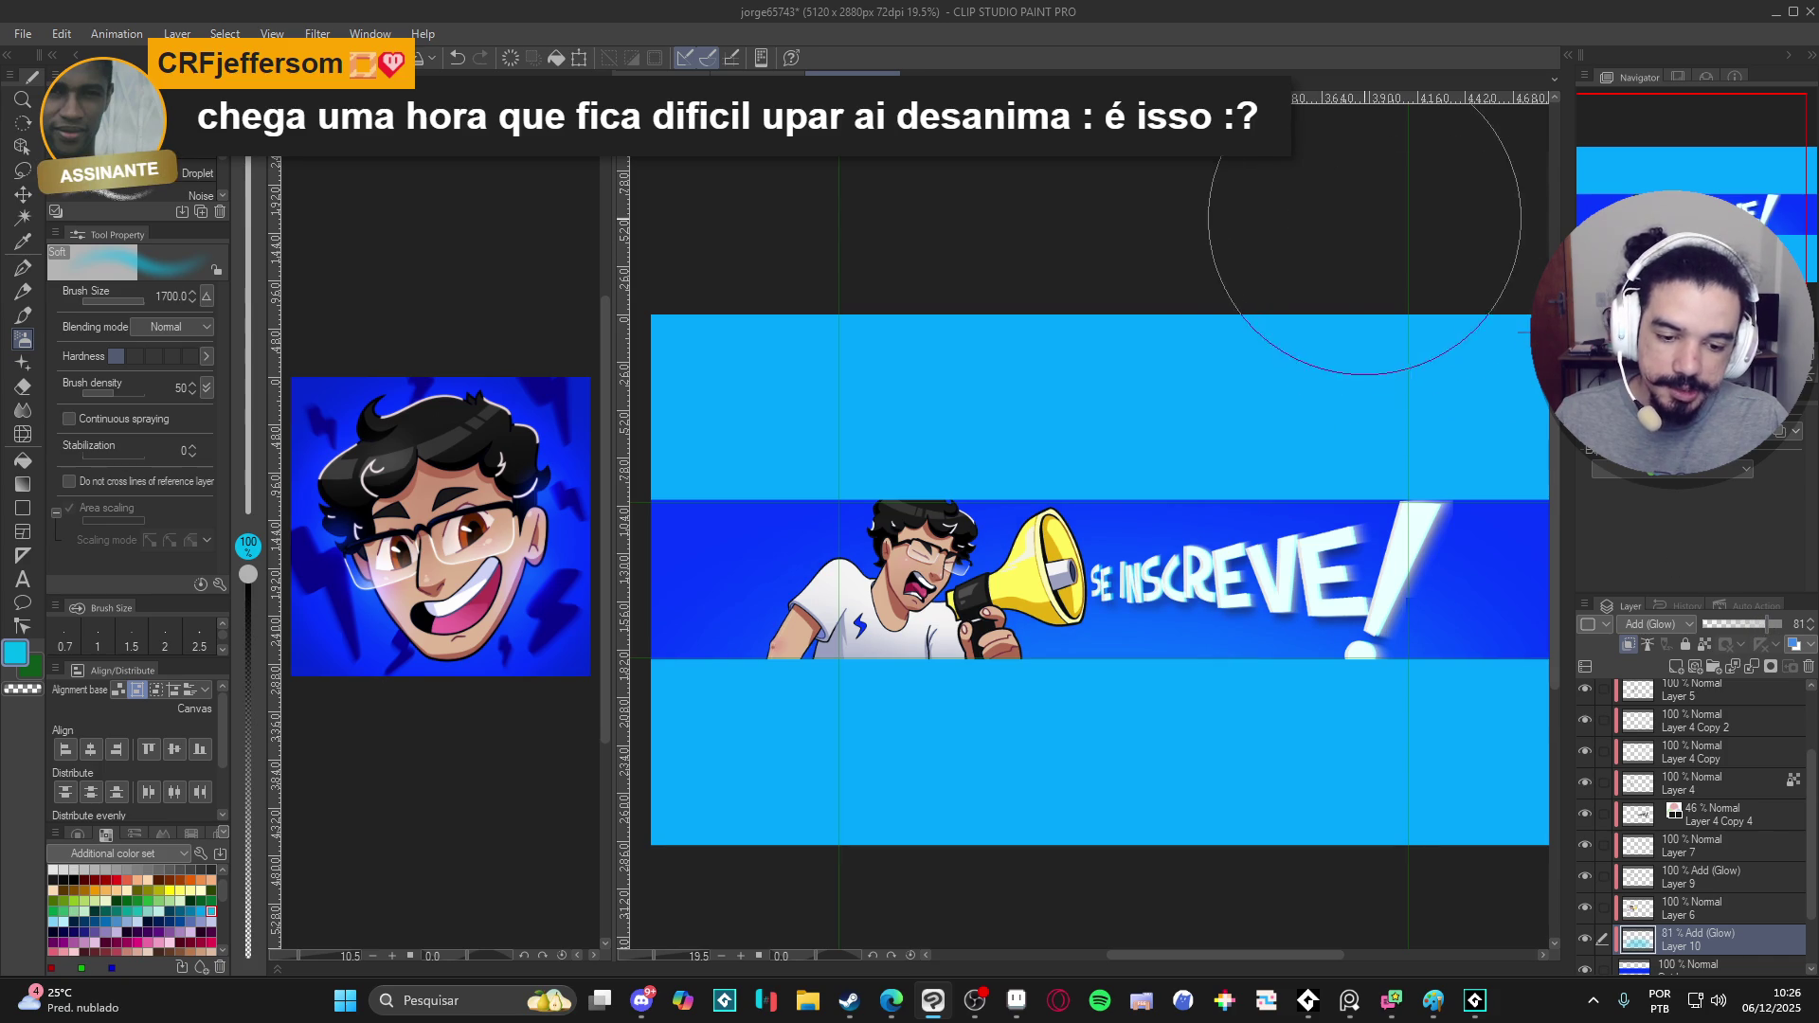
left_click_drag(1226, 326, 1179, 310)
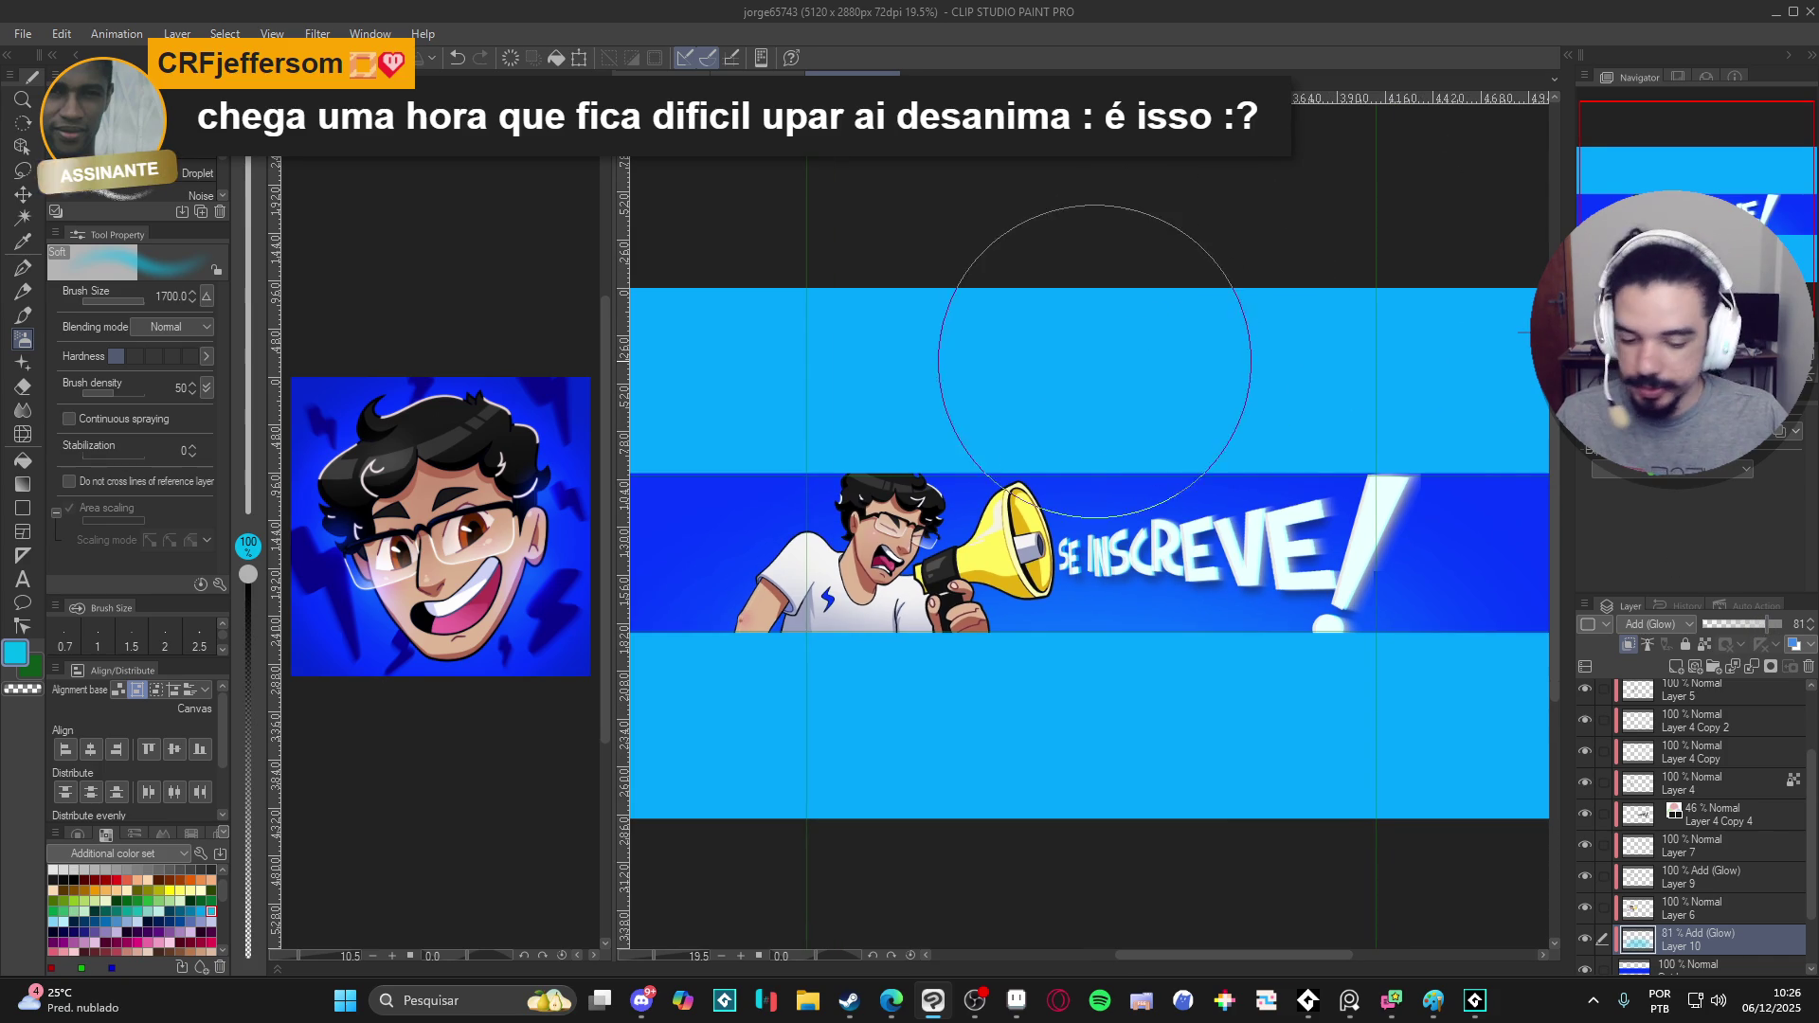
scroll(1166, 363, "down", 1)
scroll(1585, 899, "down", 2)
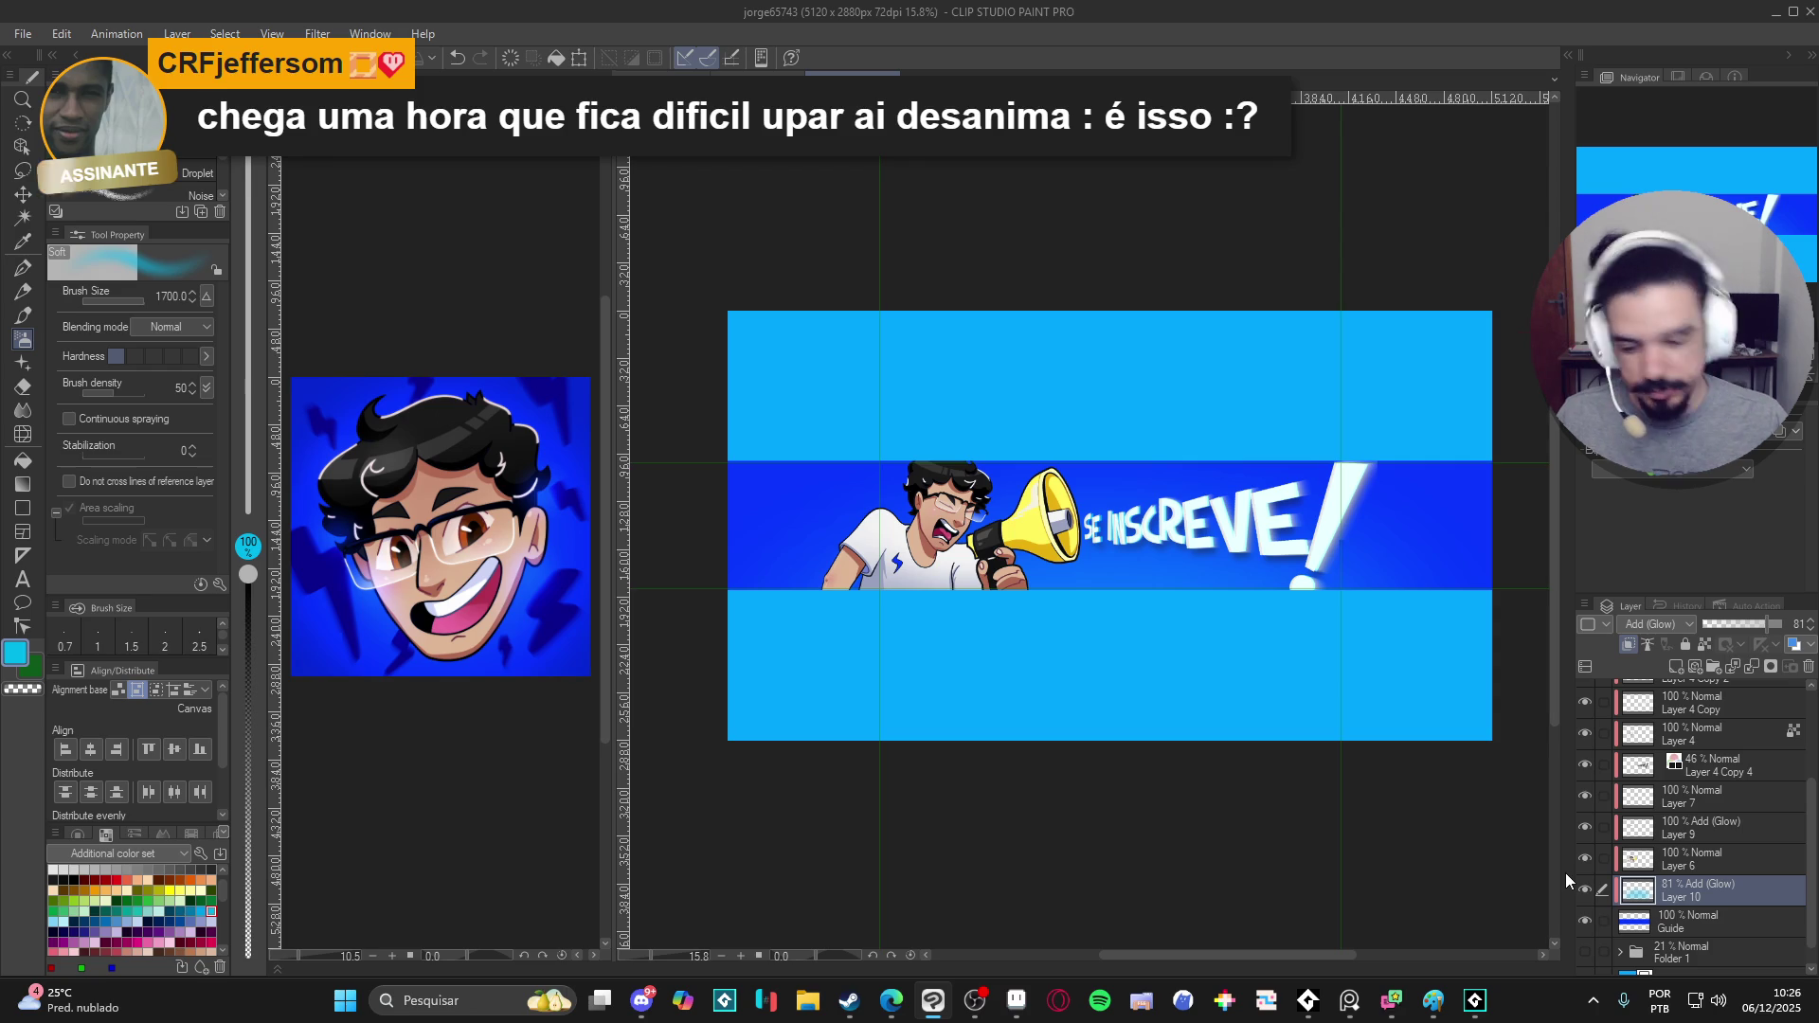
key("ctrl+shift+n")
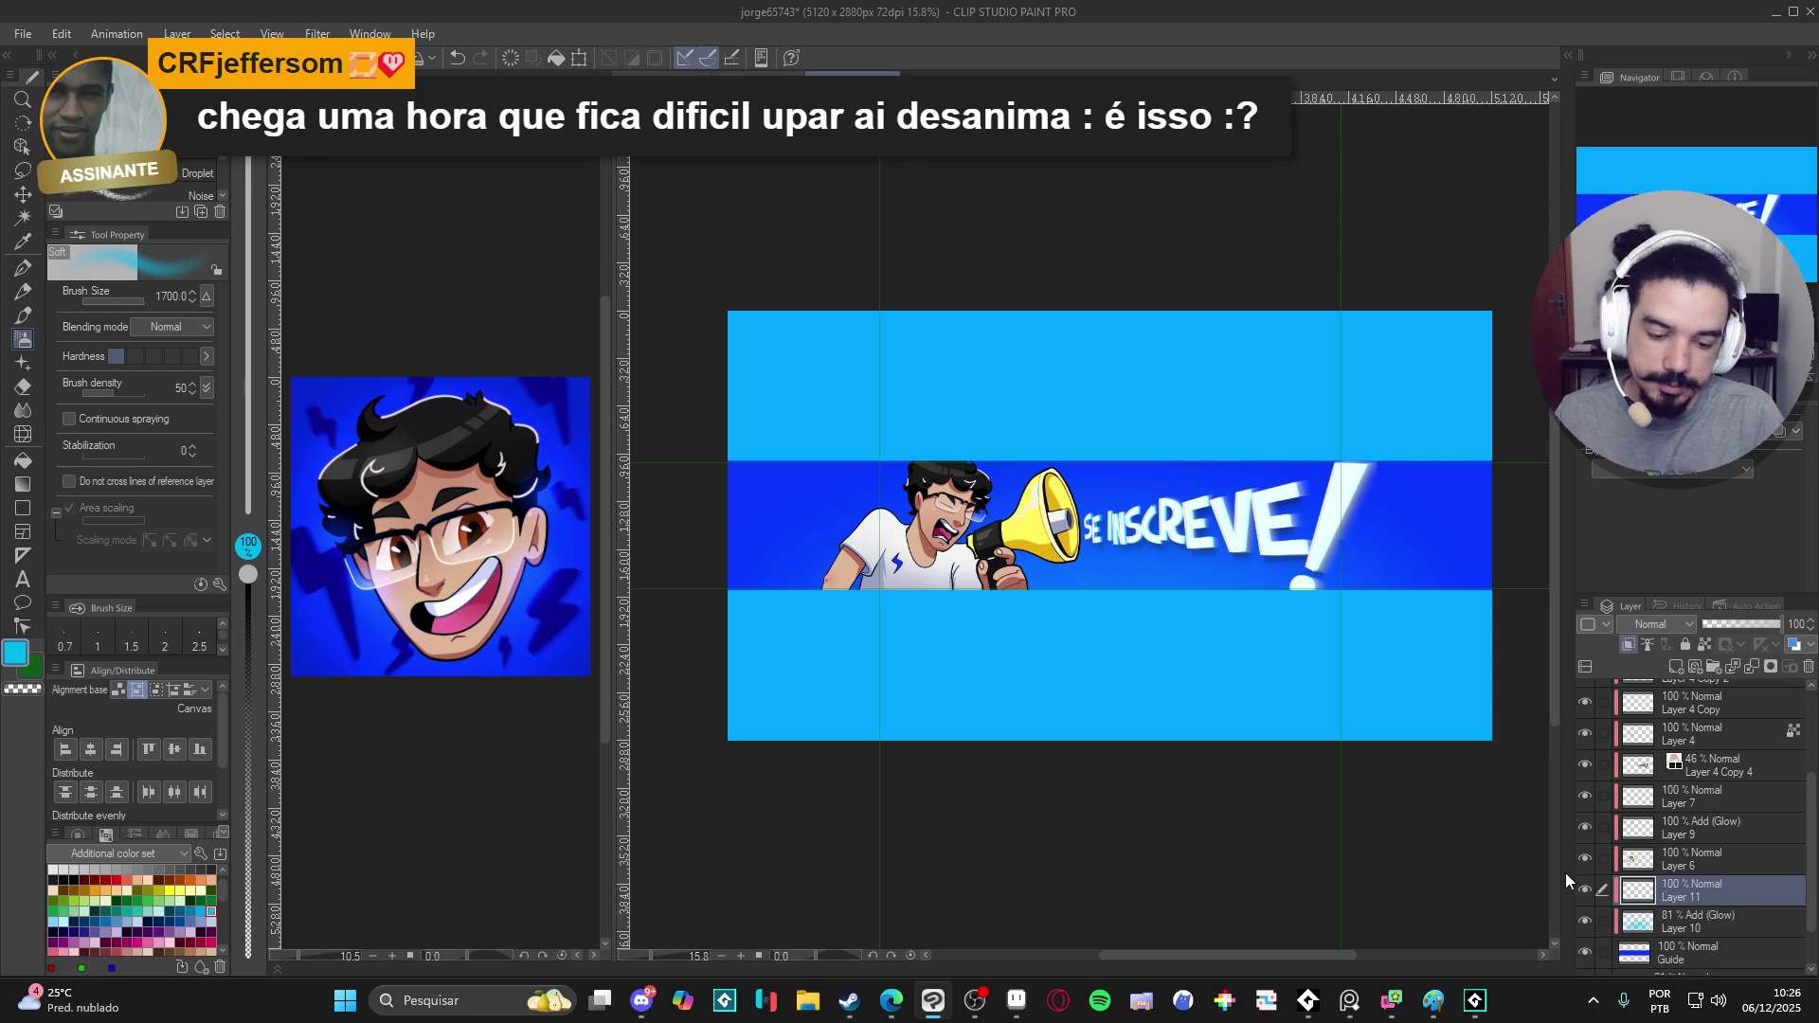
- Pick dark blue, switch to the G-pen for inking, and check Layer 11's blend mode stays normal
key("p")
left_click_drag(1333, 690, 1318, 707)
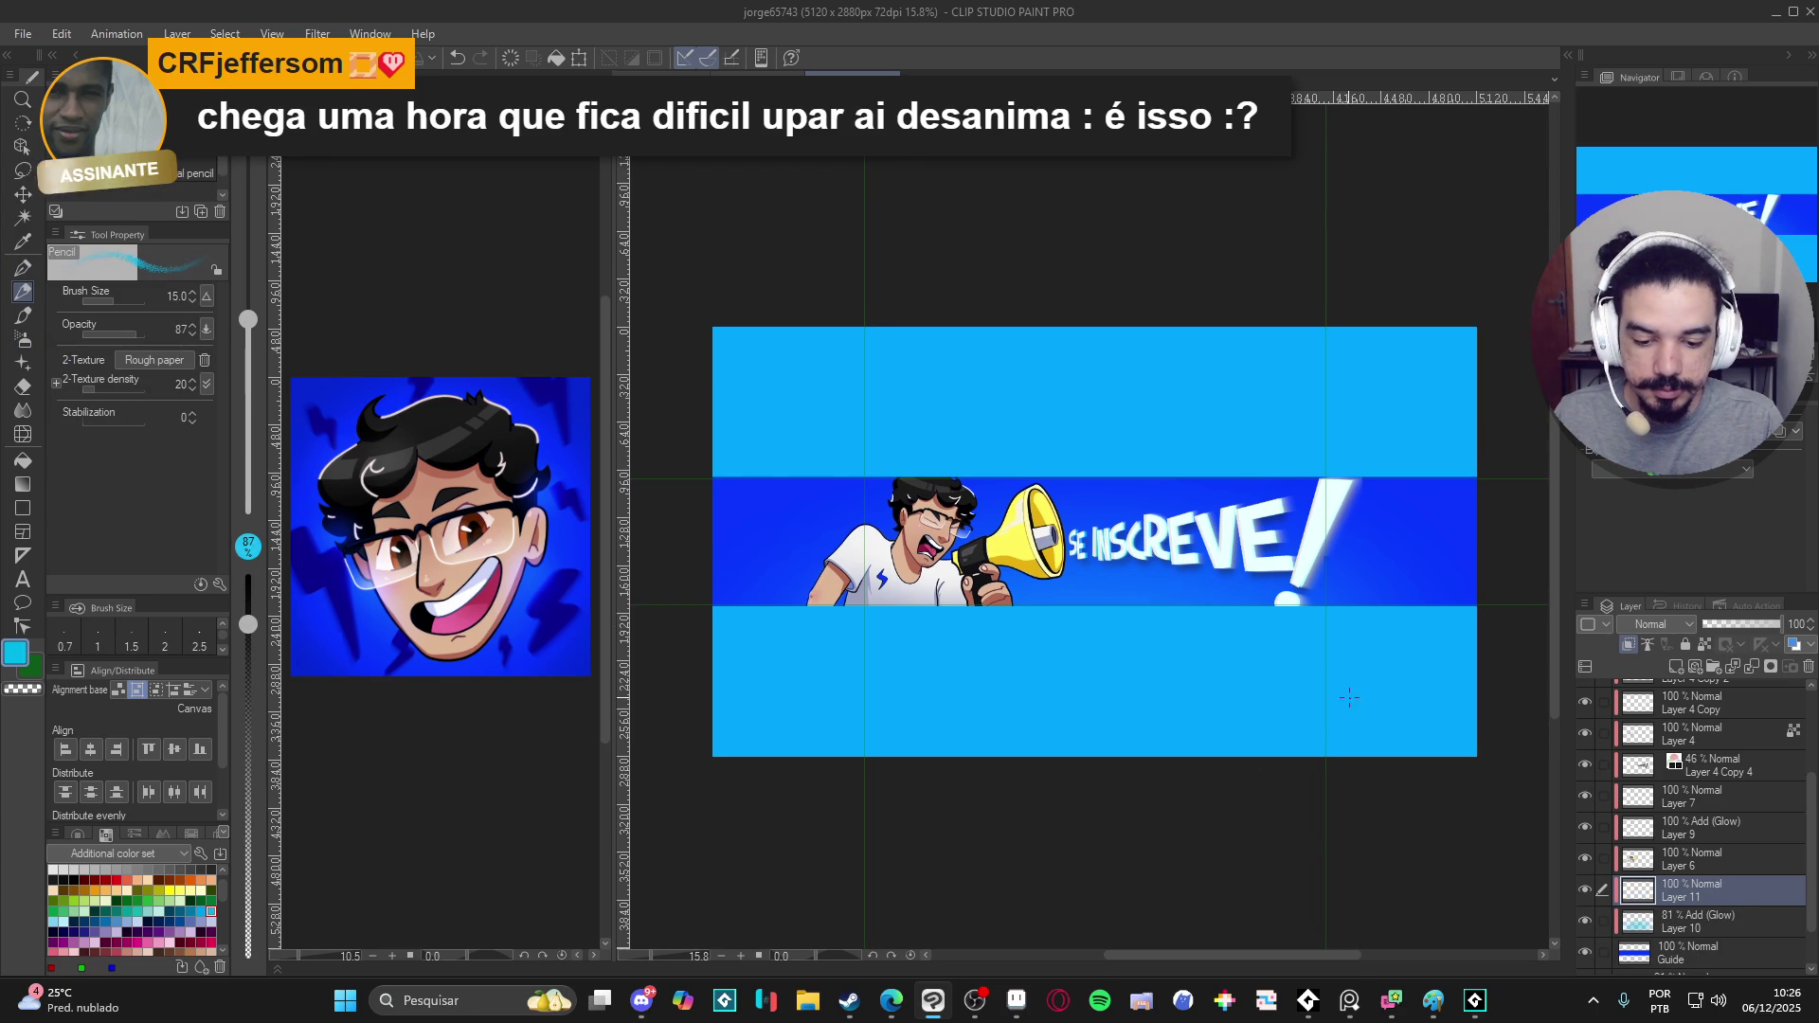
left_click(1422, 526, "alt")
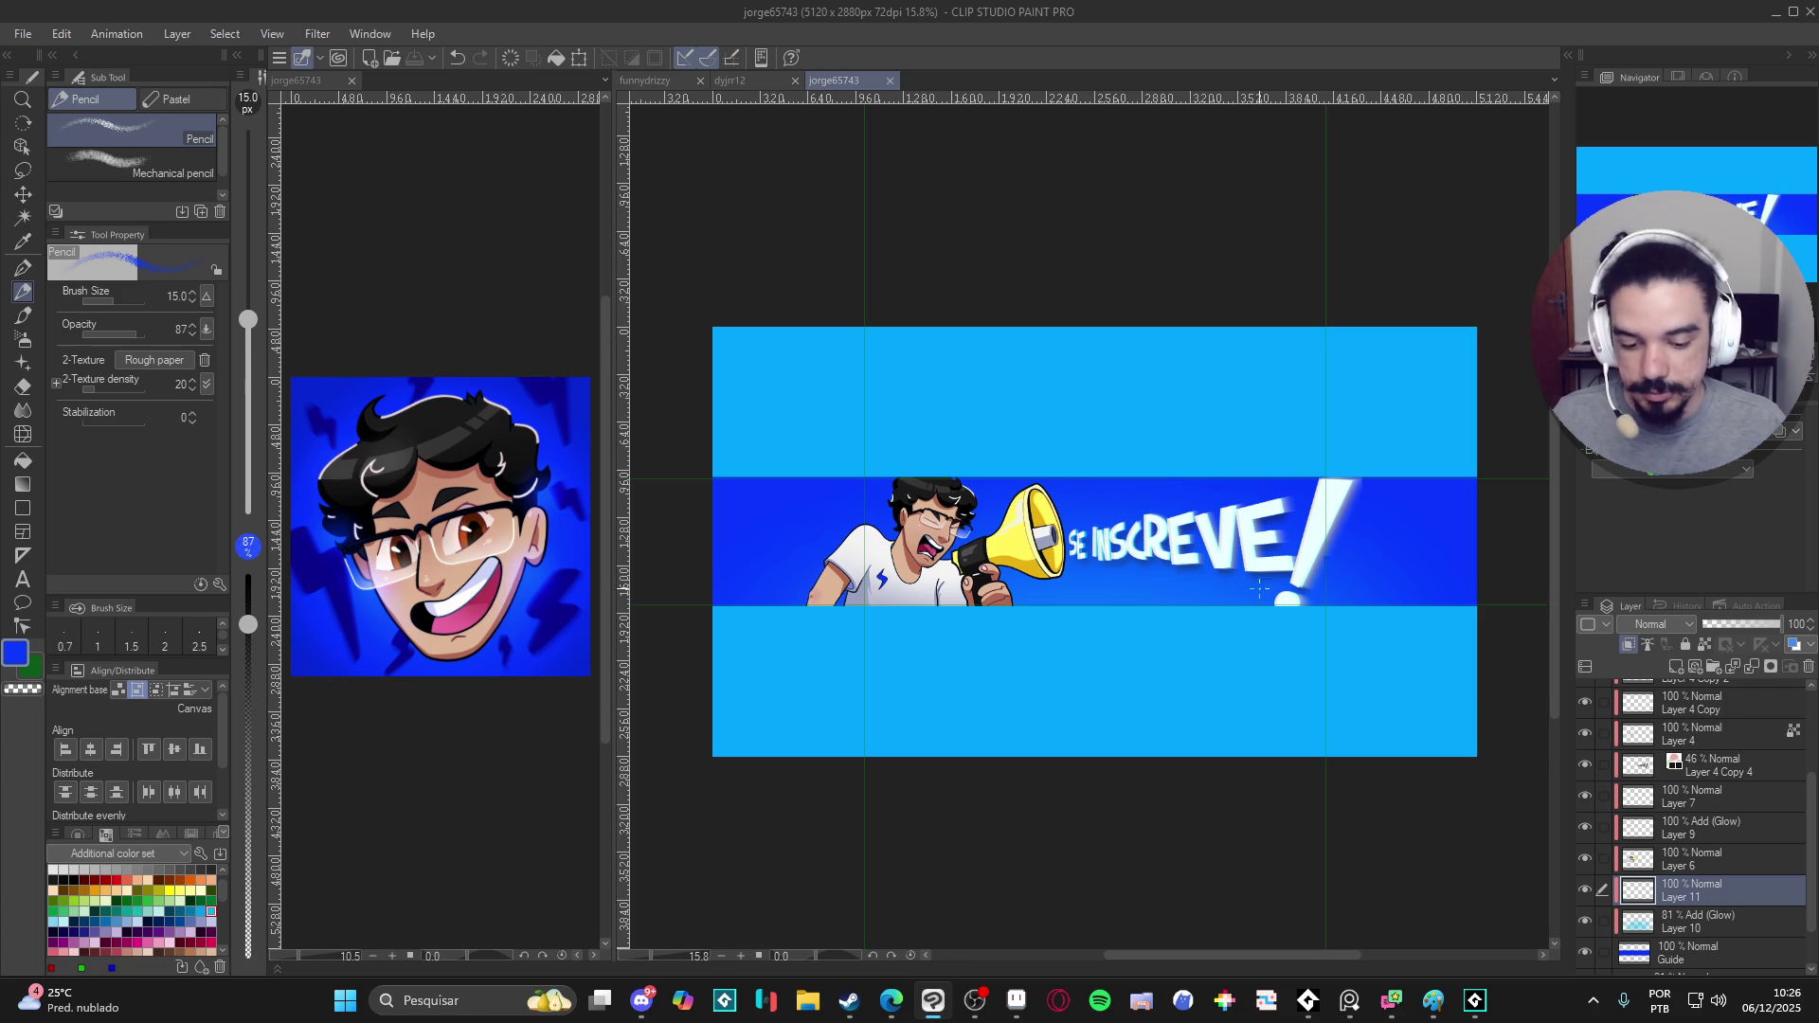
scroll(791, 522, "up", 3)
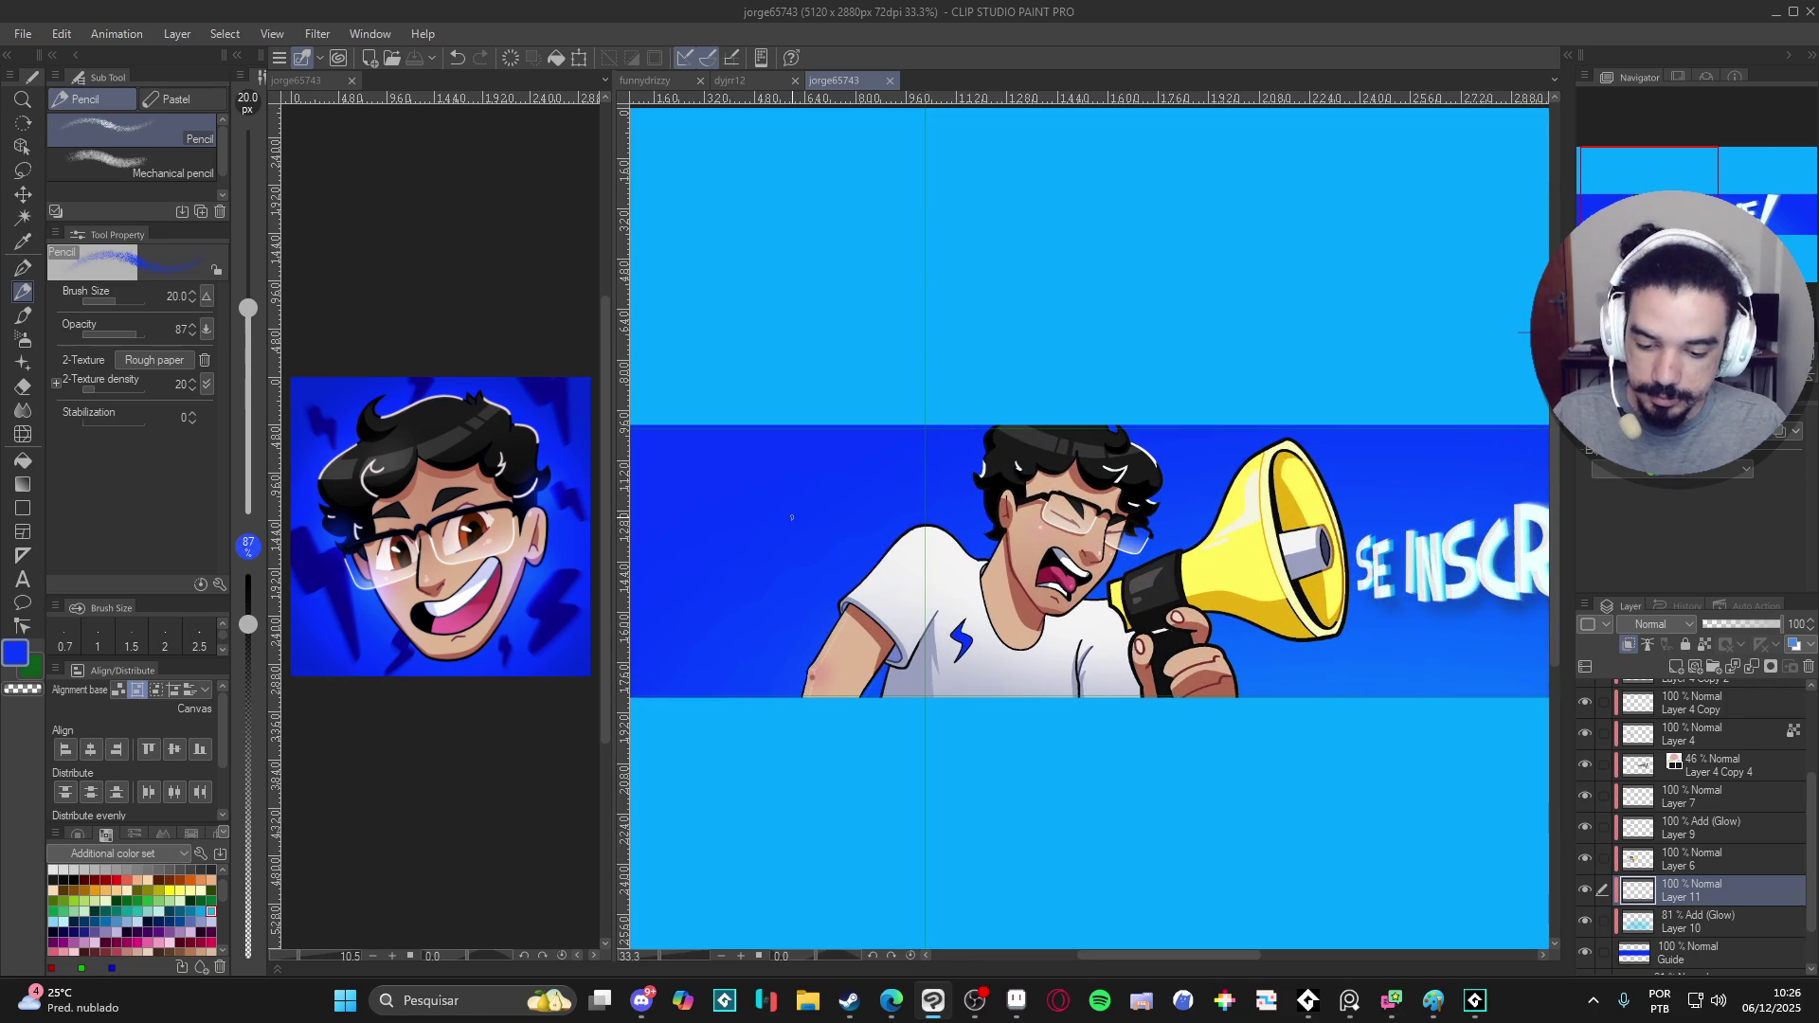
key("p")
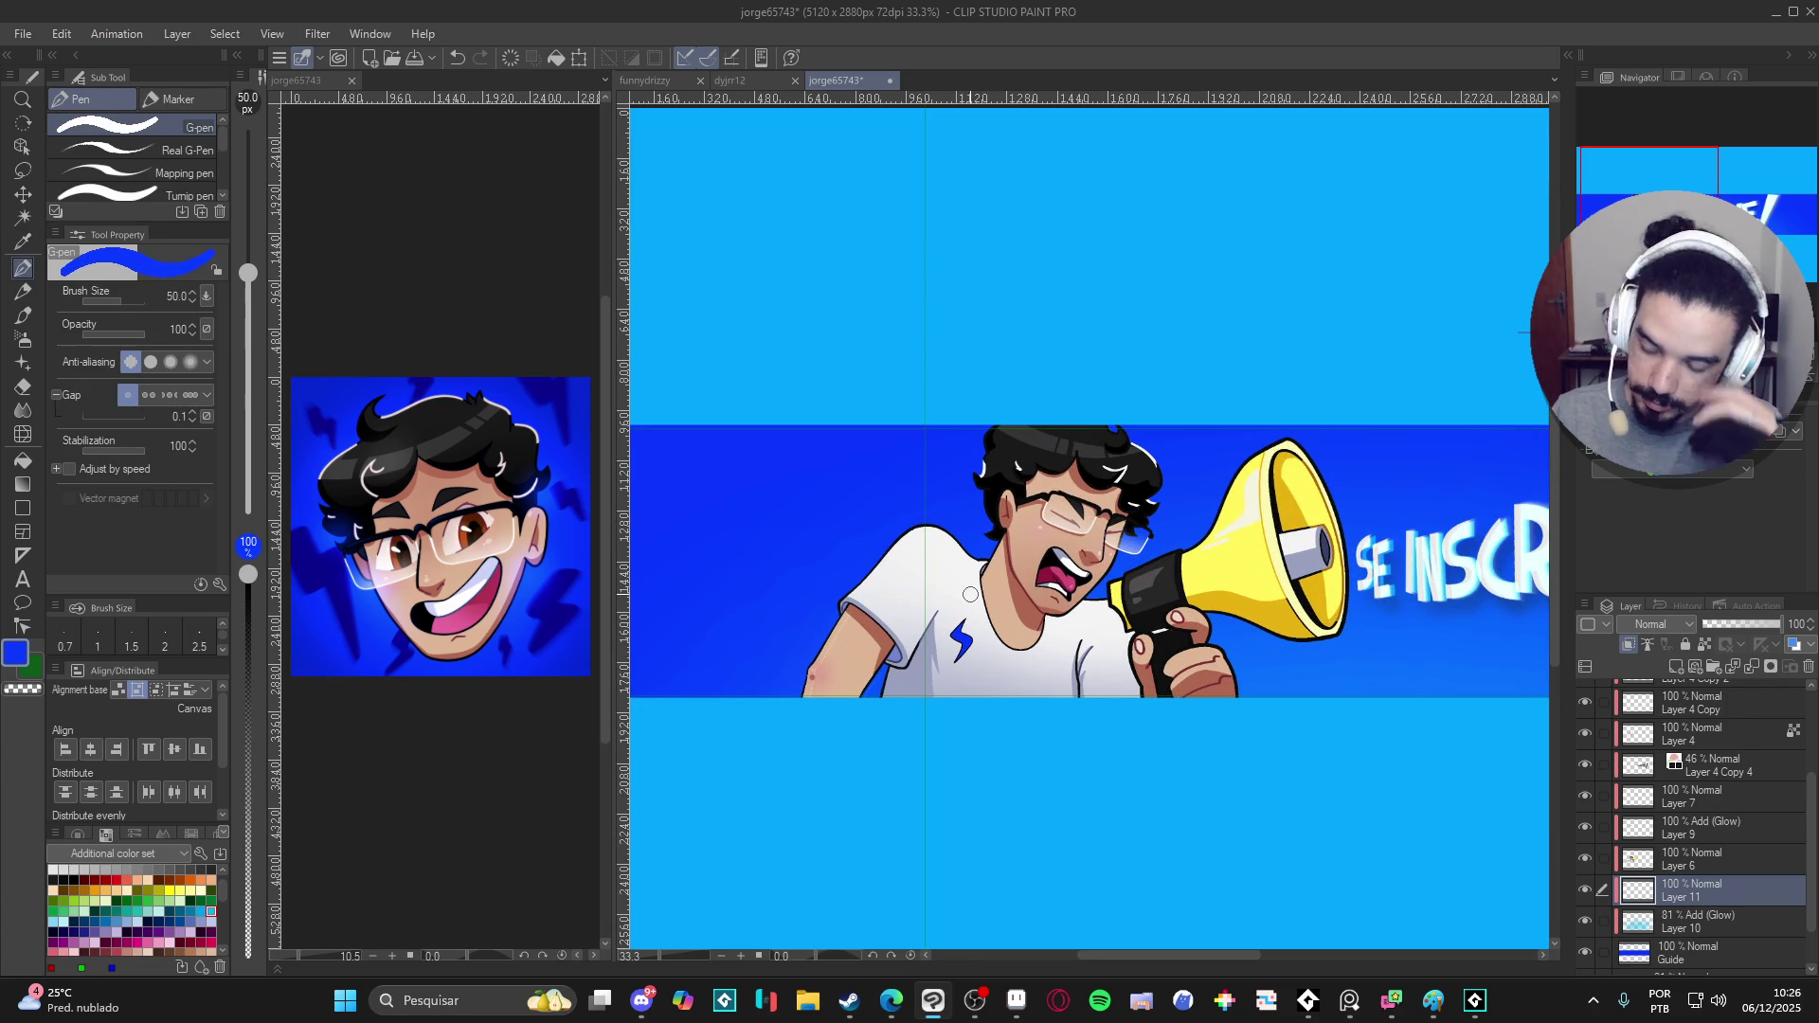
scroll(970, 593, "down", 1)
left_click_drag(973, 609, 1012, 612)
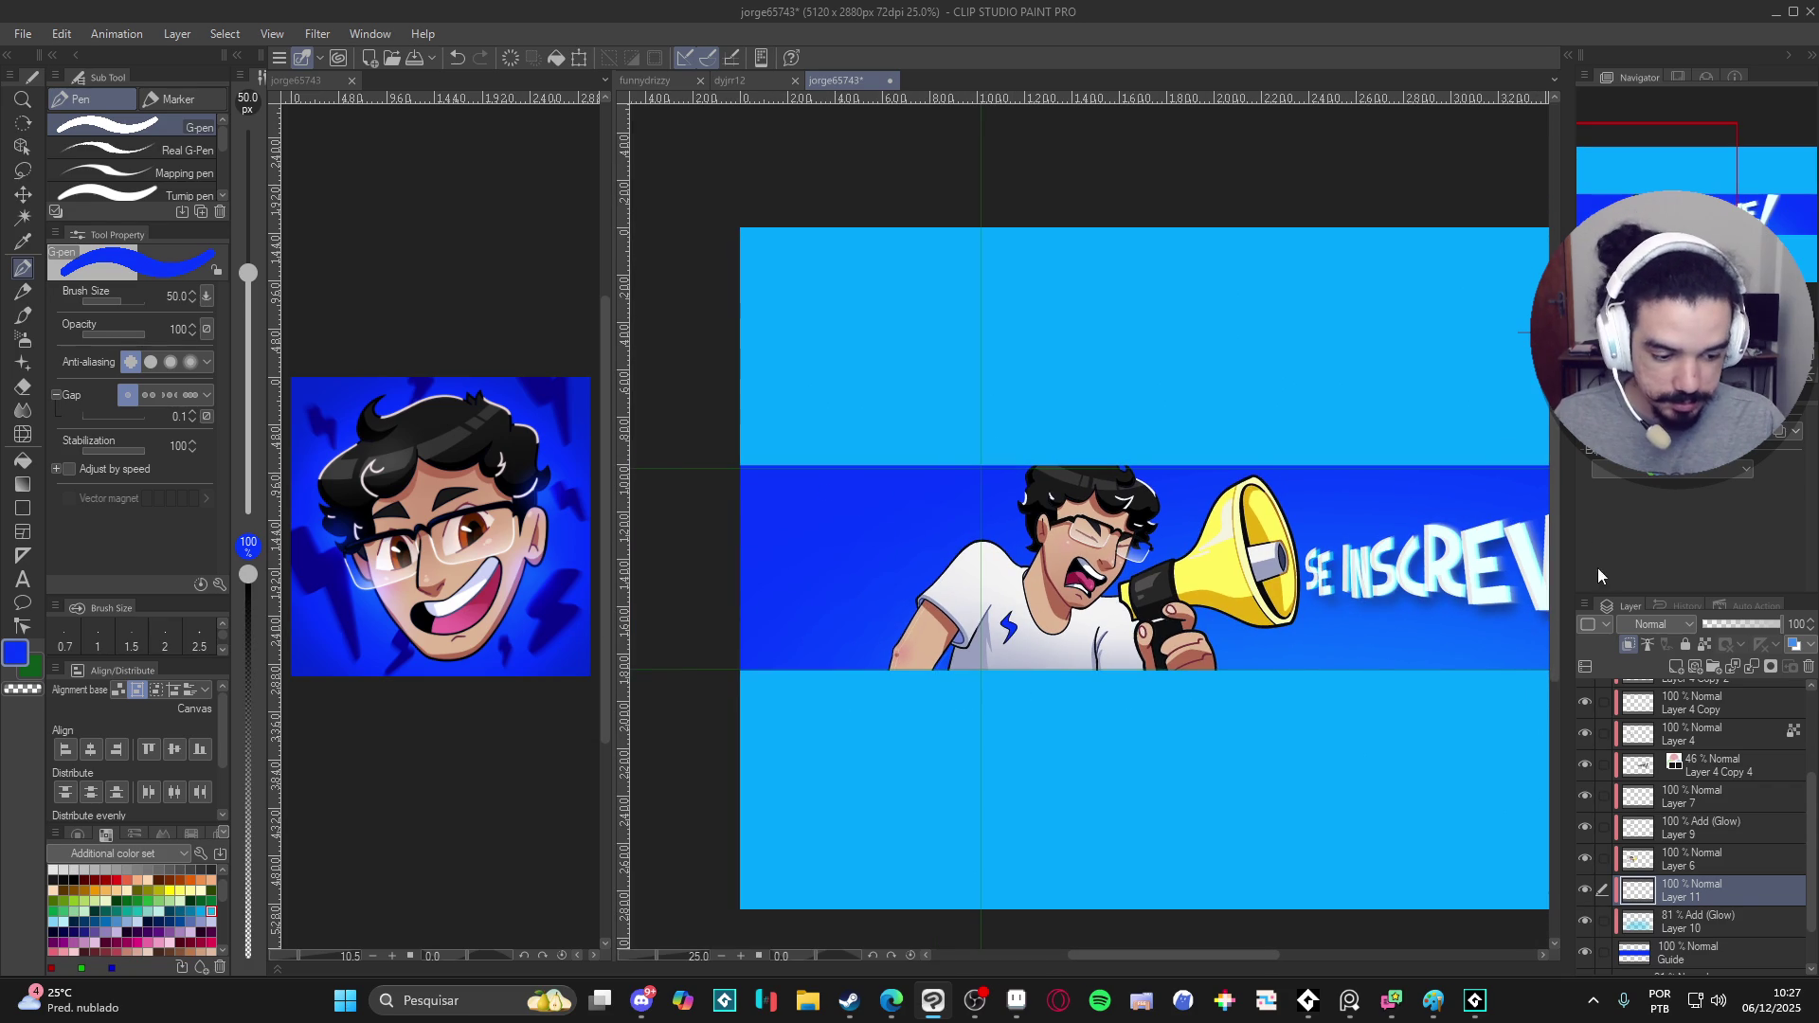
scroll(945, 568, "down", 2)
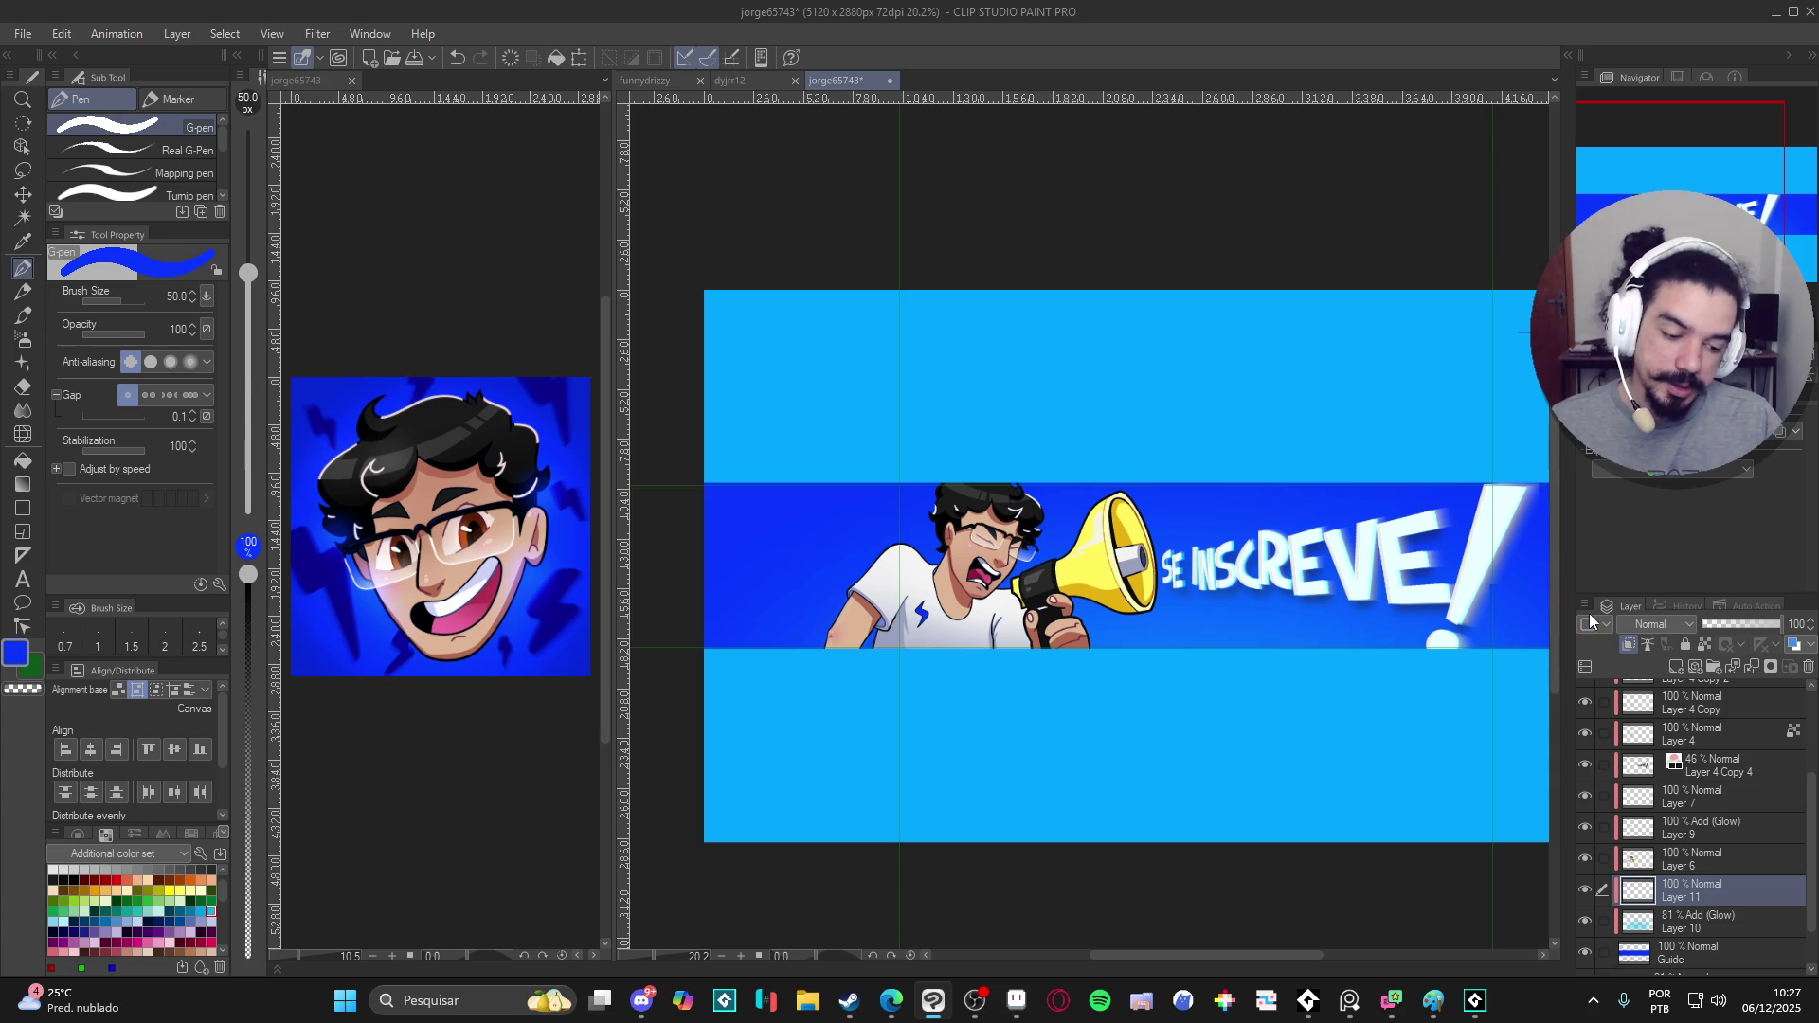
left_click(1648, 624)
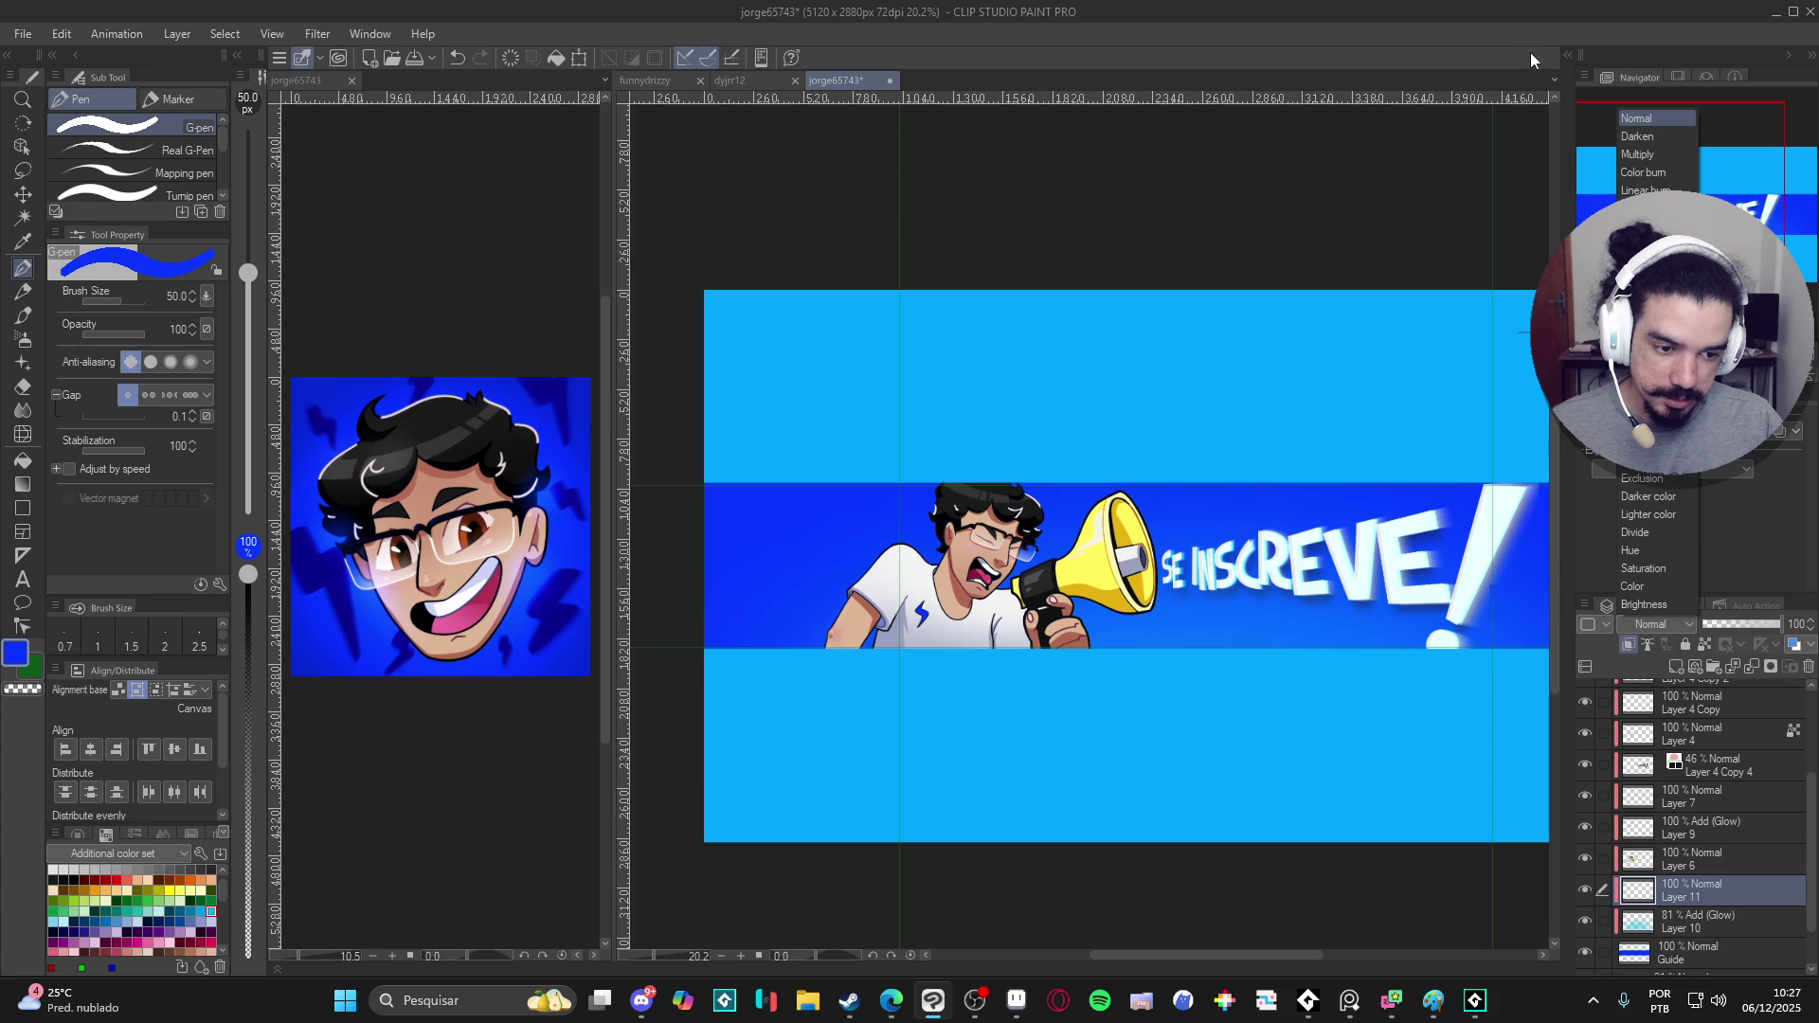
left_click(1459, 18)
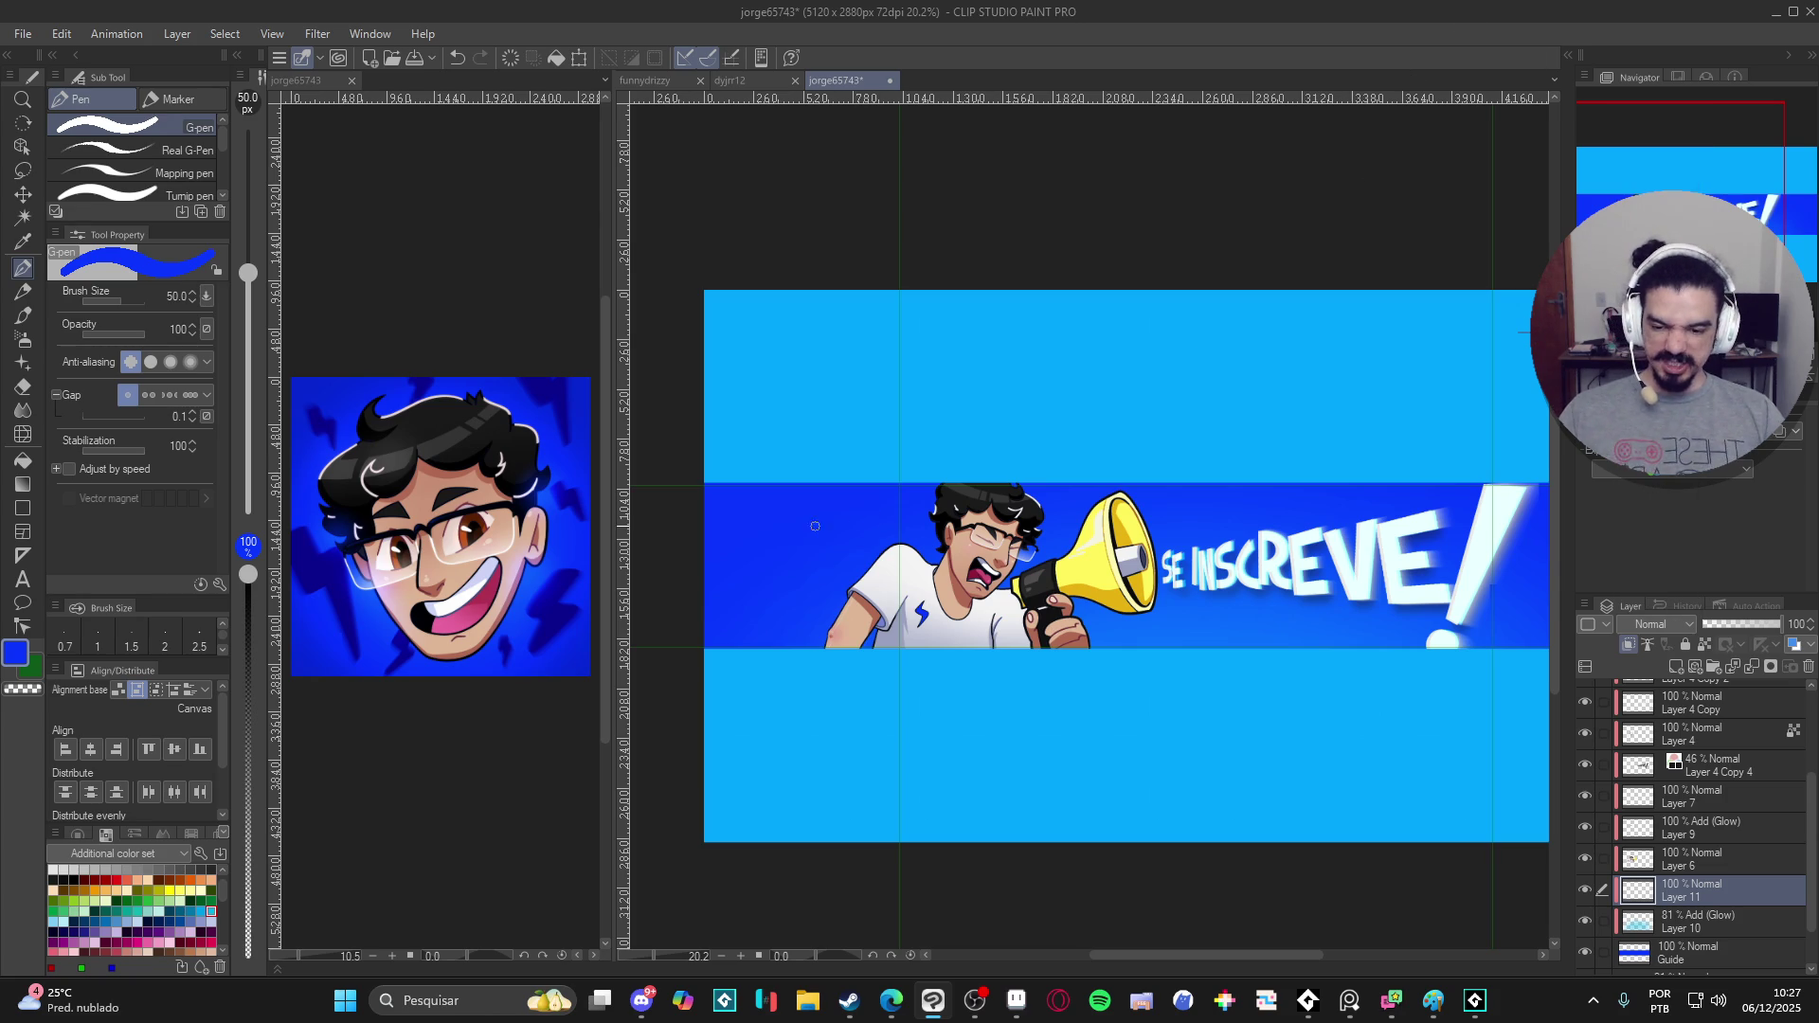
- Ink a large lightning bolt at the stripe's left end and fill it dark navy with the Fill tool
left_click(343, 574, "alt")
scroll(791, 565, "up", 1)
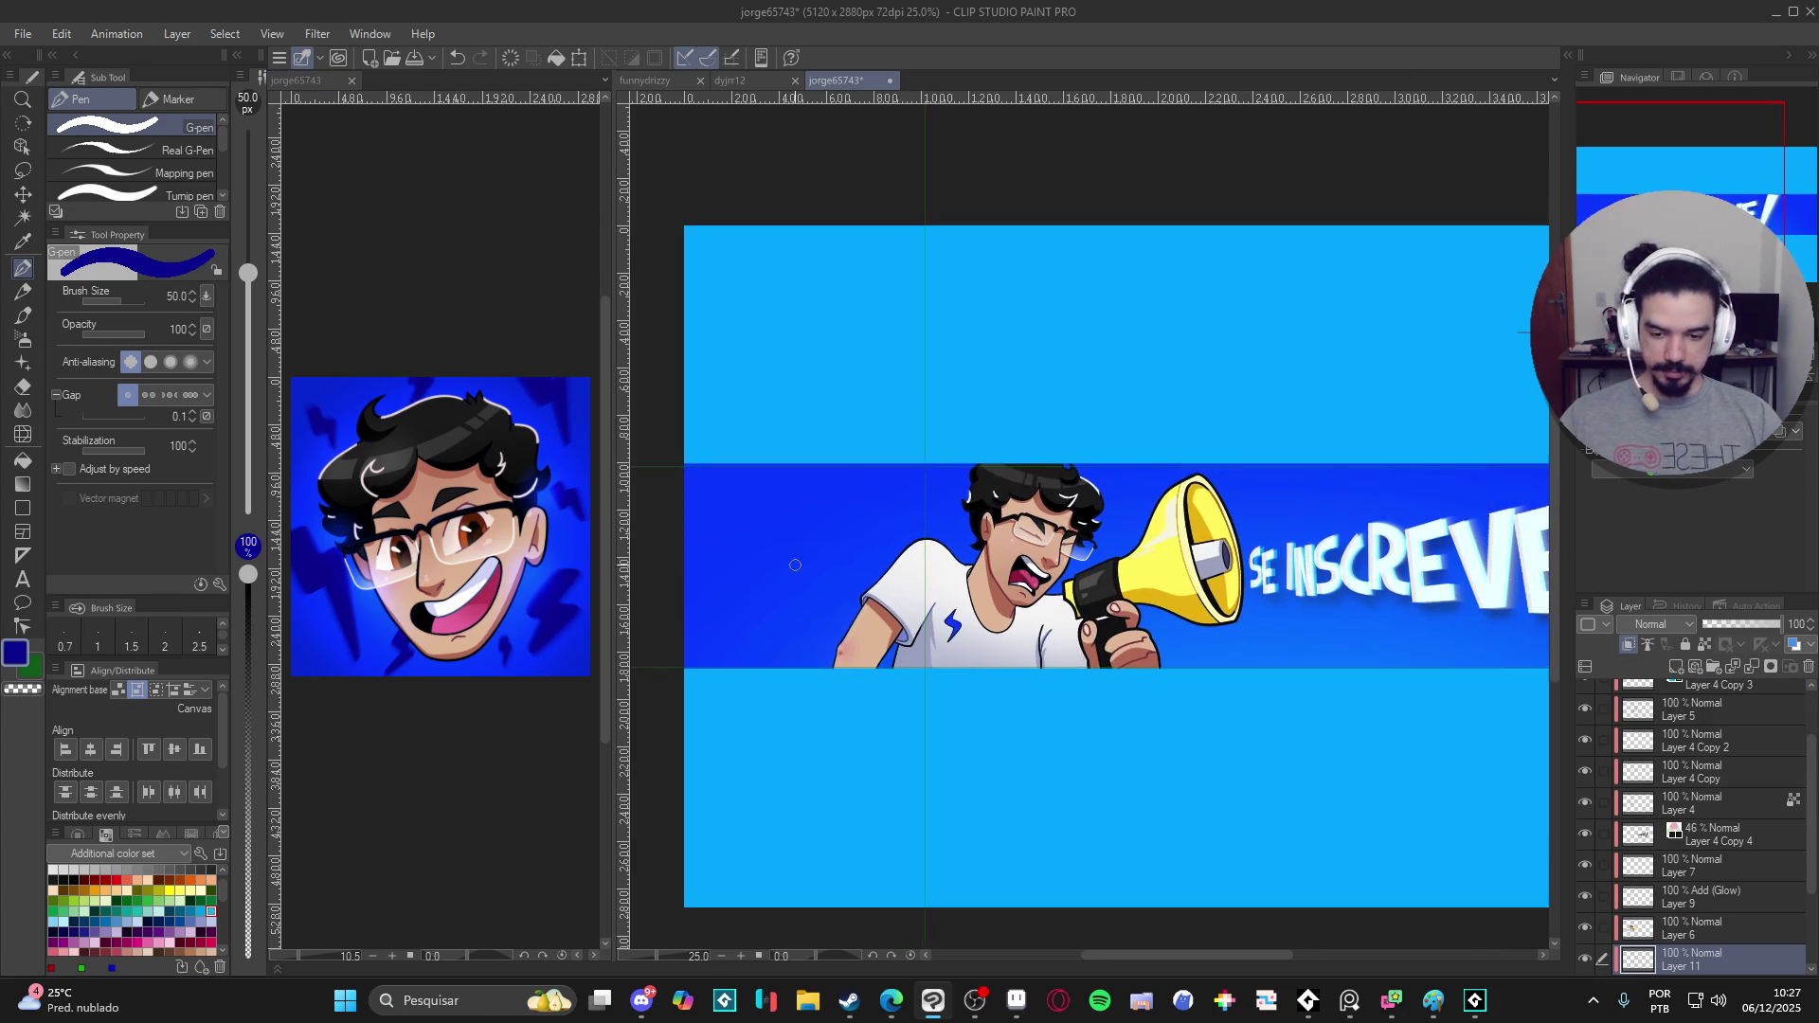
left_click_drag(827, 548, 848, 569)
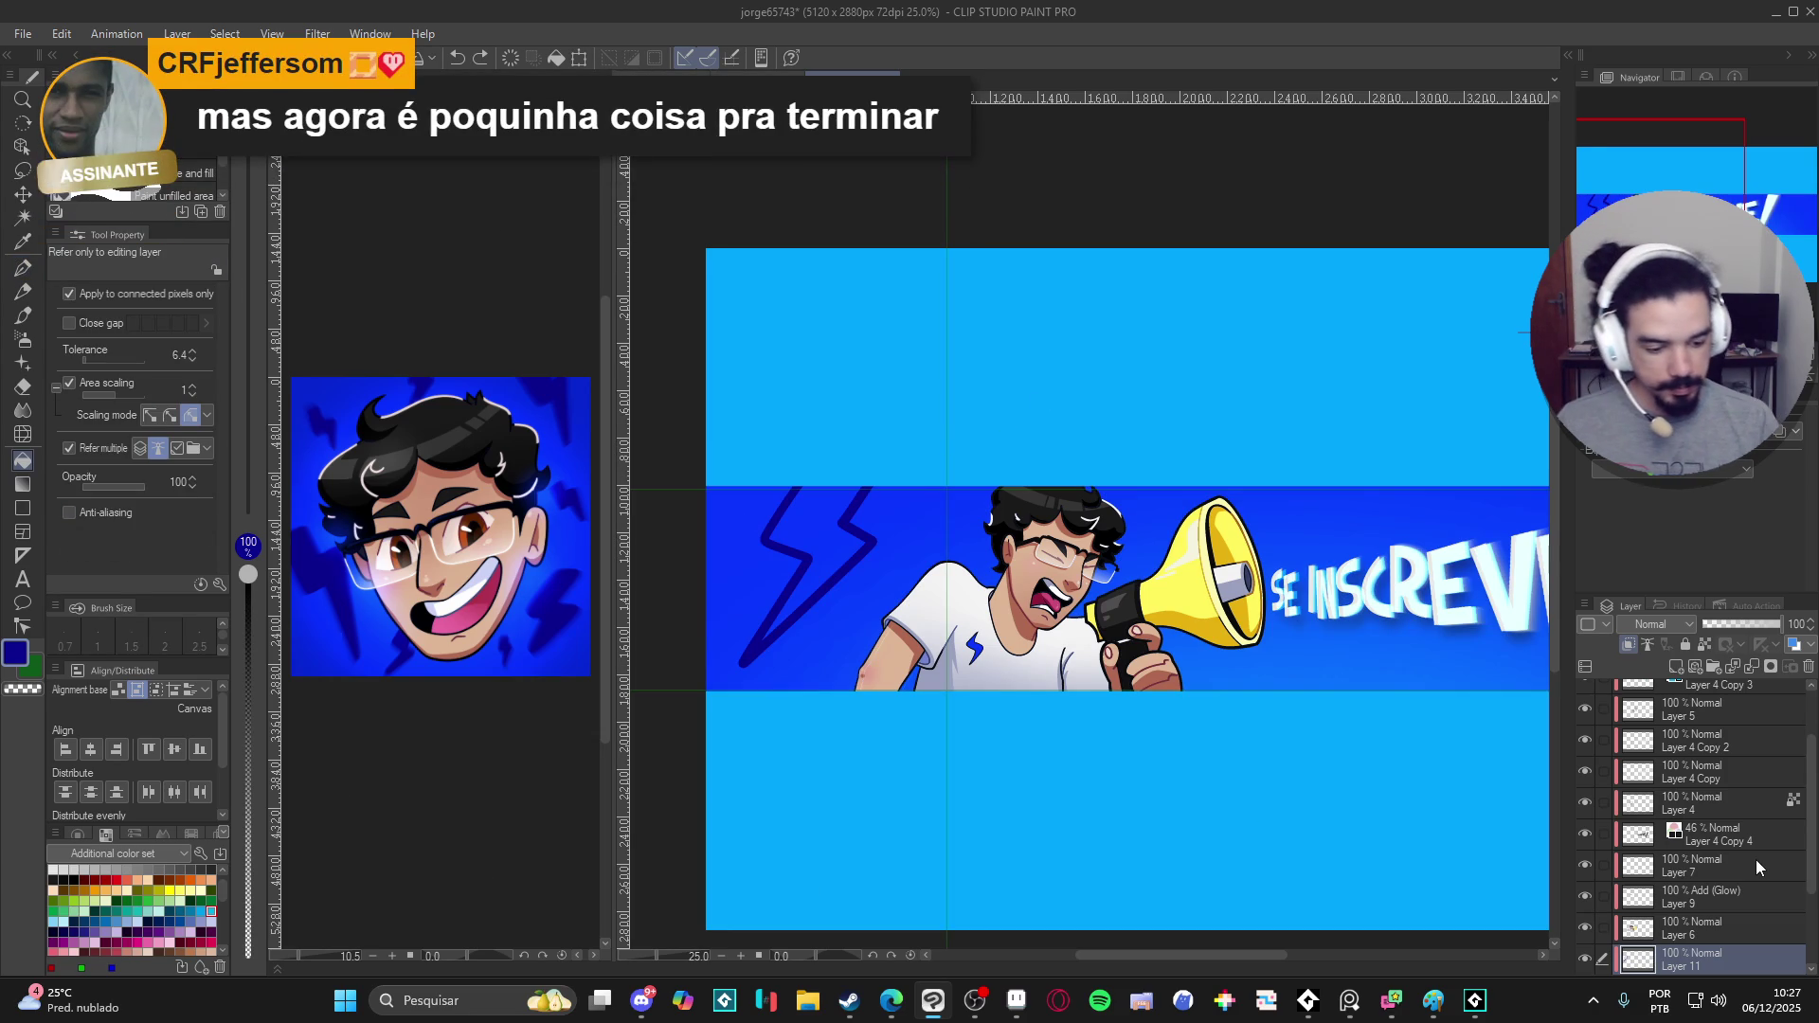
scroll(1811, 905, "down", 1)
scroll(1813, 906, "down", 2)
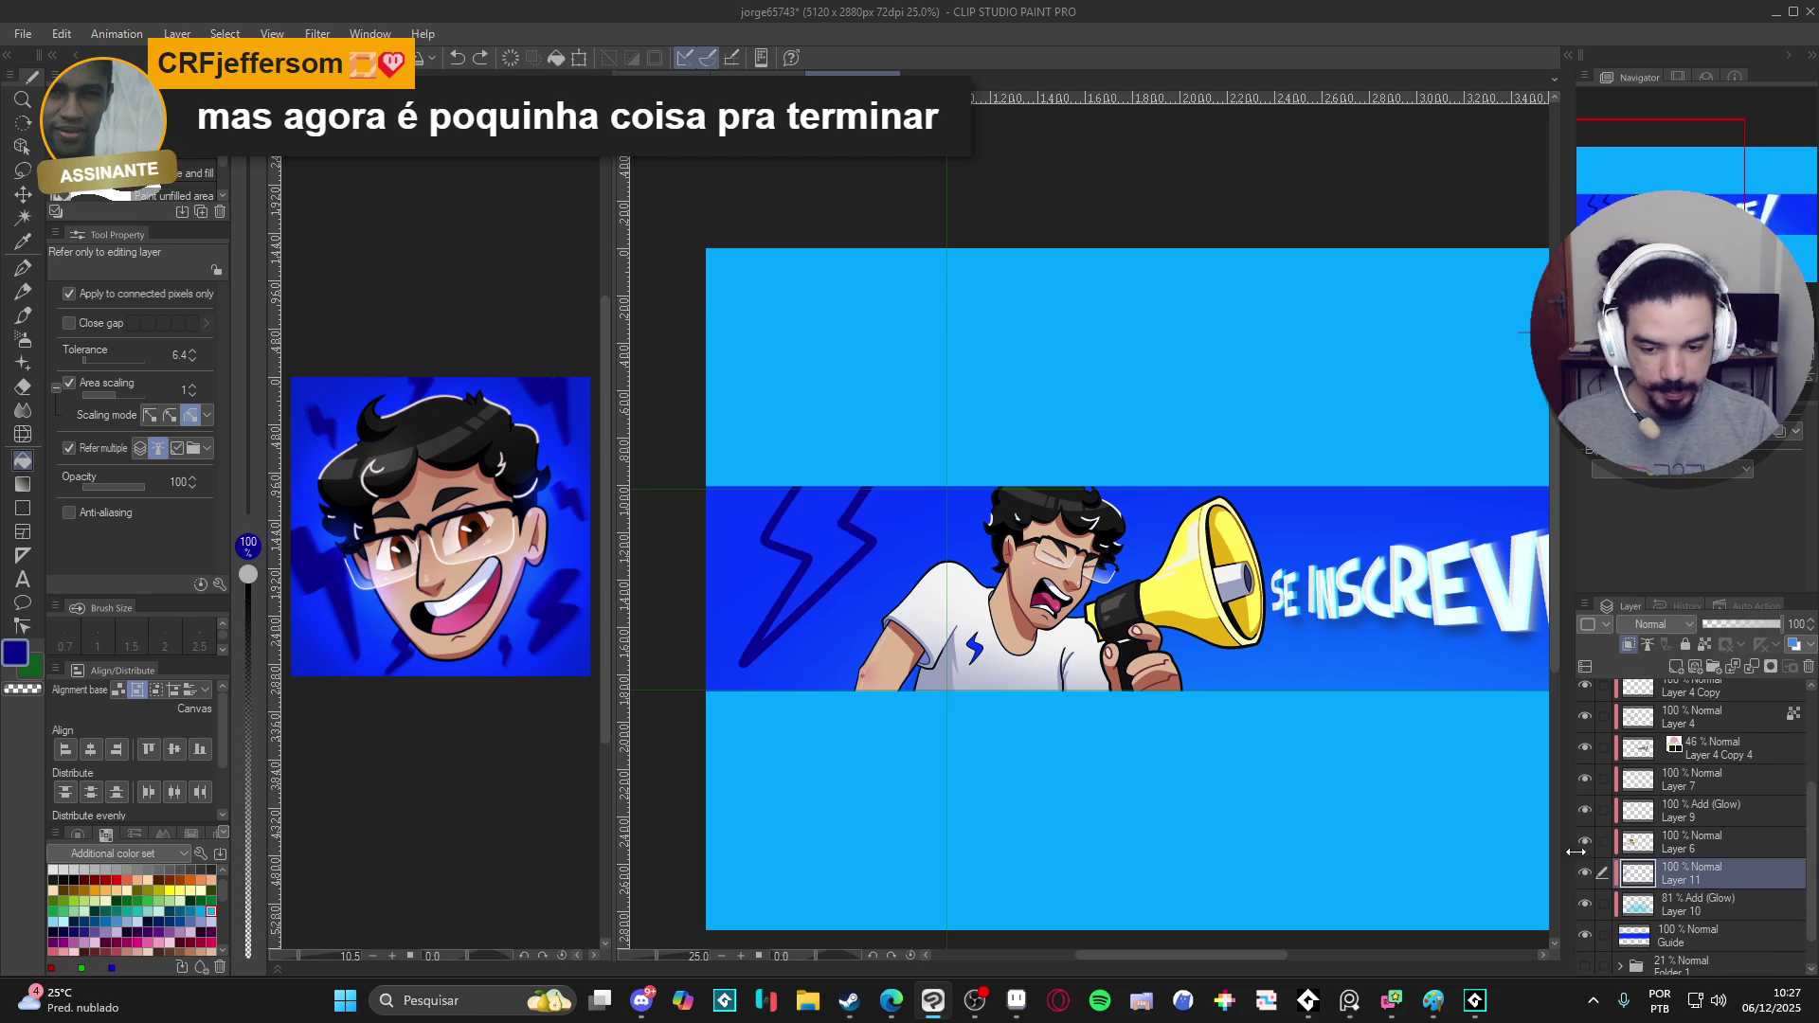
key("p")
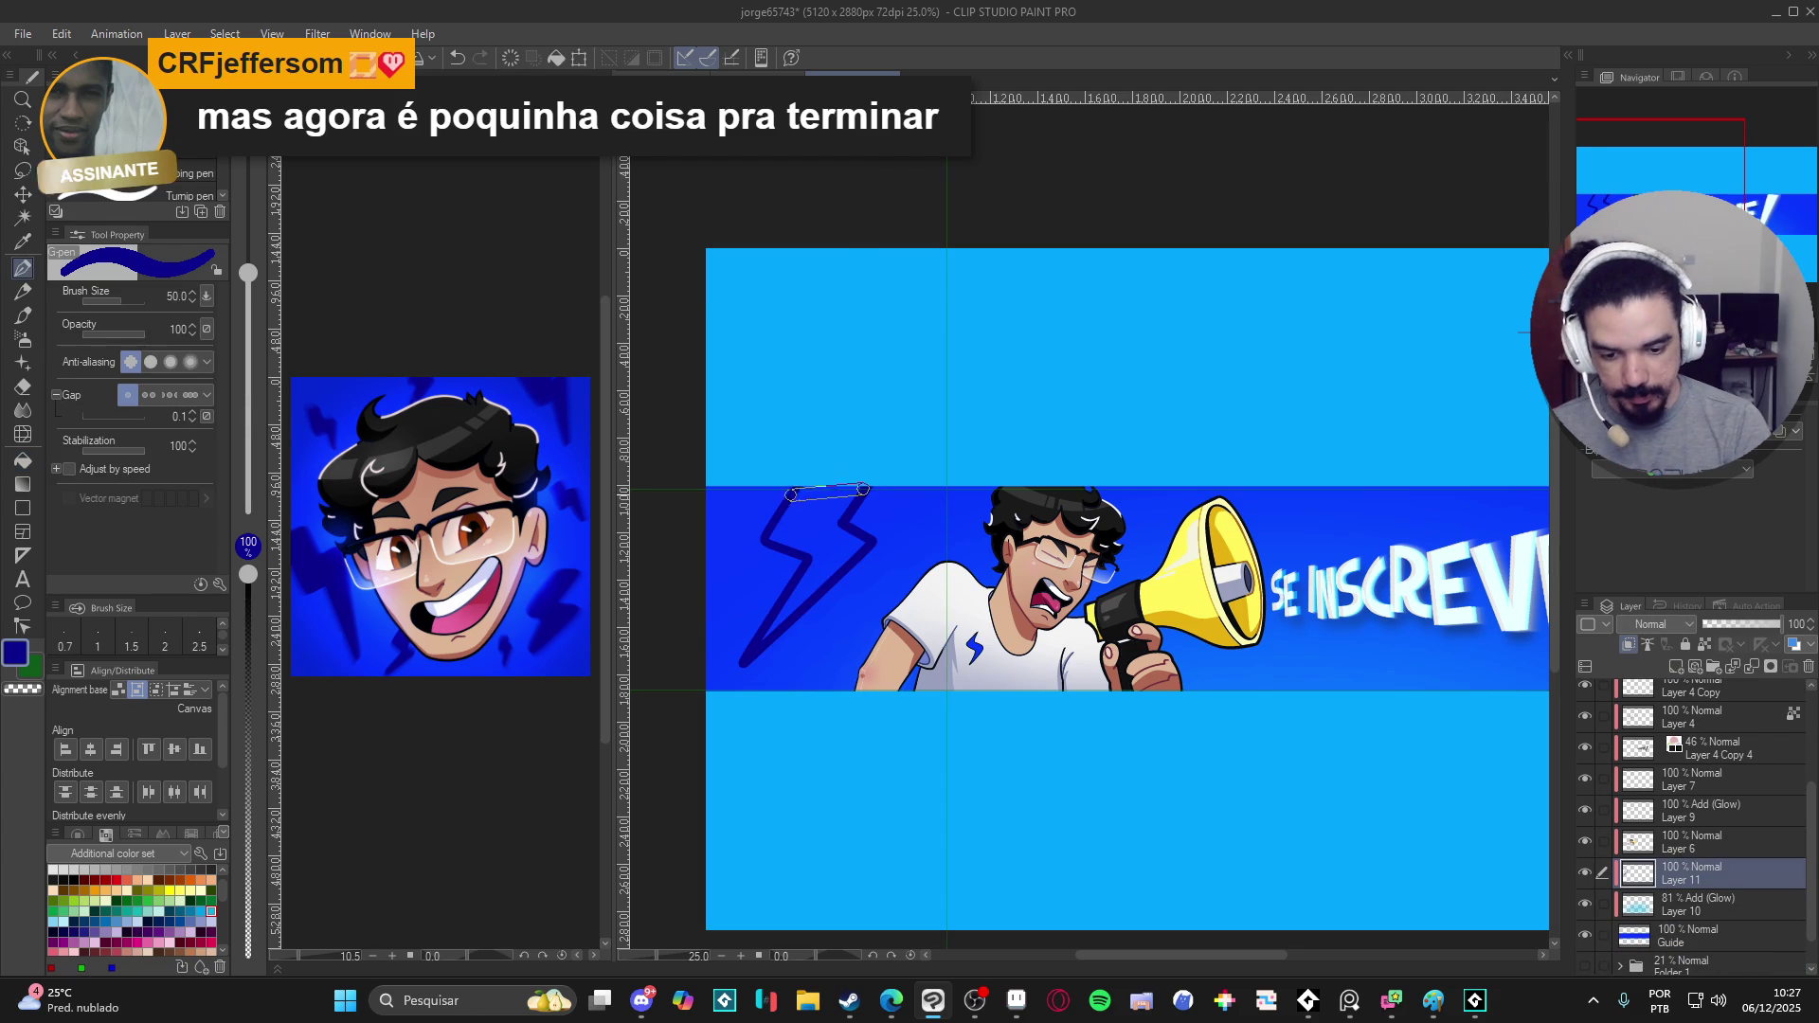
key("g")
left_click(820, 533)
key("p")
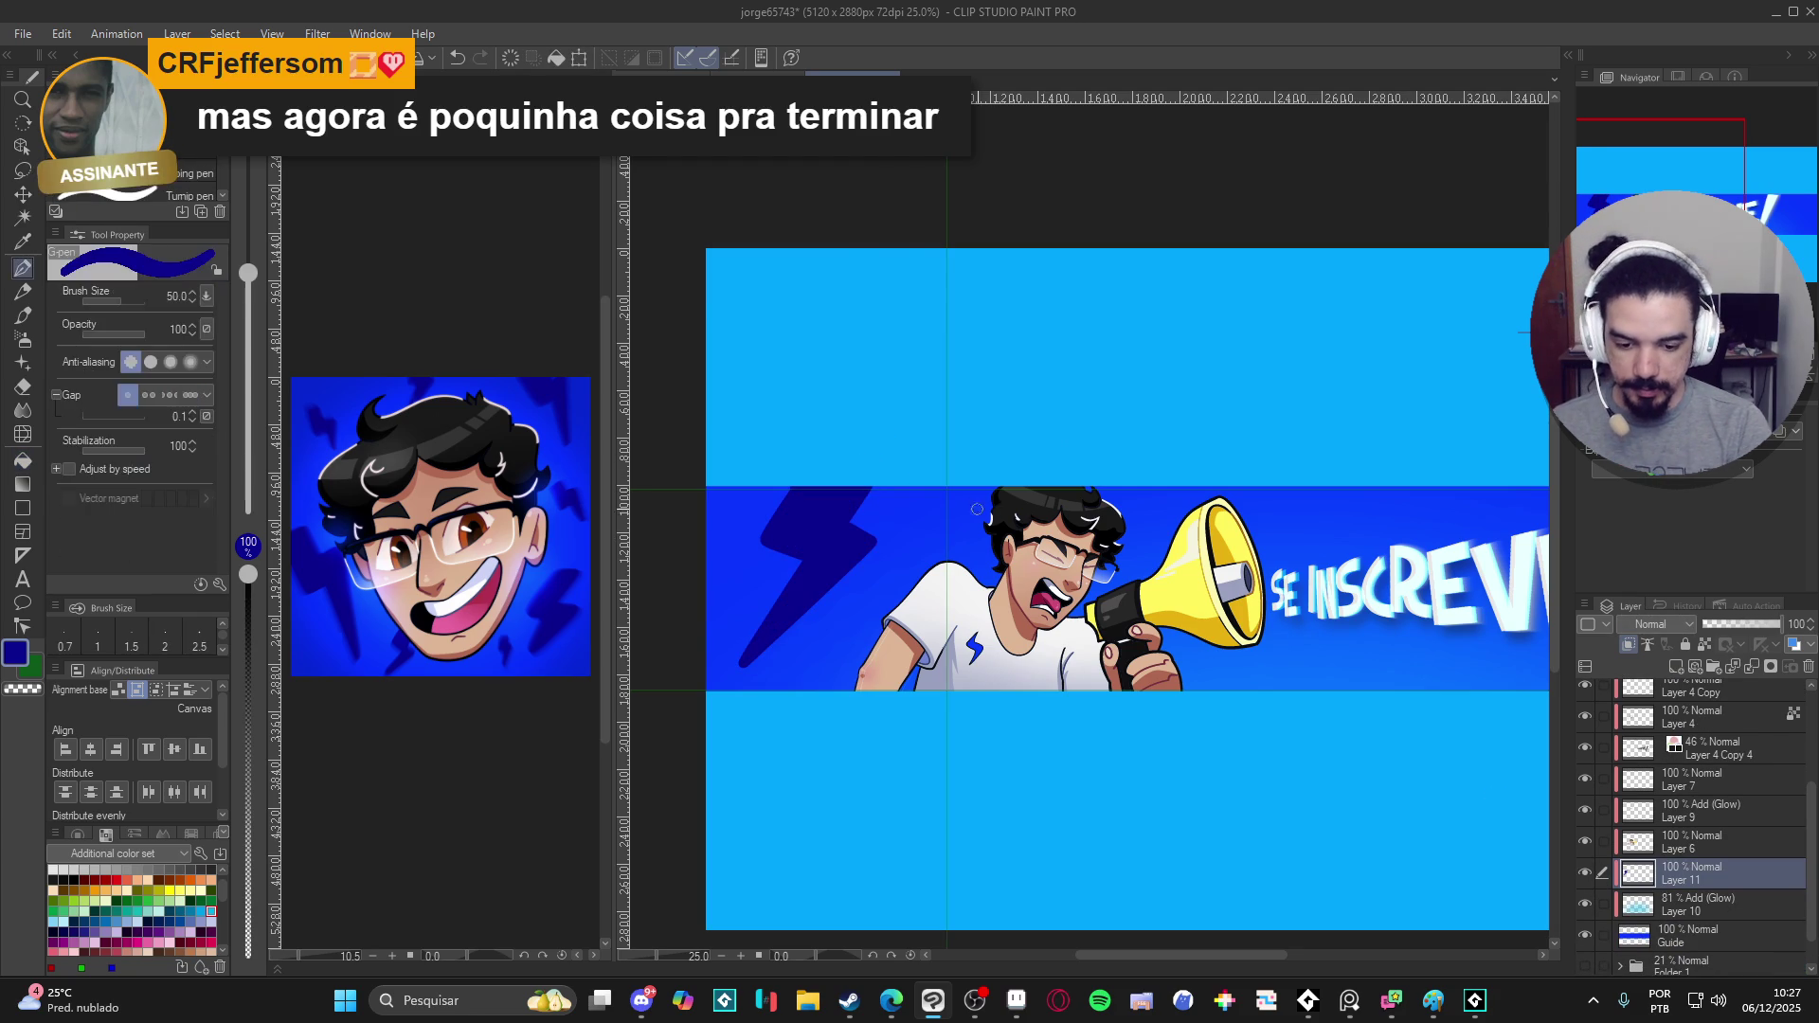
left_click_drag(1338, 592, 1213, 530)
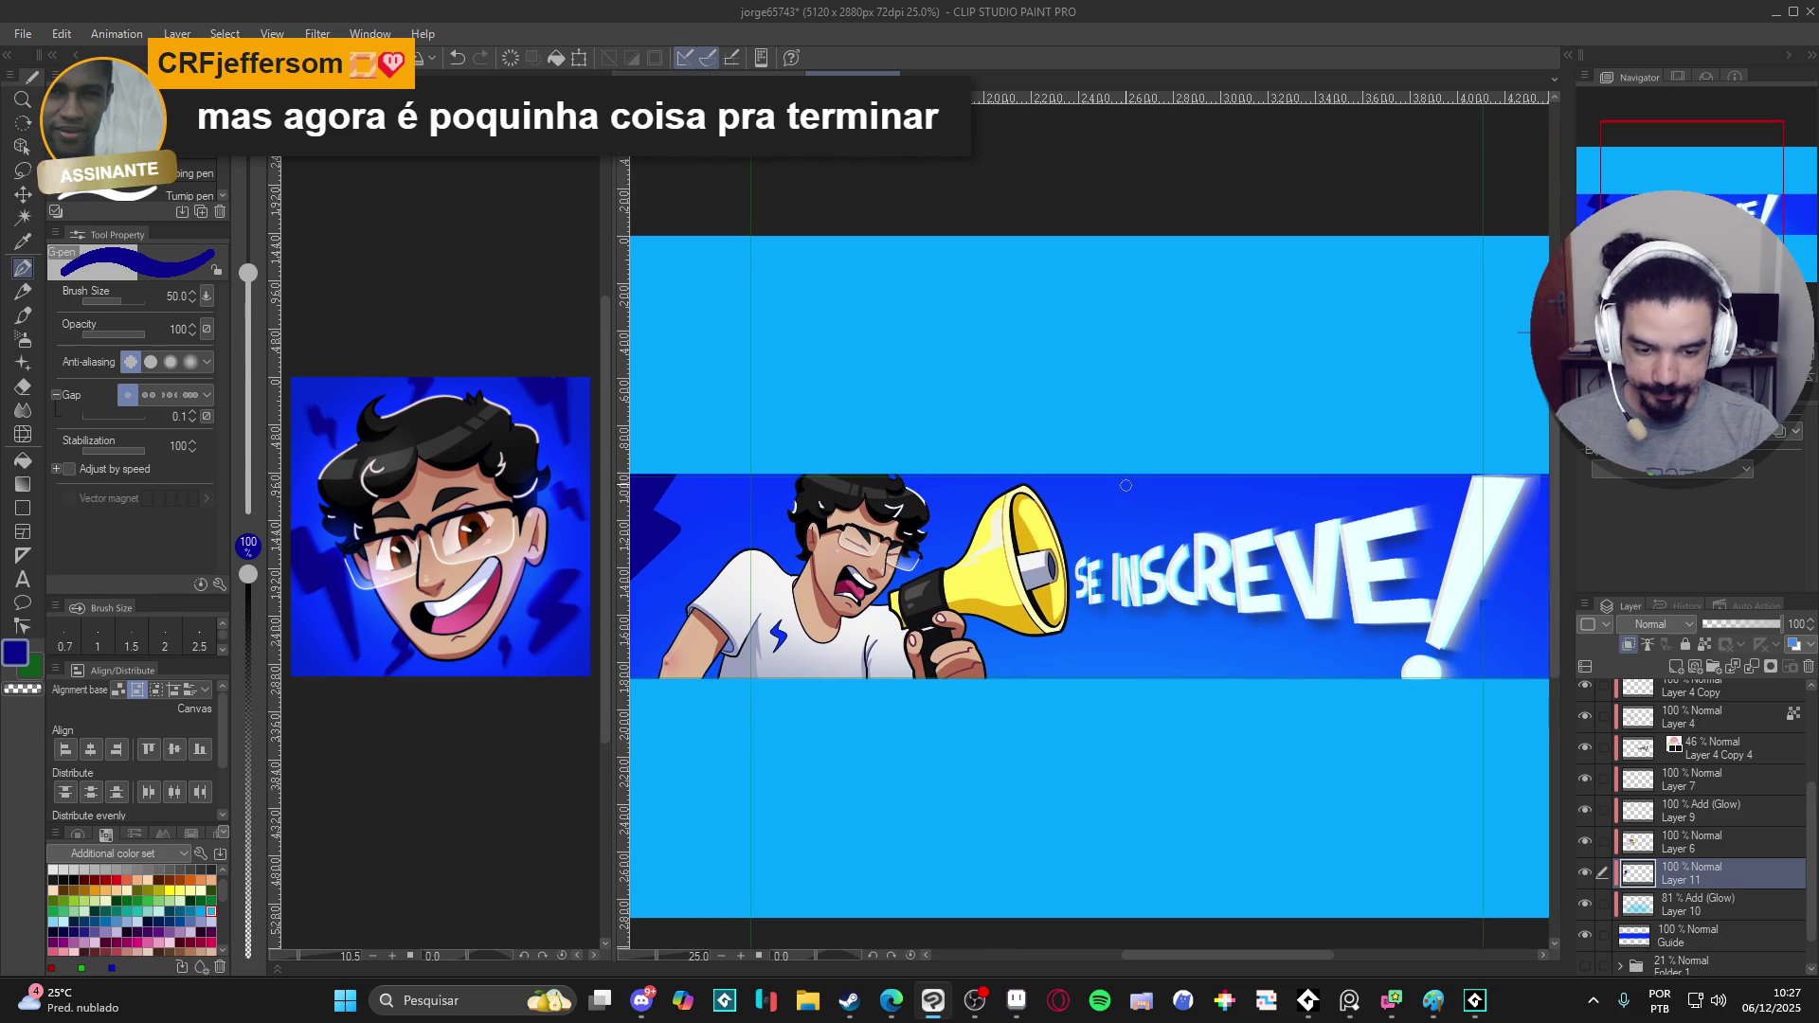
- With pen size 30 on a tilted view, ink and enlarge a small lightning bolt above the megaphone
key("bracketleft")
key("bracketleft")
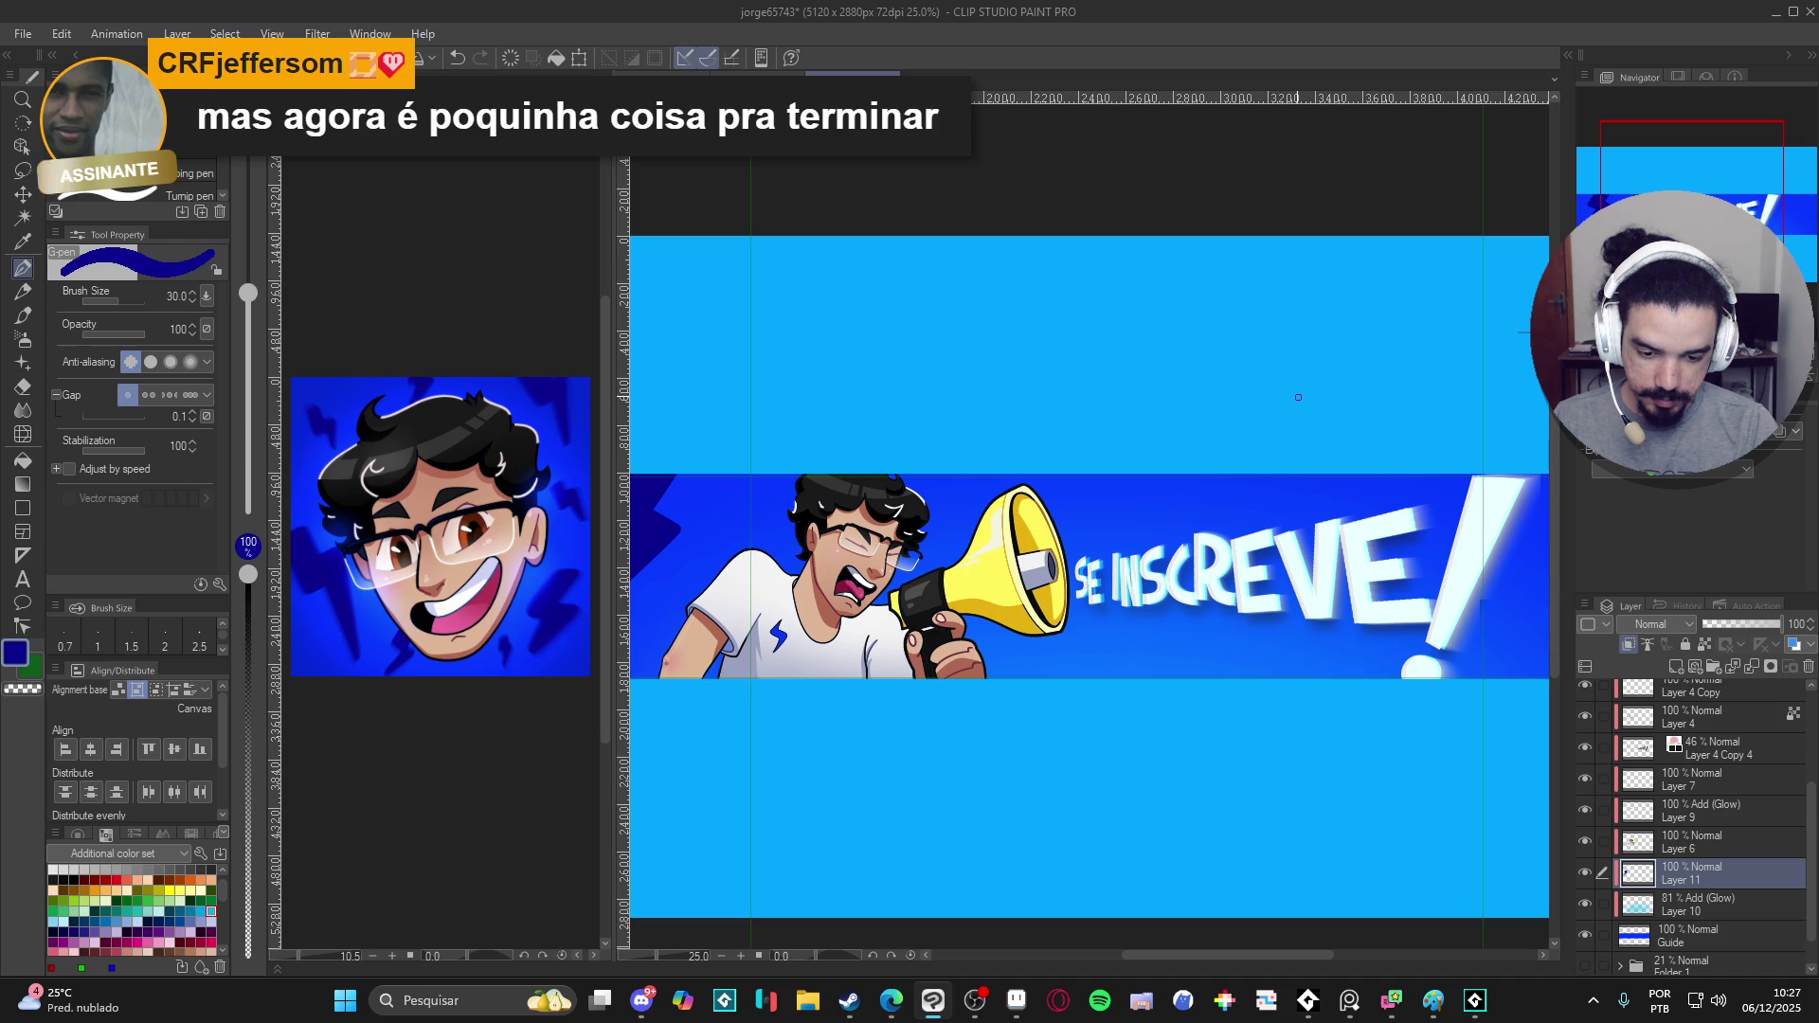
key("r")
left_click_drag(1297, 674, 1053, 565)
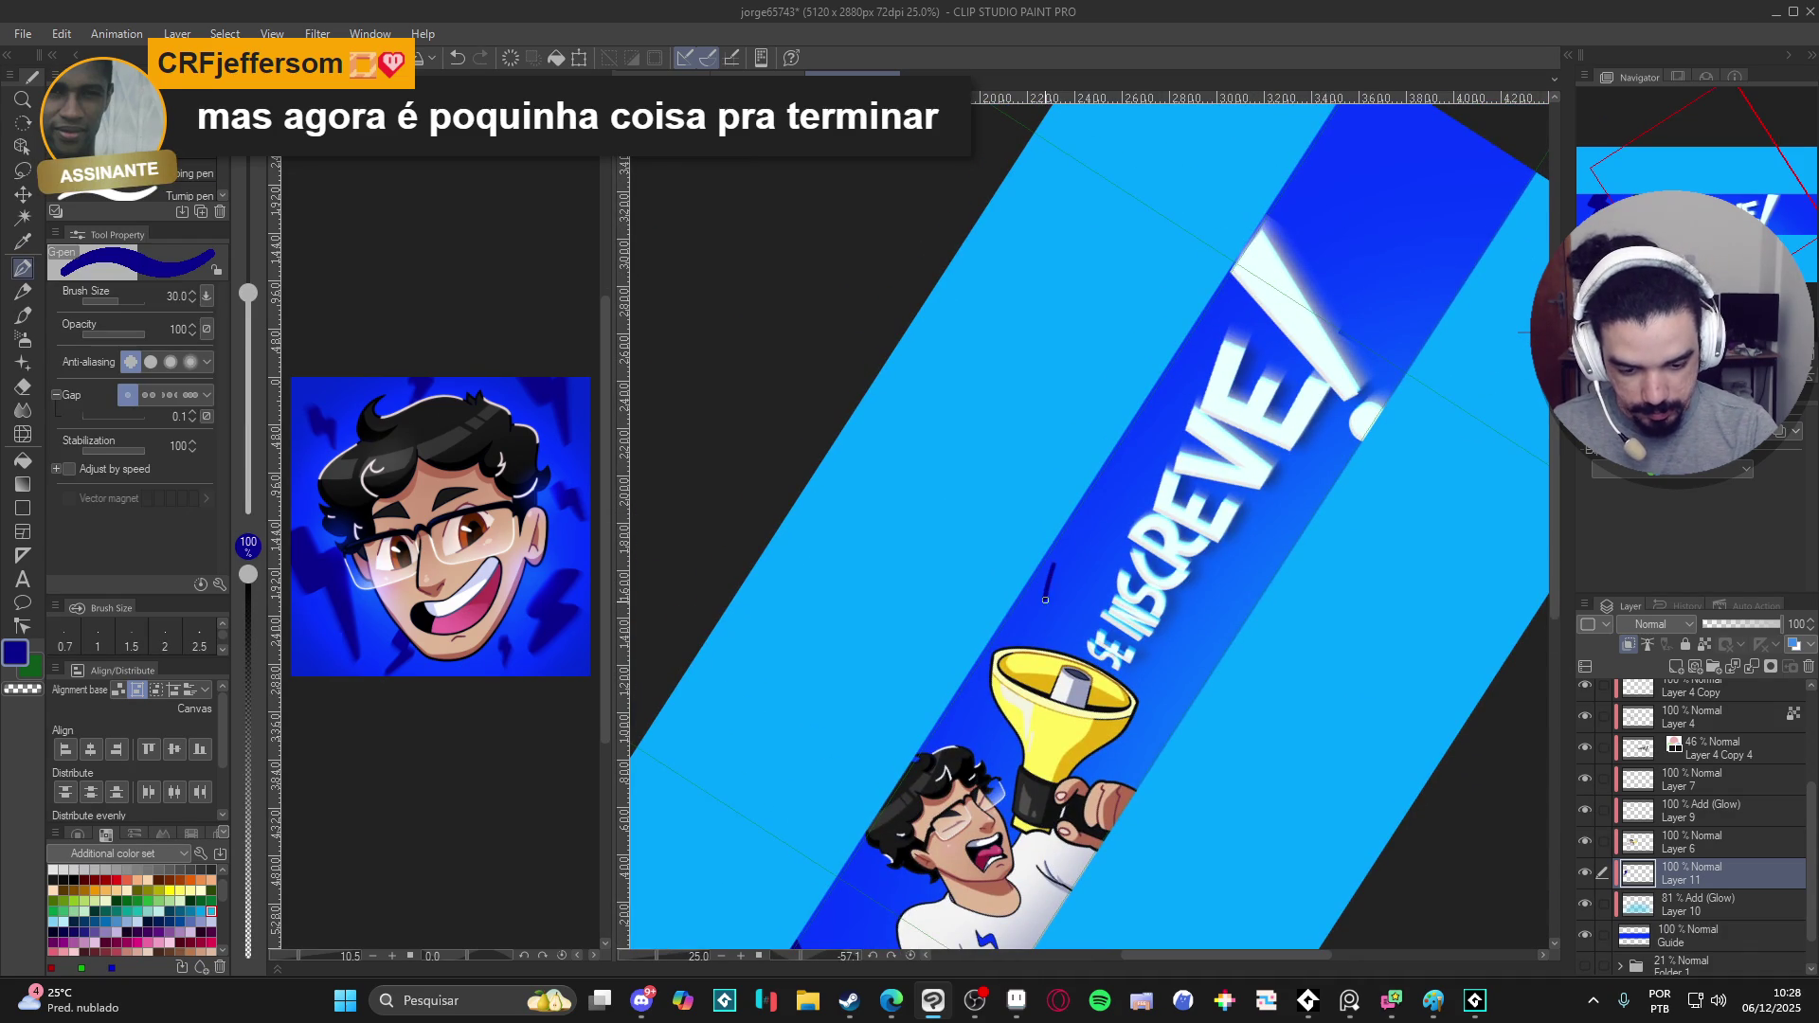
left_click_drag(1063, 561, 1046, 634)
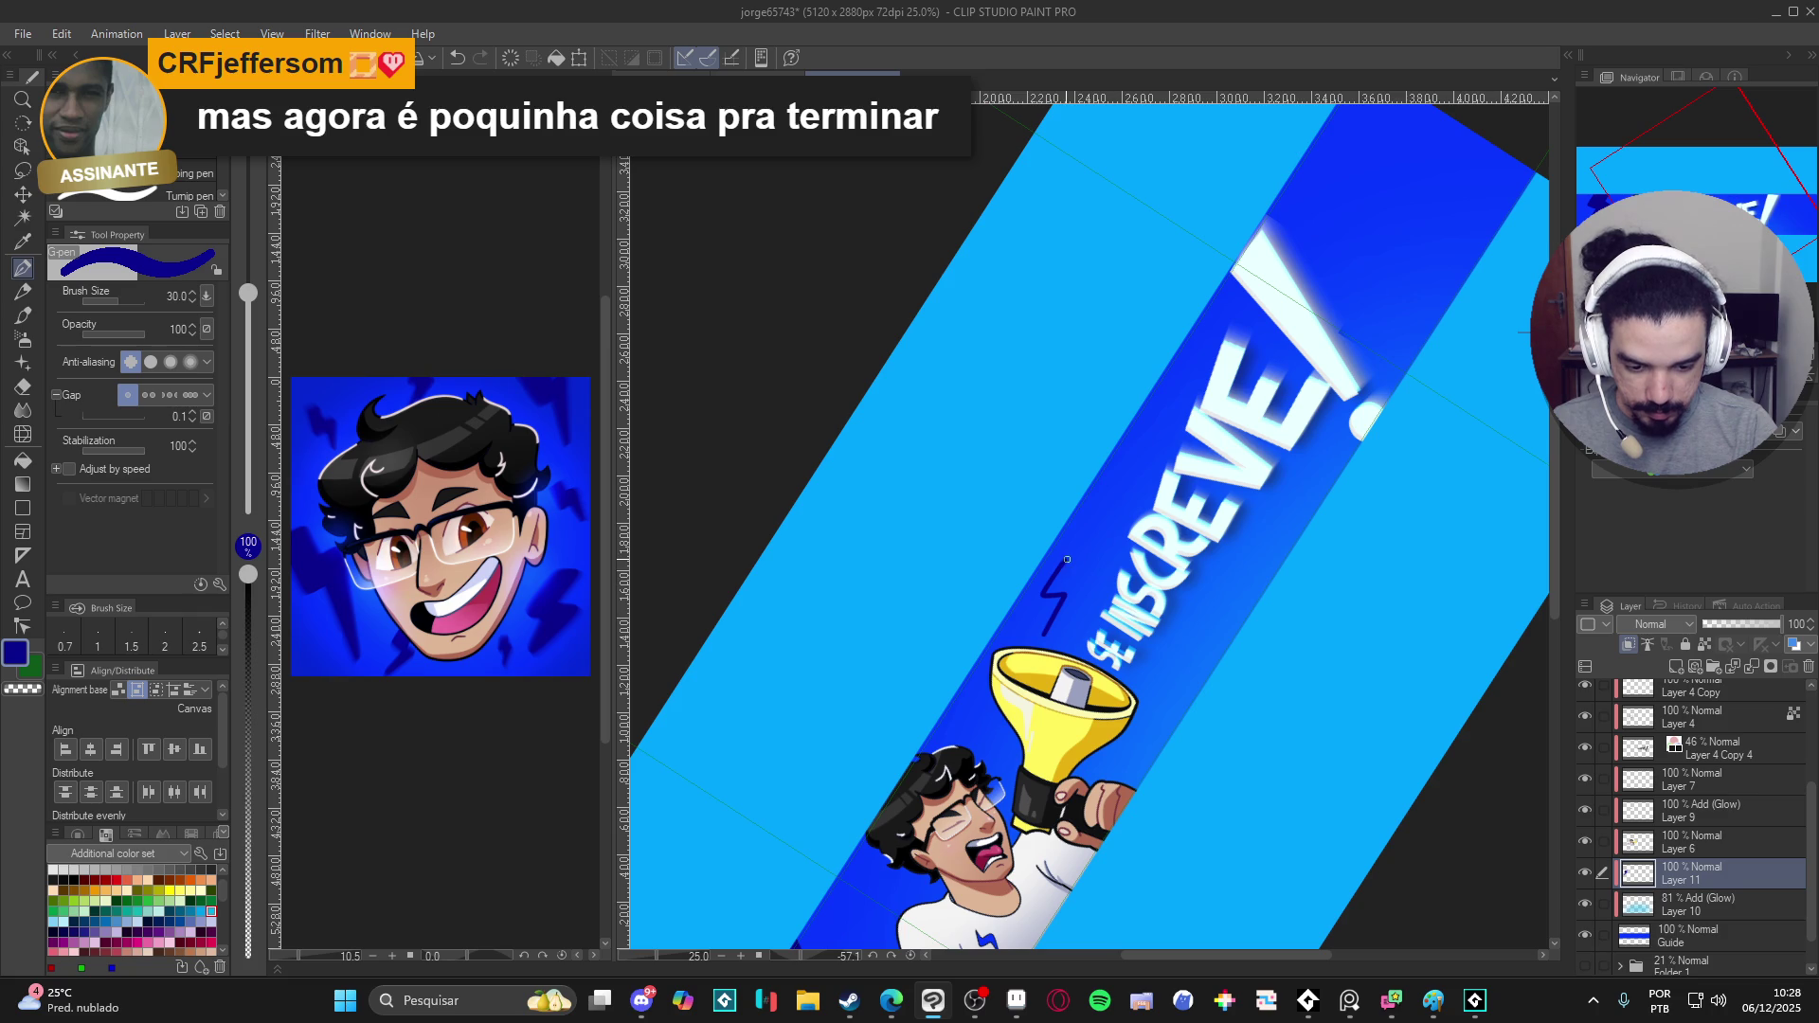
left_click_drag(1062, 569, 1055, 614)
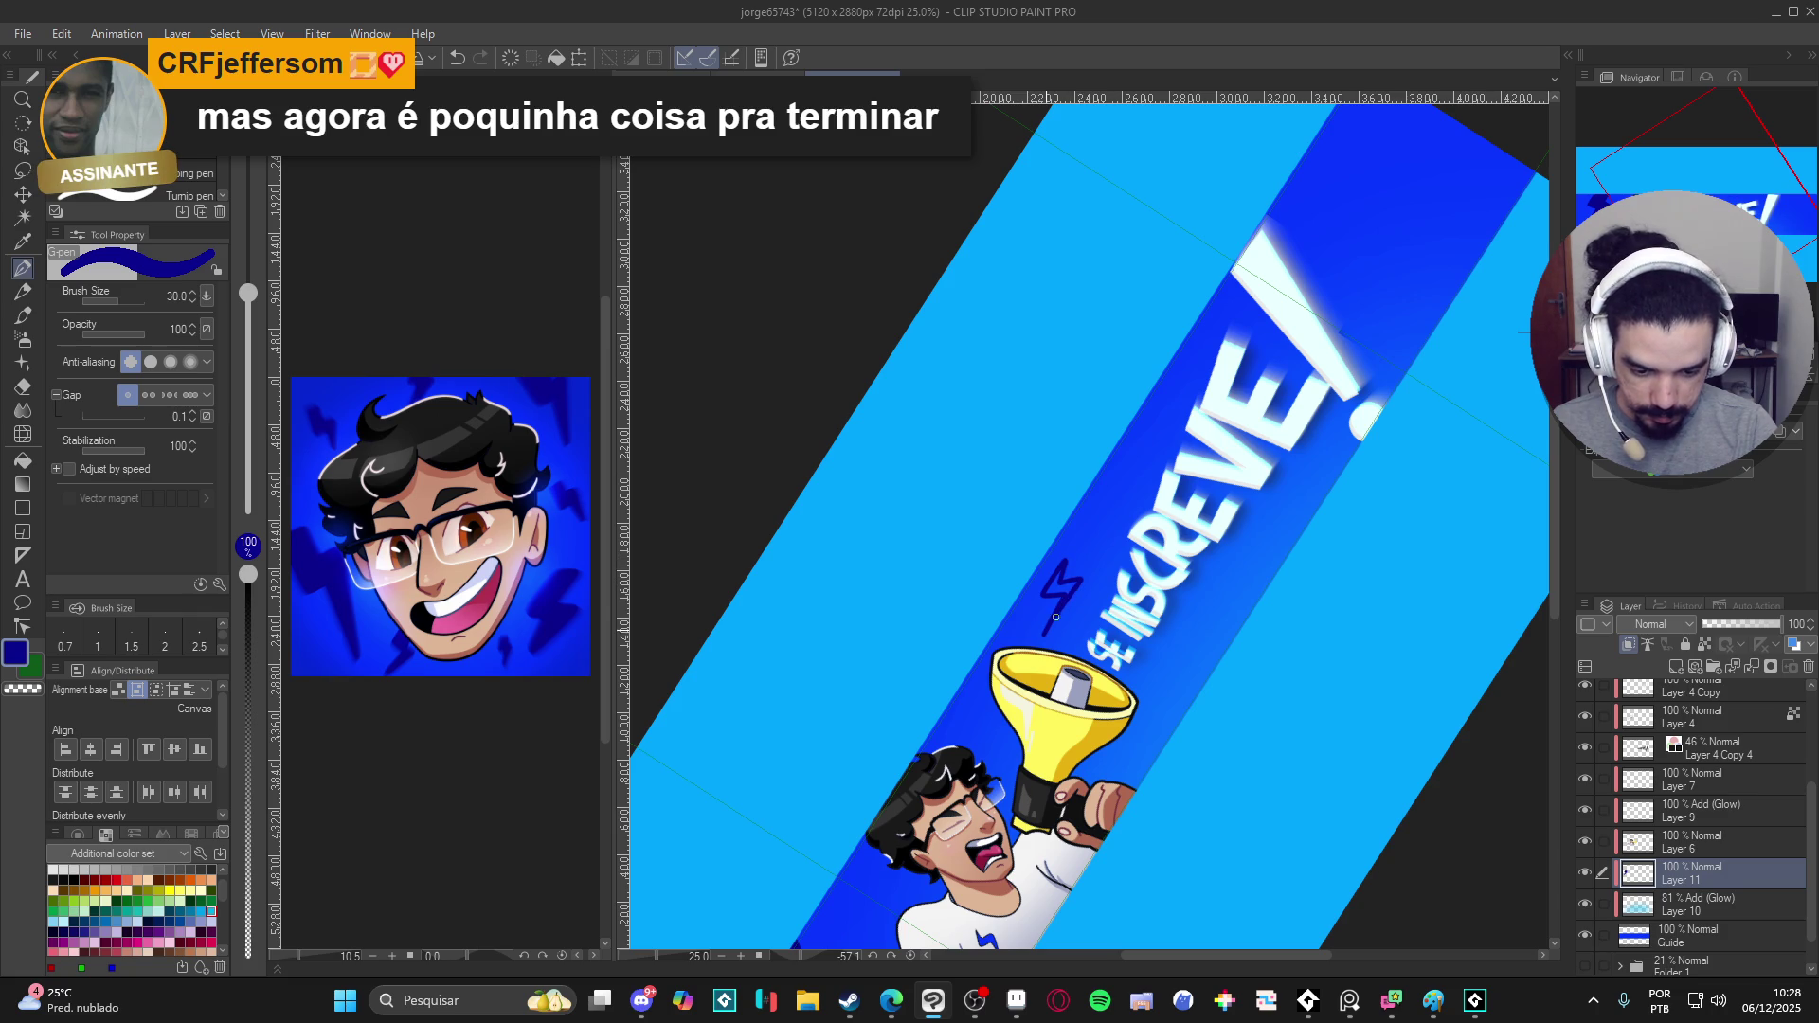
mouse_move(1046, 633)
left_mouse_down()
mouse_move(1087, 750)
mouse_move(1190, 675)
left_mouse_up()
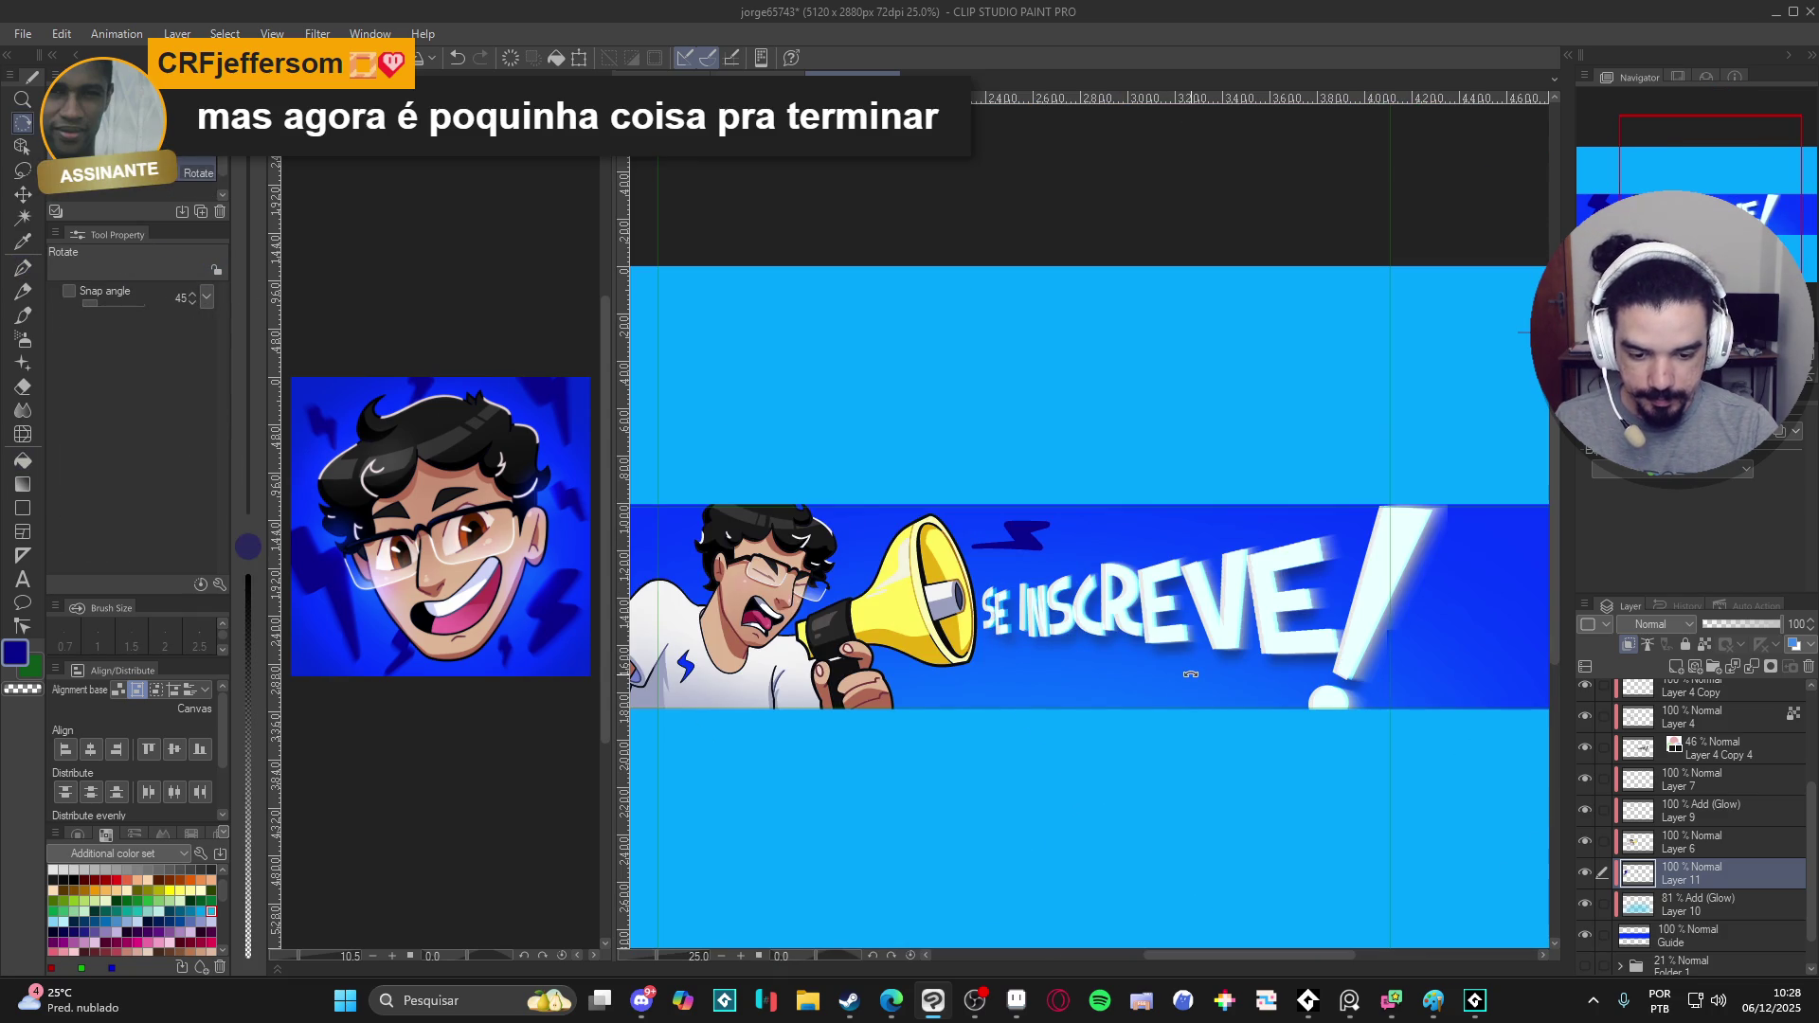
key("p")
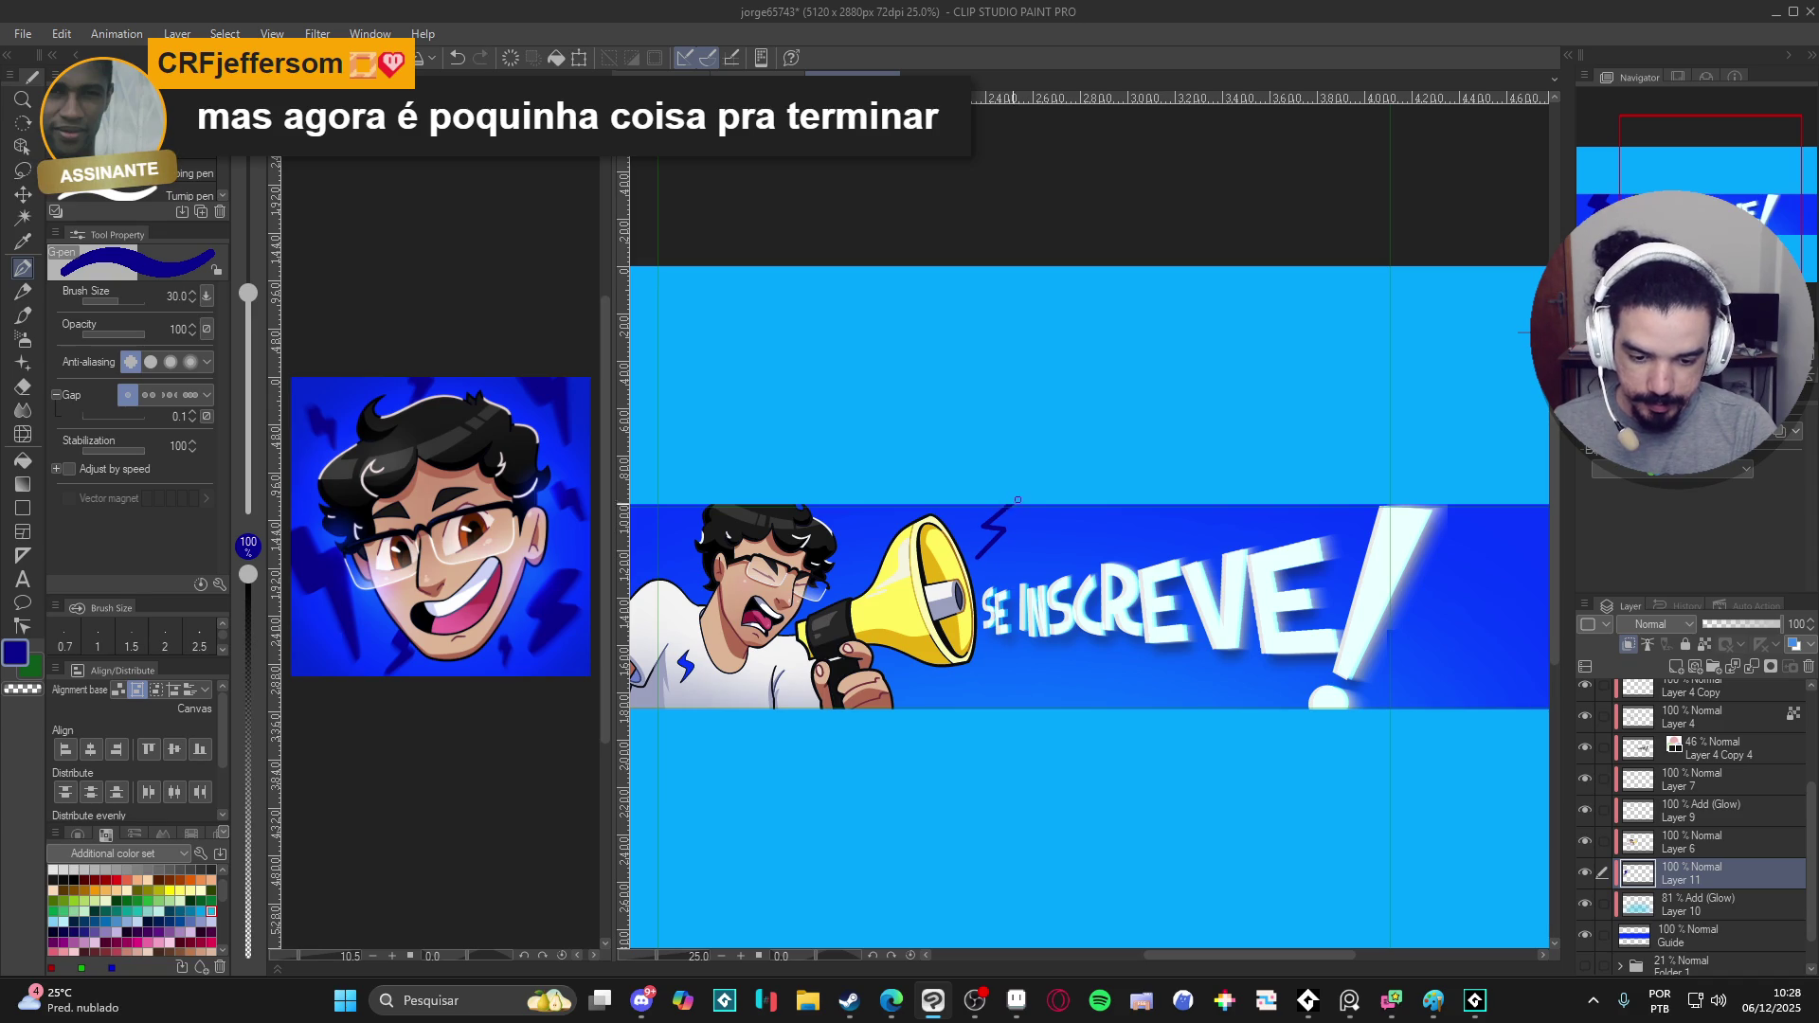
mouse_move(1006, 515)
left_mouse_down()
mouse_move(1023, 524)
mouse_move(976, 562)
left_mouse_up()
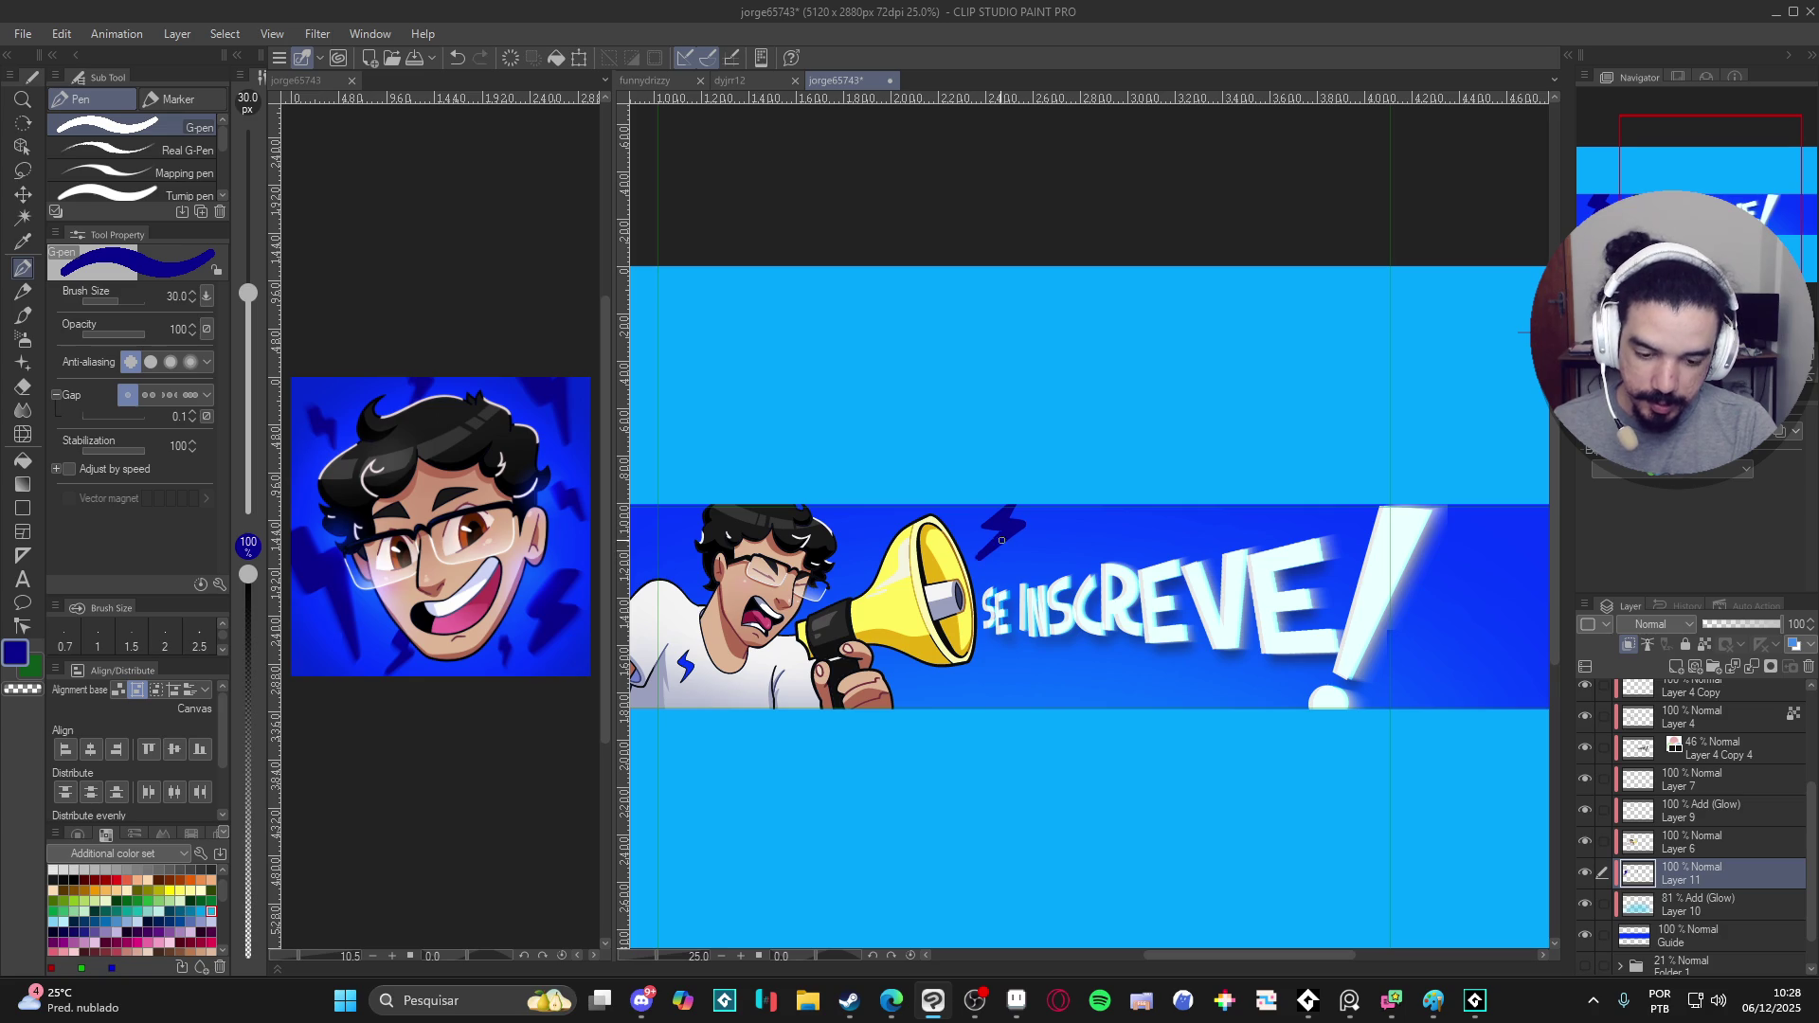
key("c")
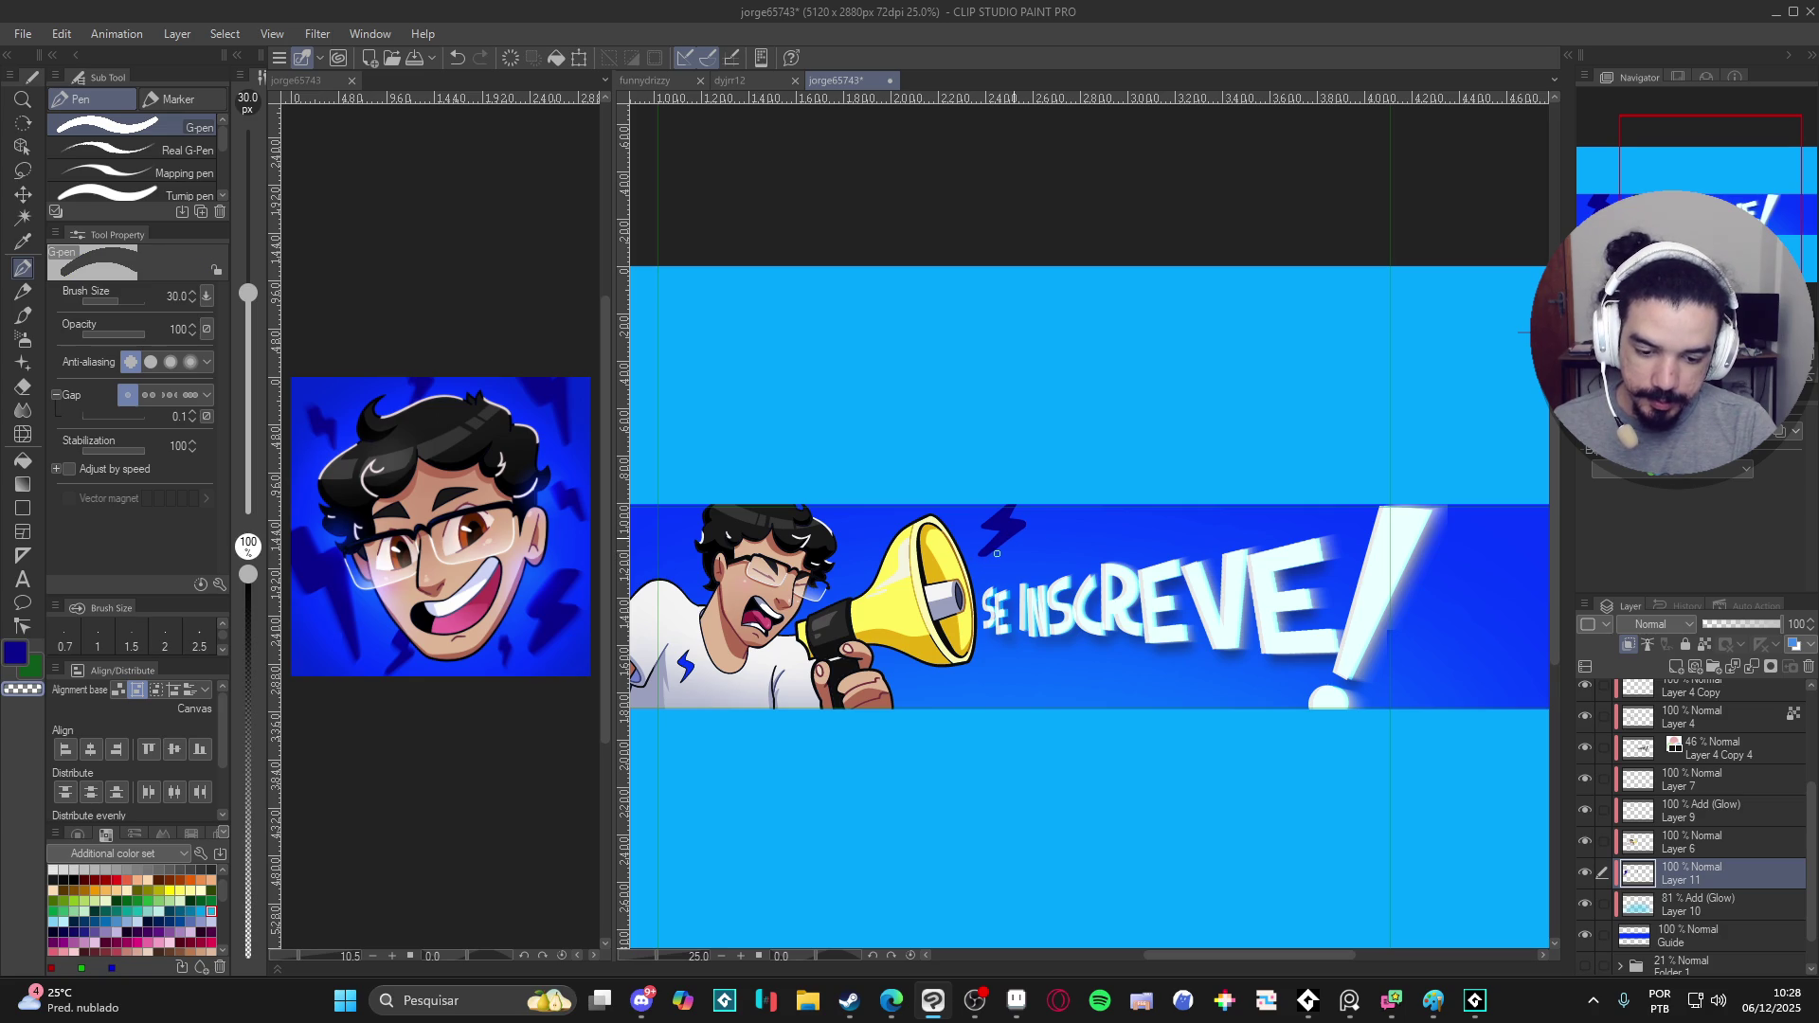
key("c")
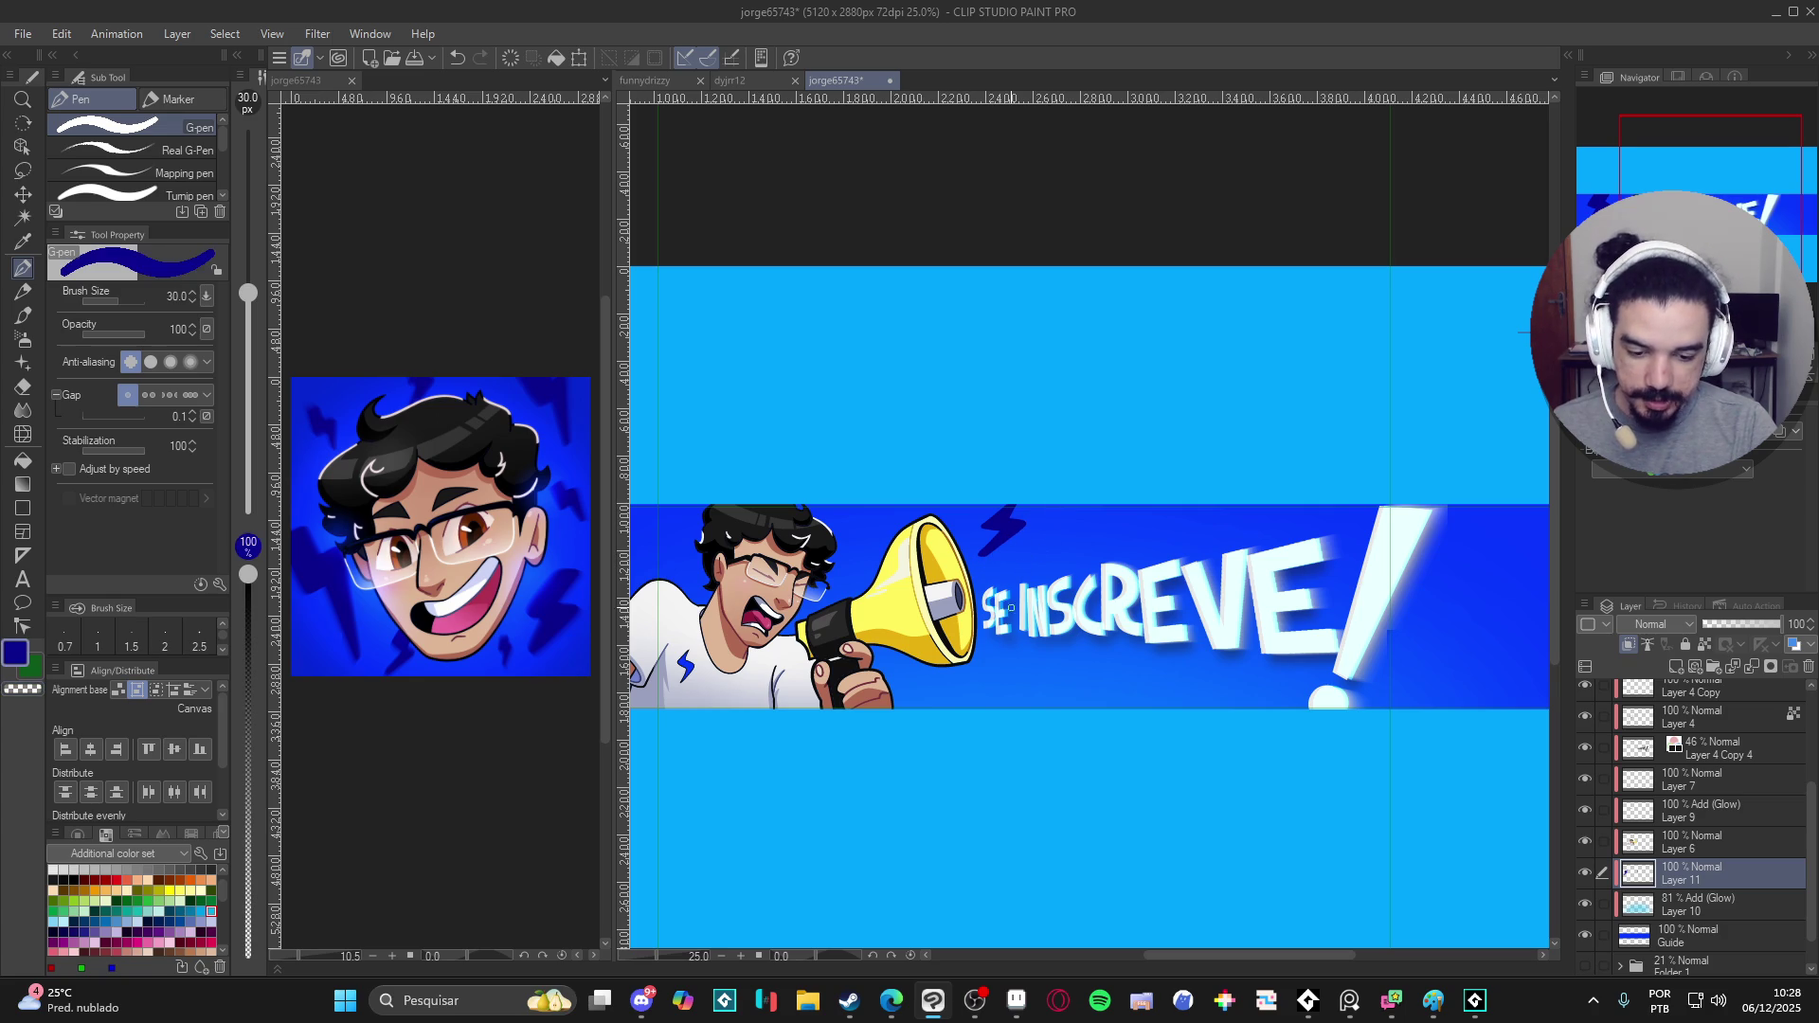
- Undo a stray stroke, level the canvas view with Ctrl+0, and pan to the stripe's bare right end
left_click_drag(1179, 570, 934, 521)
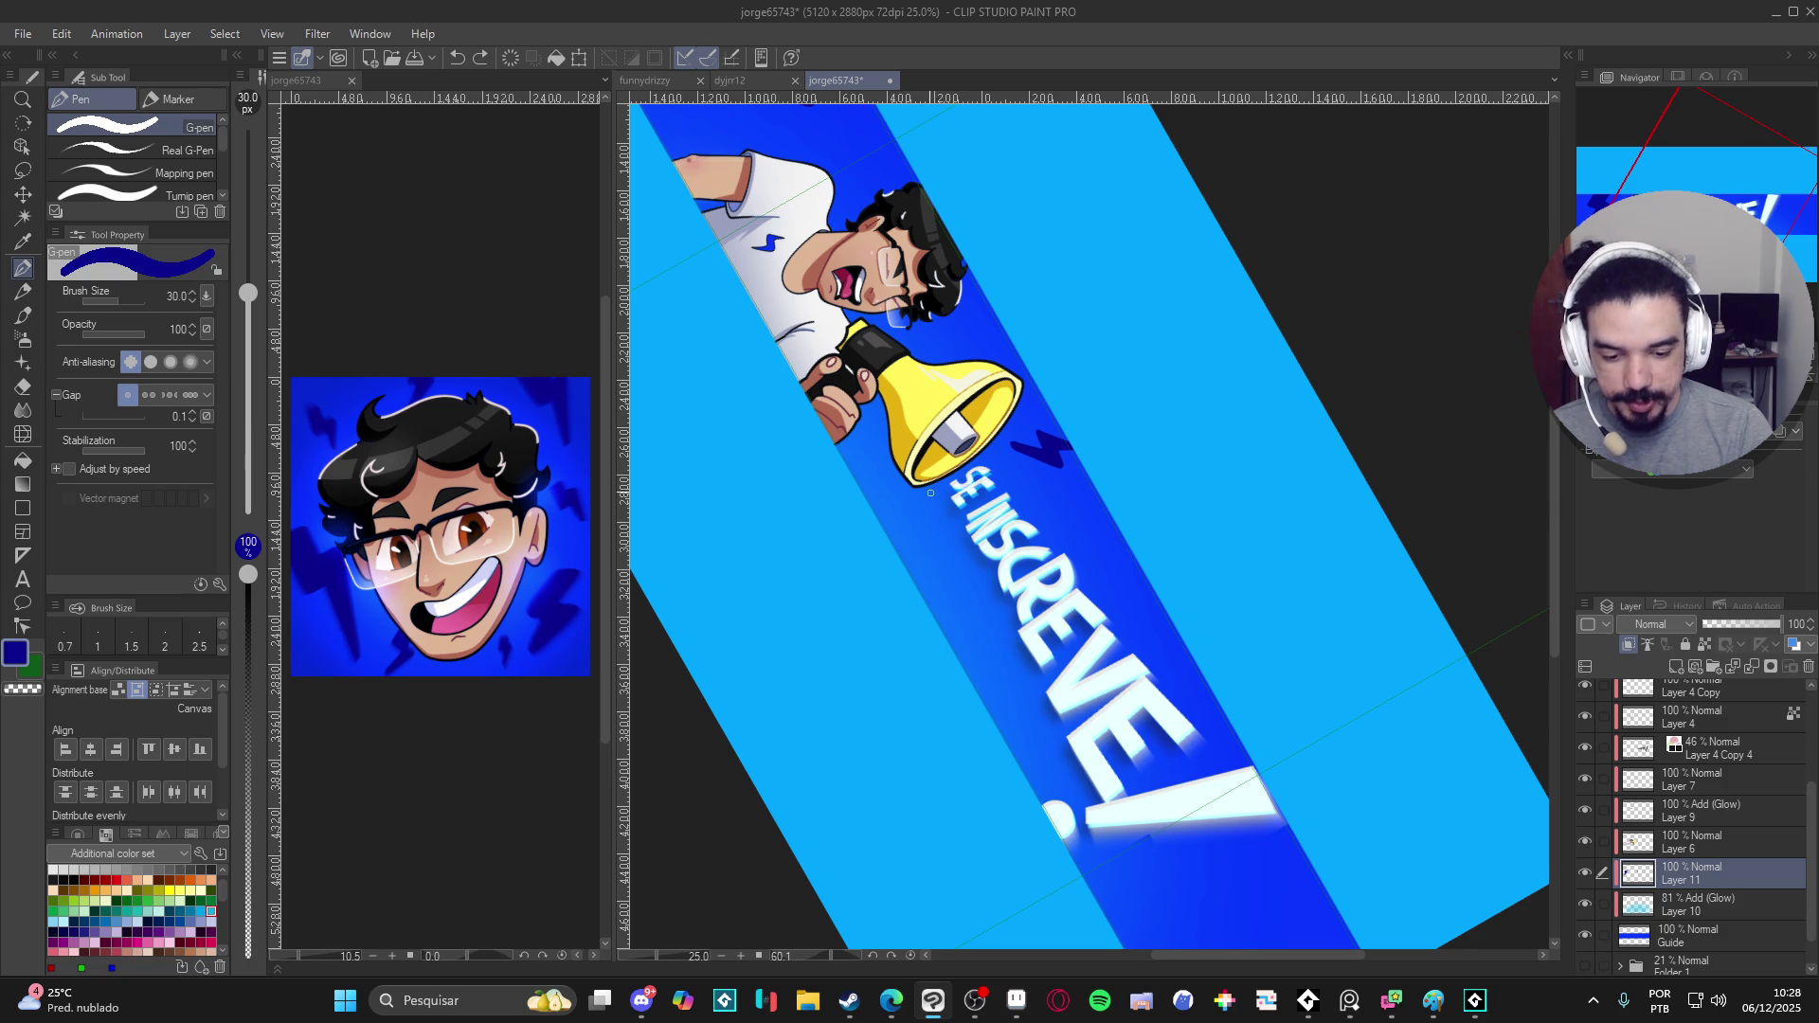
left_click_drag(942, 527, 946, 553)
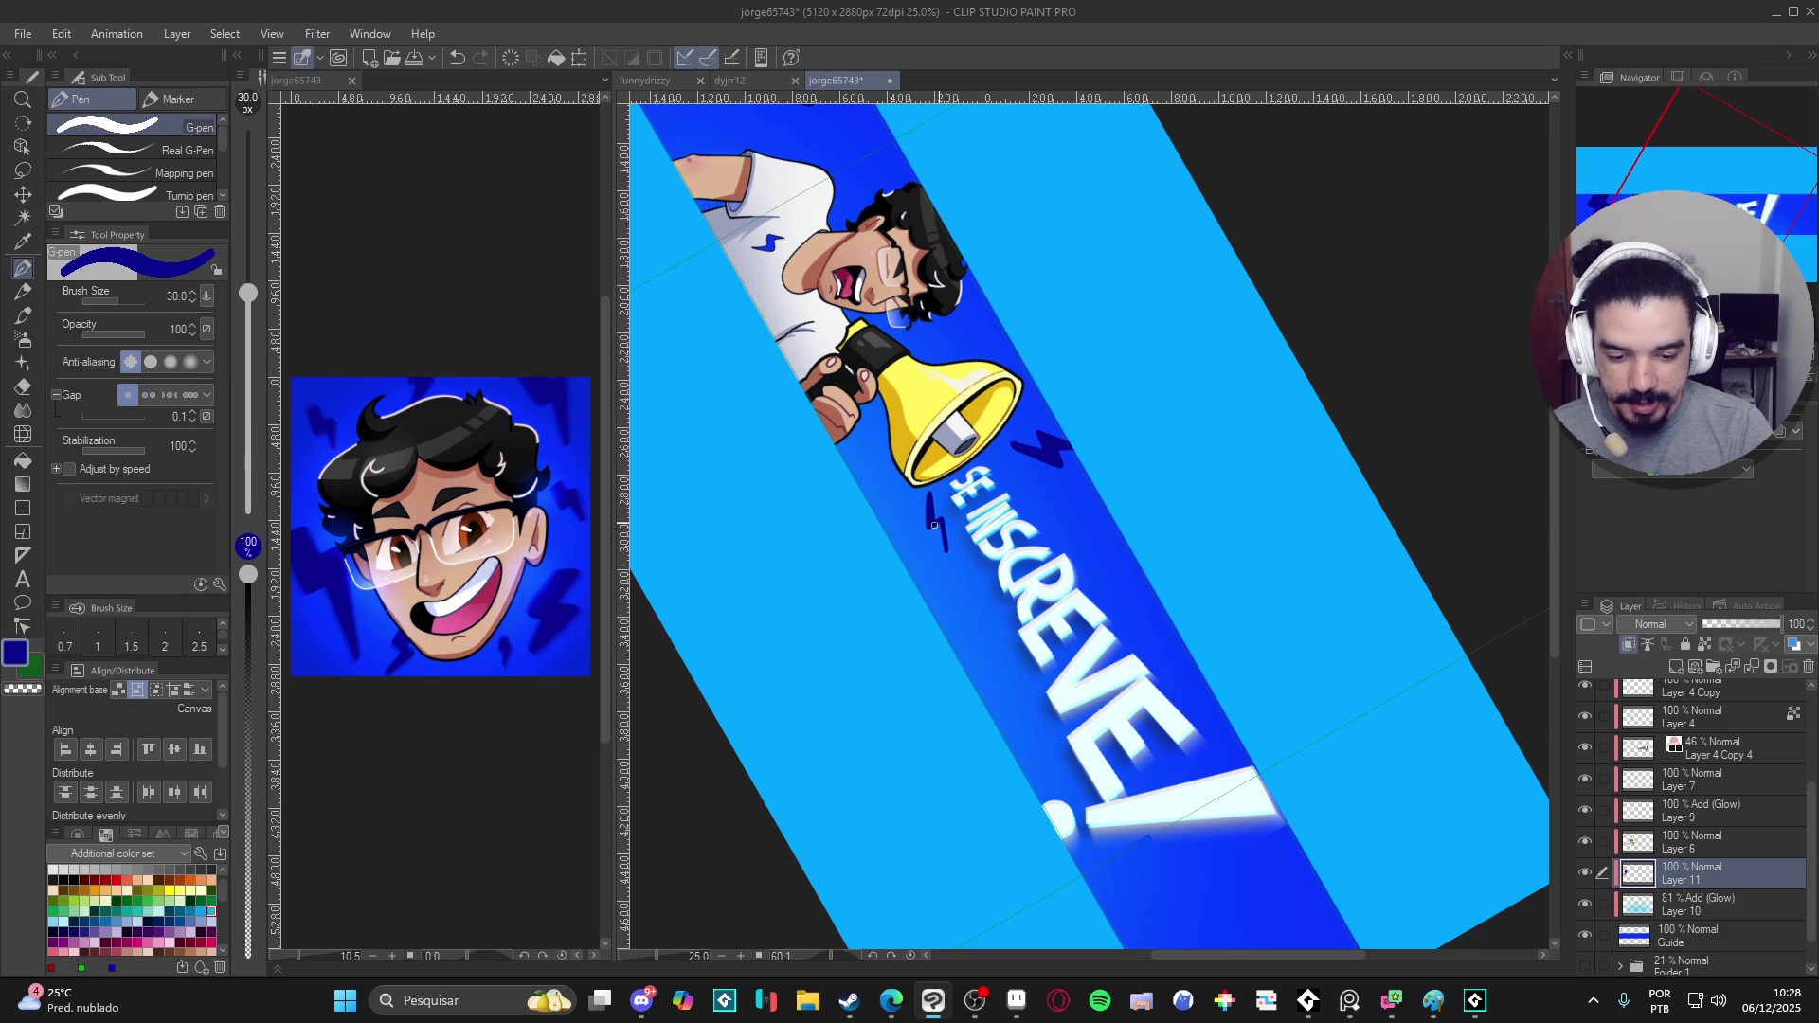
key("ctrl+z")
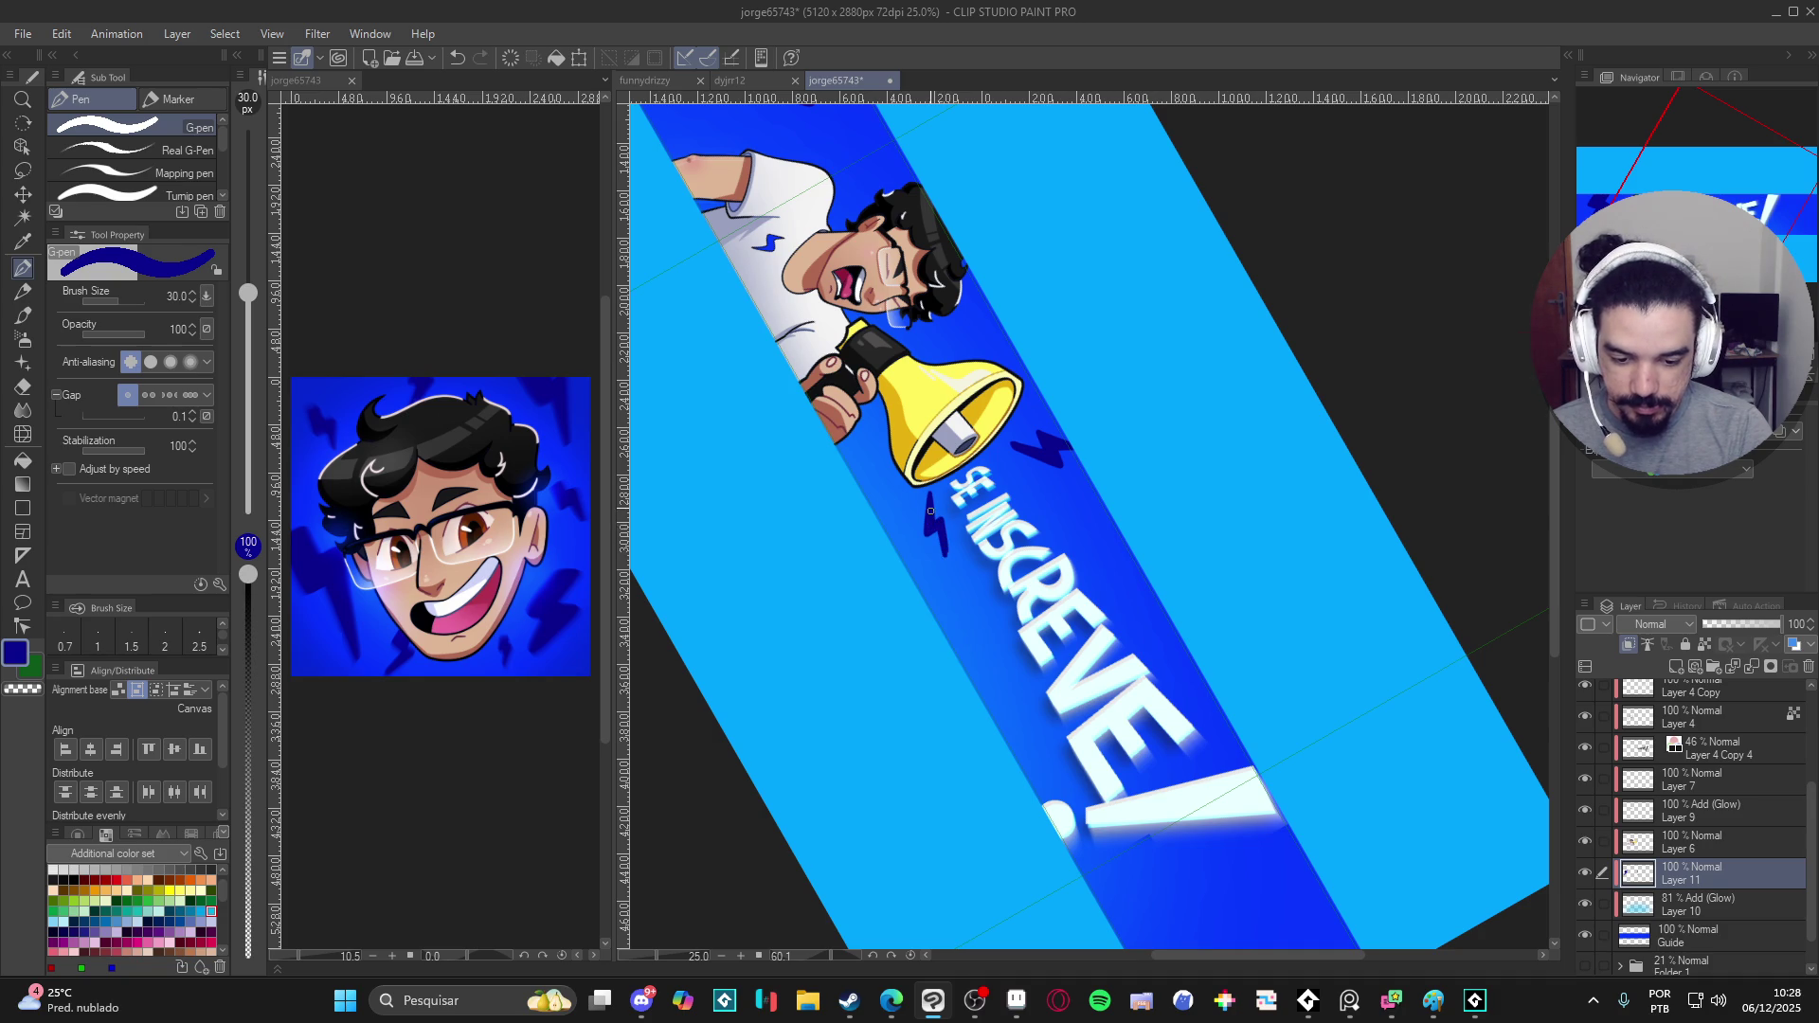
key("c")
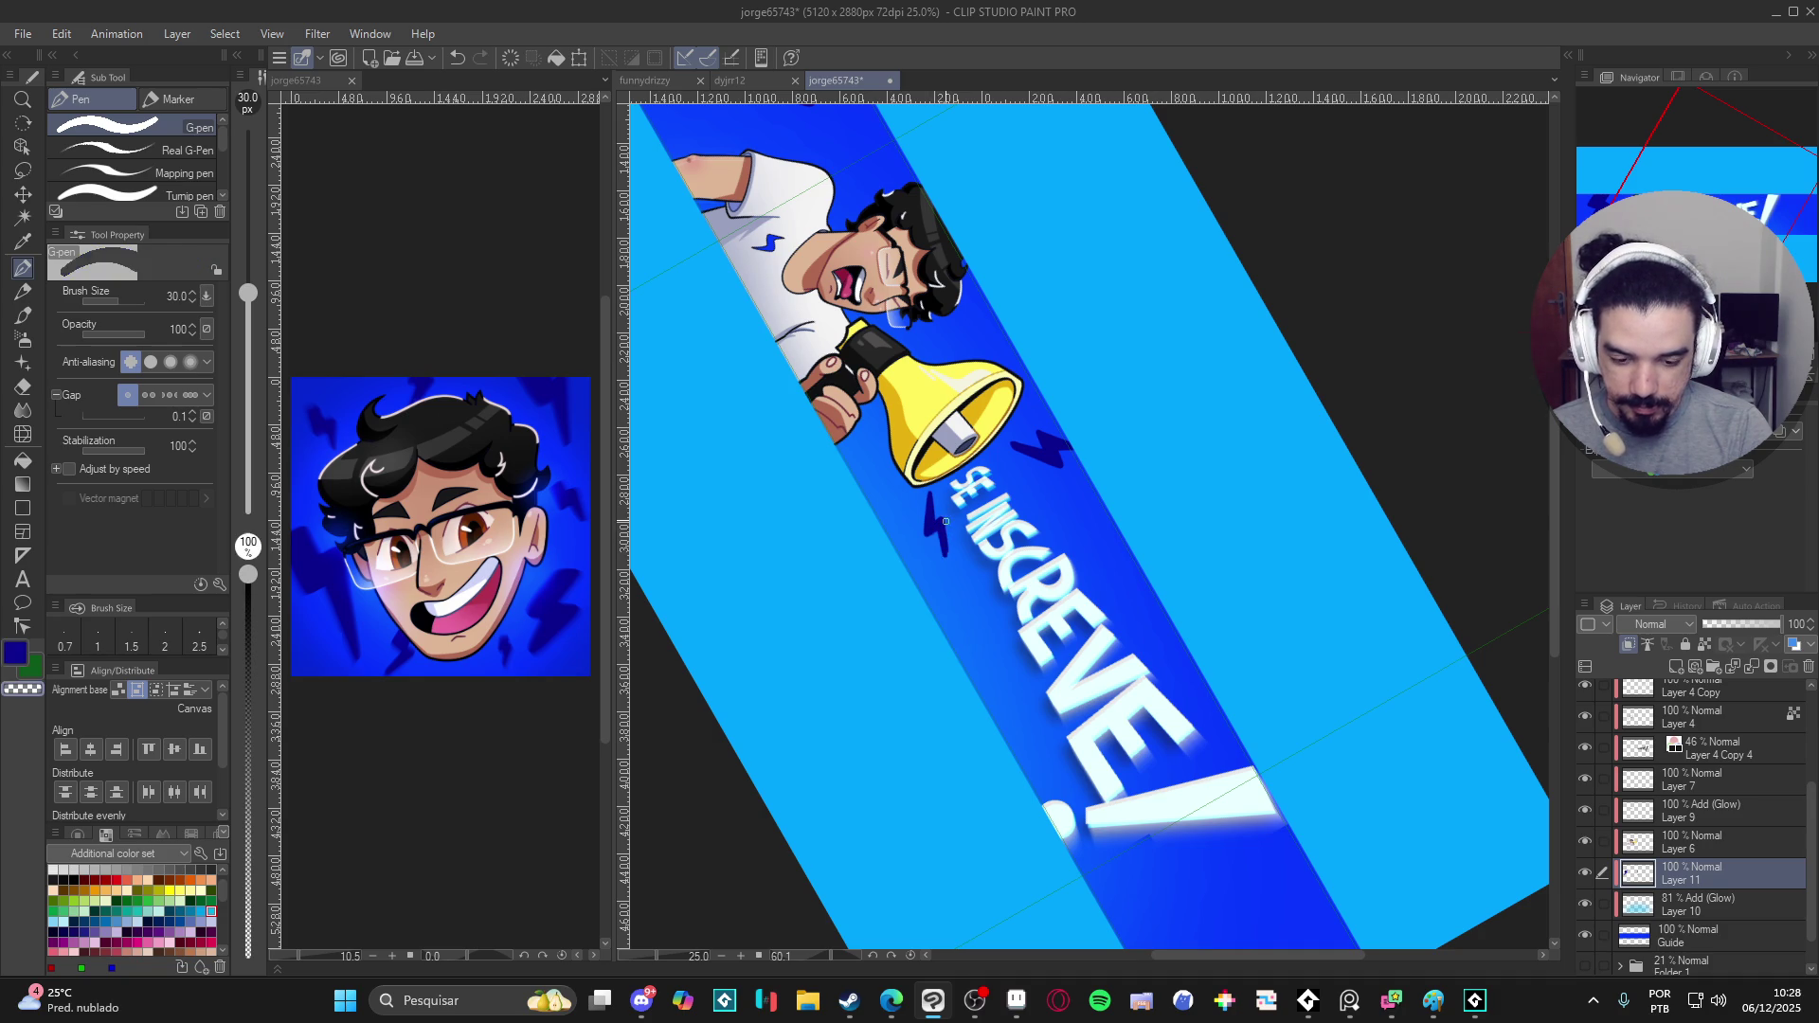
left_click_drag(1083, 667, 1010, 610)
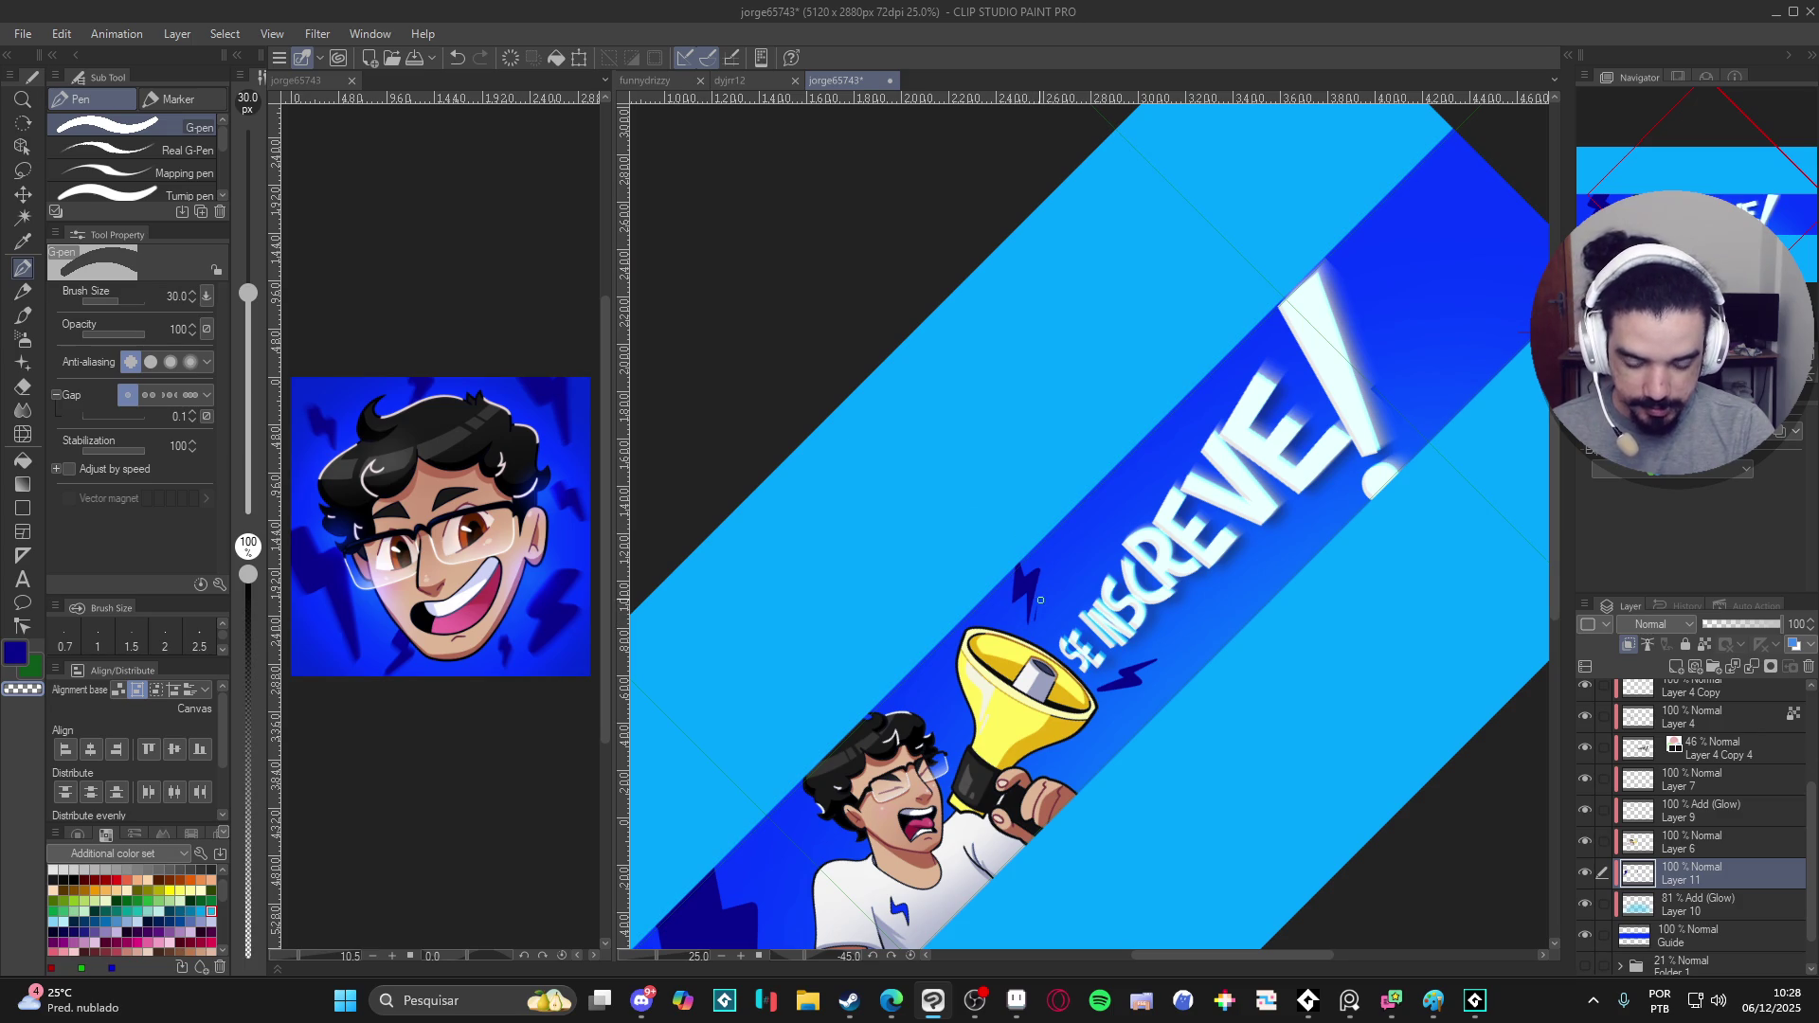
key("ctrl+0")
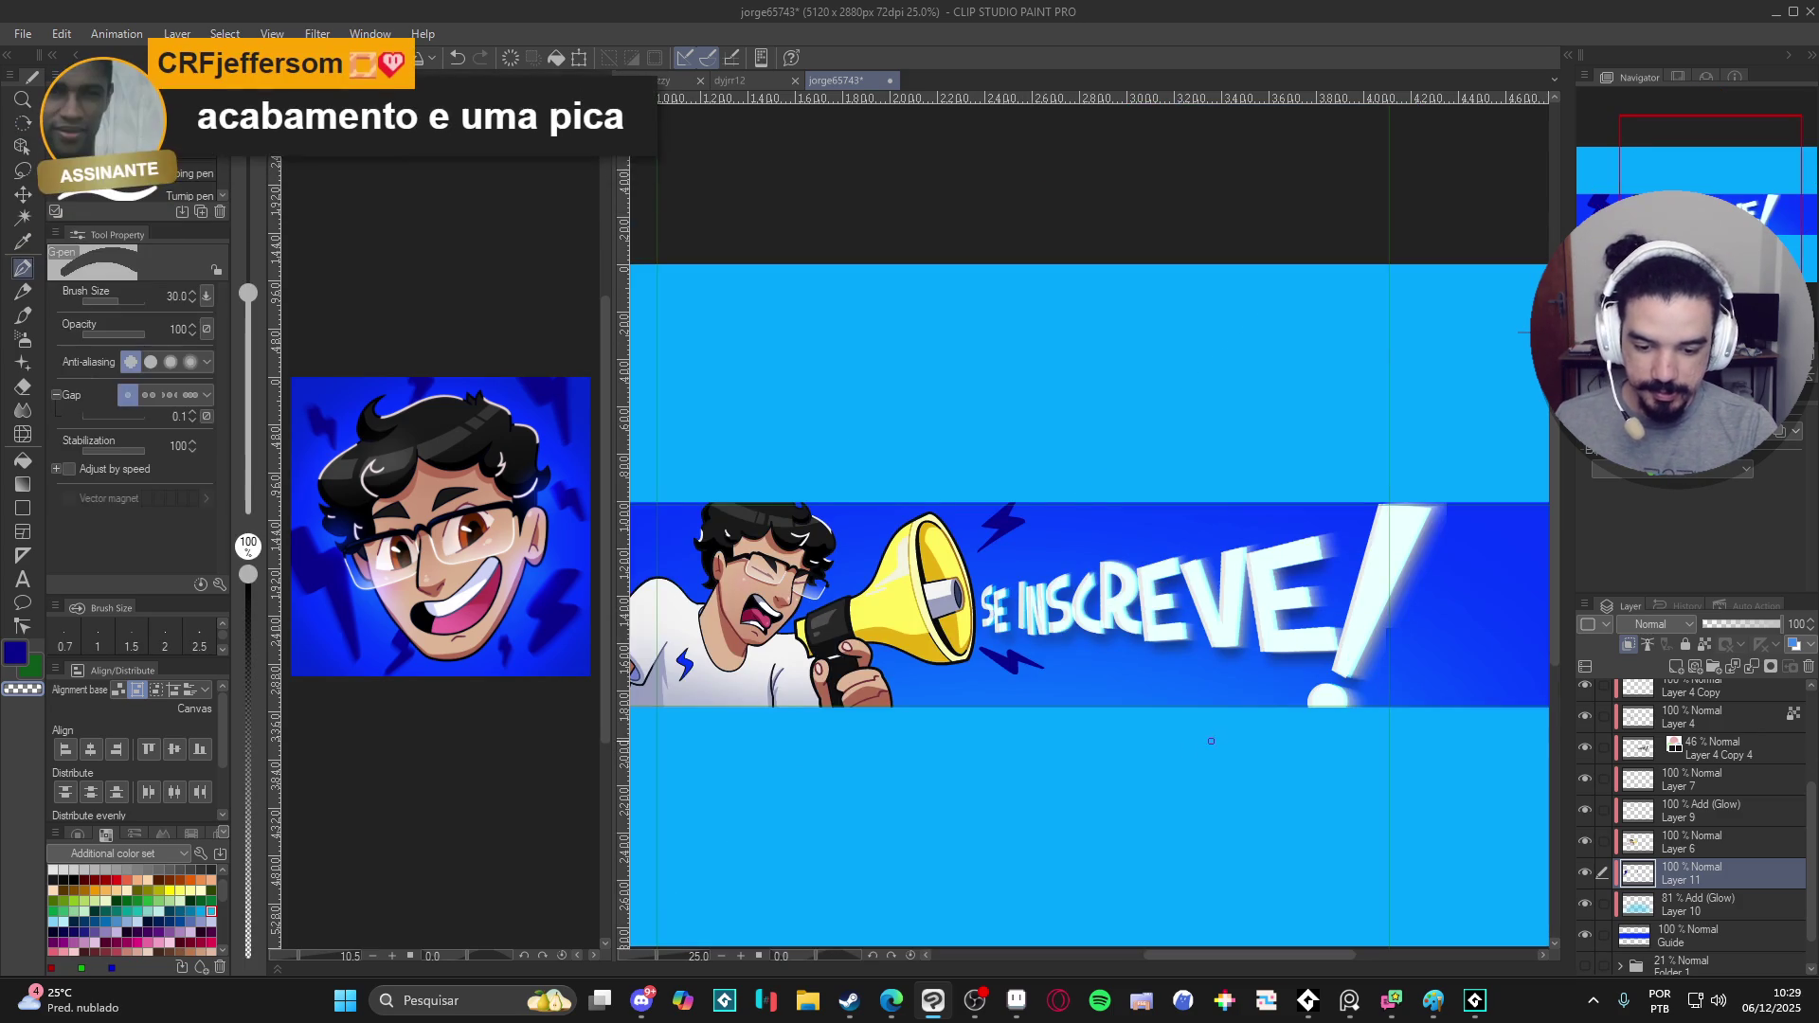
left_click_drag(1414, 647, 1170, 628)
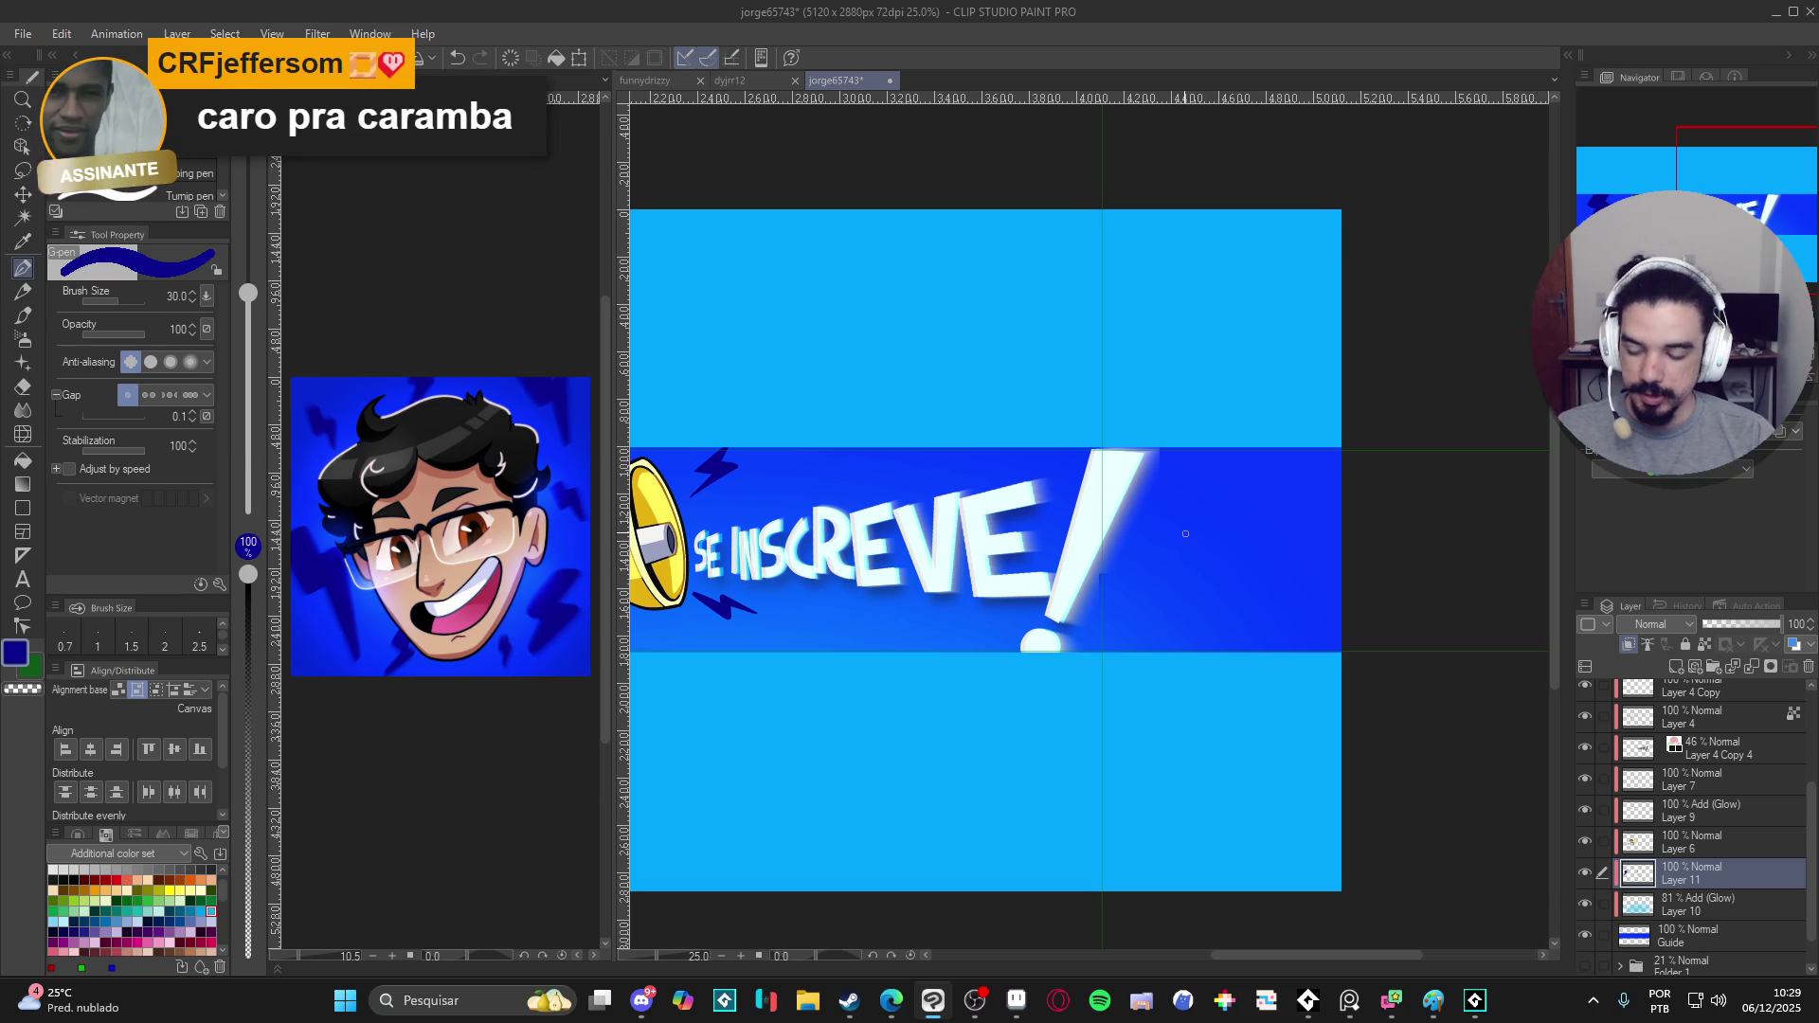
- With the G-pen at size 40, ink a large lightning bolt outline at the stripe's right end
key("bracketright")
key("bracketright")
key("bracketright")
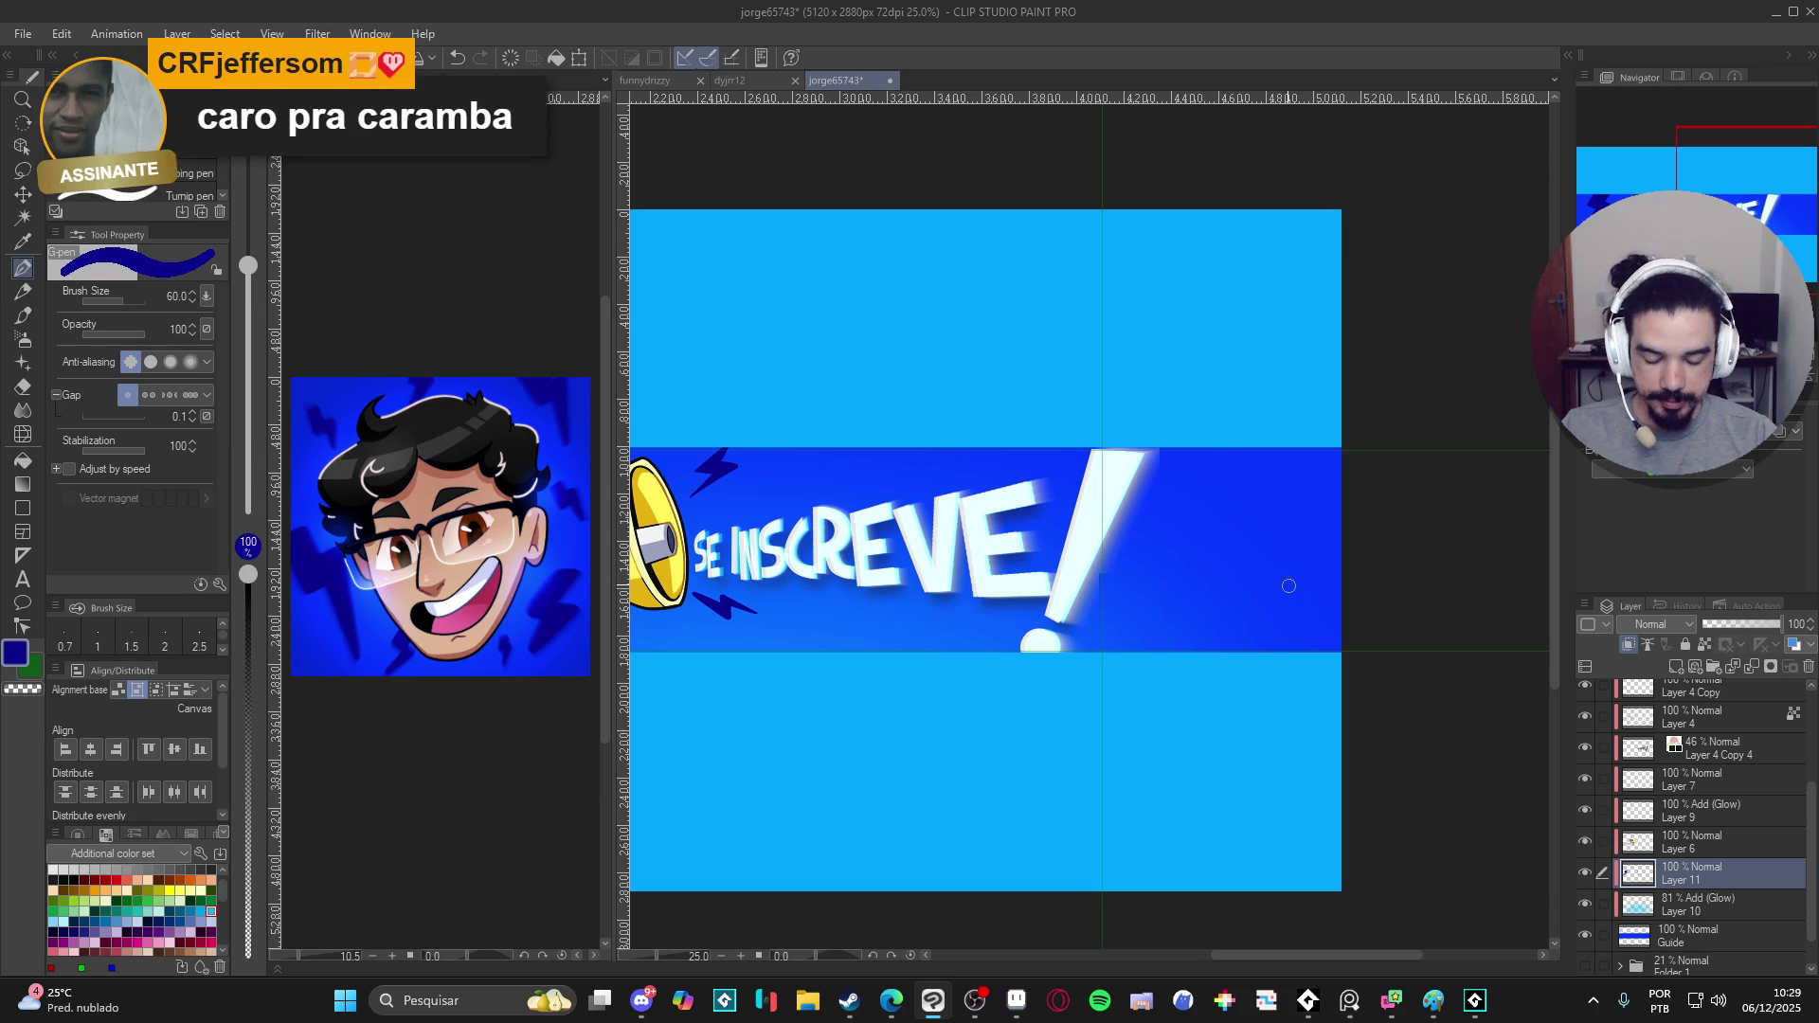
key("bracketleft")
key("bracketleft")
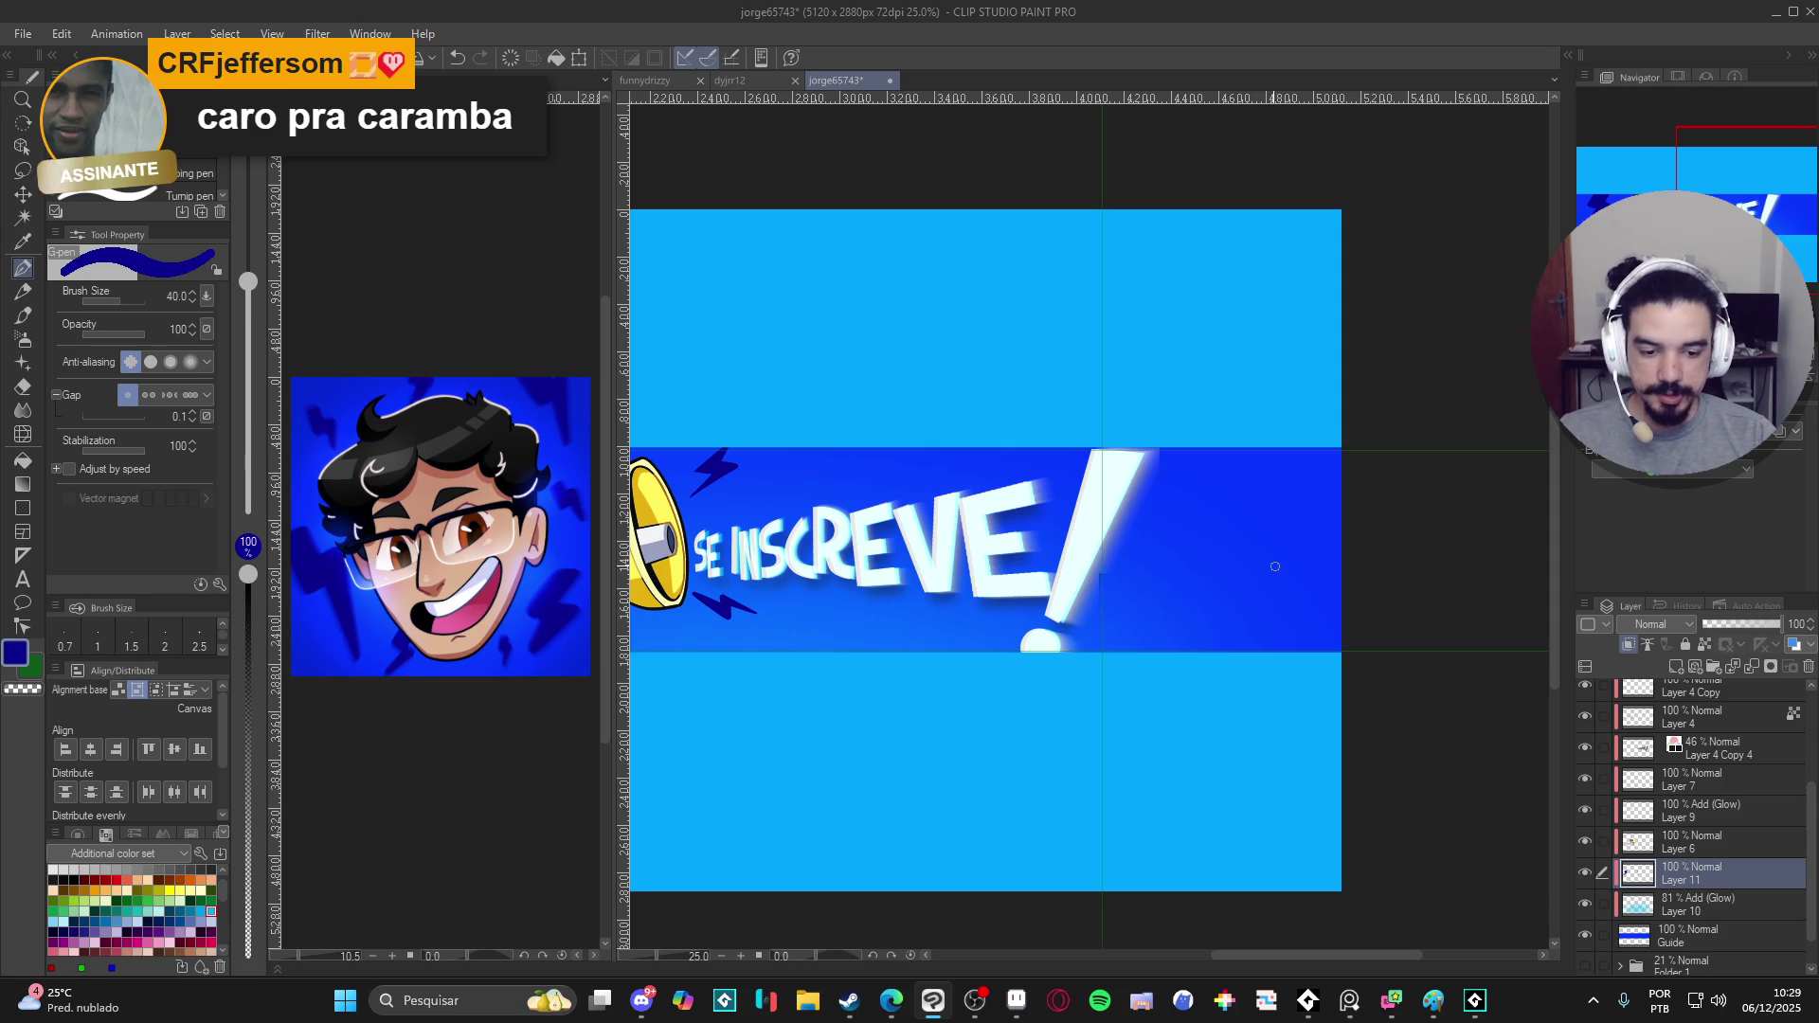
left_click_drag(1276, 551, 1234, 614)
key("ctrl+z")
mouse_move(1287, 541)
left_mouse_down()
mouse_move(1254, 603)
mouse_move(1286, 614)
mouse_move(1257, 651)
left_mouse_up()
mouse_move(1286, 541)
left_mouse_down()
mouse_move(1277, 584)
mouse_move(1333, 608)
mouse_move(1265, 652)
left_mouse_up()
- Fill the bolt outline dark blue, undoing a fill that spilled into the stripe
key("g")
left_click(1288, 605)
key("ctrl+z")
key("p")
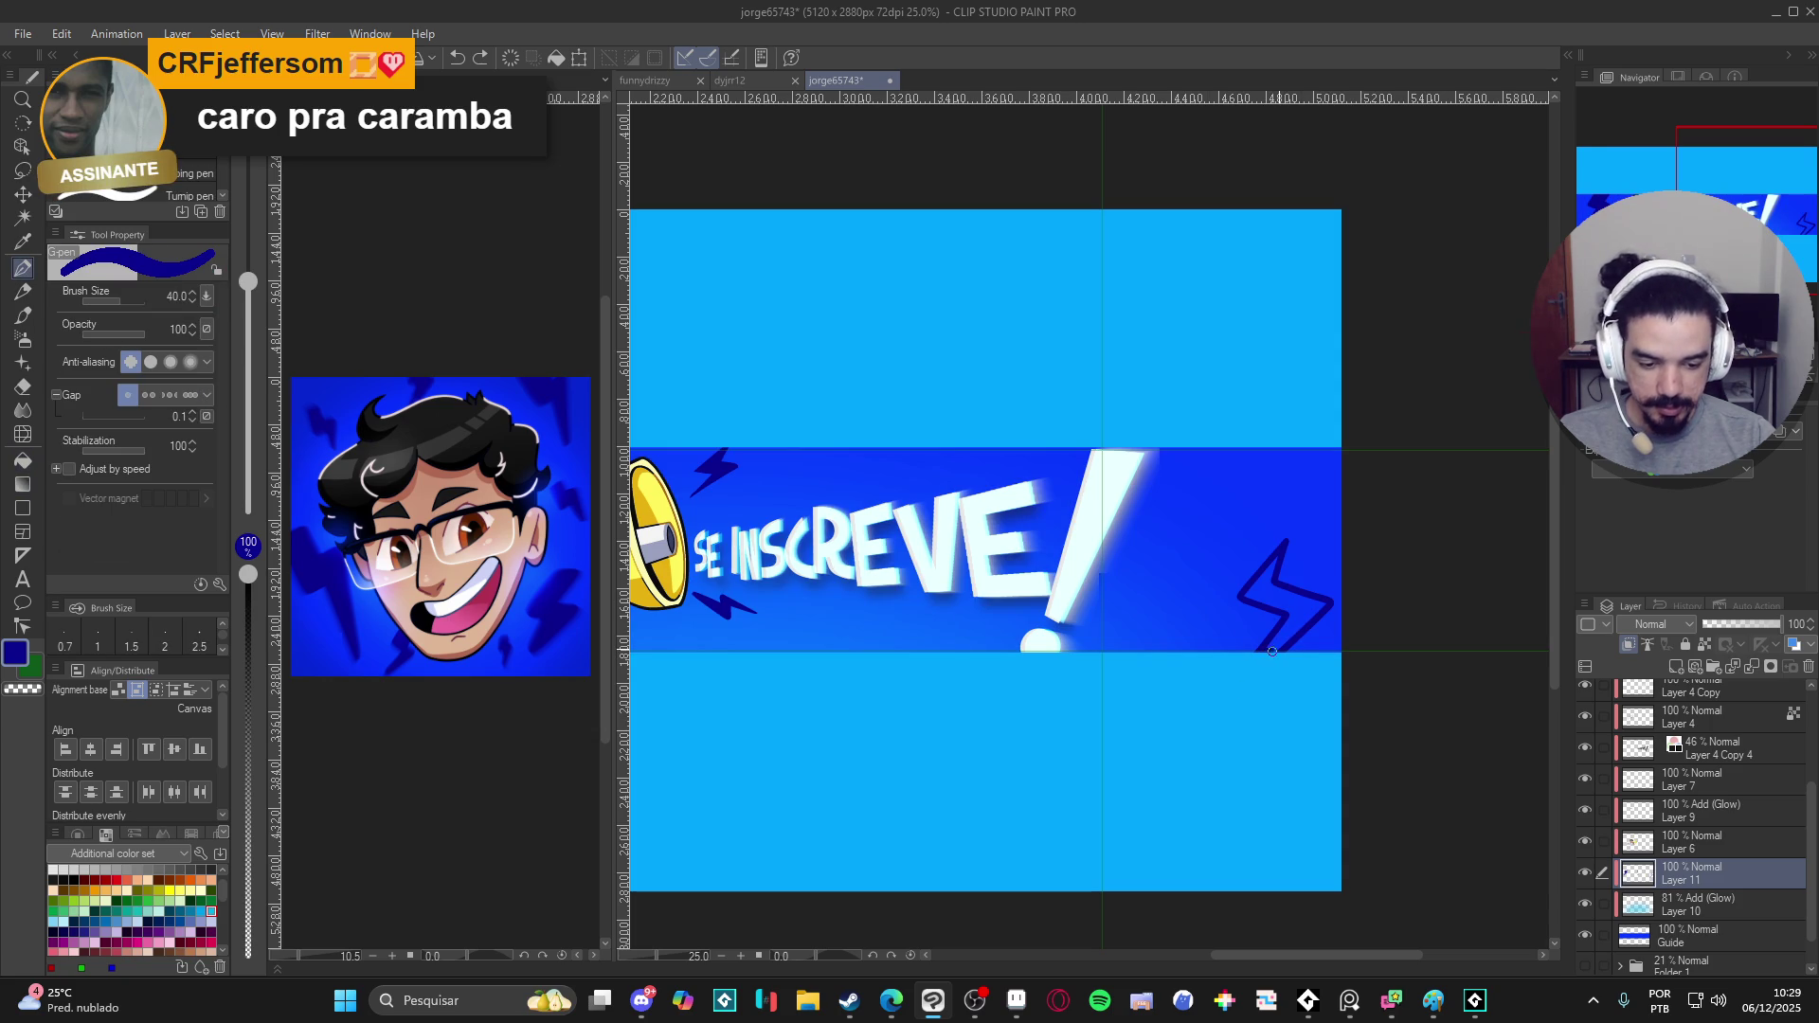
key("g")
left_click(1299, 616)
key("p")
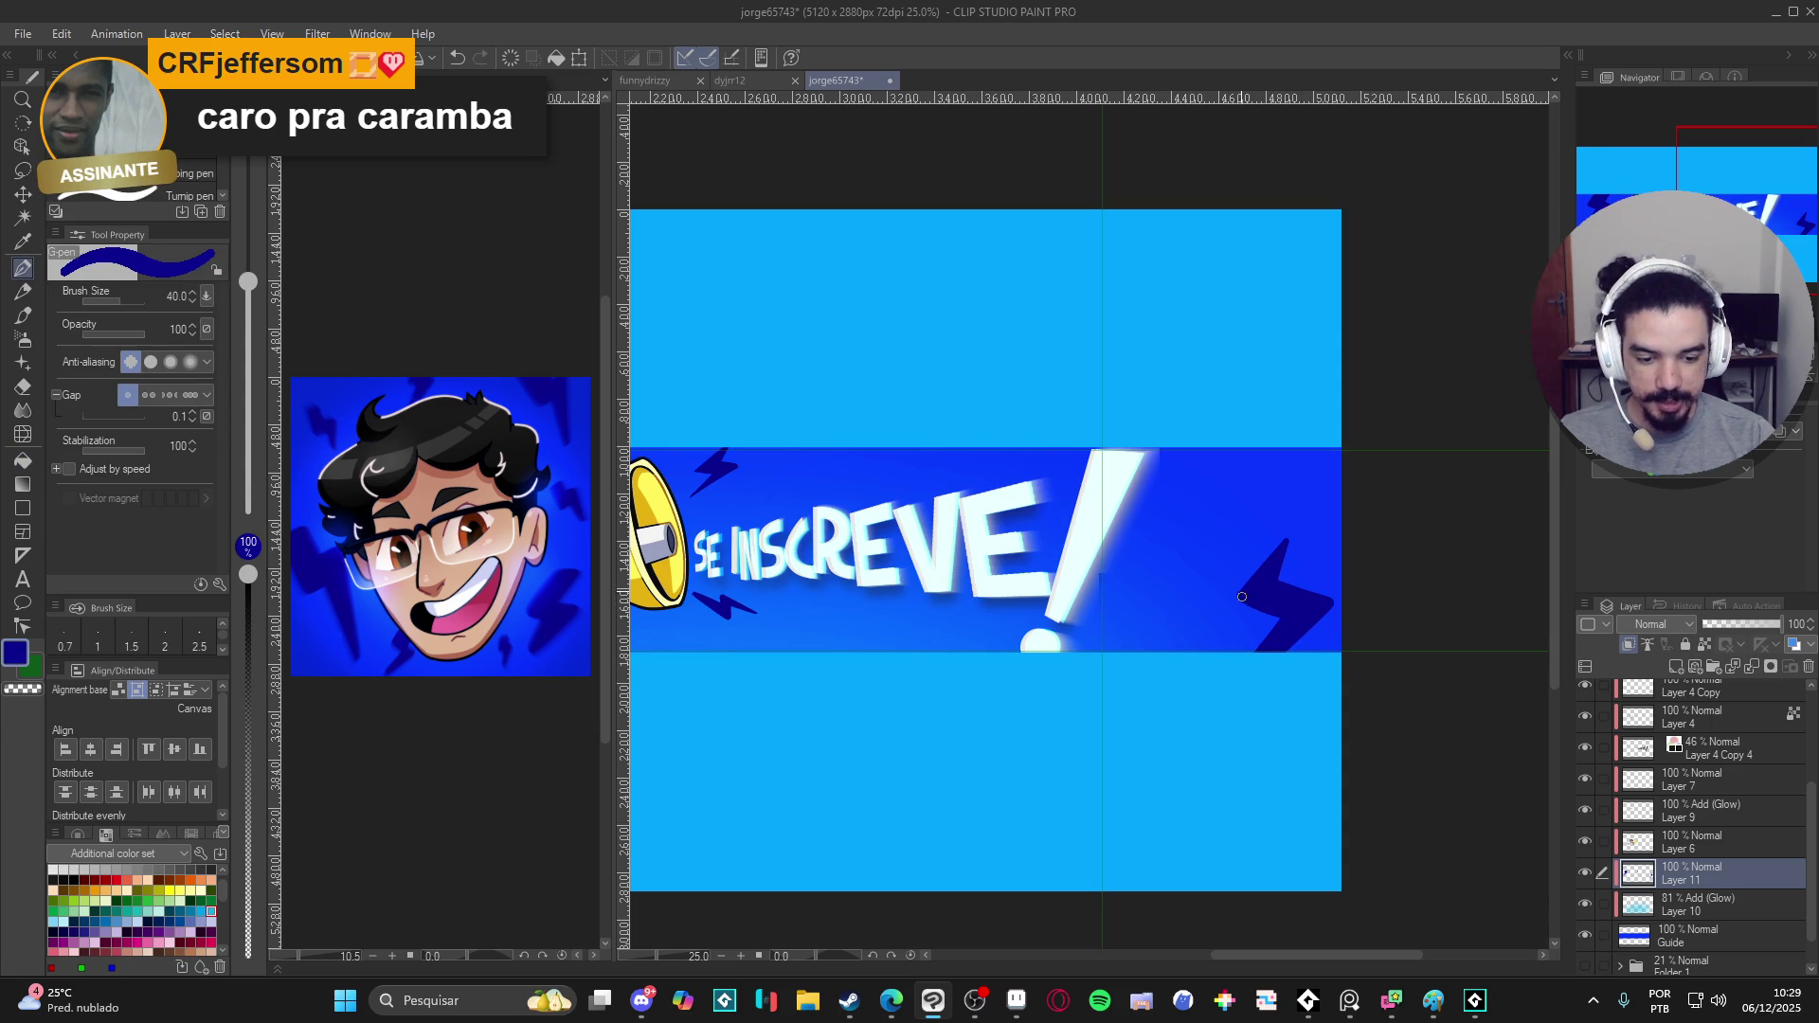
- Sharpen the bolt's tip and edges with pen and transparent colour, then start a small zigzag bolt
left_click_drag(1258, 570, 1274, 577)
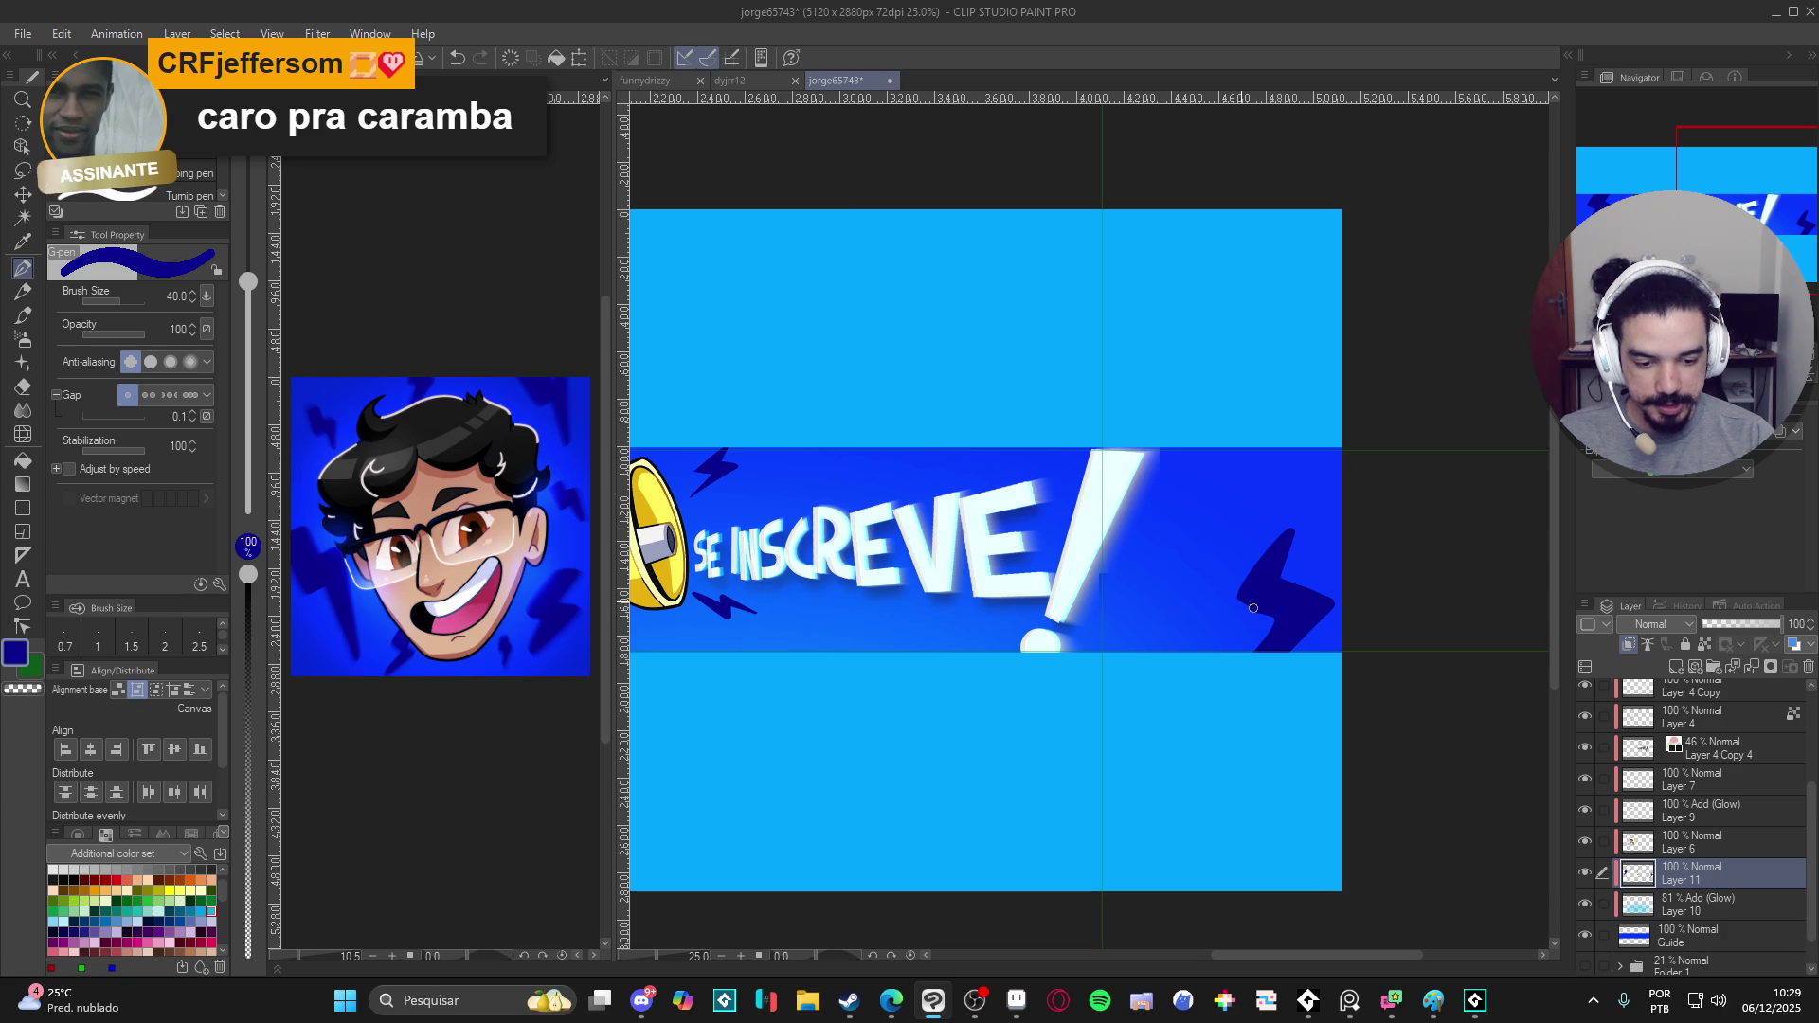
left_click_drag(1243, 600, 1290, 528)
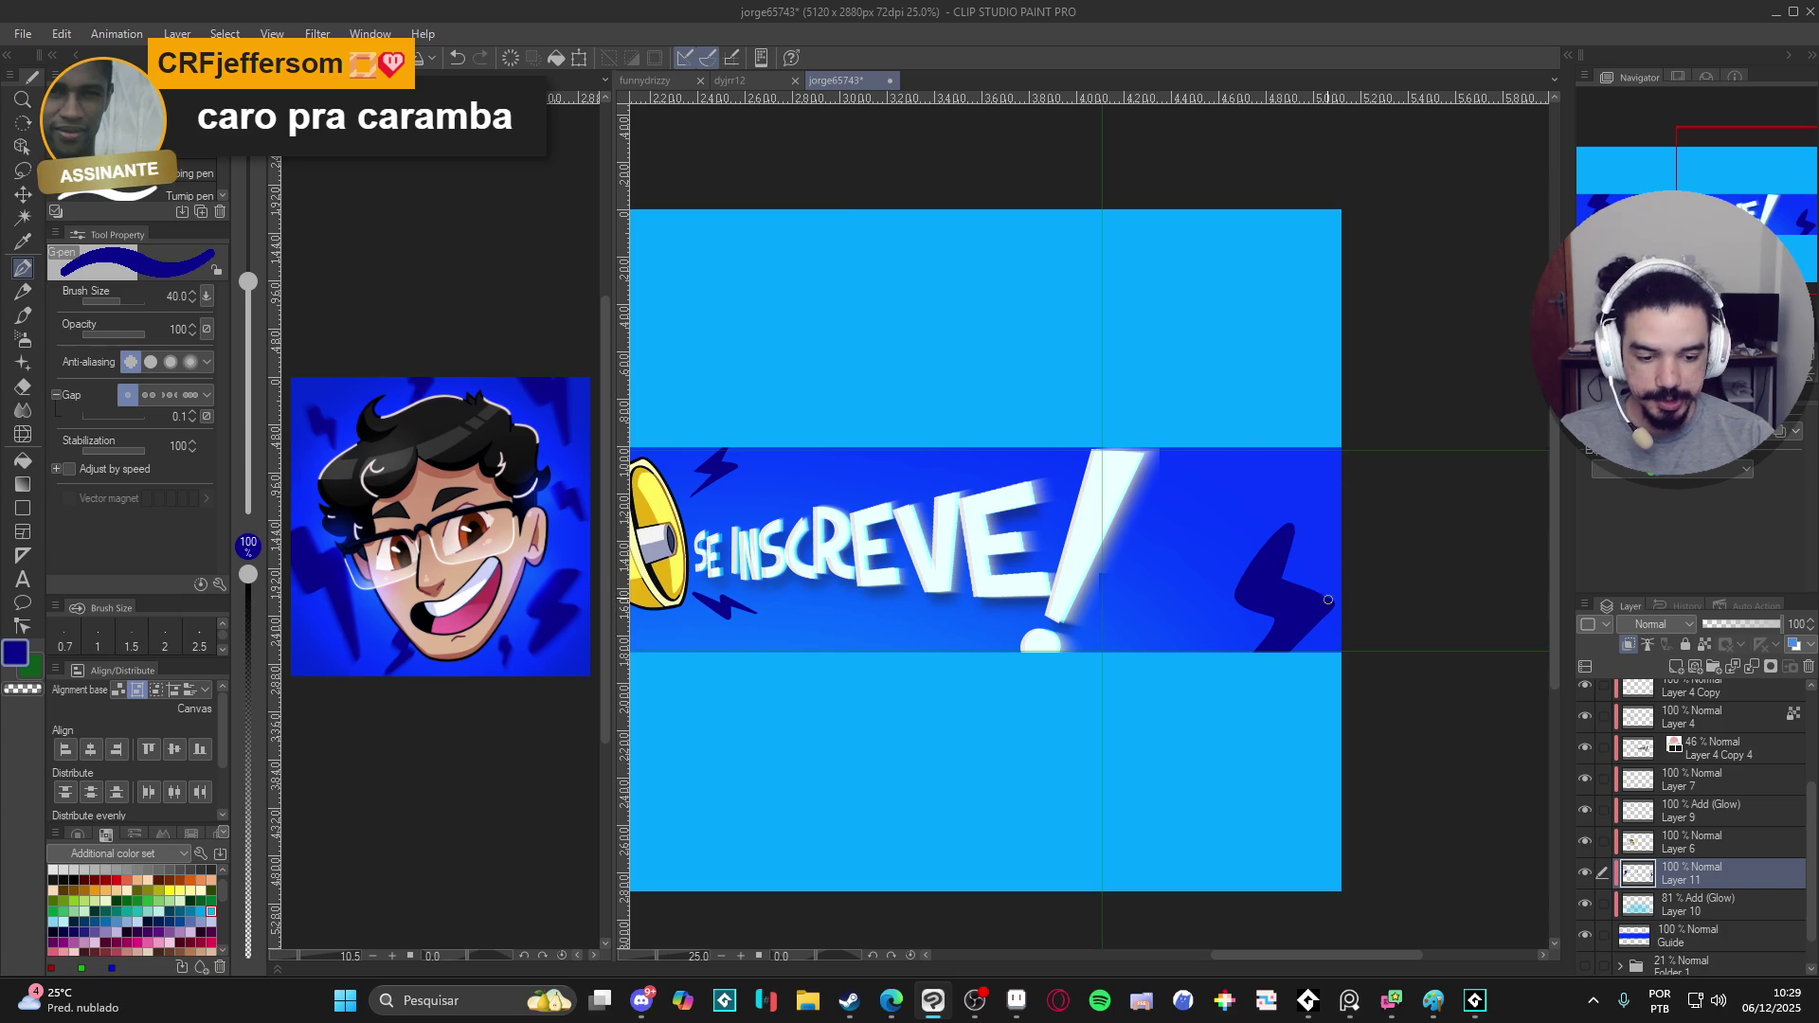
key("c")
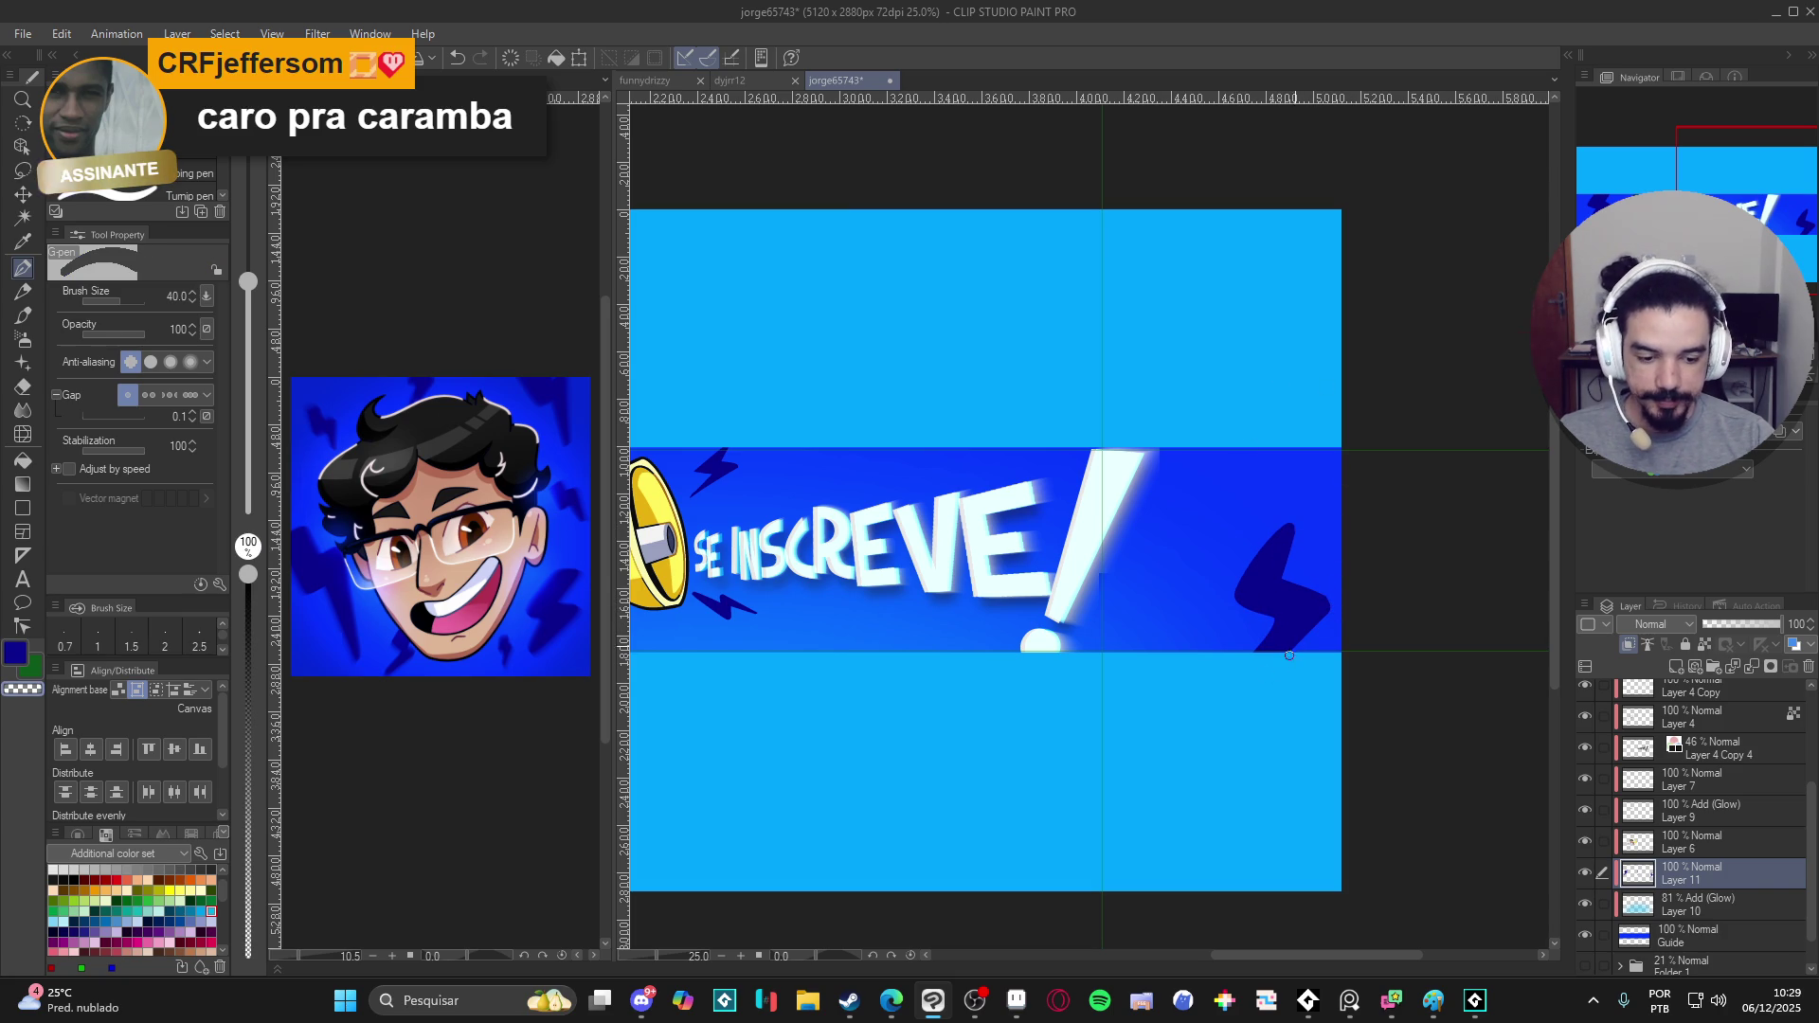
left_click_drag(1325, 620, 1305, 577)
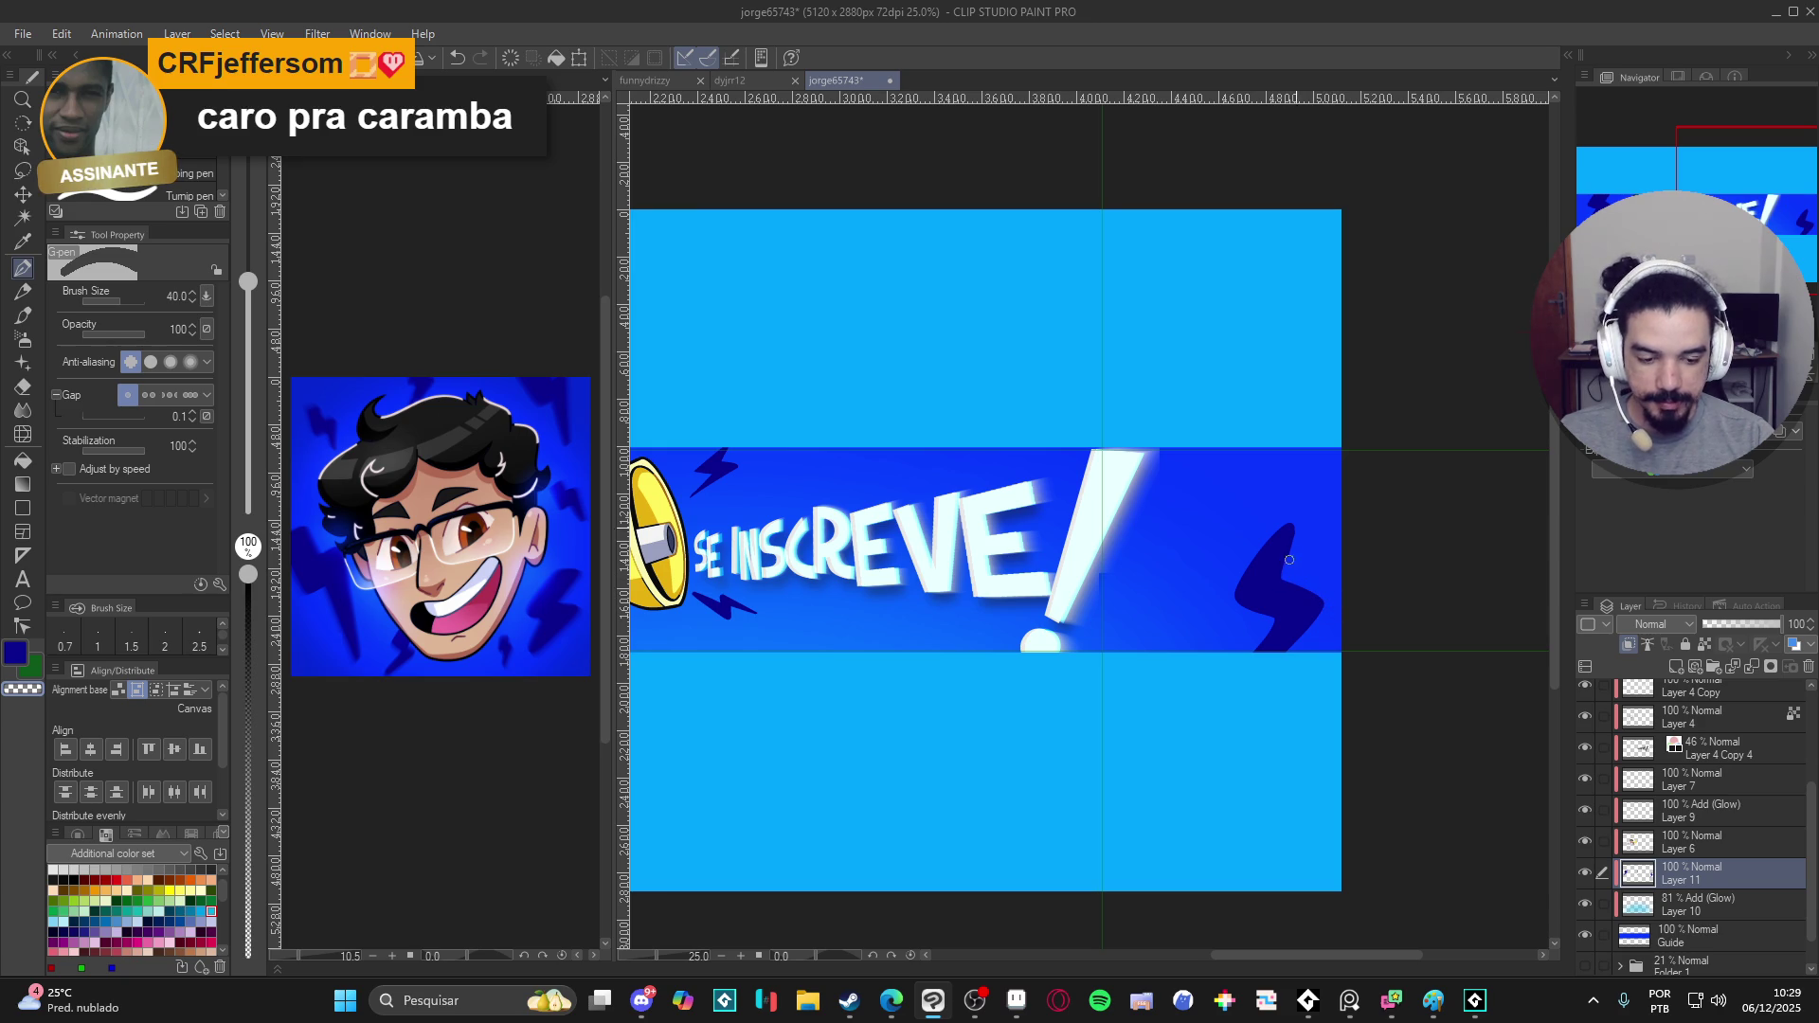
key("c")
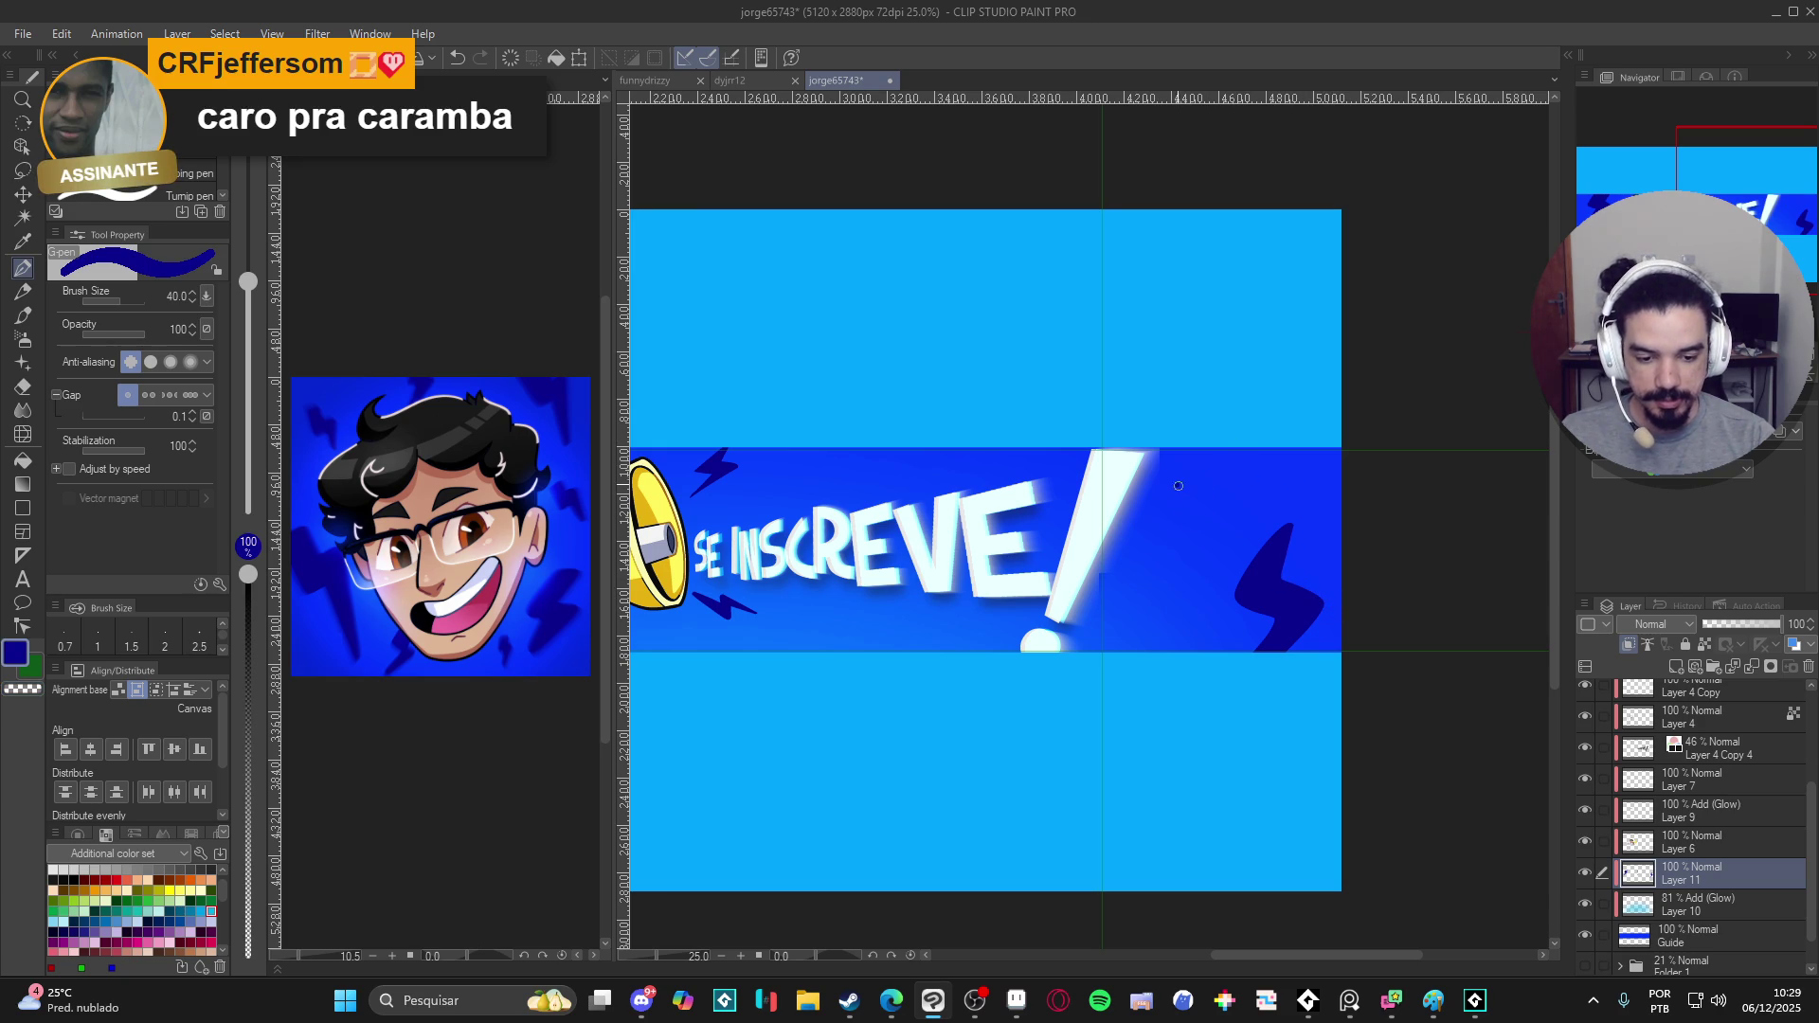
left_click_drag(1188, 513, 1212, 515)
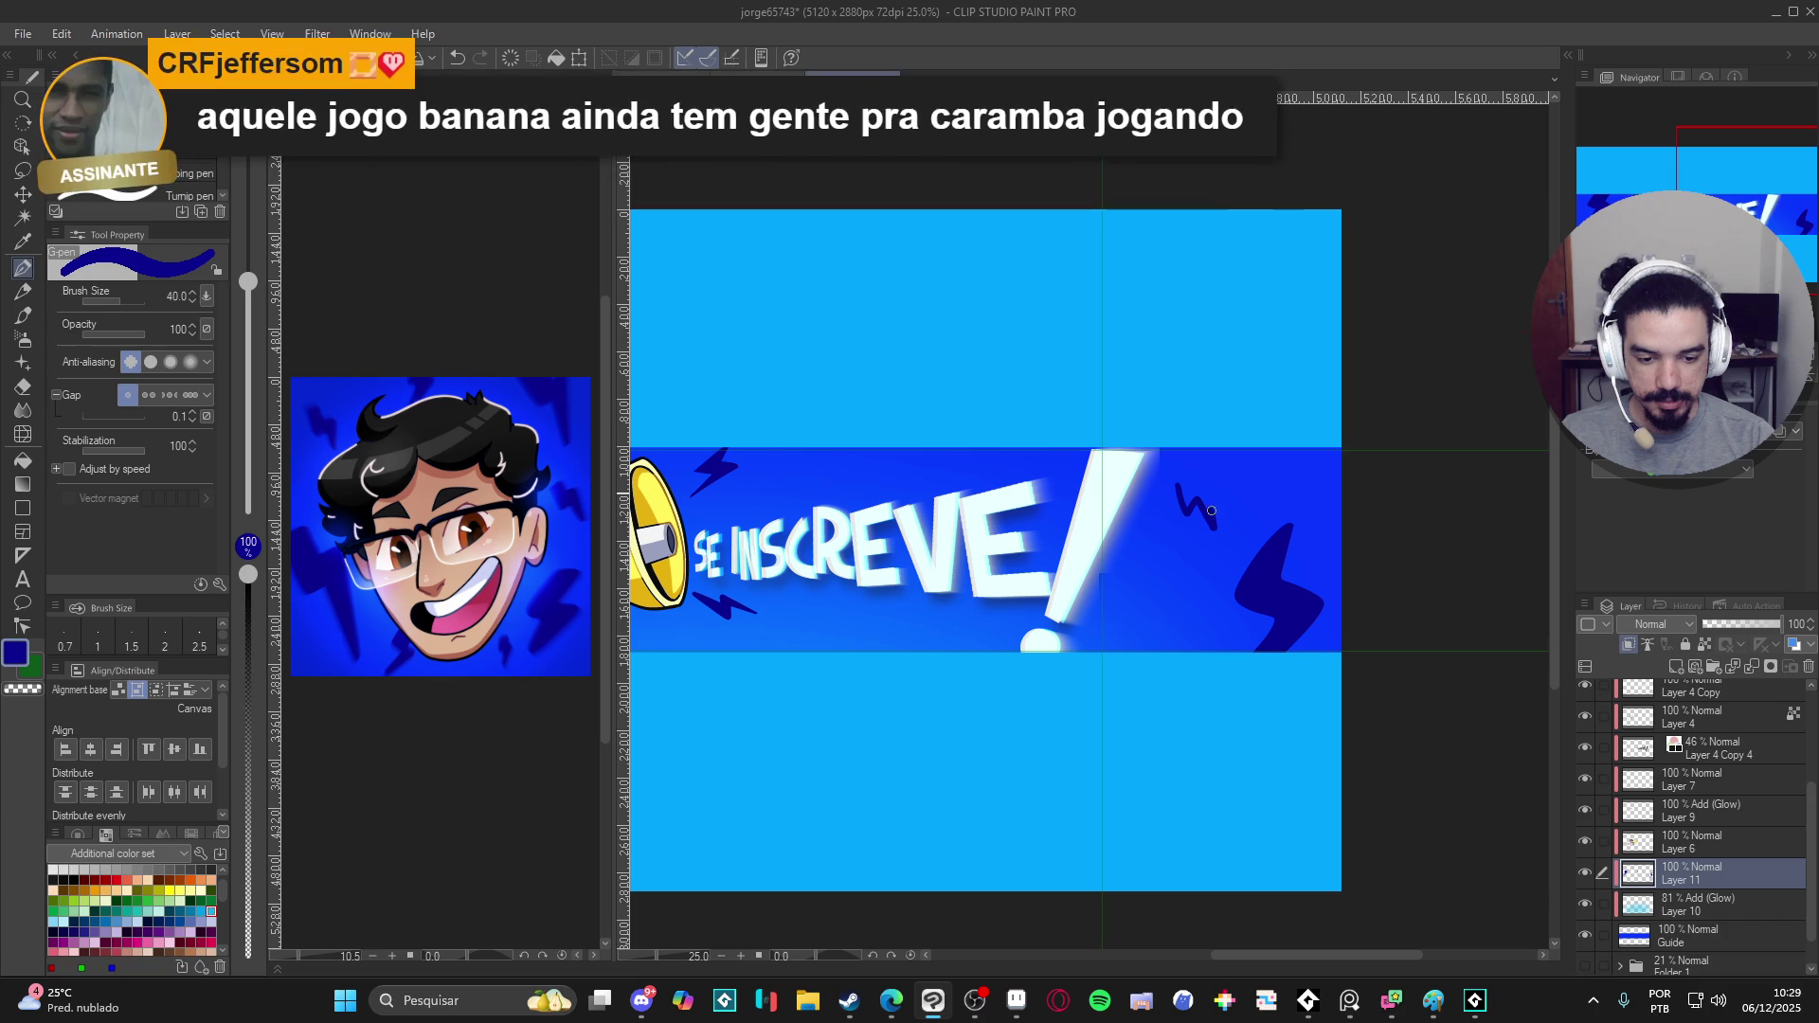
- Ink small zigzag bolts near the stripe's top-right, undoing a misplaced stroke and an accidental stripe fill
left_click_drag(1203, 491, 1178, 480)
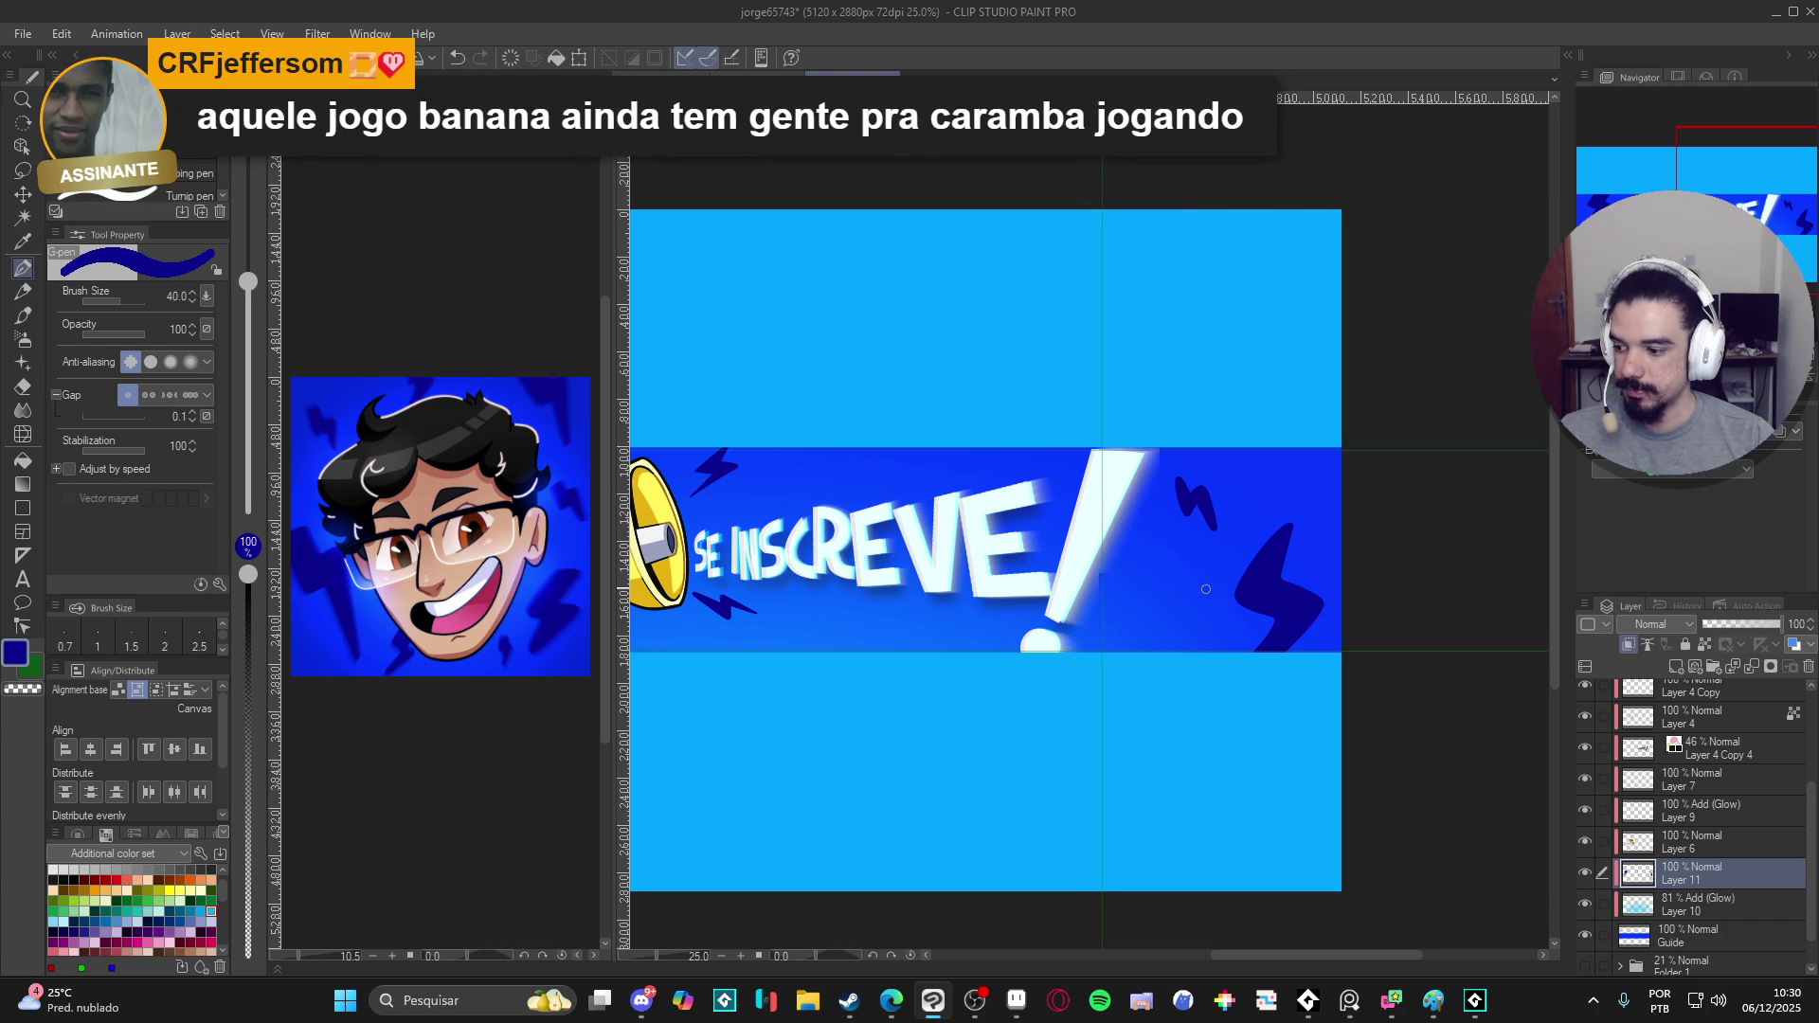
scroll(1200, 605, "up", 1)
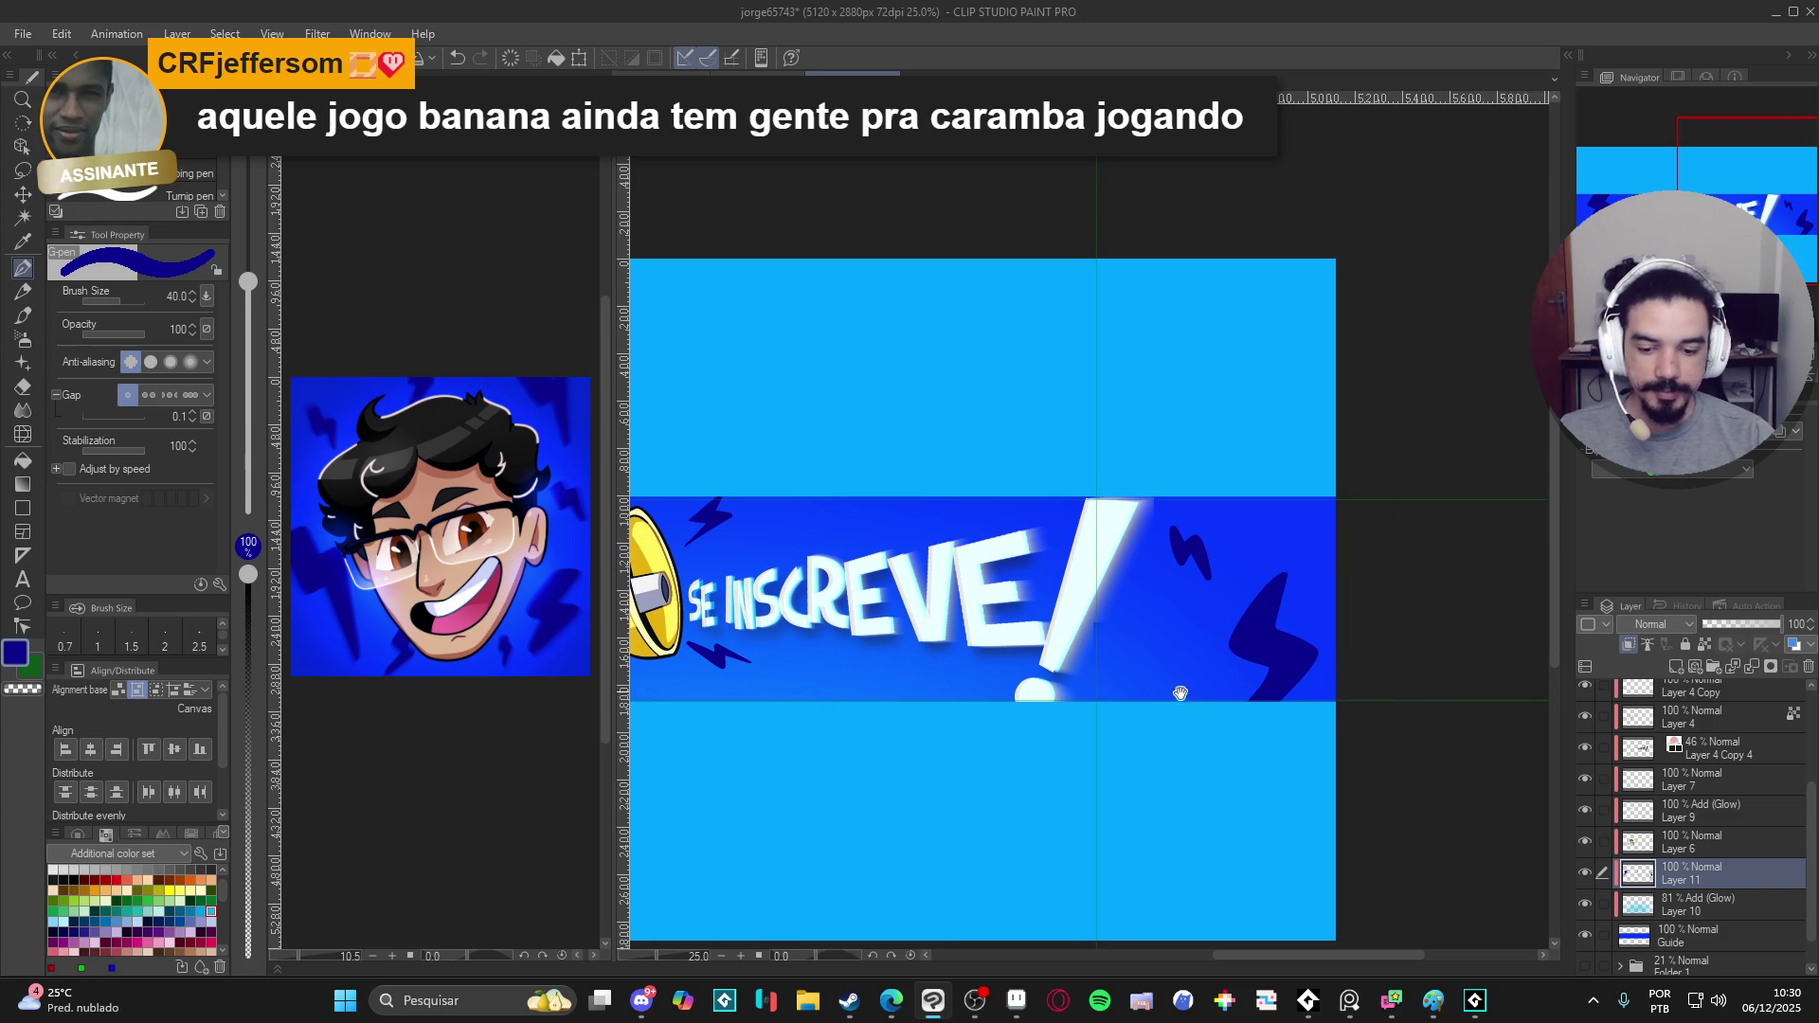
scroll(1275, 529, "up", 1)
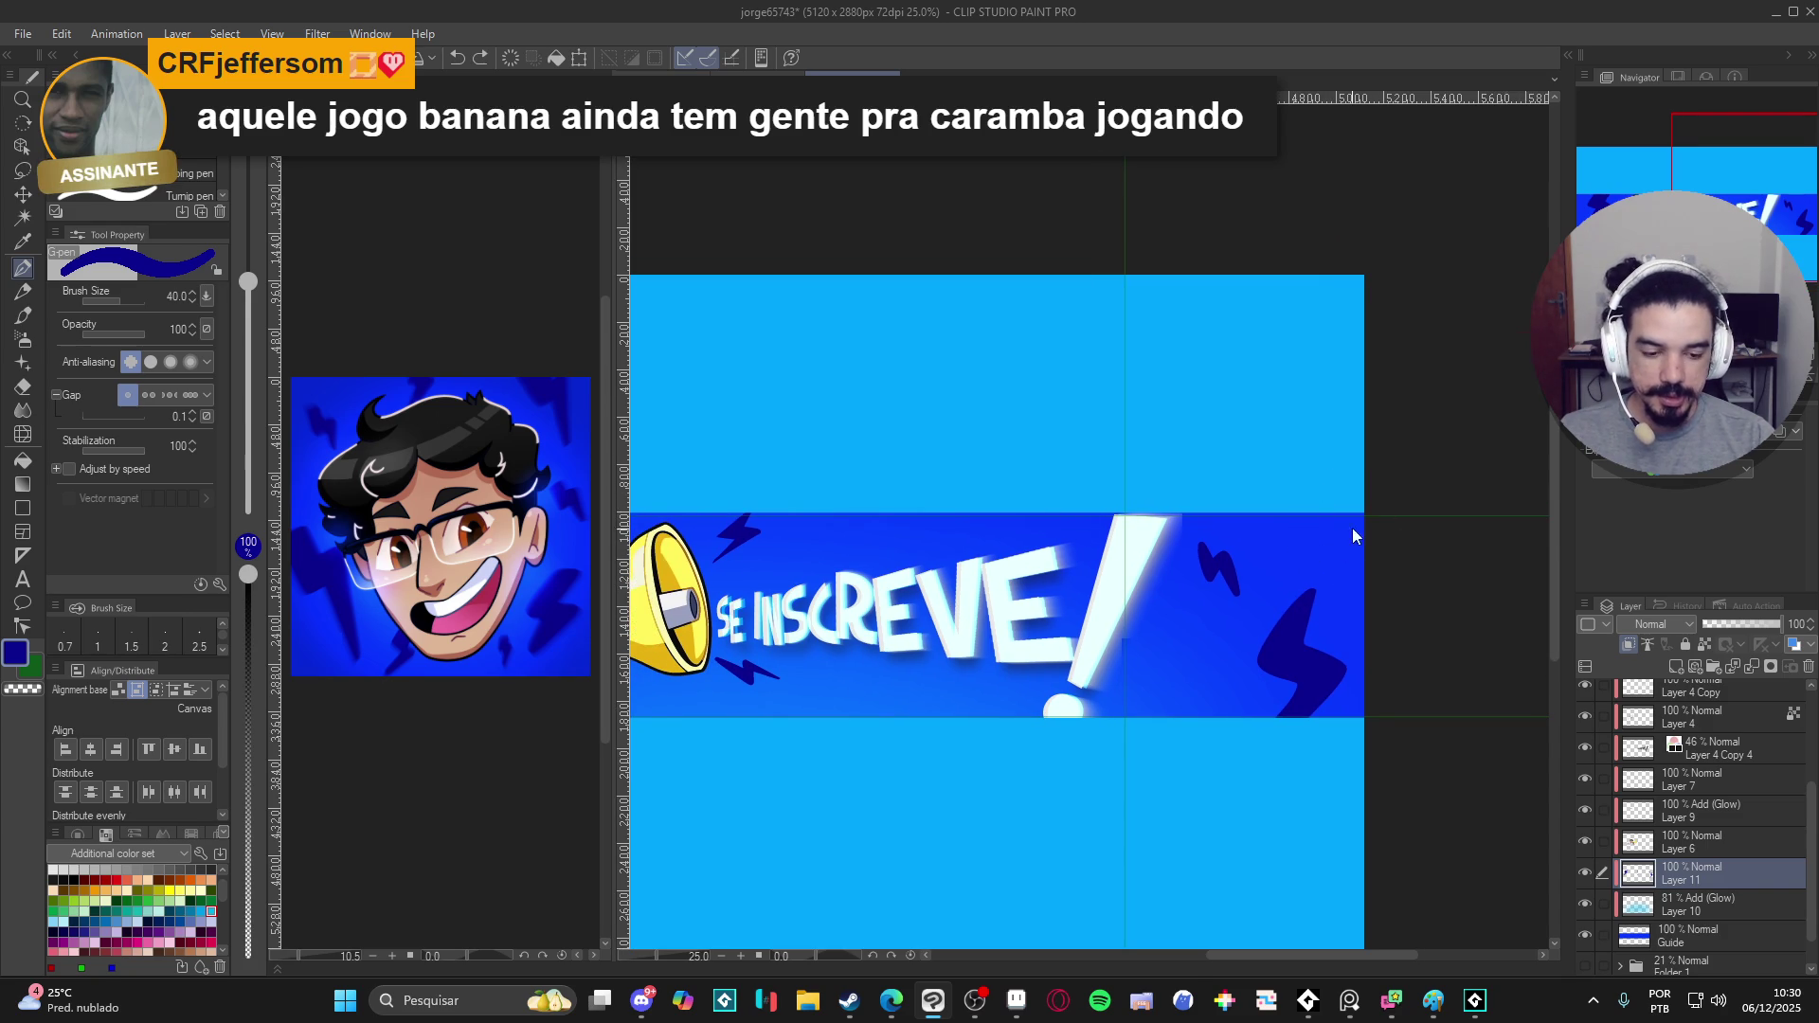
mouse_move(1329, 517)
left_mouse_down()
mouse_move(1324, 536)
mouse_move(1287, 535)
left_mouse_up()
key("ctrl+z")
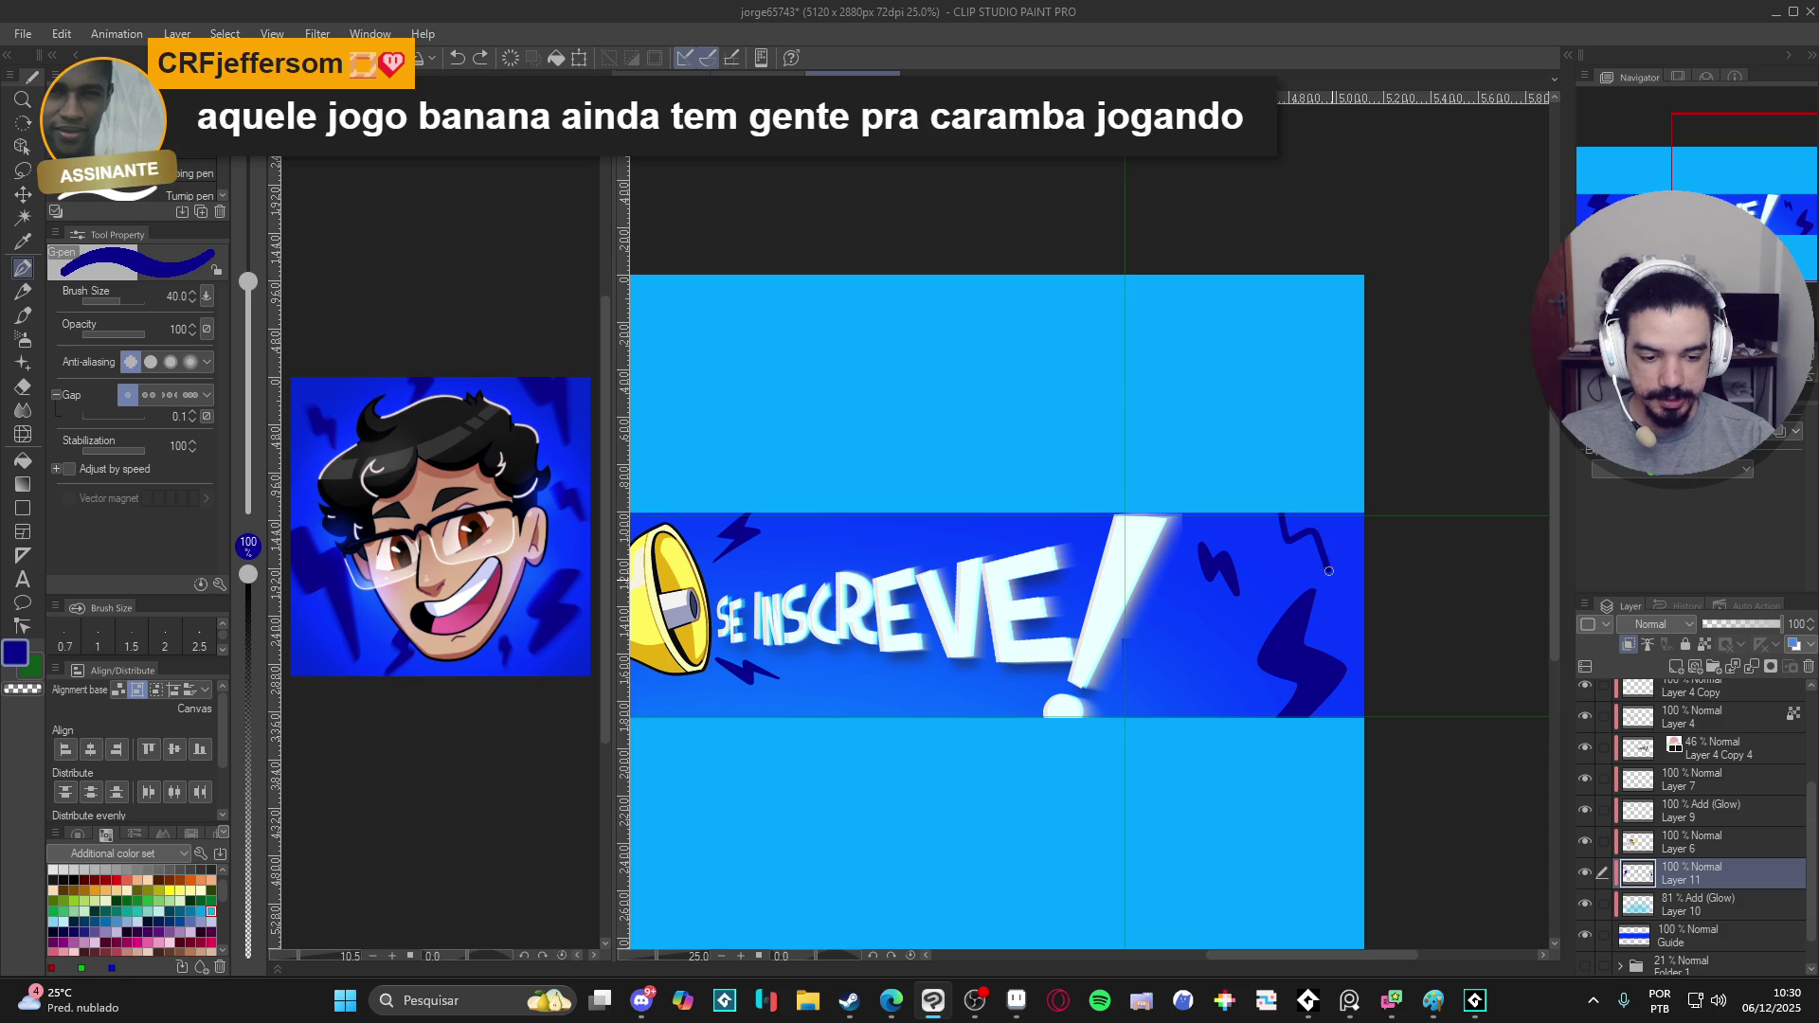
key("g")
left_click(1305, 521)
key("ctrl+z")
key("p")
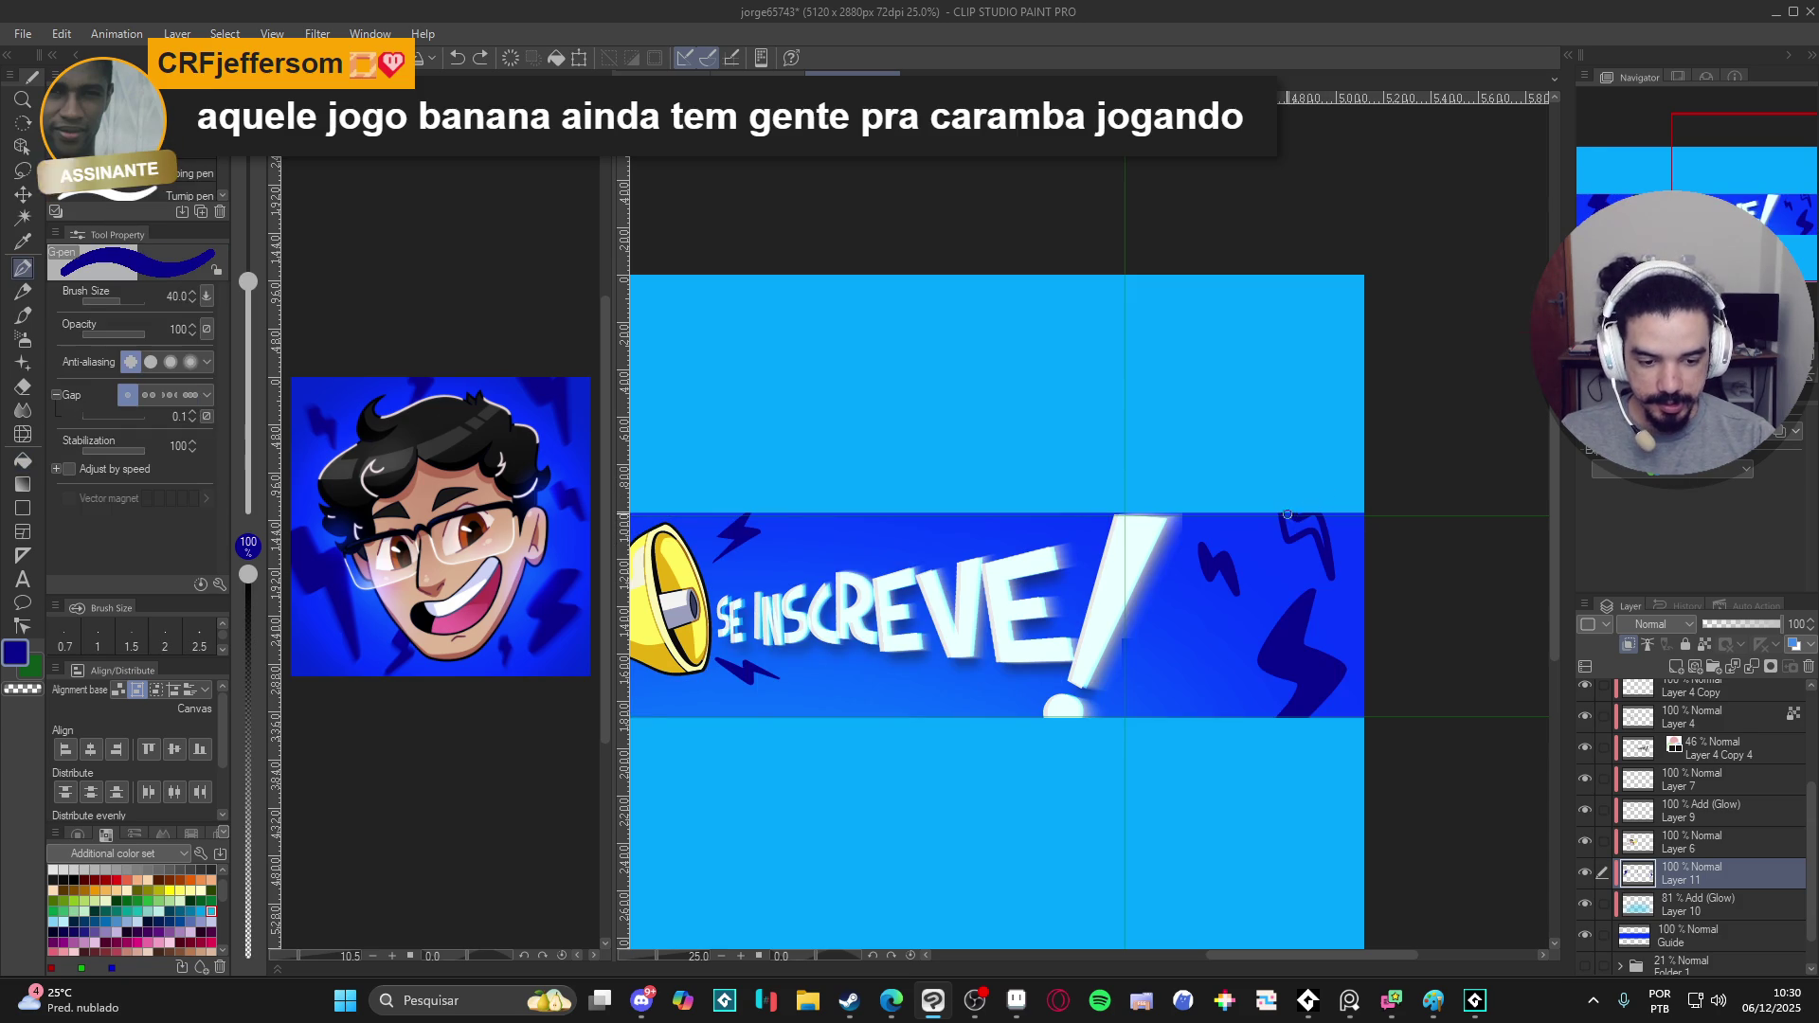